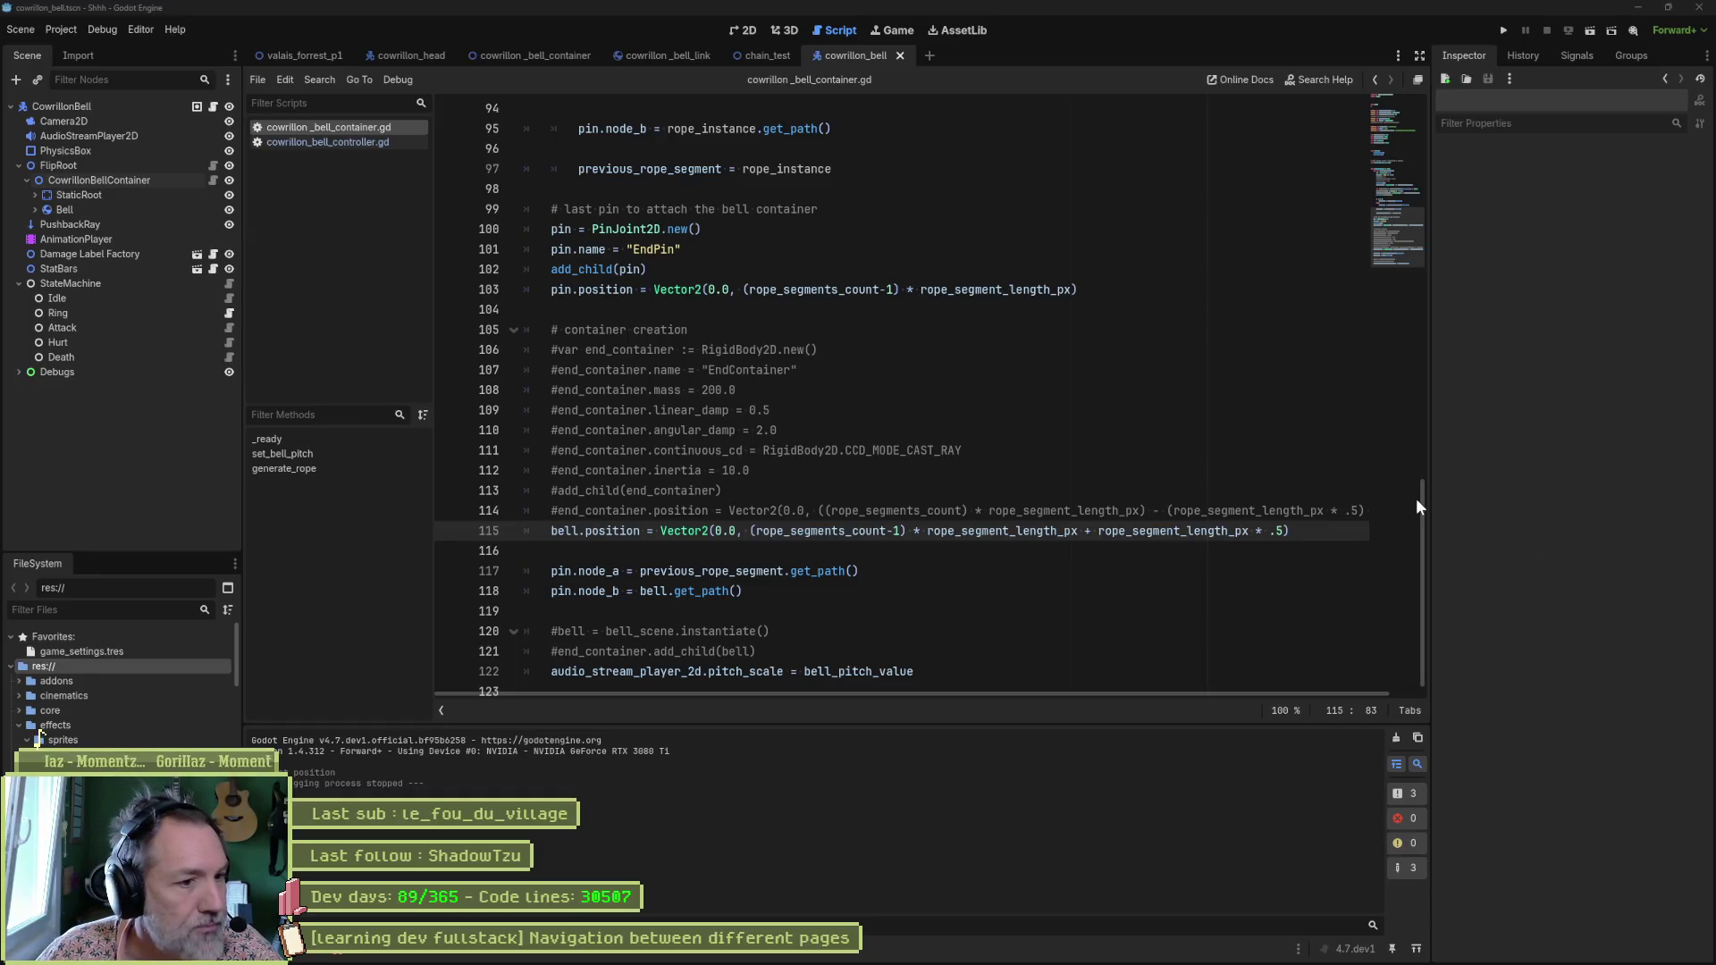
Run the valais_forrest_p1 level until it breaks on the line 115 null-instance position error
click(1017, 573)
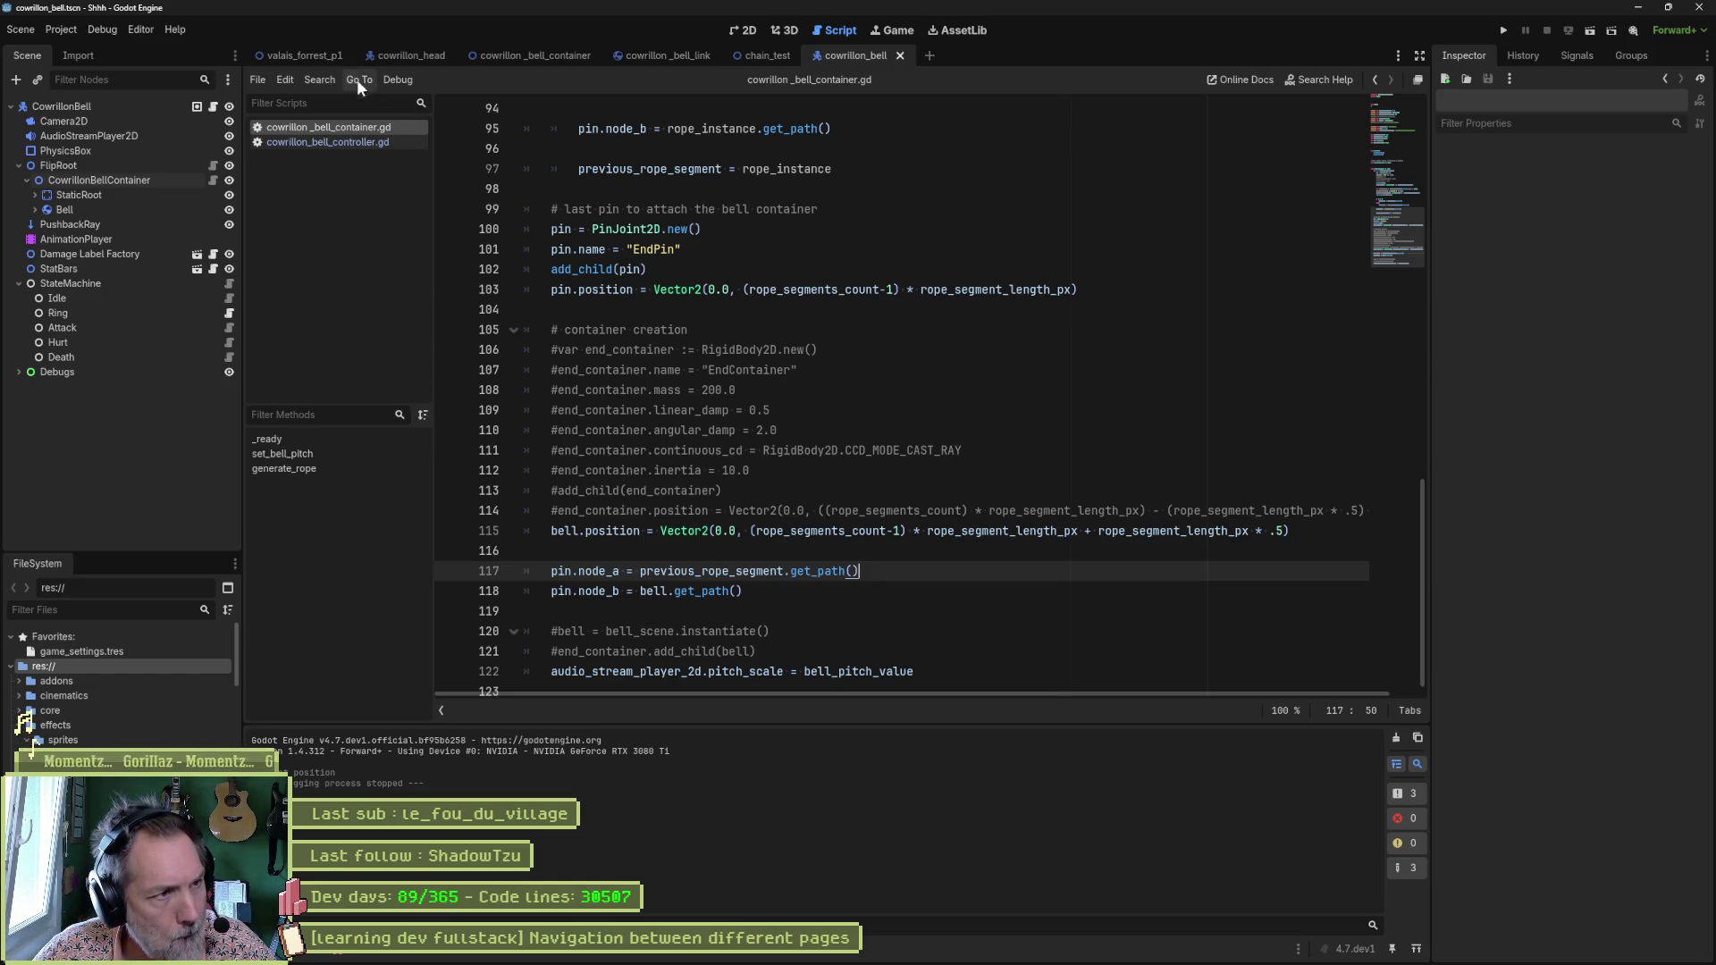
click(310, 56)
key(F6)
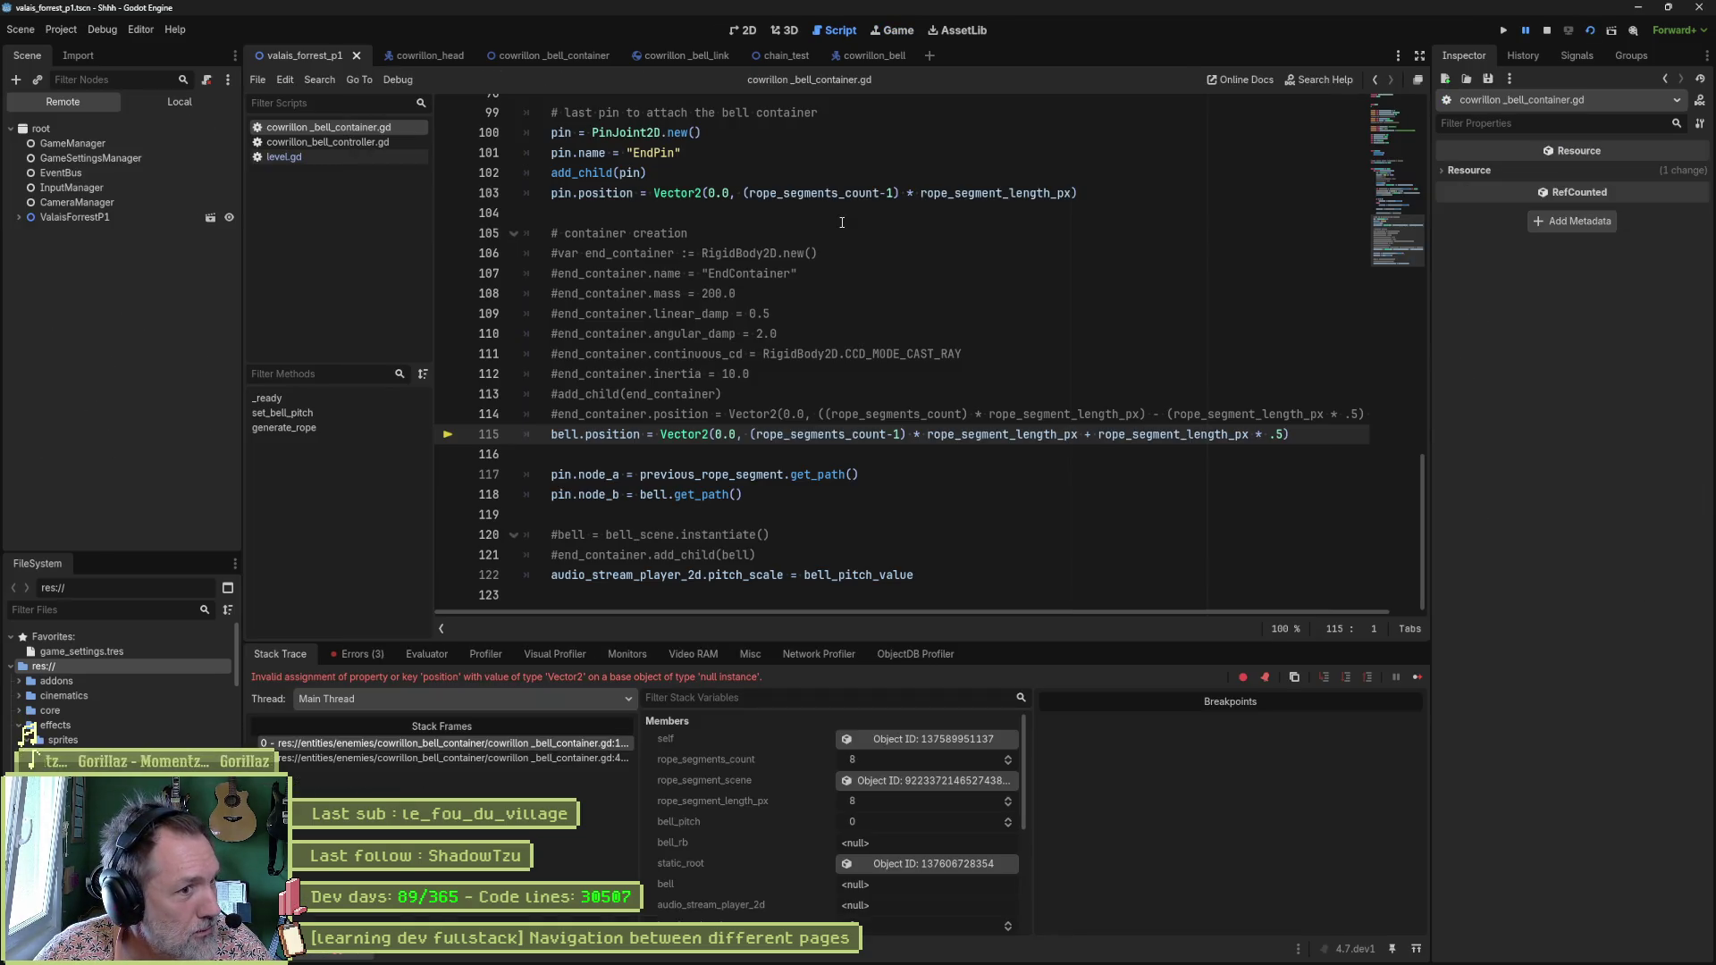
Stop the crashed debug session and run the cowrillon_bell scene on its own
key(F8)
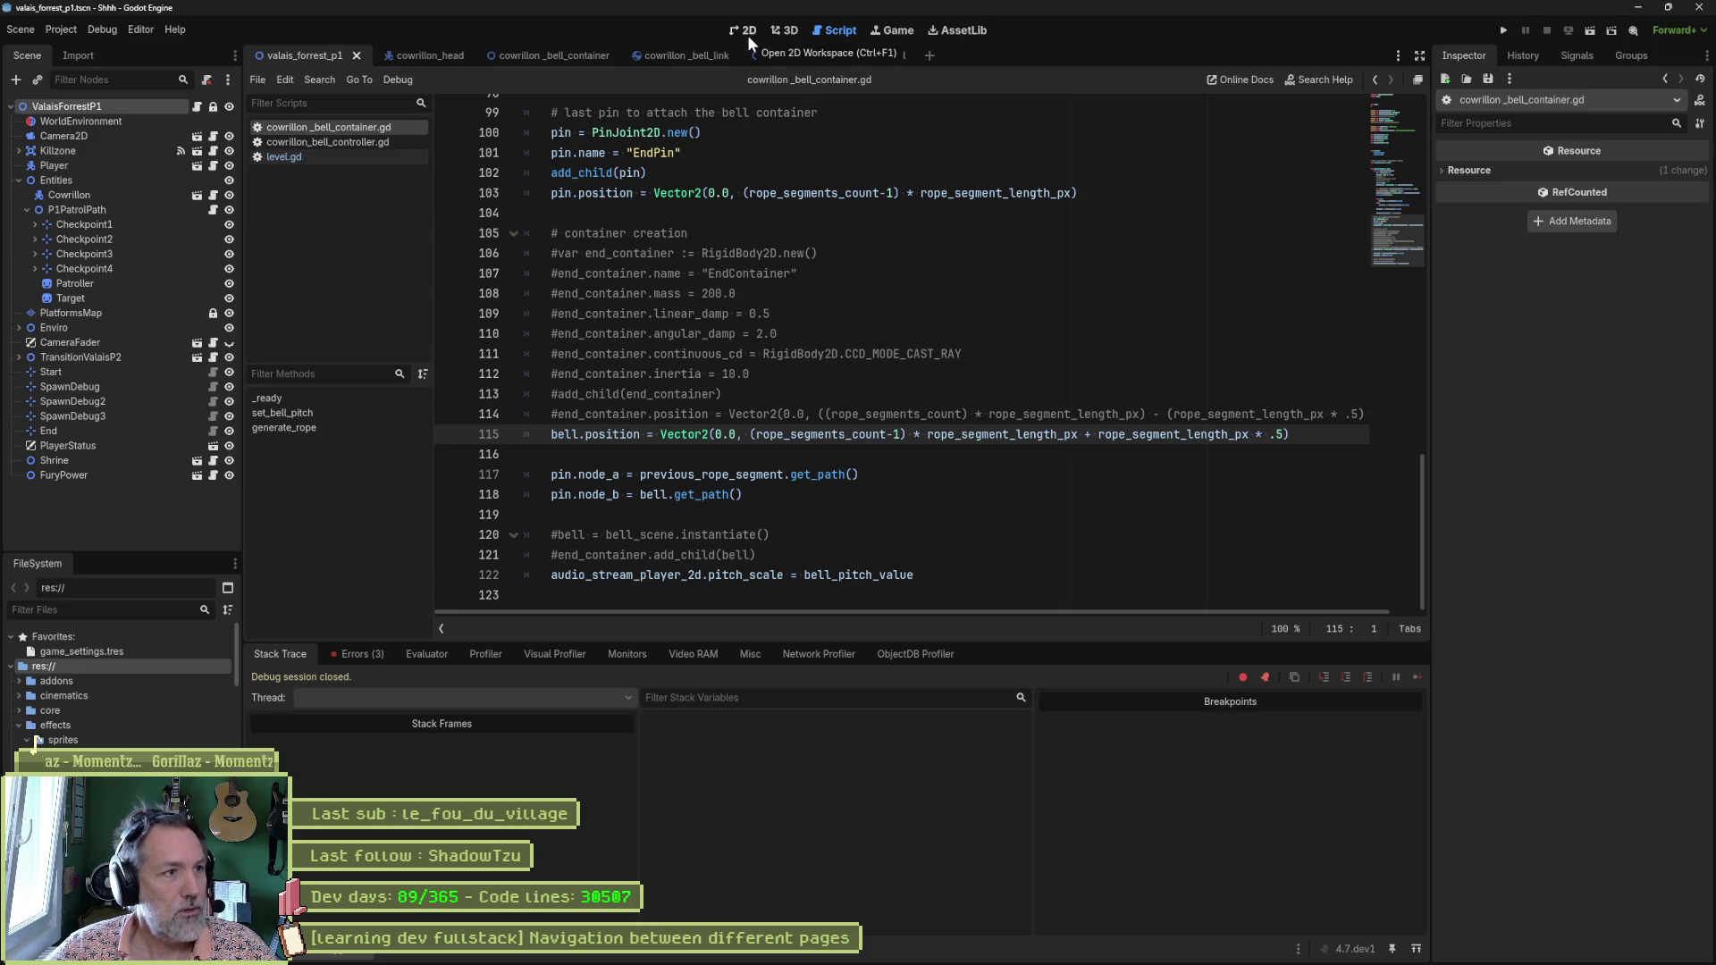
click(831, 52)
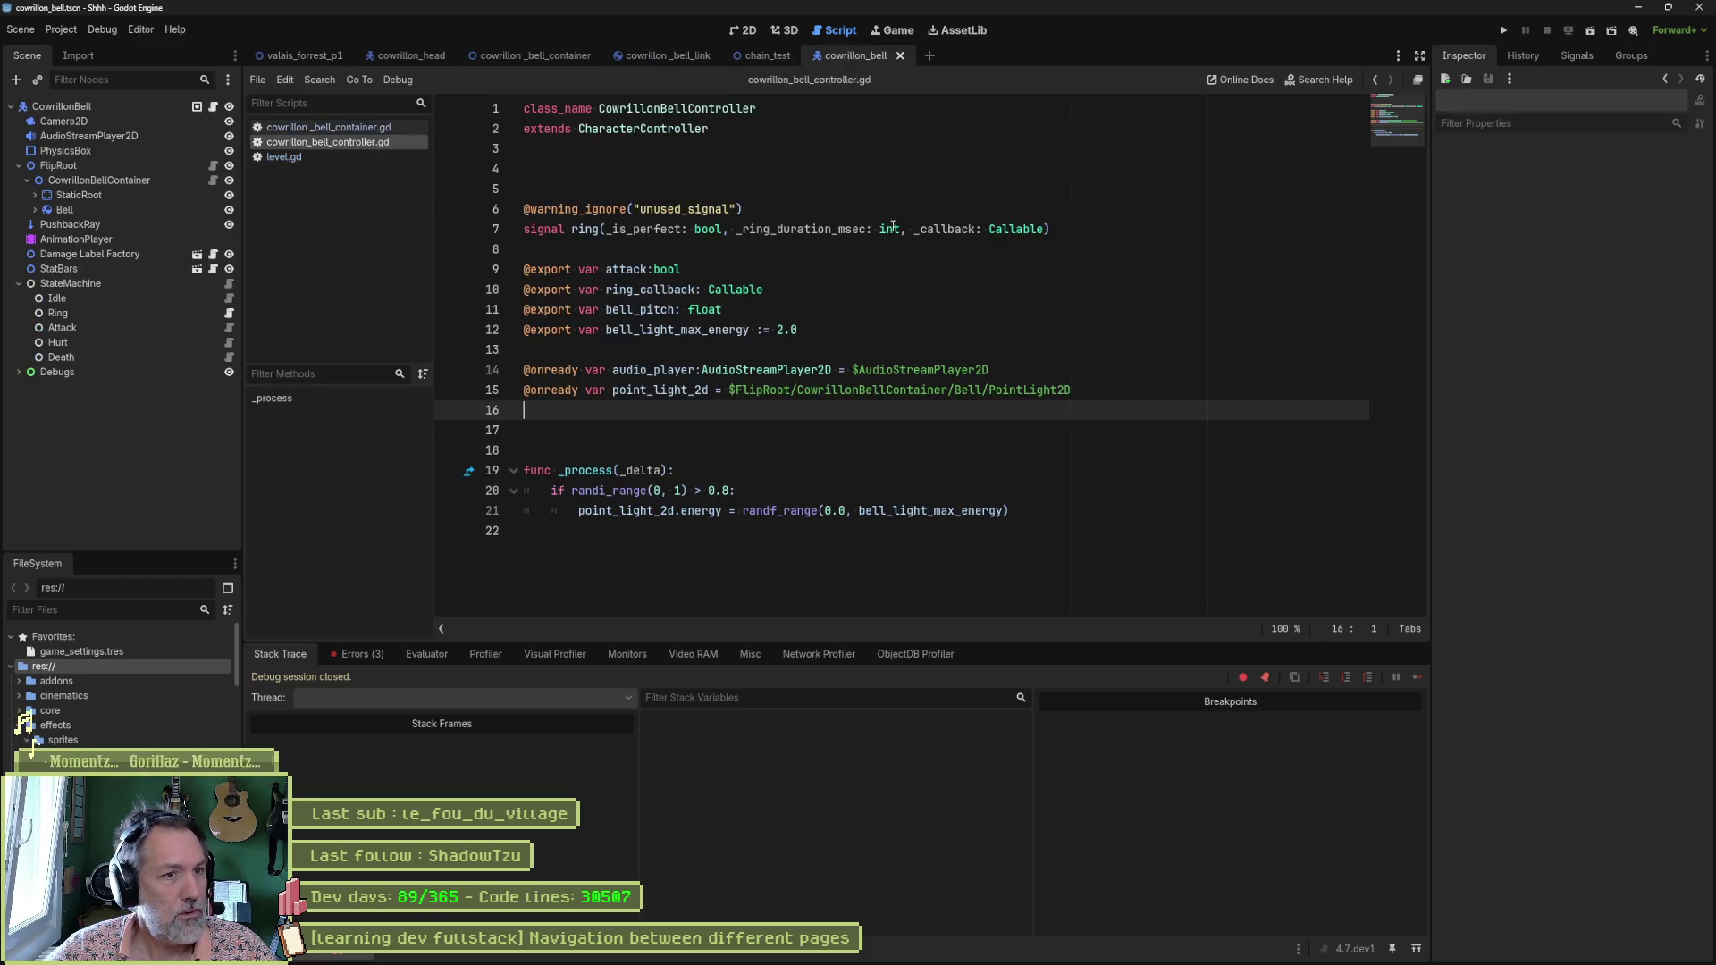
key(F5)
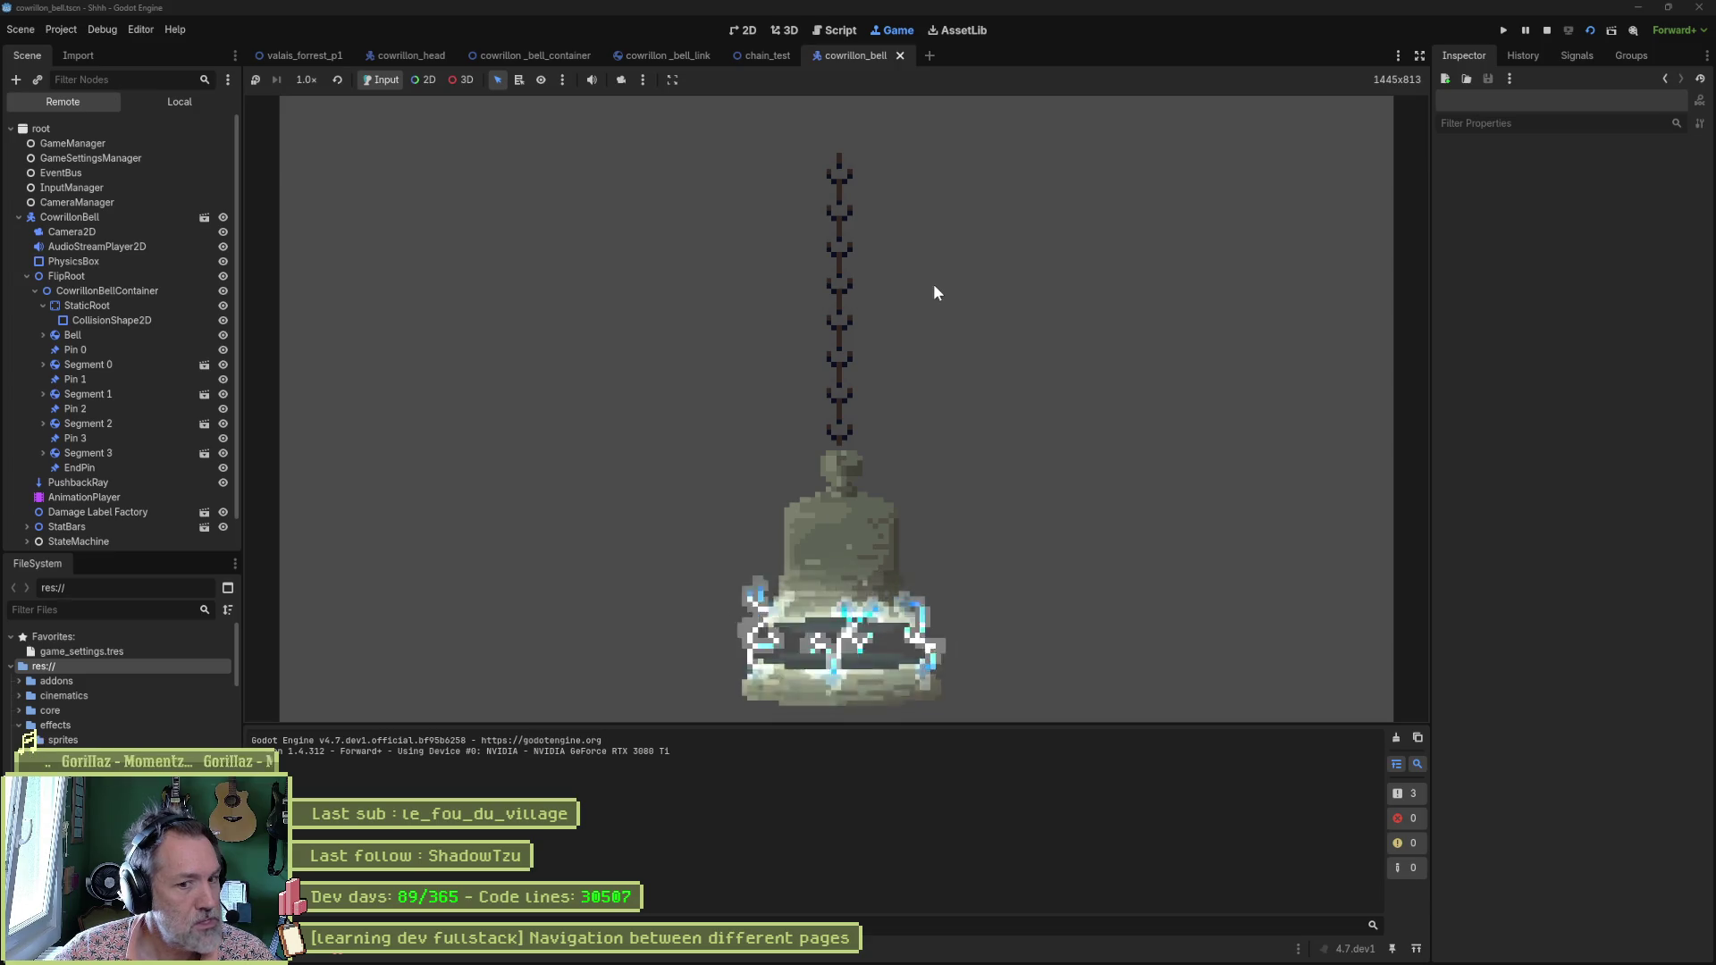
Review the bell's two runtime errors and its Pin 0 joint, then stop and open chain_test
click(340, 950)
click(362, 654)
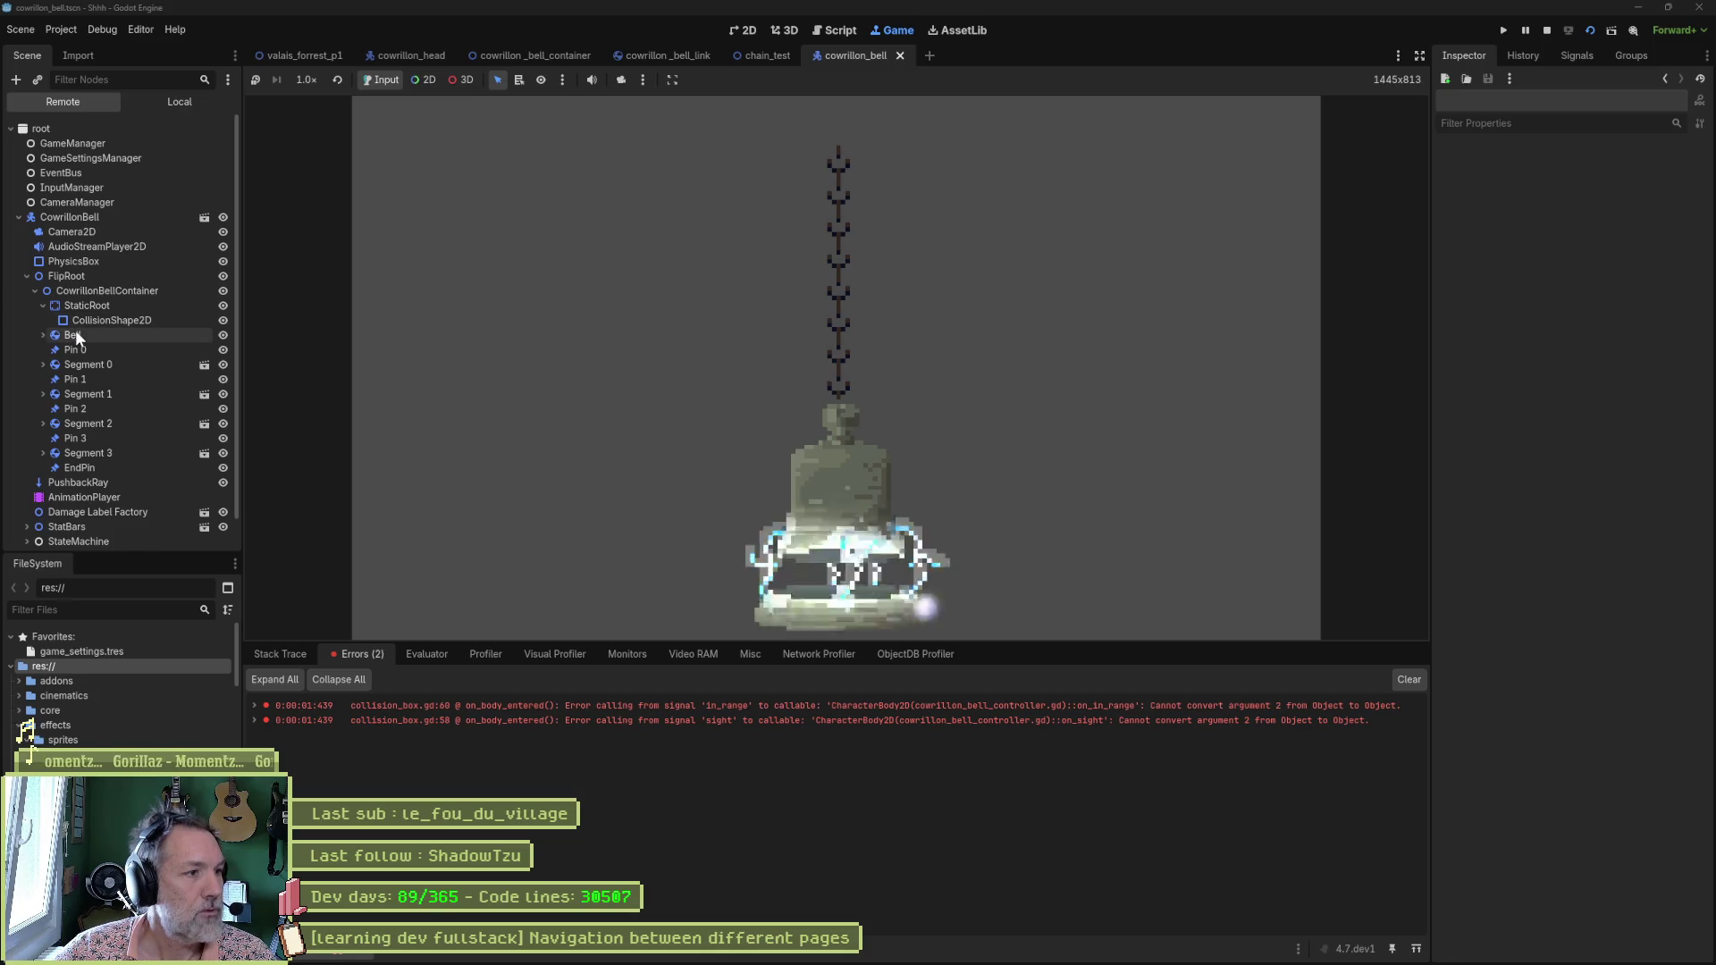
click(84, 350)
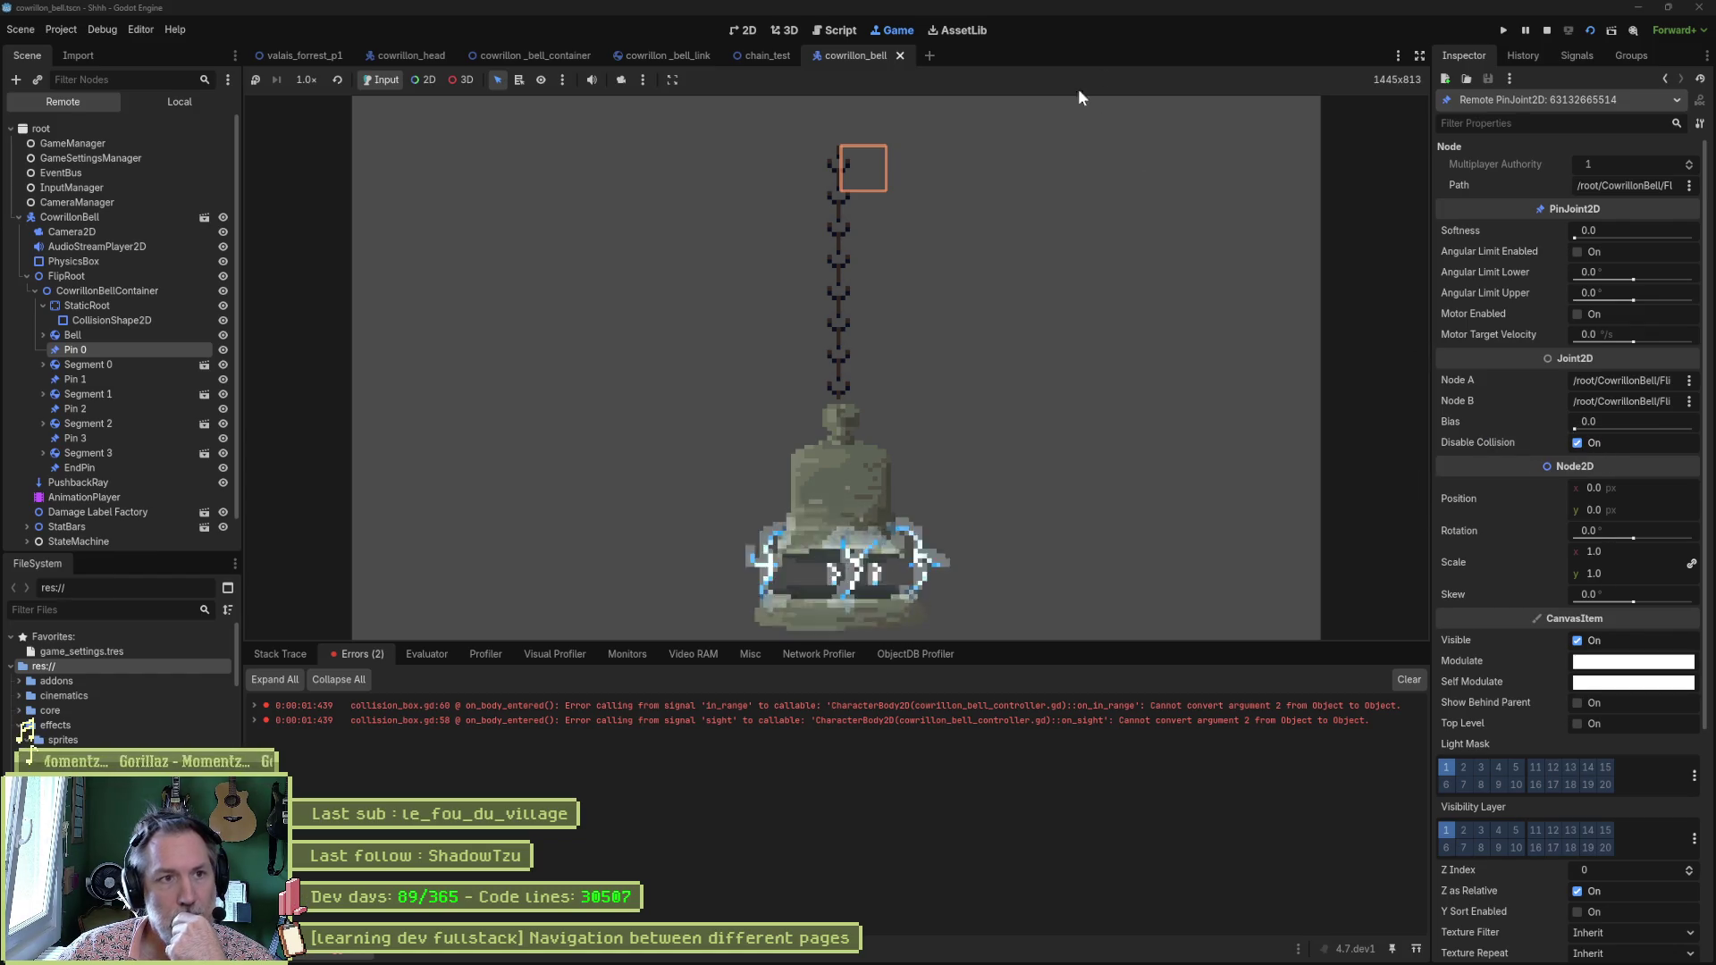
click(1547, 29)
click(750, 55)
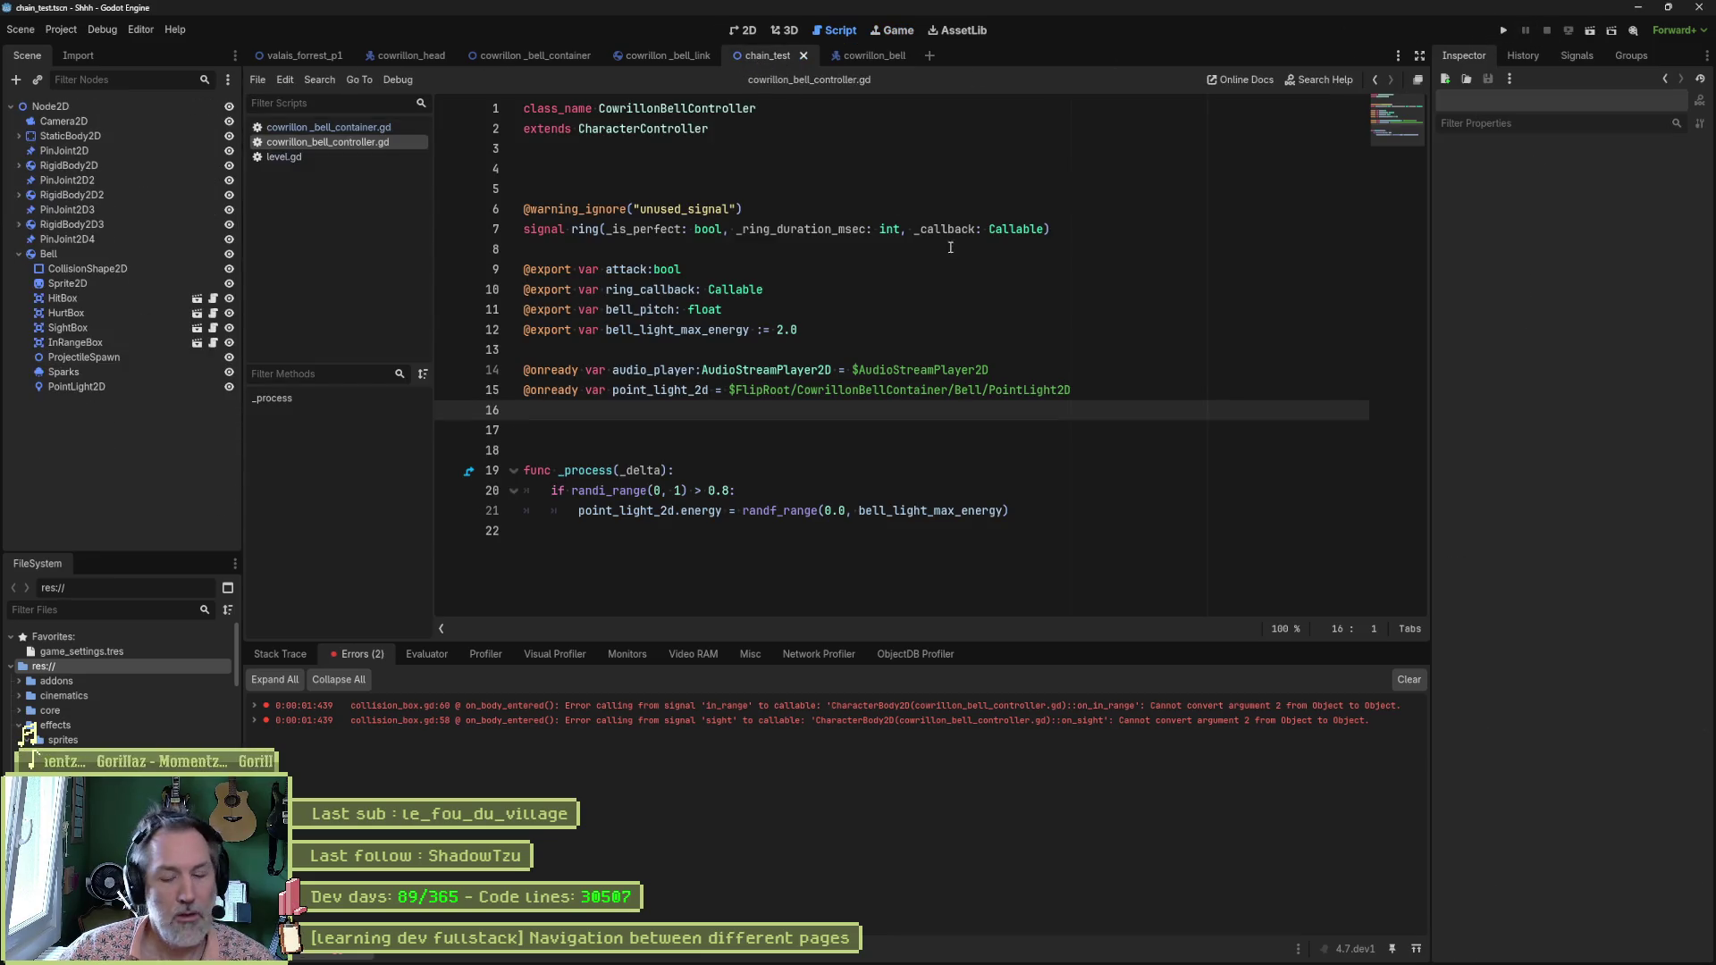
Run chain_test, shift the root Node2D's x position to swing the bell, then stop
key(F6)
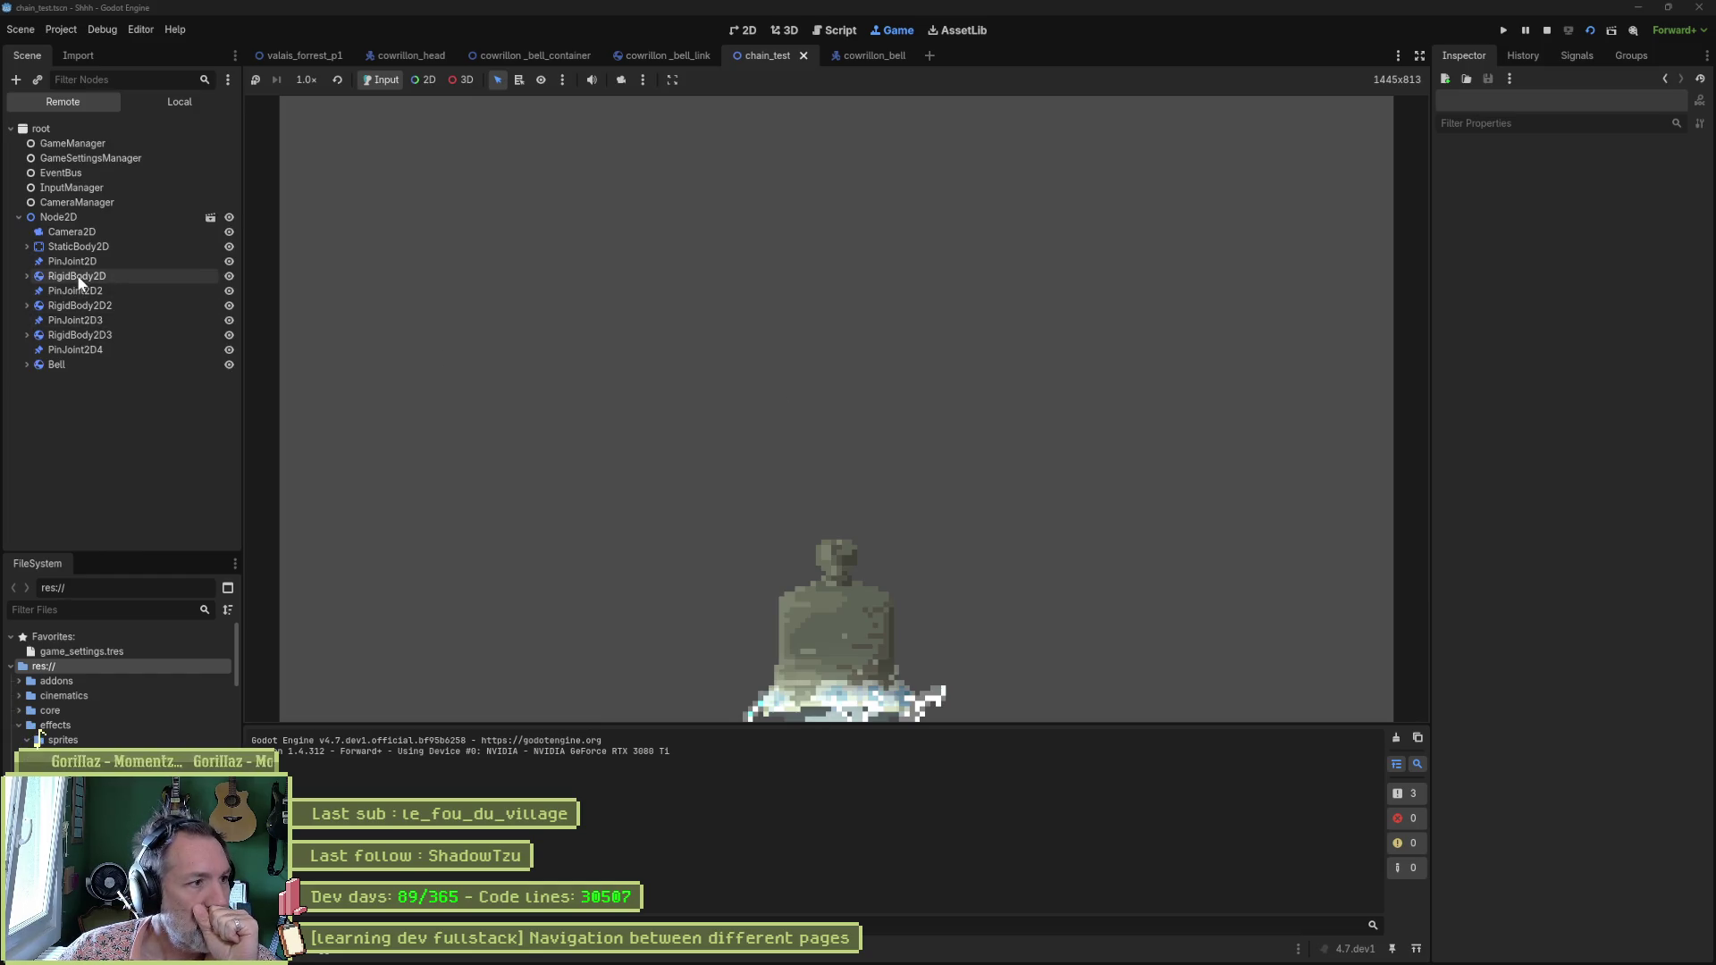
click(82, 261)
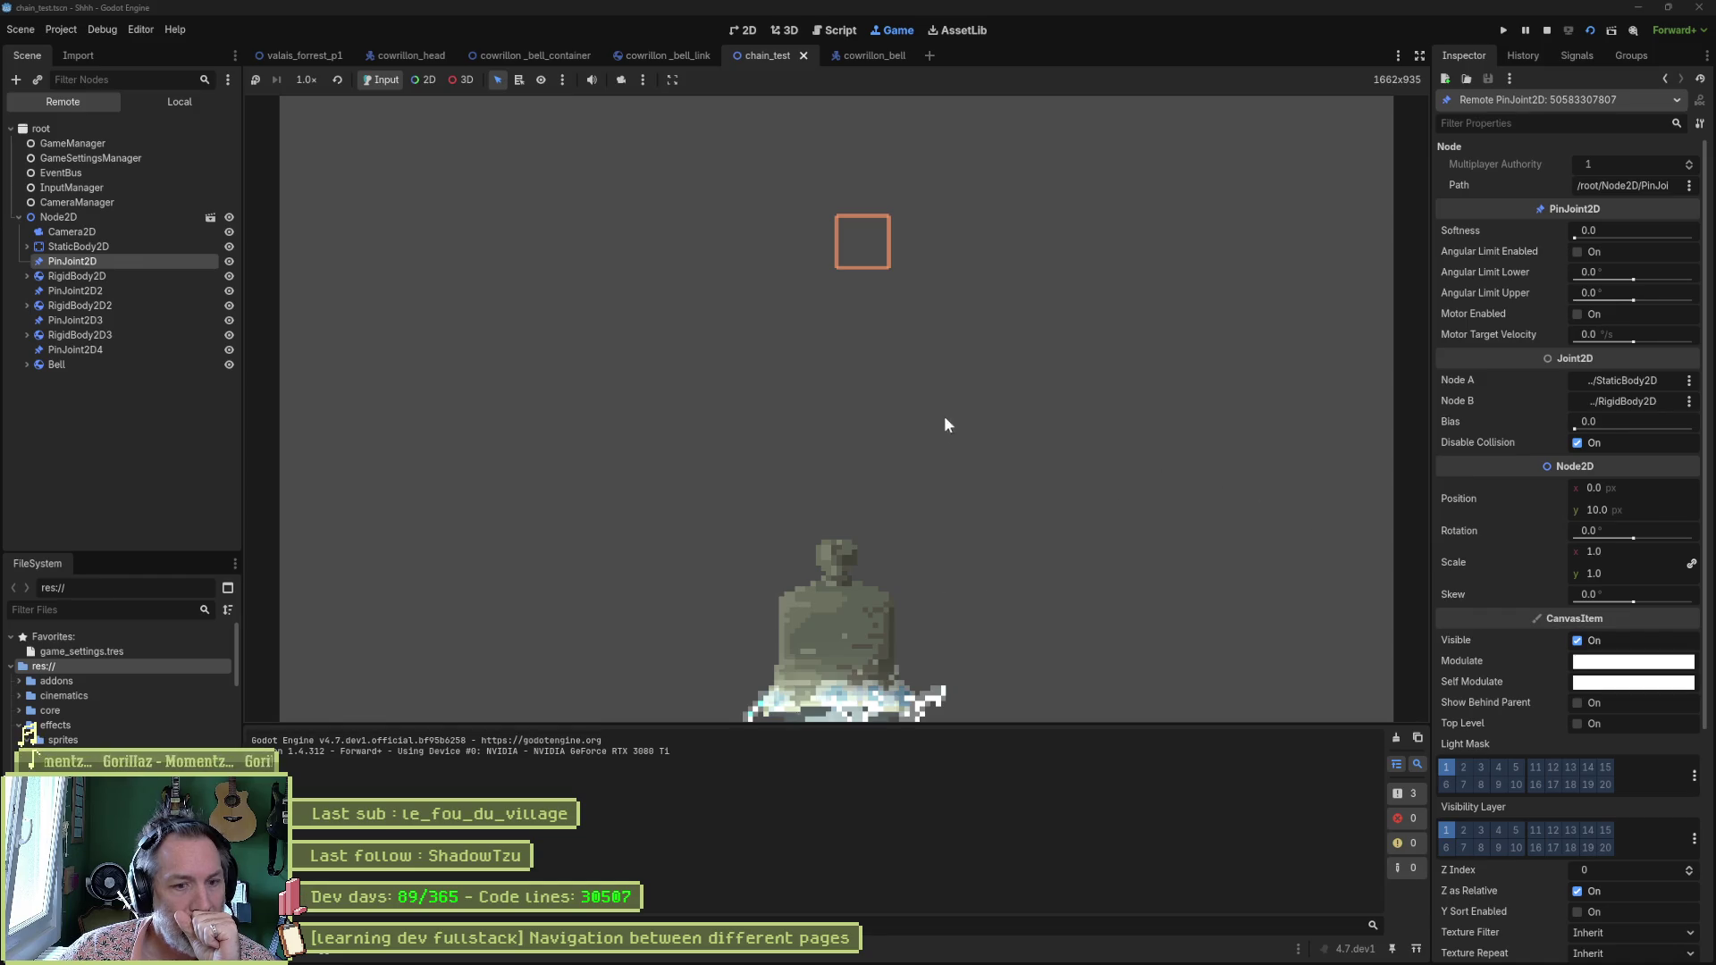
click(110, 219)
drag(1654, 230, 1653, 235)
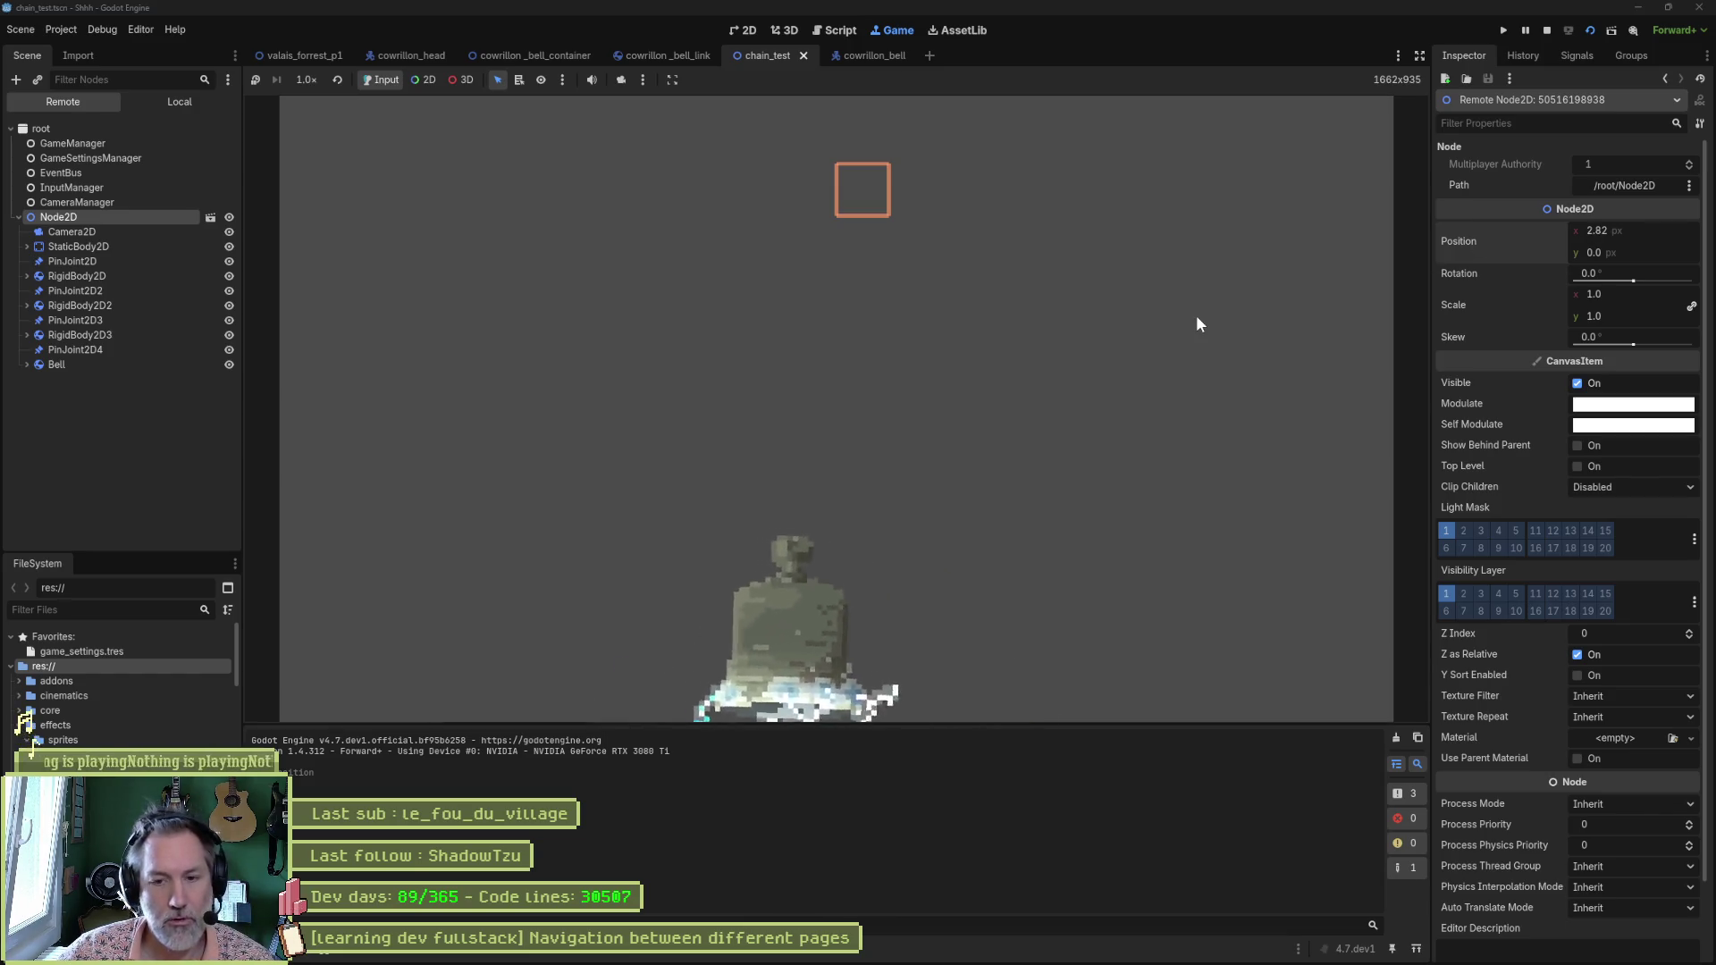
click(1548, 35)
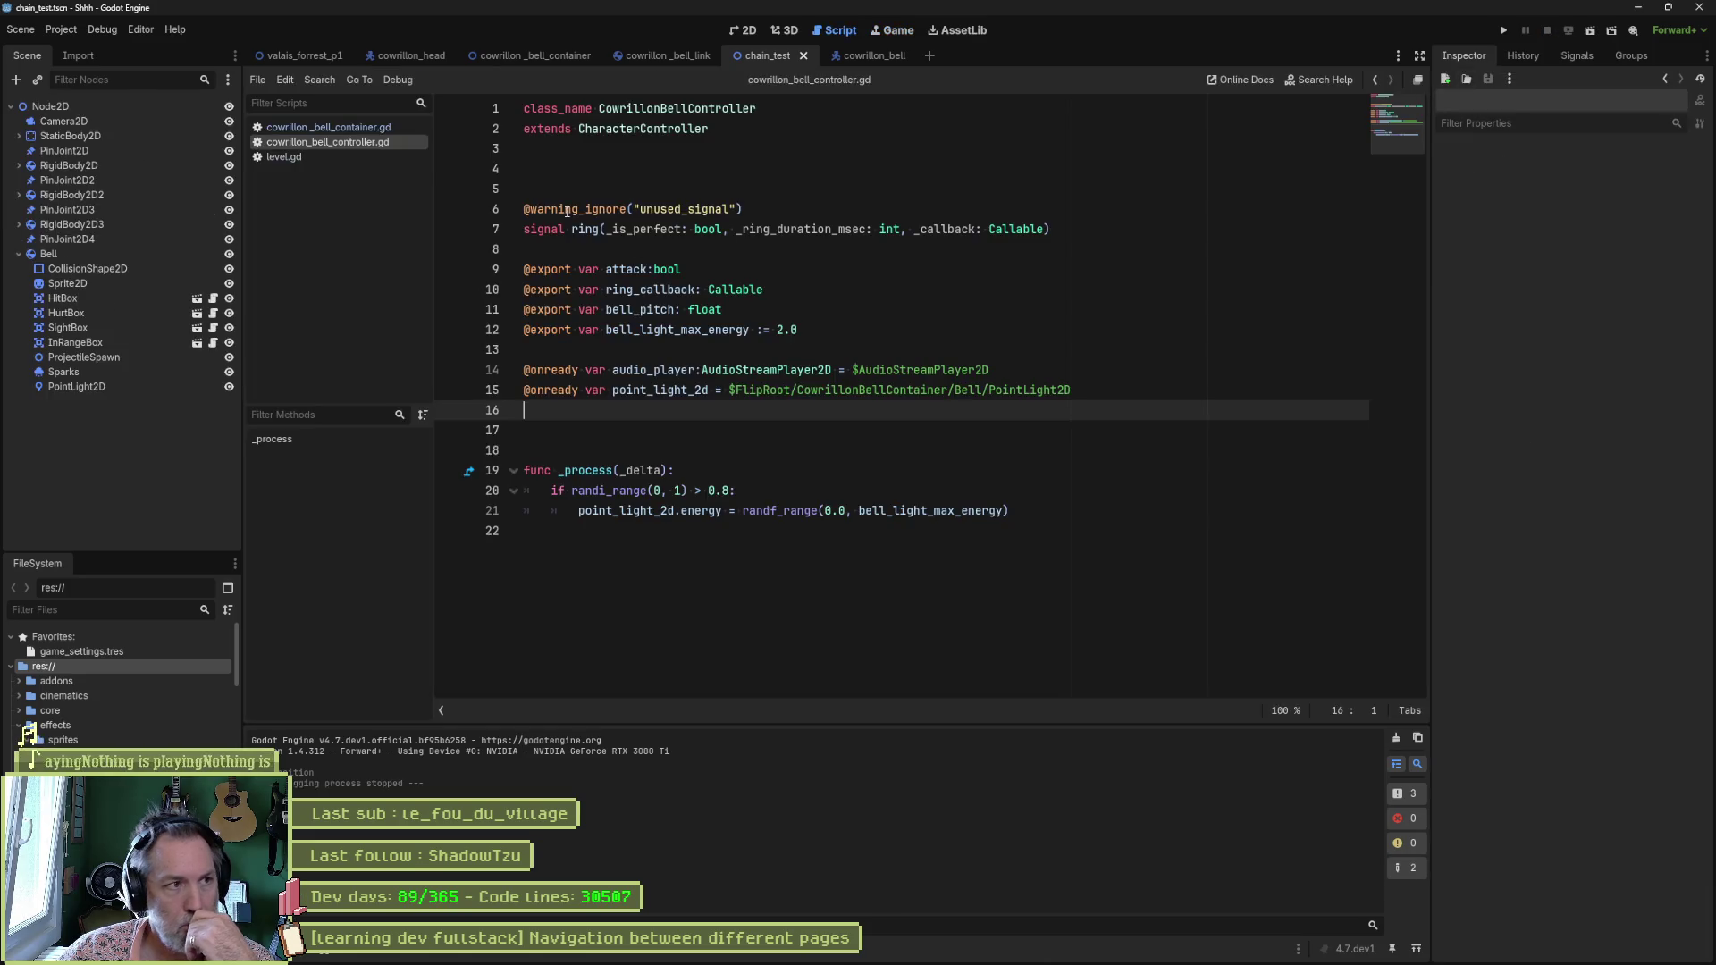
Enable Visible Collision Shapes and rerun chain_test to see the chain's shapes, then stop
click(102, 30)
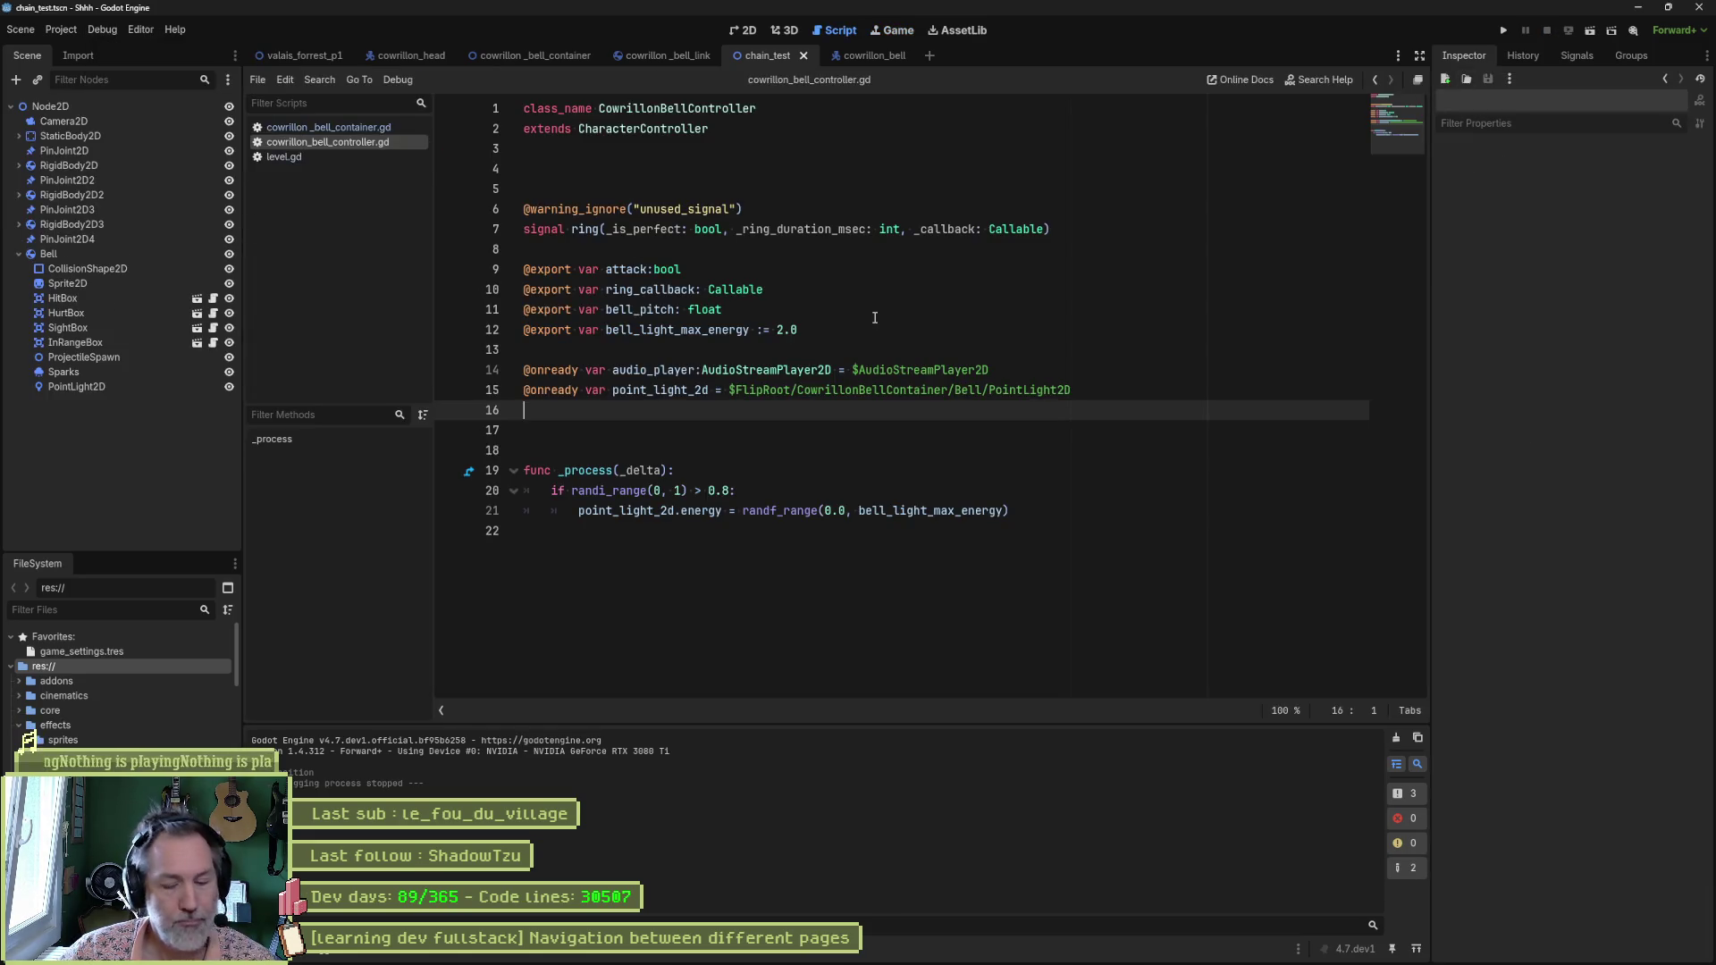
key(F5)
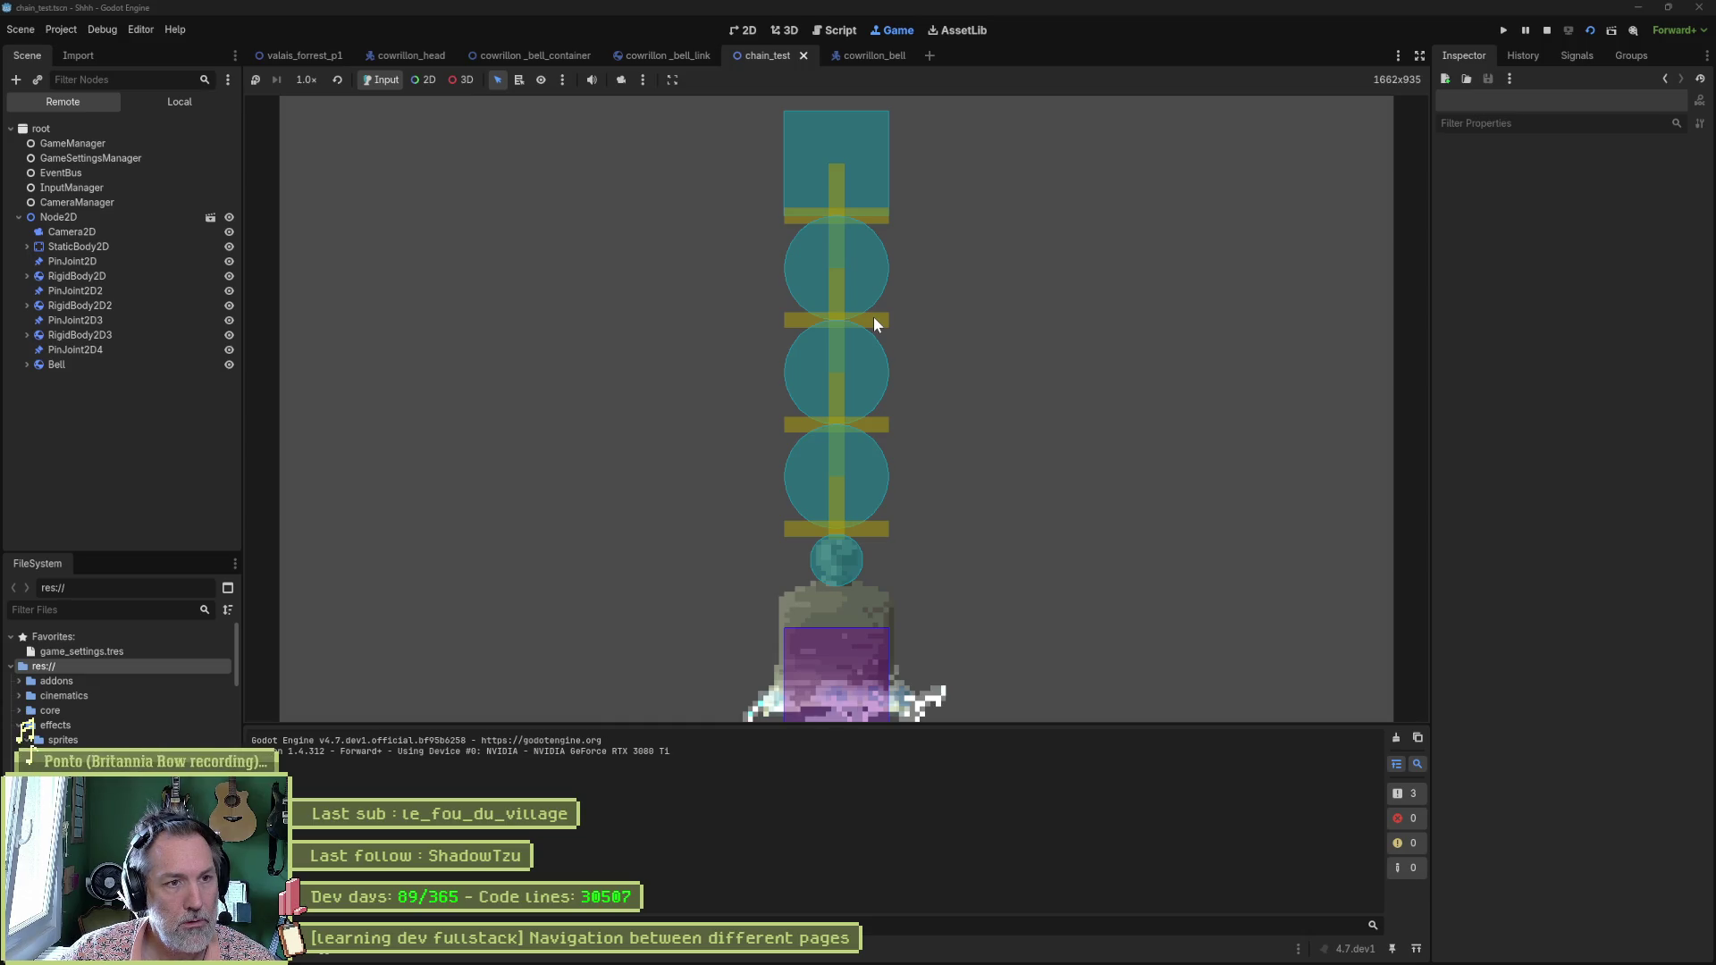
key(F8)
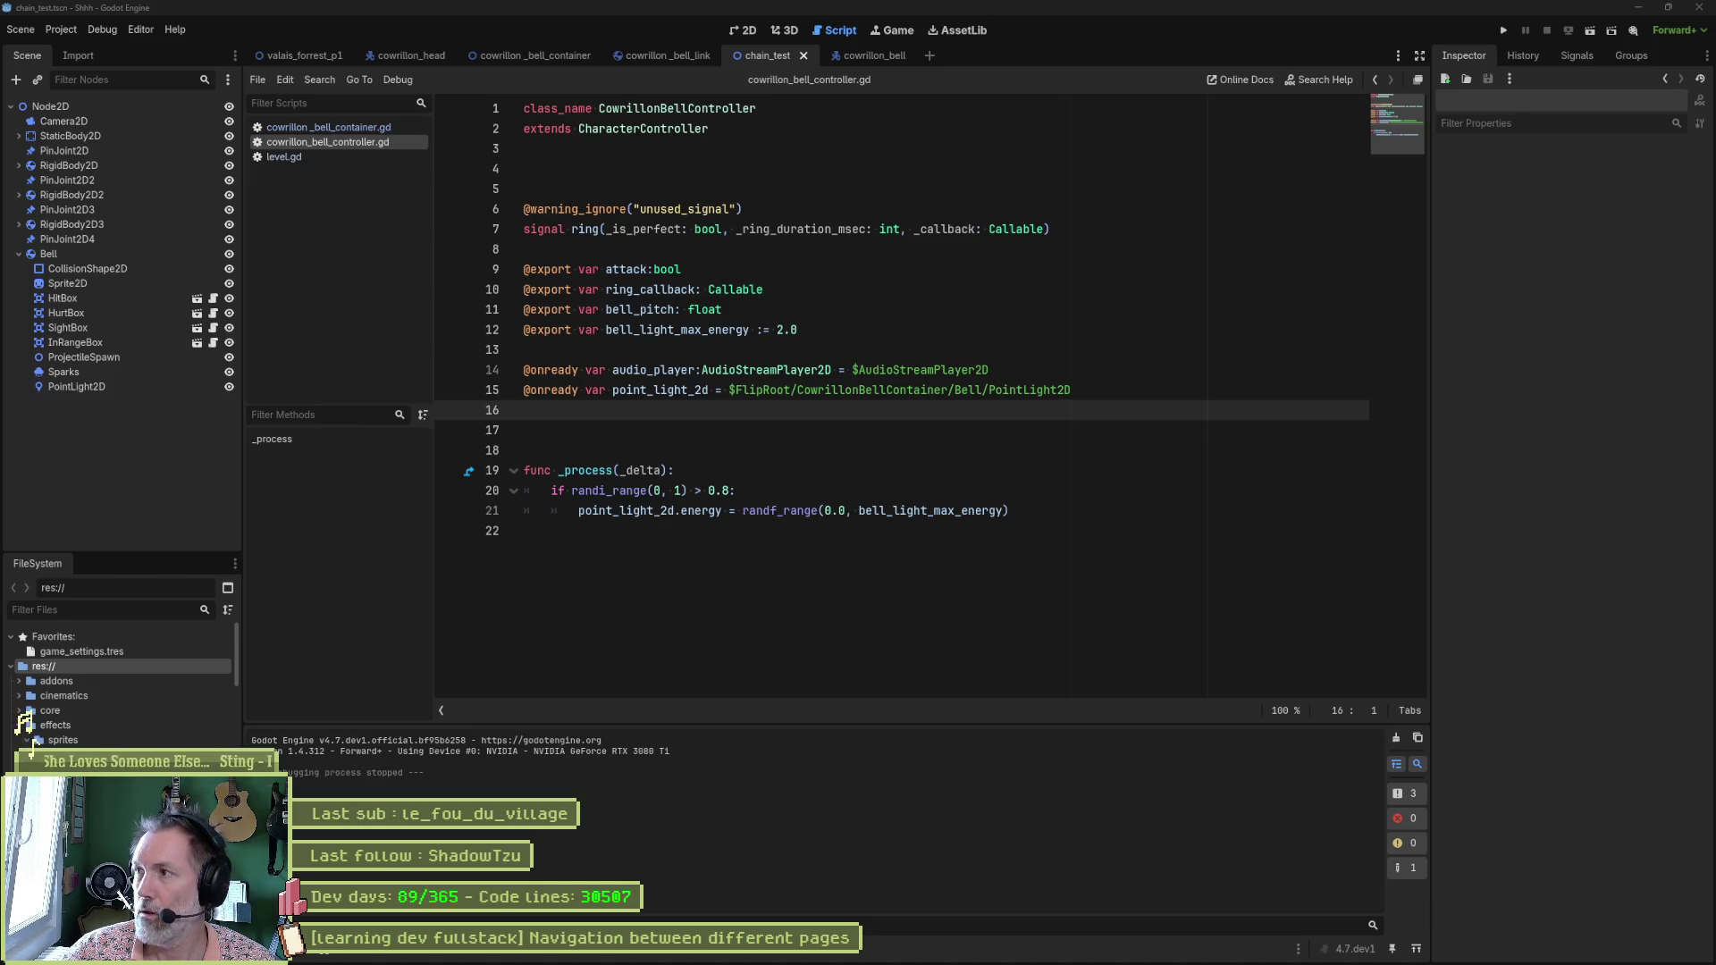
Close level.gd and return to the cowrillon_bell_container.gd script
click(1074, 427)
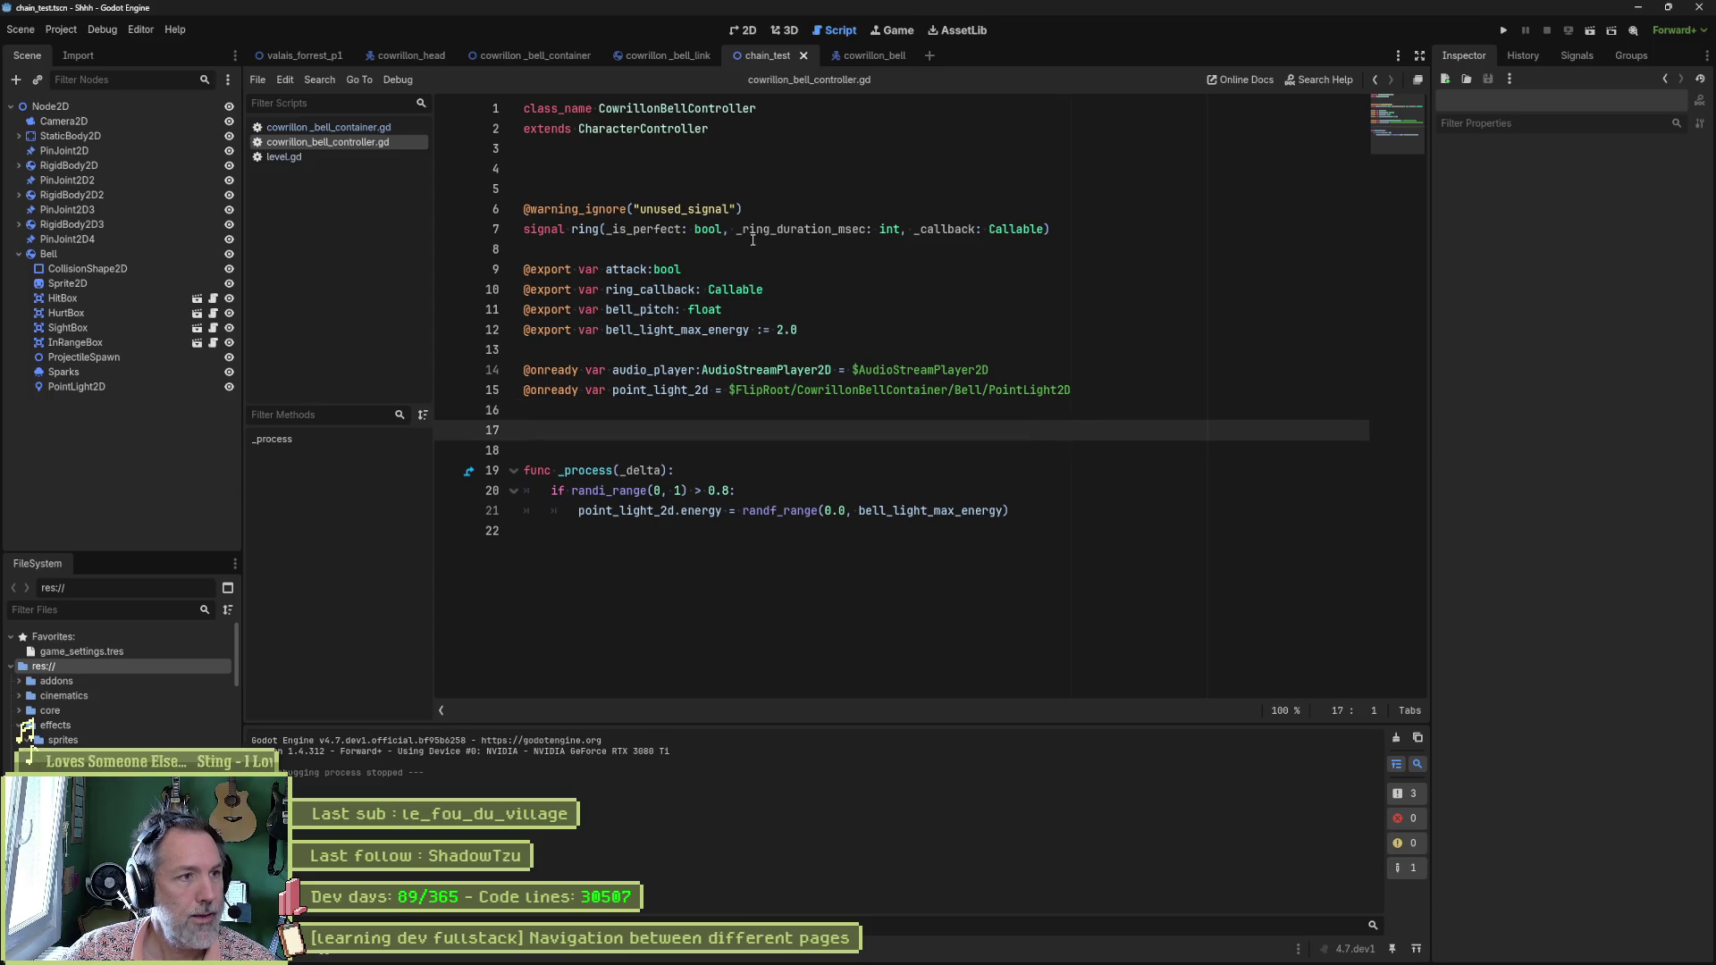
middle_click(331, 156)
click(339, 129)
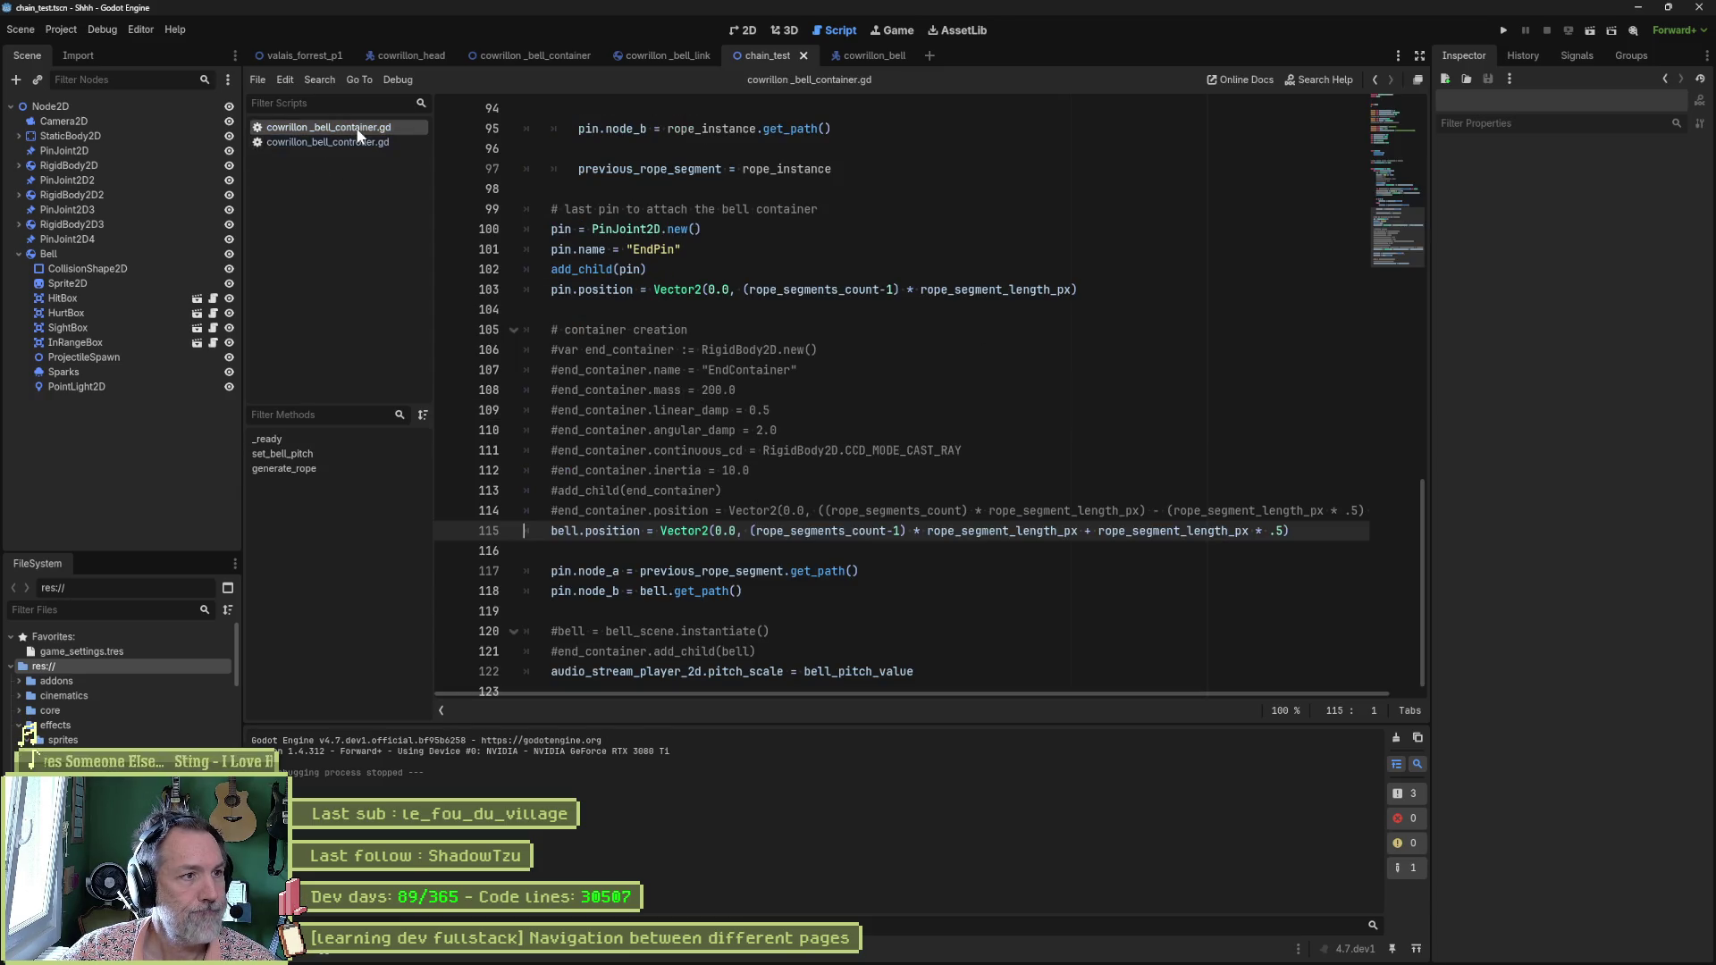
click(359, 143)
click(357, 132)
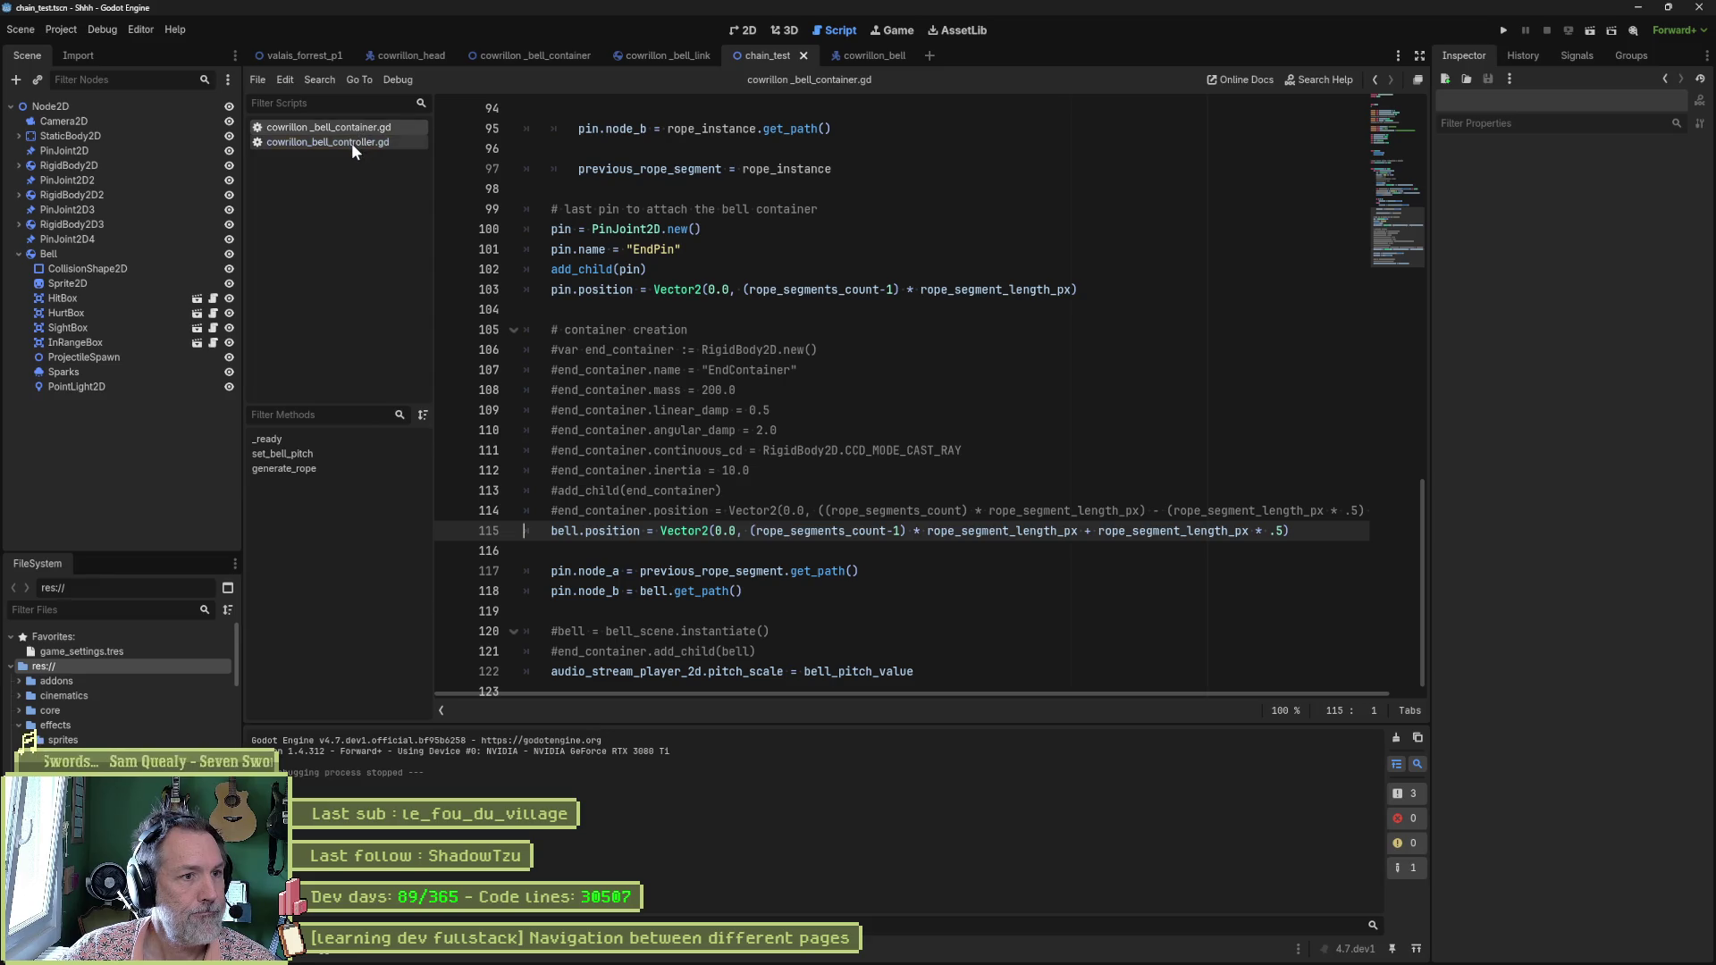
Run chain_test again with collision shapes and select its root Node2D
click(656, 306)
key(F6)
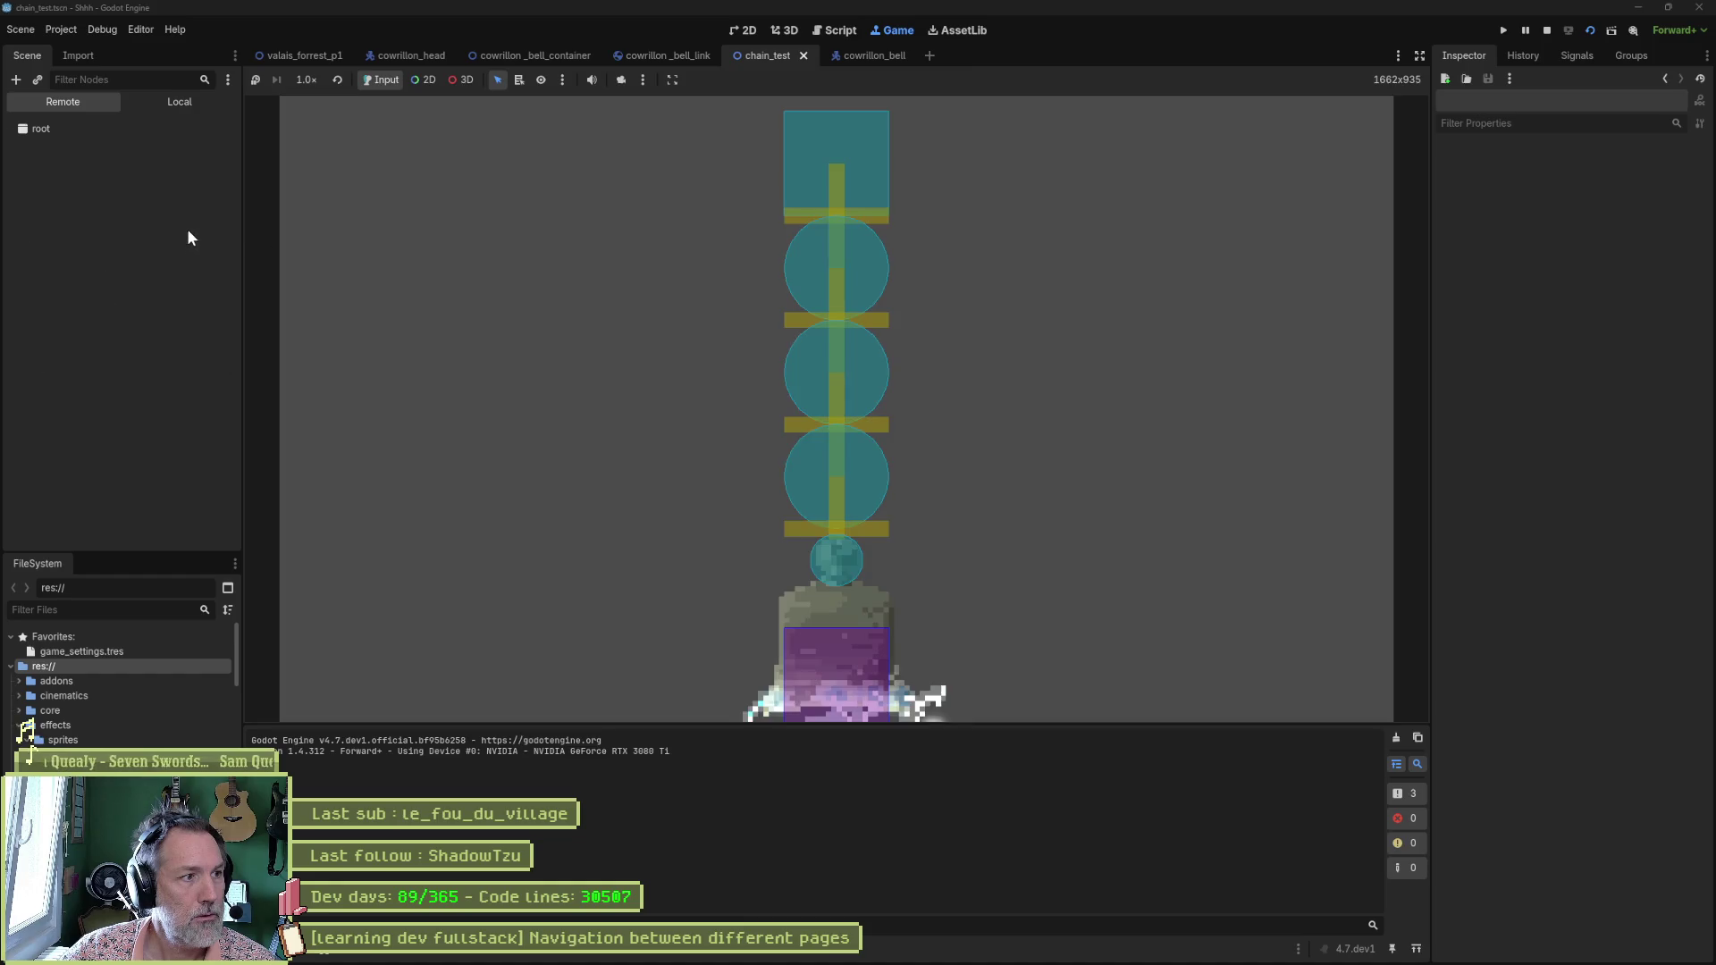
click(149, 222)
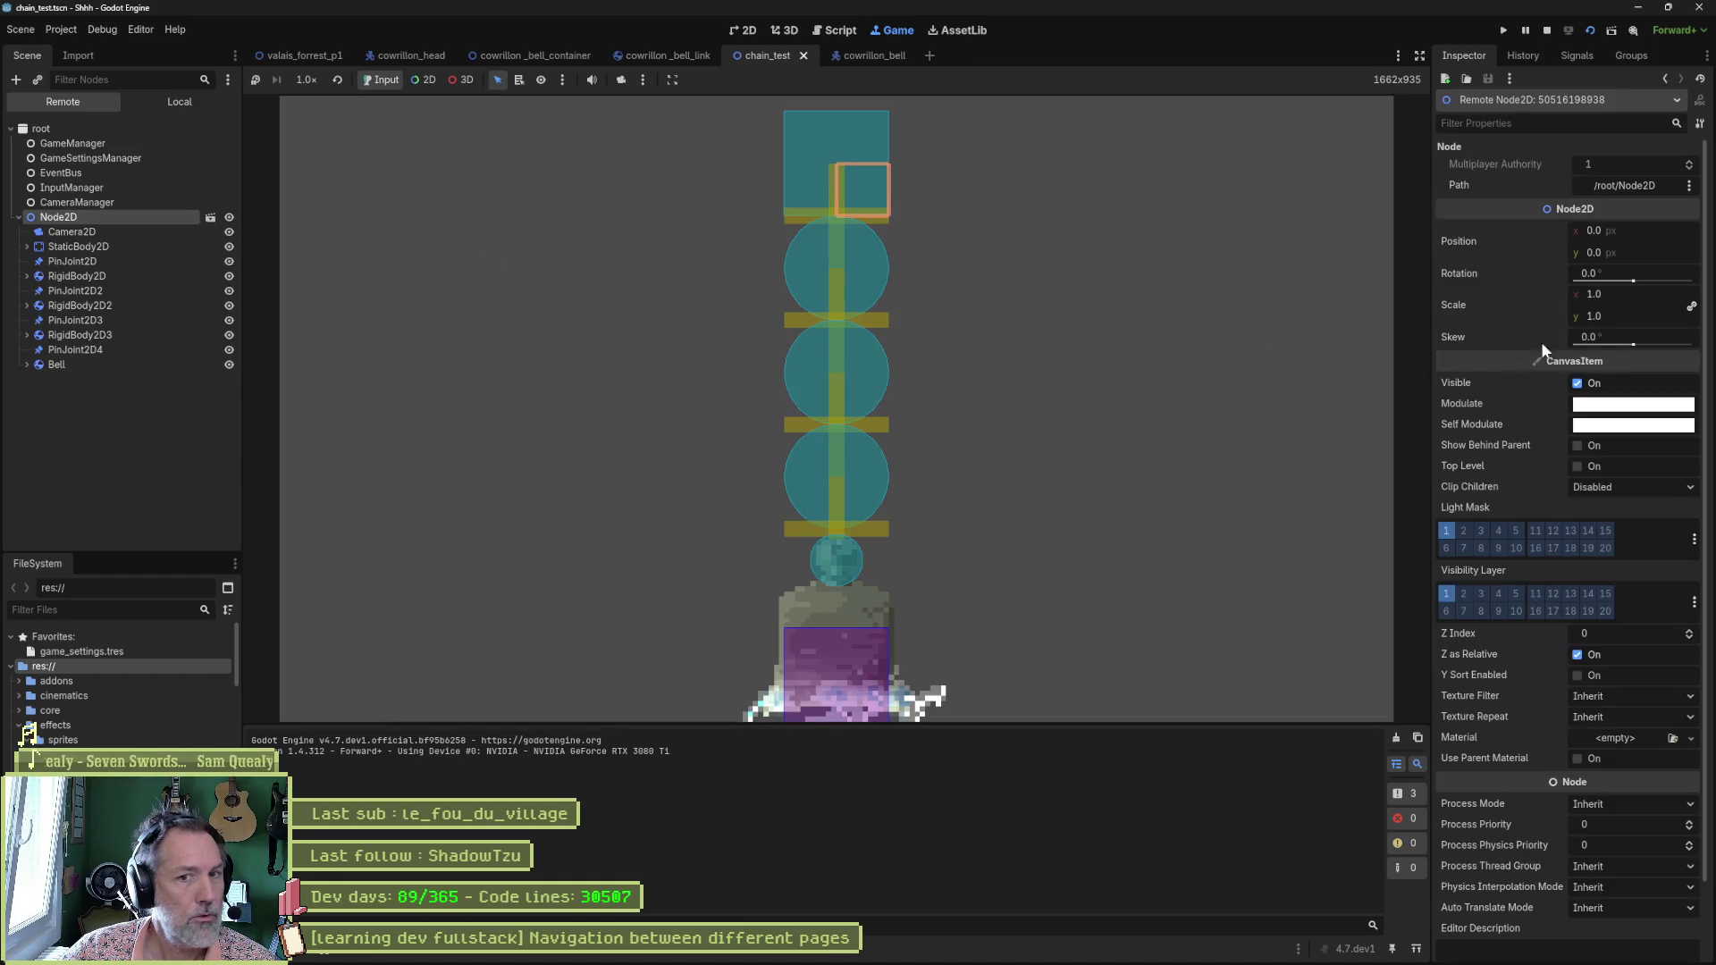
Drag the running Node2D to x -5.885 px to swing the bell, then stop the game
drag(1643, 230, 1633, 223)
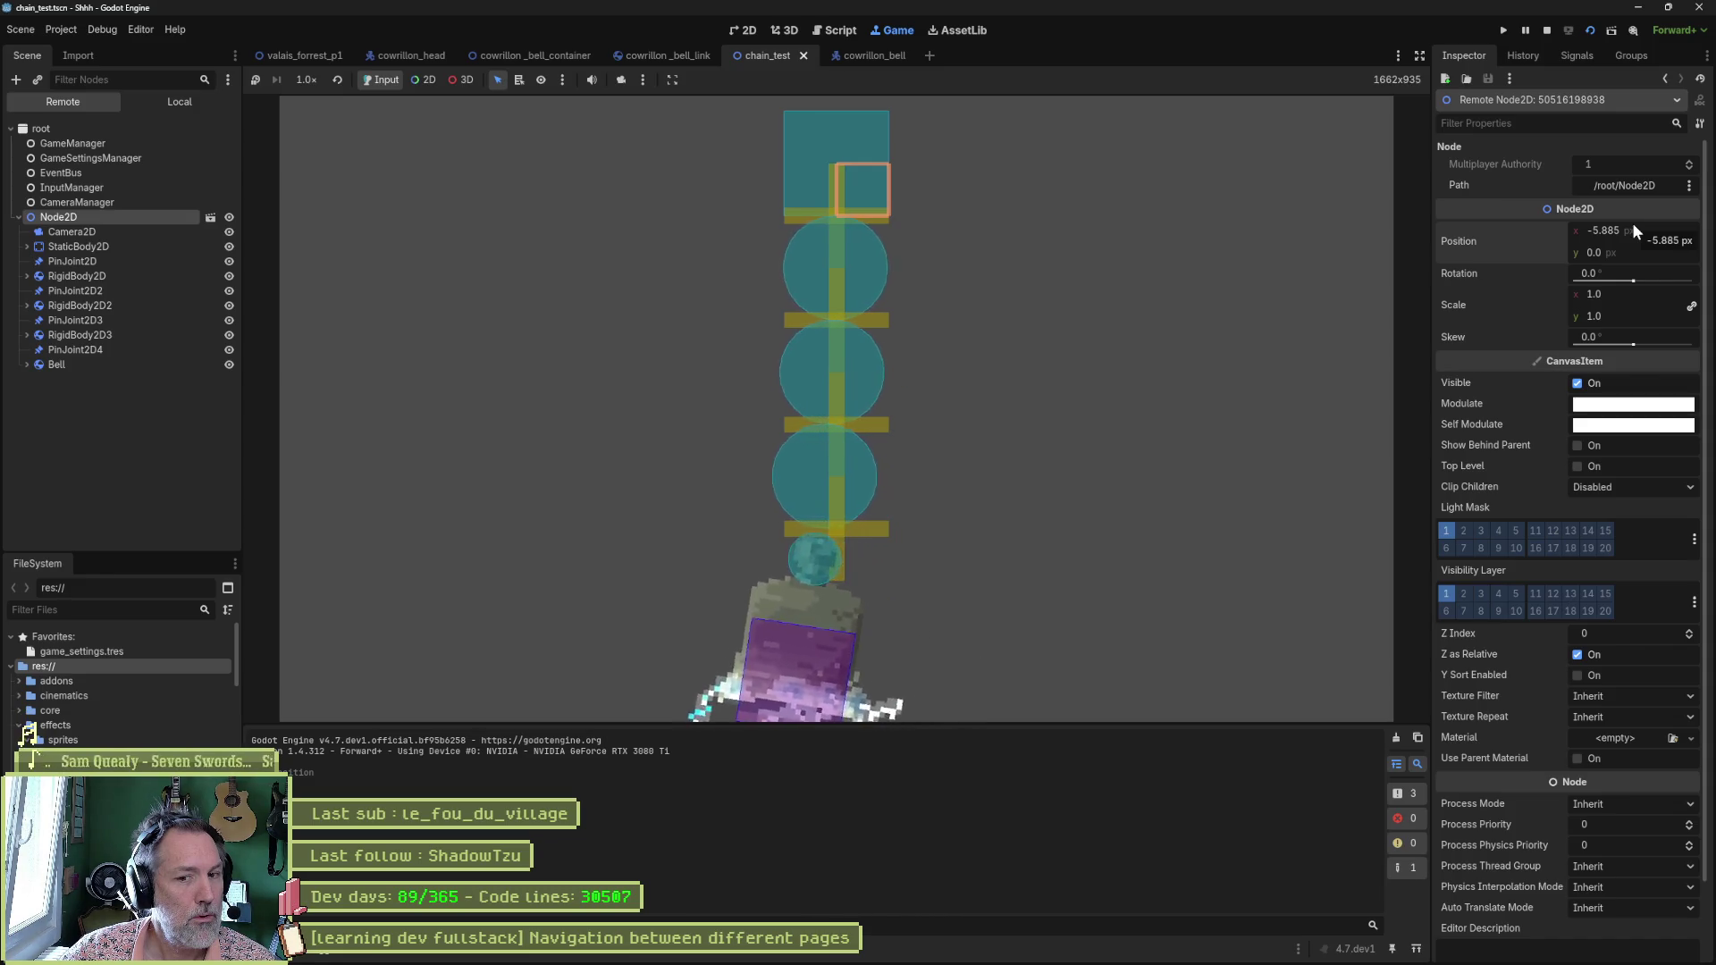
key(F8)
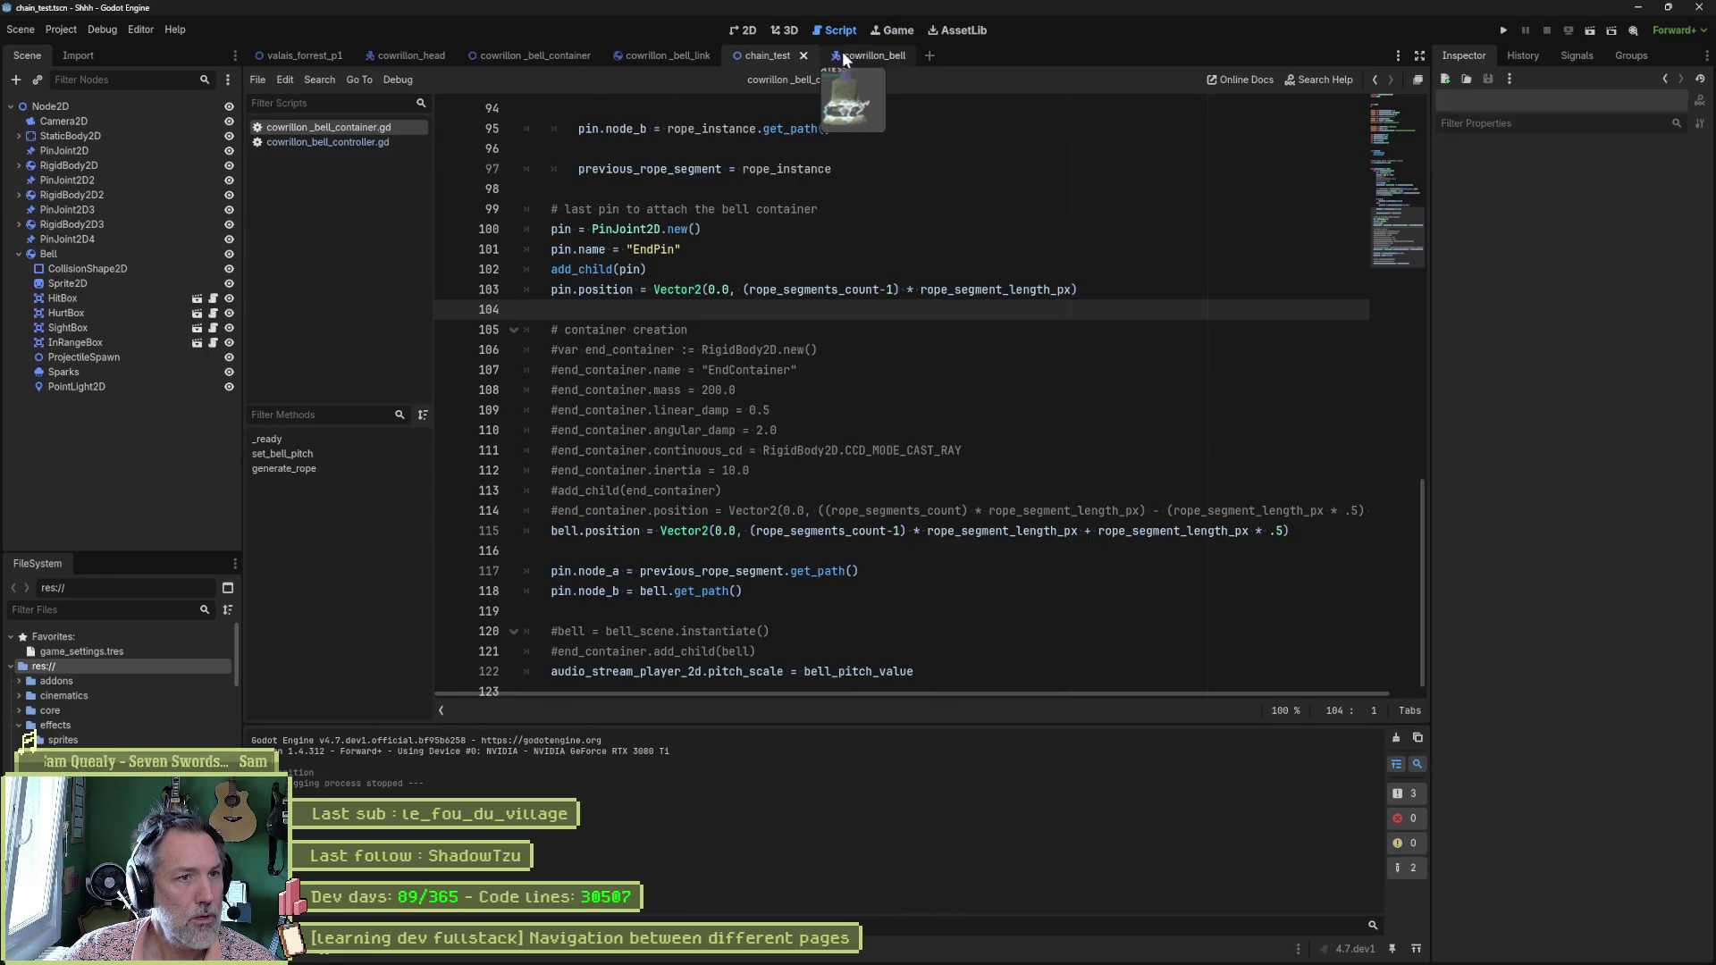
Test-run cowrillon_bell, then try moving PhysicsBox under FlipRoot and undo it
click(844, 53)
key(F6)
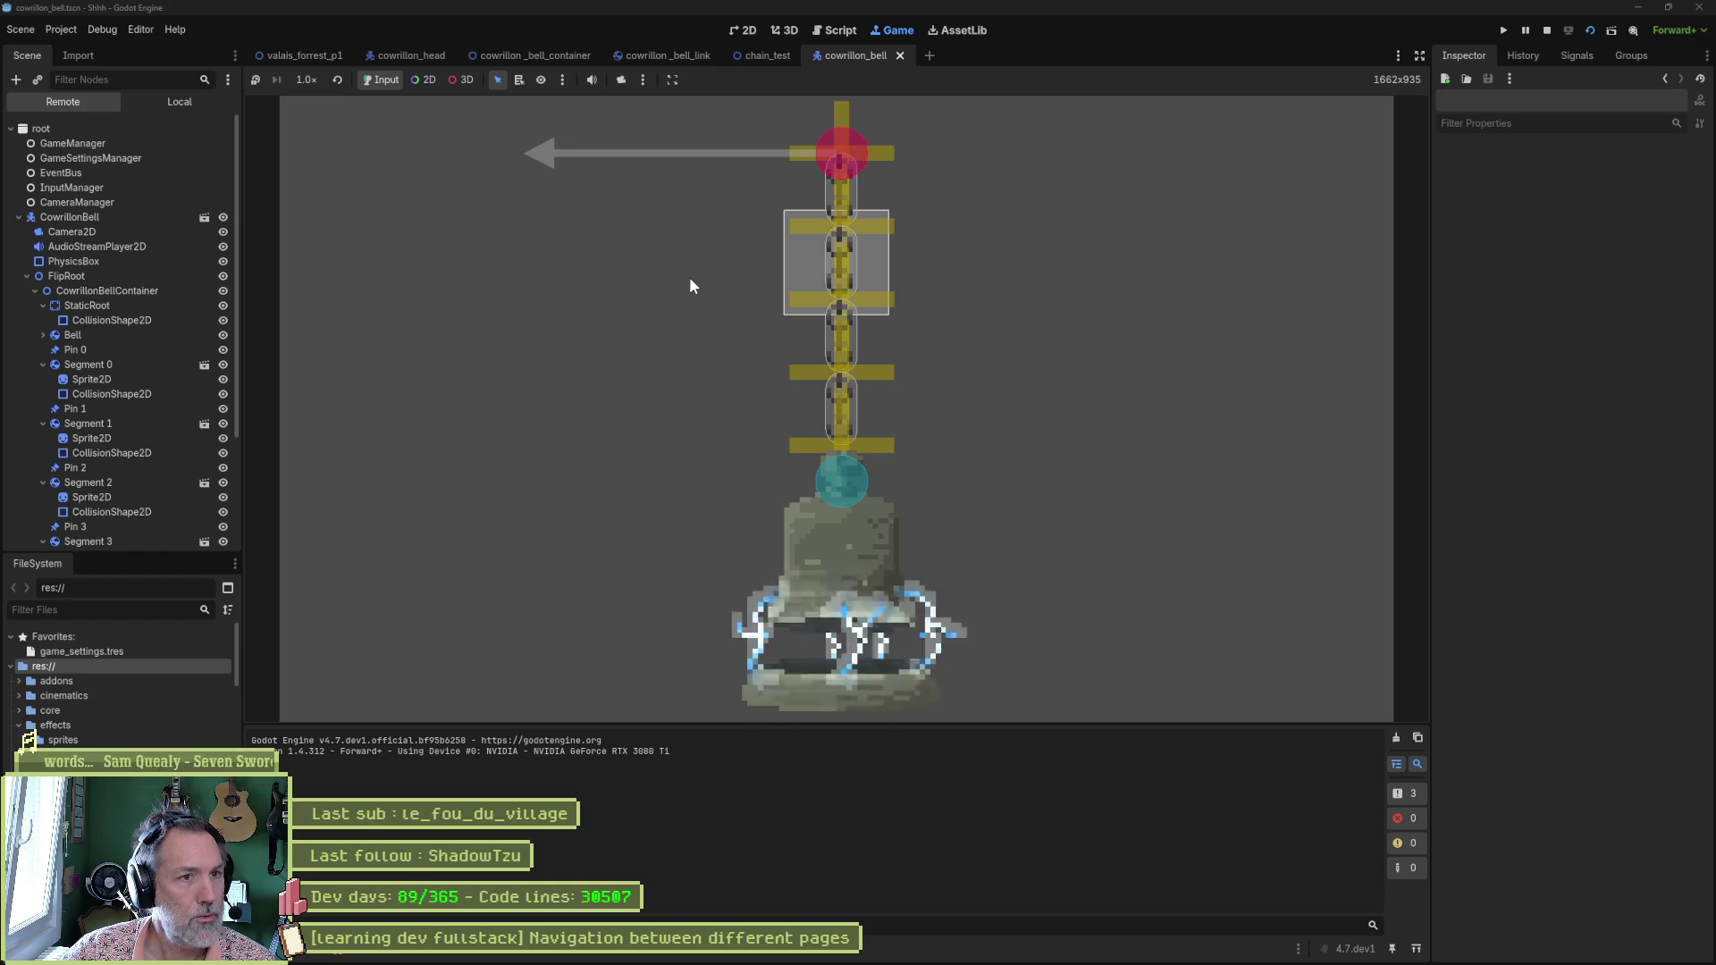
key(F8)
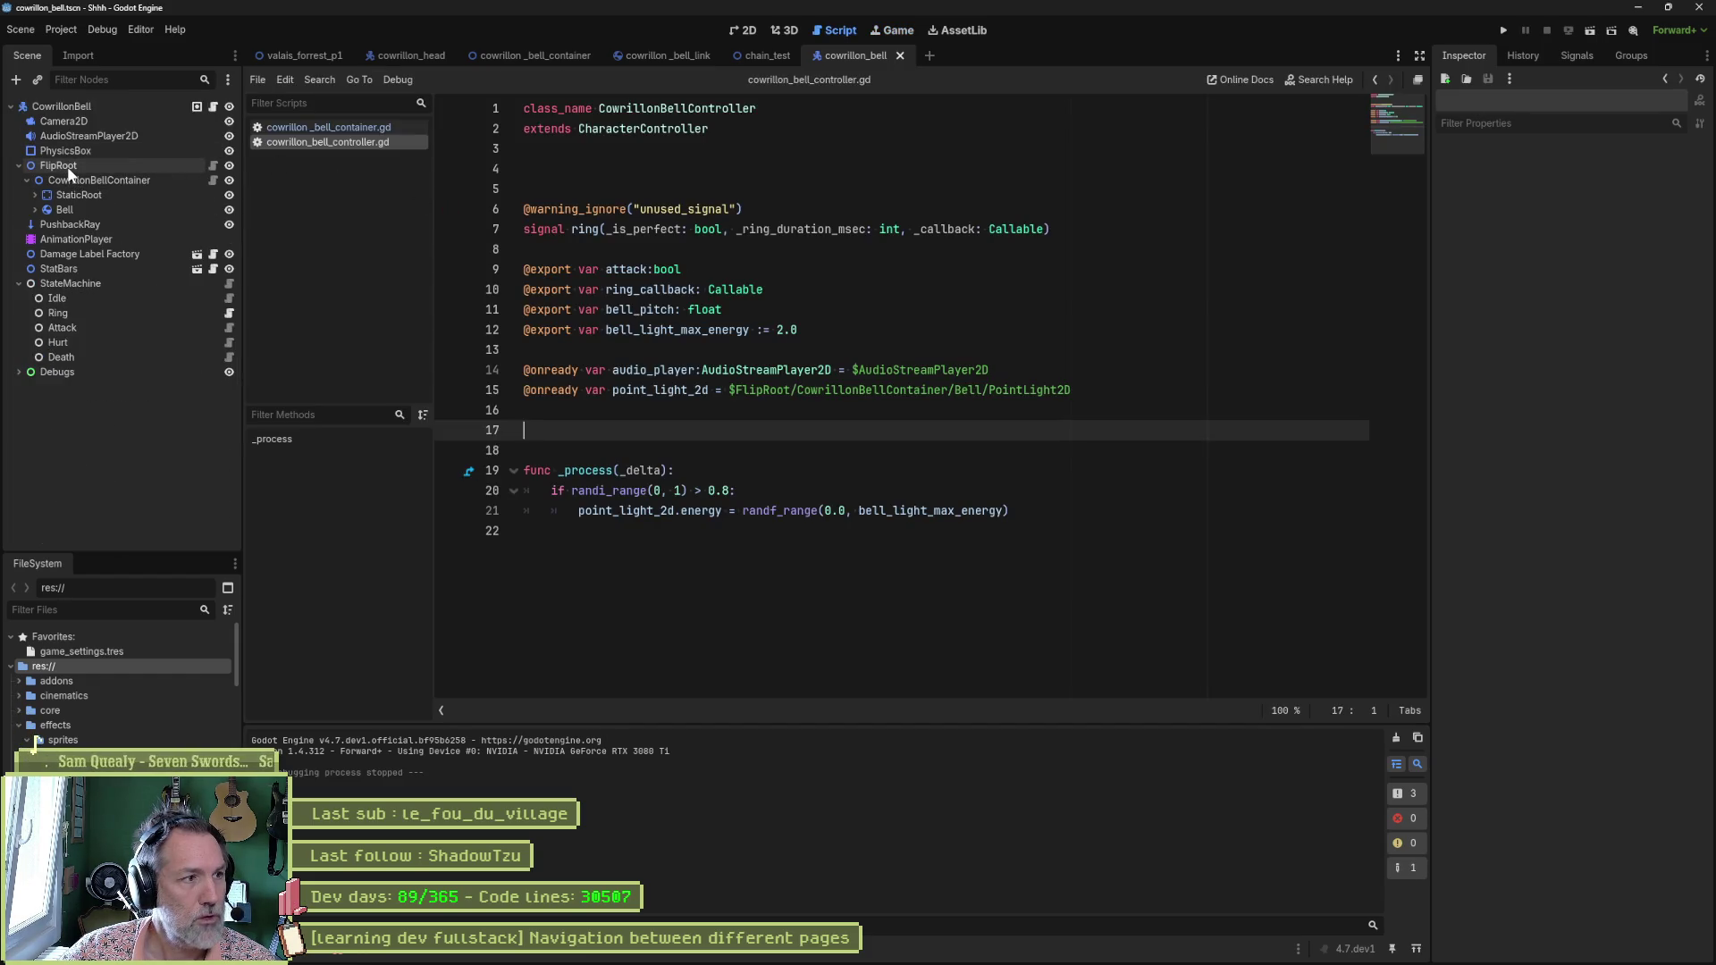
drag(72, 152, 82, 164)
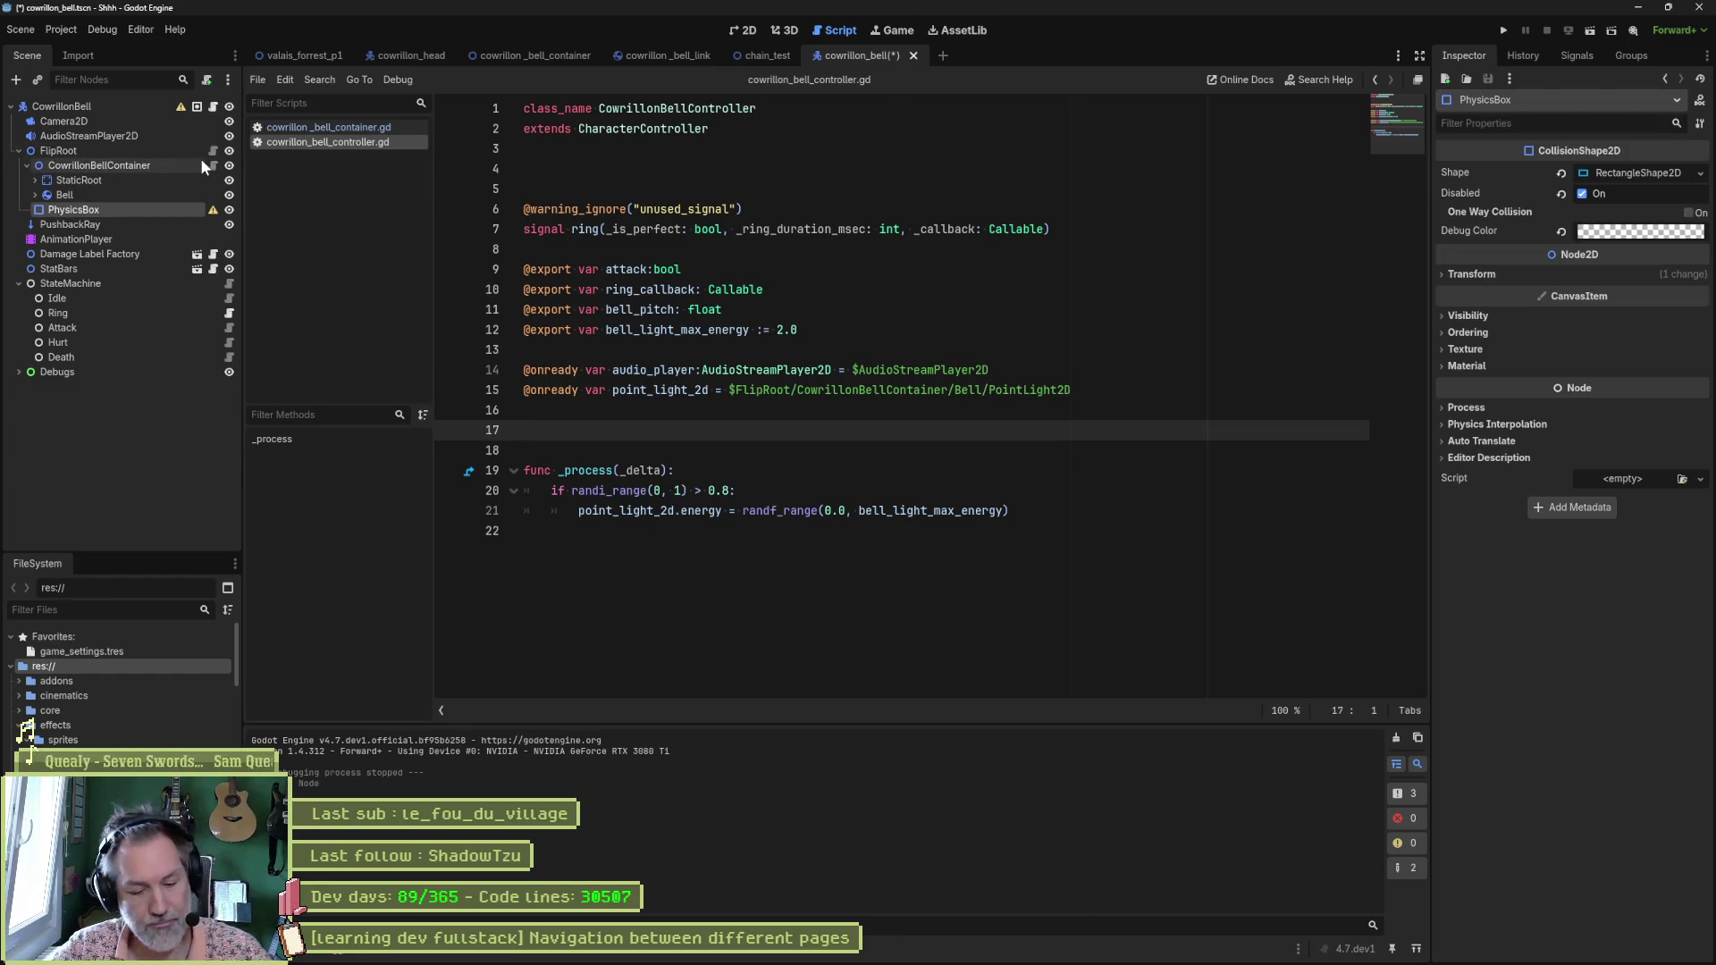
key(ctrl+z)
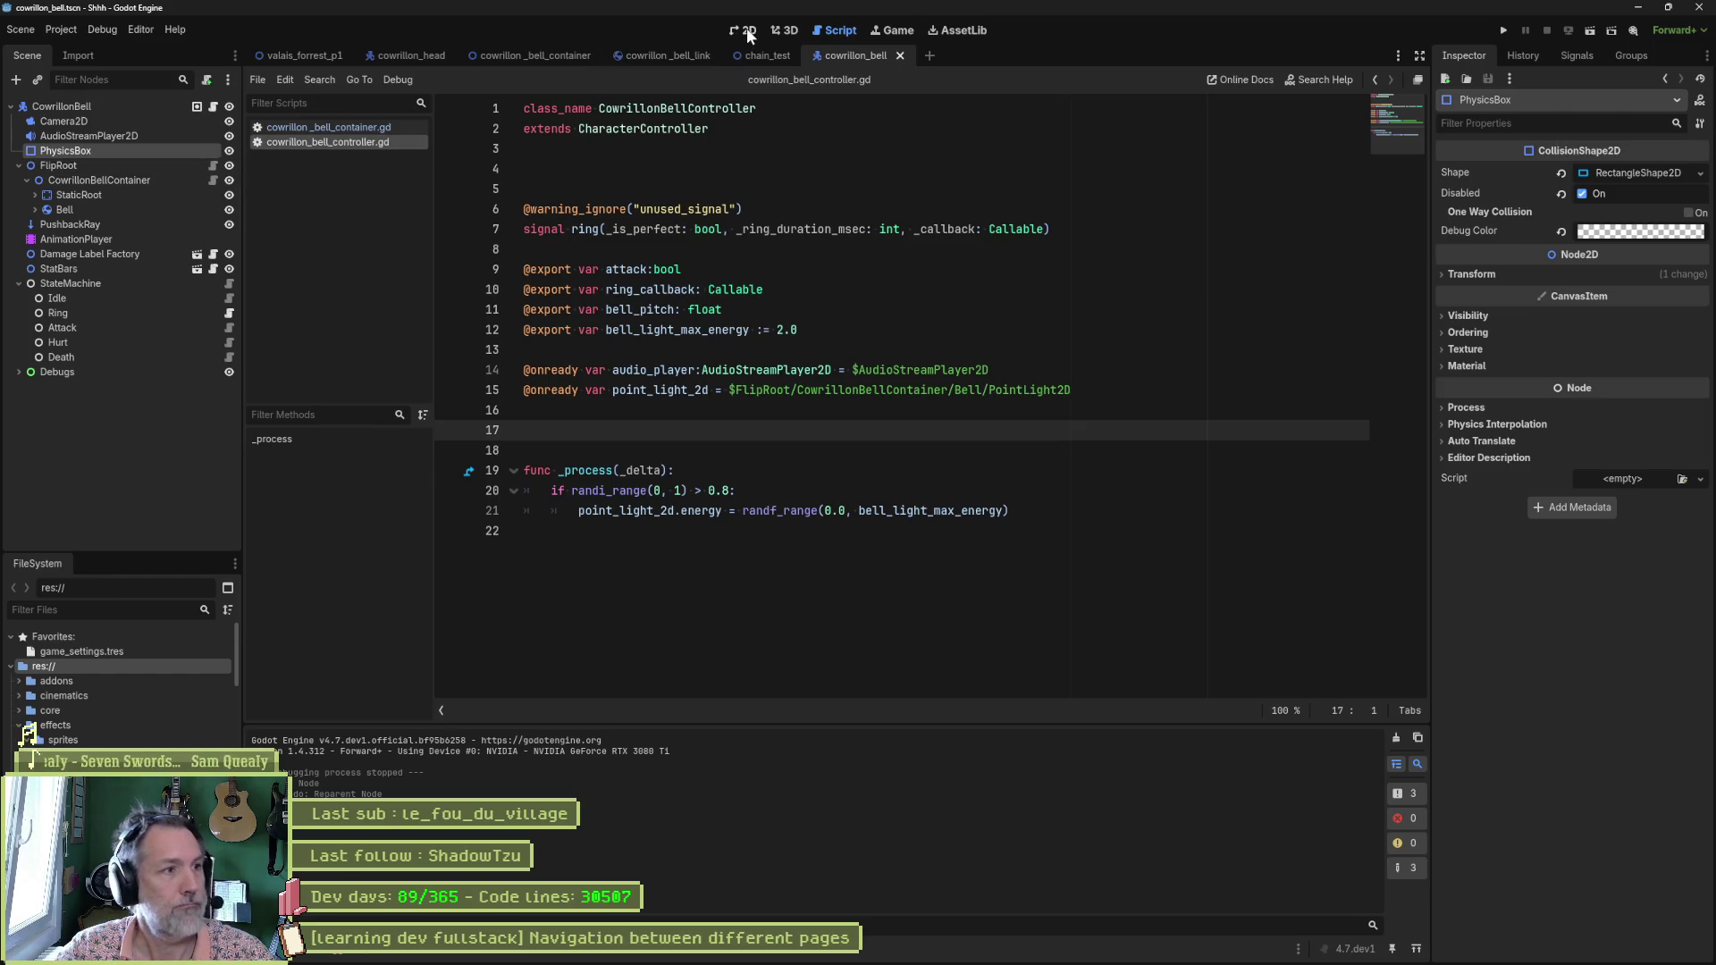
Check the Bell RigidBody2D's mass 1.0 kg and damping 5.0 in 2D, then rerun the scene
click(747, 30)
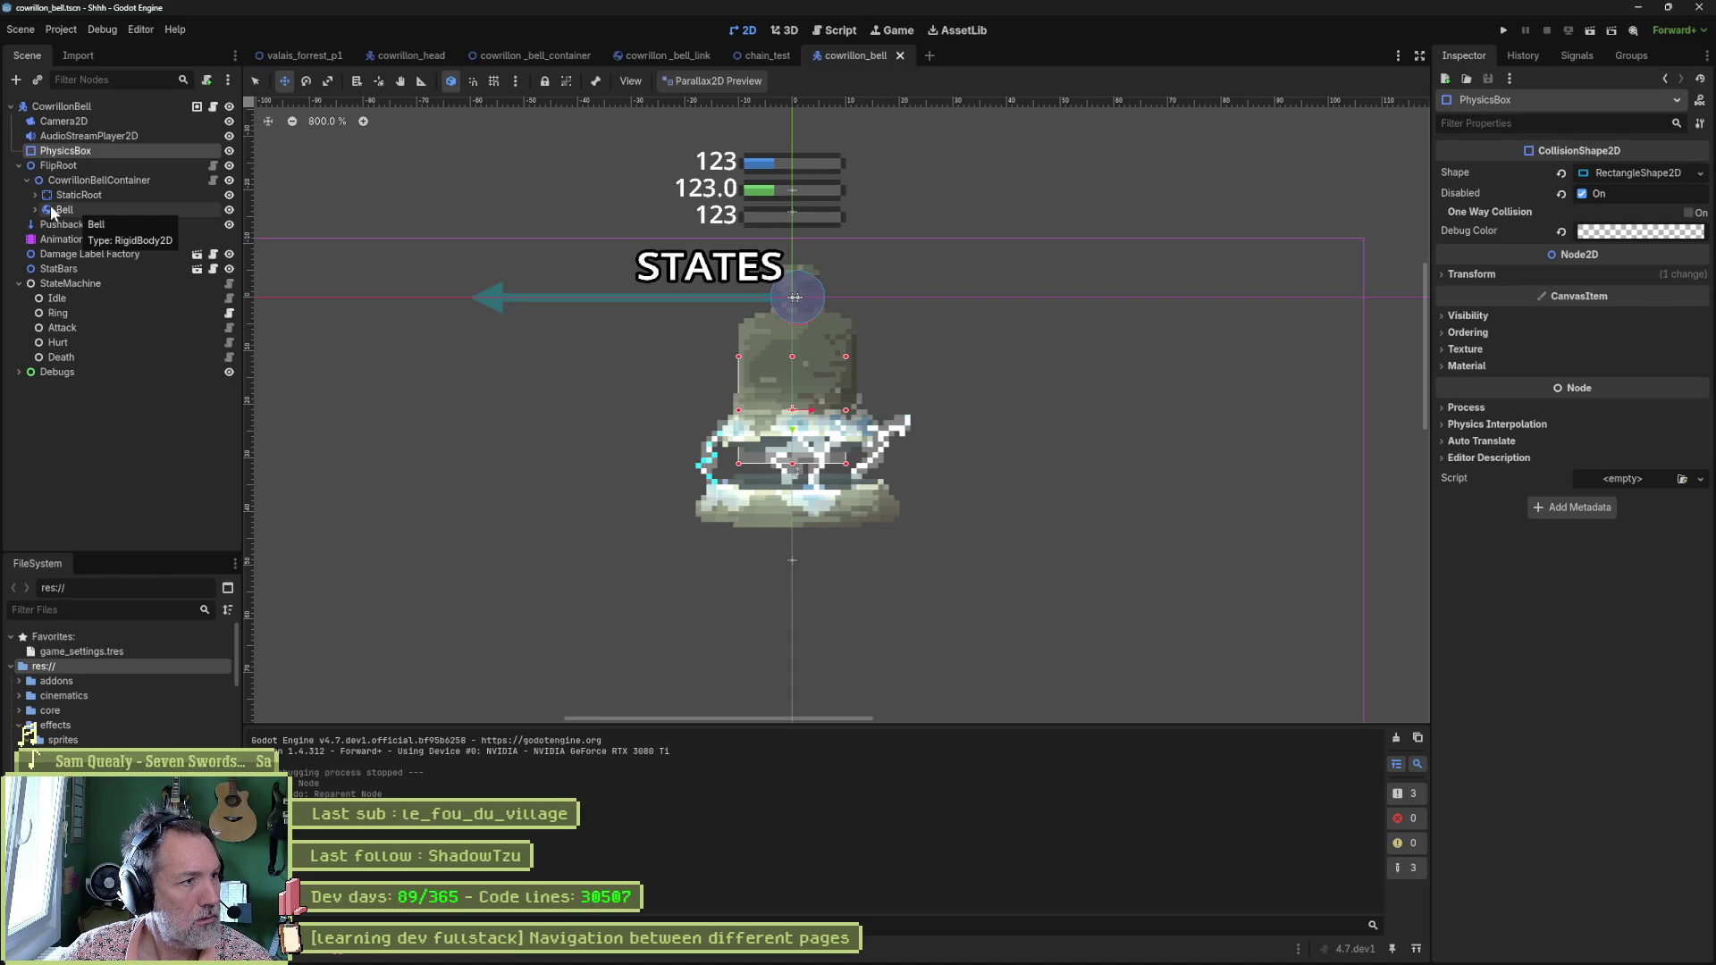
click(61, 212)
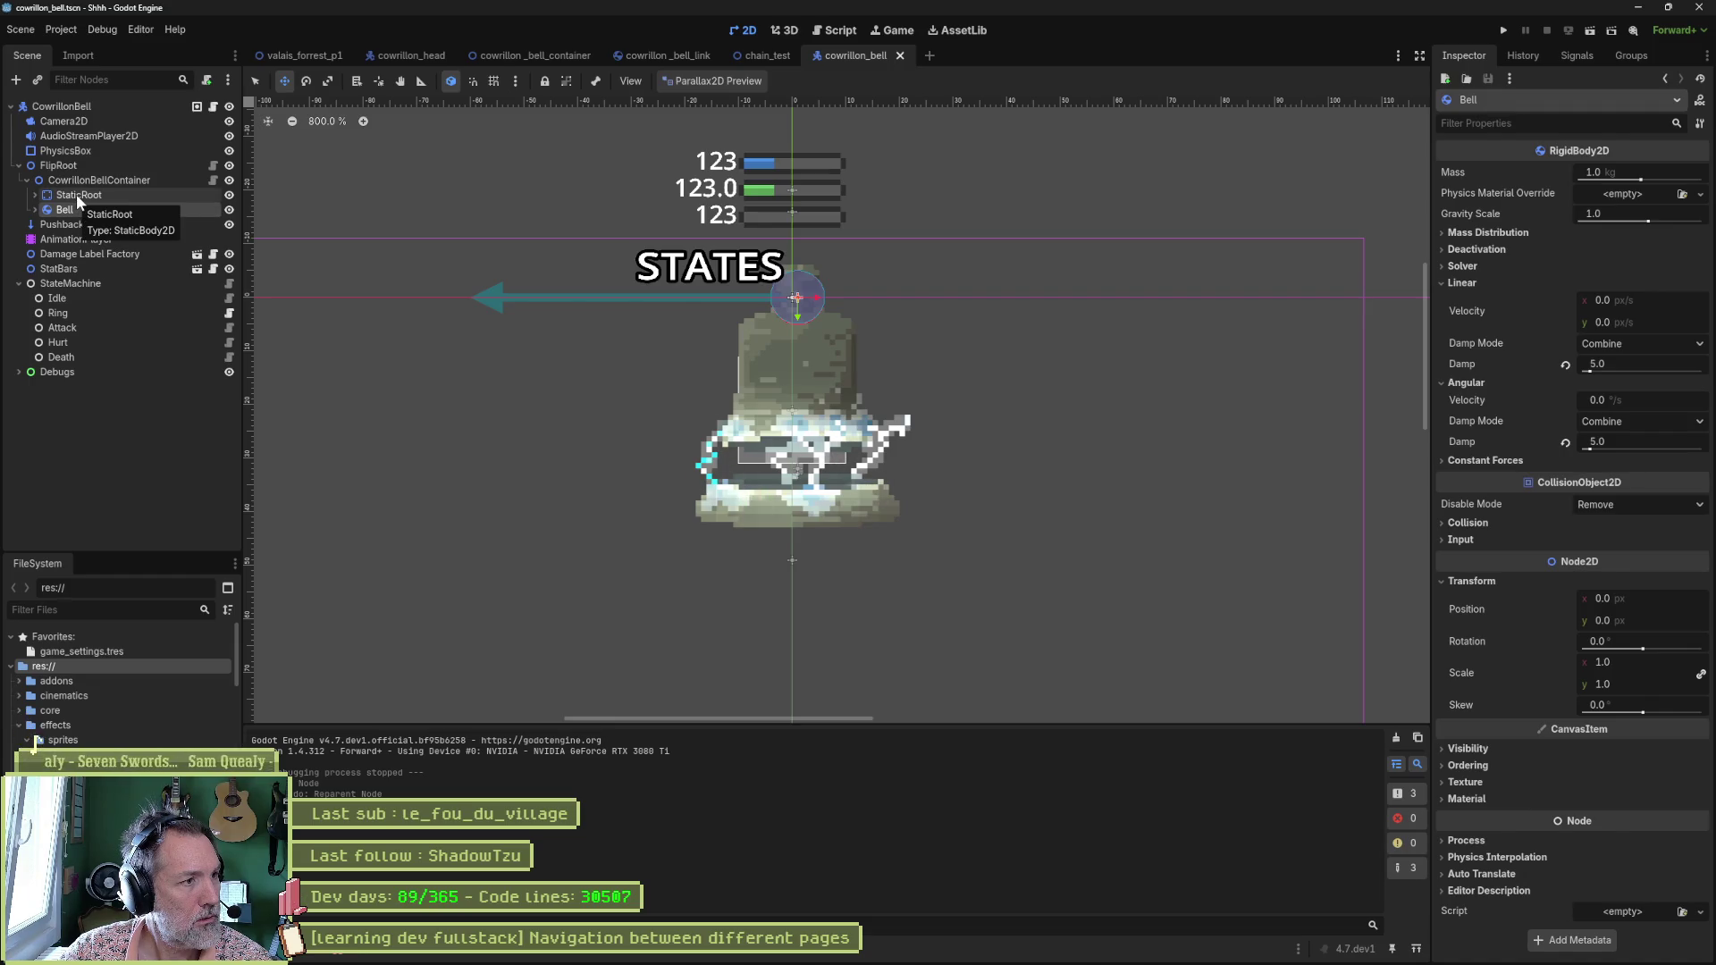
key(F6)
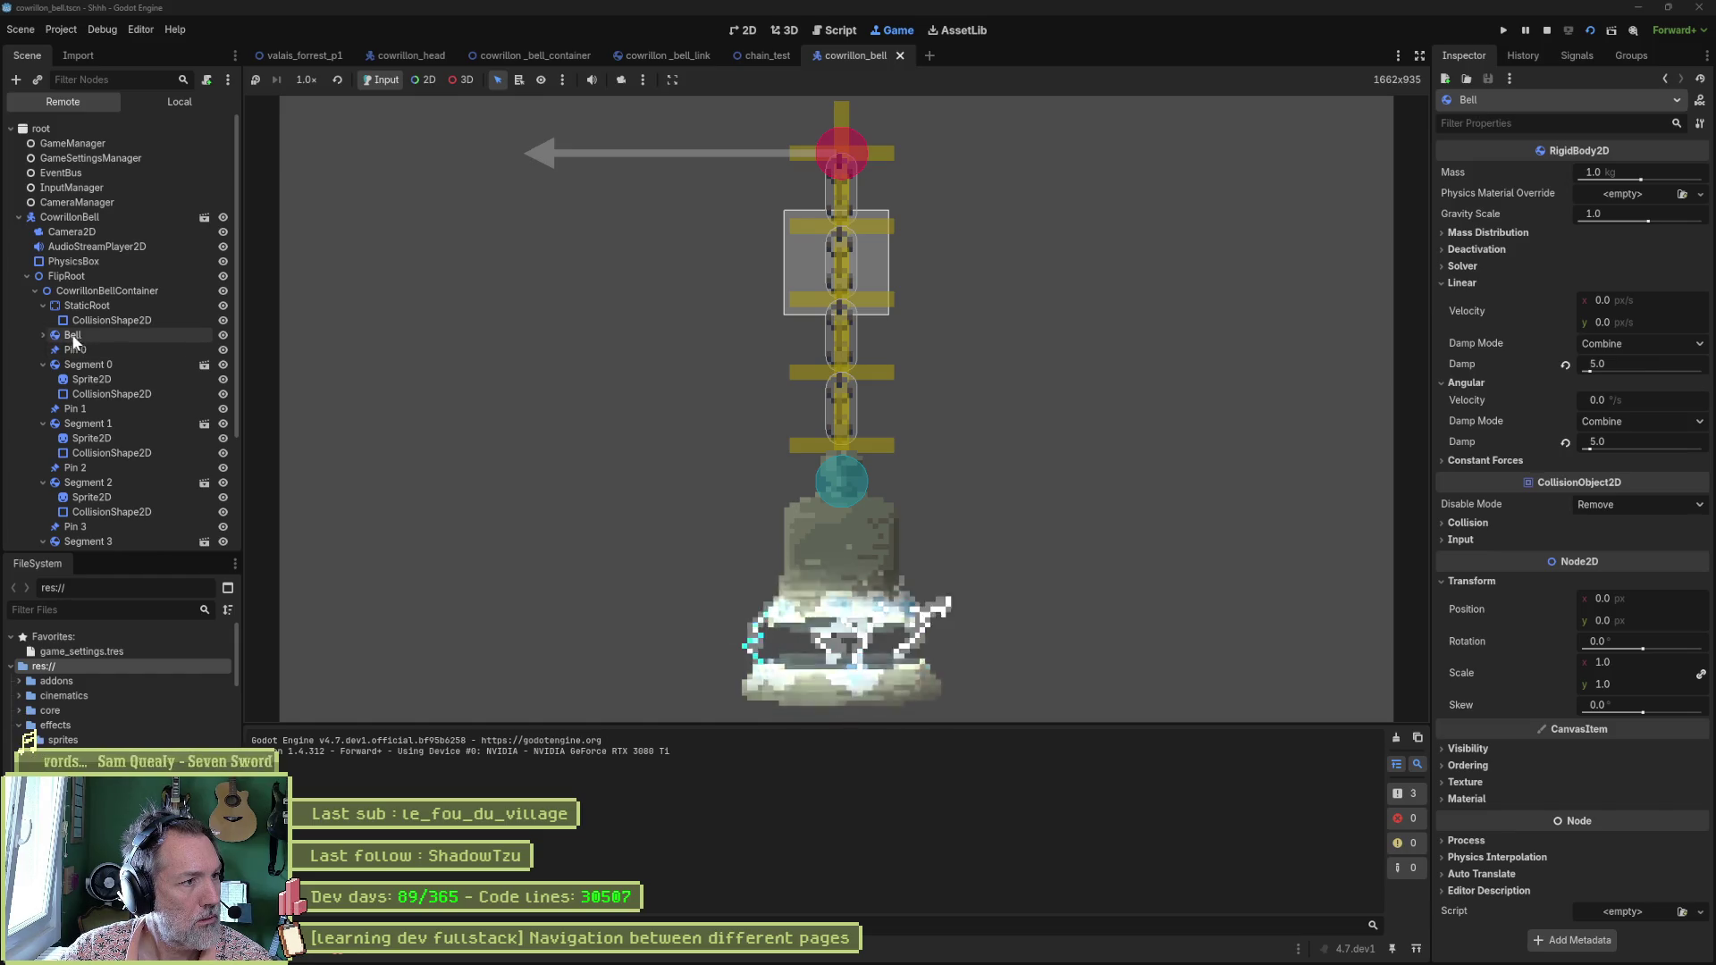
Collapse the remote tree's rope segments and inspect Pin 1, Segment 3 and Pin 0
click(43, 305)
click(40, 320)
click(41, 320)
click(42, 350)
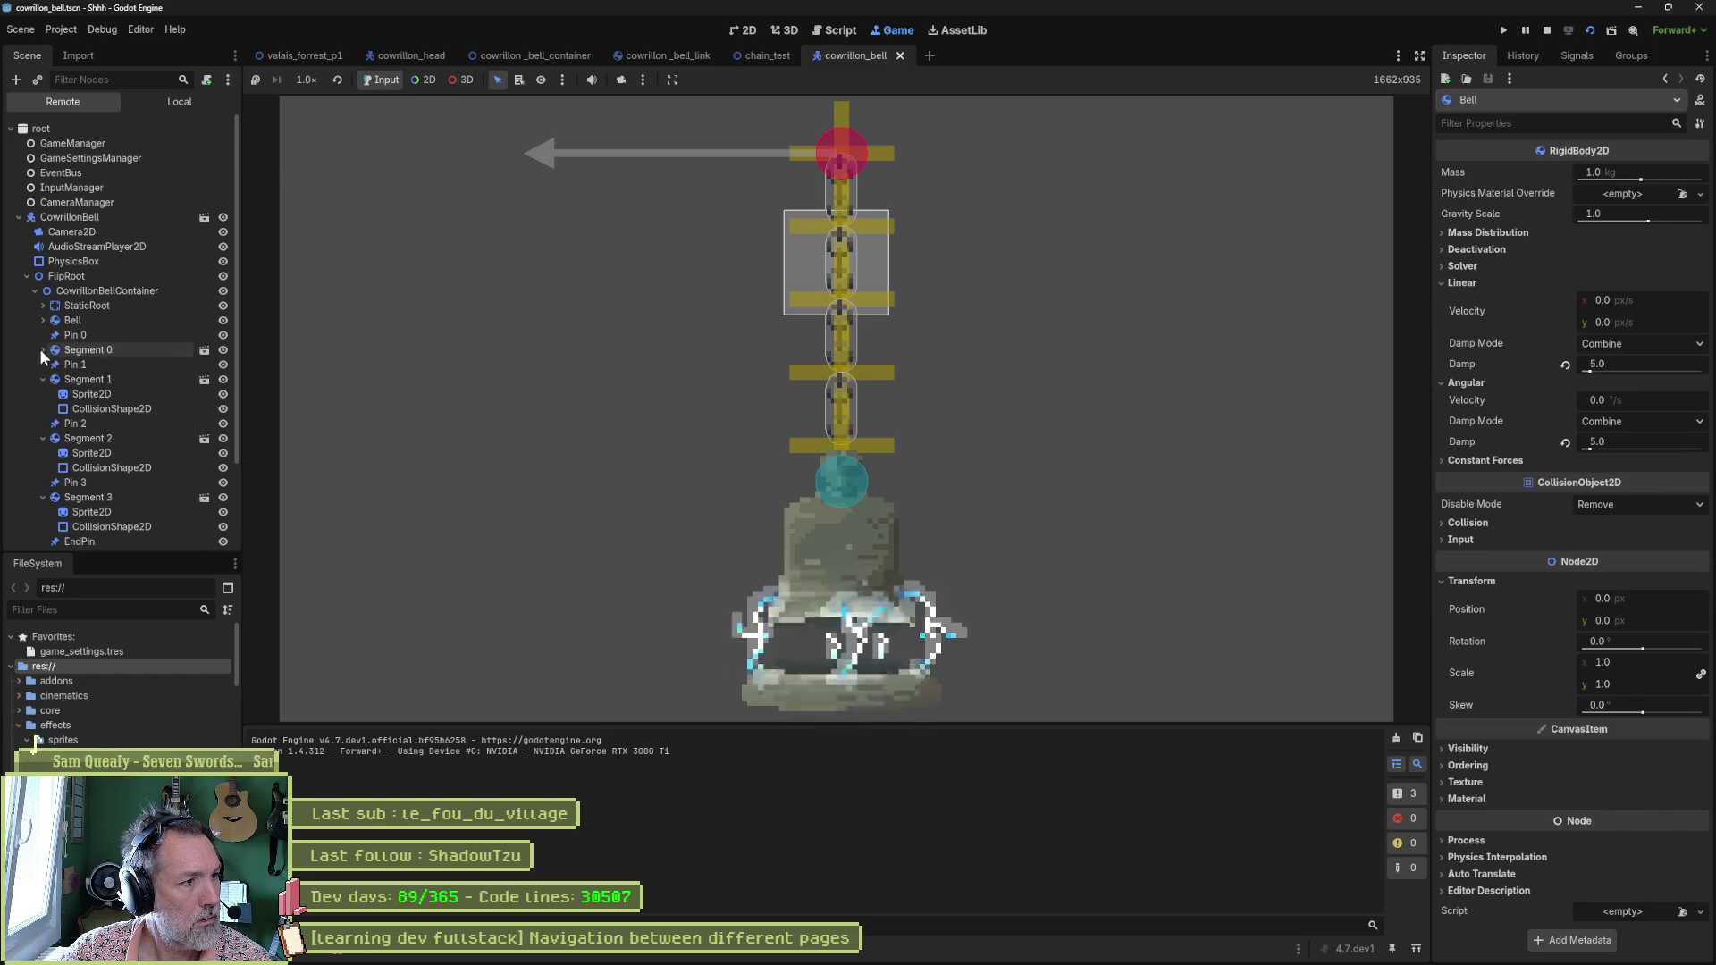
click(39, 364)
click(42, 379)
click(43, 409)
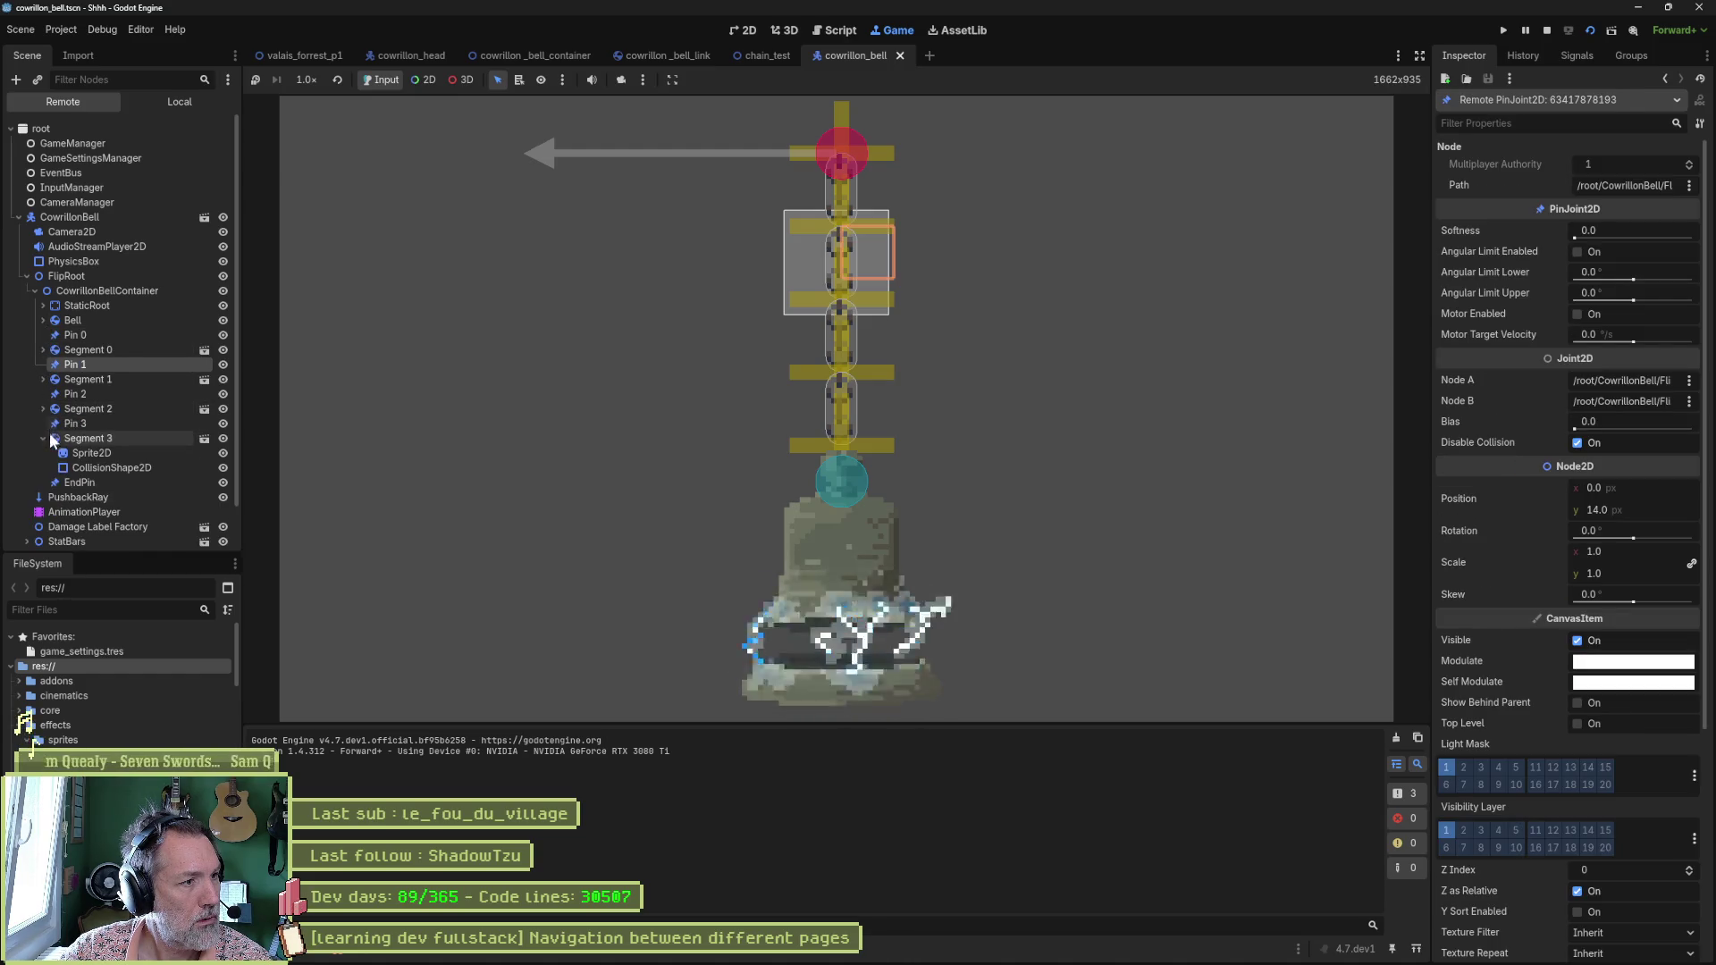
click(88, 438)
click(43, 438)
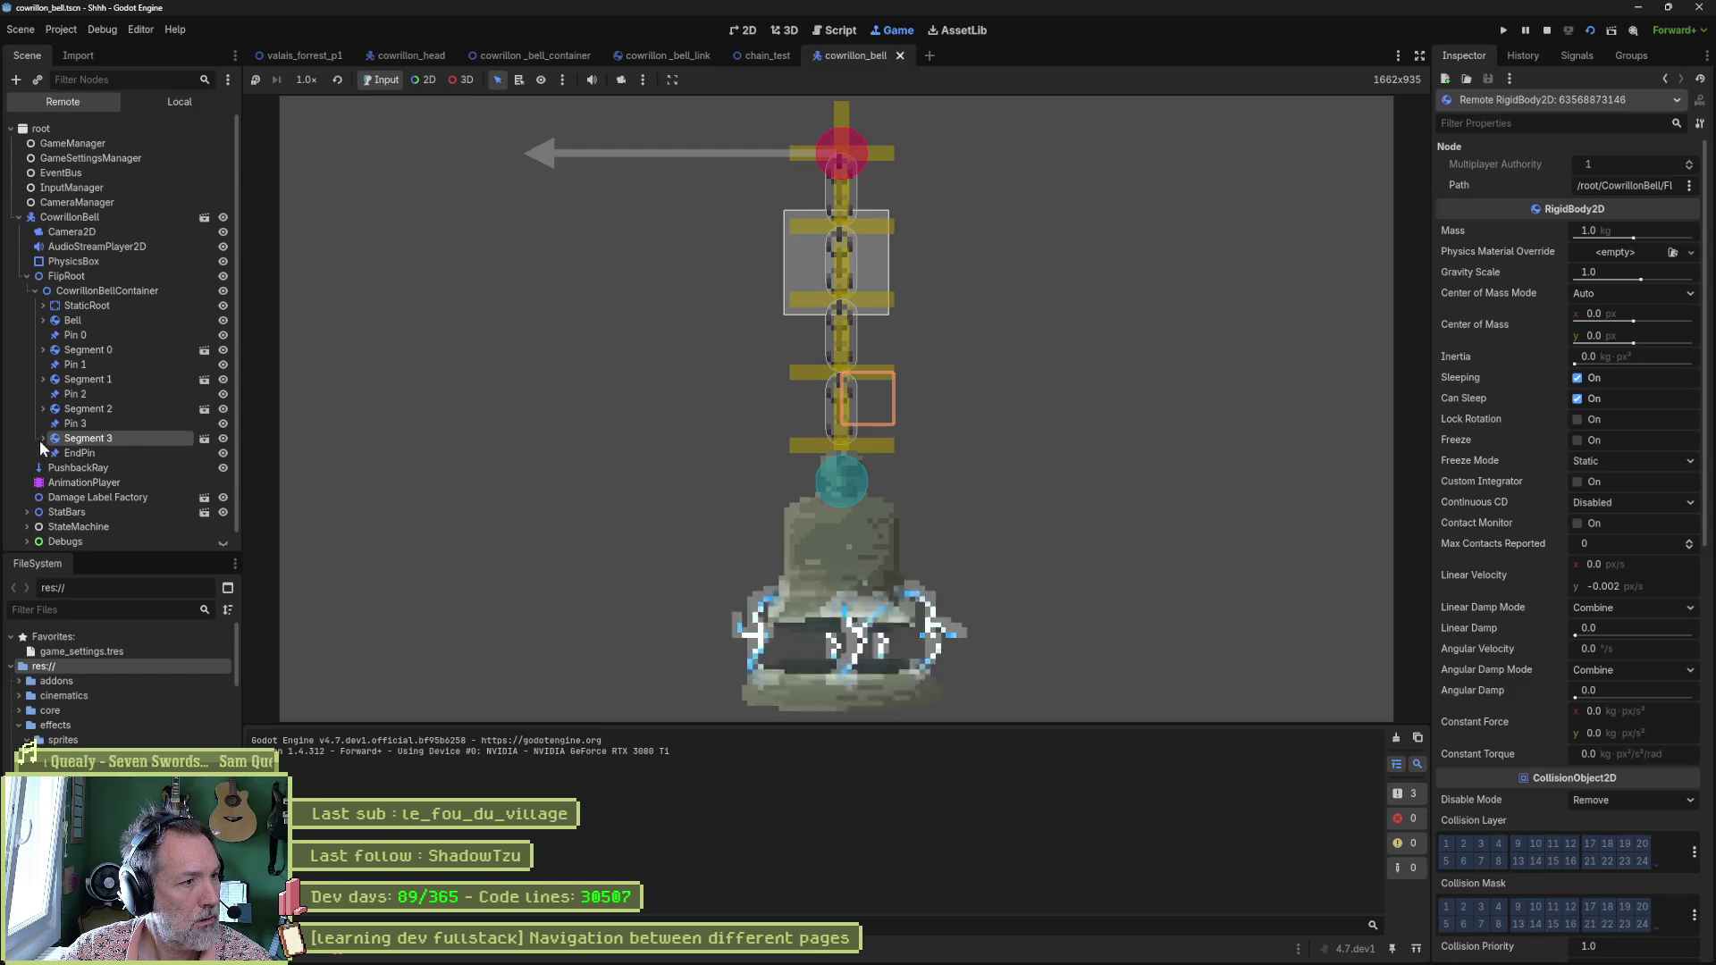
click(143, 336)
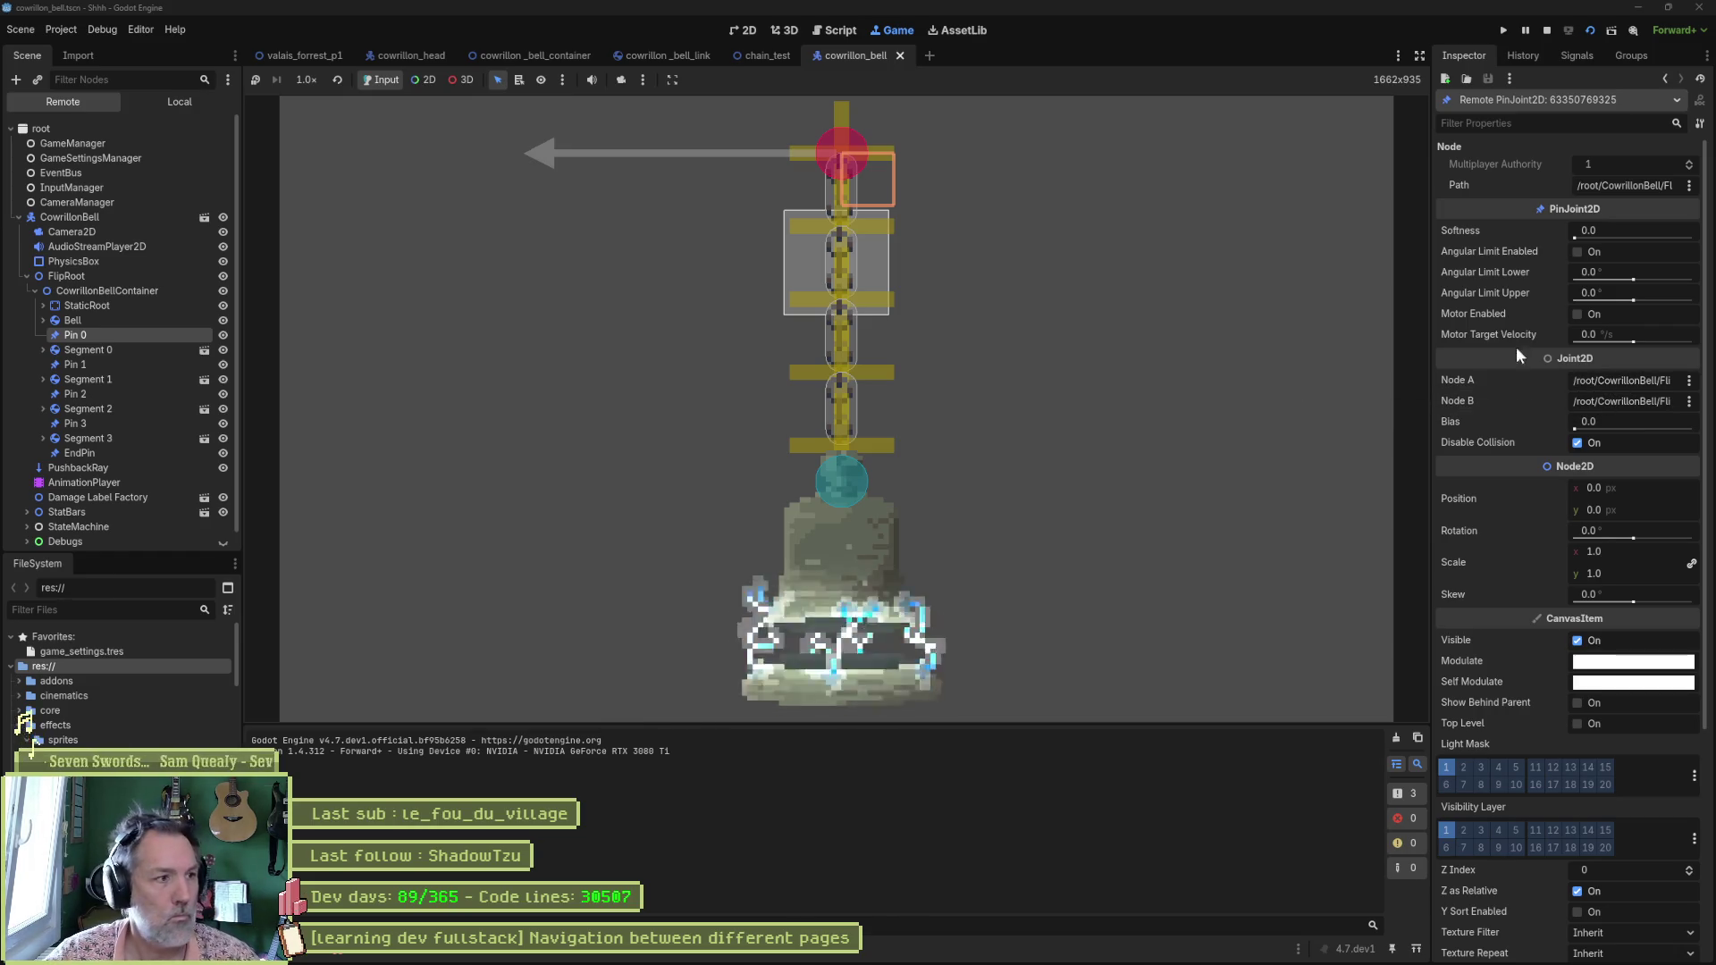
Uncheck Disabled on the CollisionShape2D of Segments 0, 1 and 2 in the running bell
double_click(113, 350)
click(125, 378)
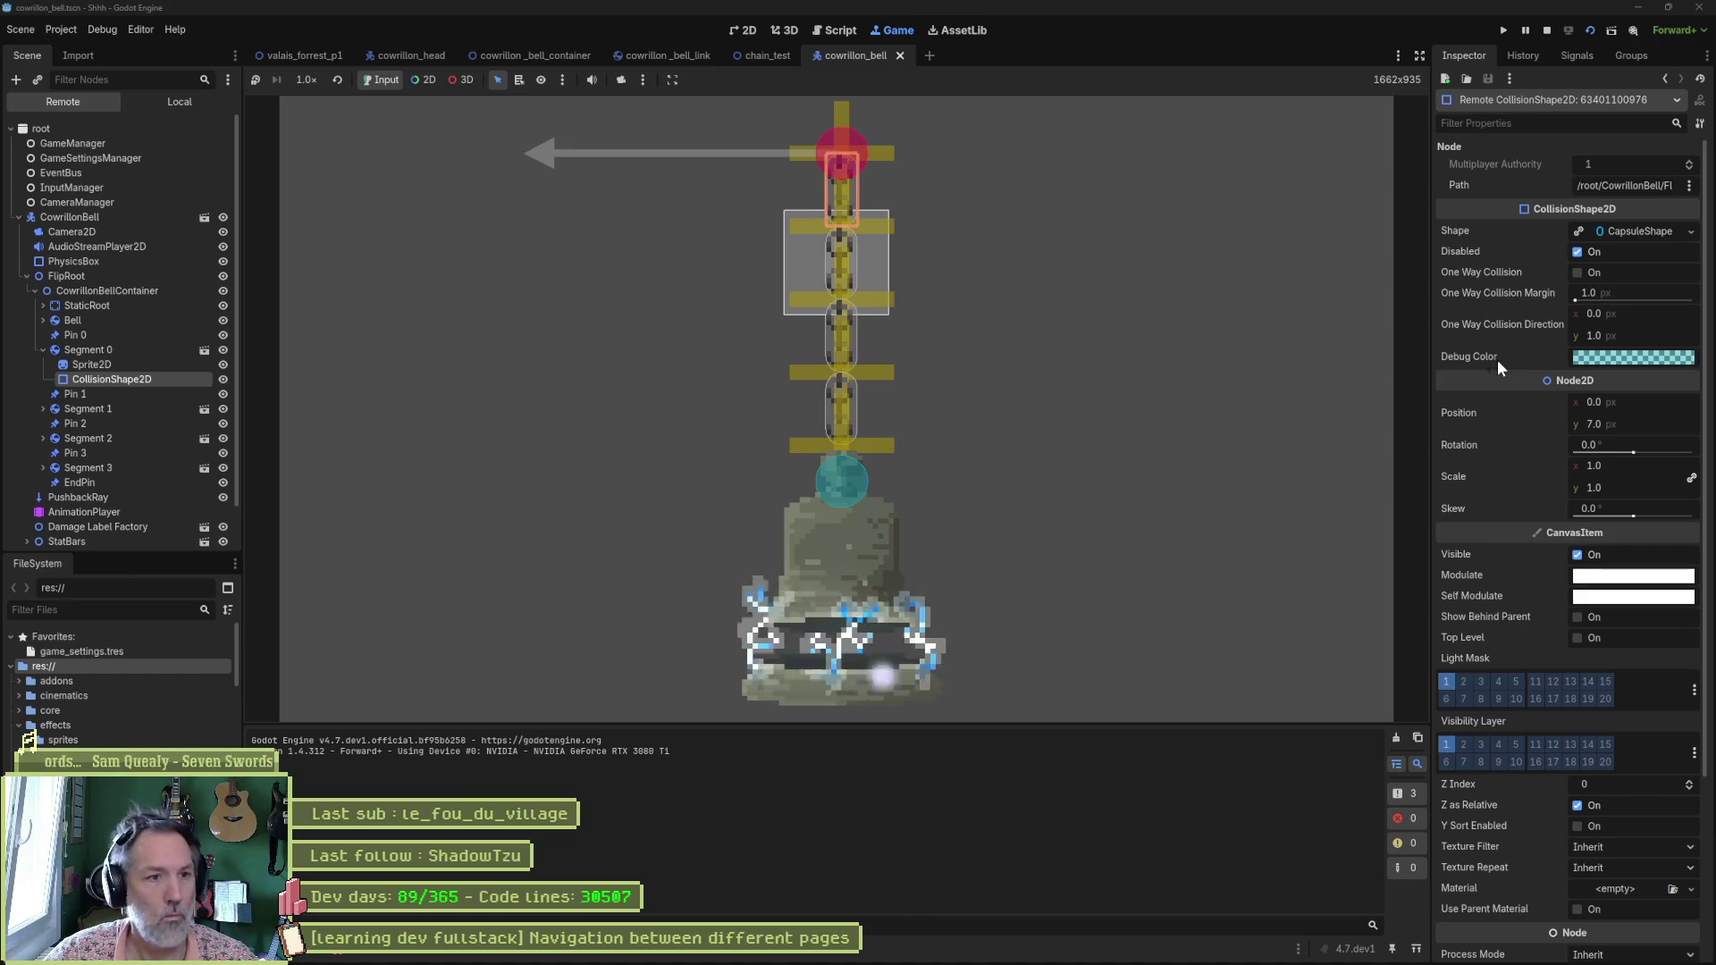
click(1577, 252)
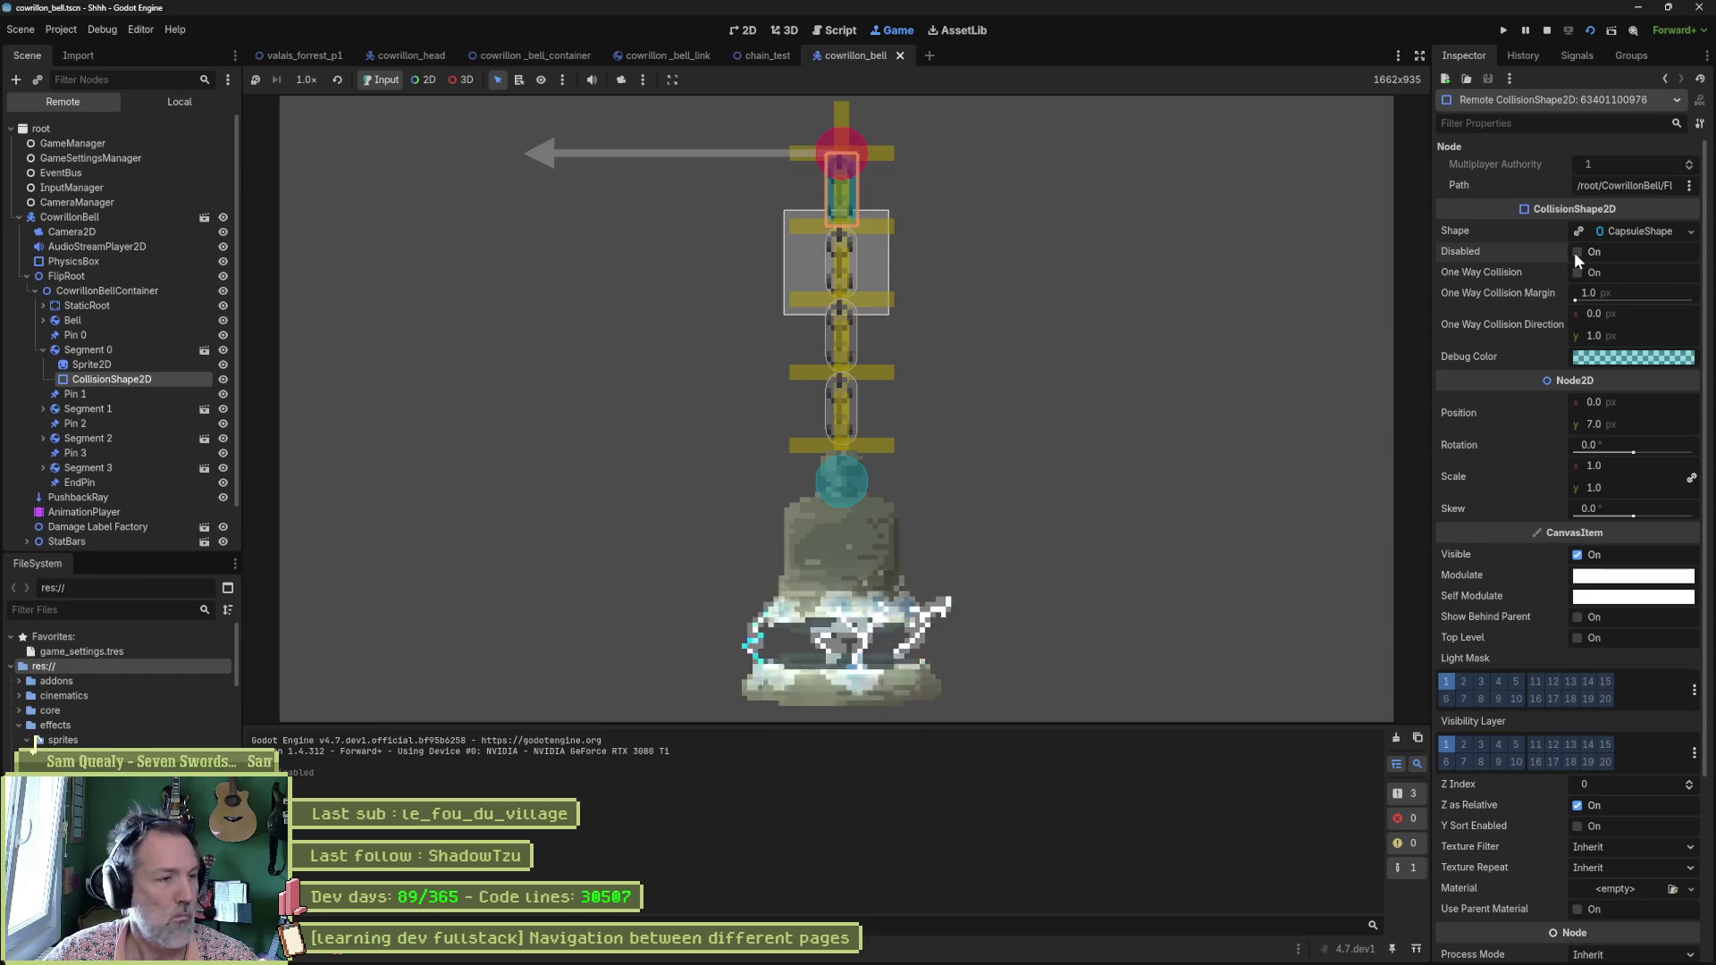
click(43, 409)
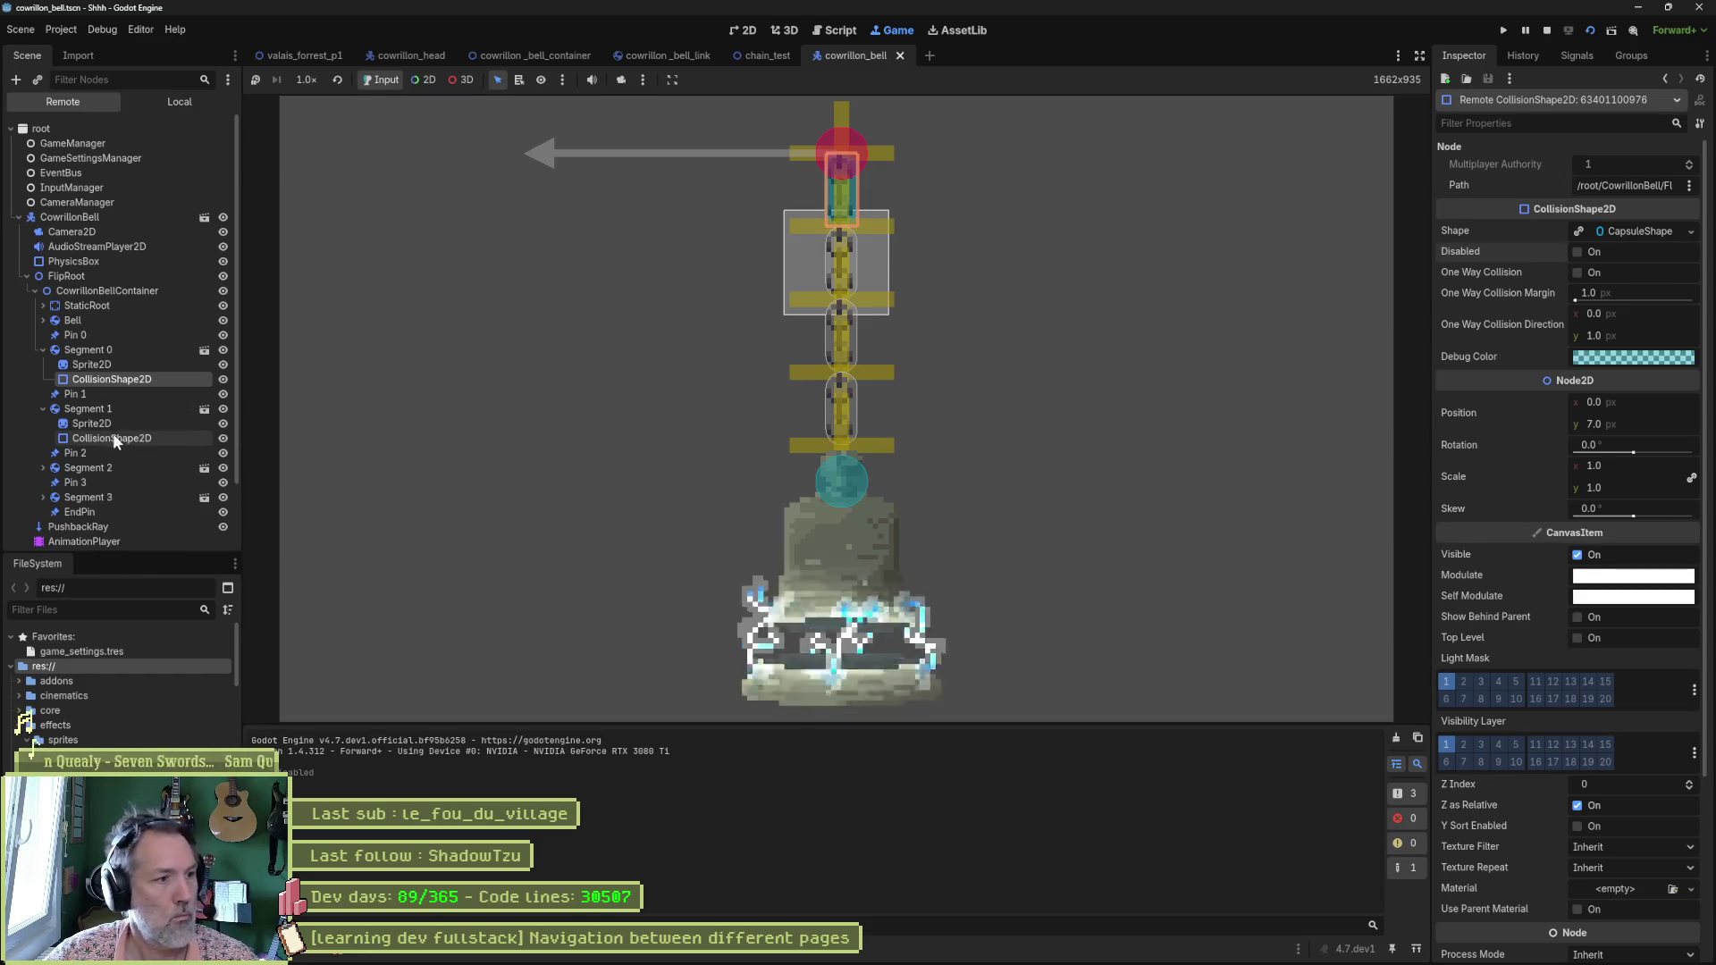
click(111, 438)
click(1579, 253)
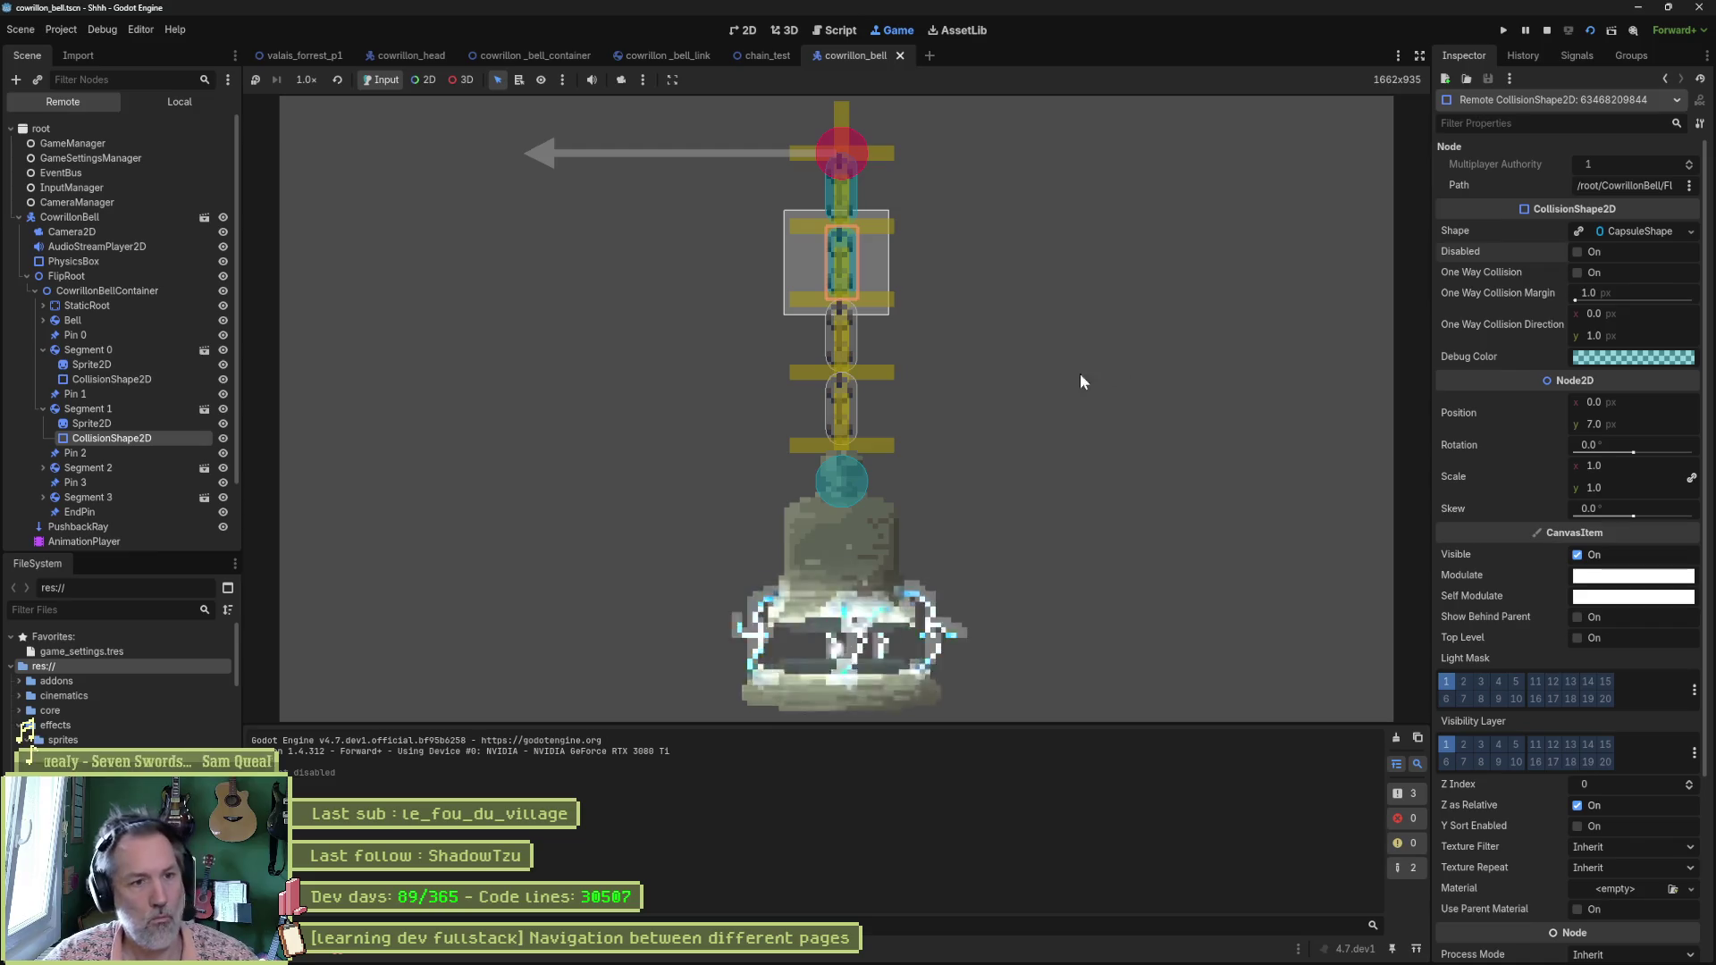
click(43, 468)
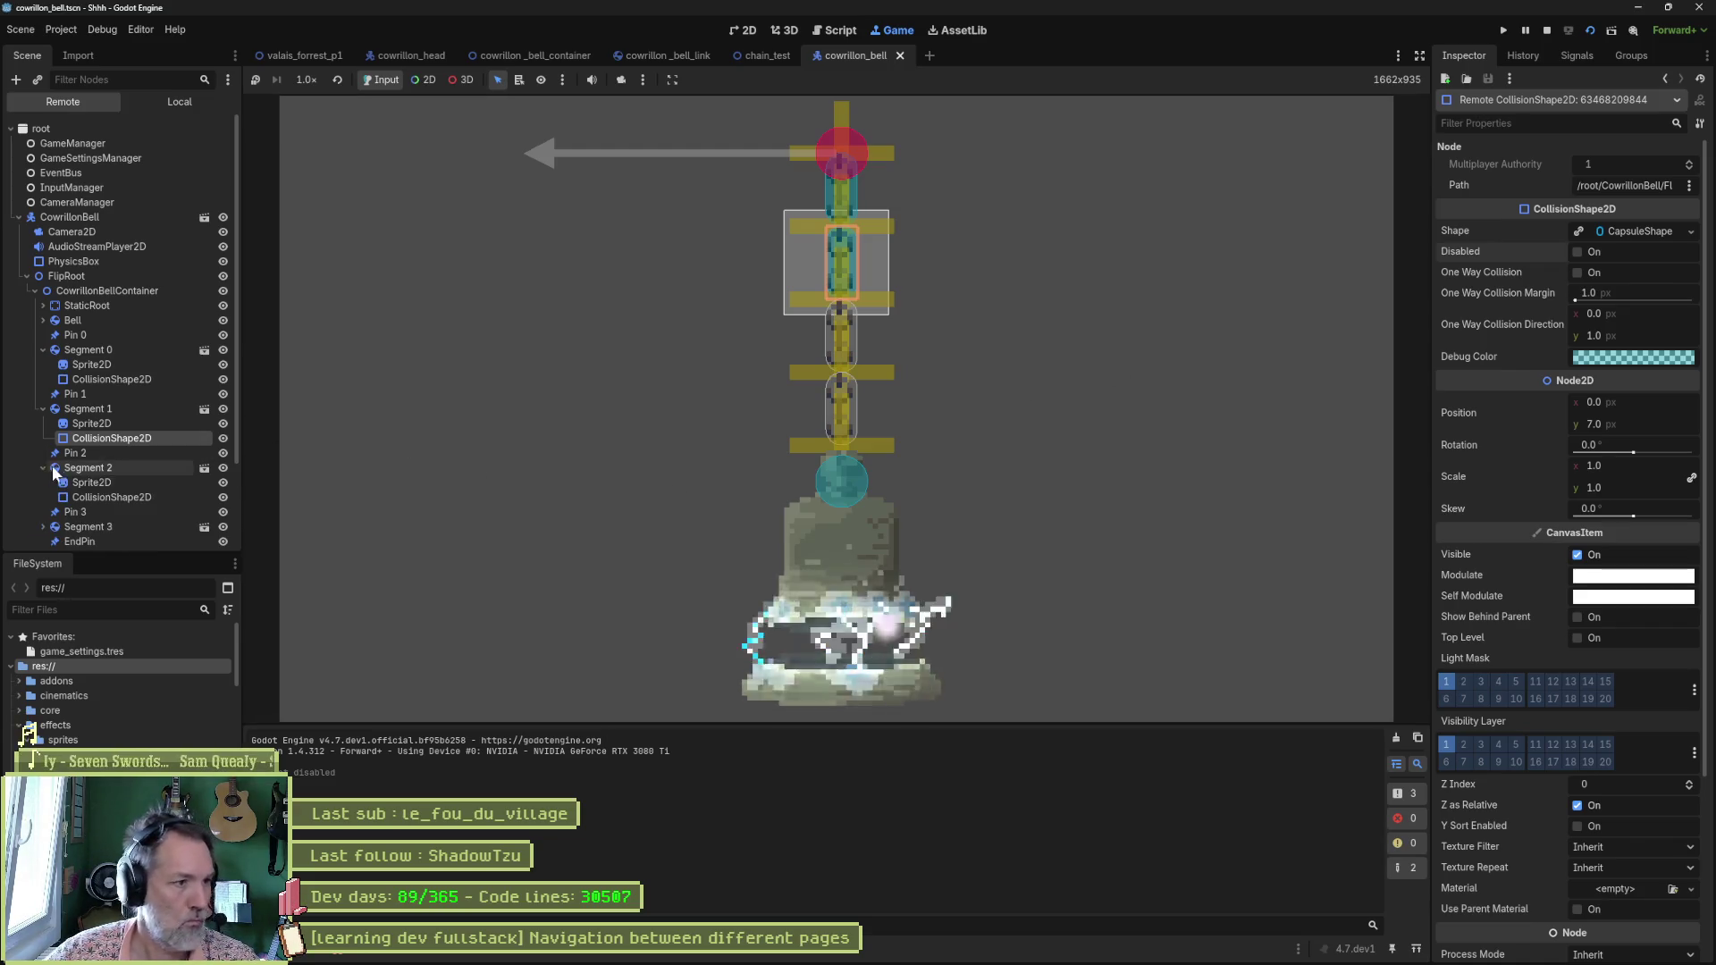
click(112, 497)
click(1579, 254)
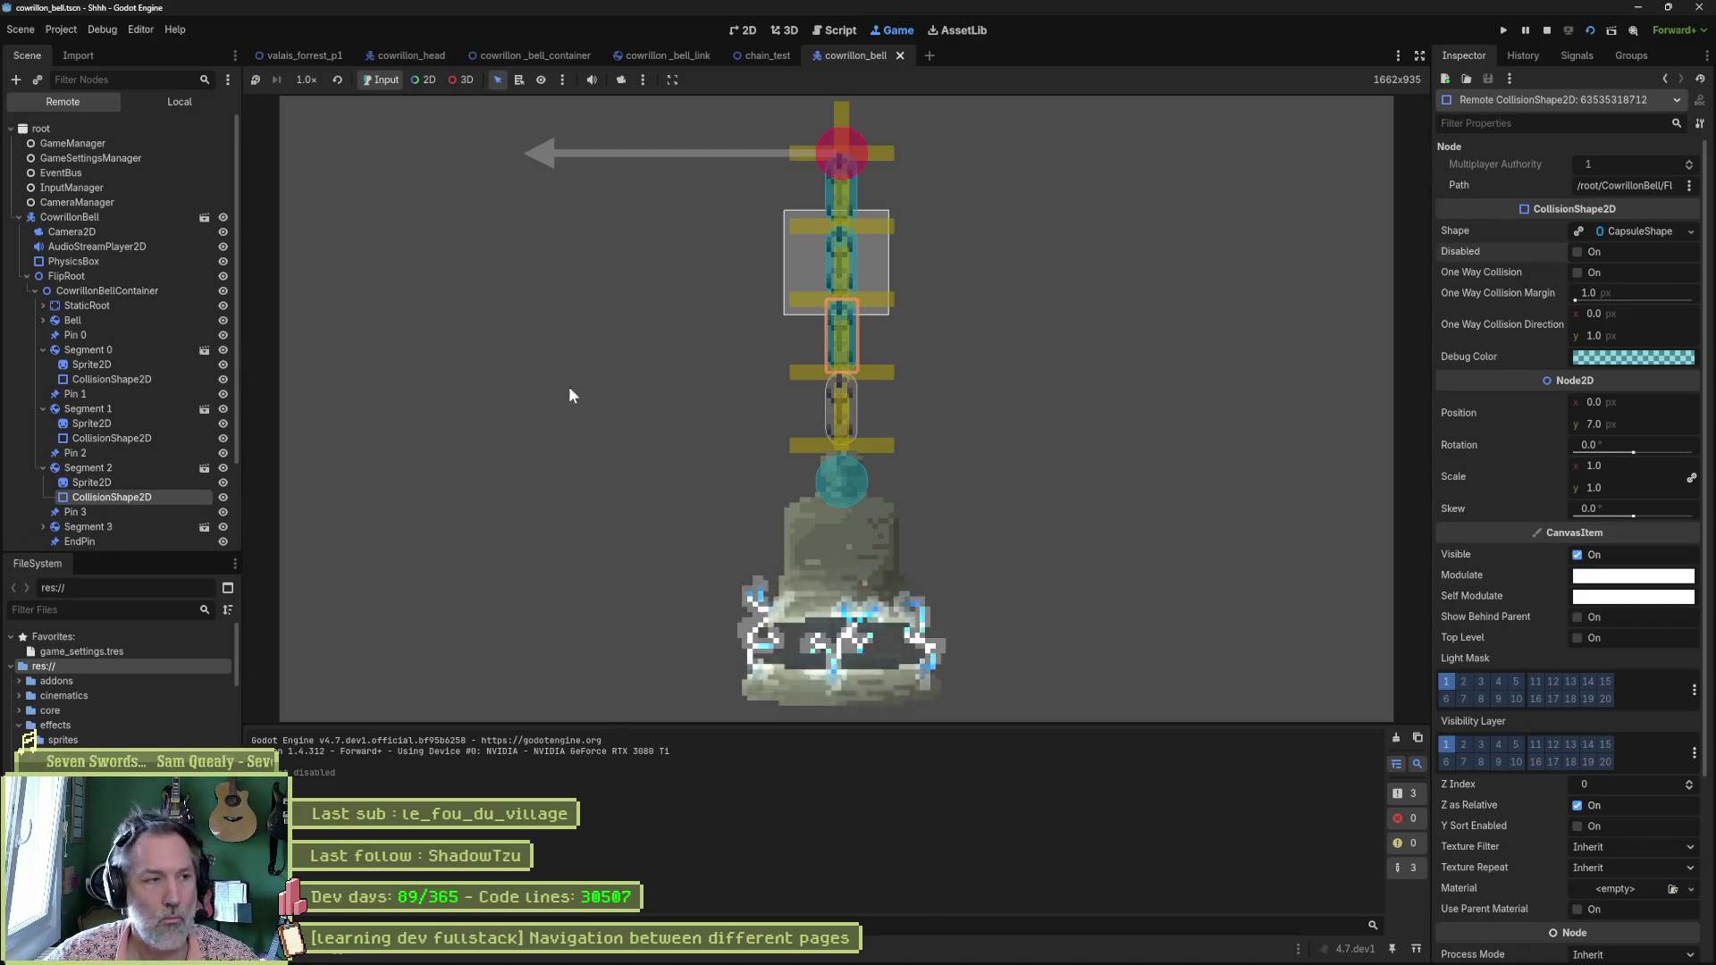
Nudge FlipRoot's x position to swing the chain, recheck Segment 0's capsule shape, then stop
click(66, 275)
mouse_move(1647, 230)
mouse_down()
mouse_move(1623, 230)
mouse_move(1652, 229)
mouse_up()
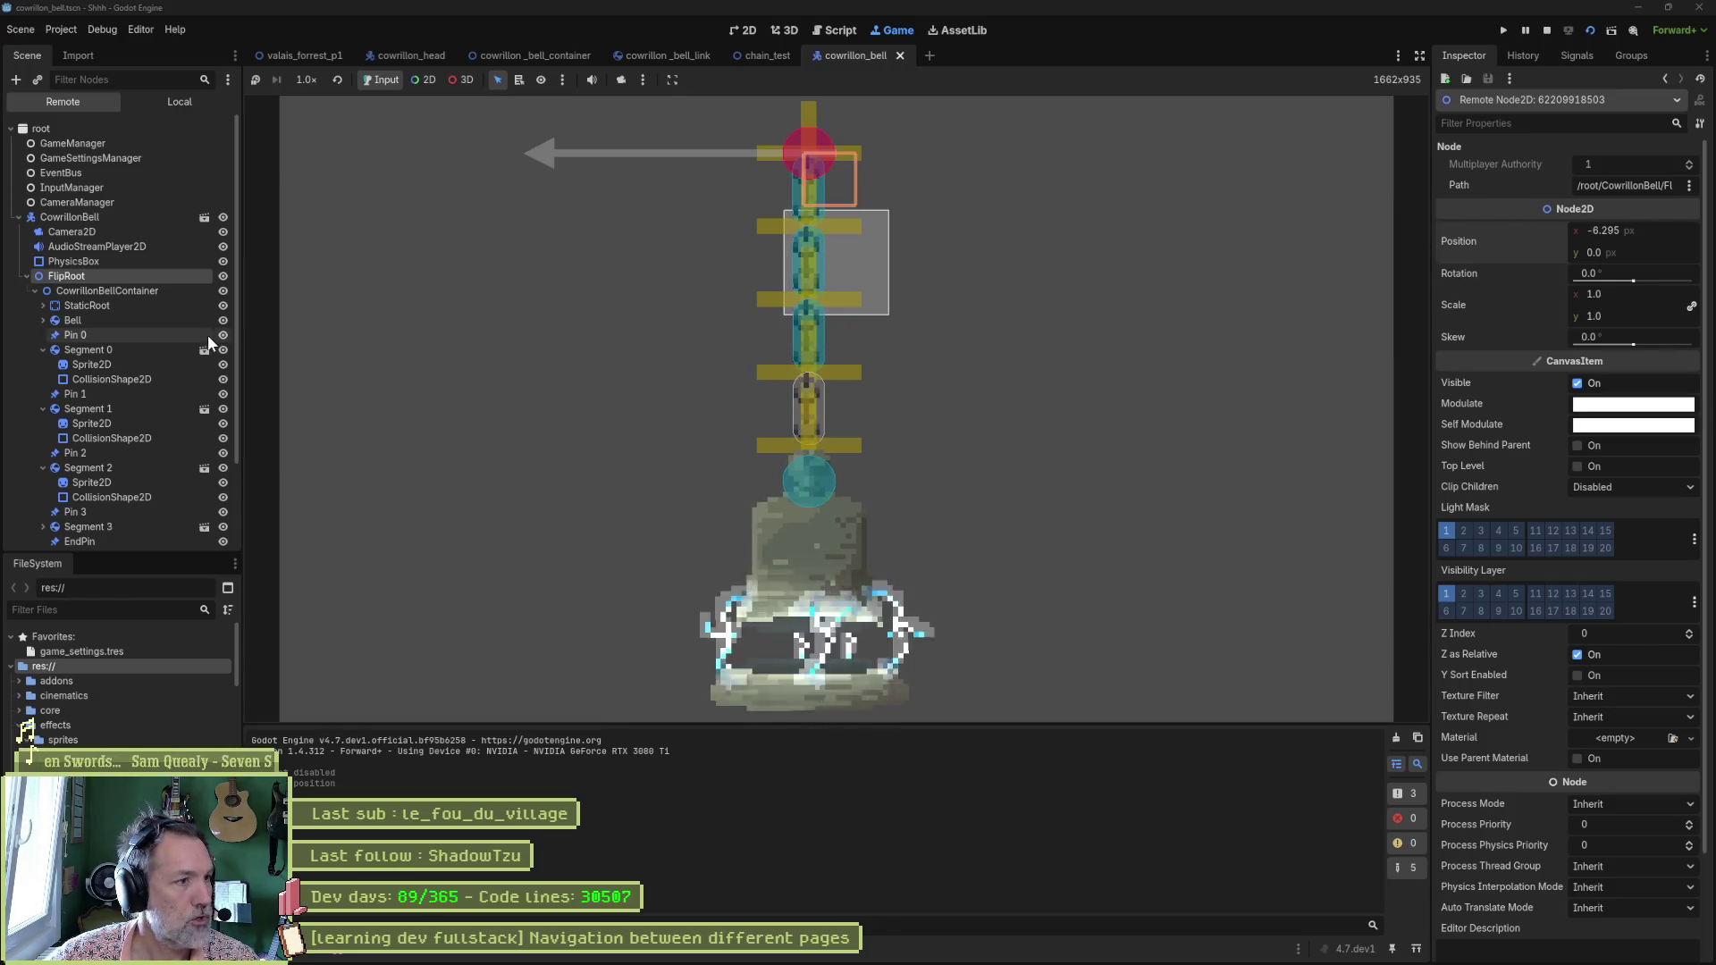
click(200, 379)
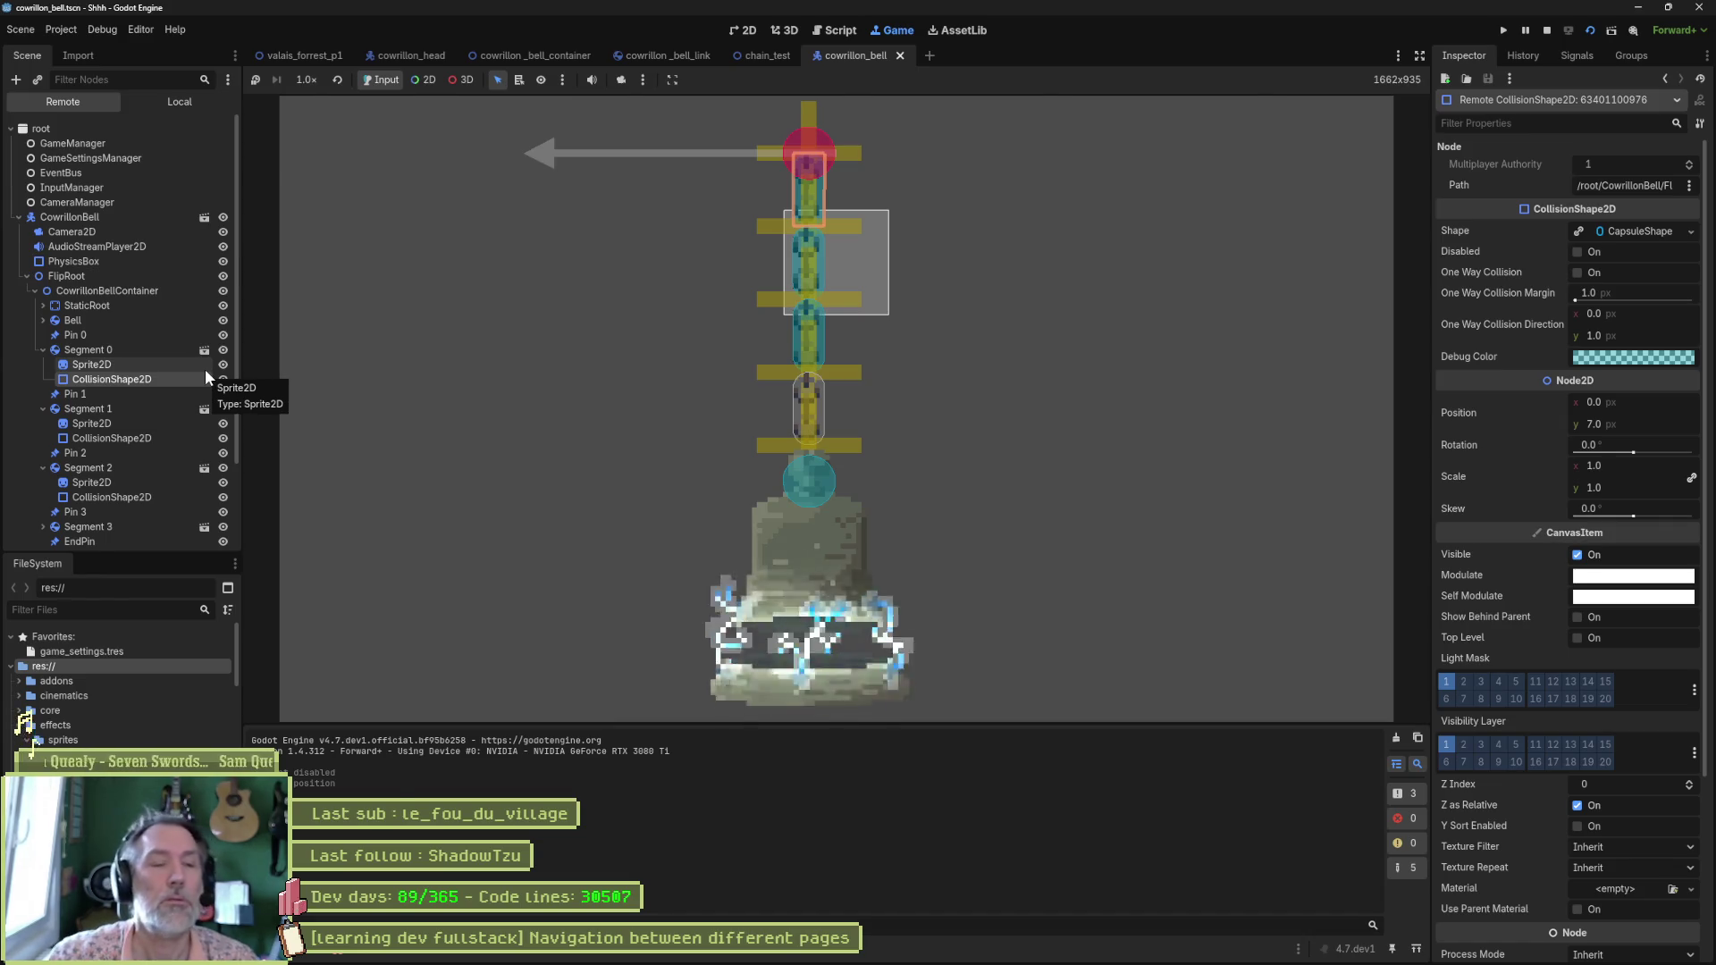
key(F8)
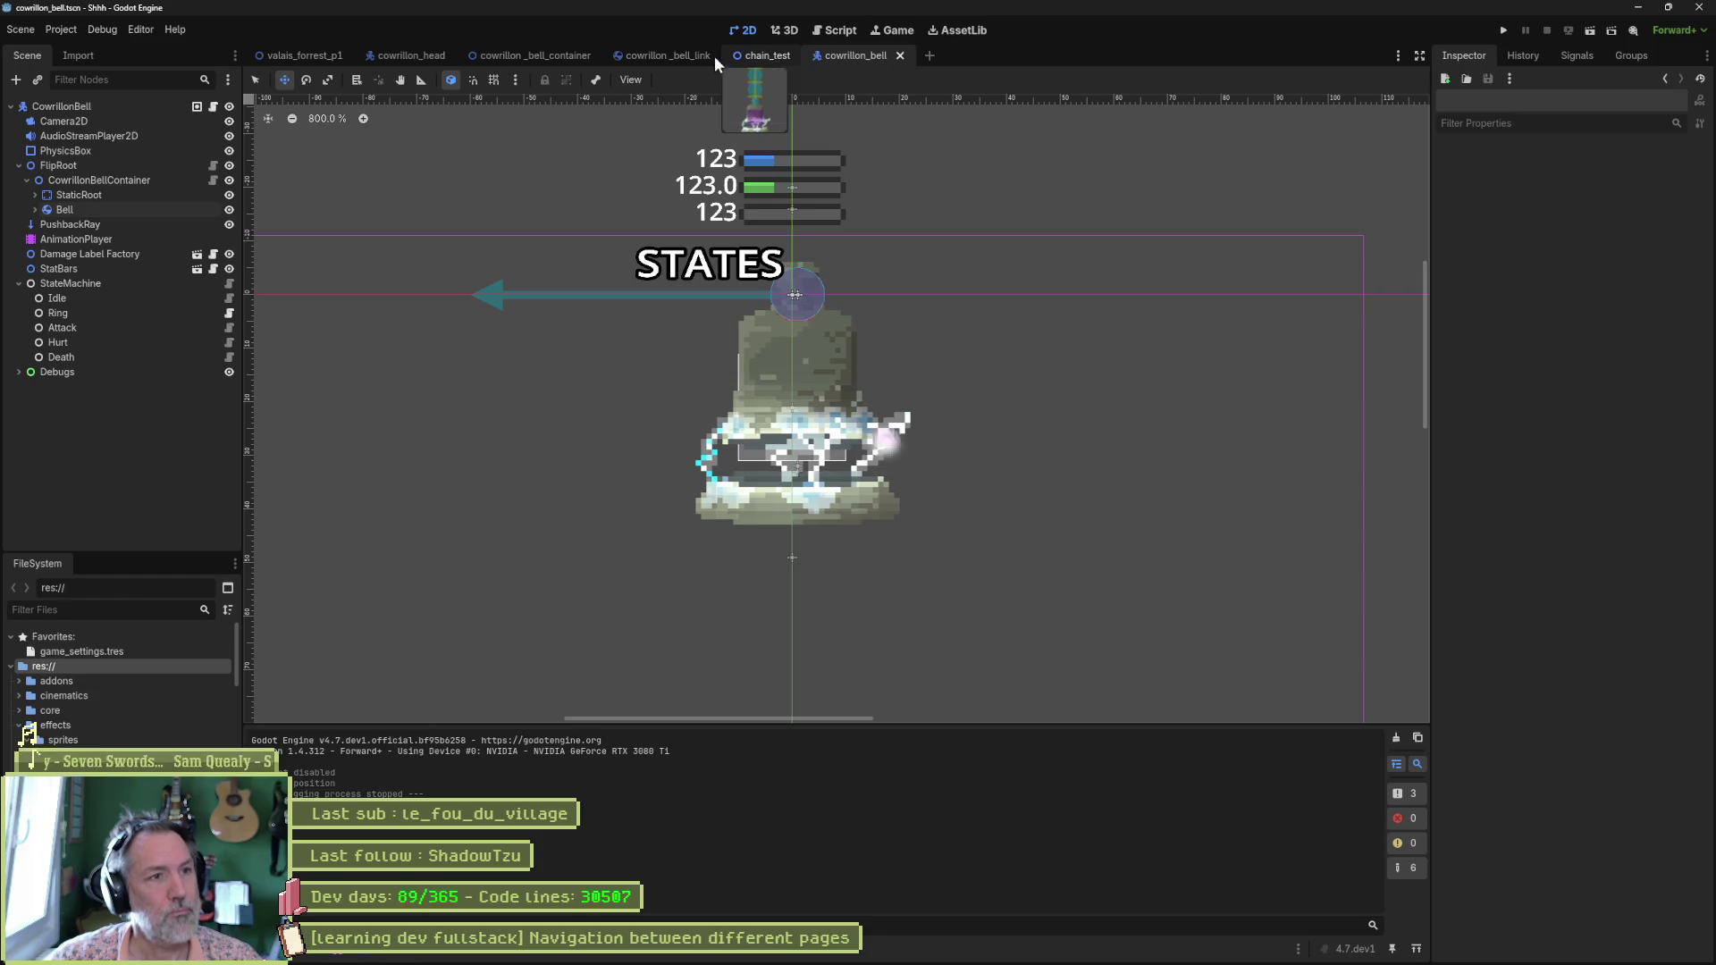
In the cowrillon_bell_link scene, uncheck Disabled on the CollisionShape2D so it is enabled
click(684, 54)
click(80, 136)
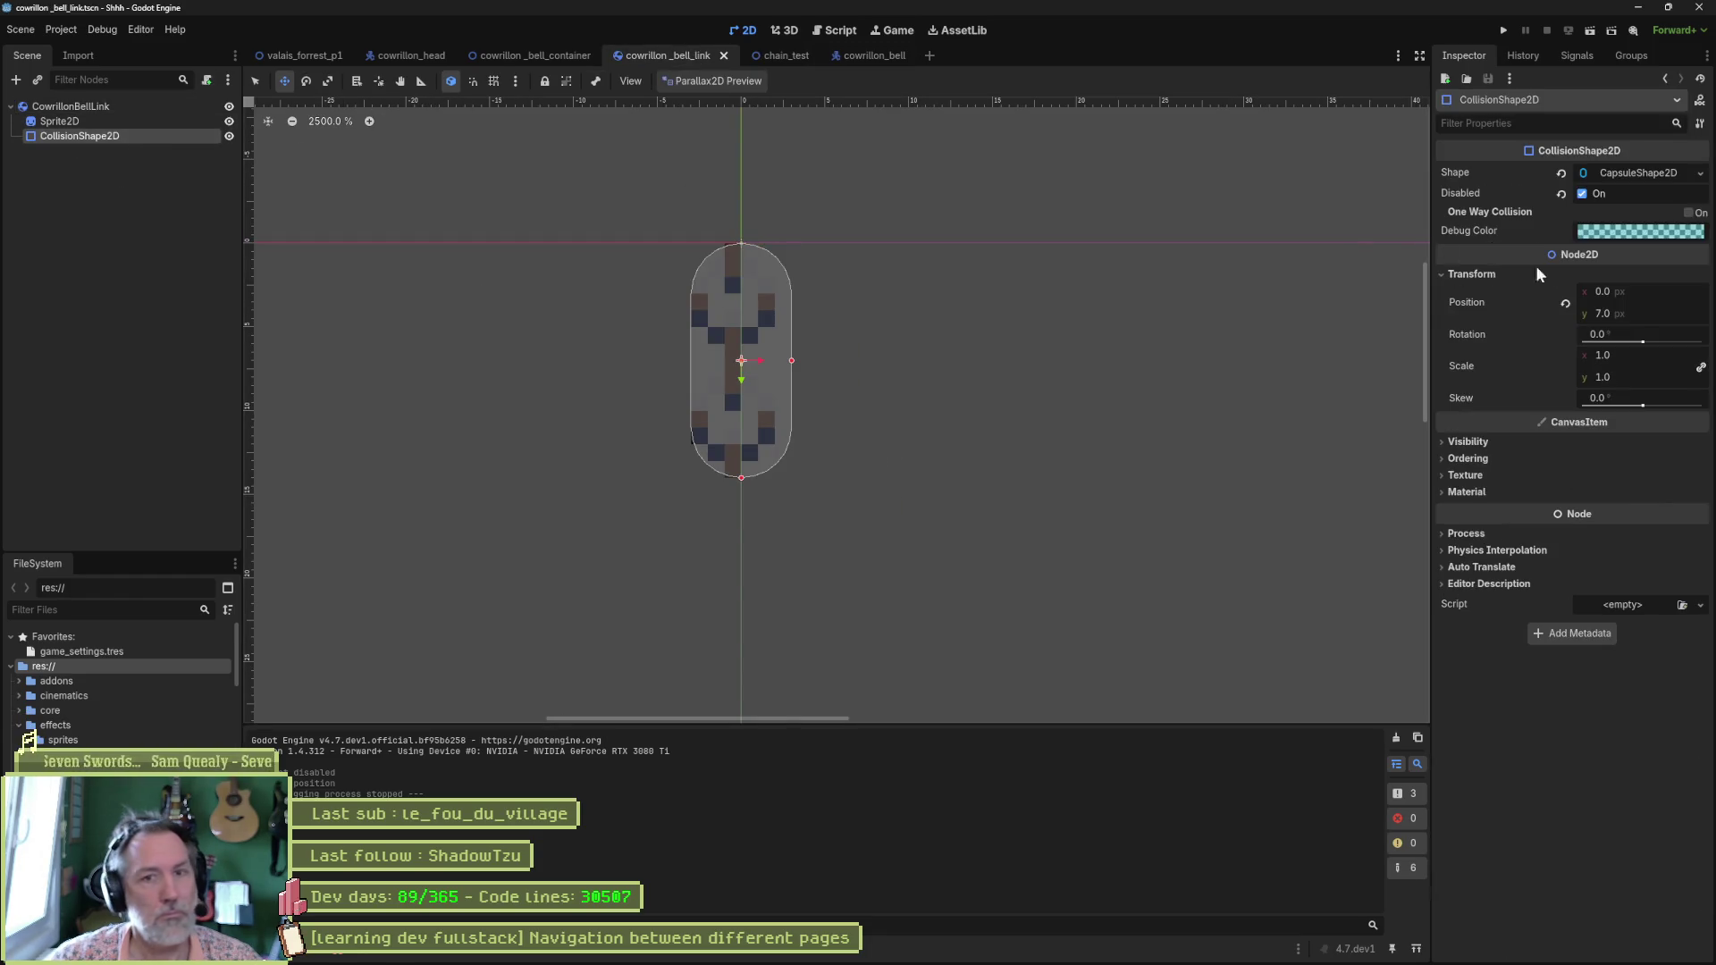
click(1581, 195)
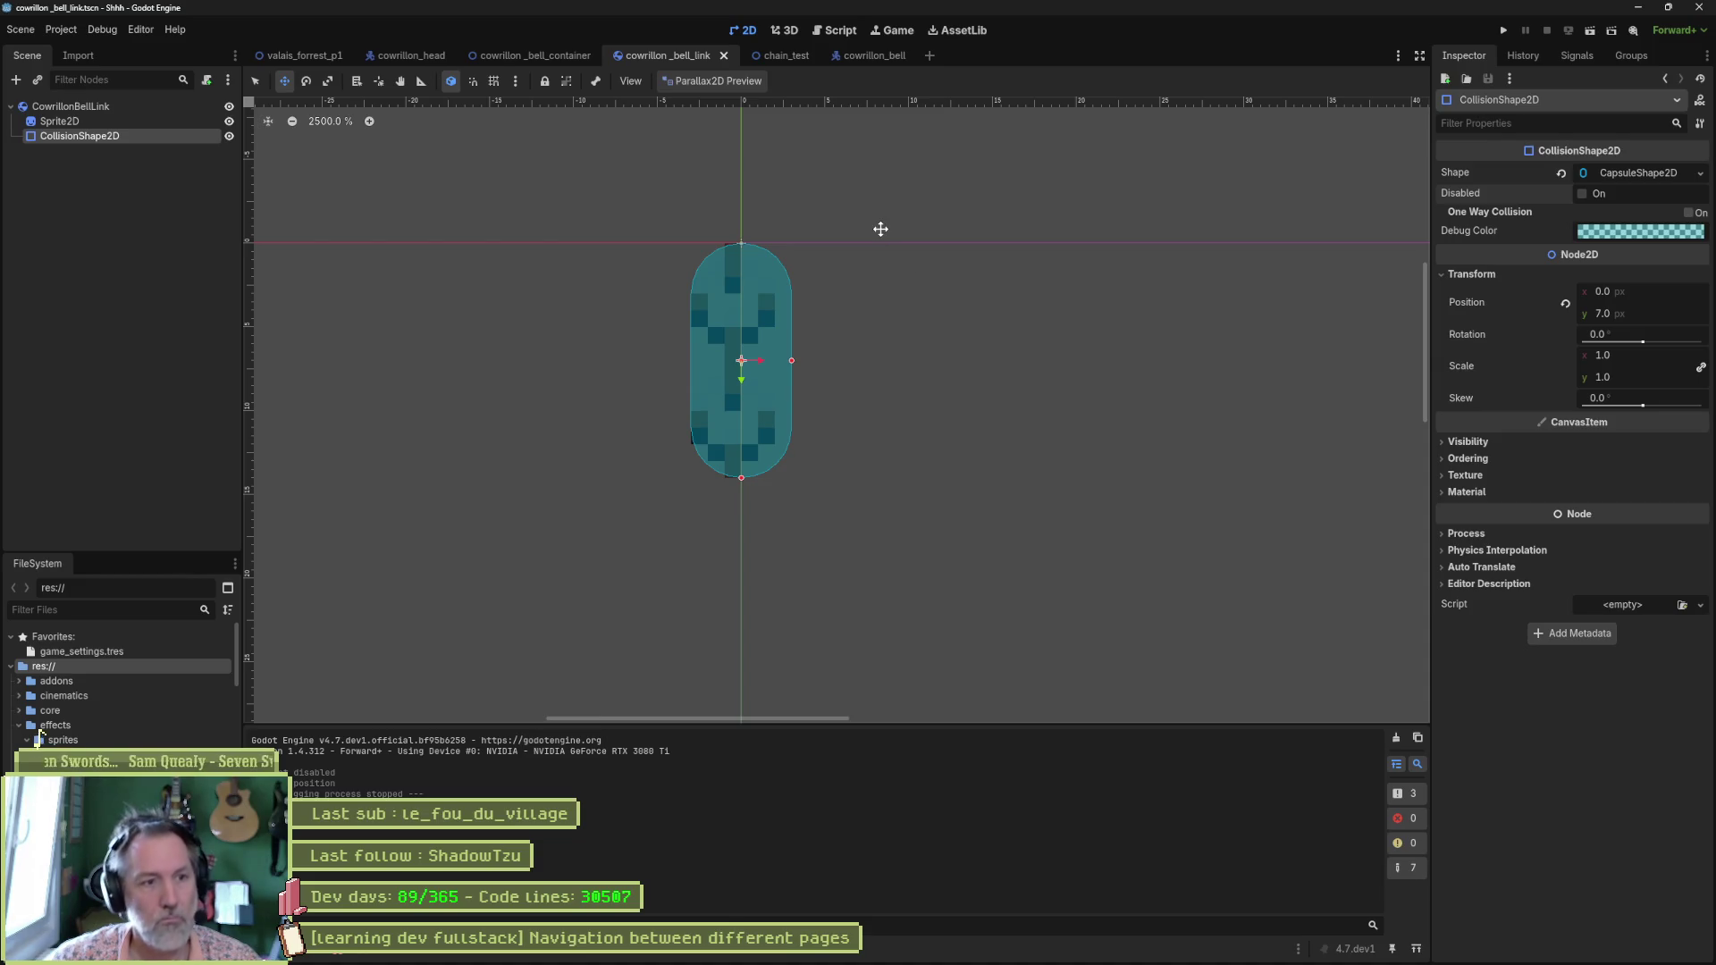
Run the cowrillon_bell scene, shift the bell to swing its chain, inspect FlipRoot, then stop
click(863, 55)
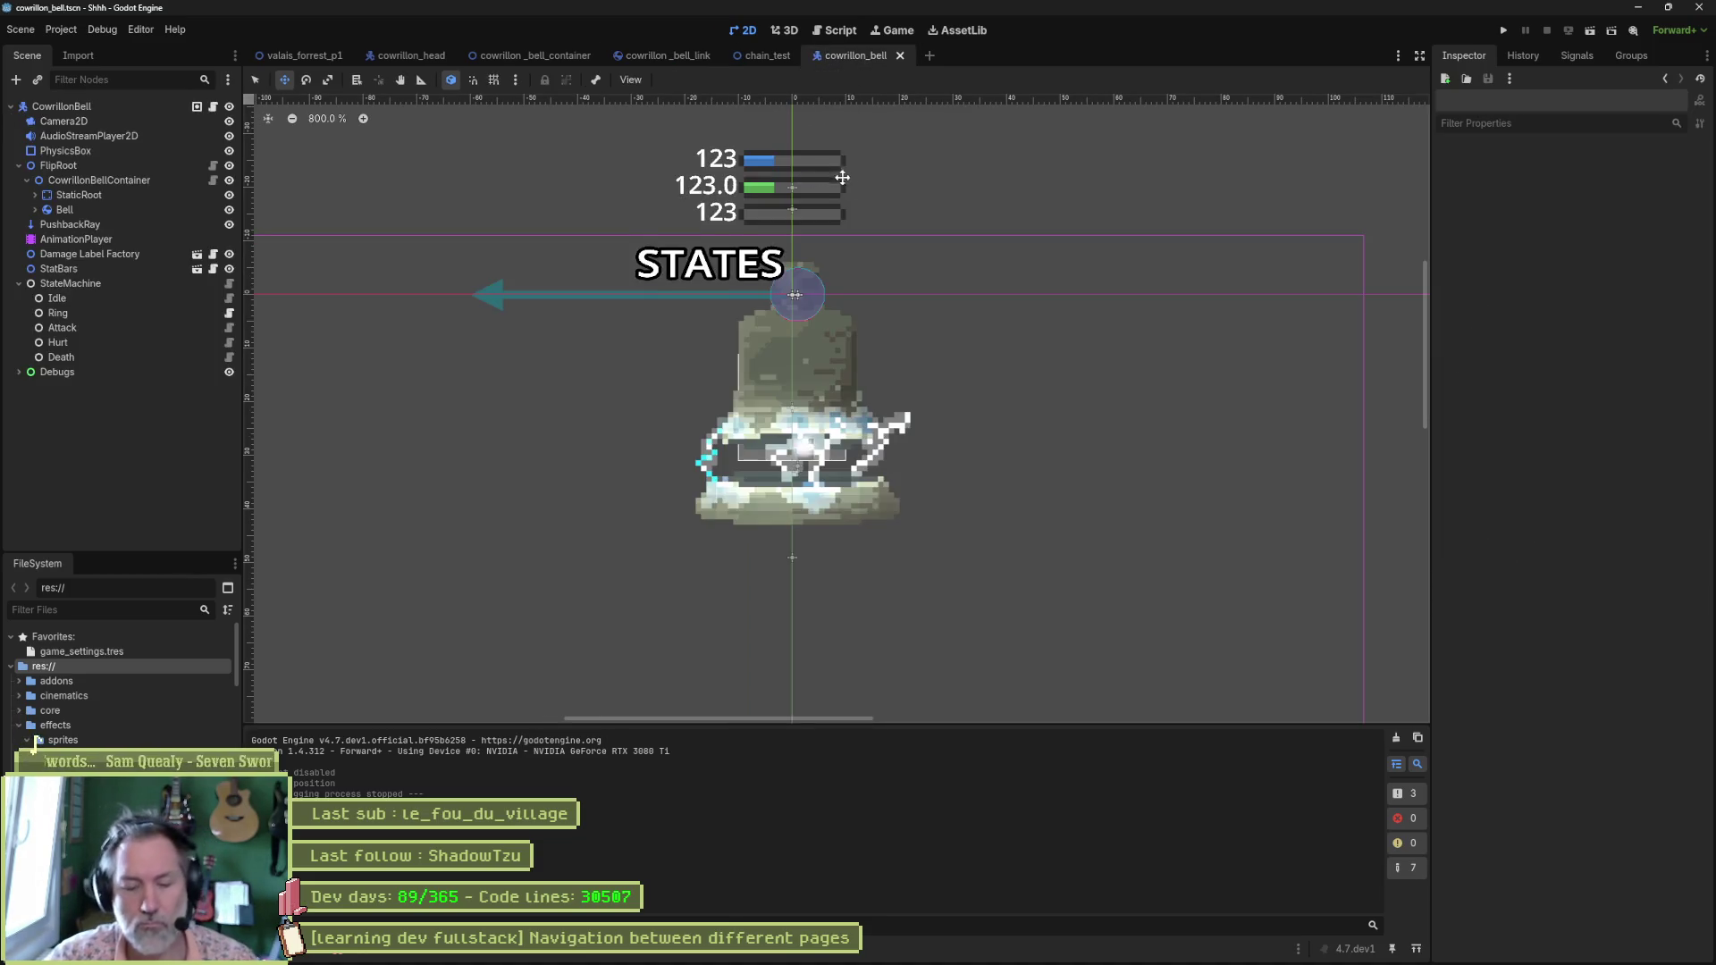
key(F6)
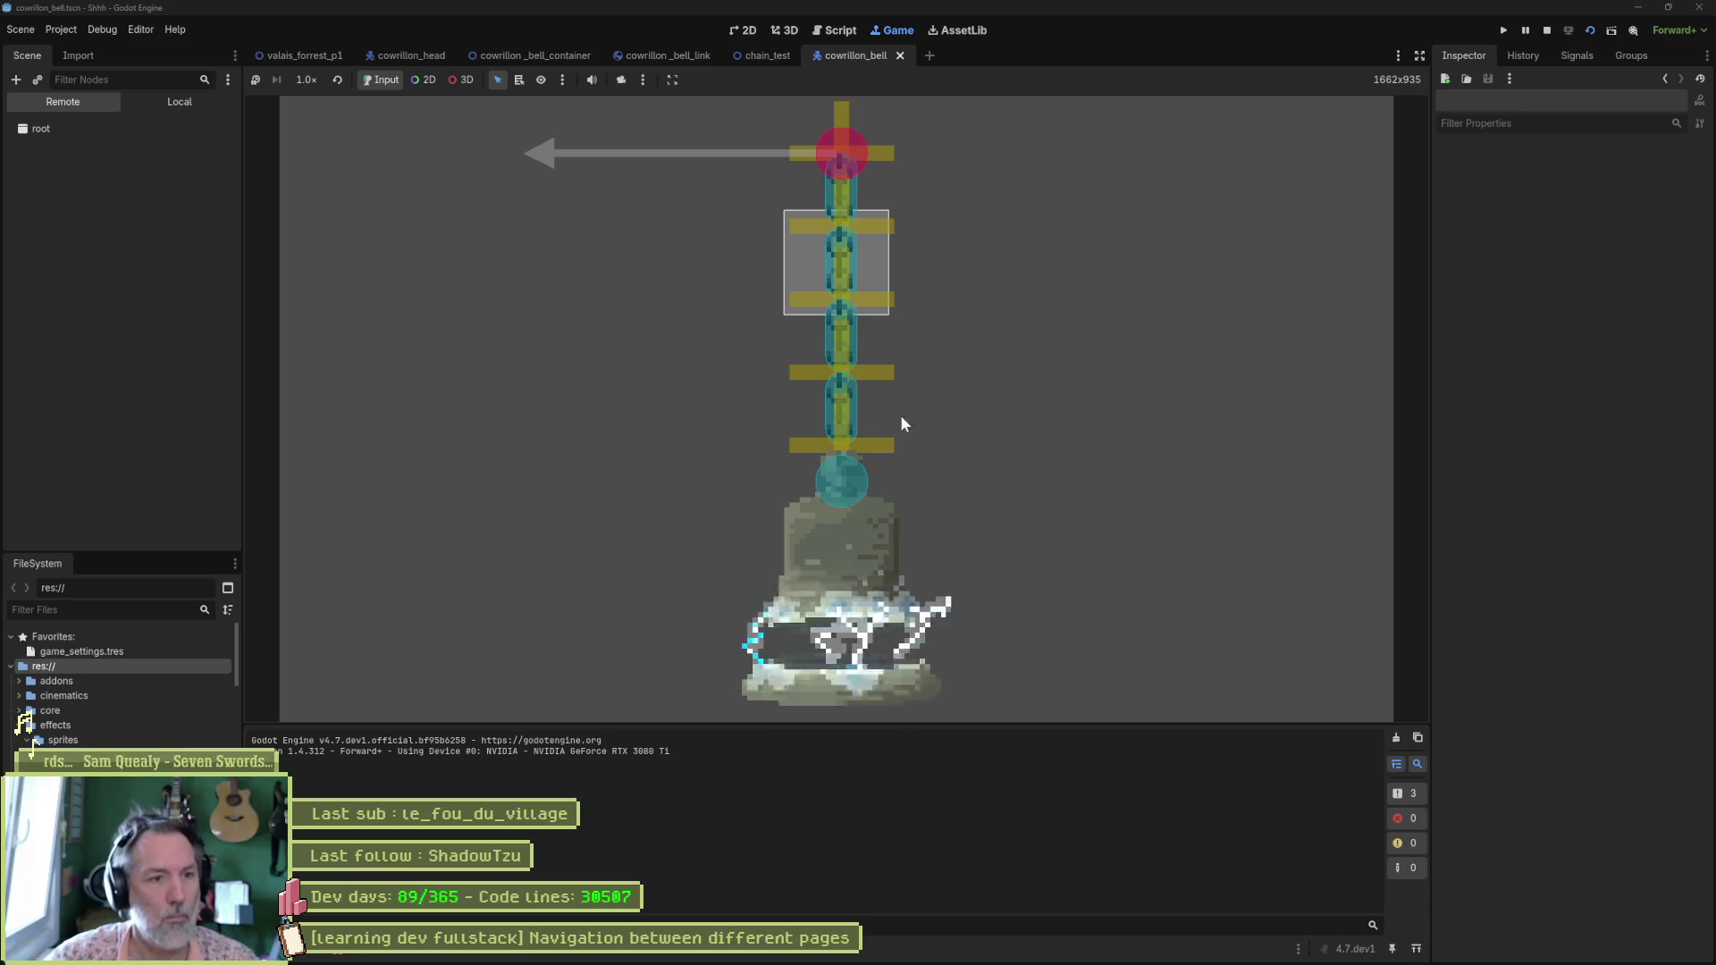
click(100, 218)
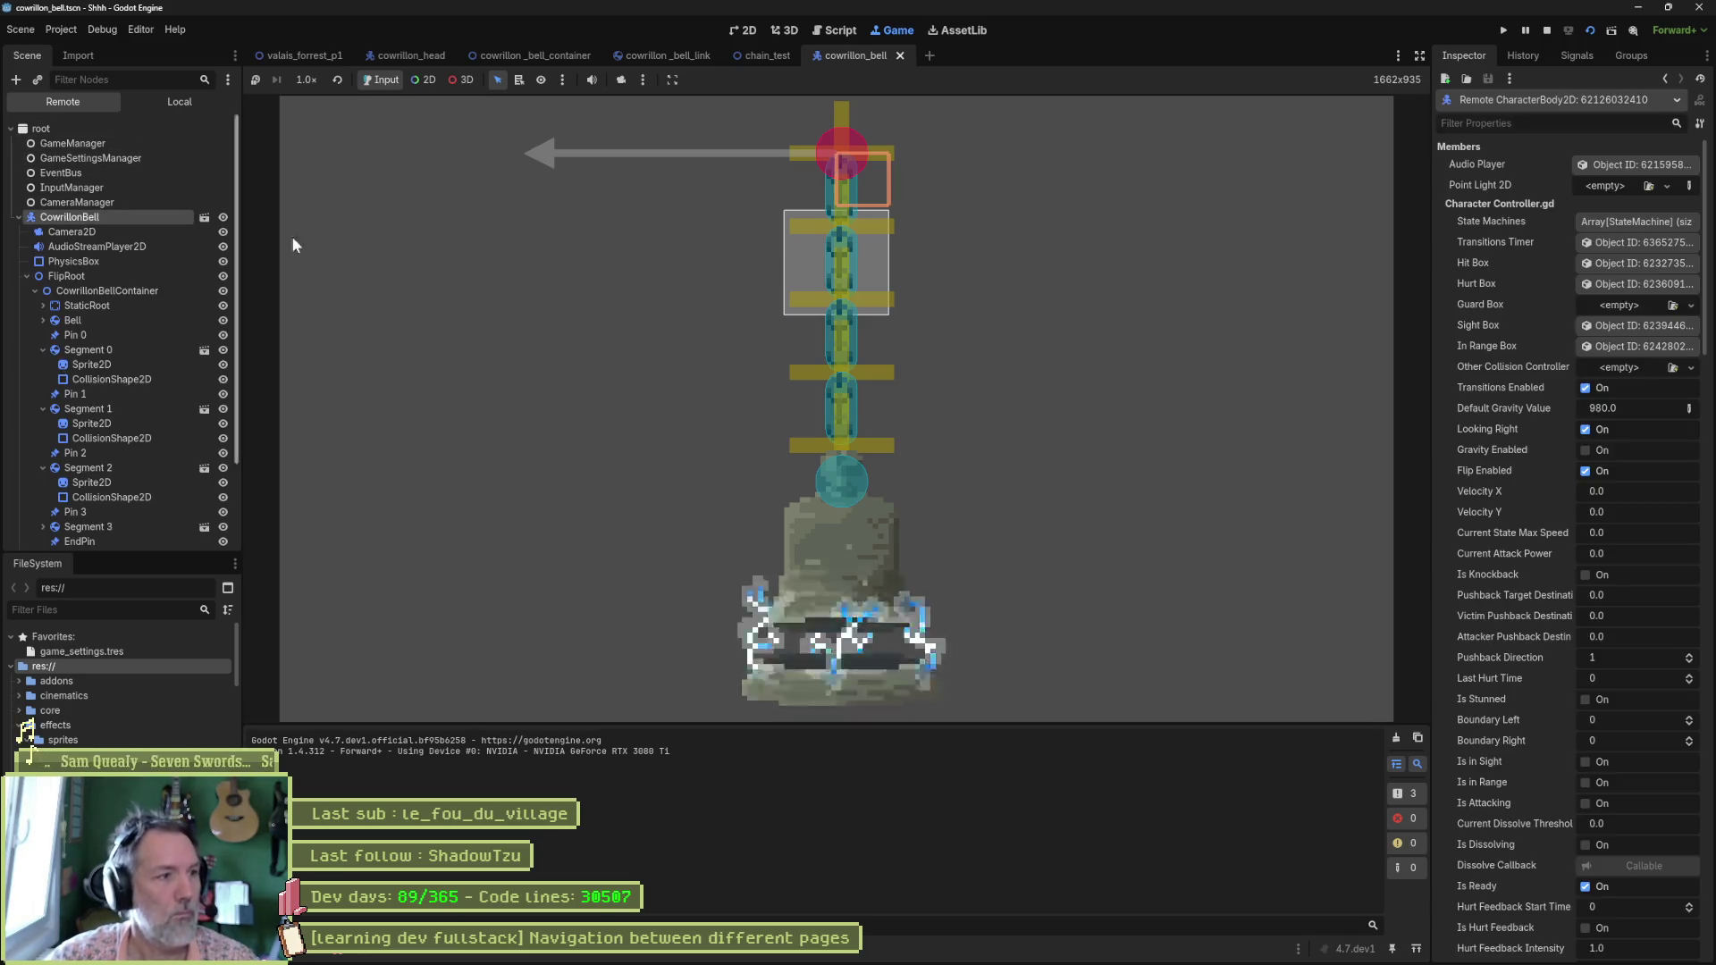
scroll(1538, 474, down, 10)
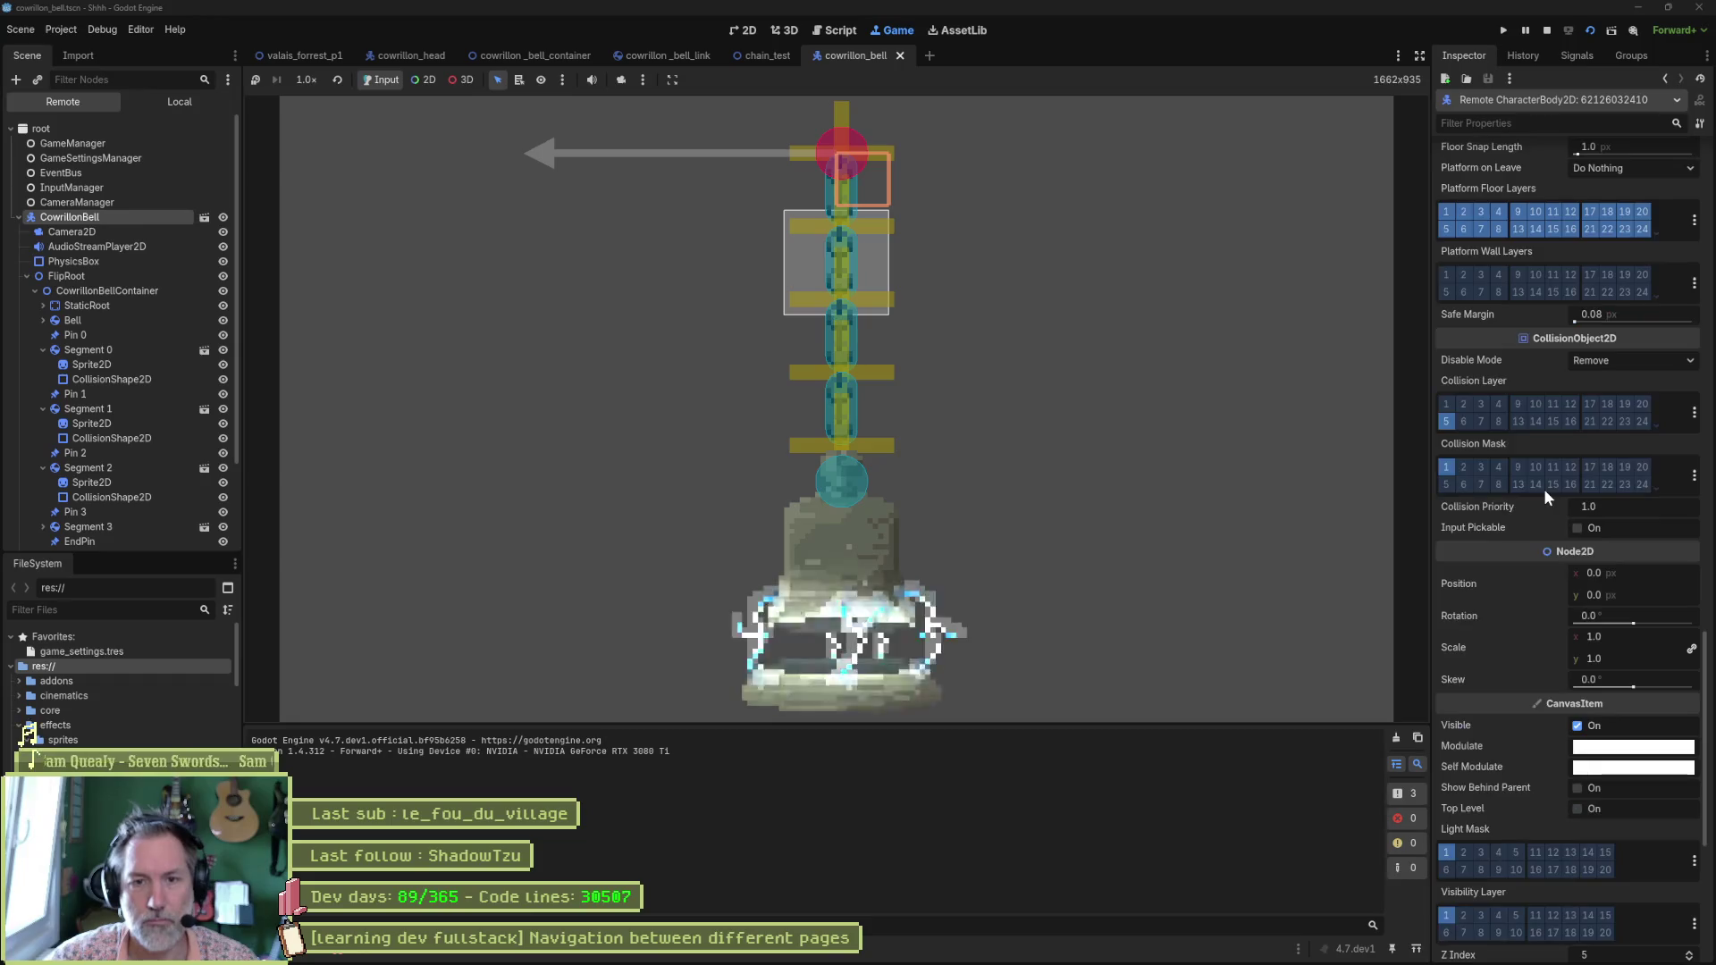
scroll(1616, 508, down, 8)
drag(1648, 369, 1630, 368)
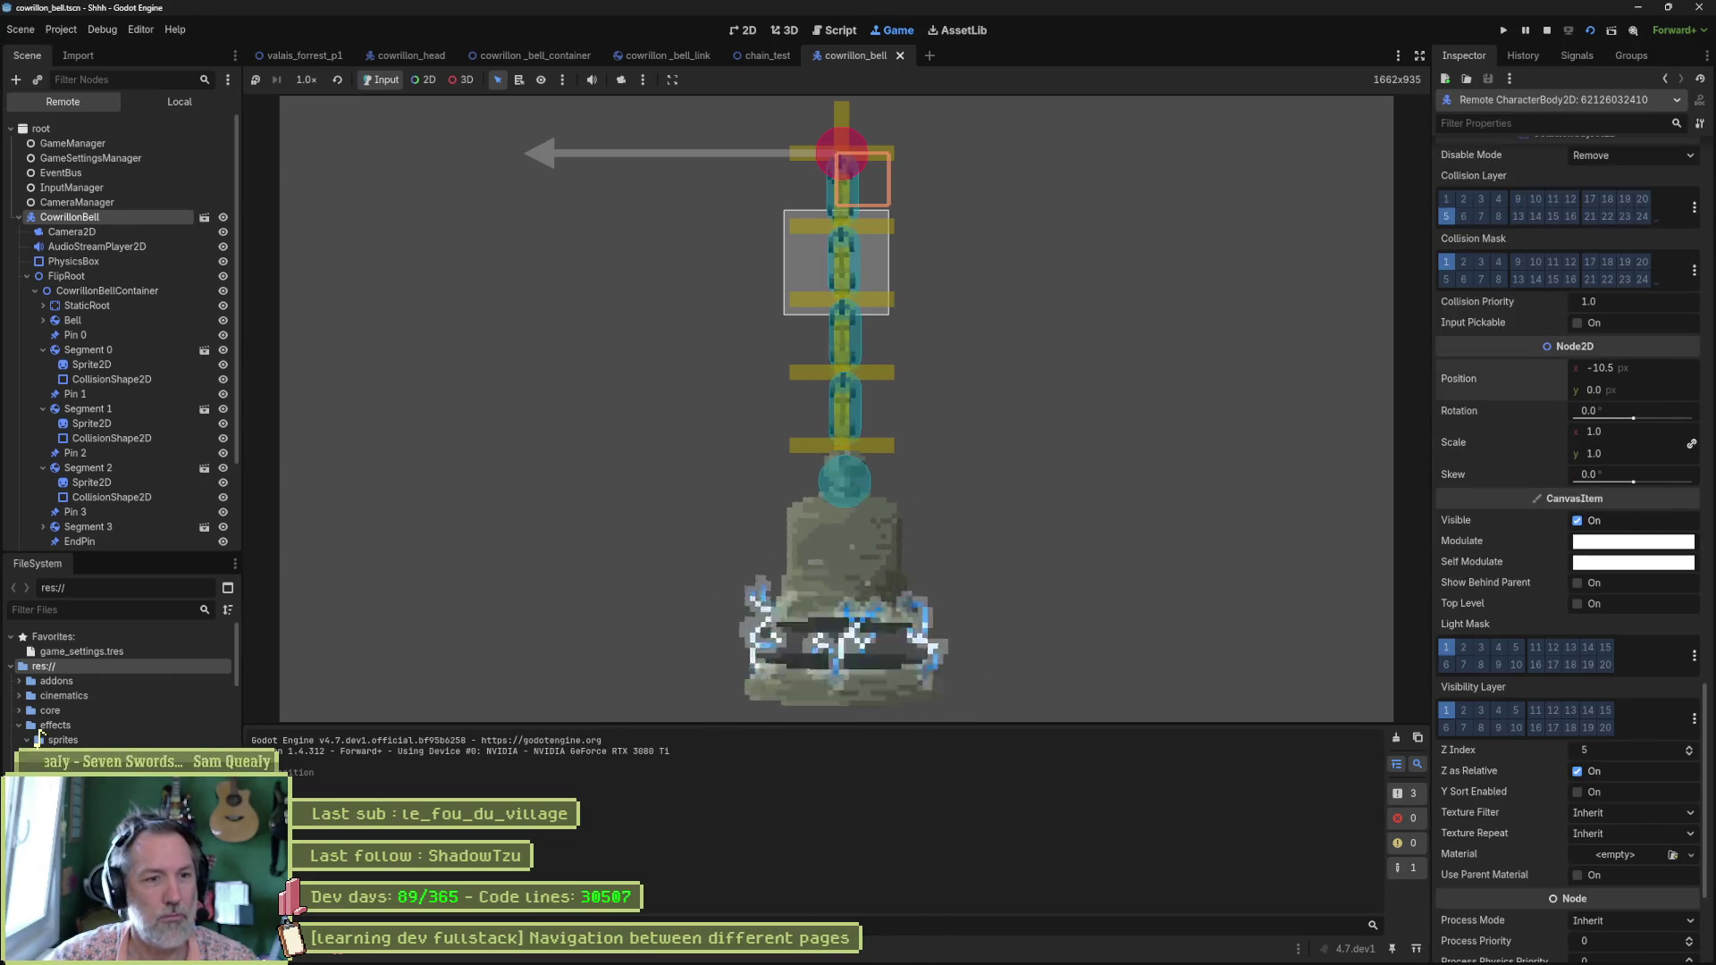
click(66, 276)
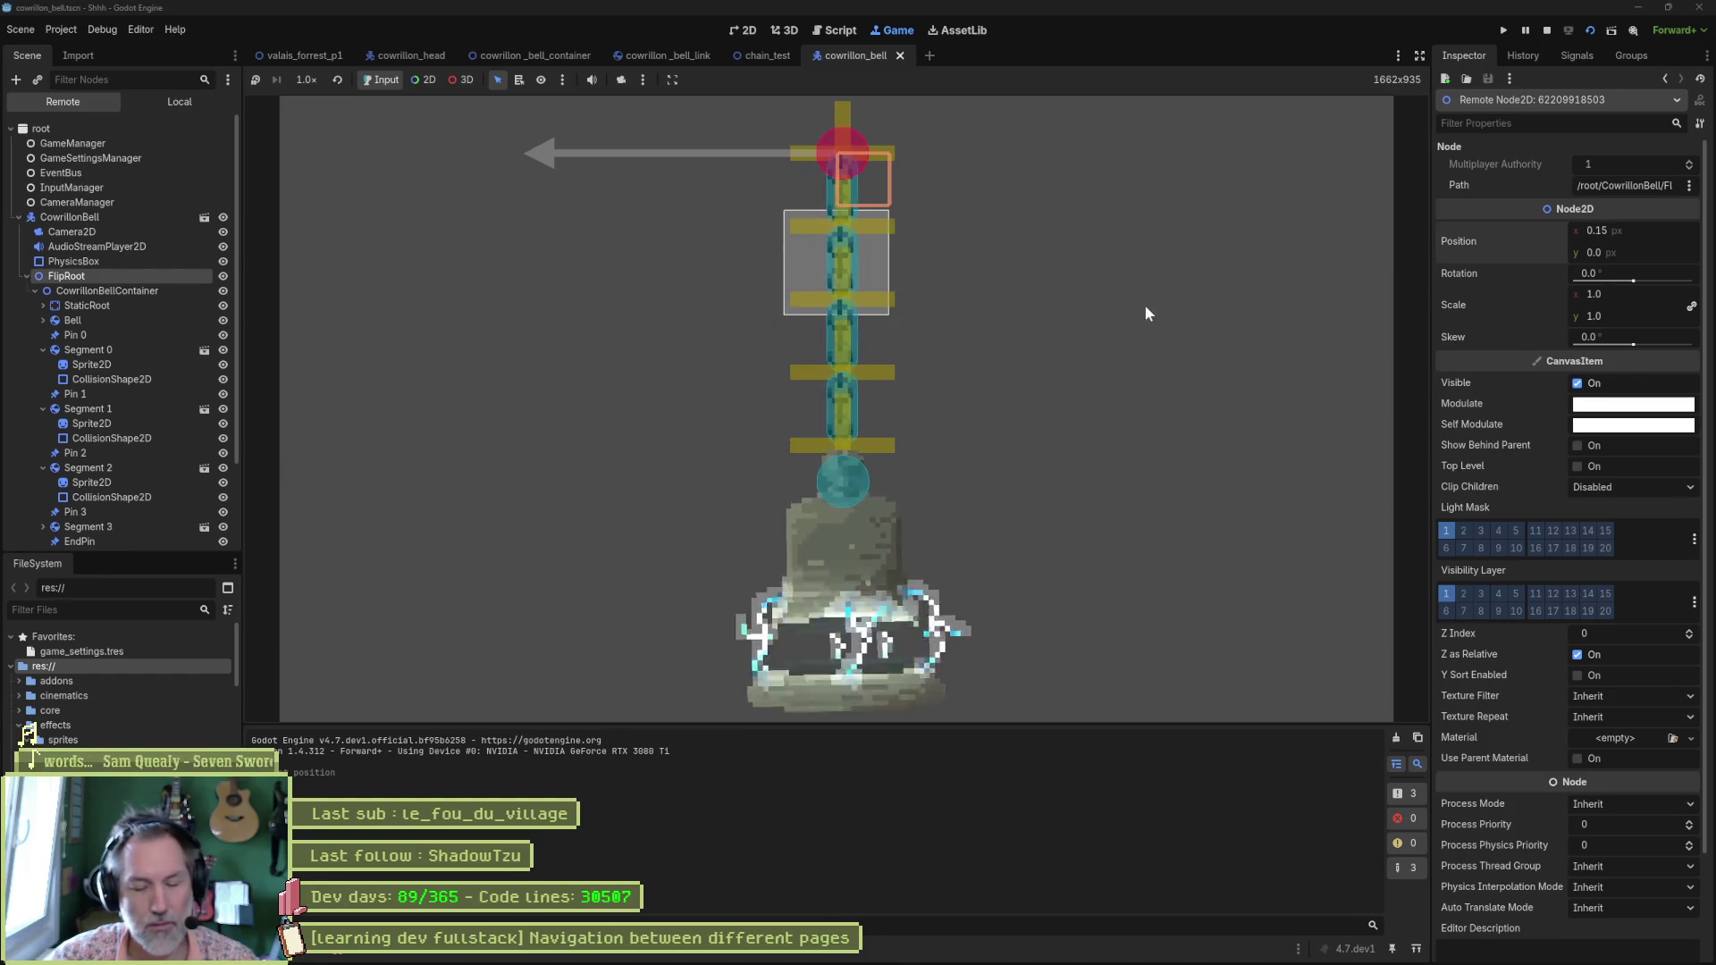
key(F8)
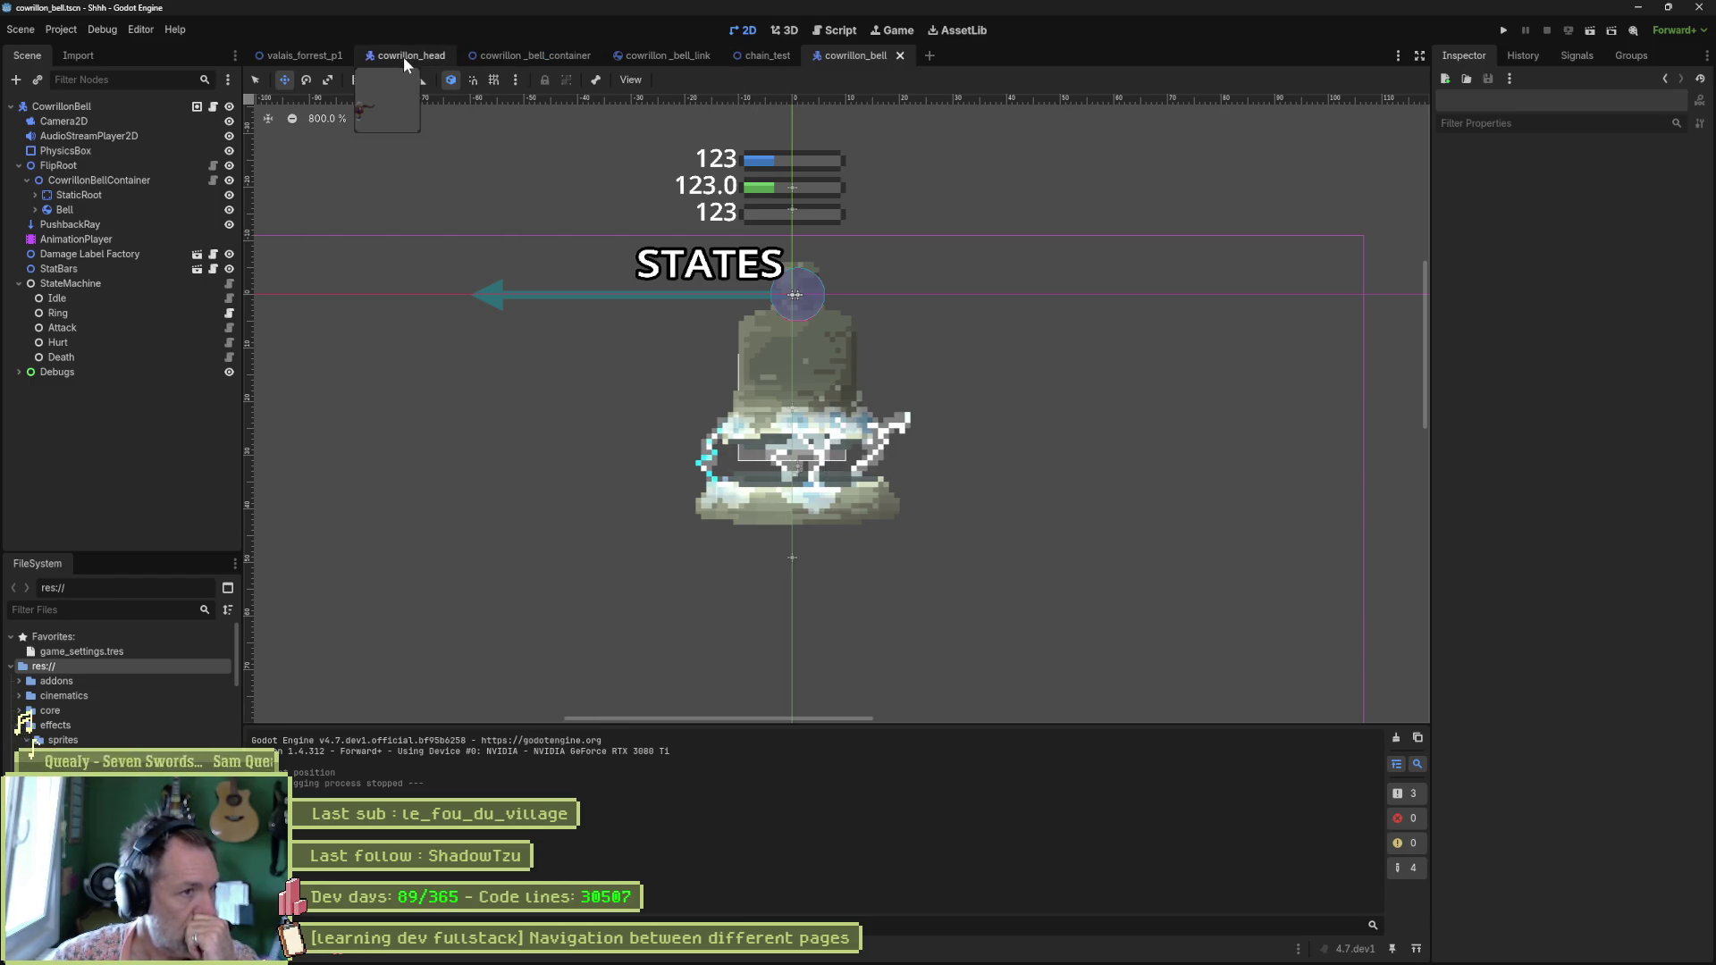
Quick-open cowrillon_test.tscn by searching 'cowrillon test' and run it with F6
click(302, 56)
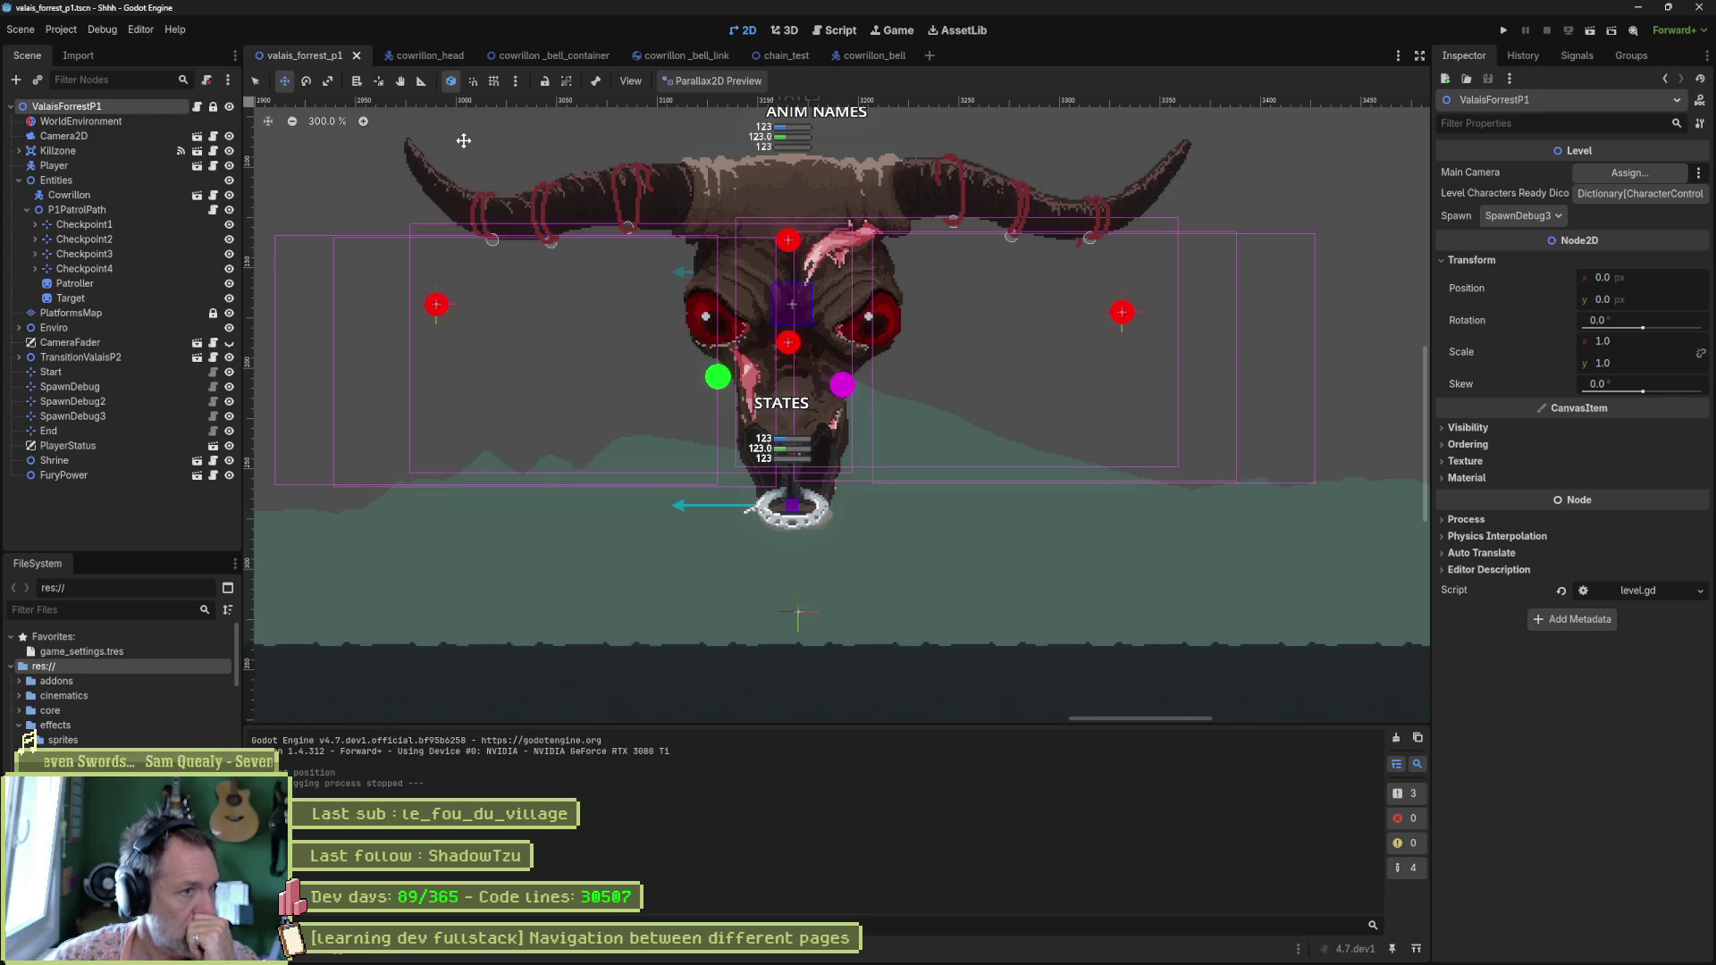
key(alt+shift+o)
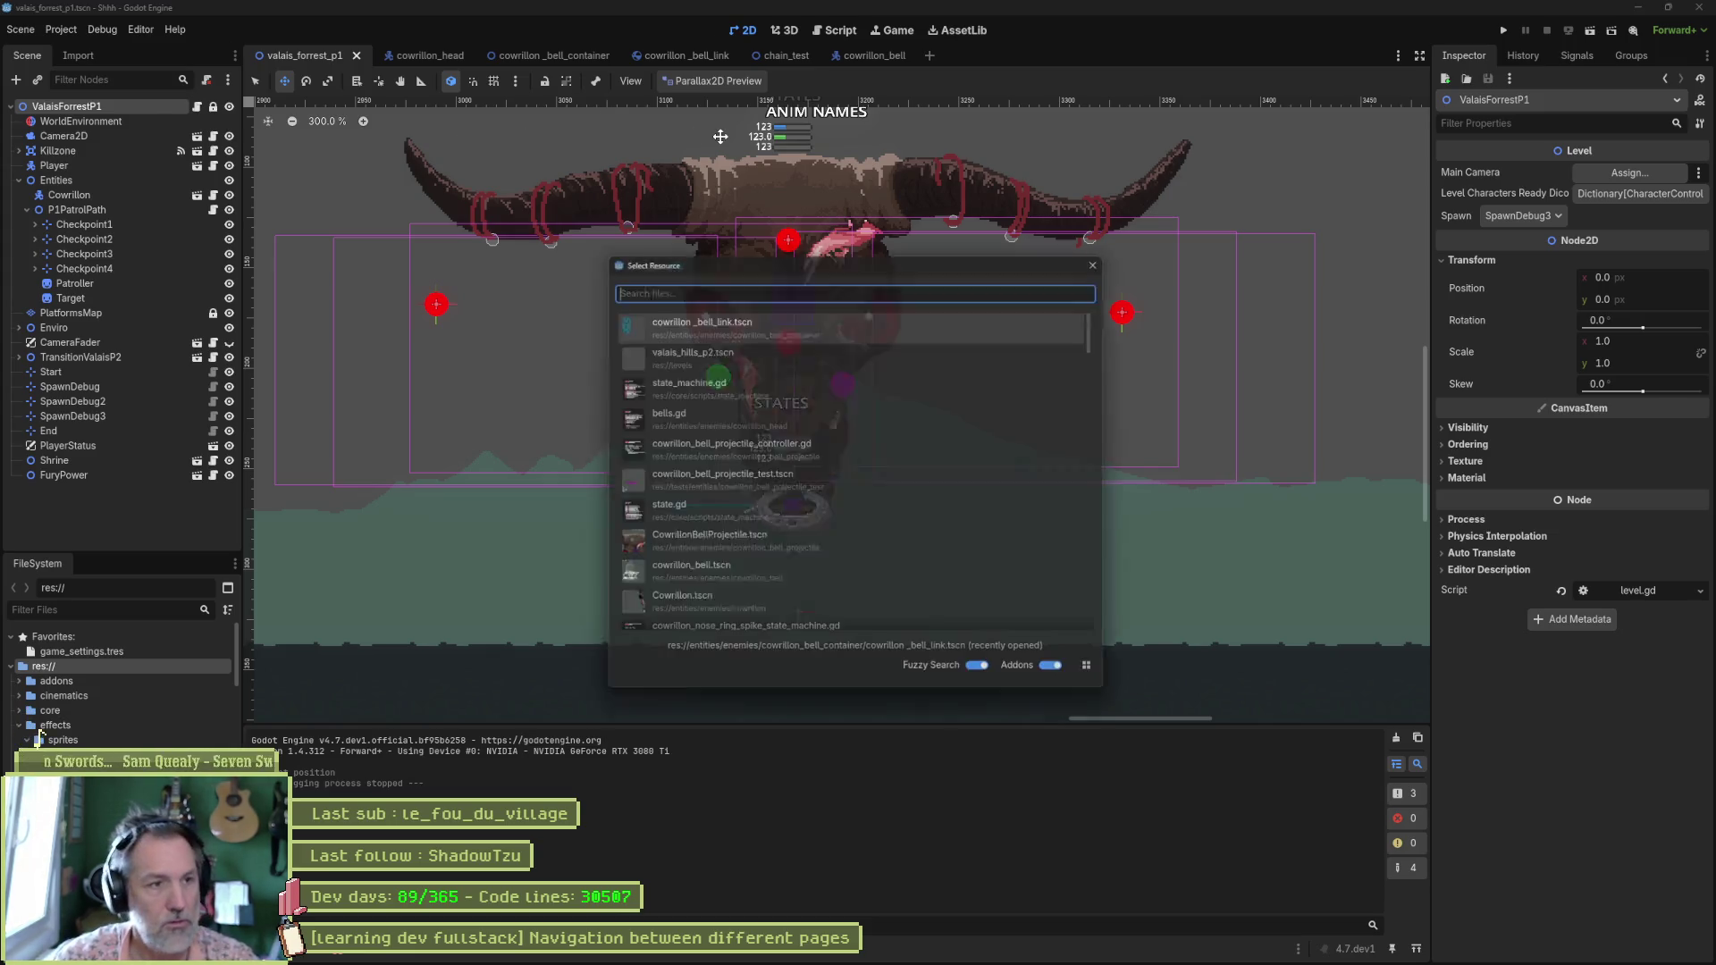
text(cowrillon test)
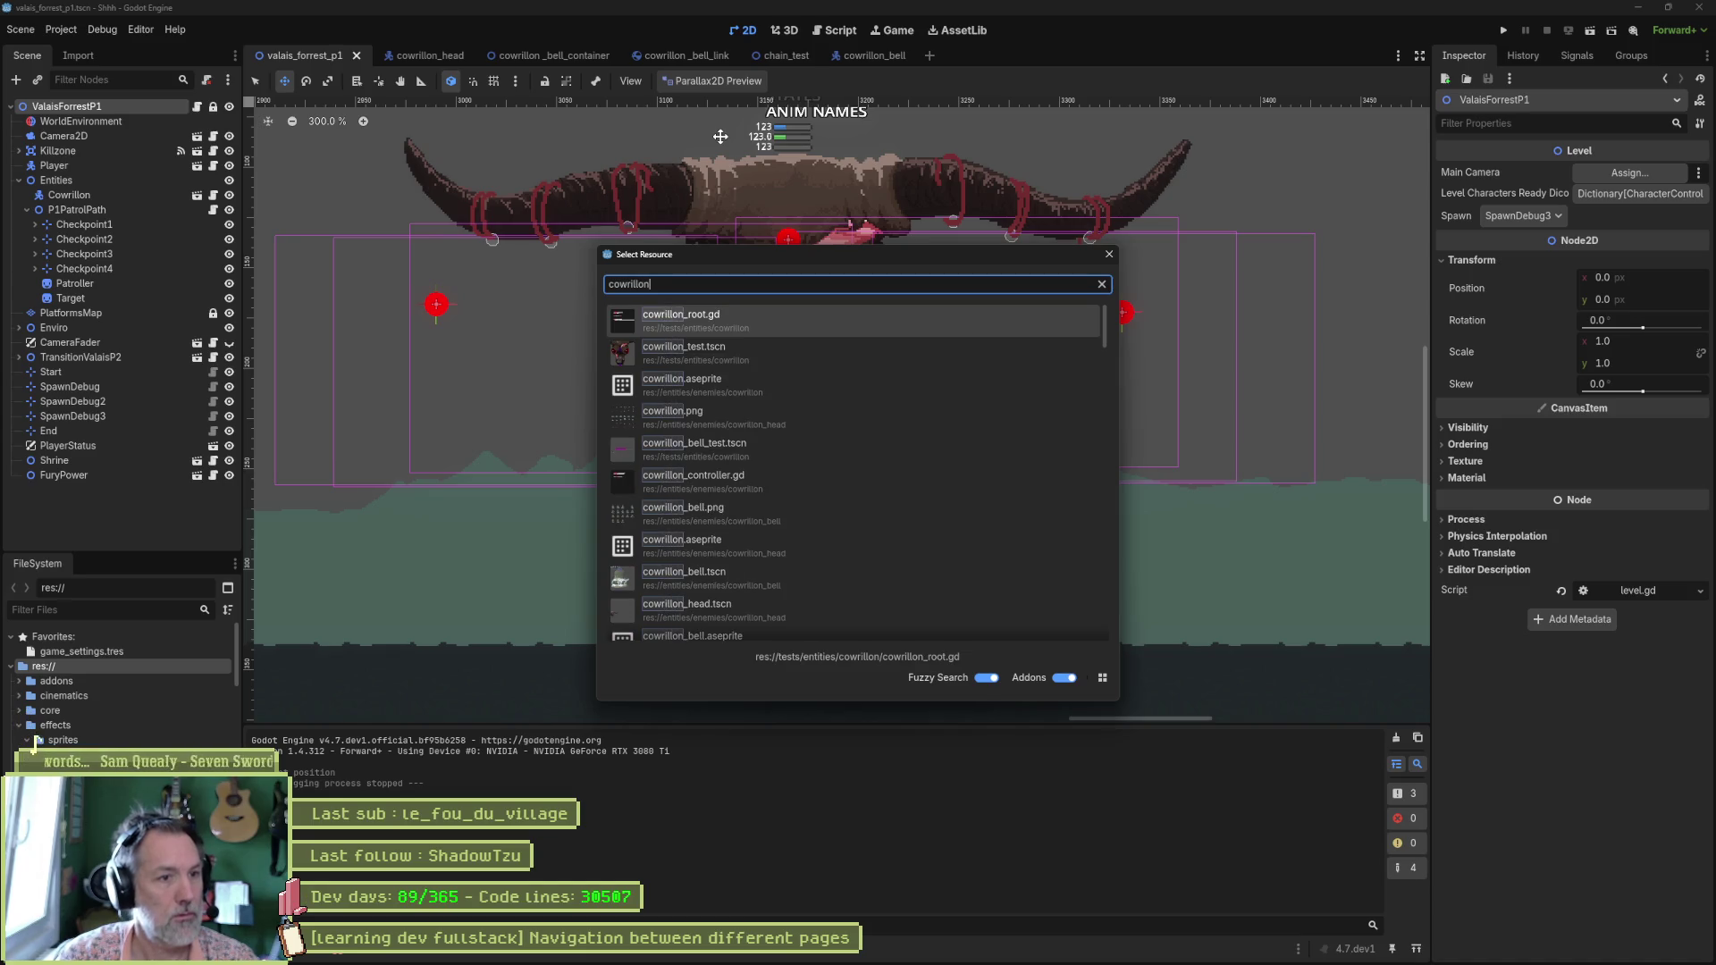
key(Return)
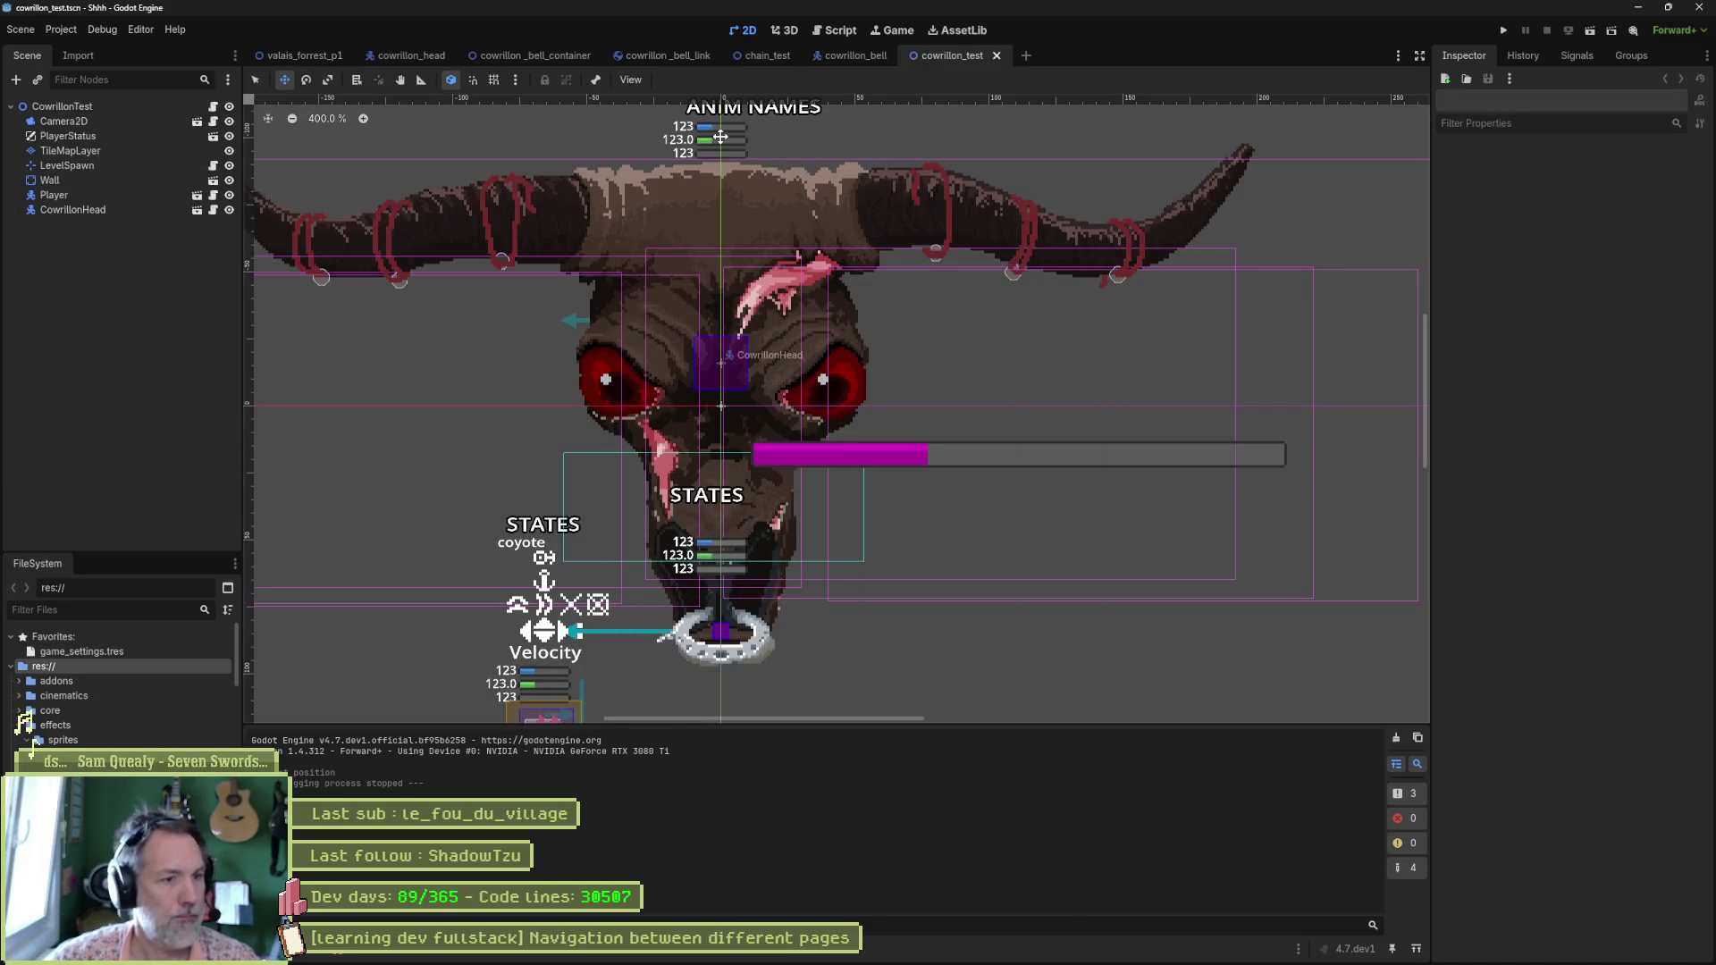
key(F6)
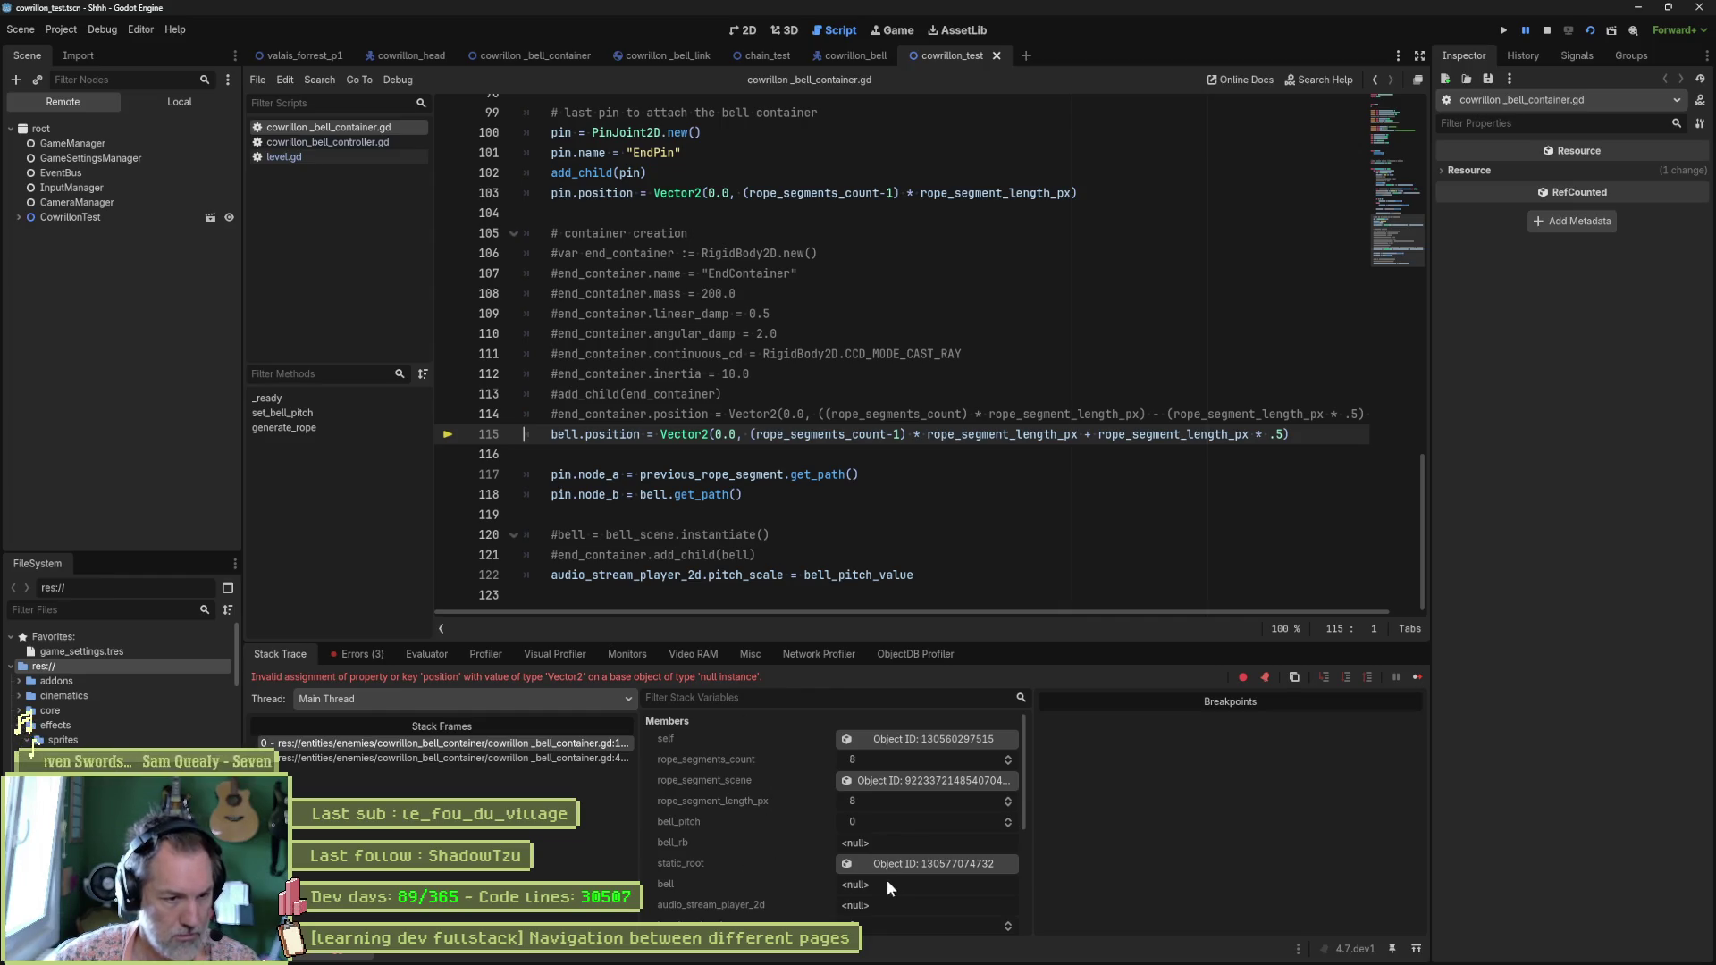
Inspect 'bell' on line 115, stop the debugger with F8, and switch to the cowrillon_head scene
double_click(566, 435)
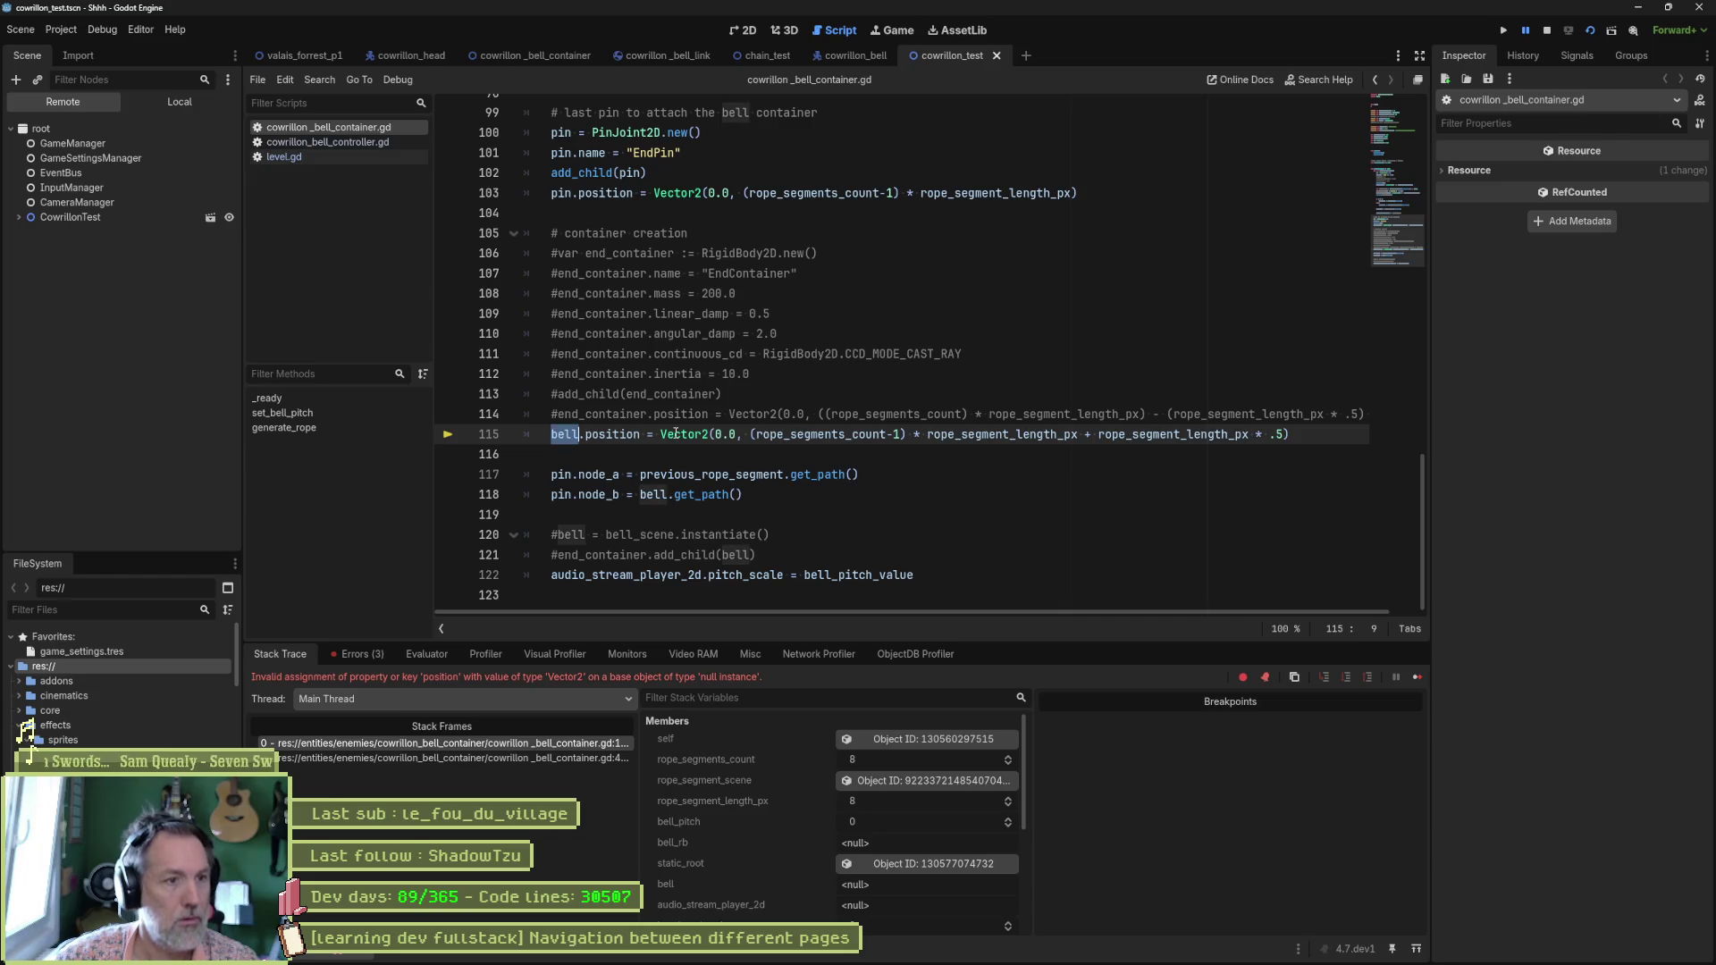
scroll(766, 425, up, 3)
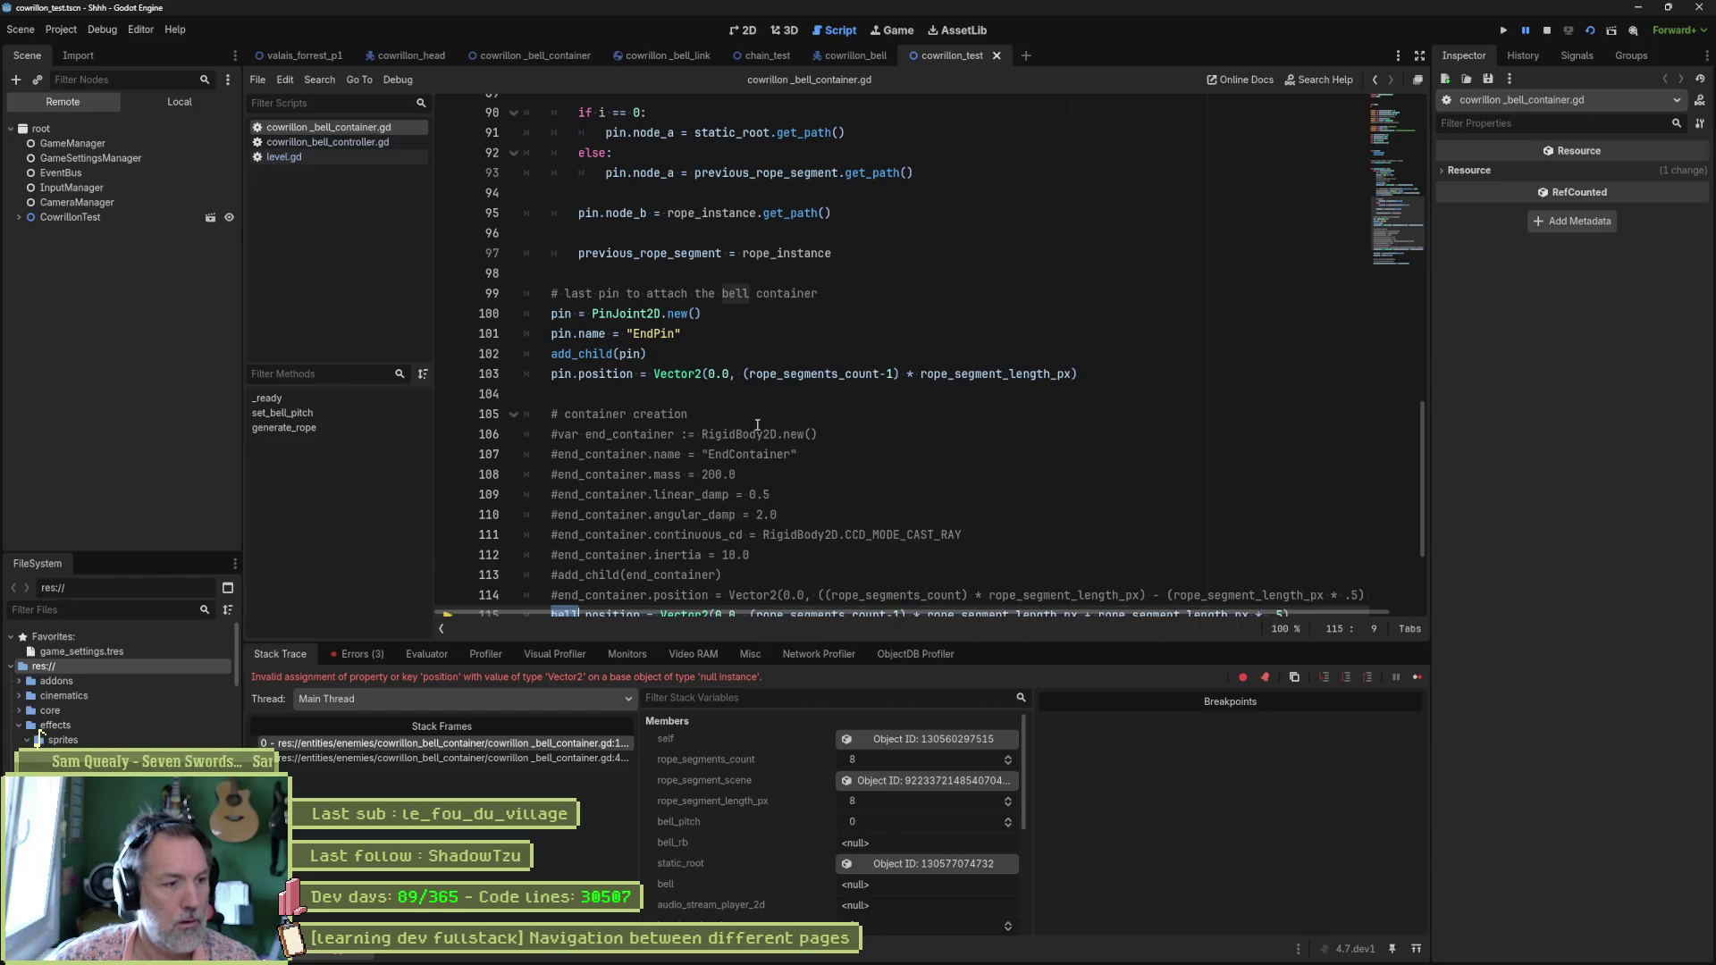
mouse_move(751, 426)
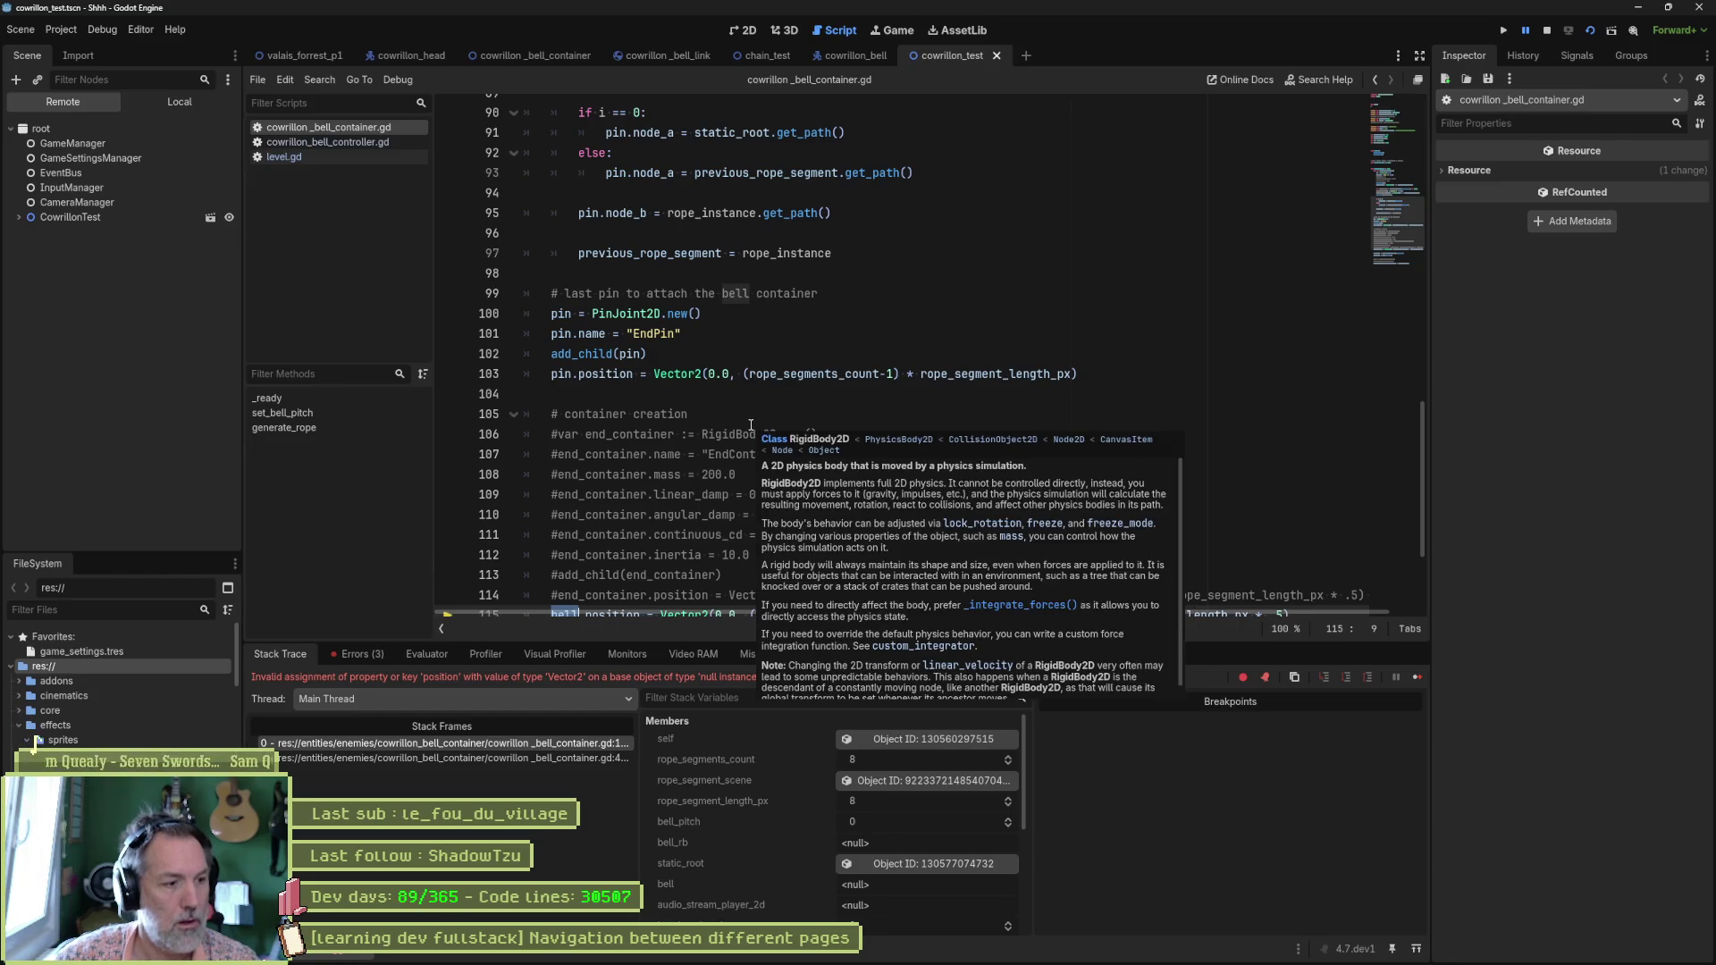
key(F8)
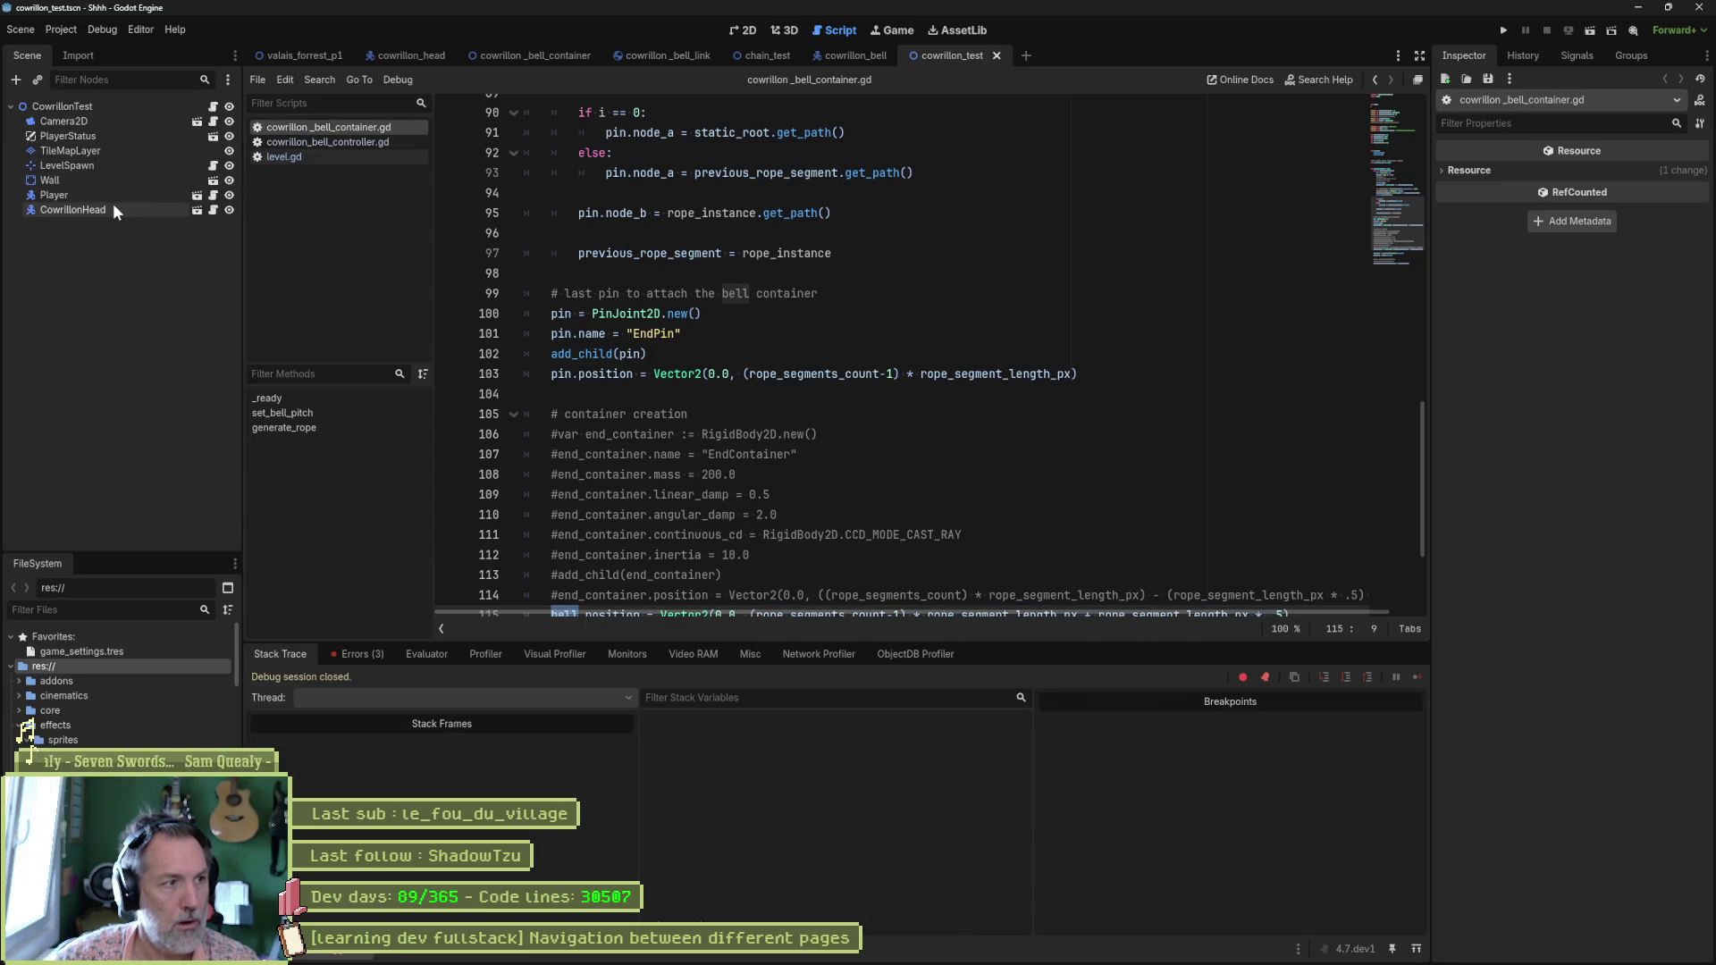
click(198, 210)
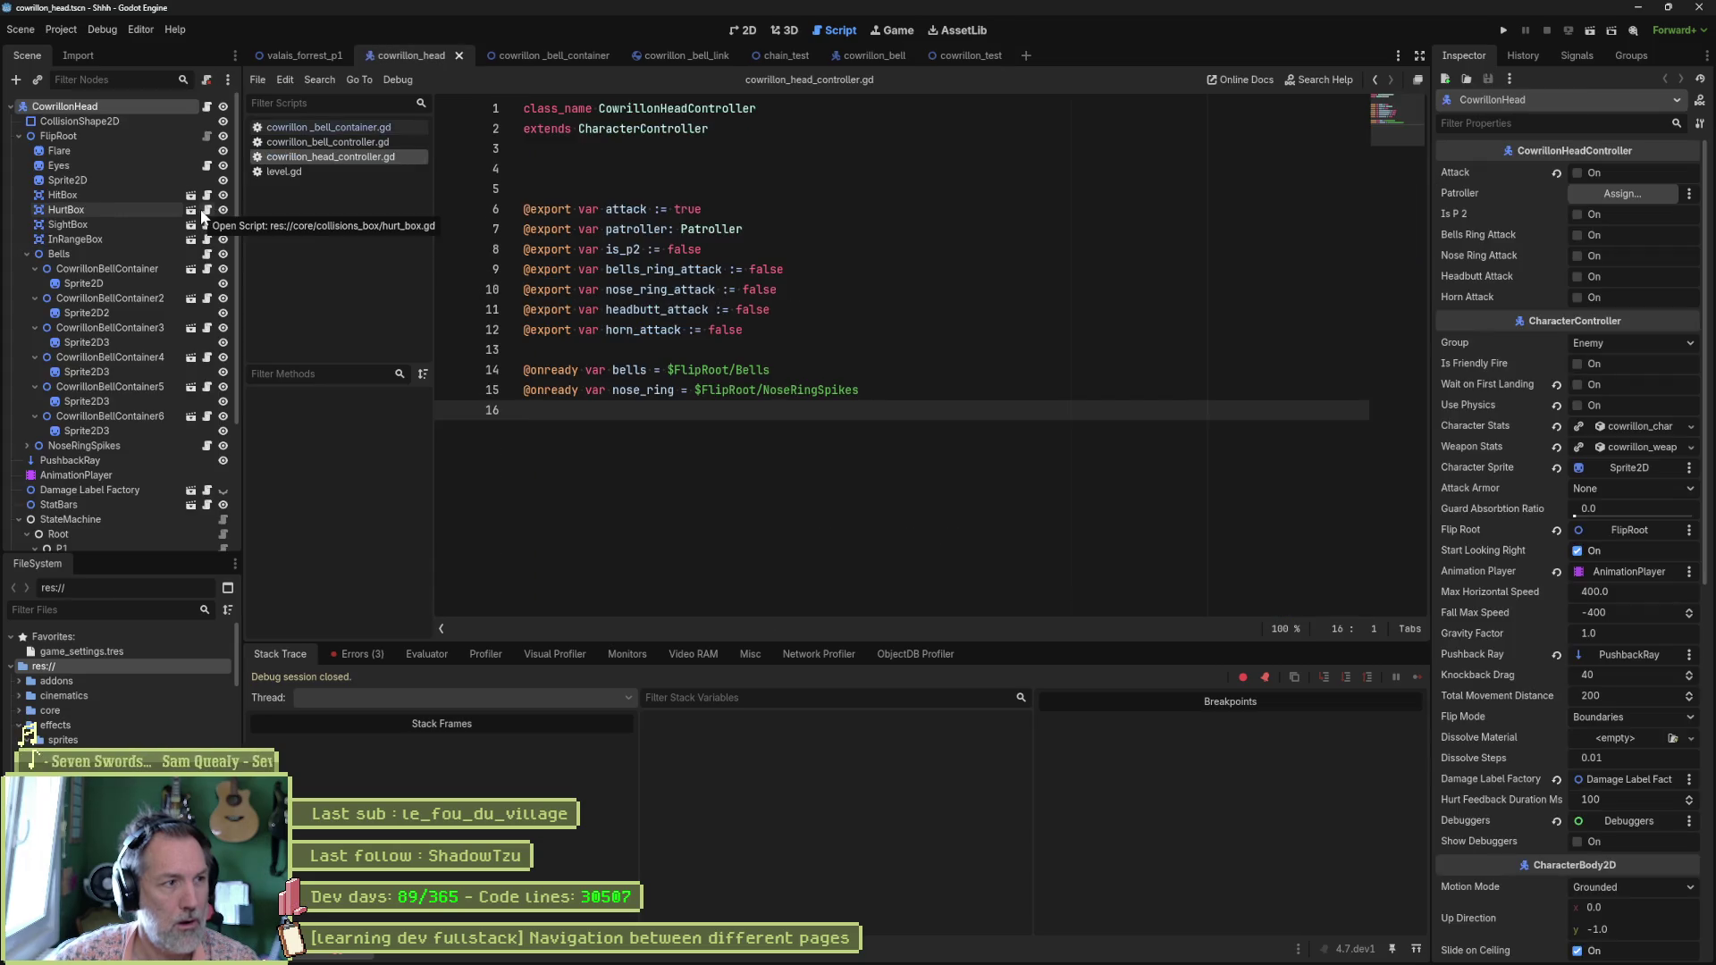
Zoom into the cow skull head in the 2D view, then switch to the cowrillon_bell scene
mouse_move(572, 249)
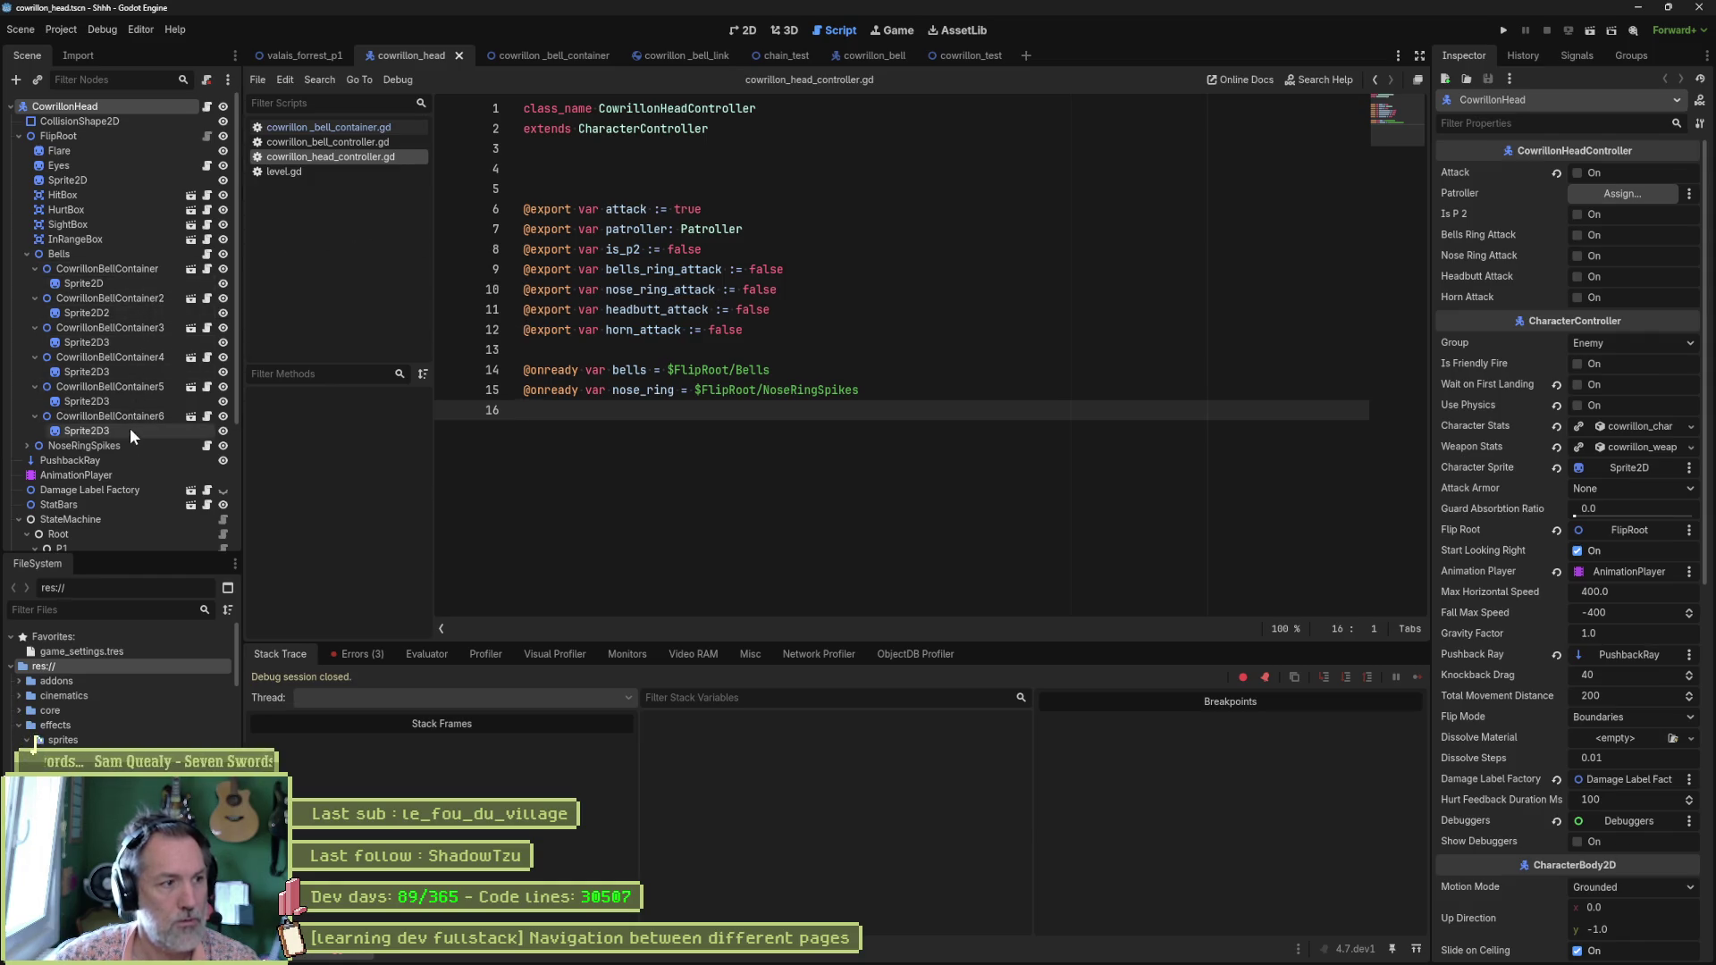
click(742, 30)
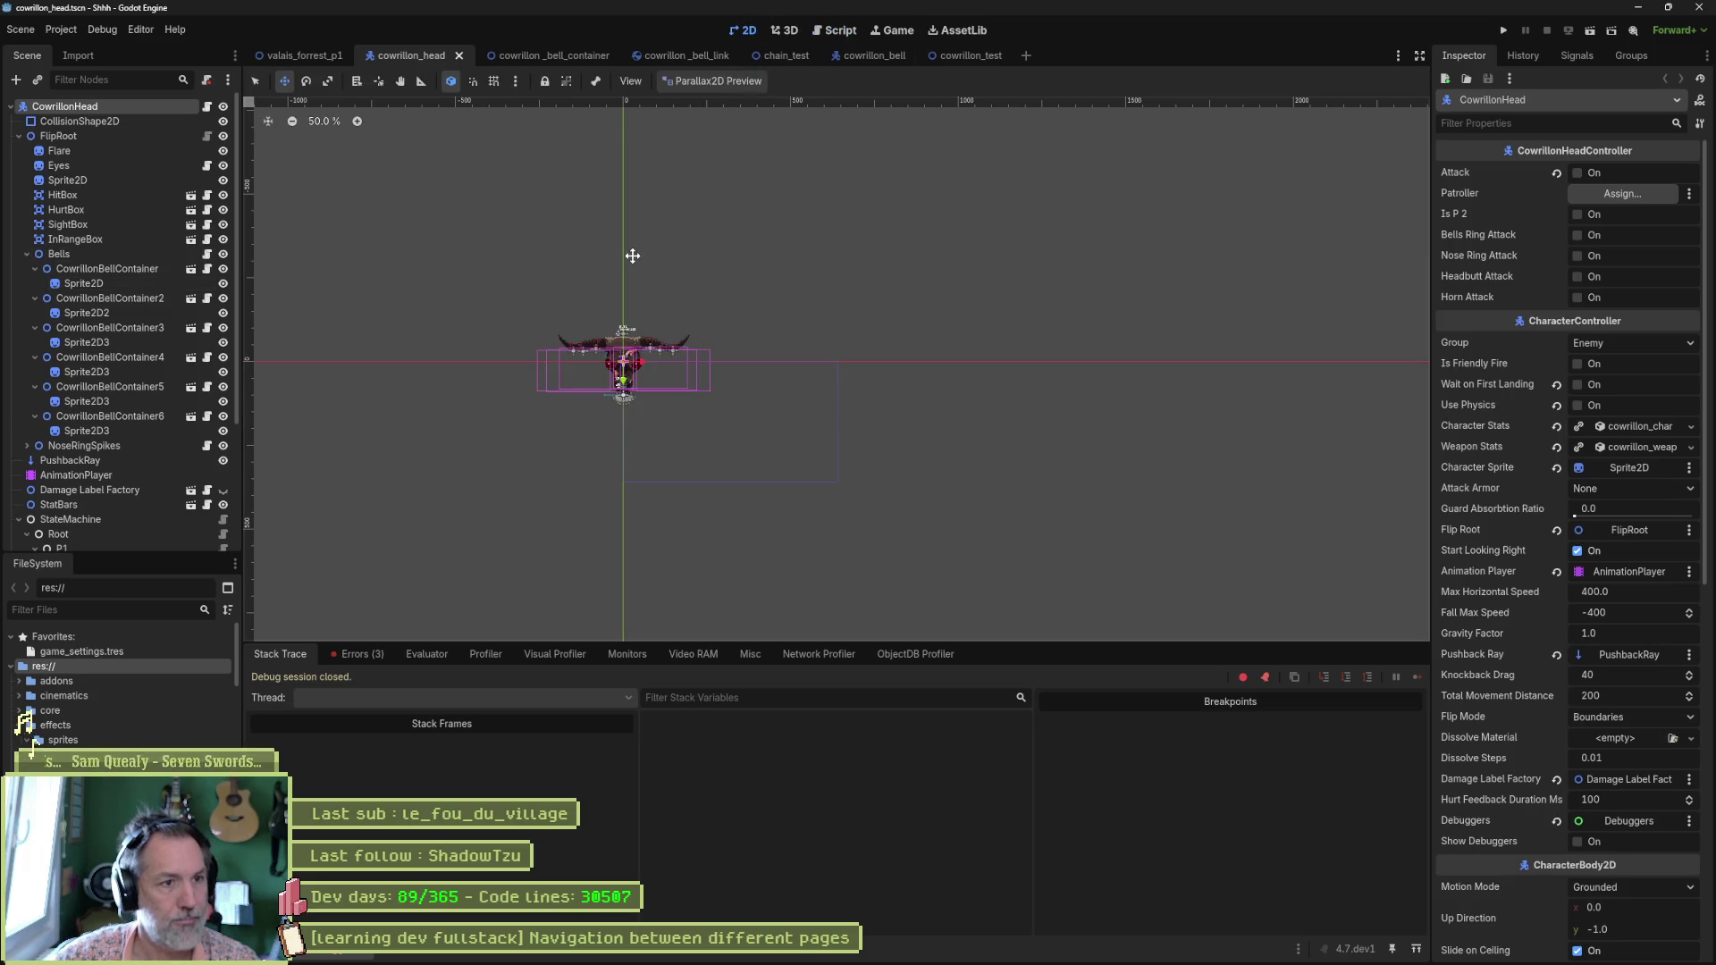
scroll(541, 322, up, 6)
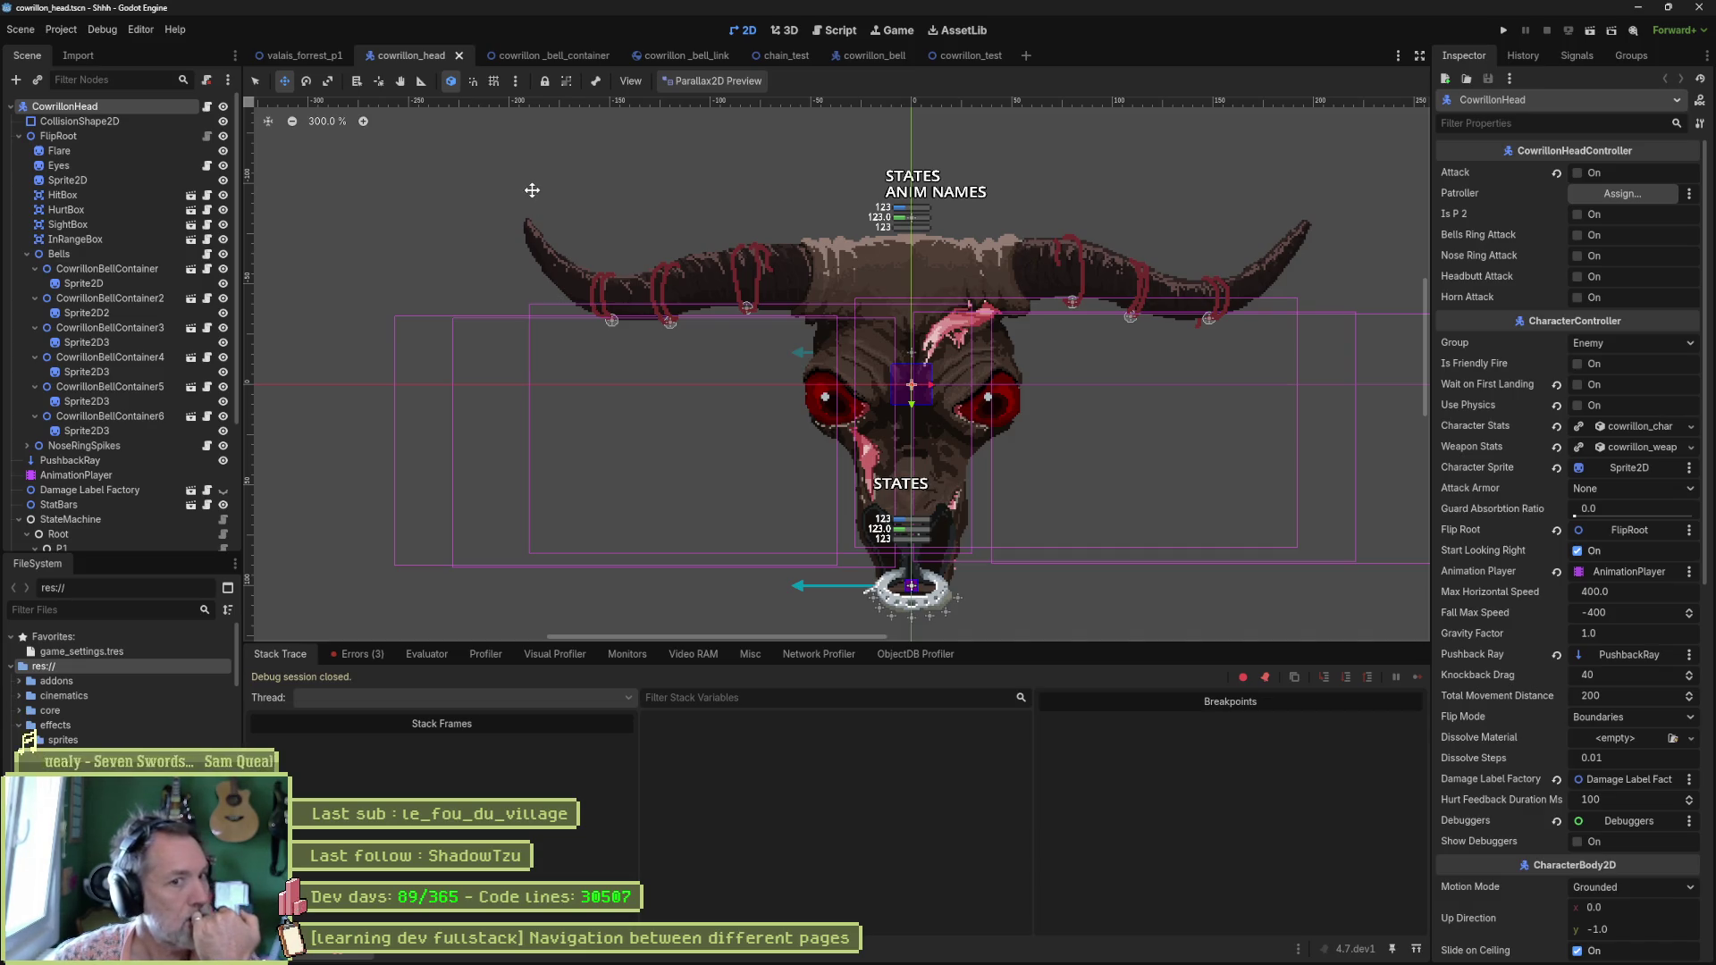
click(871, 52)
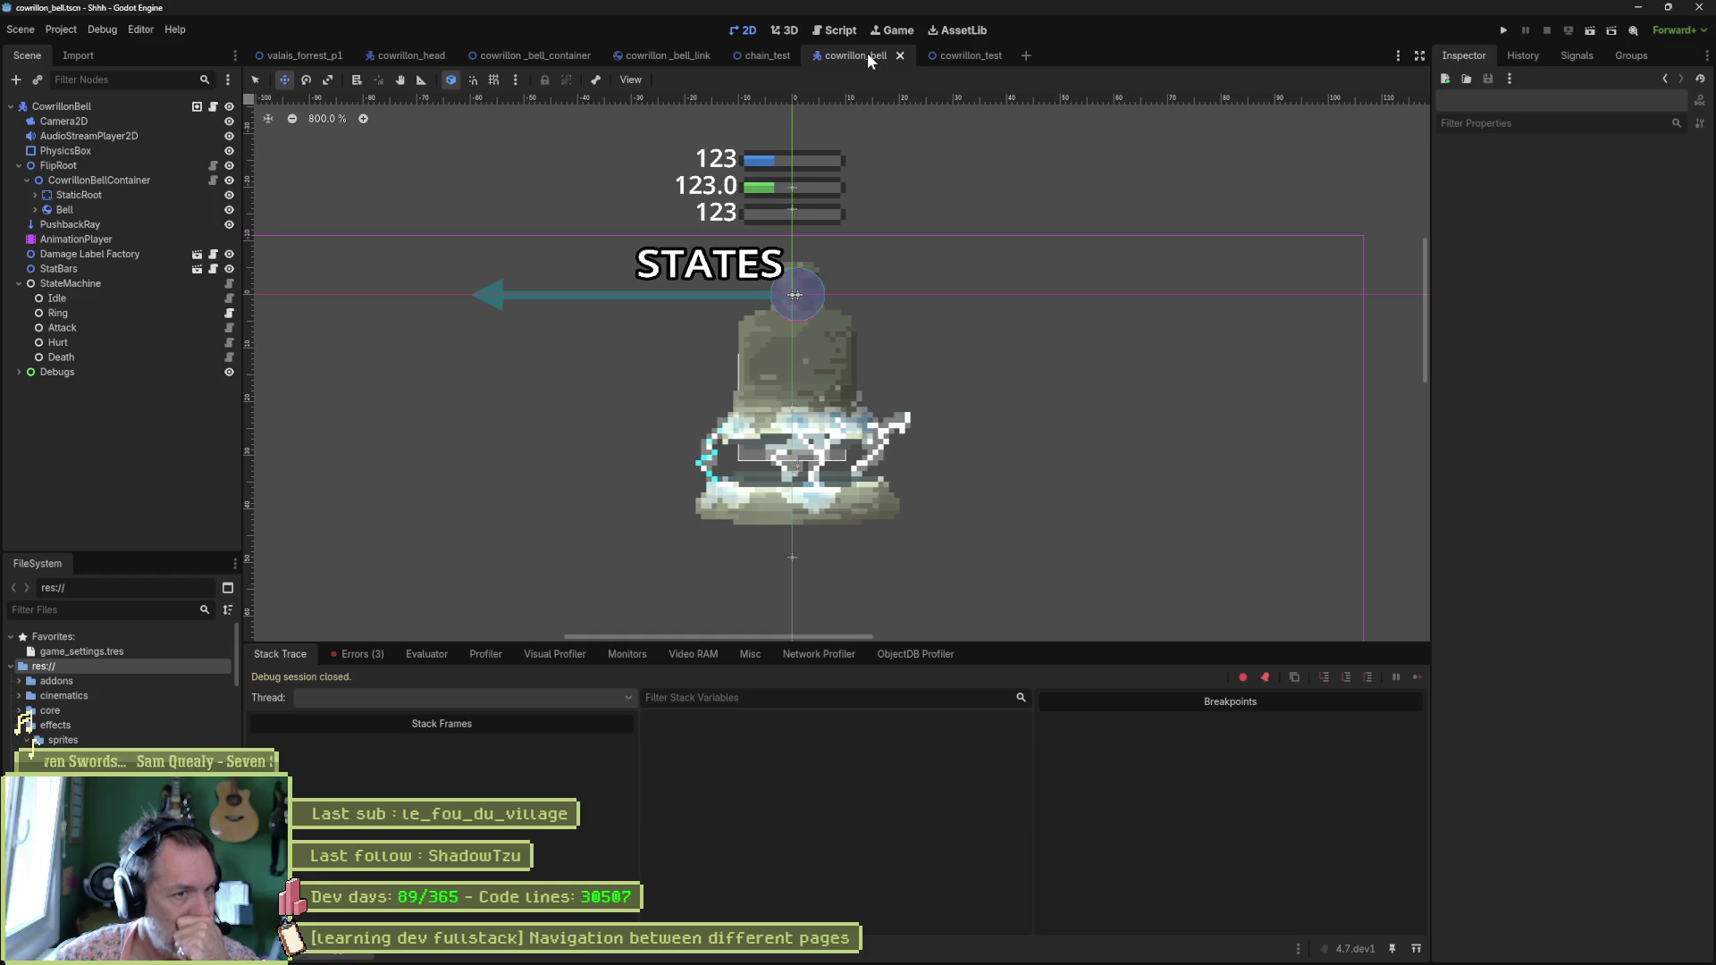
mouse_move(615, 70)
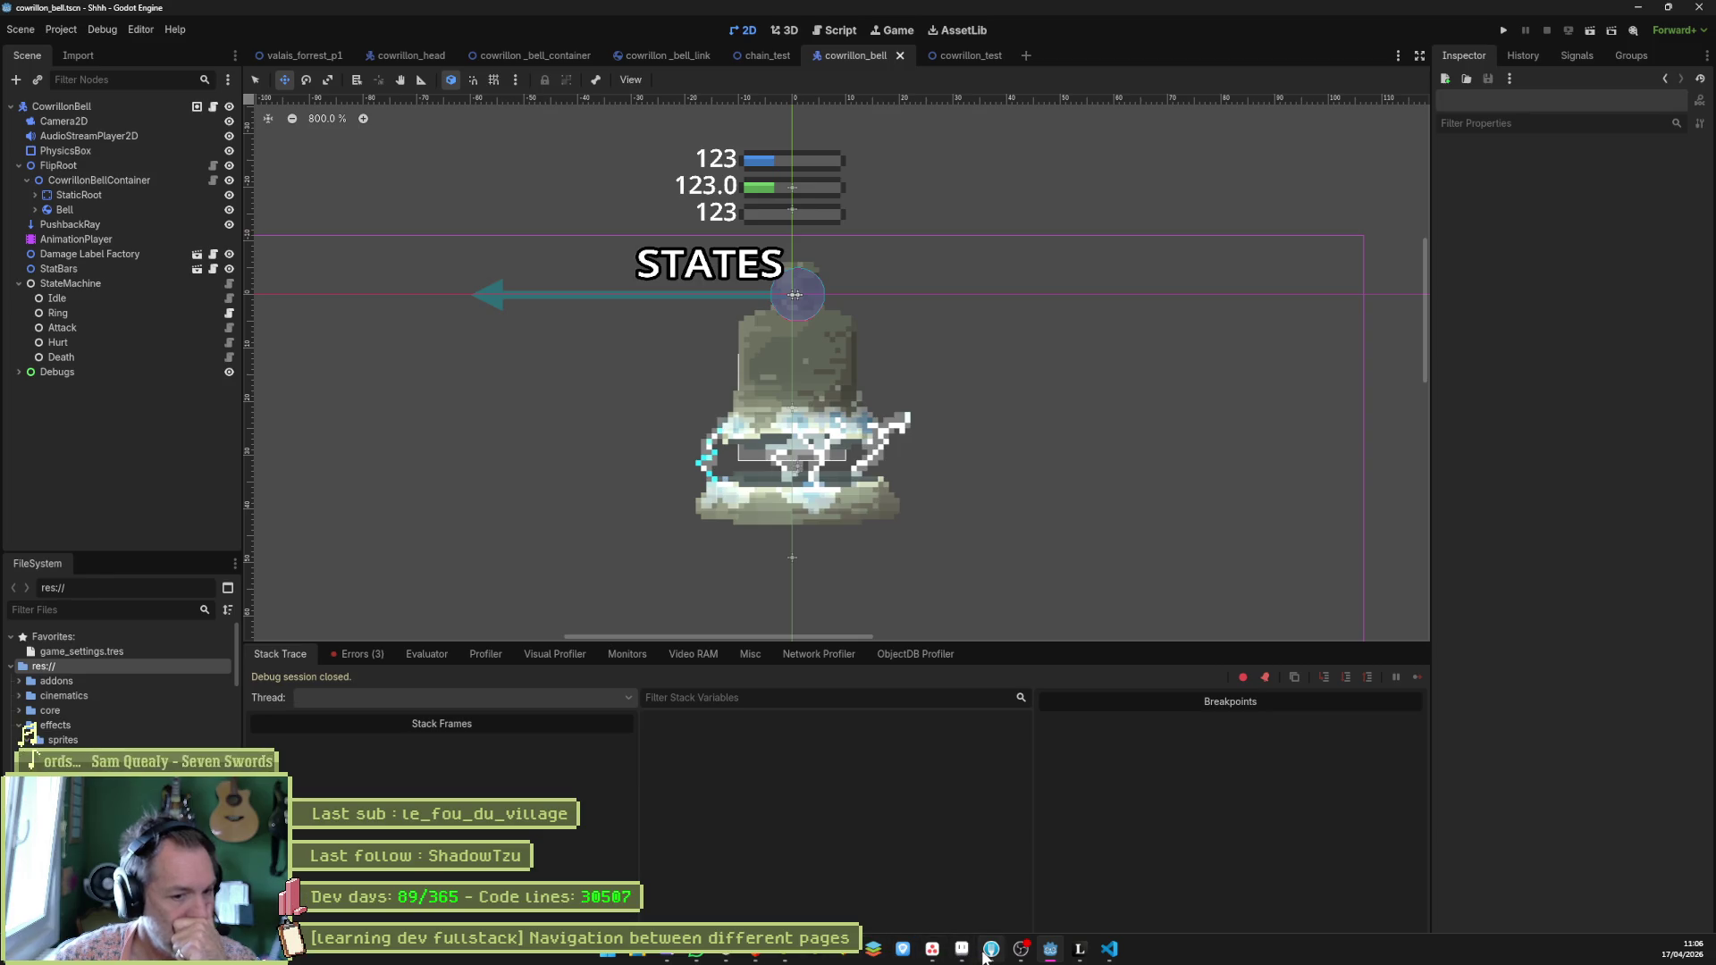
click(991, 949)
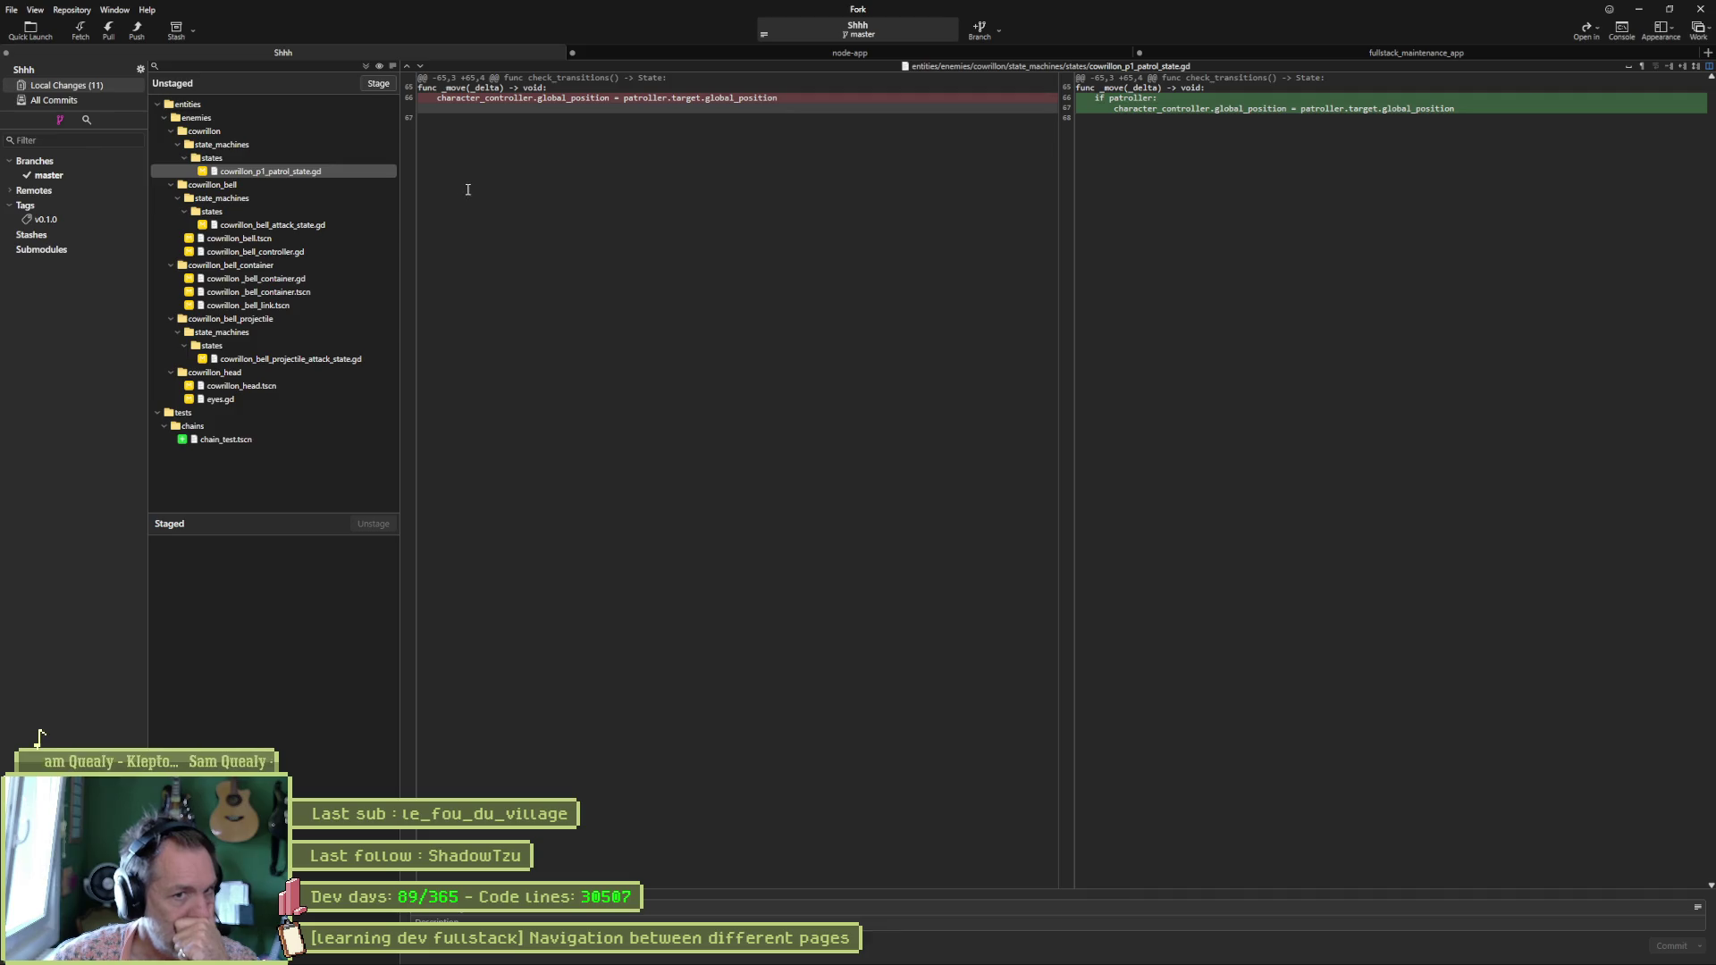
click(320, 227)
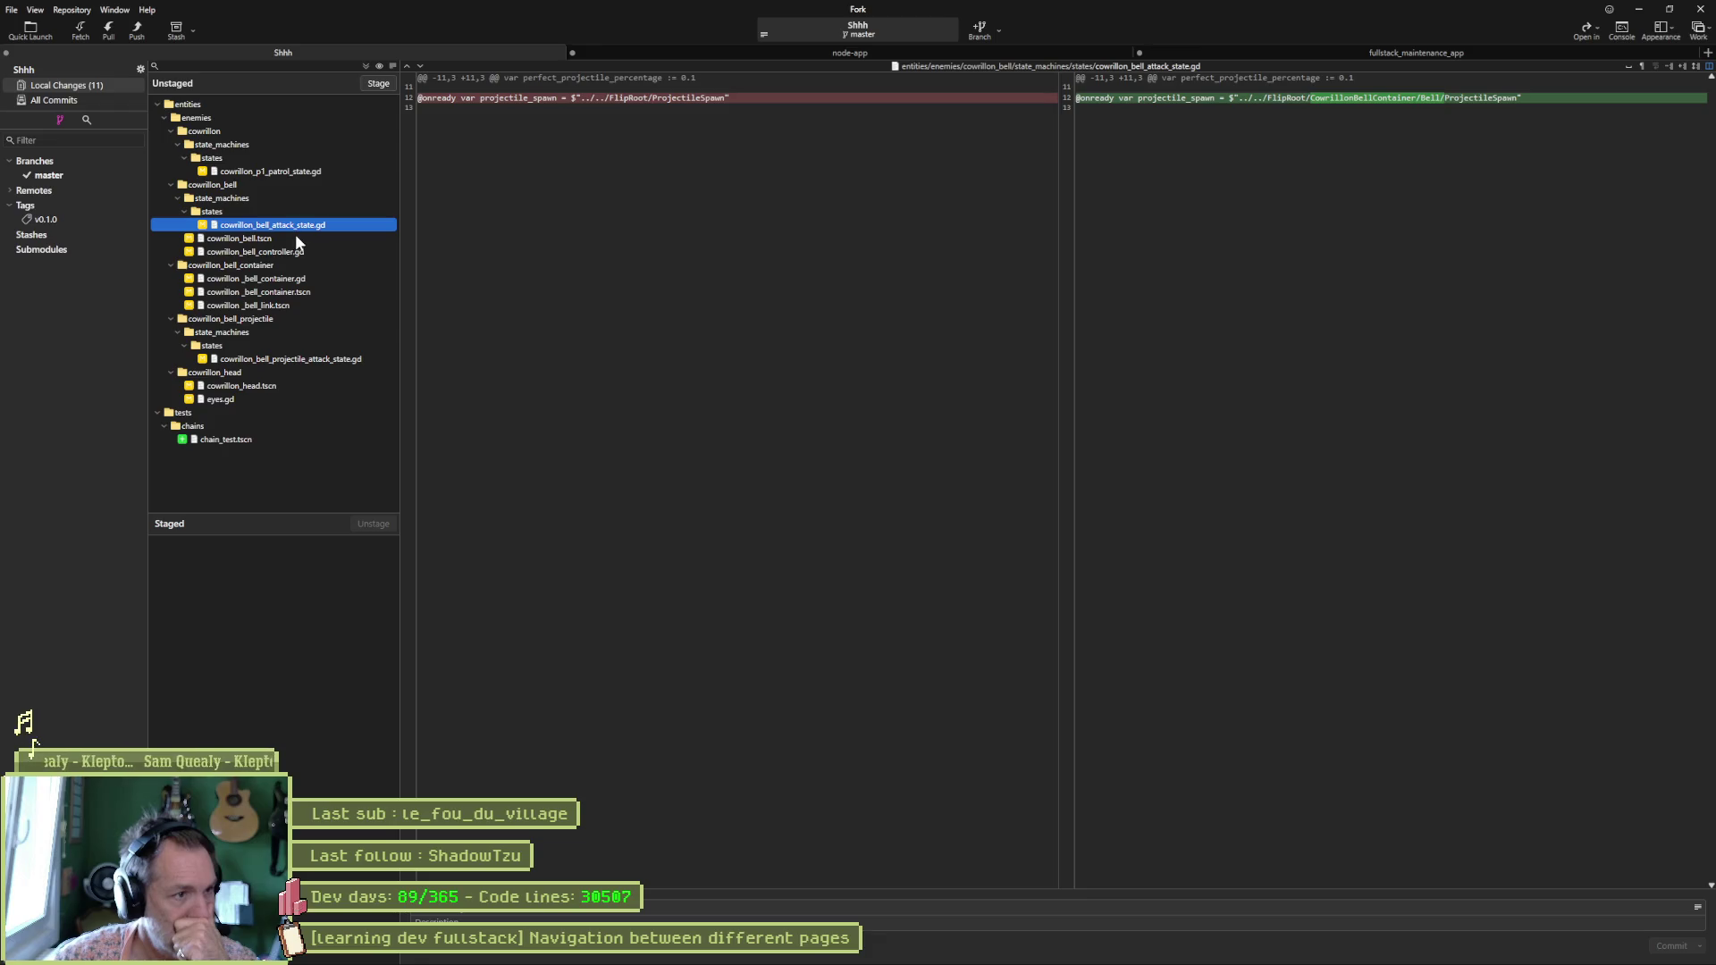
click(295, 252)
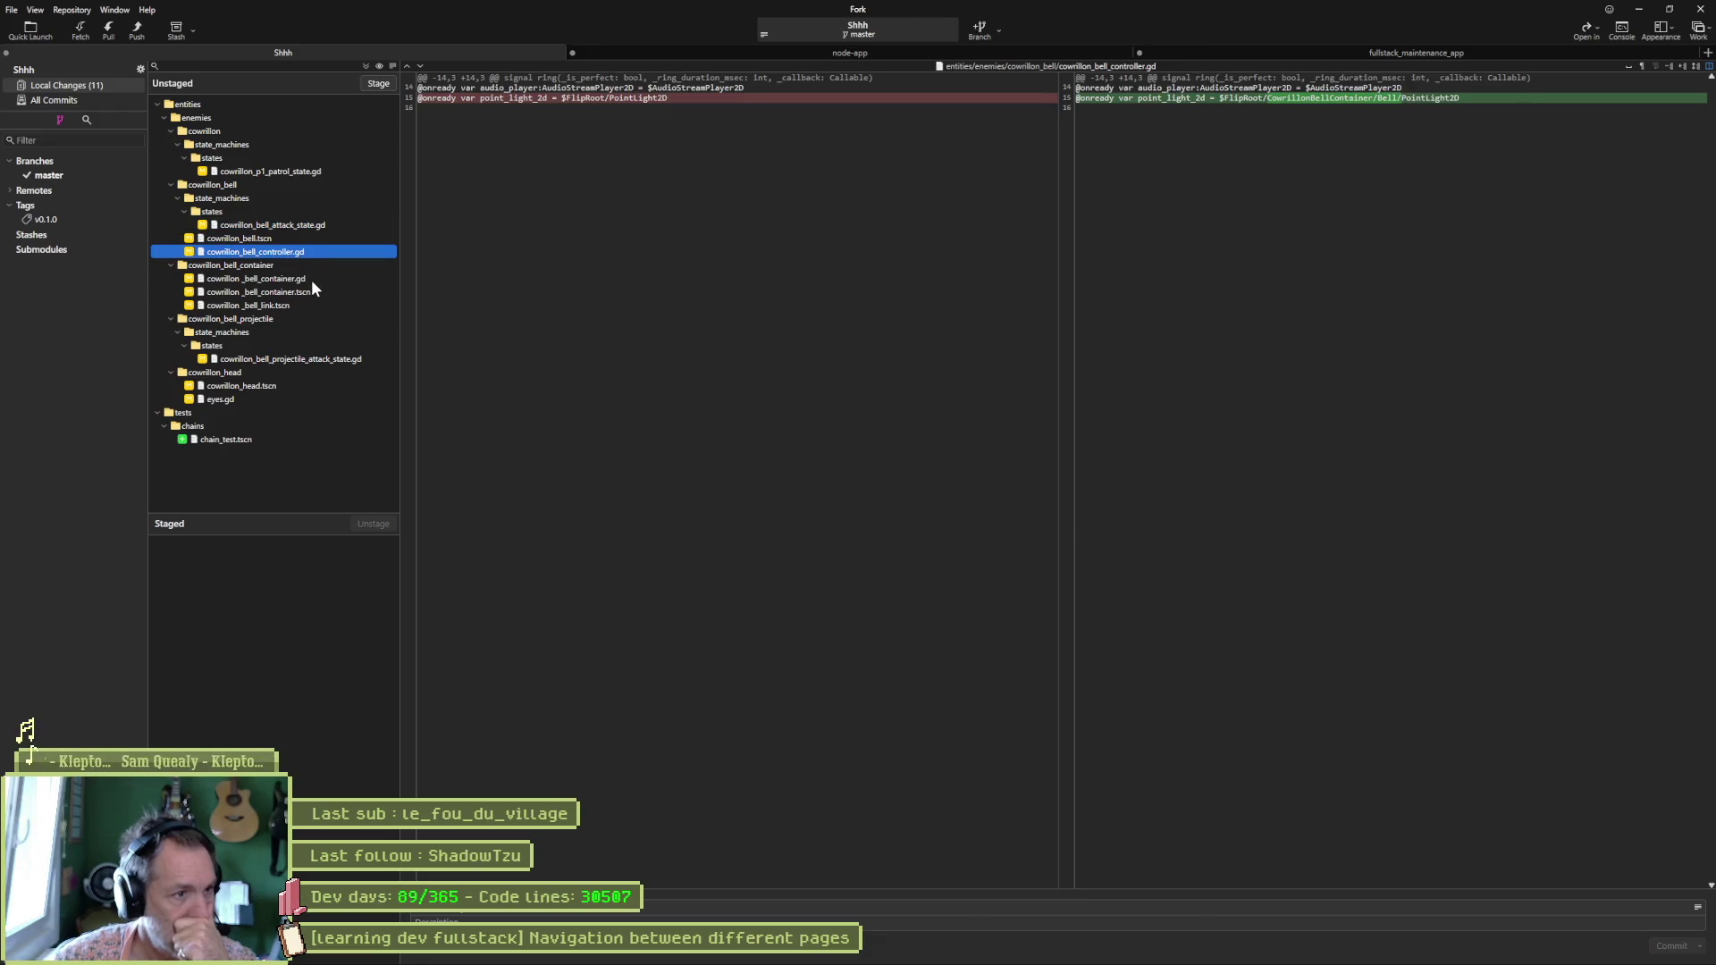
click(312, 281)
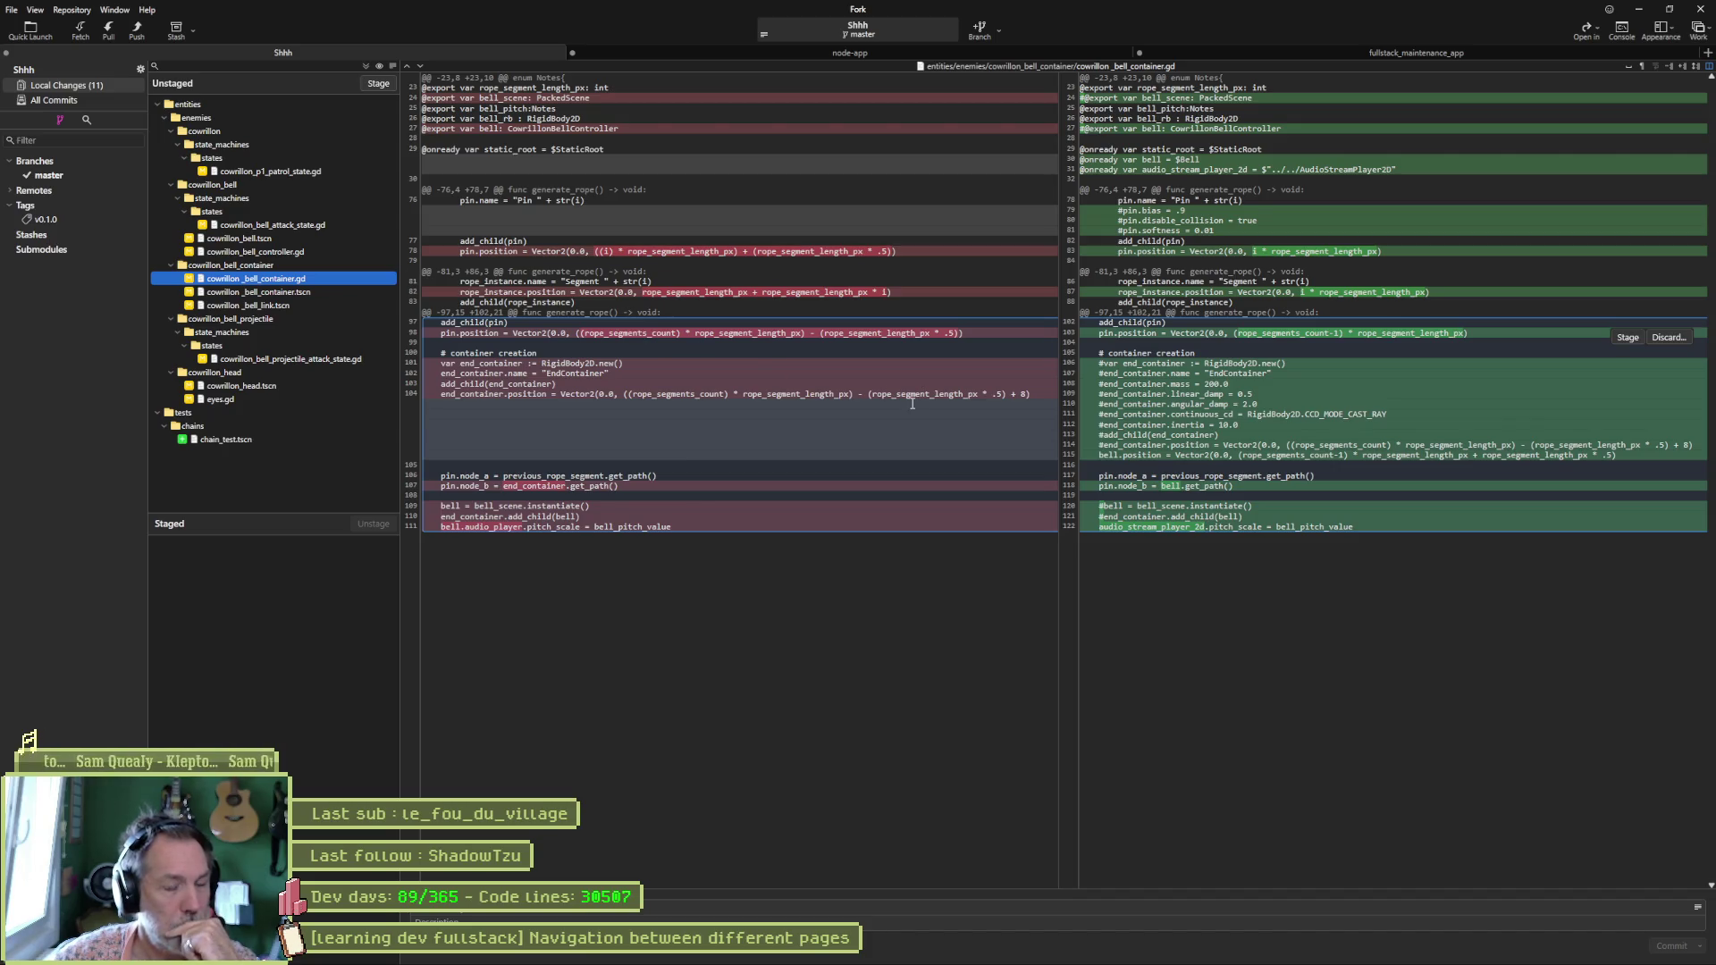
click(1051, 950)
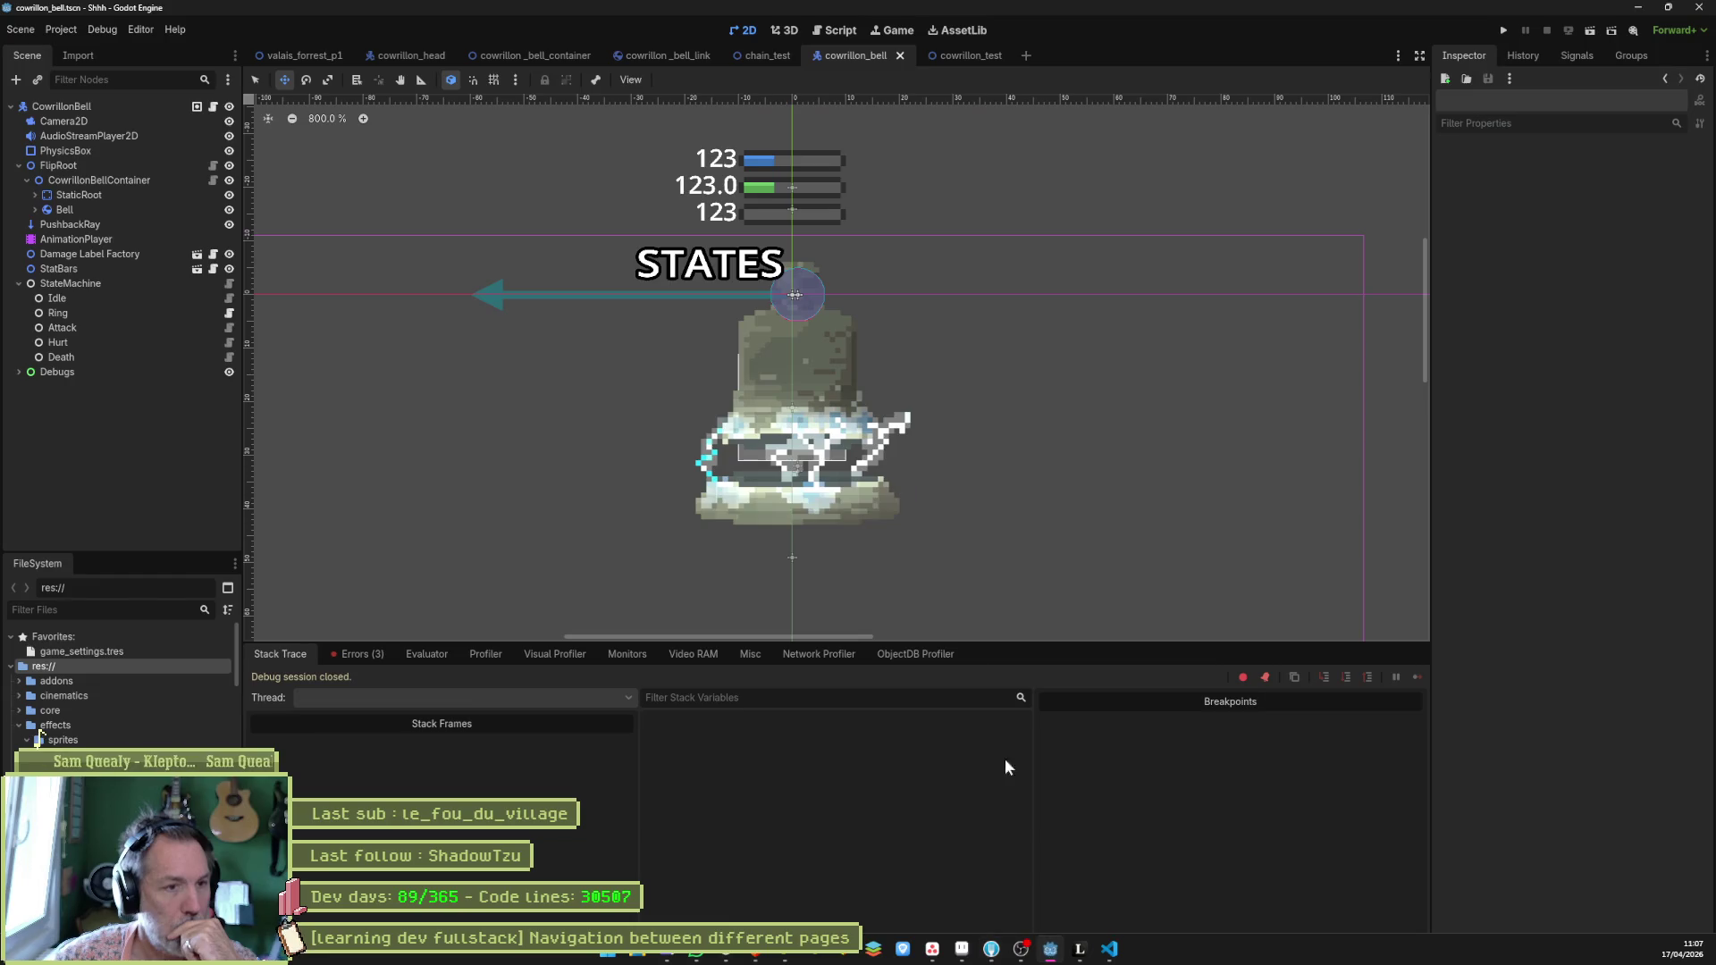
In cowrillon_bell_container.gd, delete the commented end_container, bell instantiate and add_child lines and blank lines
click(836, 30)
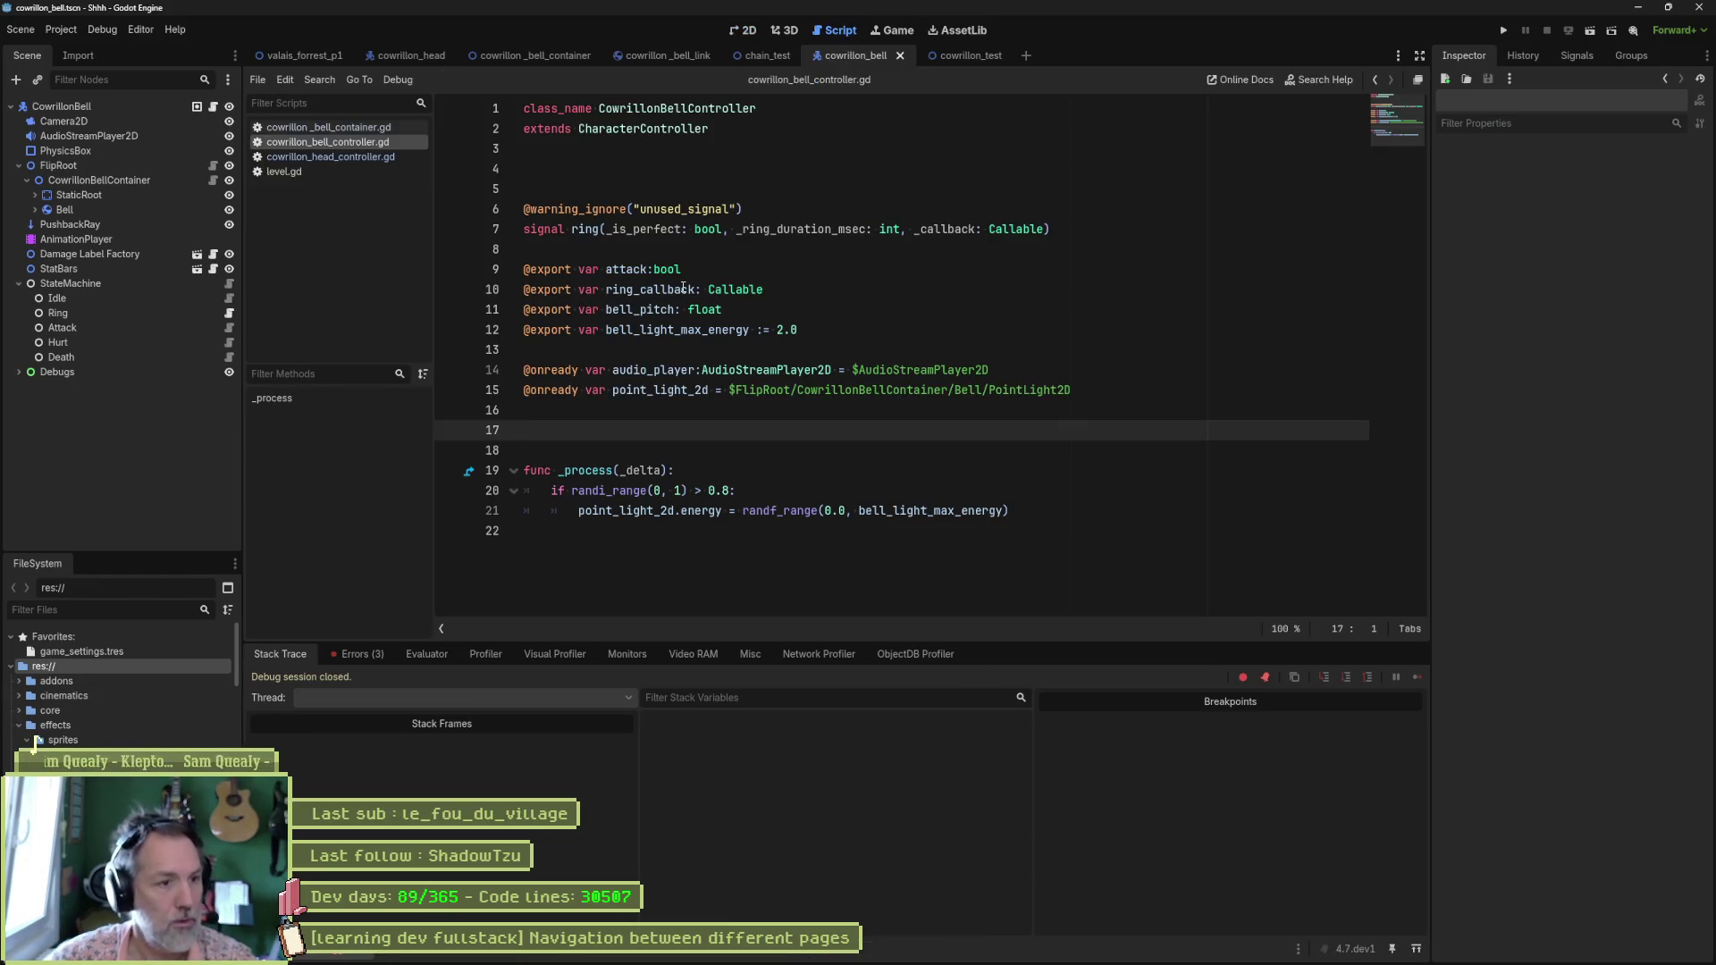
click(378, 158)
click(340, 128)
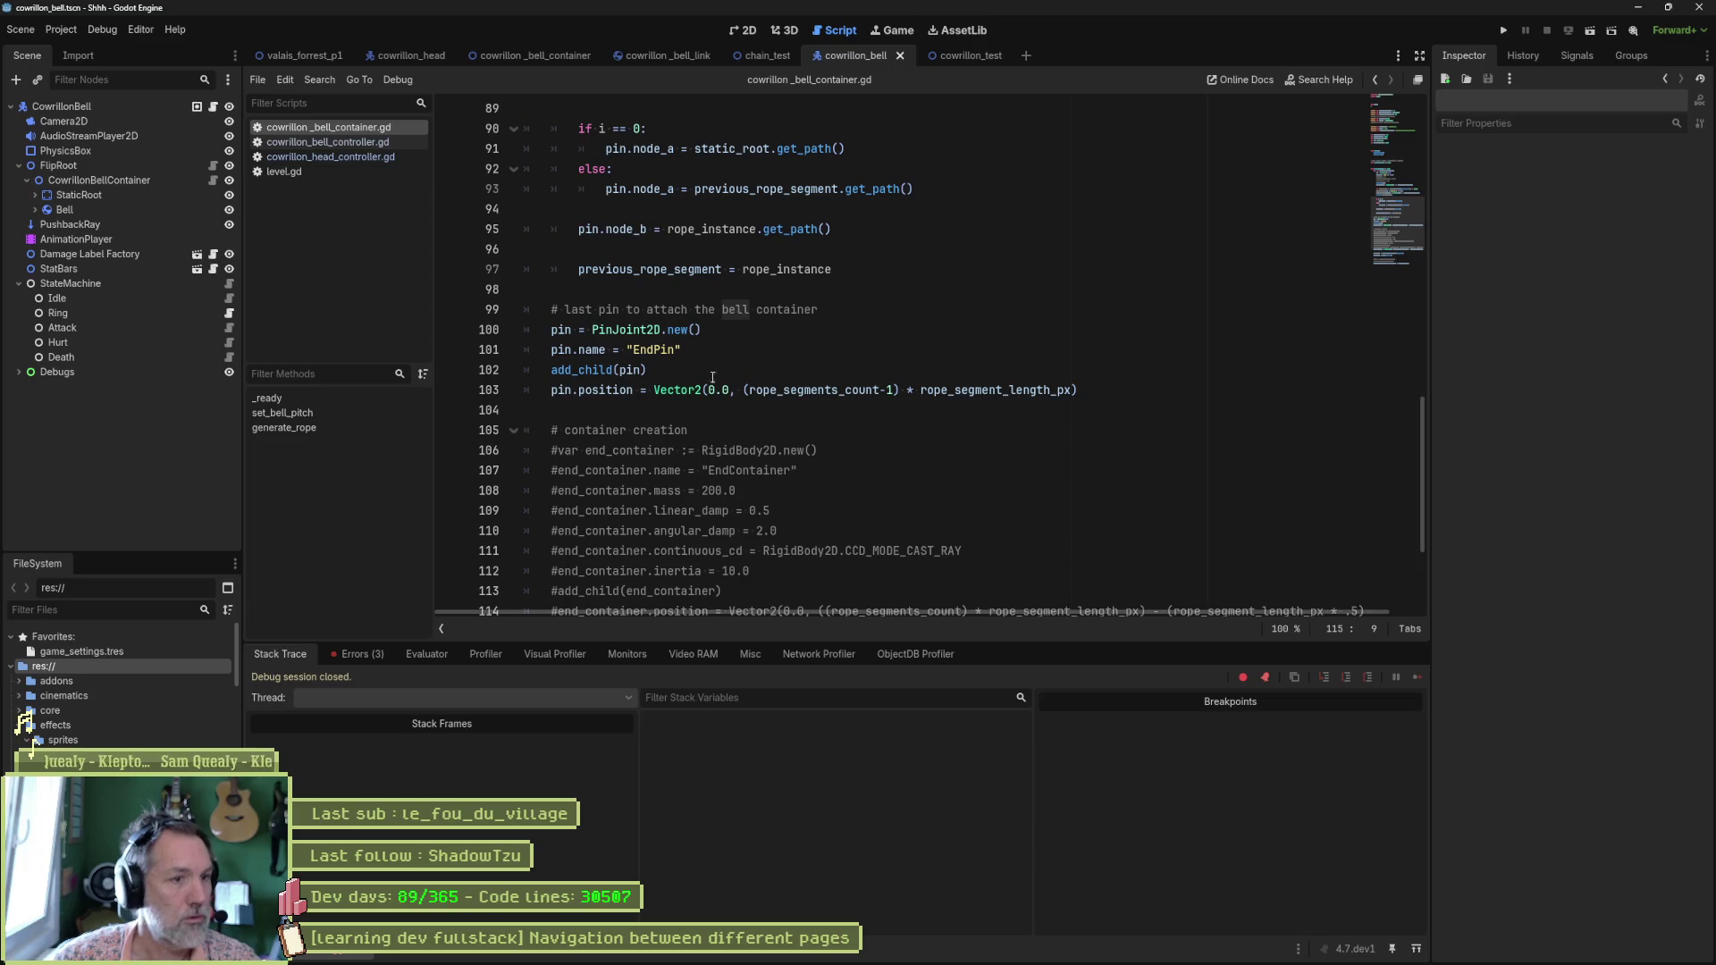
click(742, 425)
scroll(849, 438, down, 3)
key(ctrl+shift+k)
key(ctrl+shift+k)
key(ctrl+shift+k)
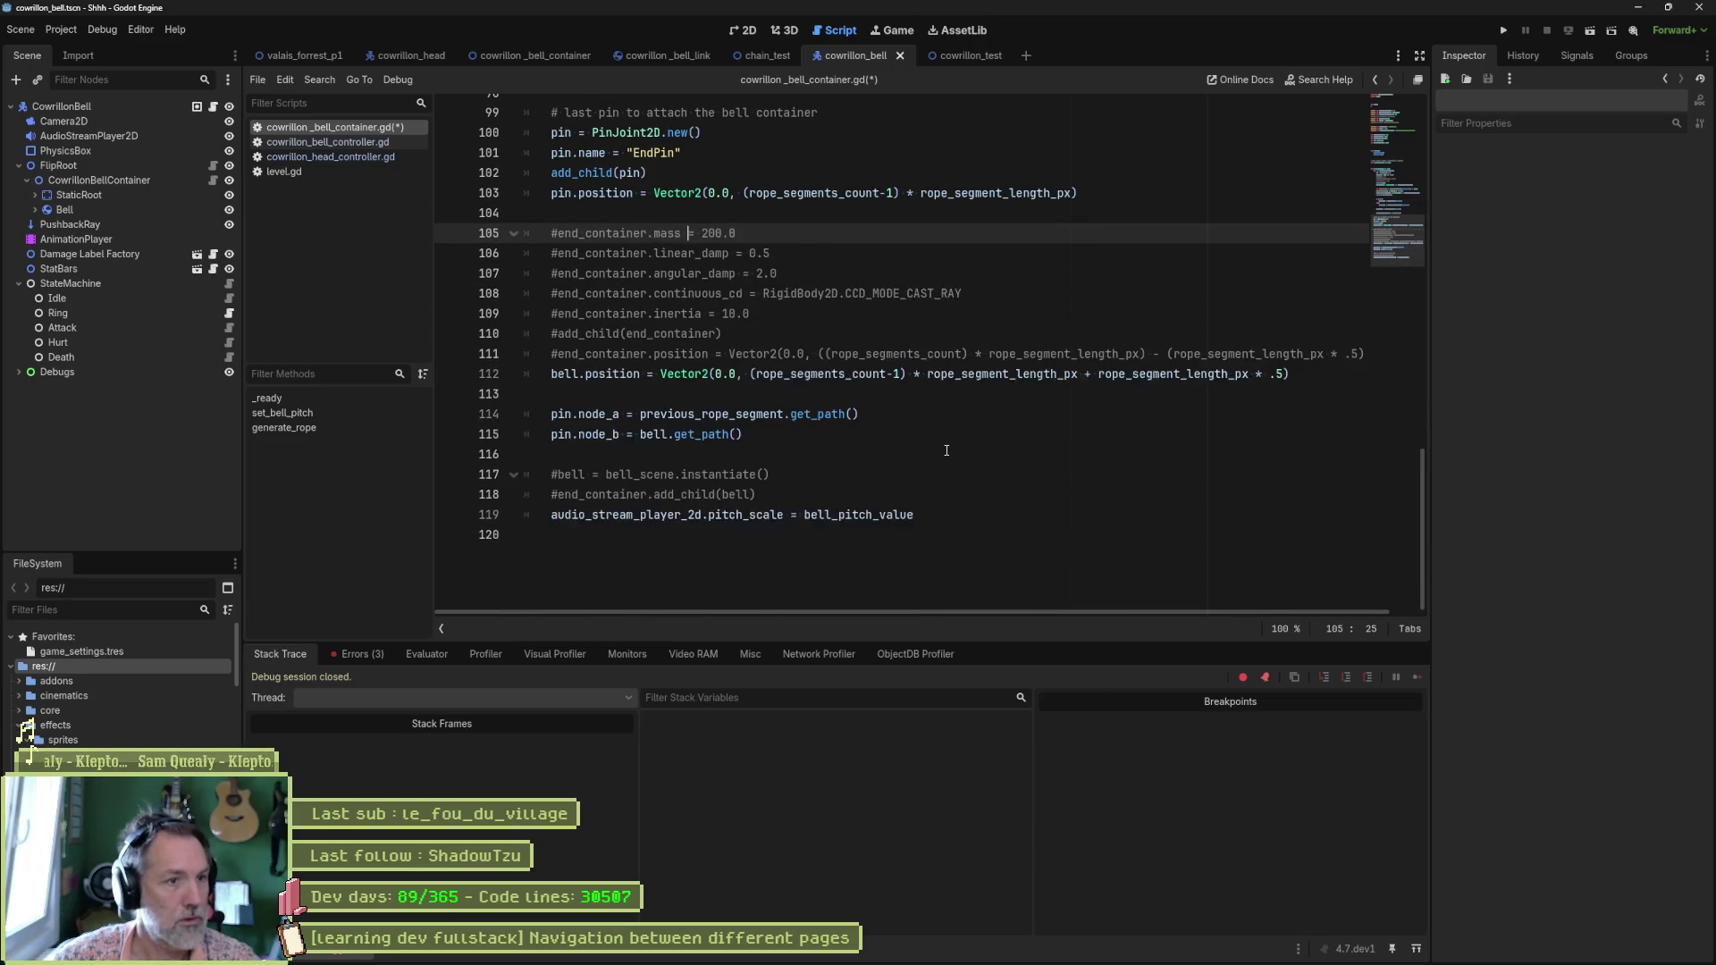
key(ctrl+shift+k)
key(ctrl+shift+k)
key(ctrl+shift+k)
key(Up)
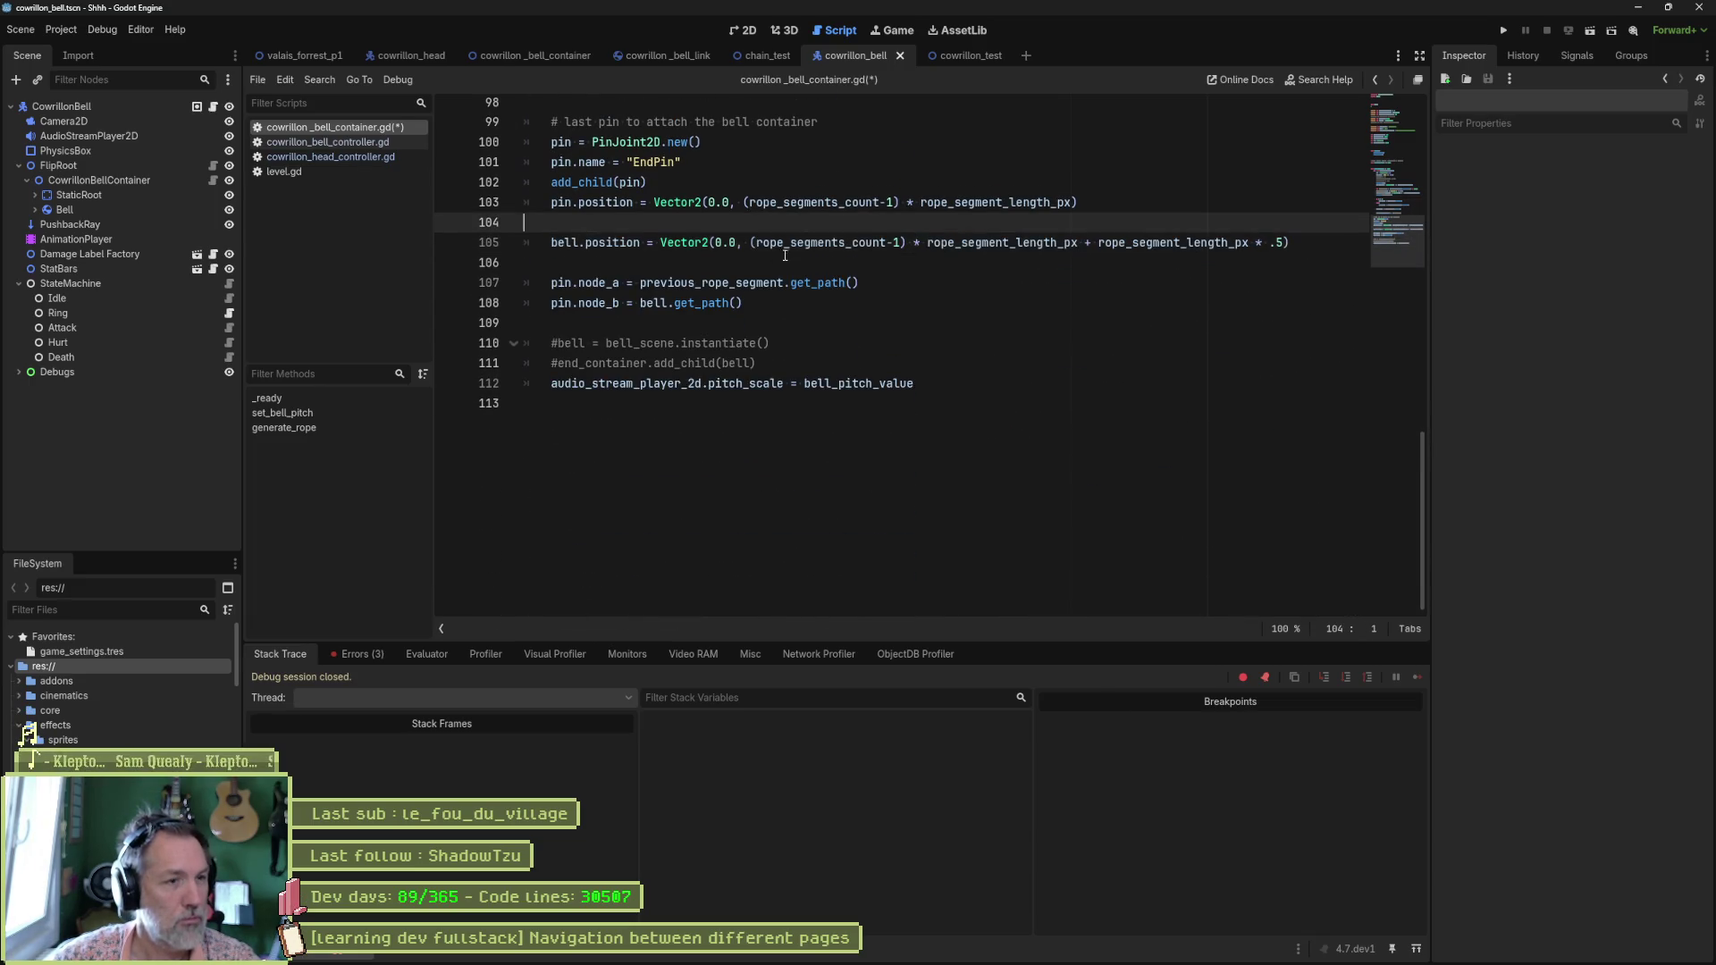
key(ctrl+shift+k)
key(Down)
key(ctrl+shift+k)
key(Down)
key(Down)
key(ctrl+shift+k)
key(ctrl+shift+k)
key(ctrl+shift+k)
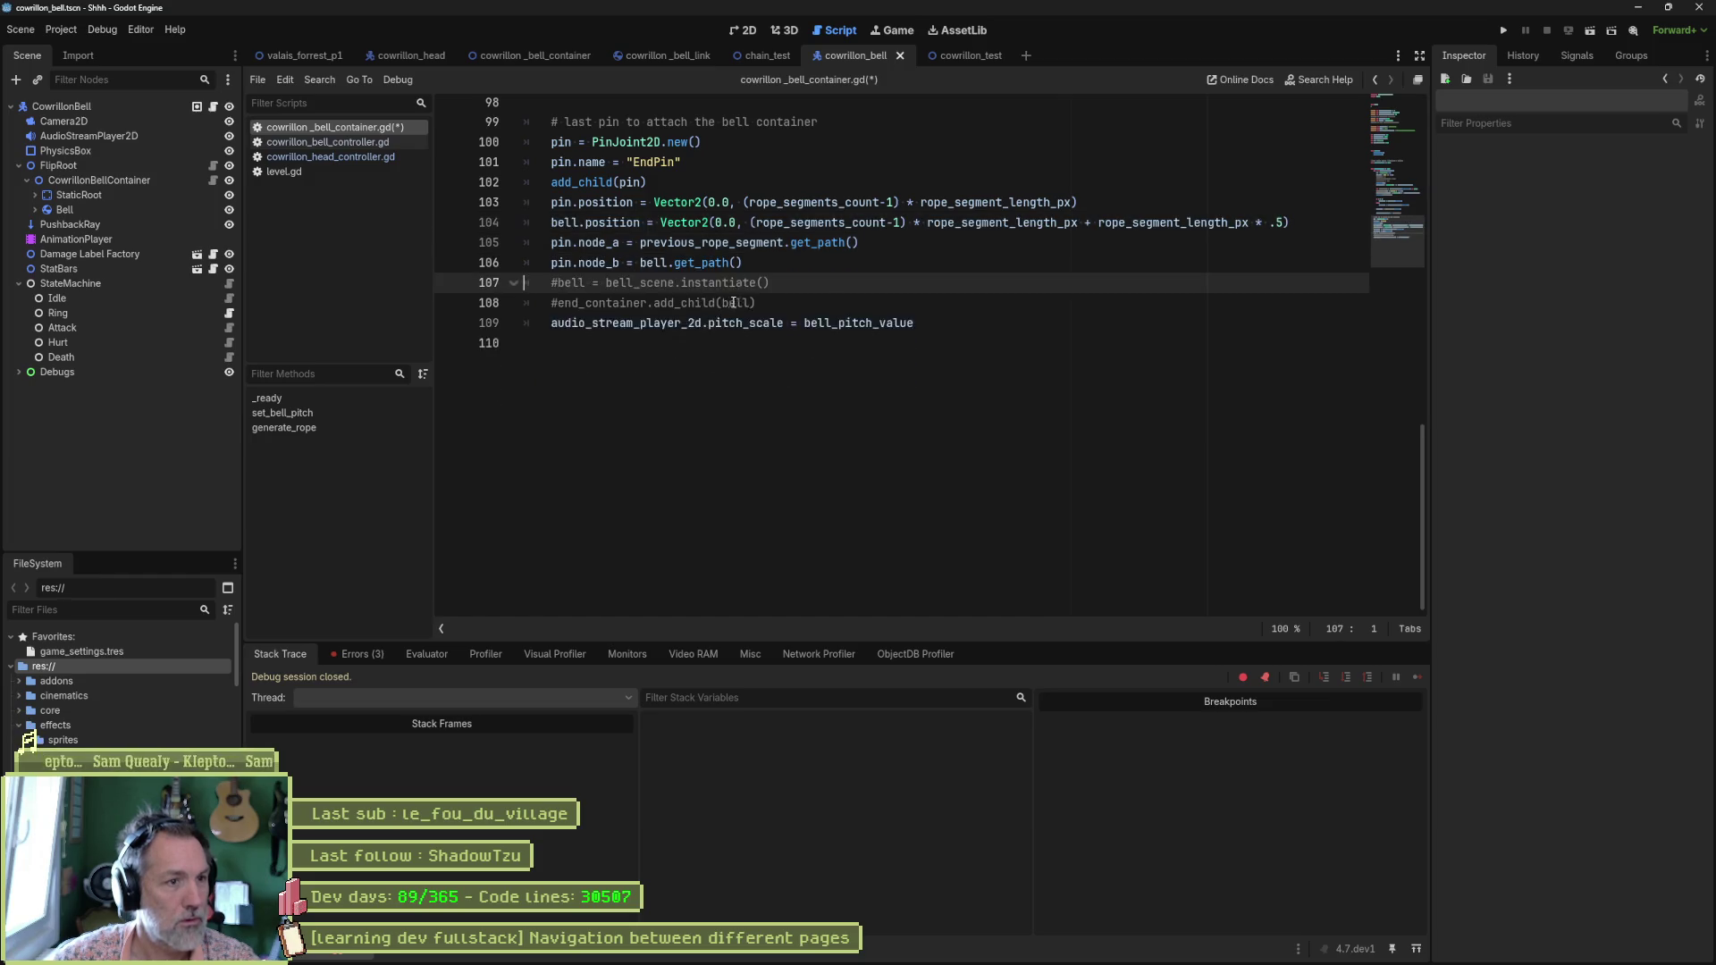
Delete the commented pin bias, collision and softness lines
scroll(803, 314, up, 8)
scroll(797, 391, down, 2)
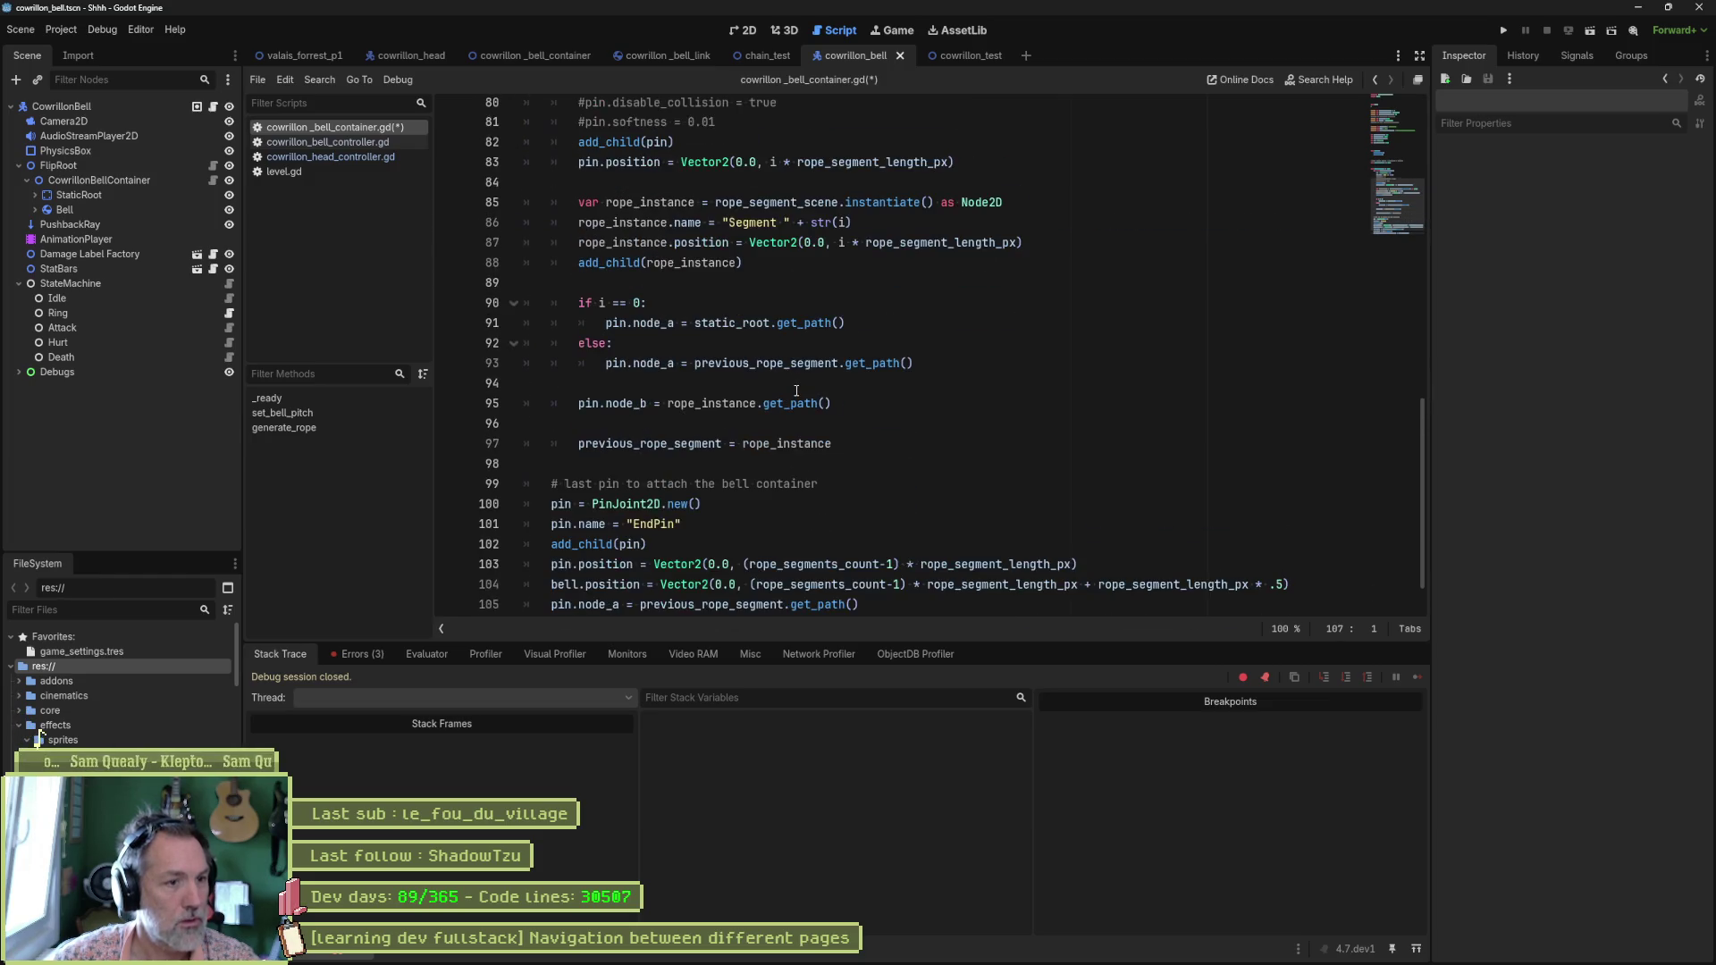
scroll(779, 423, down, 1)
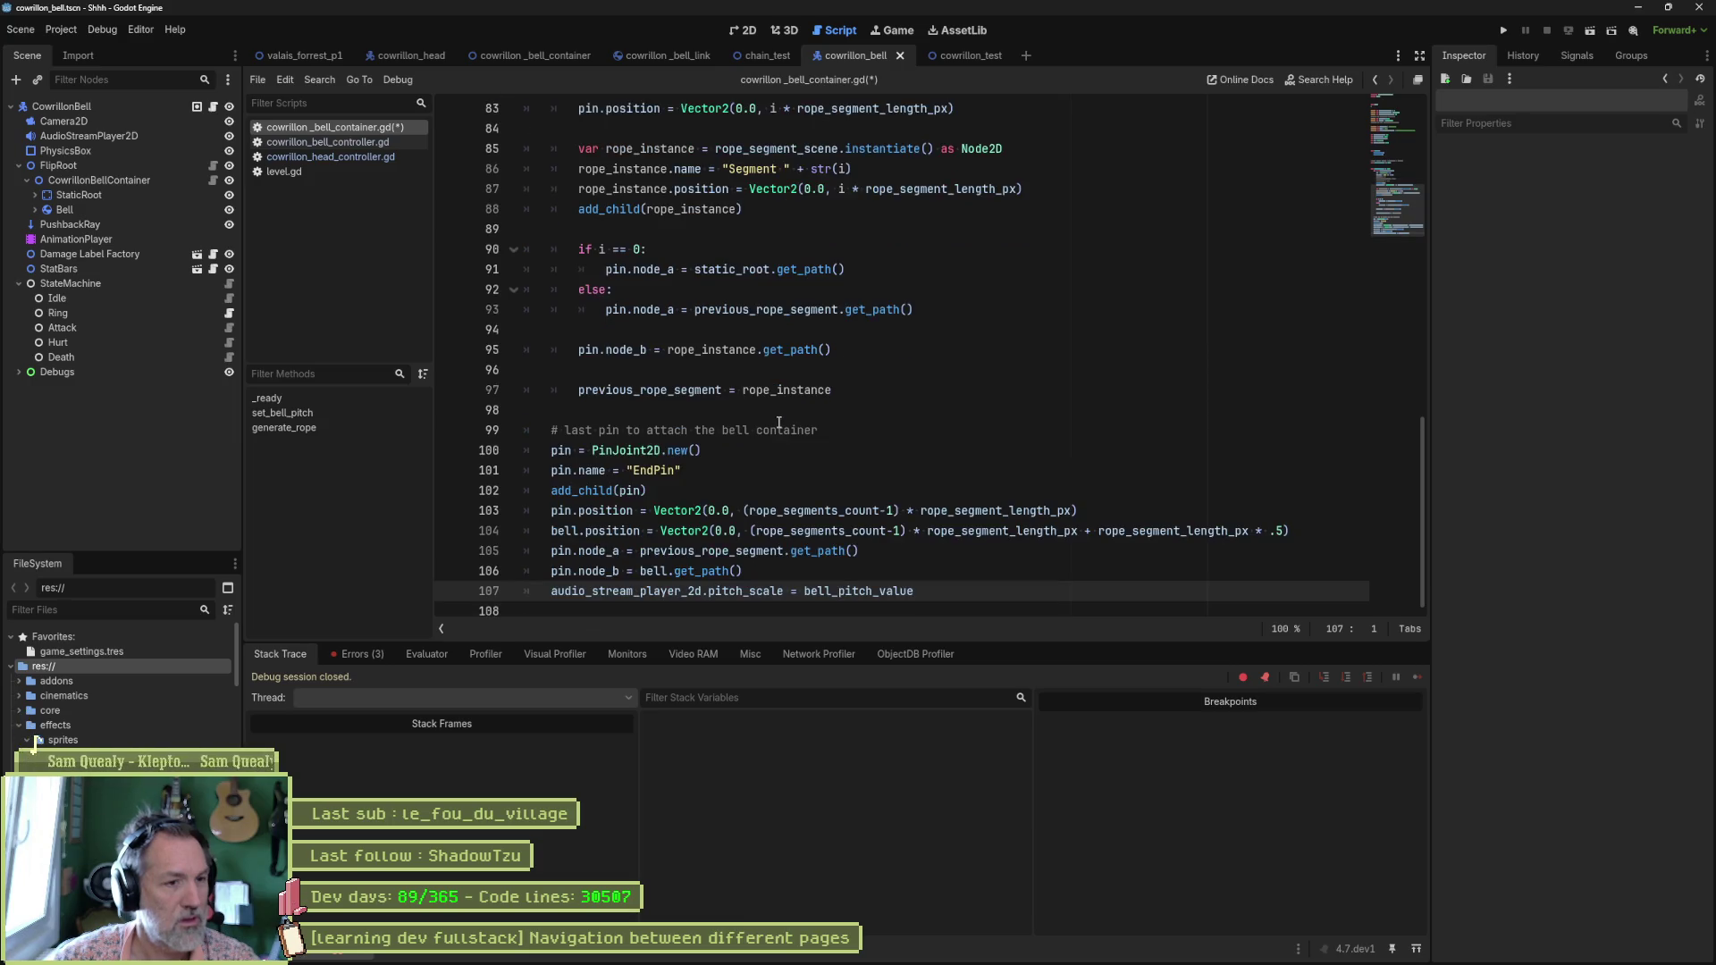
scroll(779, 423, up, 4)
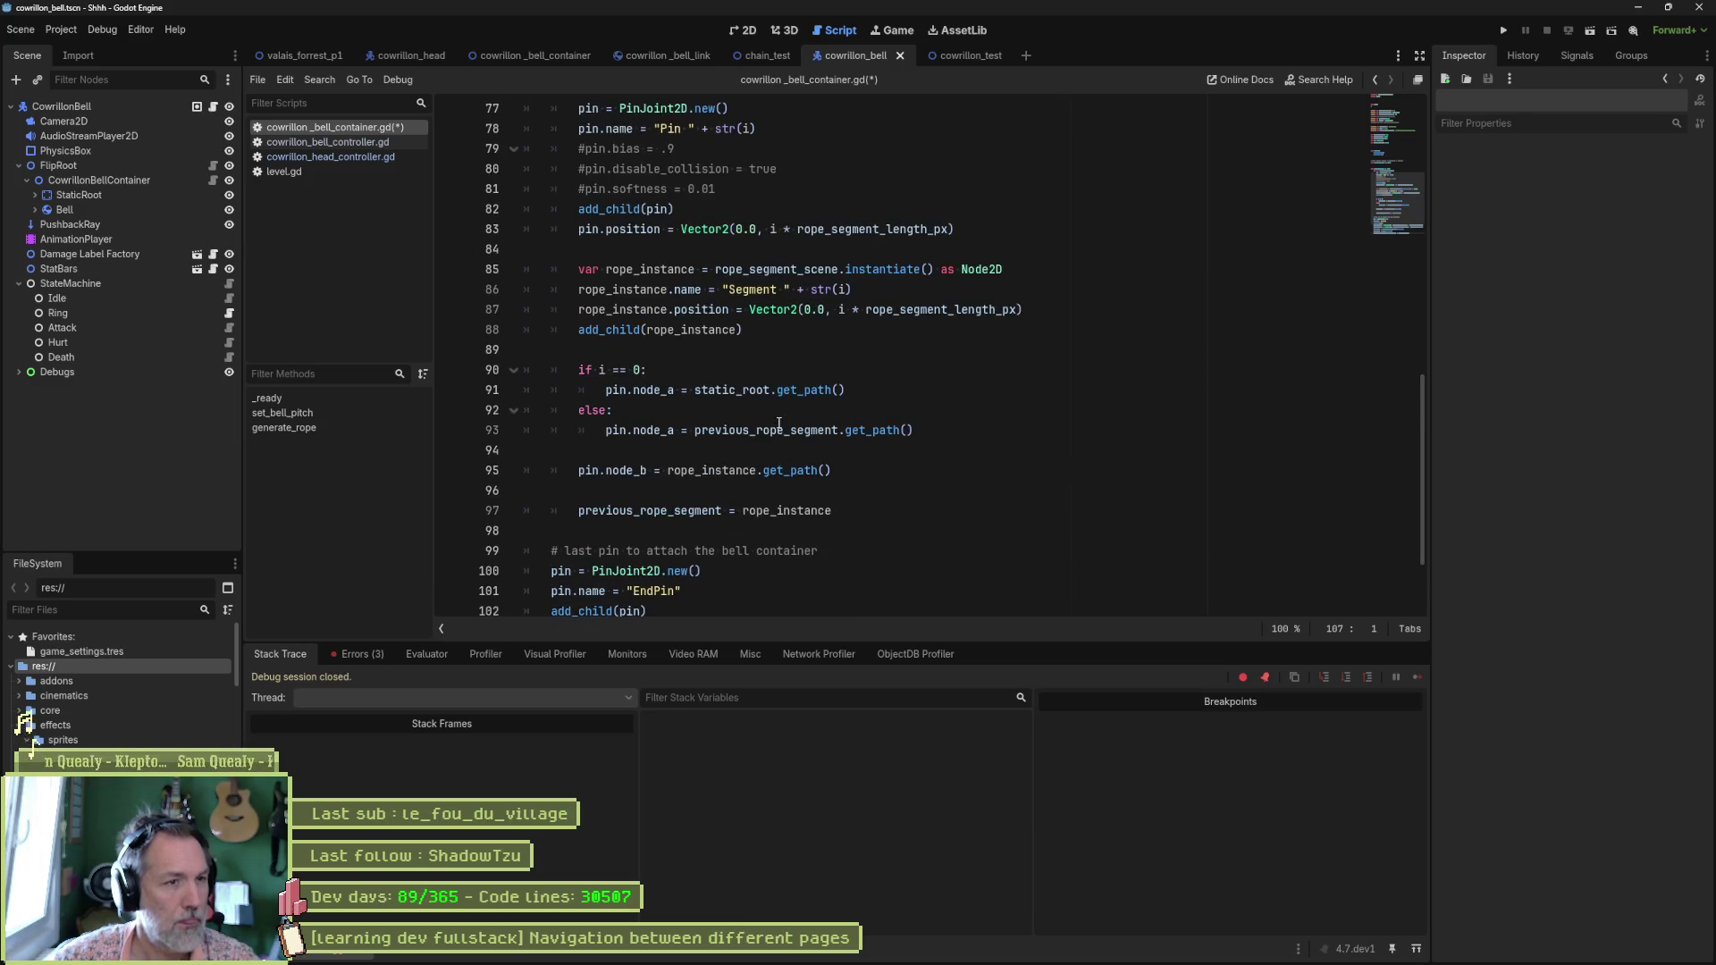
click(696, 269)
key(ctrl+shift+k)
key(ctrl+shift+k)
key(ctrl+shift+k)
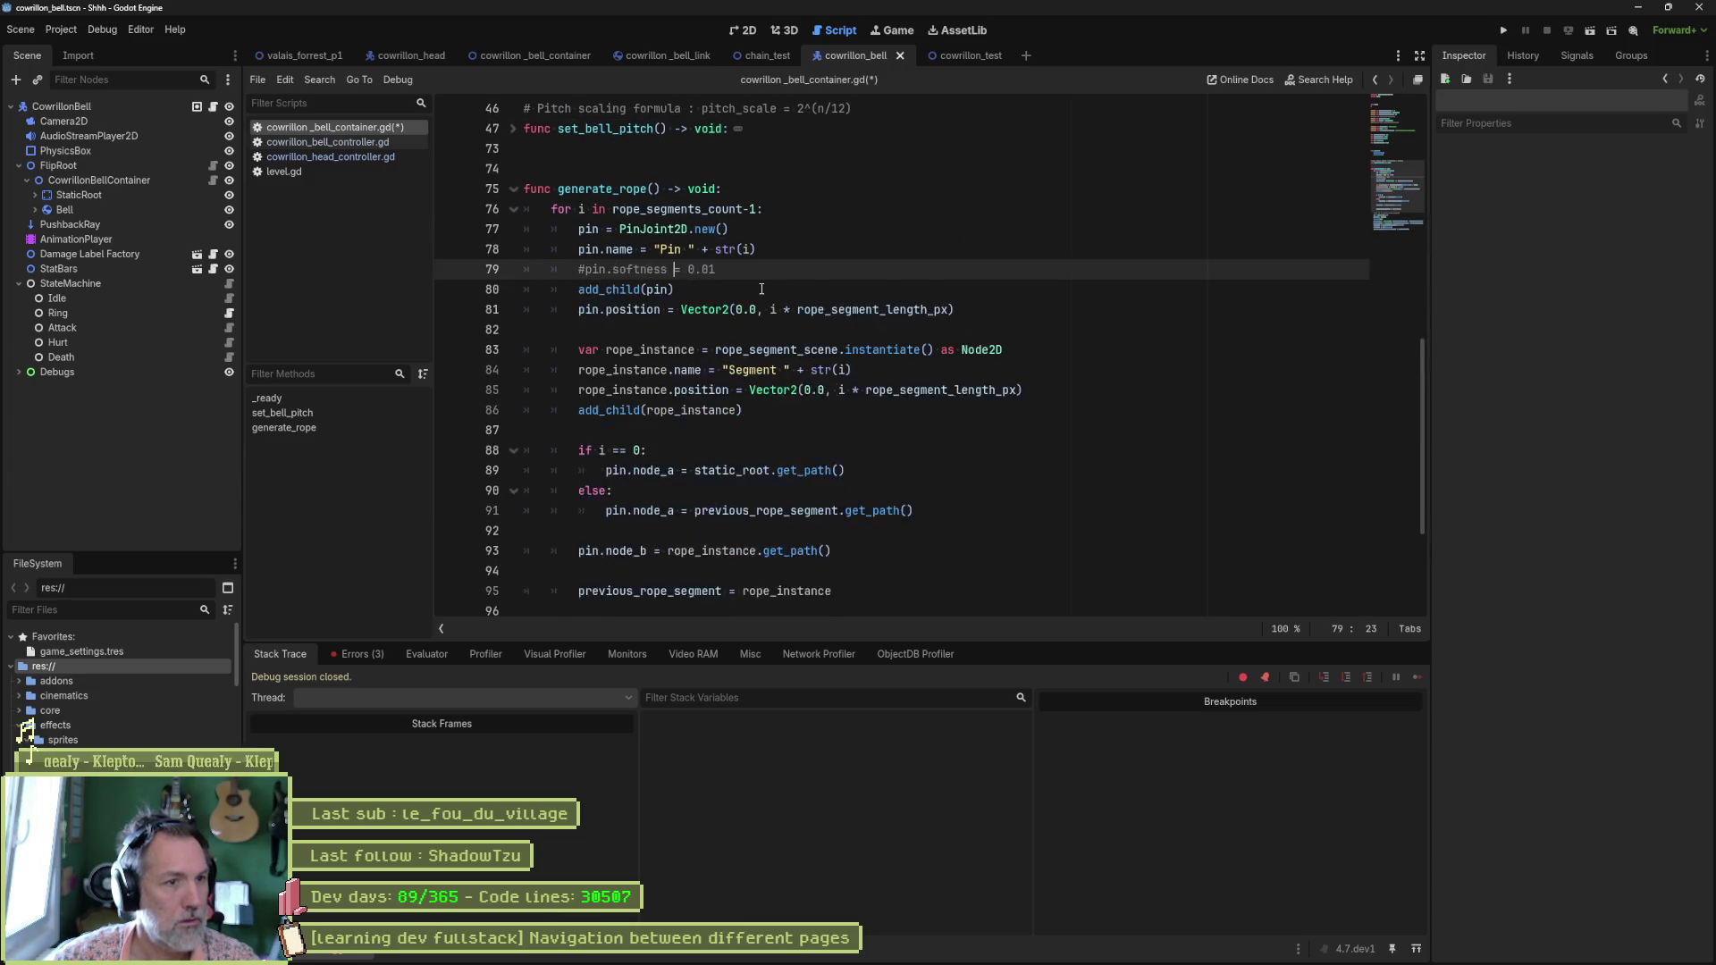
Delete the commented bell_scene and bell export lines at the top of the script
scroll(743, 308, up, 3)
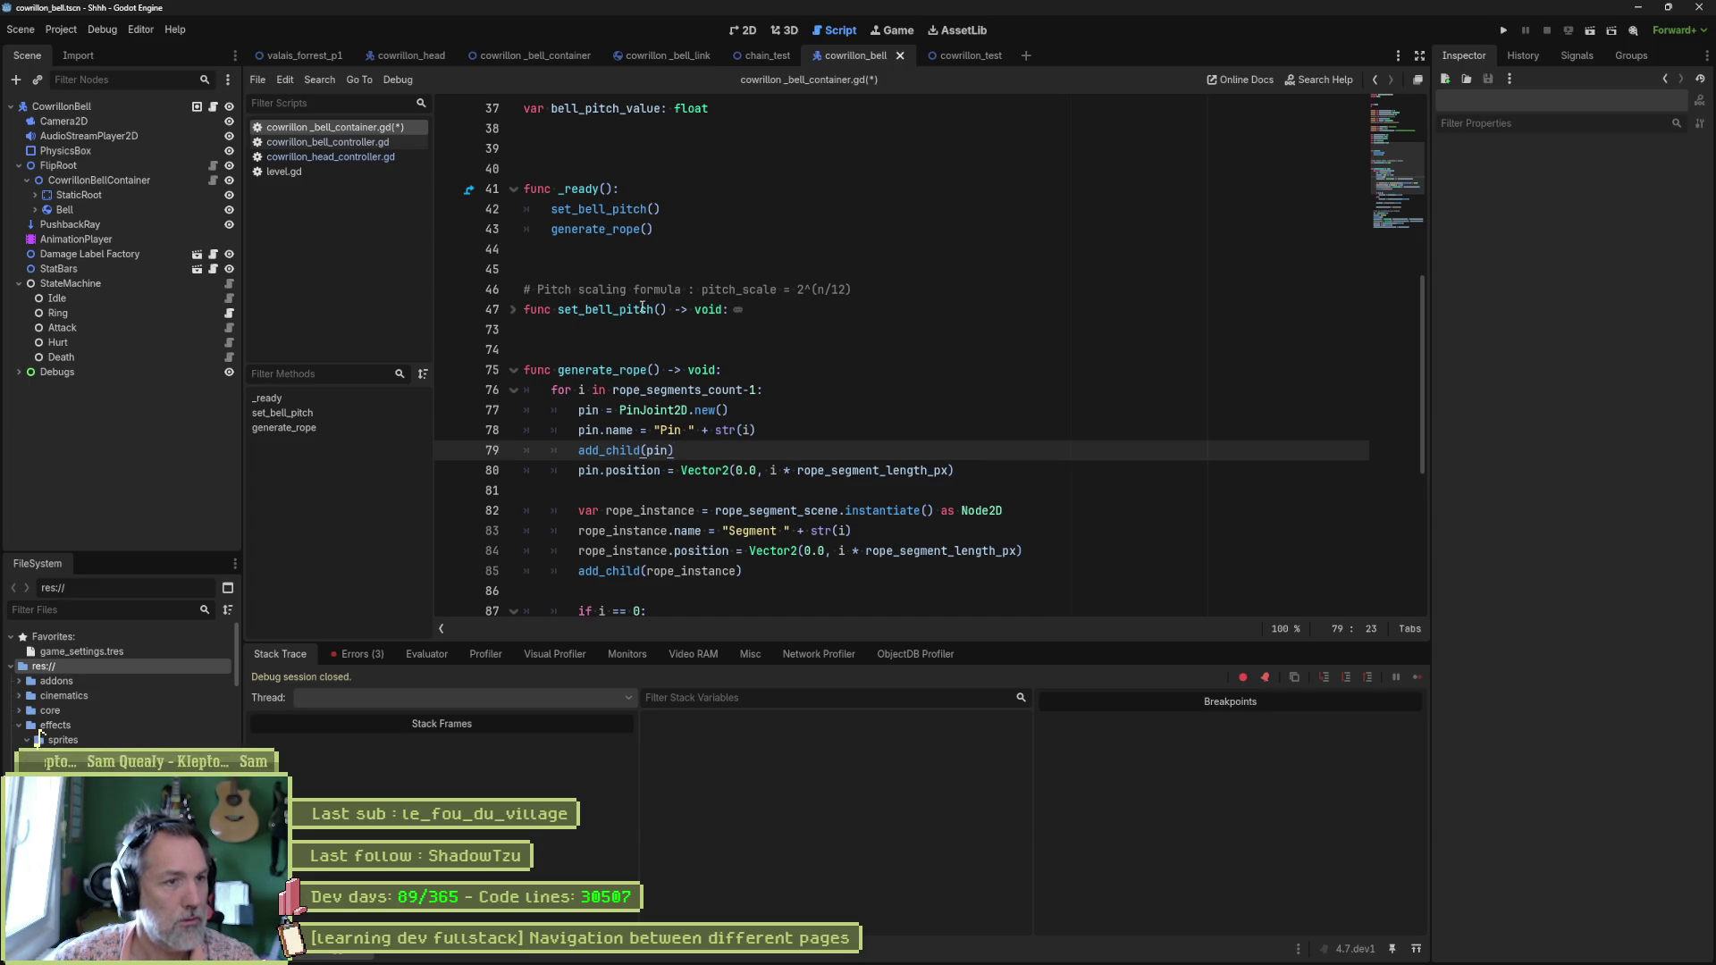
scroll(561, 267, up, 6)
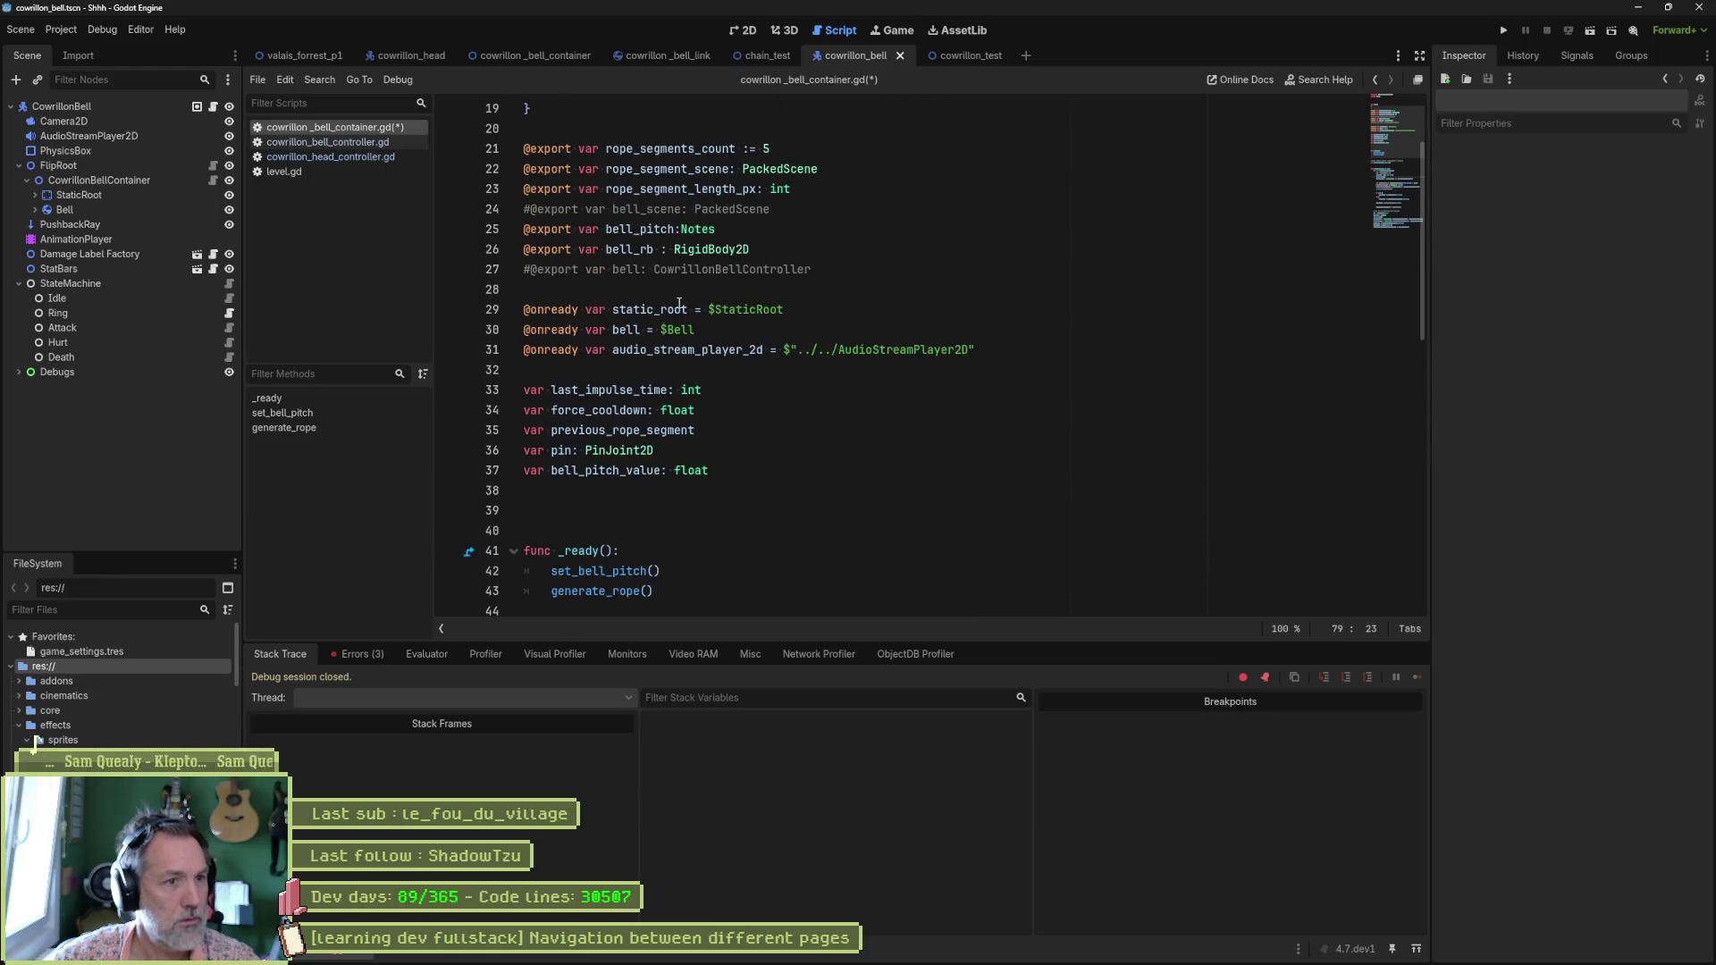
click(683, 215)
key(ctrl+shift+k)
click(748, 252)
key(ctrl+shift+k)
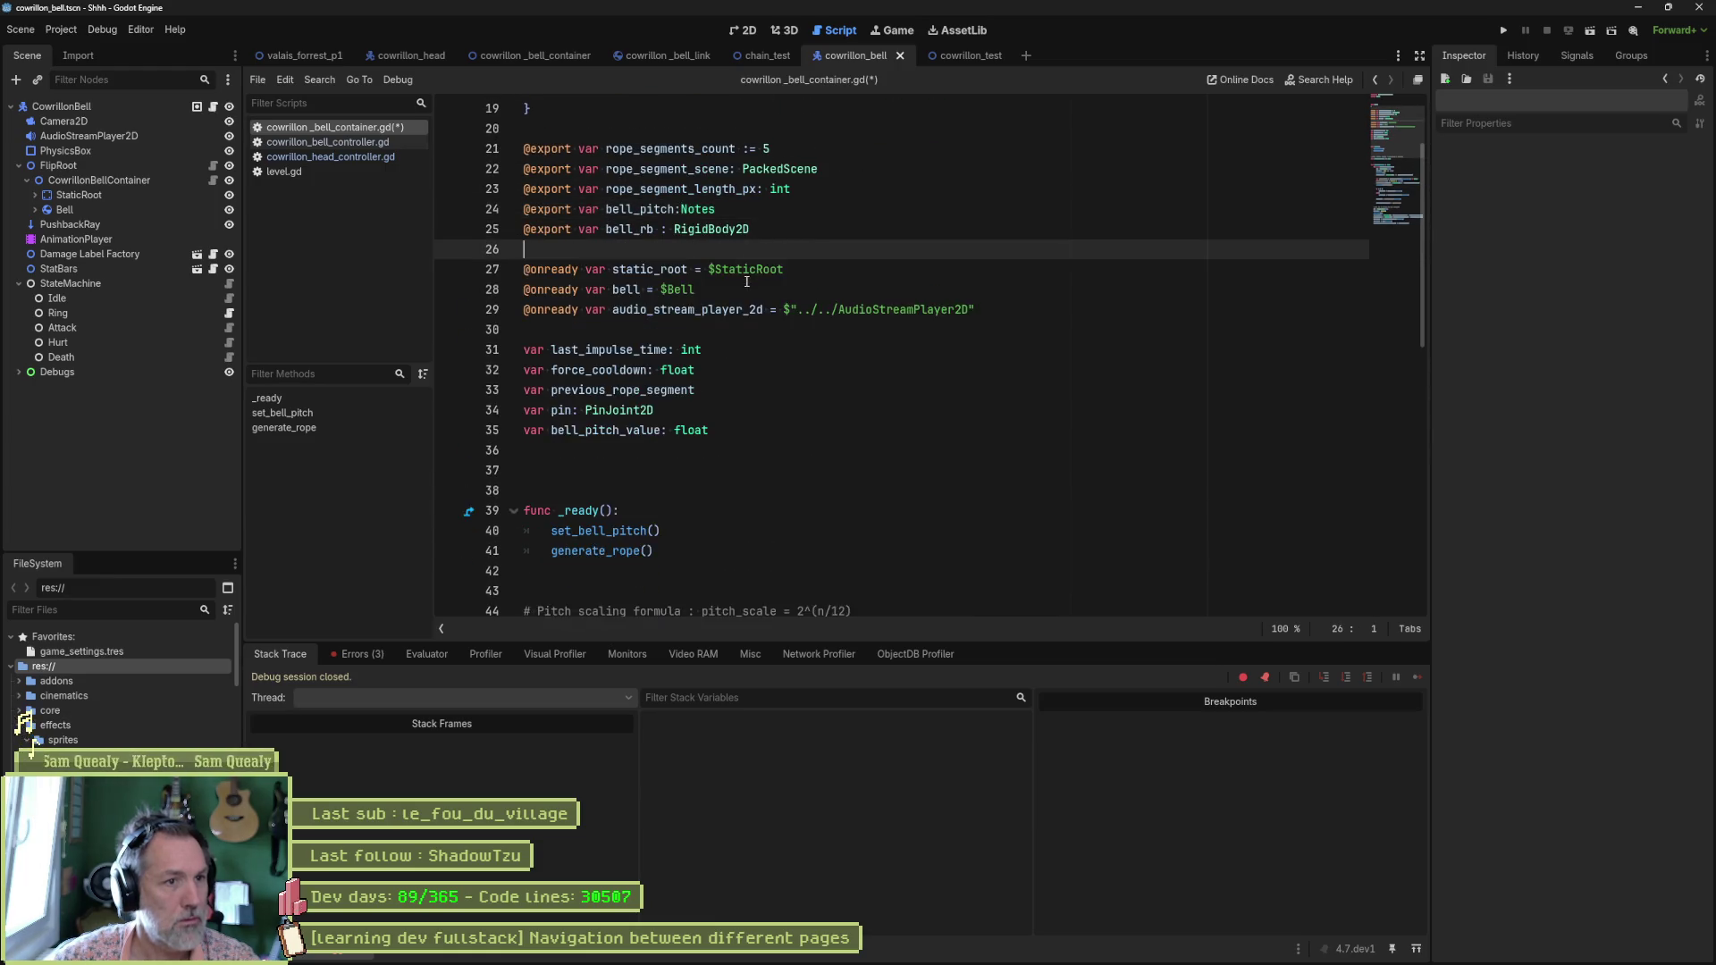
scroll(748, 280, up, 2)
scroll(900, 365, down, 7)
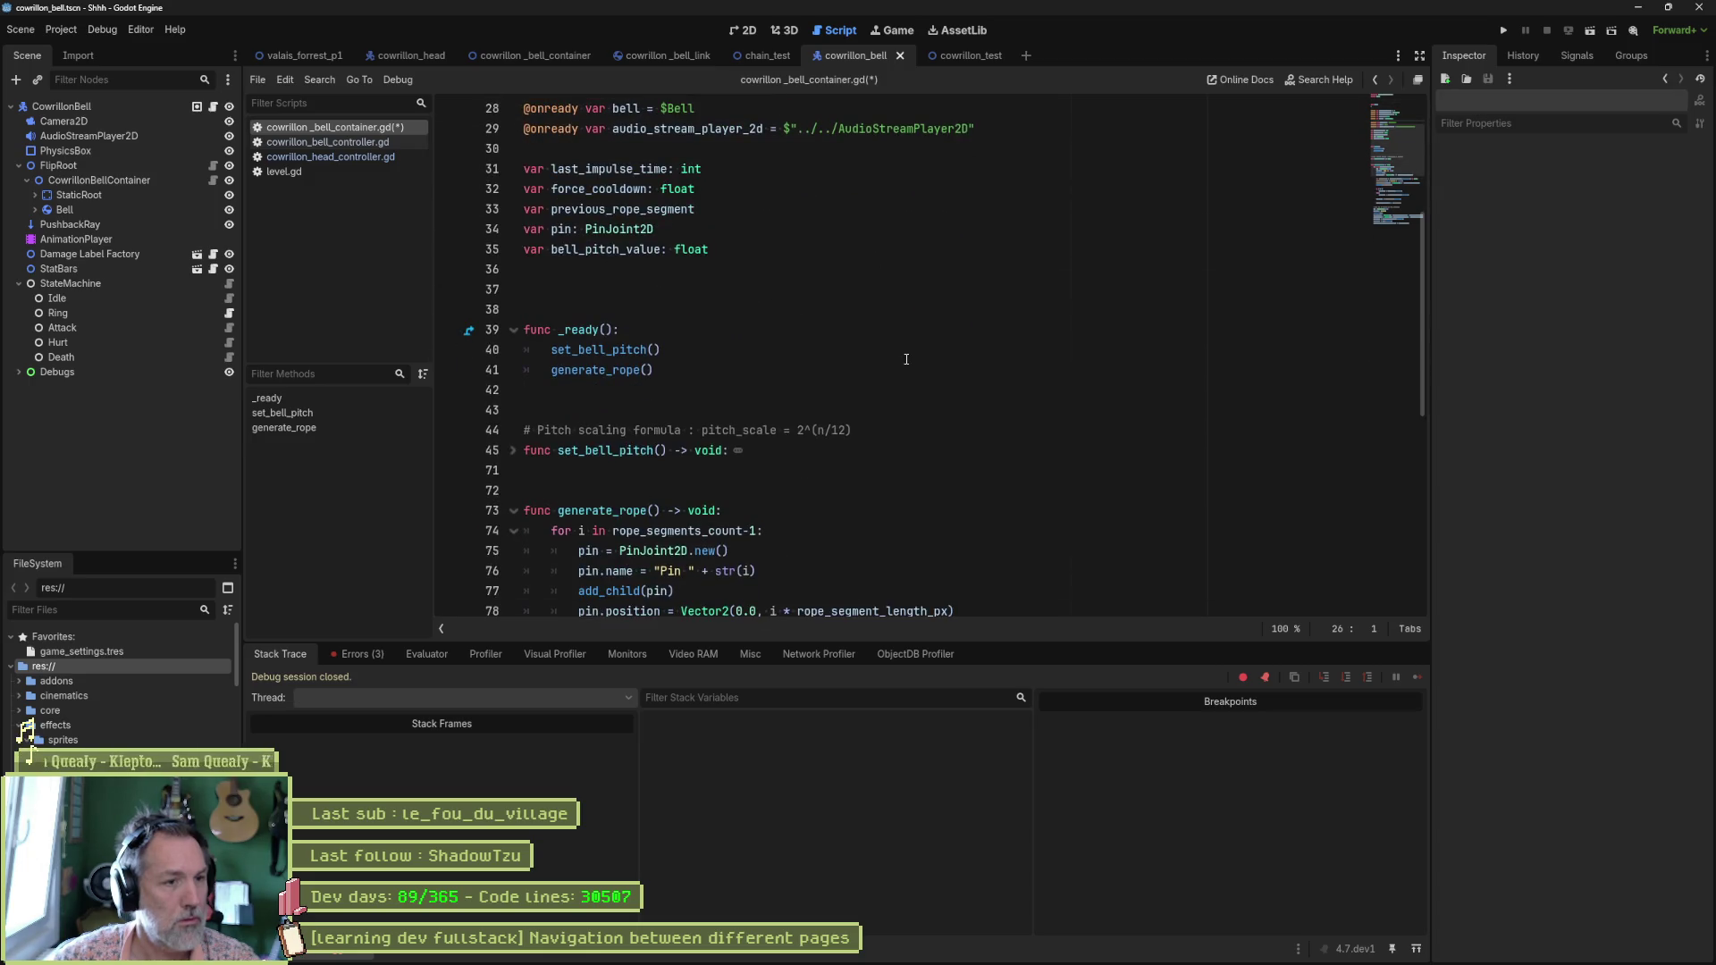
scroll(900, 365, down, 10)
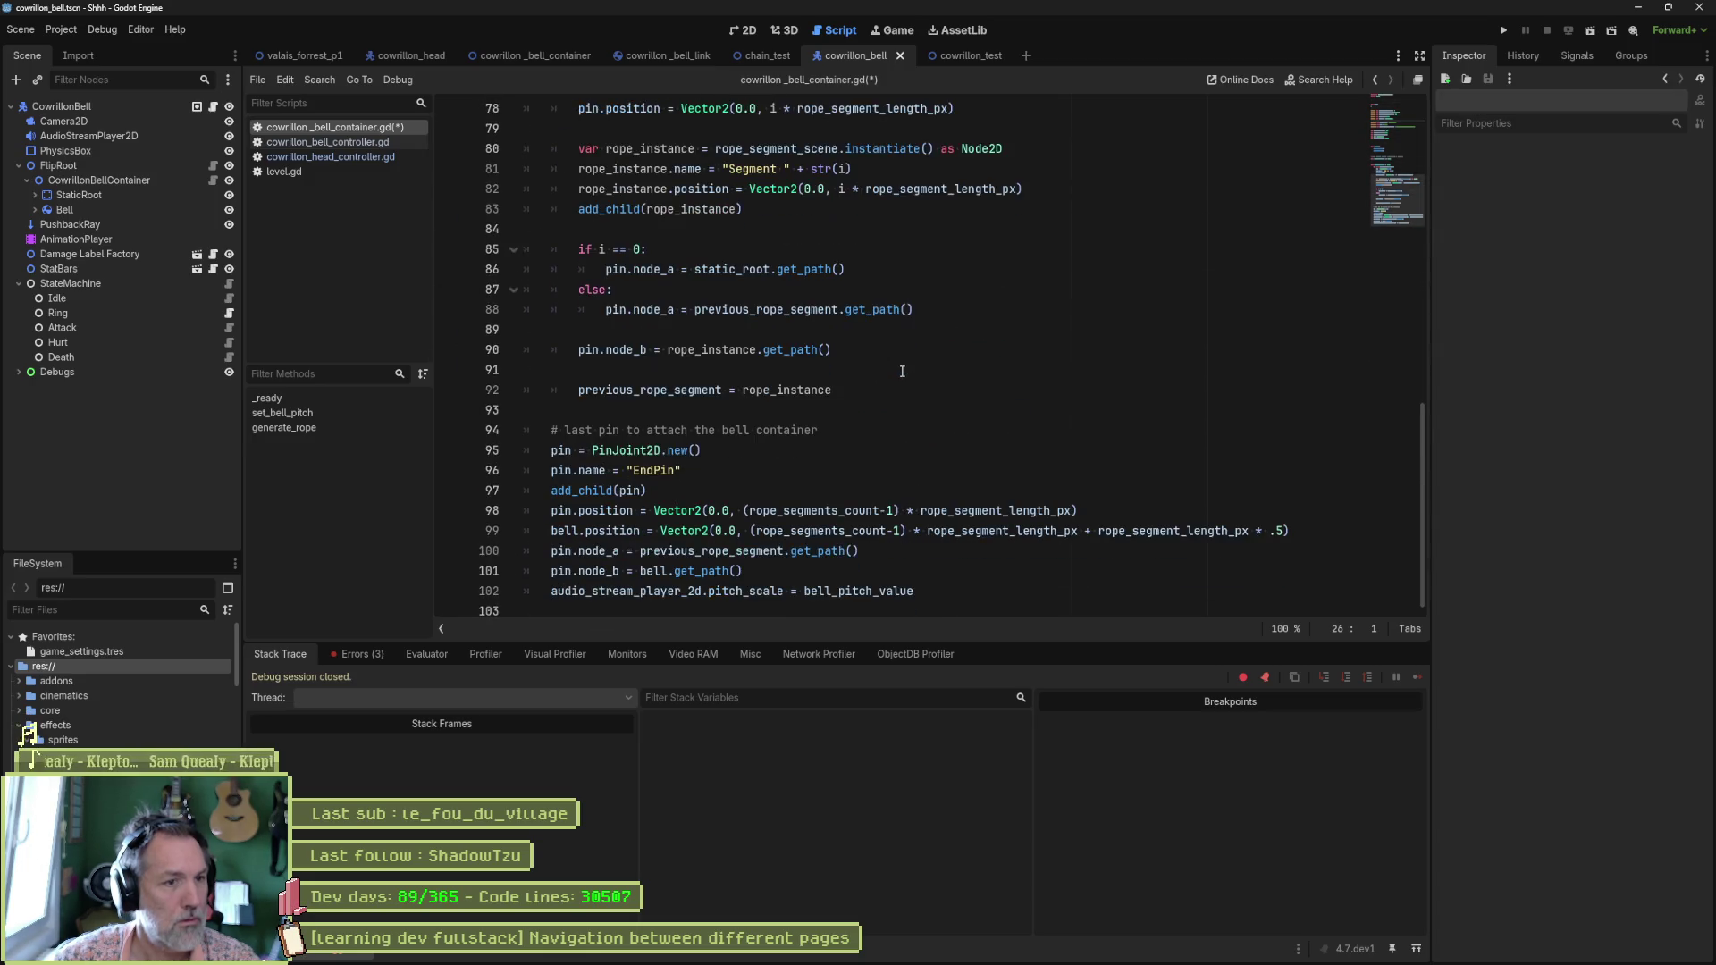
Check cowrillon_bell_controller.gd and cowrillon_head_controller.gd, then switch to Fork
click(405, 142)
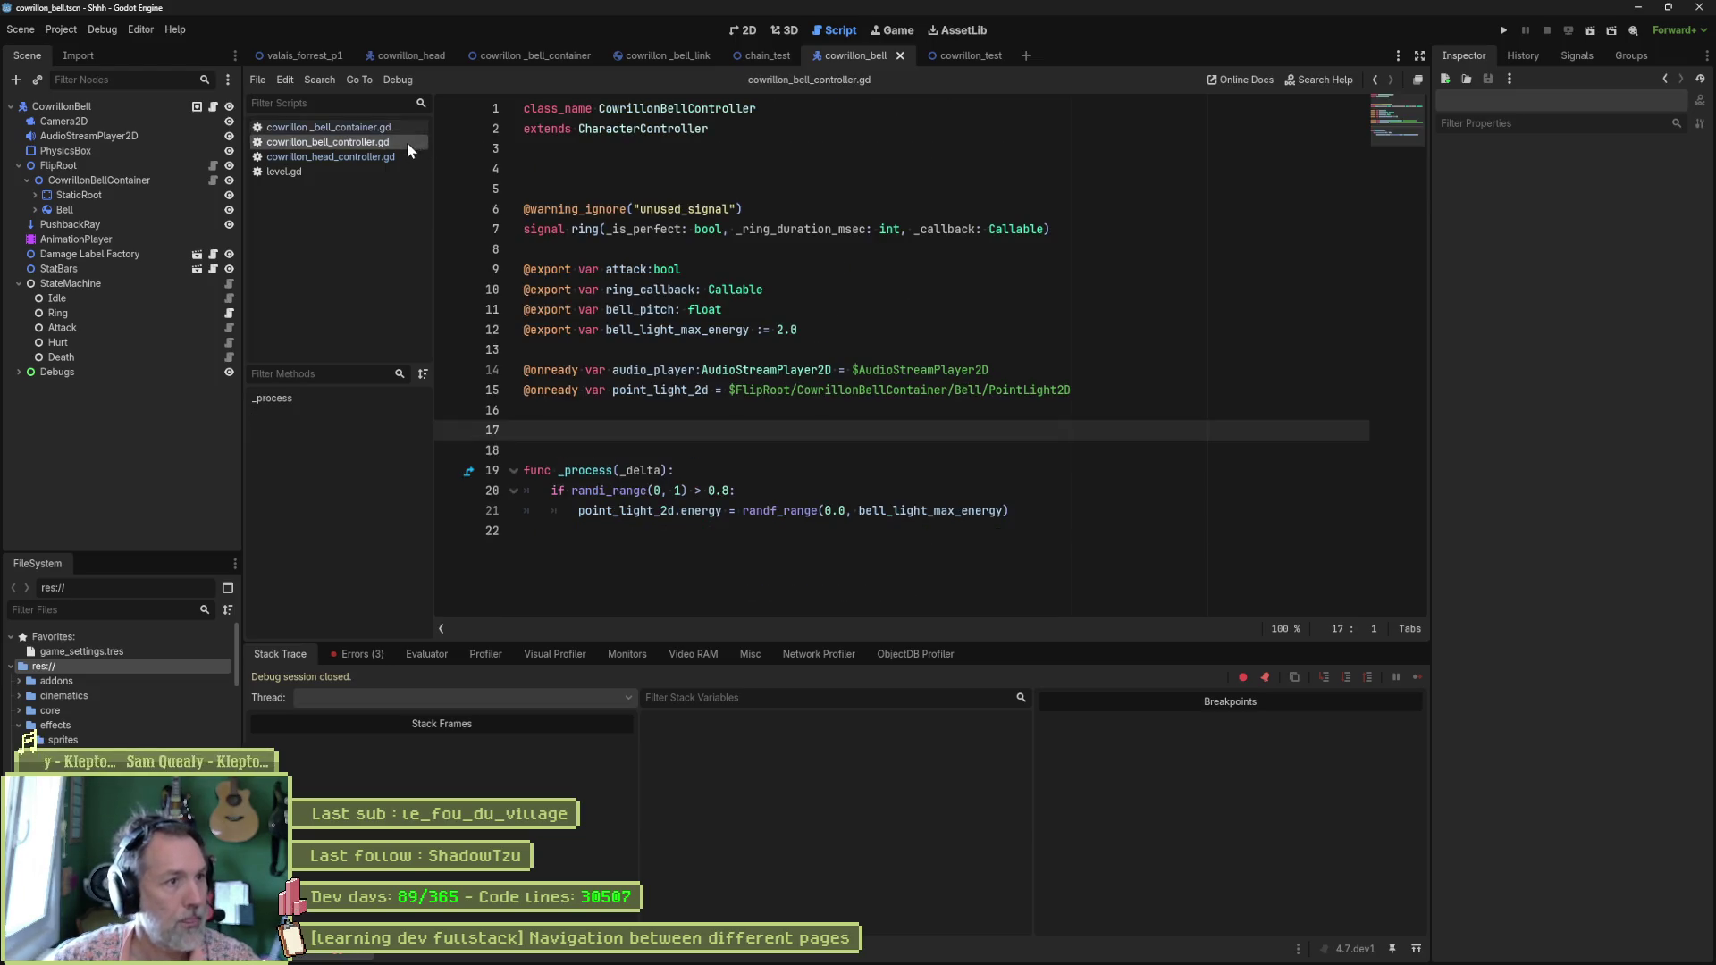
click(326, 156)
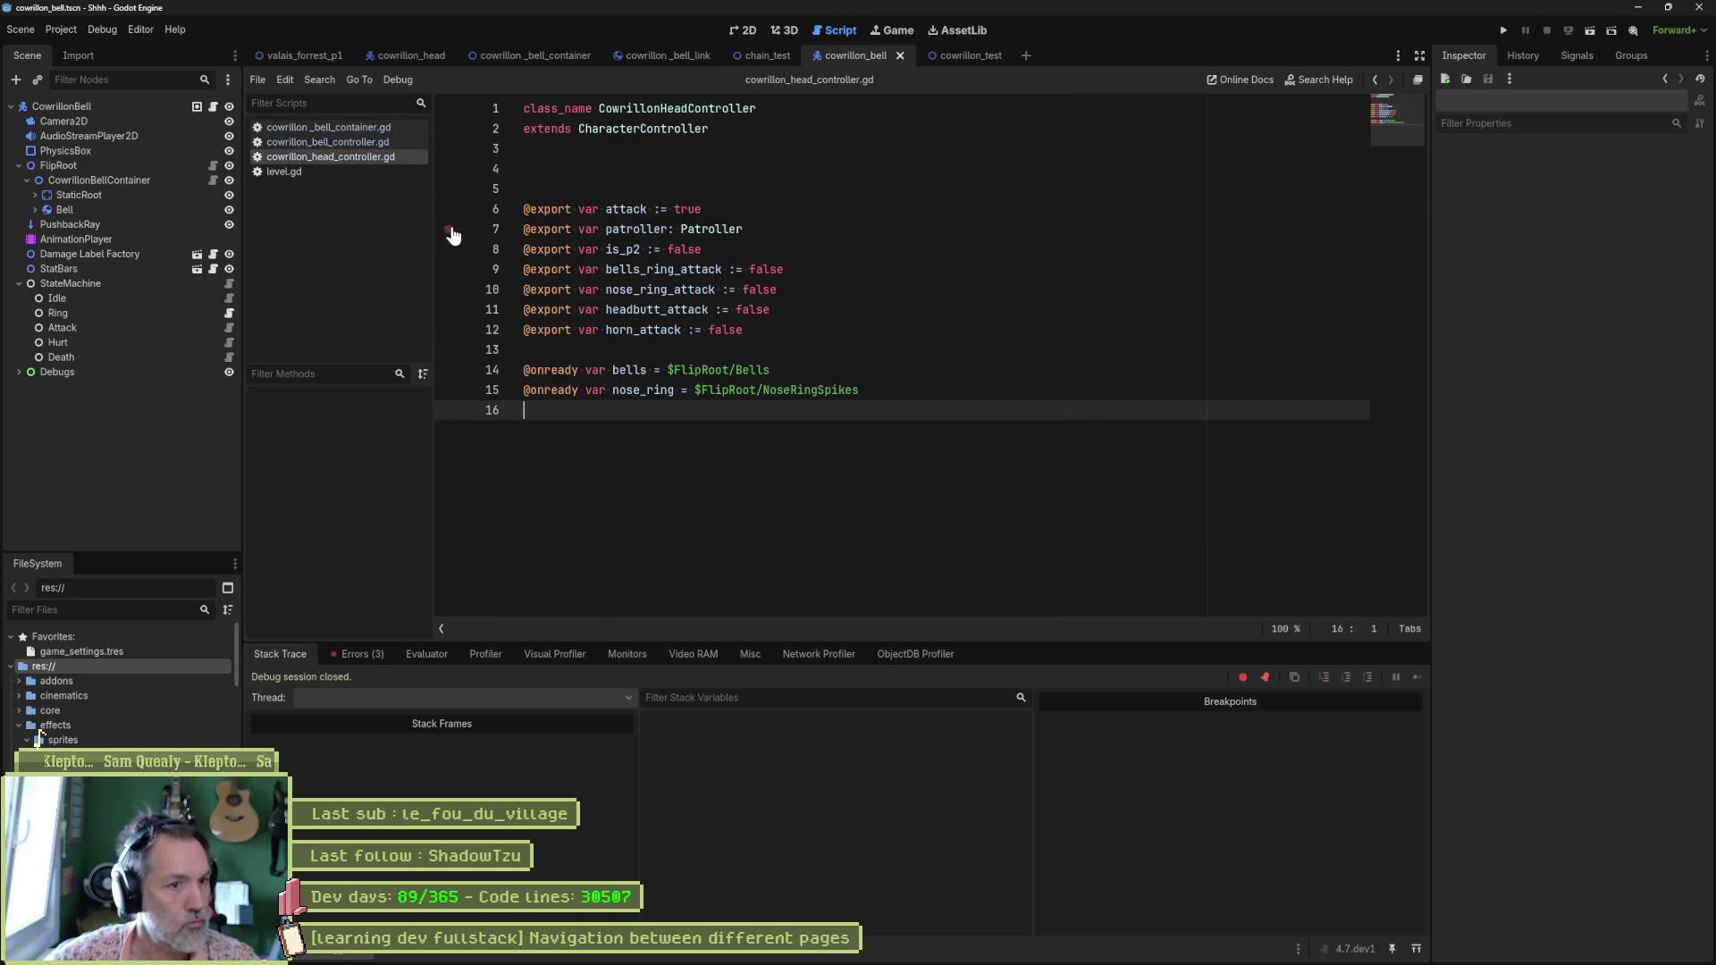
key(alt+Tab)
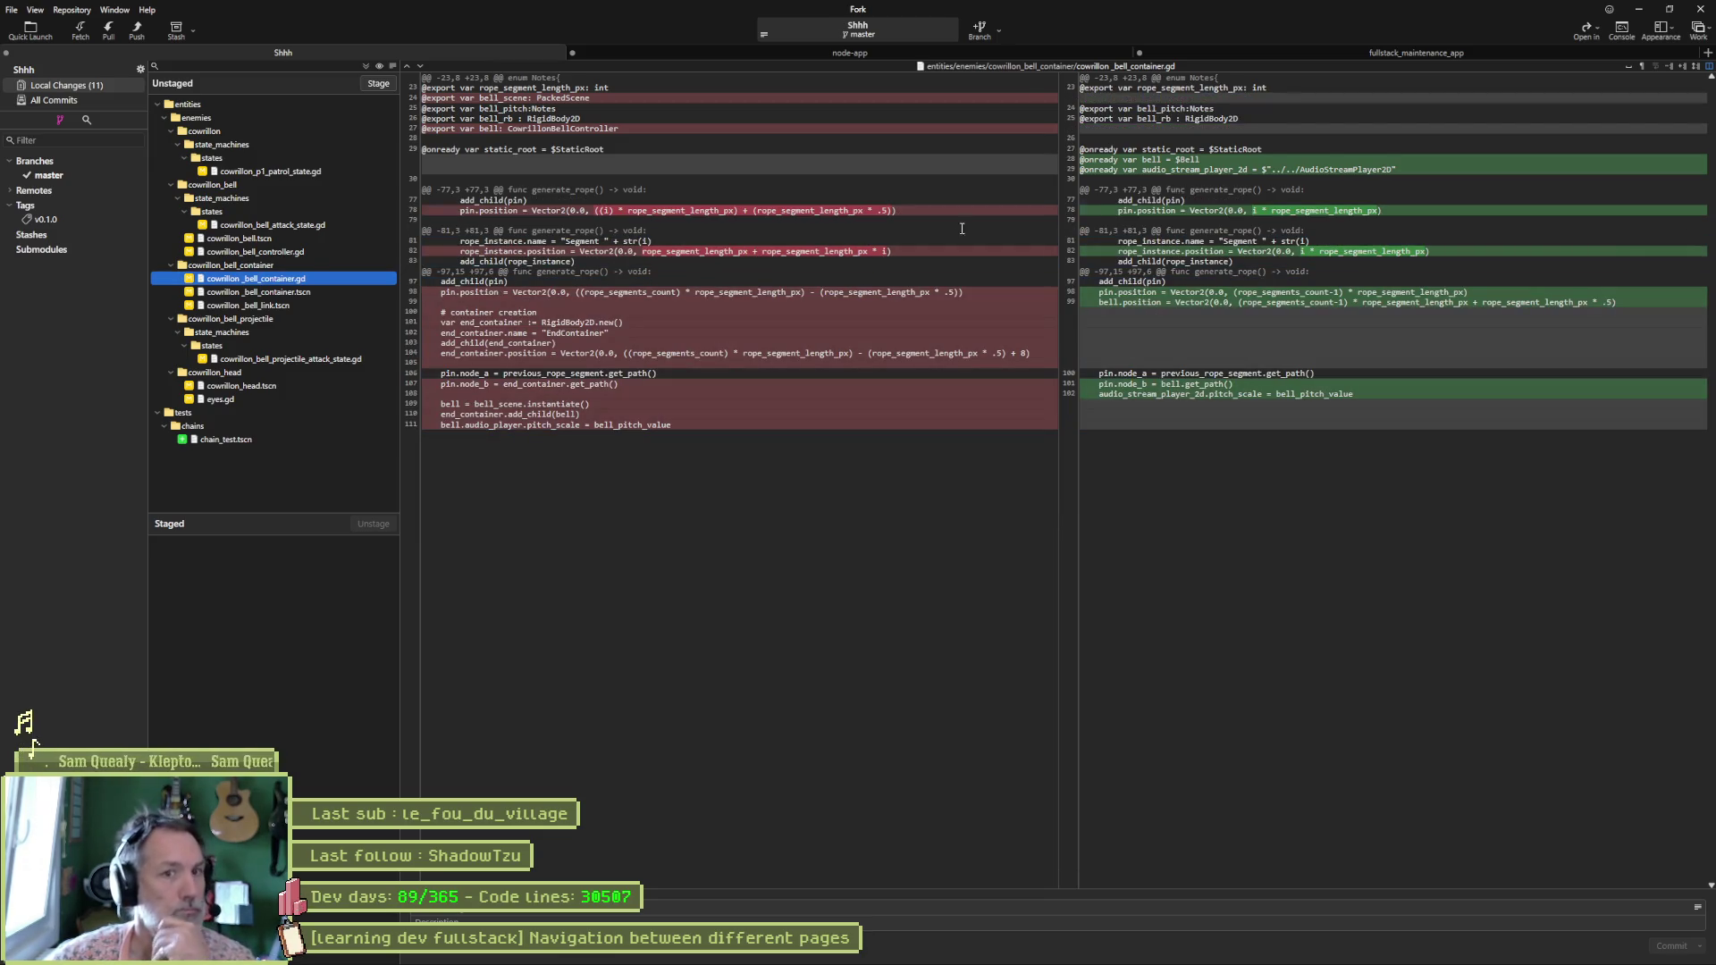
Review the diffs for cowrillon_bell_container.tscn, cowrillon_bell_link.tscn, the projectile attack state and eyes.gd
click(280, 296)
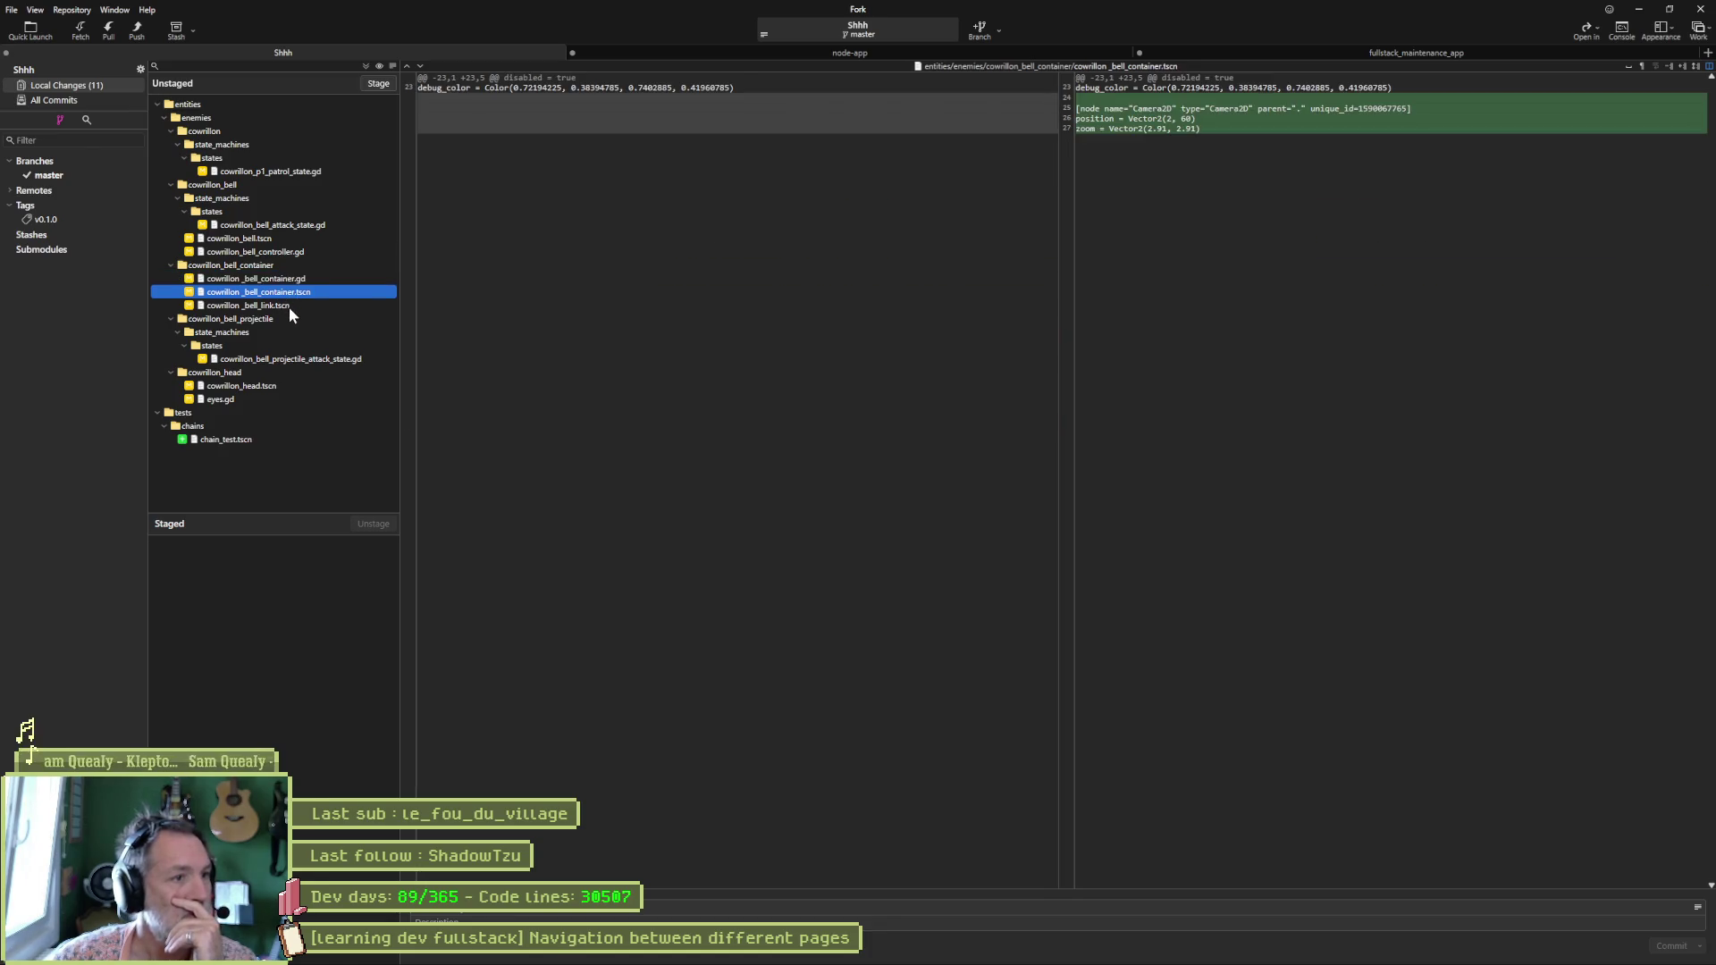
click(288, 308)
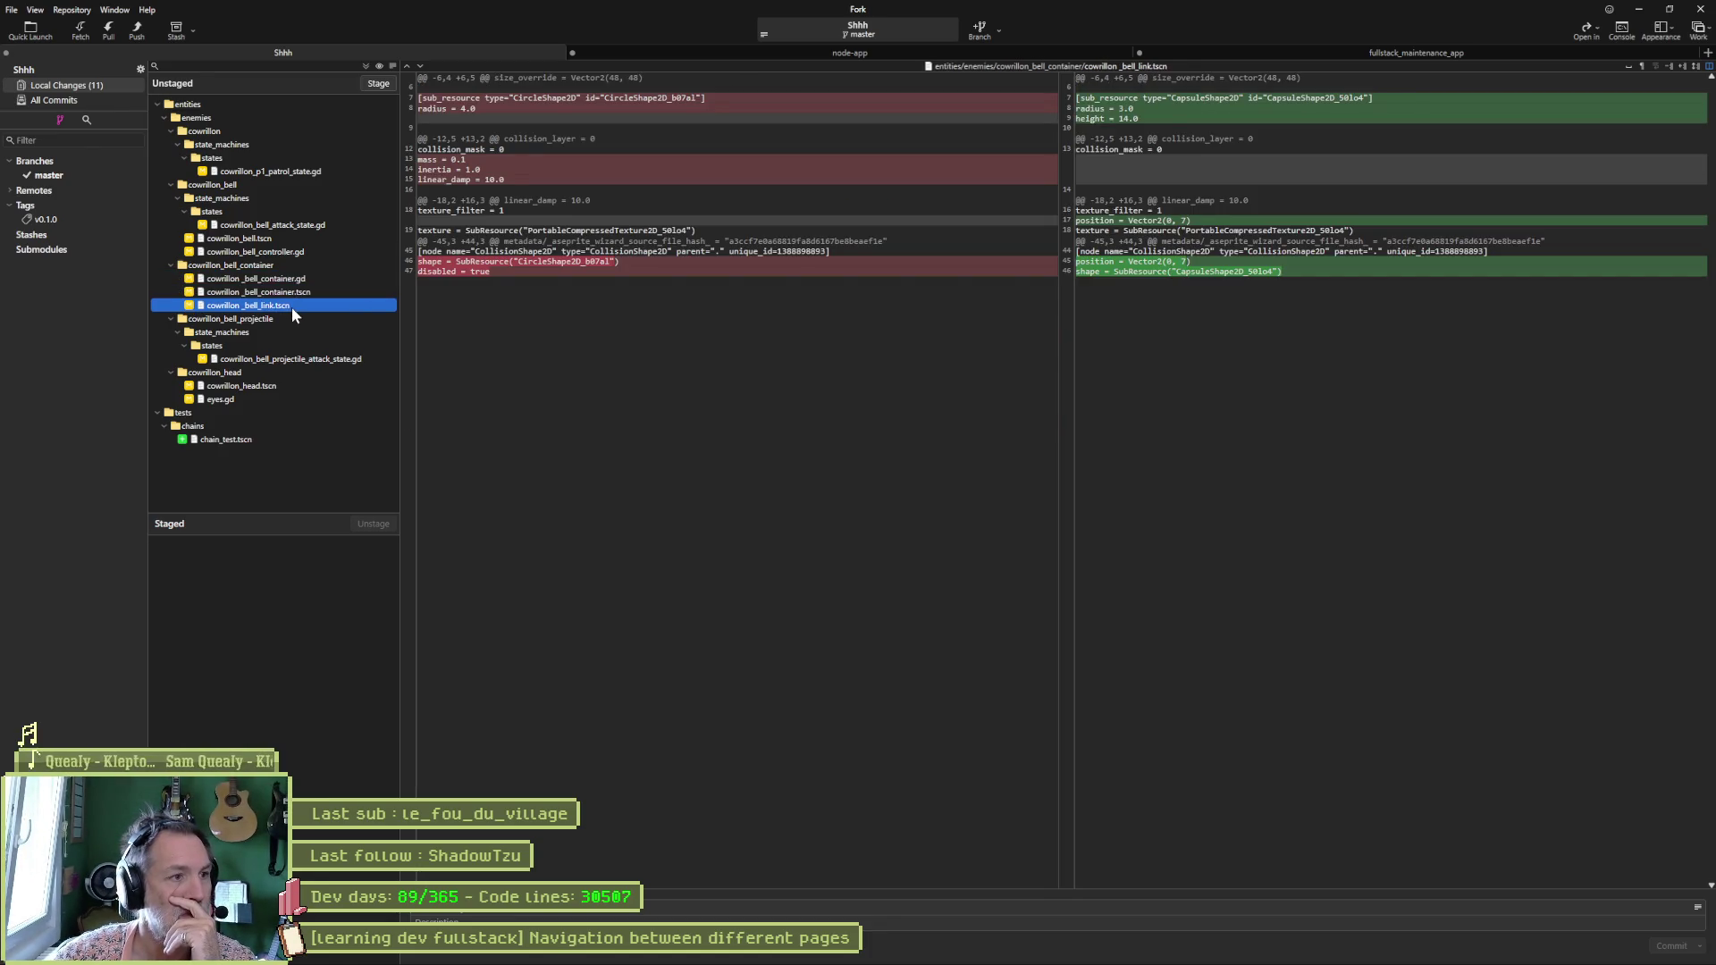
click(324, 360)
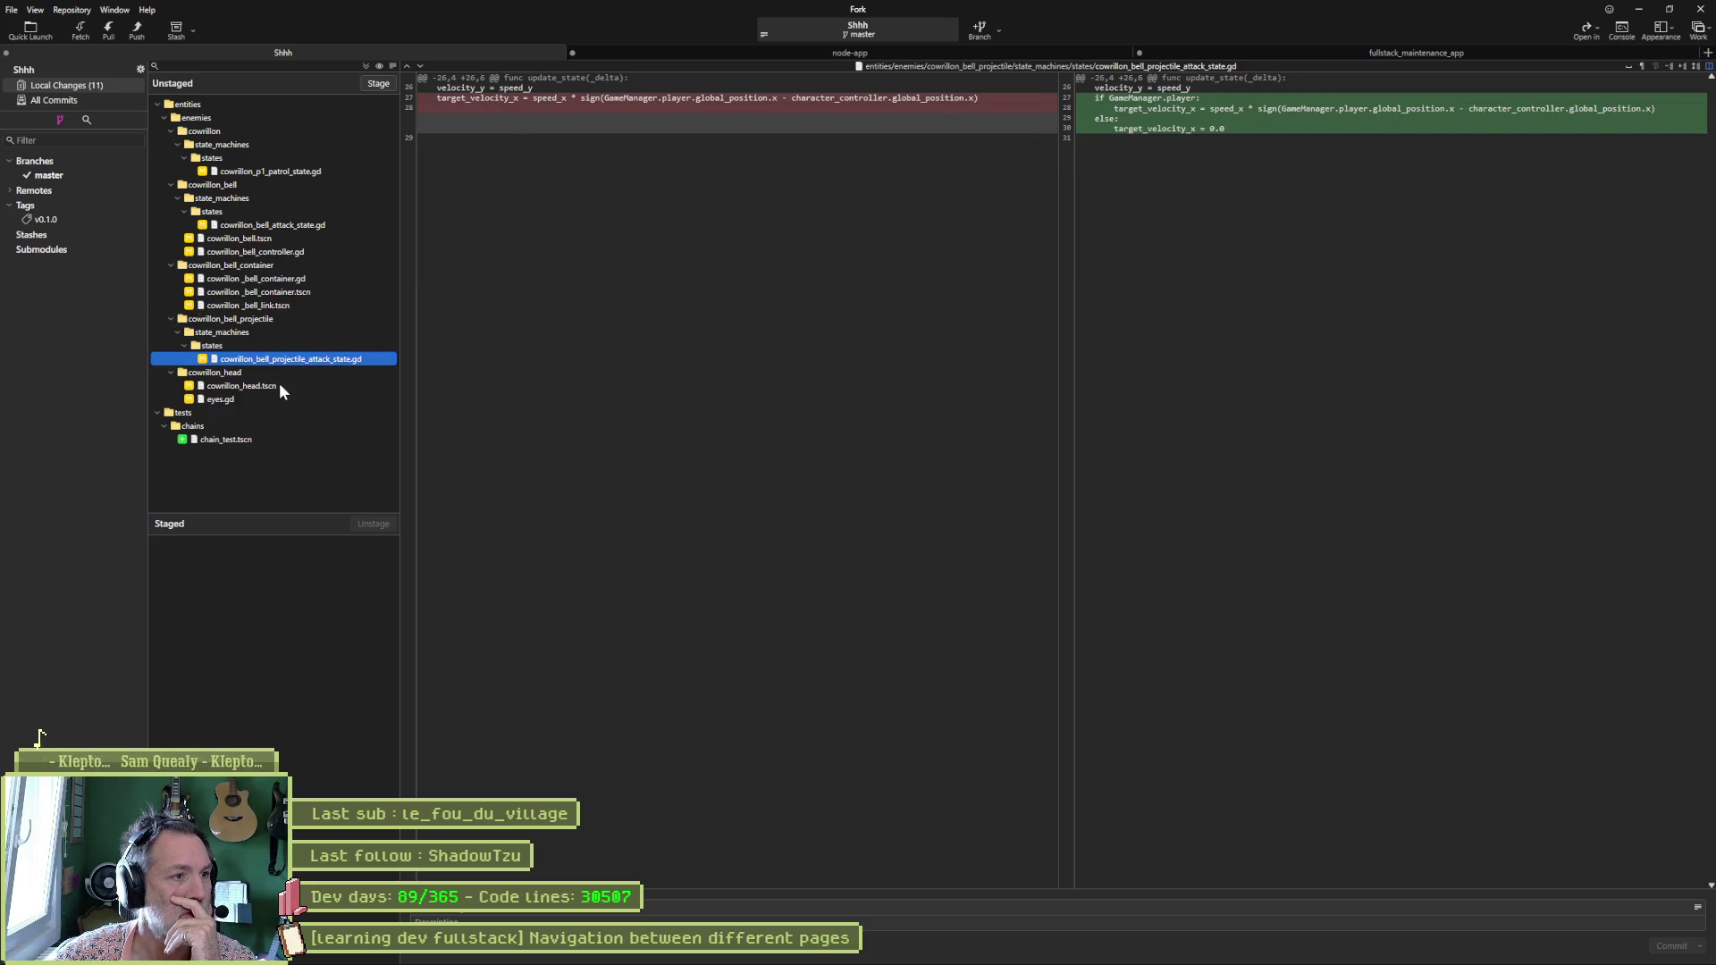
click(243, 402)
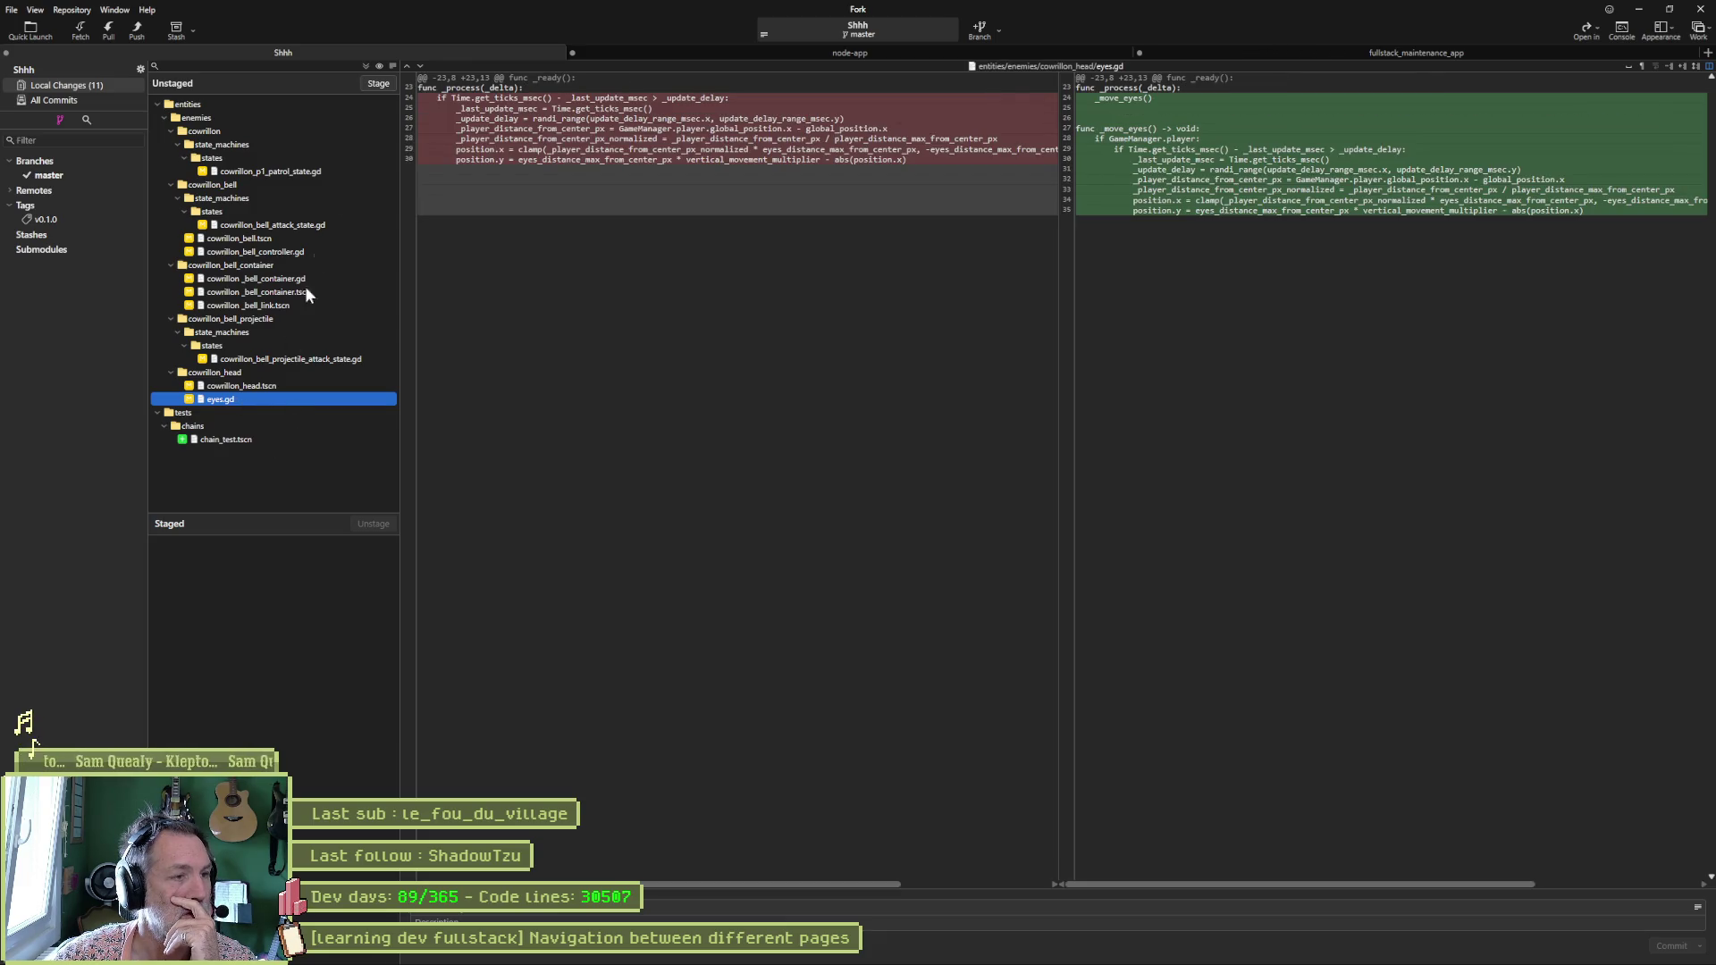
Stage all changes and commit the 11 files using the Asana task title as the message
click(365, 65)
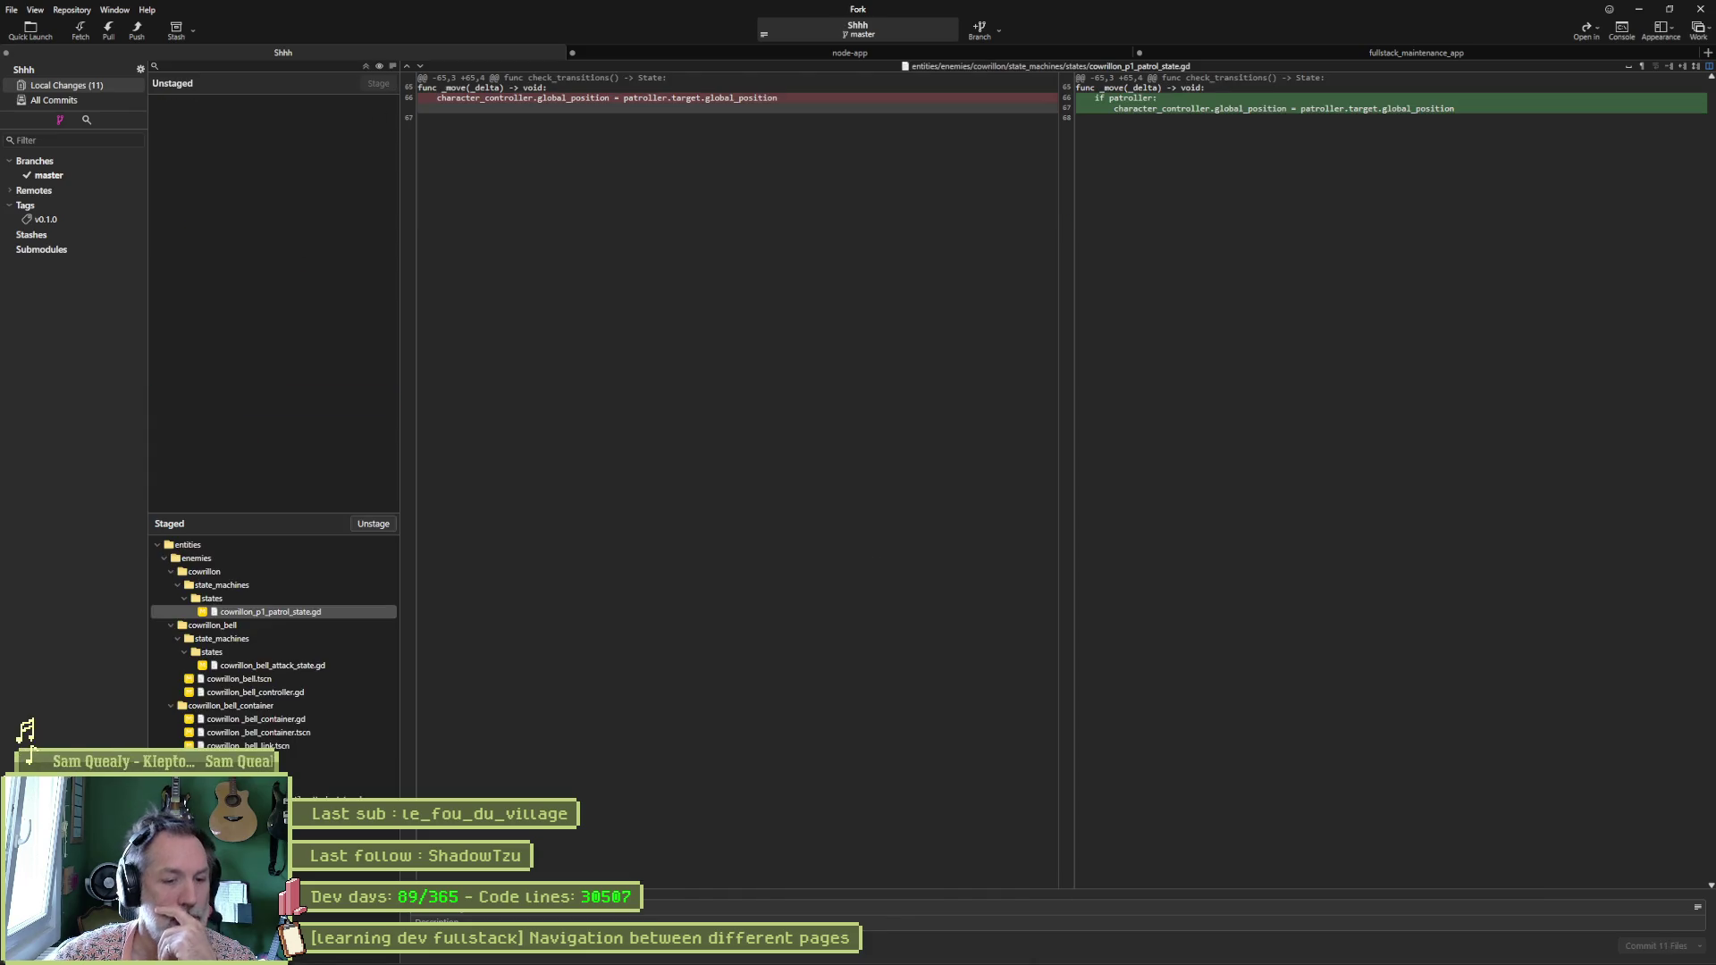
click(932, 949)
triple_click(1394, 122)
key(alt+Tab)
key(ctrl+v)
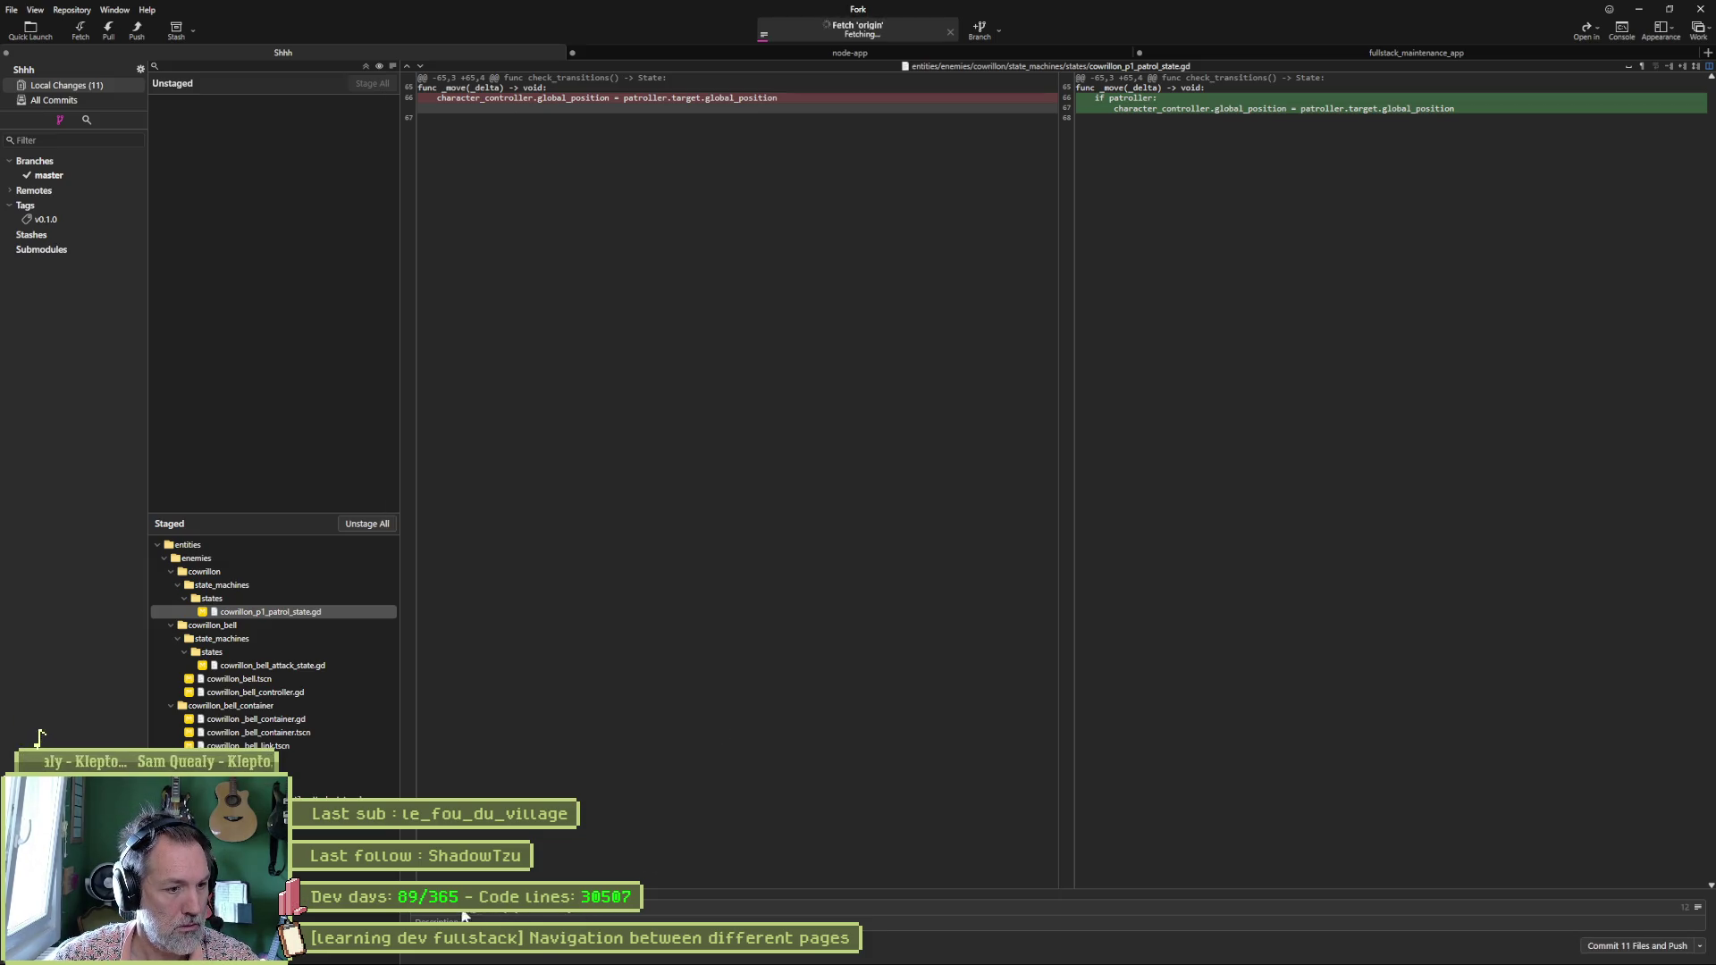
click(1657, 945)
Push master to origin
click(136, 29)
click(945, 529)
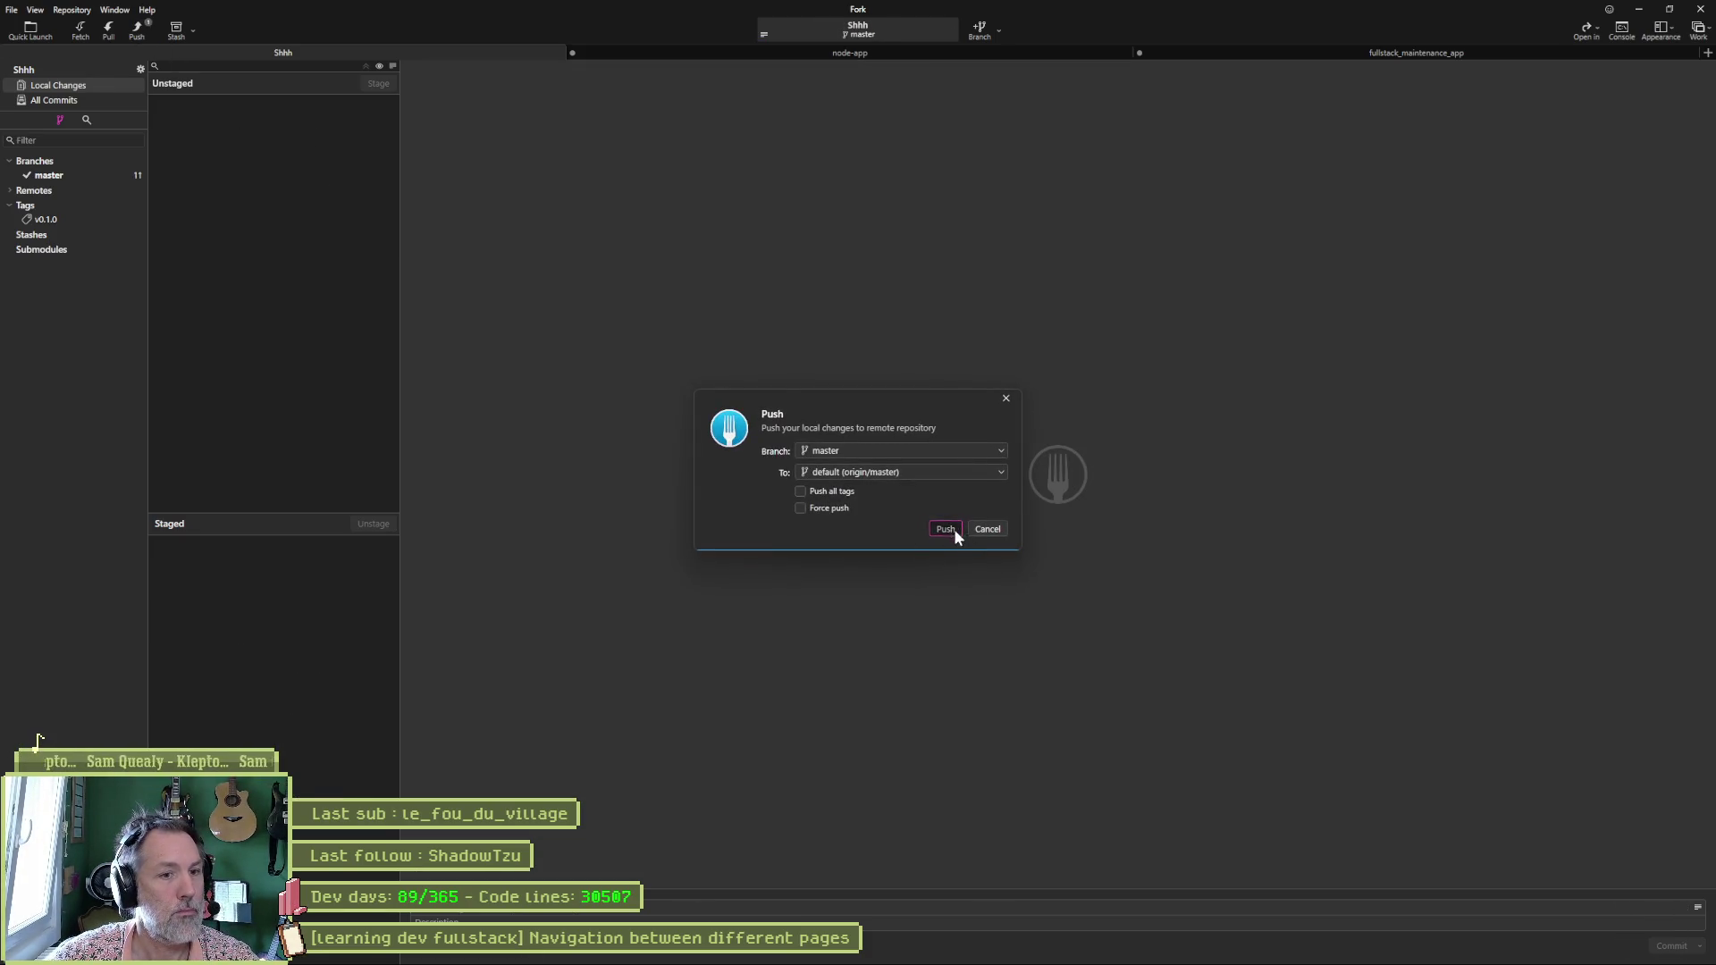
click(1630, 11)
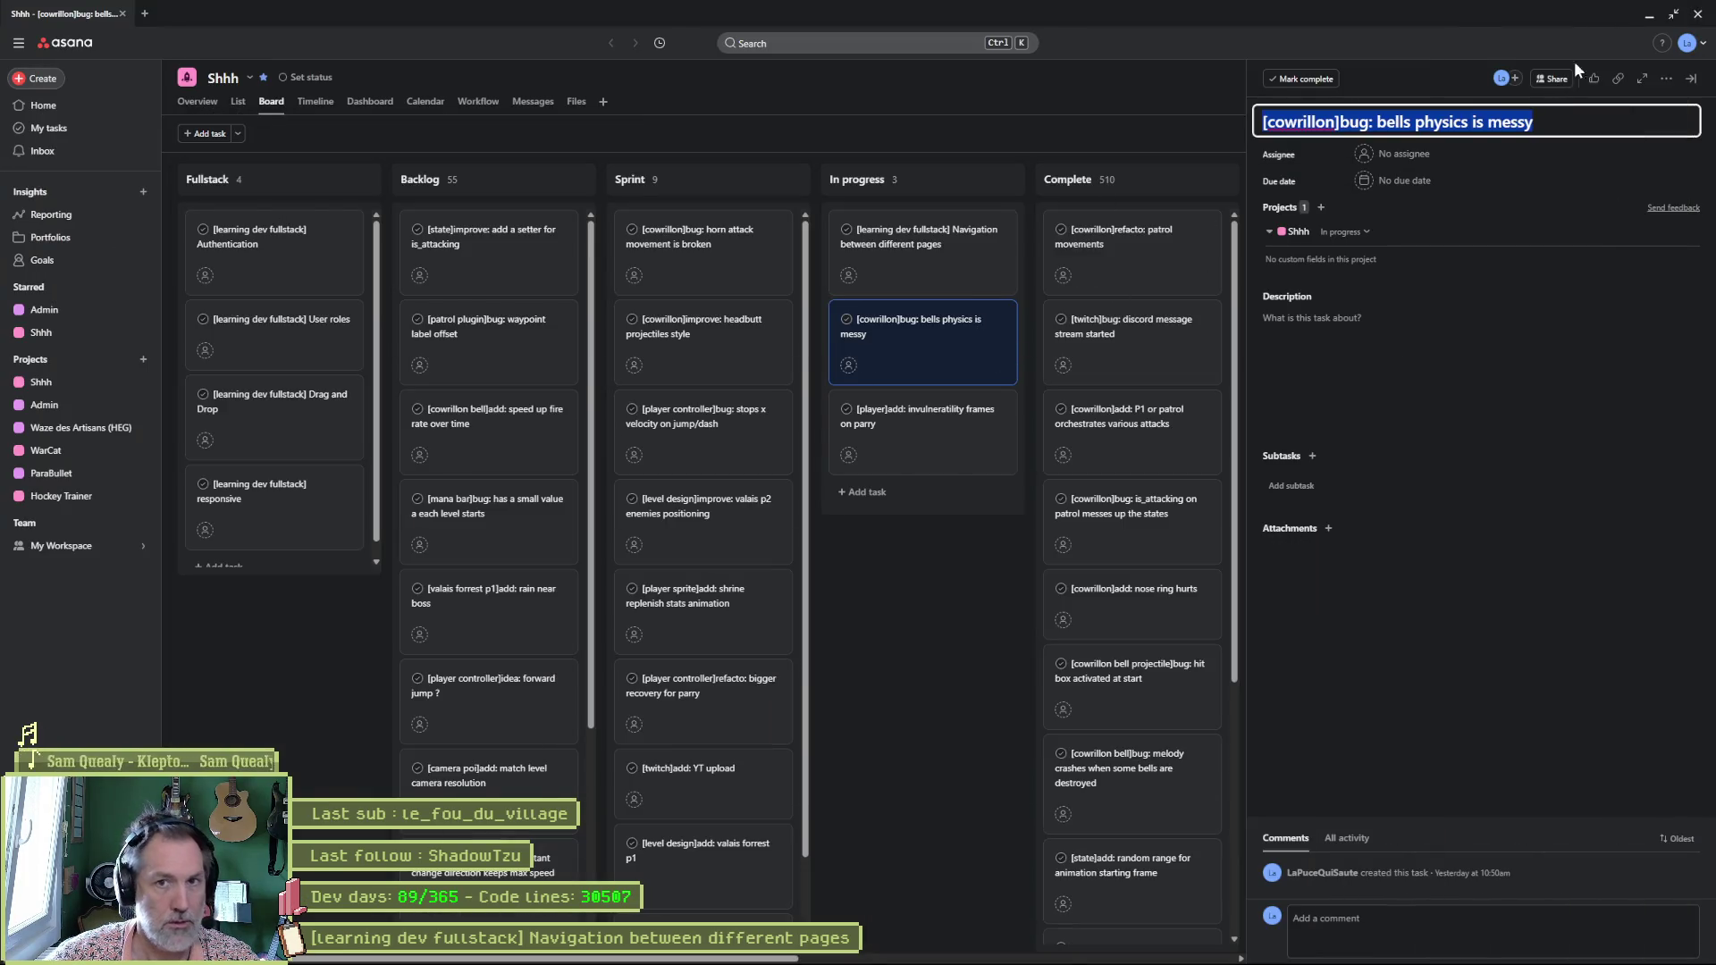
Move the bells physics card to the top of In progress and return to Godot
drag(927, 322, 885, 239)
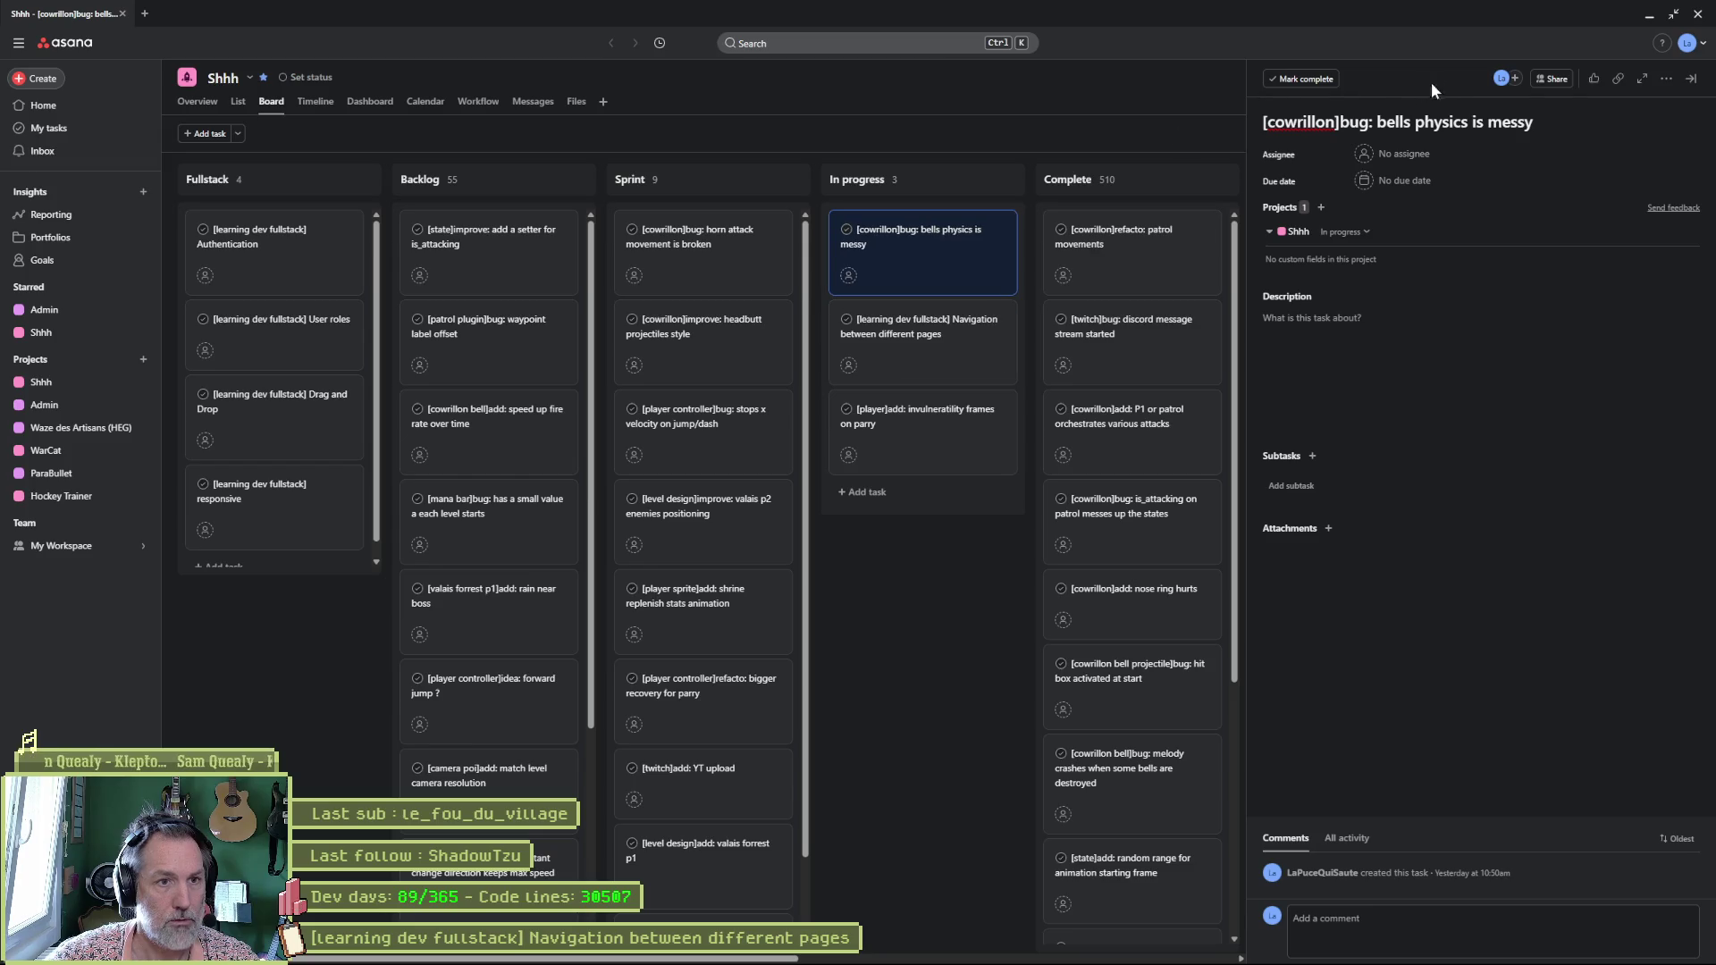
click(1649, 15)
click(888, 332)
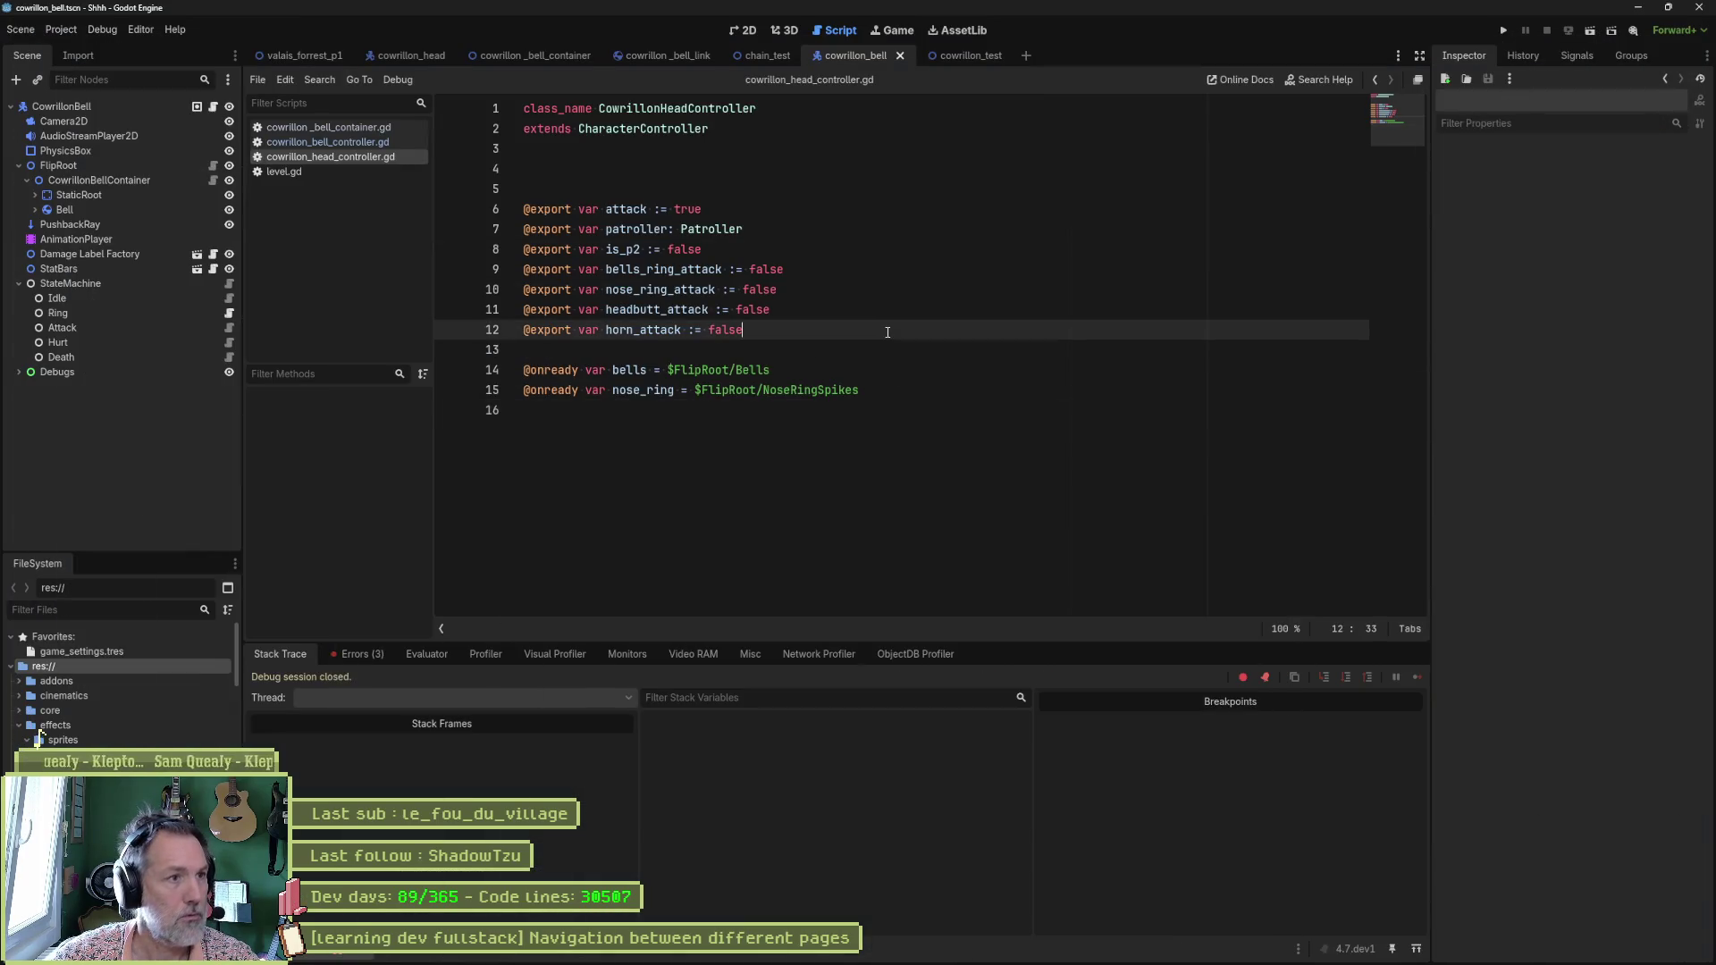
Close cowrillon_head_controller.gd and level.gd, glance at the container script, then show cowrillon_head in 2D
key(ctrl+w)
middle_click(356, 159)
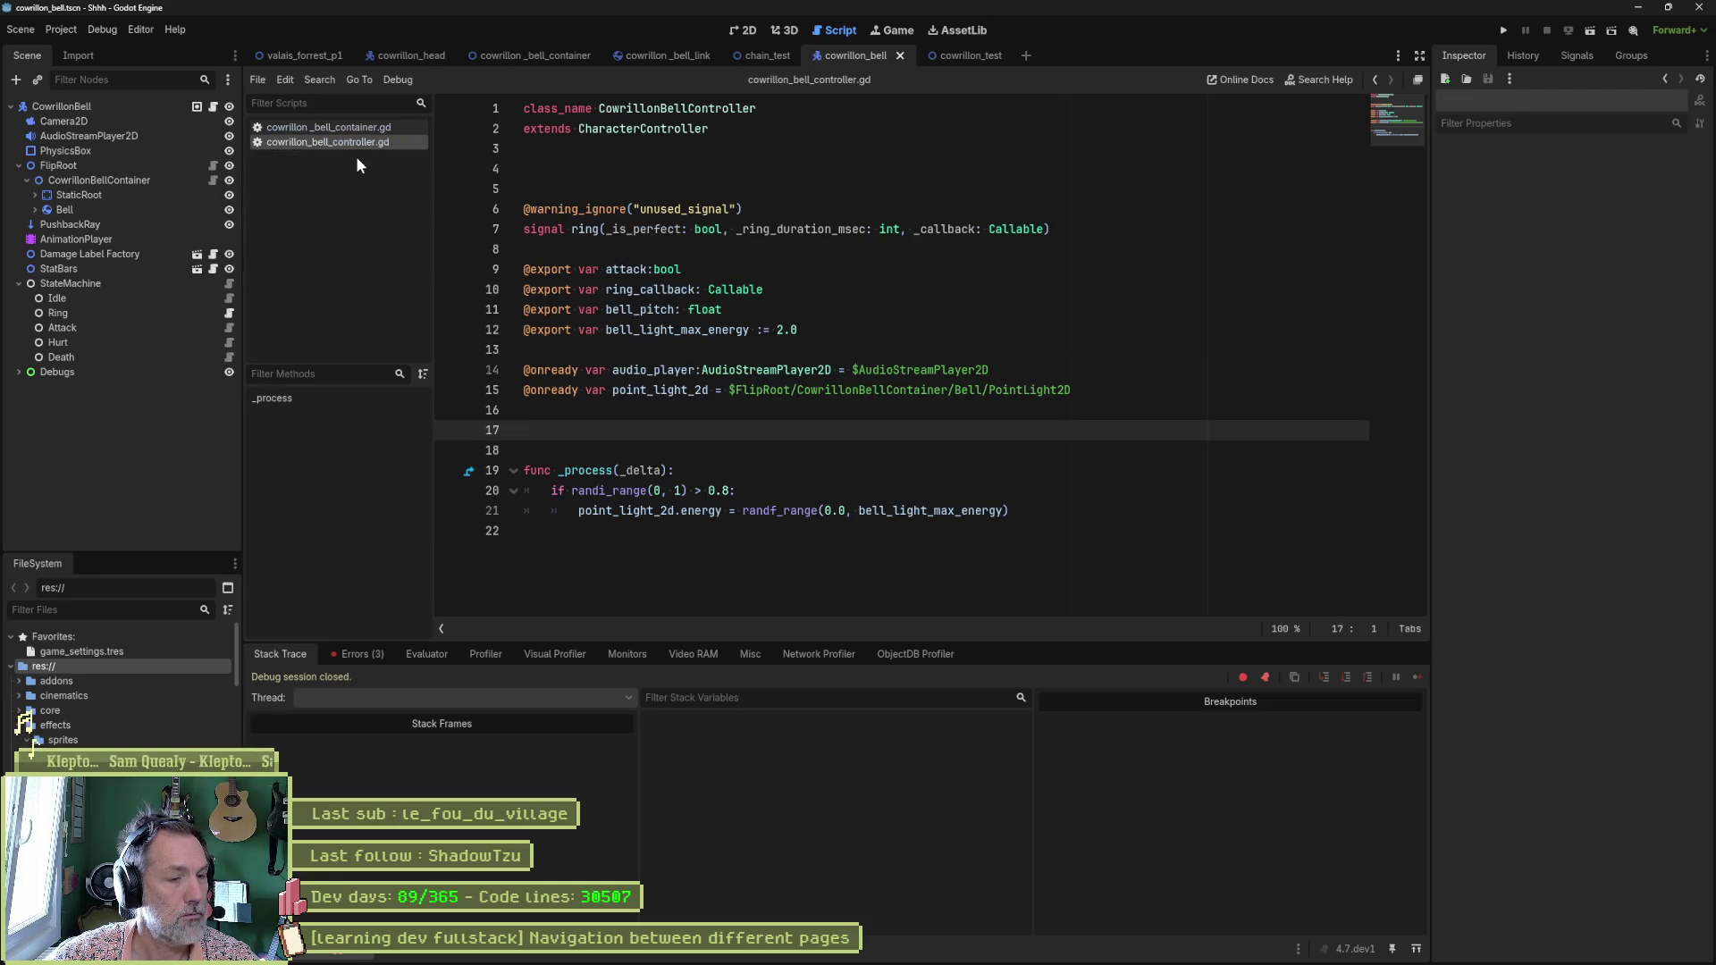
click(371, 127)
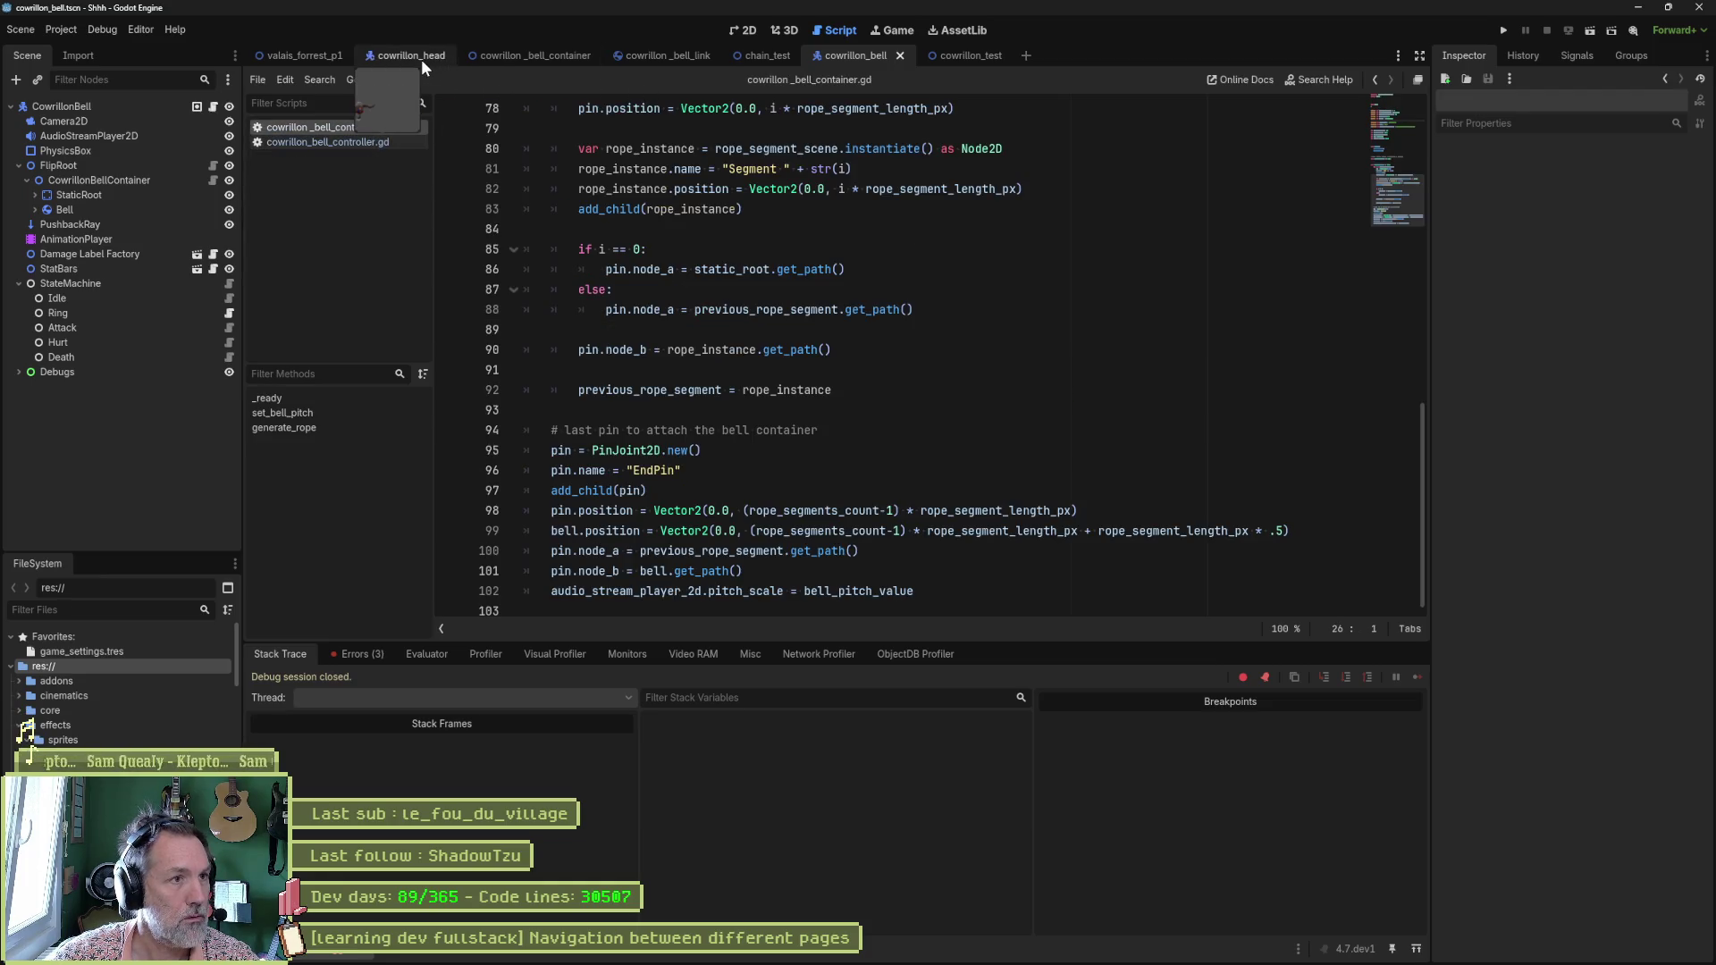
mouse_move(994, 957)
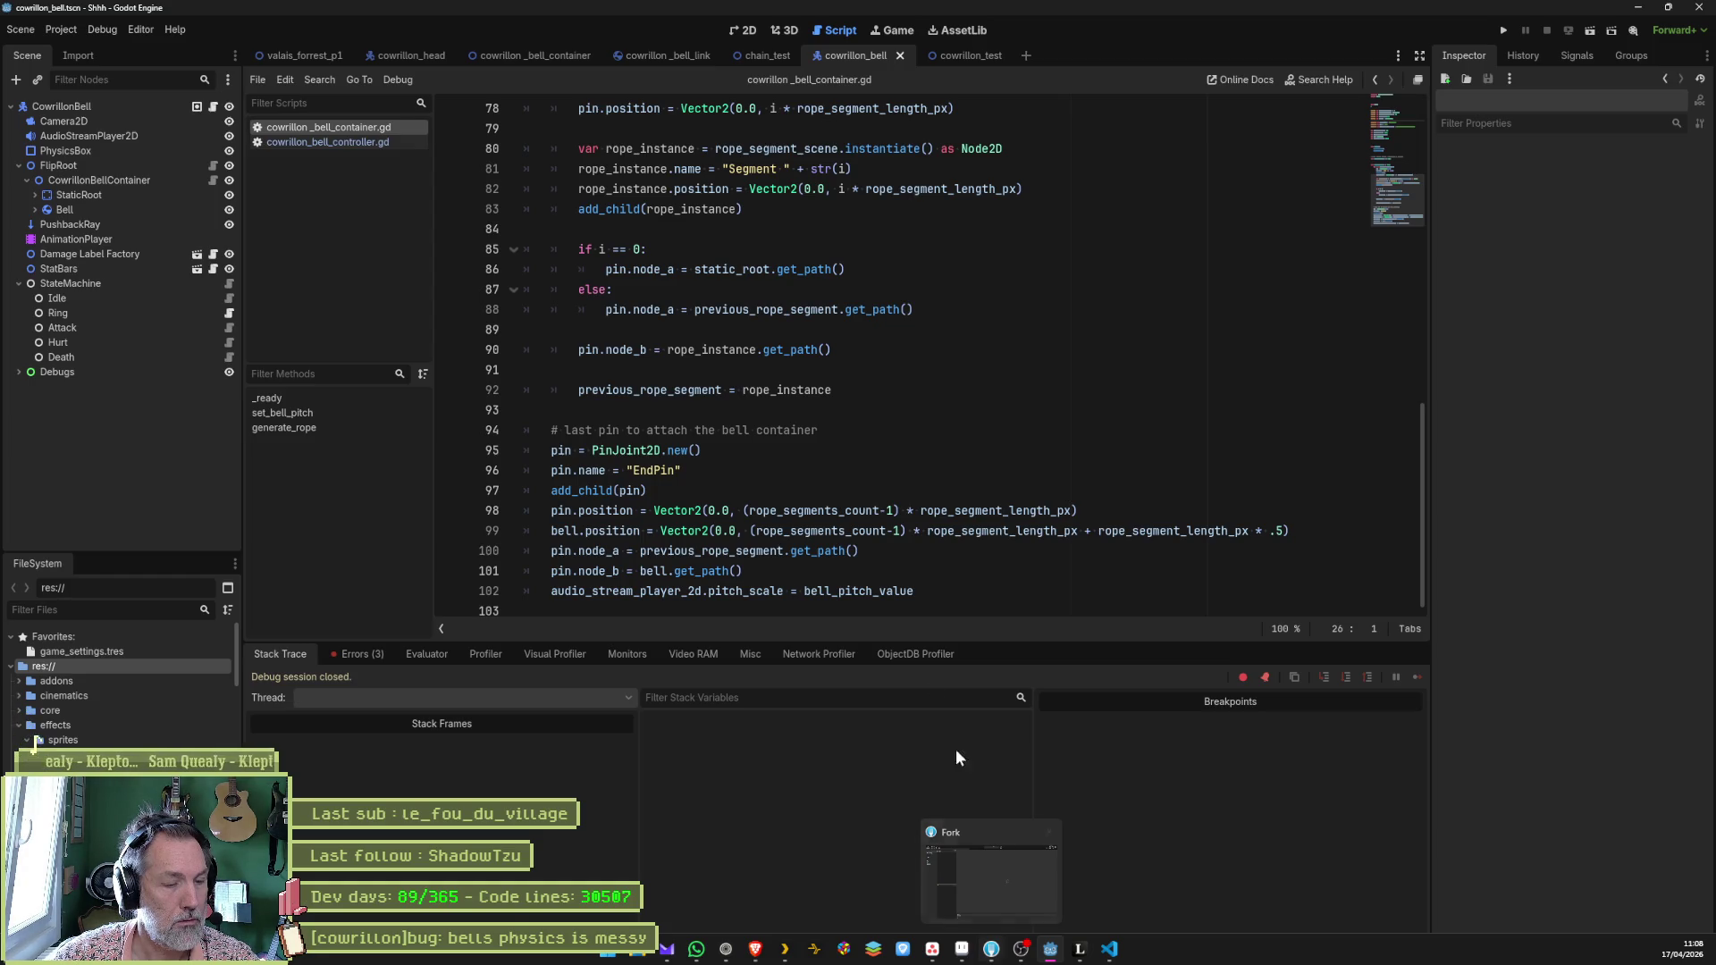
click(818, 551)
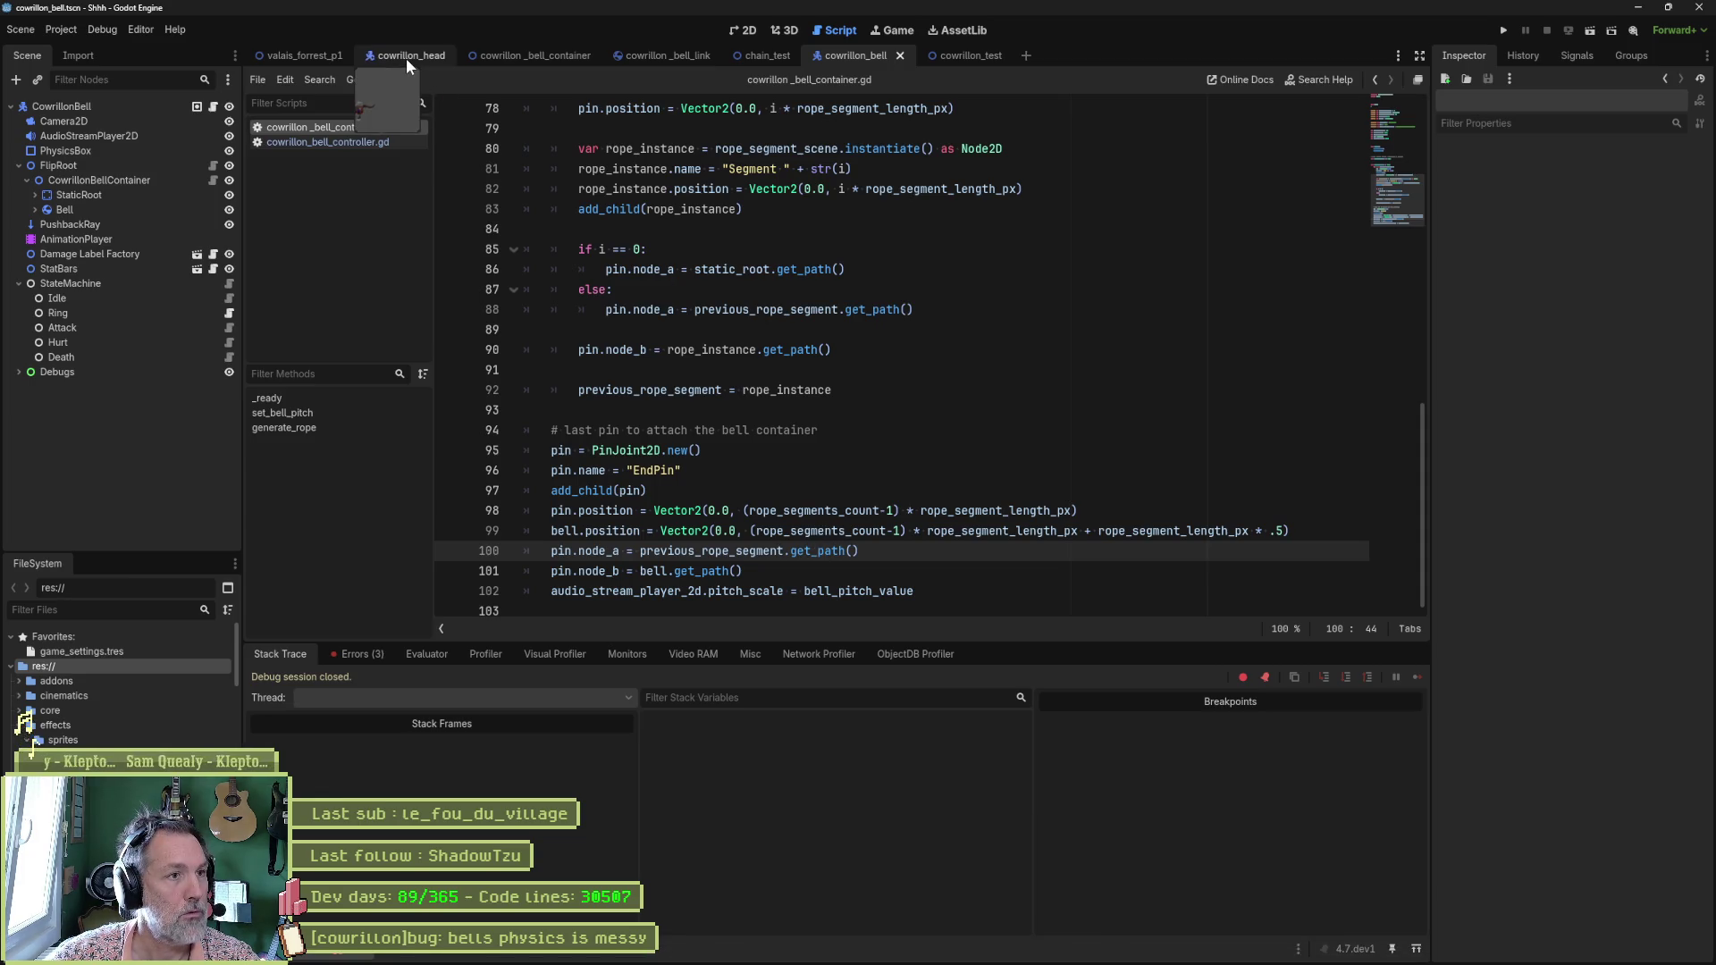
click(406, 57)
click(743, 31)
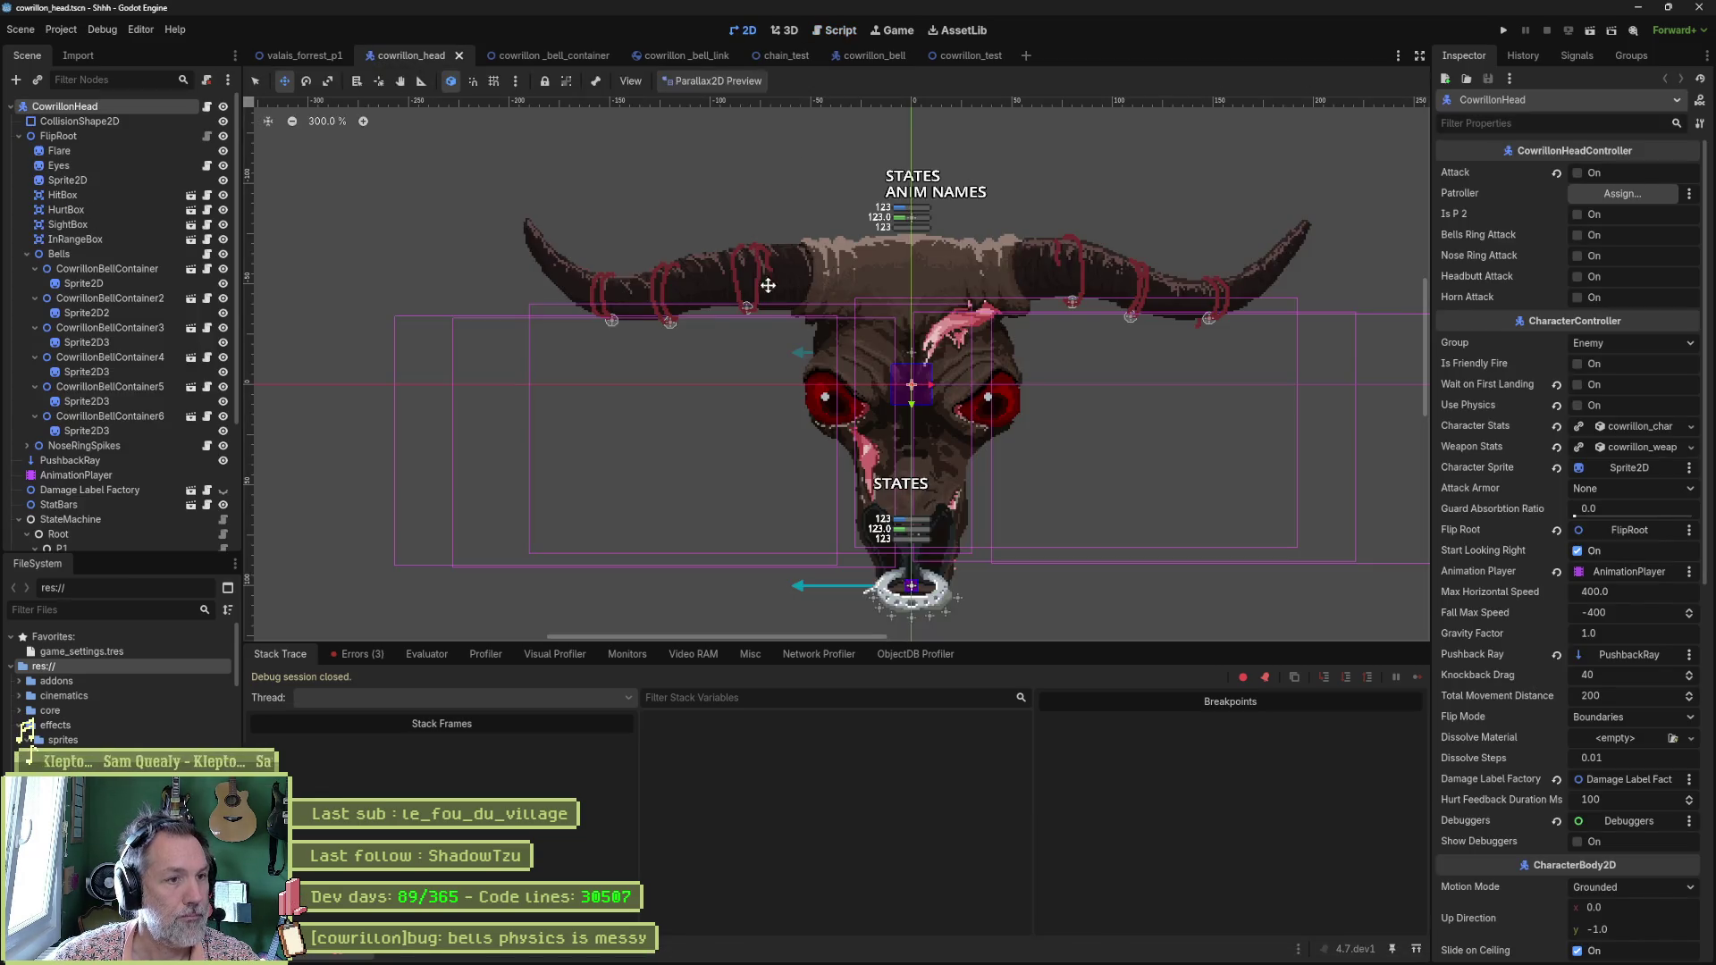
Select the Bells node and open its bells.gd script to review it
click(89, 258)
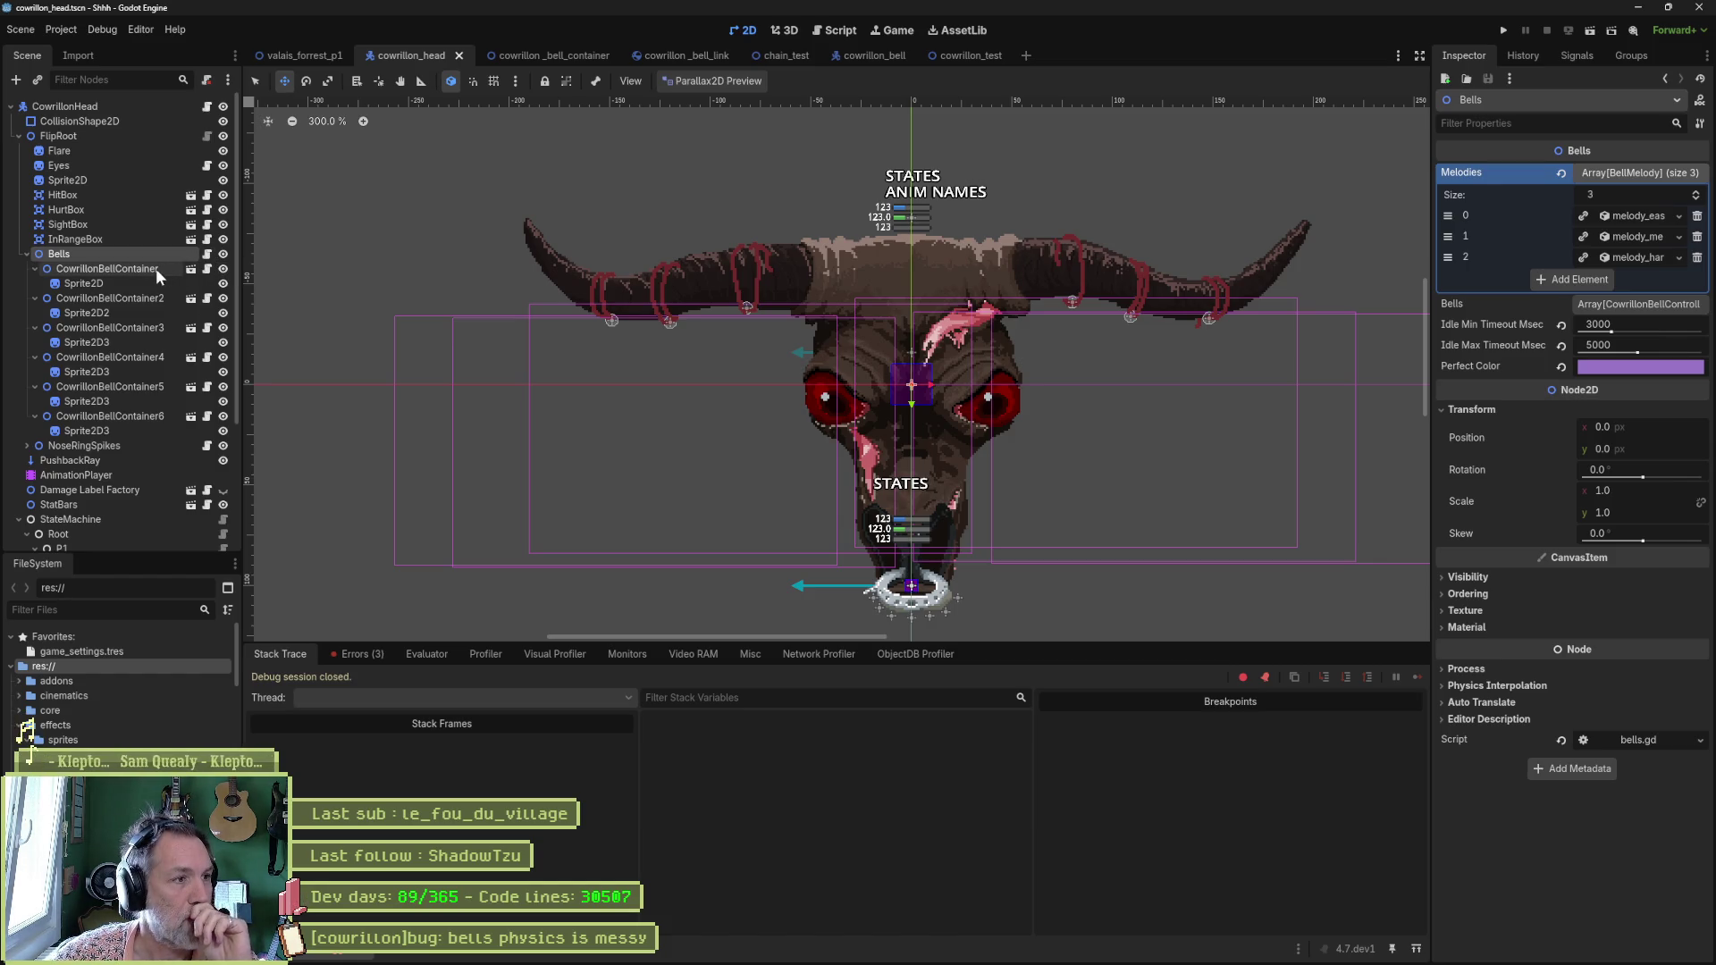
click(206, 254)
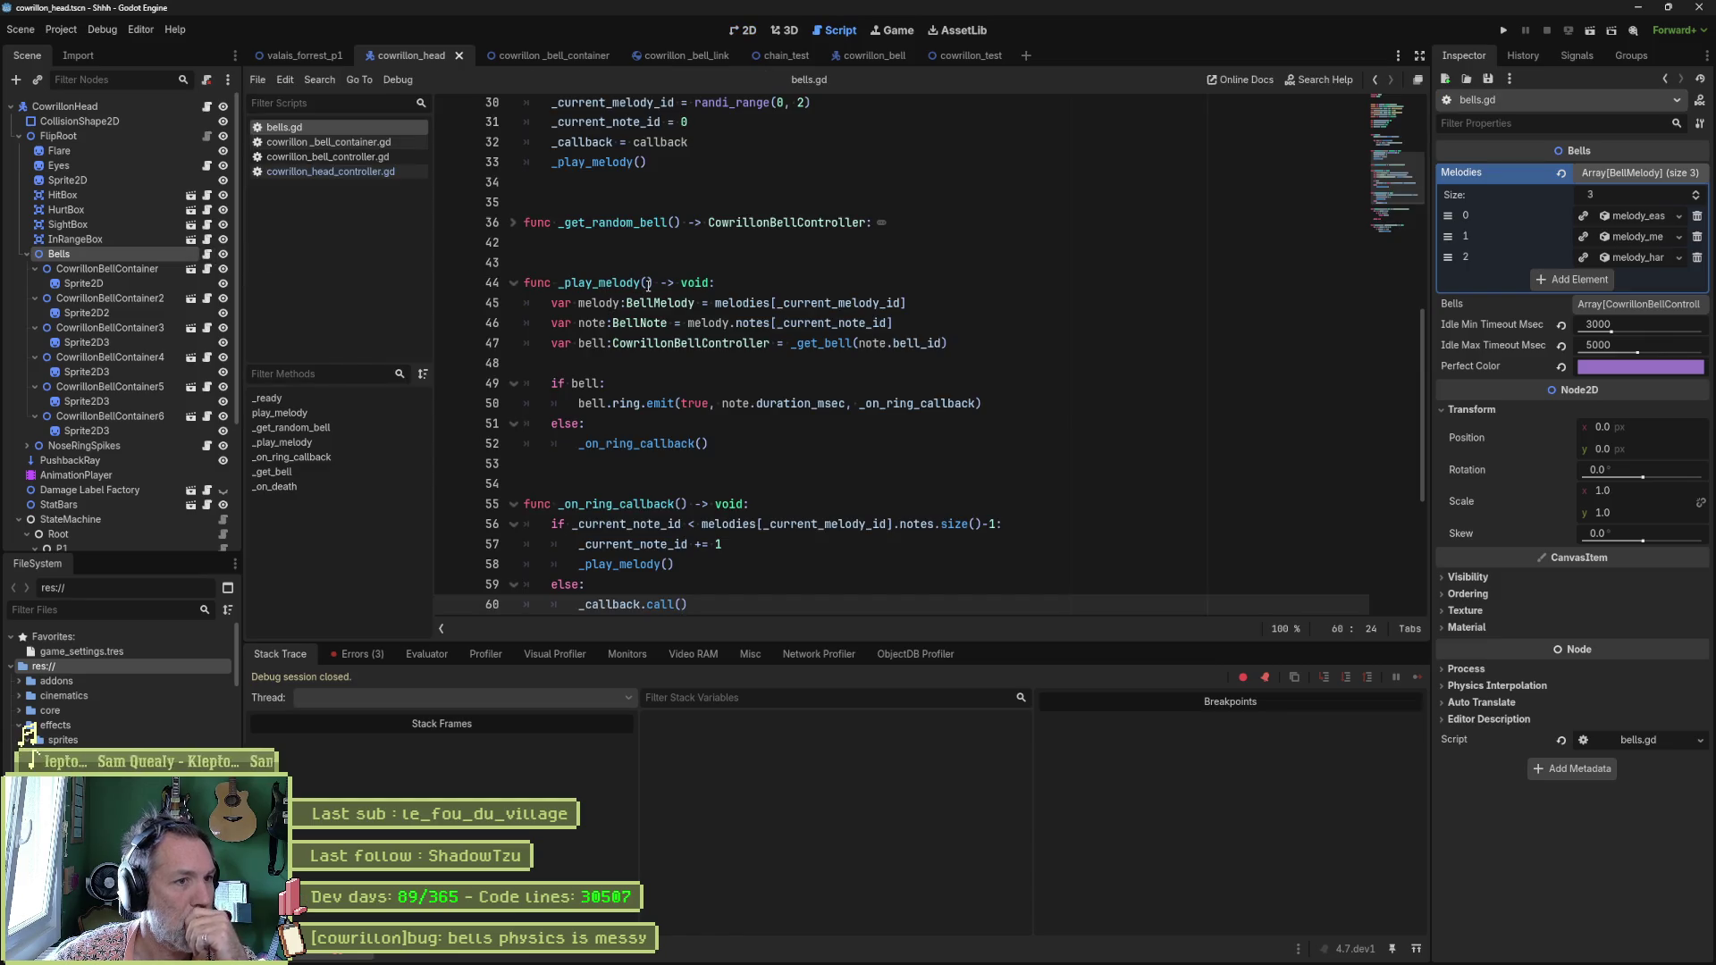
scroll(679, 304, up, 10)
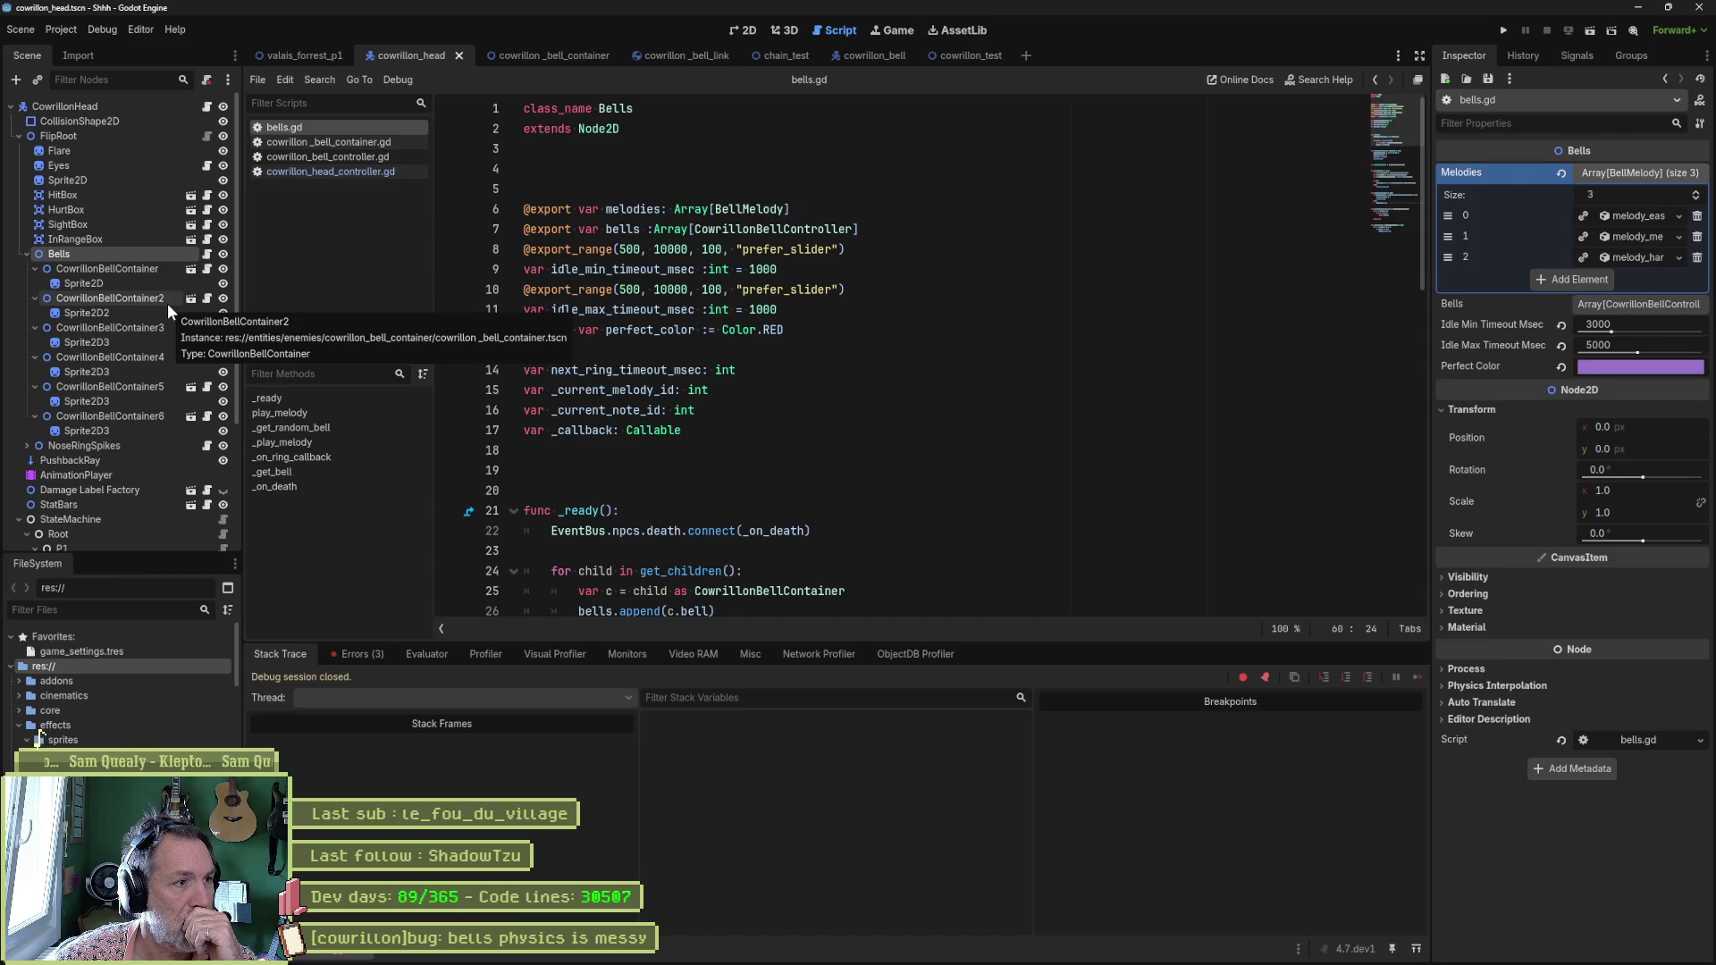
Collapse all six CowrillonBellContainer nodes, then return to 2D with Bells selected
click(32, 268)
click(36, 282)
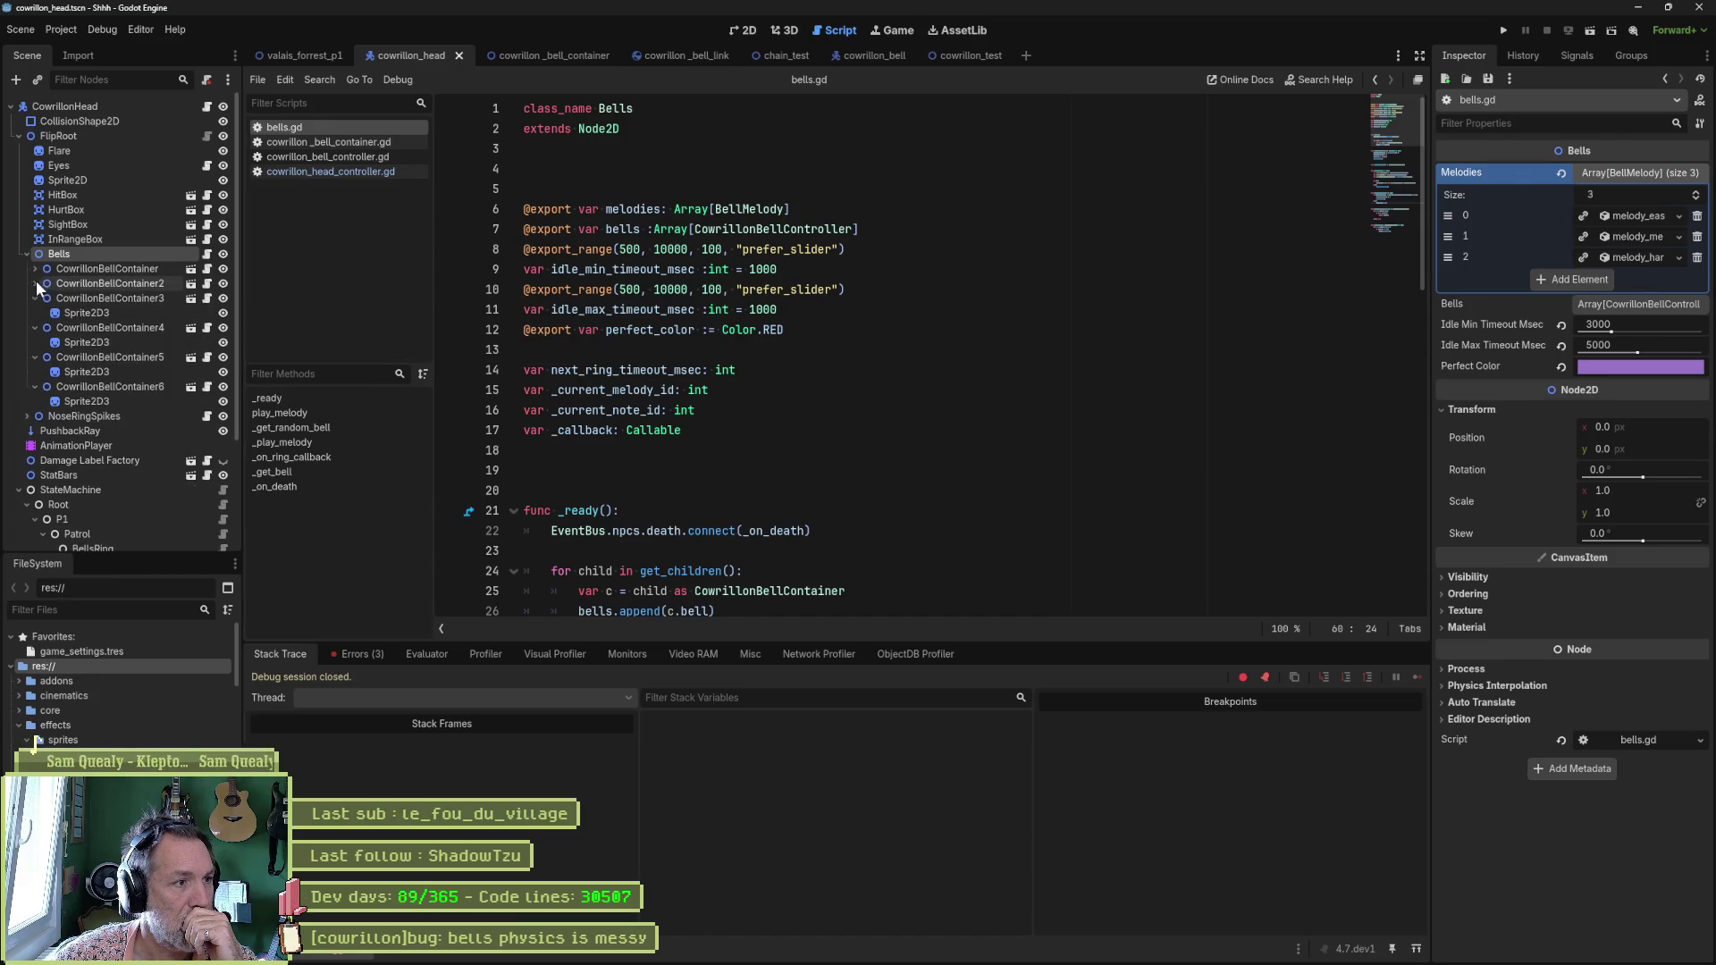
click(36, 297)
click(35, 313)
click(35, 327)
click(48, 342)
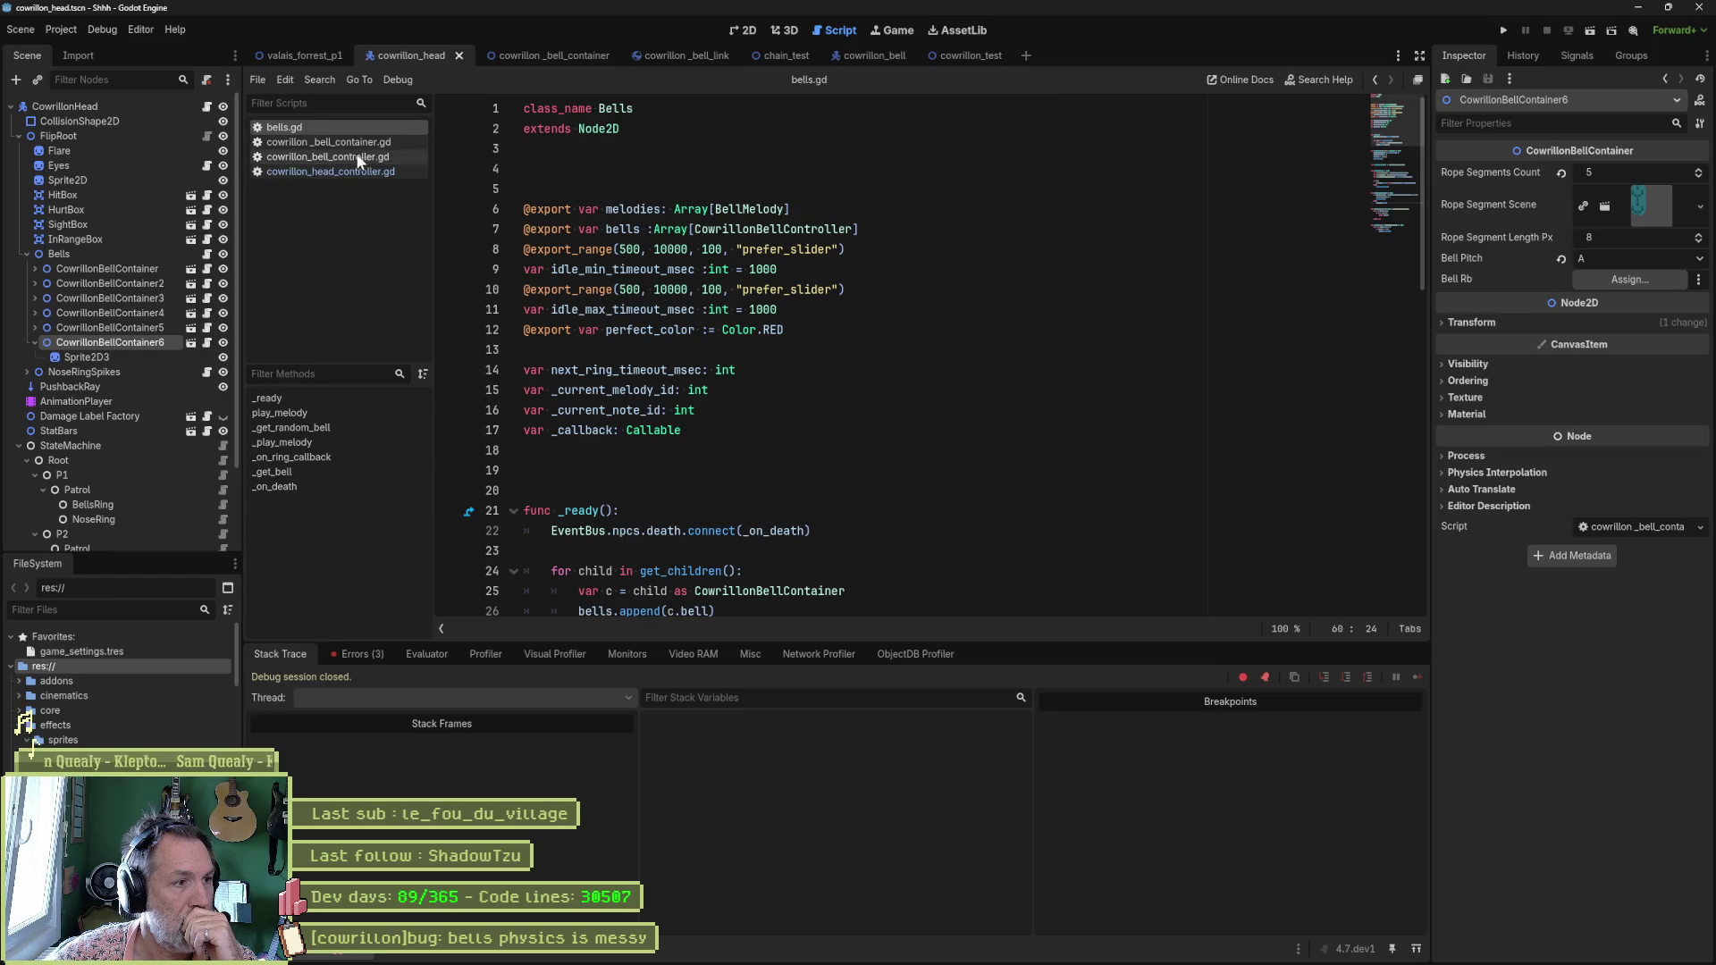
click(36, 343)
click(740, 32)
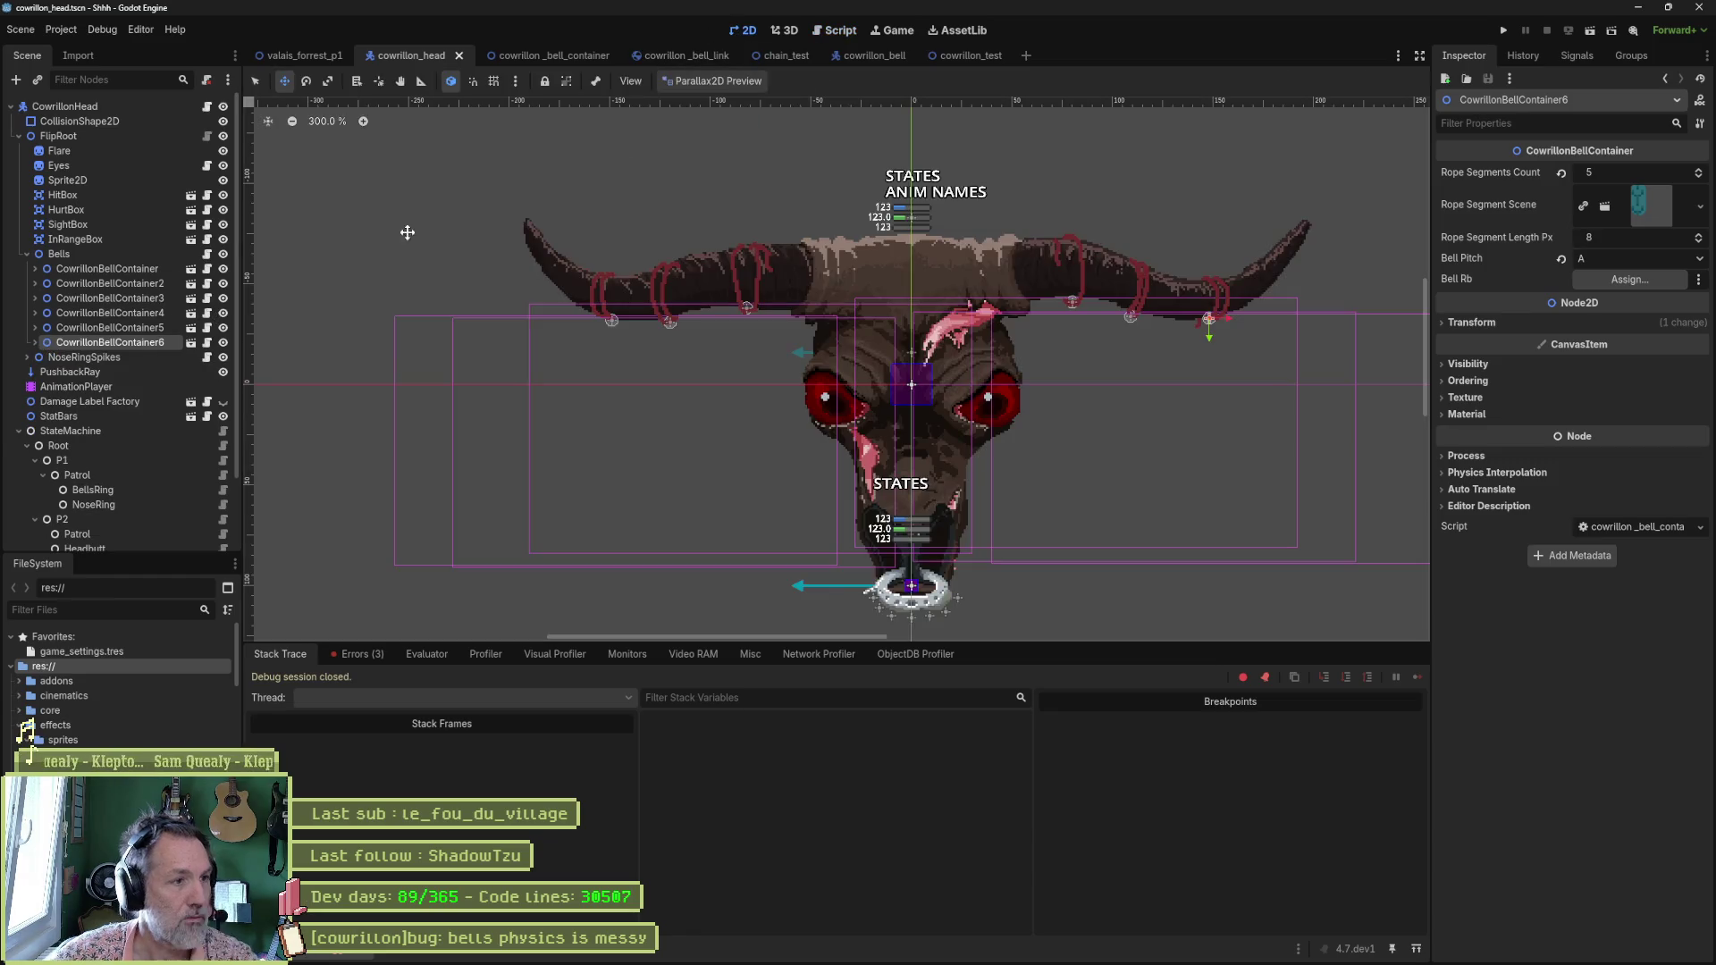
click(109, 256)
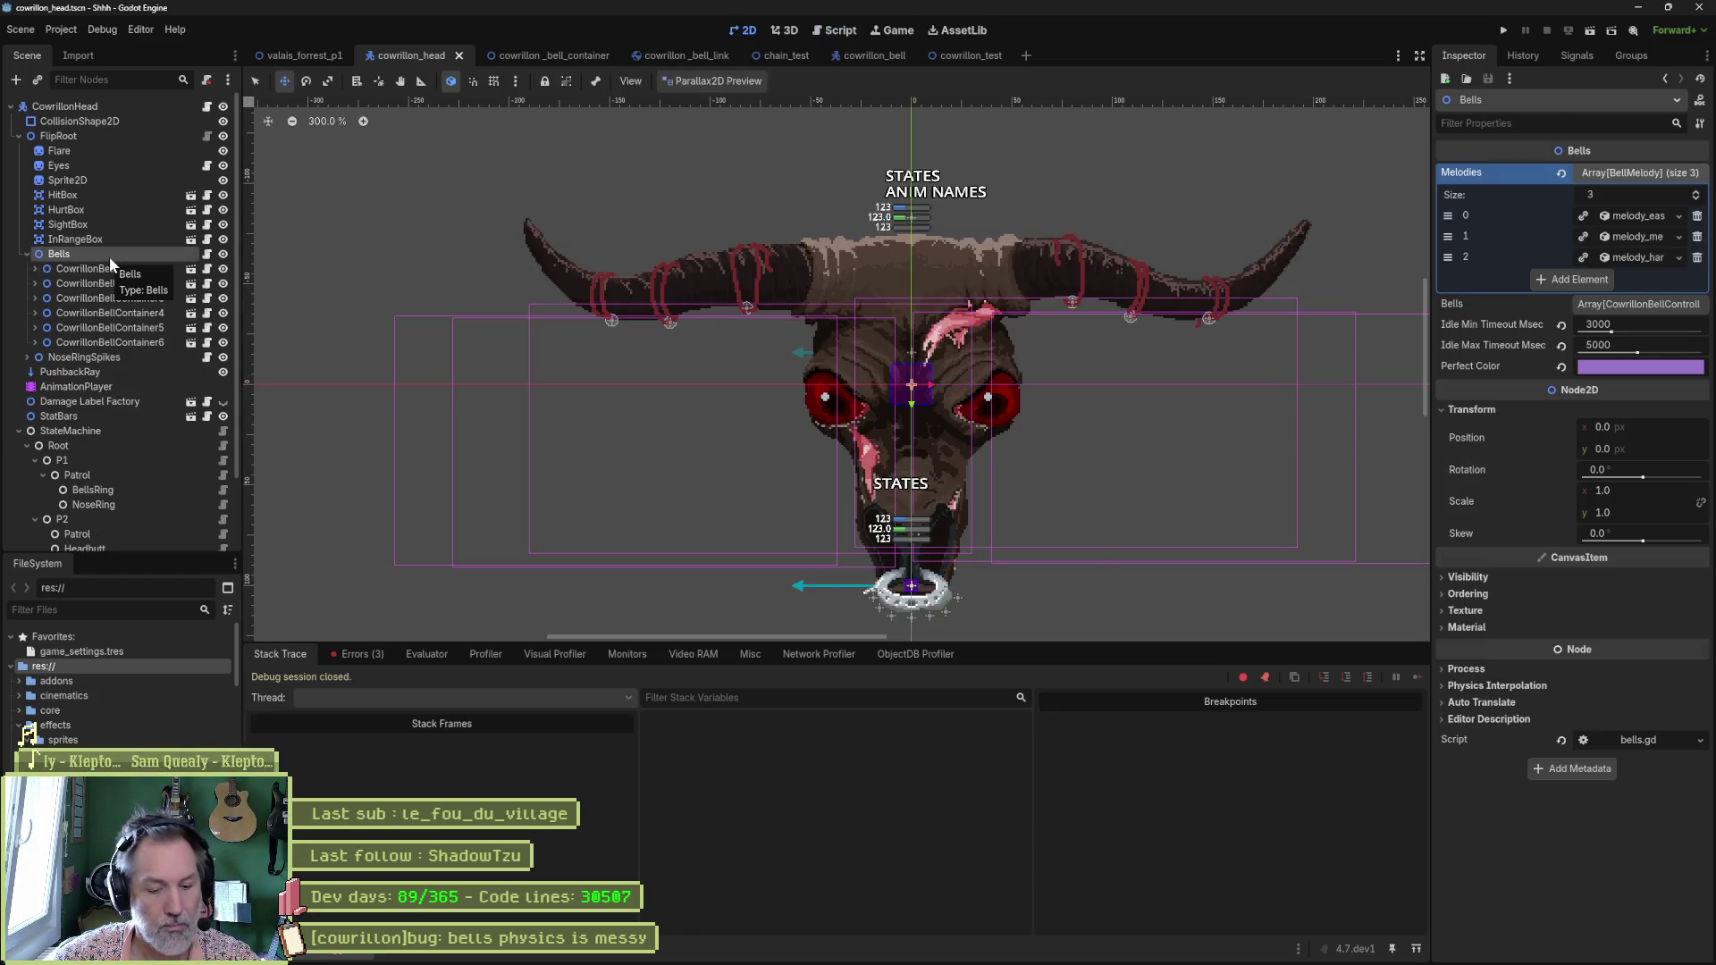
Instance cowrillon_bell.tscn under Bells, move it to the top, and place it on the left horn
key(ctrl+shift+o)
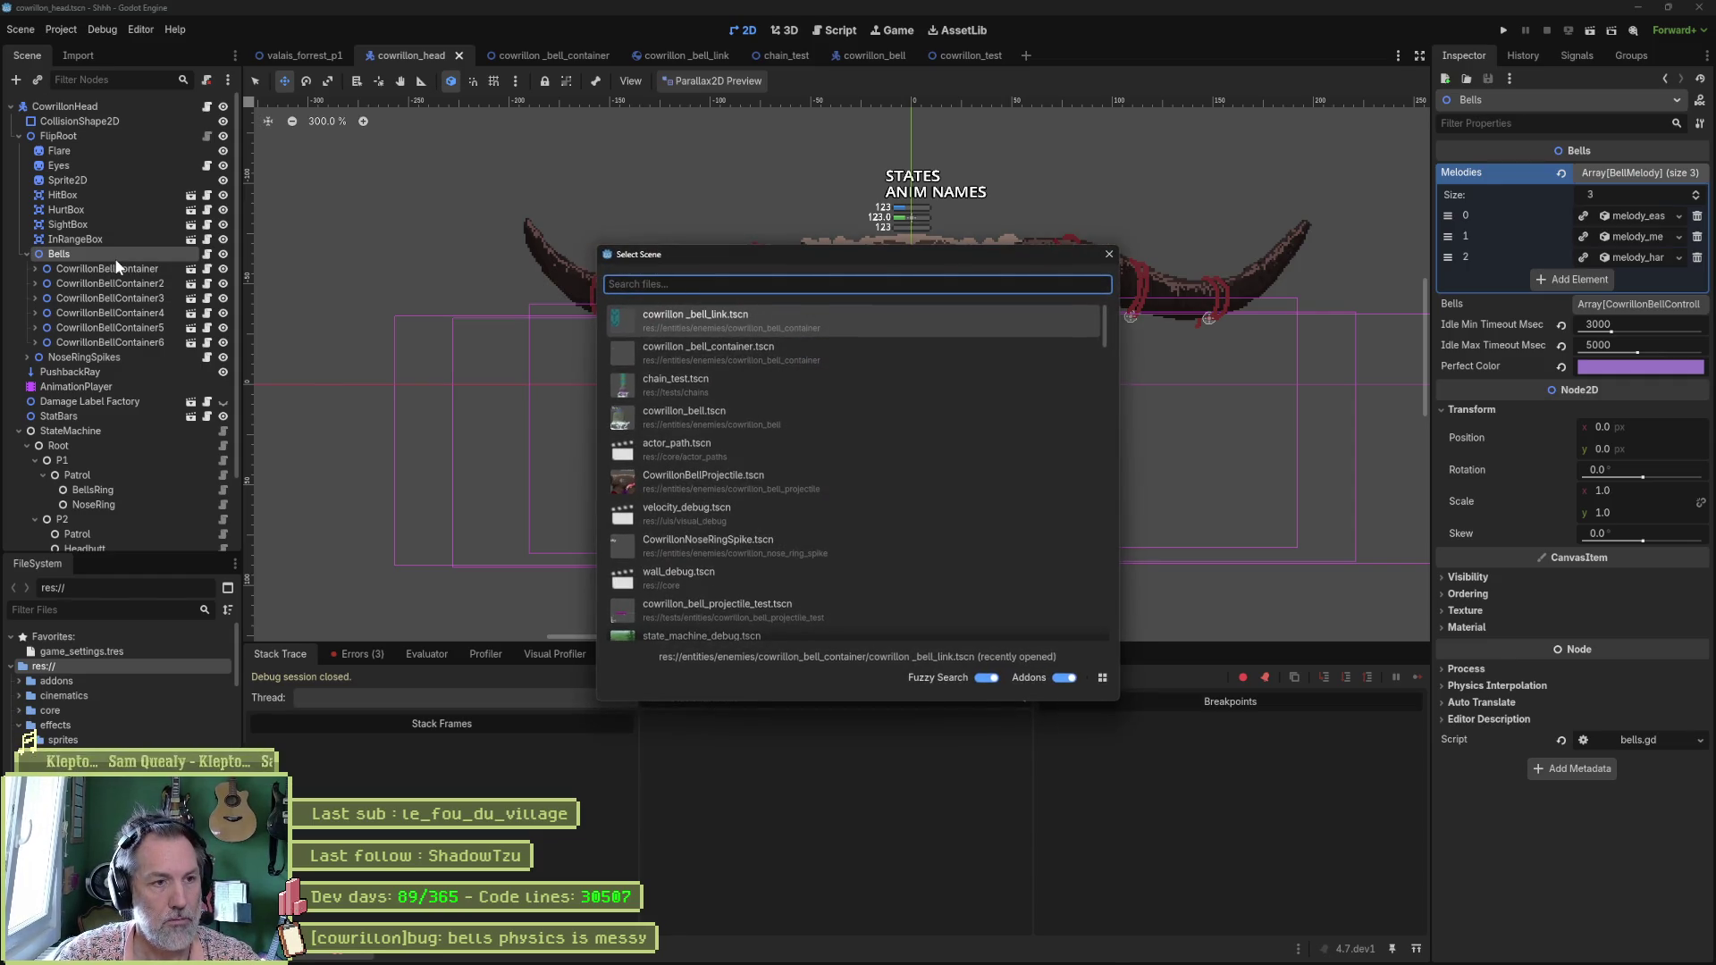
text(cowrillon_bell)
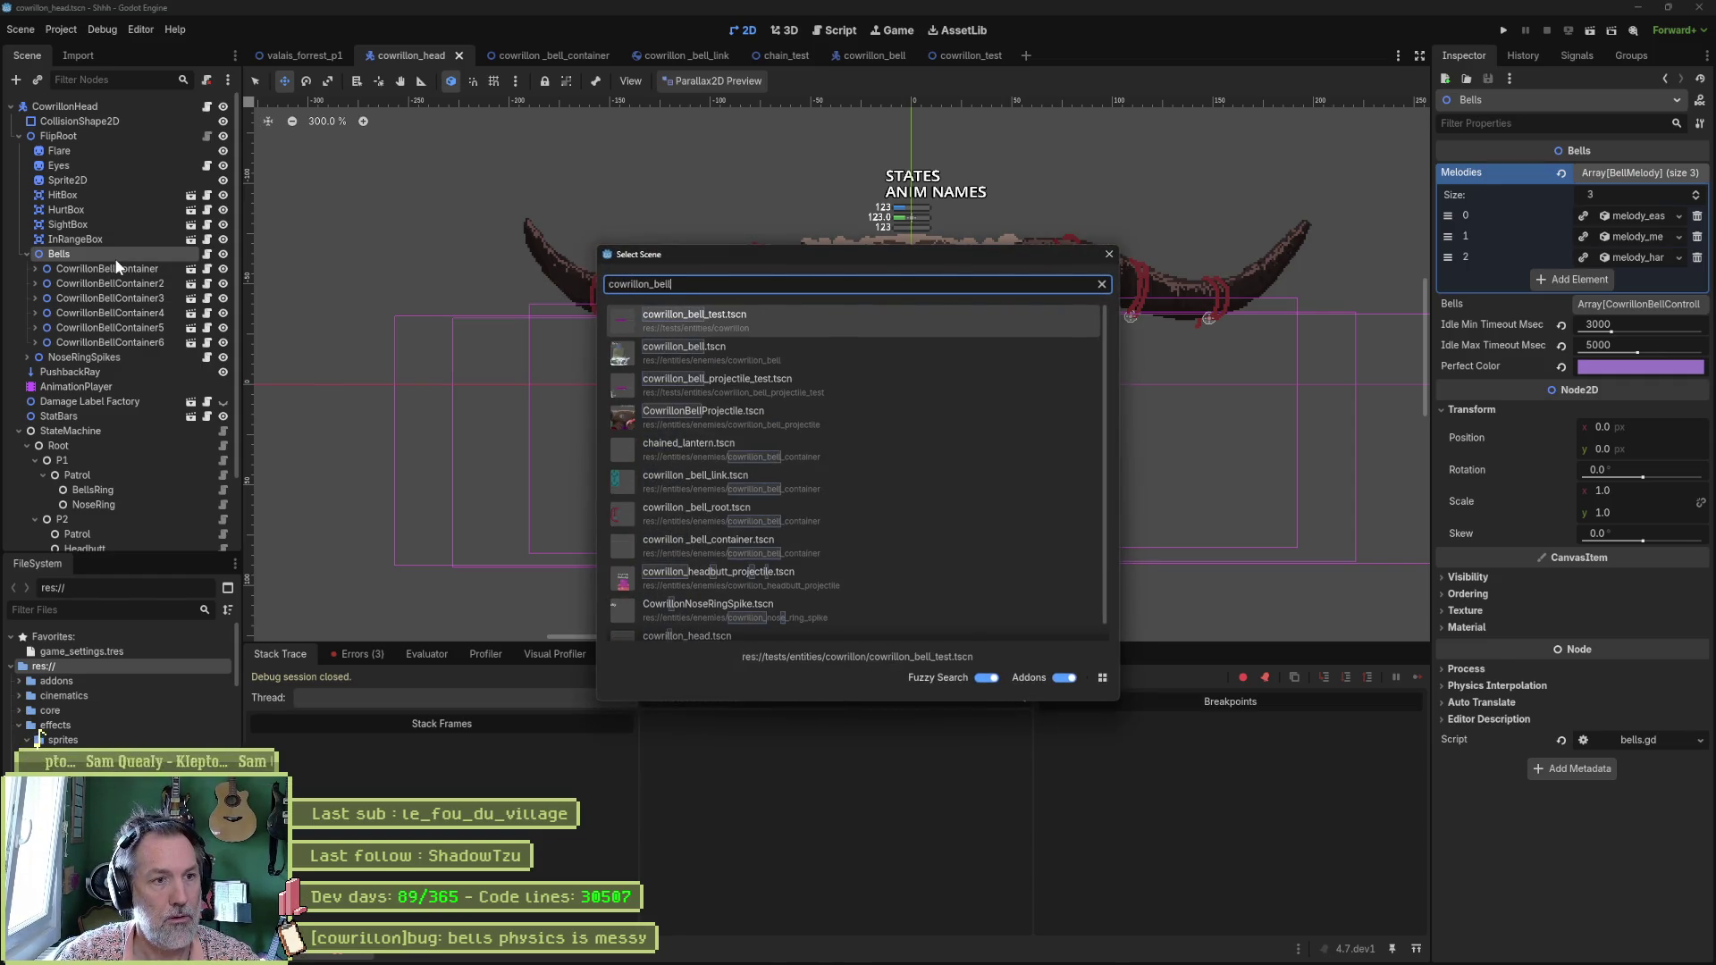
text(.ts)
key(Return)
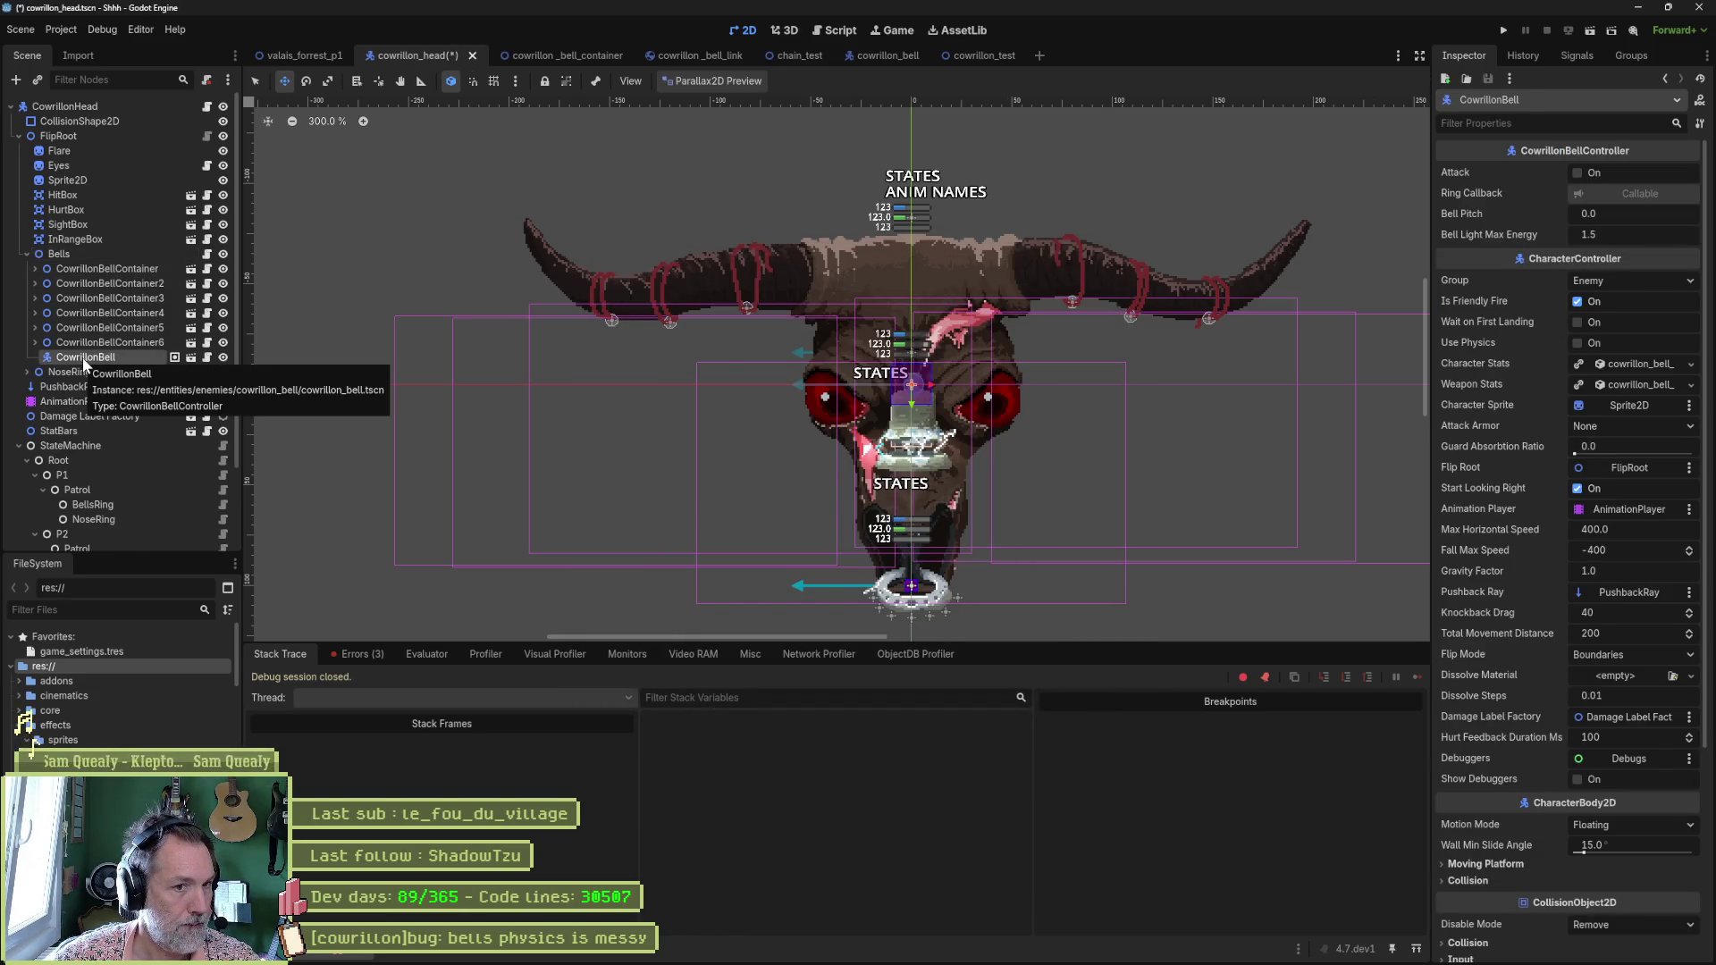
drag(83, 357, 94, 265)
mouse_move(851, 413)
mouse_down()
mouse_move(546, 376)
mouse_move(554, 347)
mouse_up()
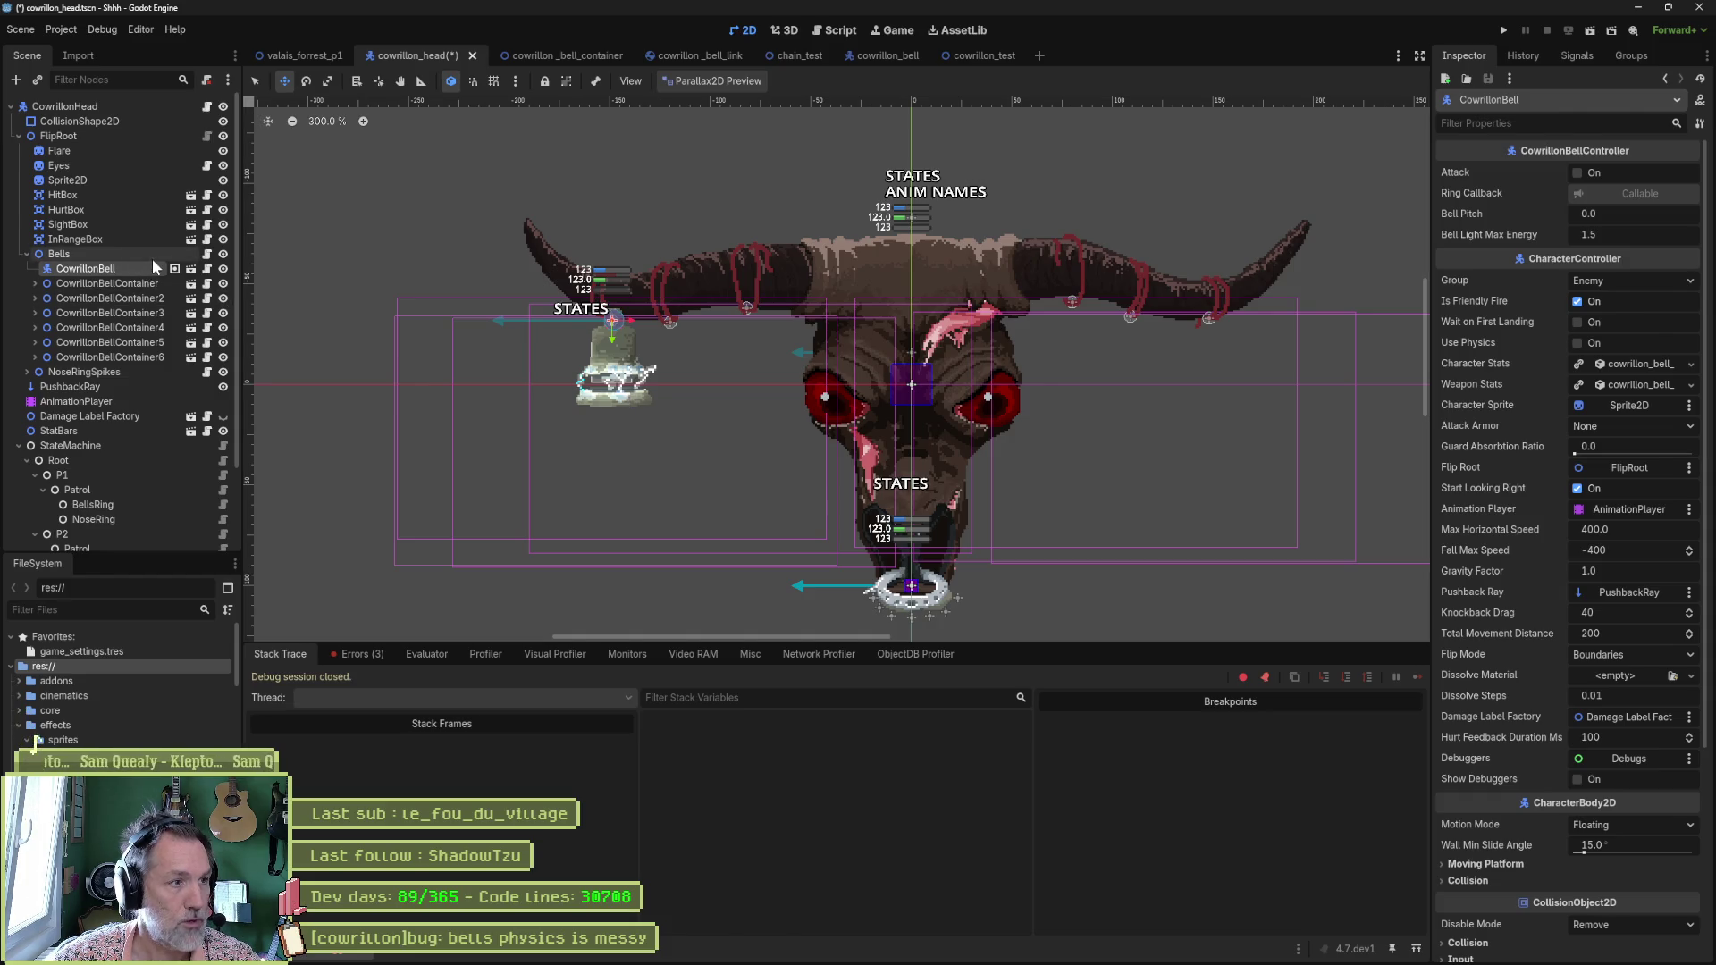
Duplicate the bell twice and adjust the positions of the first three bells on the left horn
key(ctrl+d)
mouse_move(615, 369)
mouse_down()
mouse_move(761, 361)
mouse_move(731, 358)
mouse_move(747, 352)
mouse_up()
key(ctrl+d)
scroll(715, 359, up, 4)
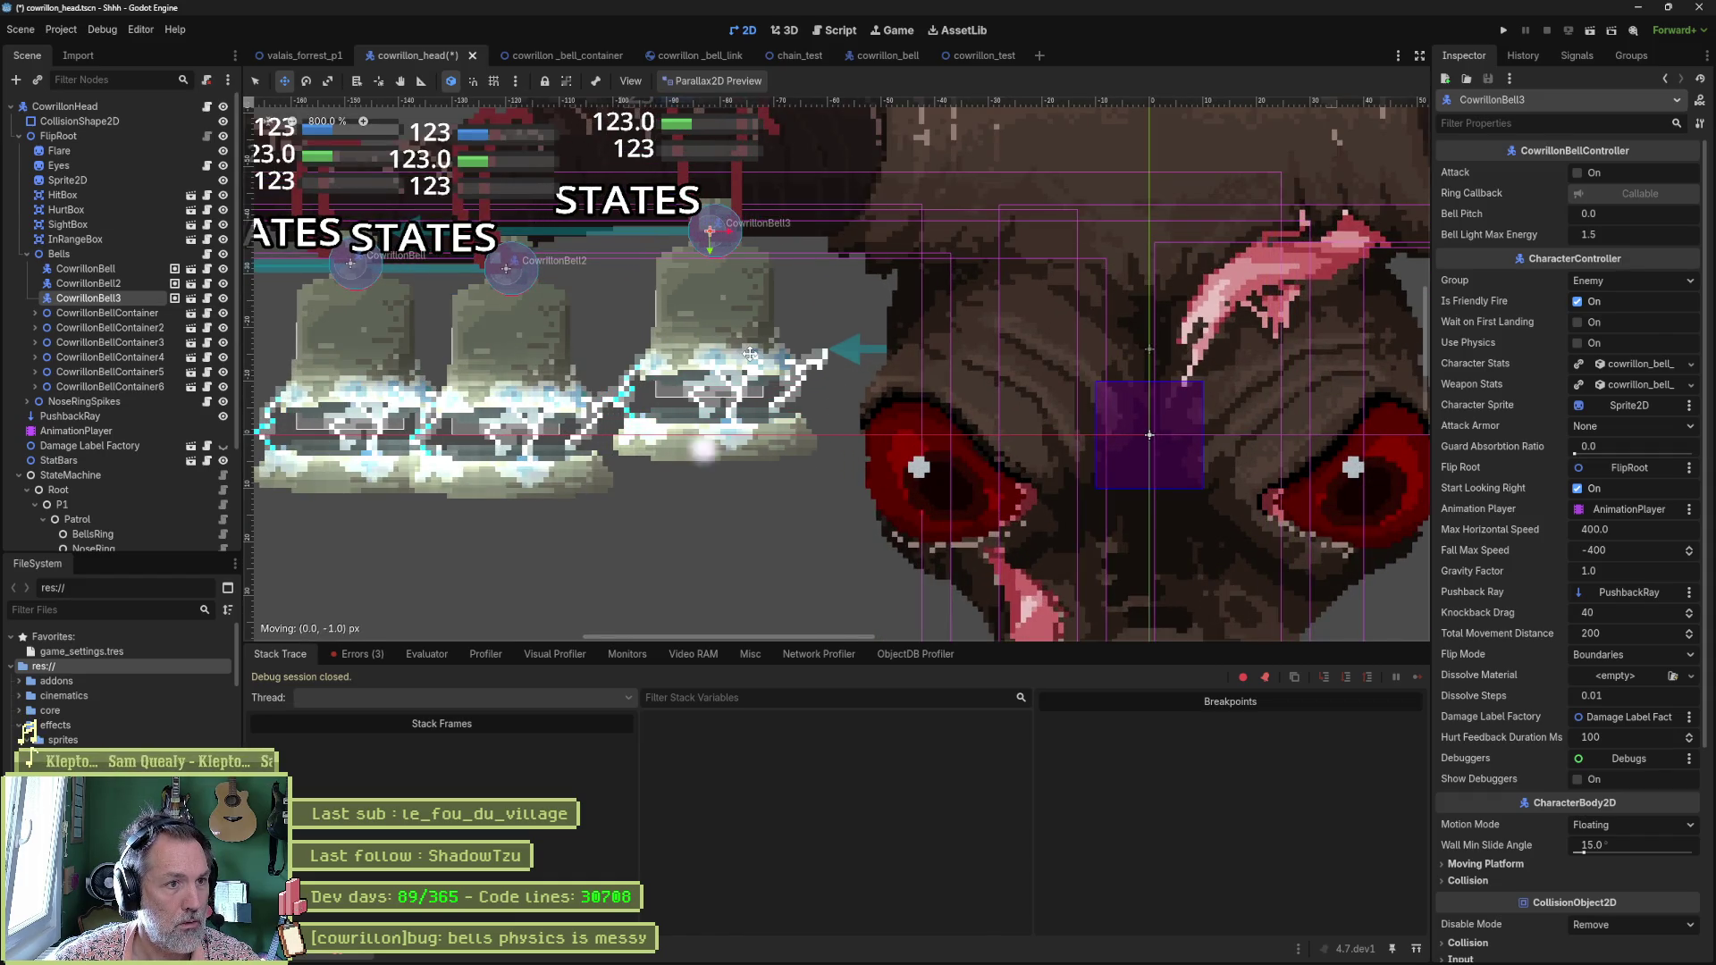
click(138, 284)
drag(533, 363, 532, 364)
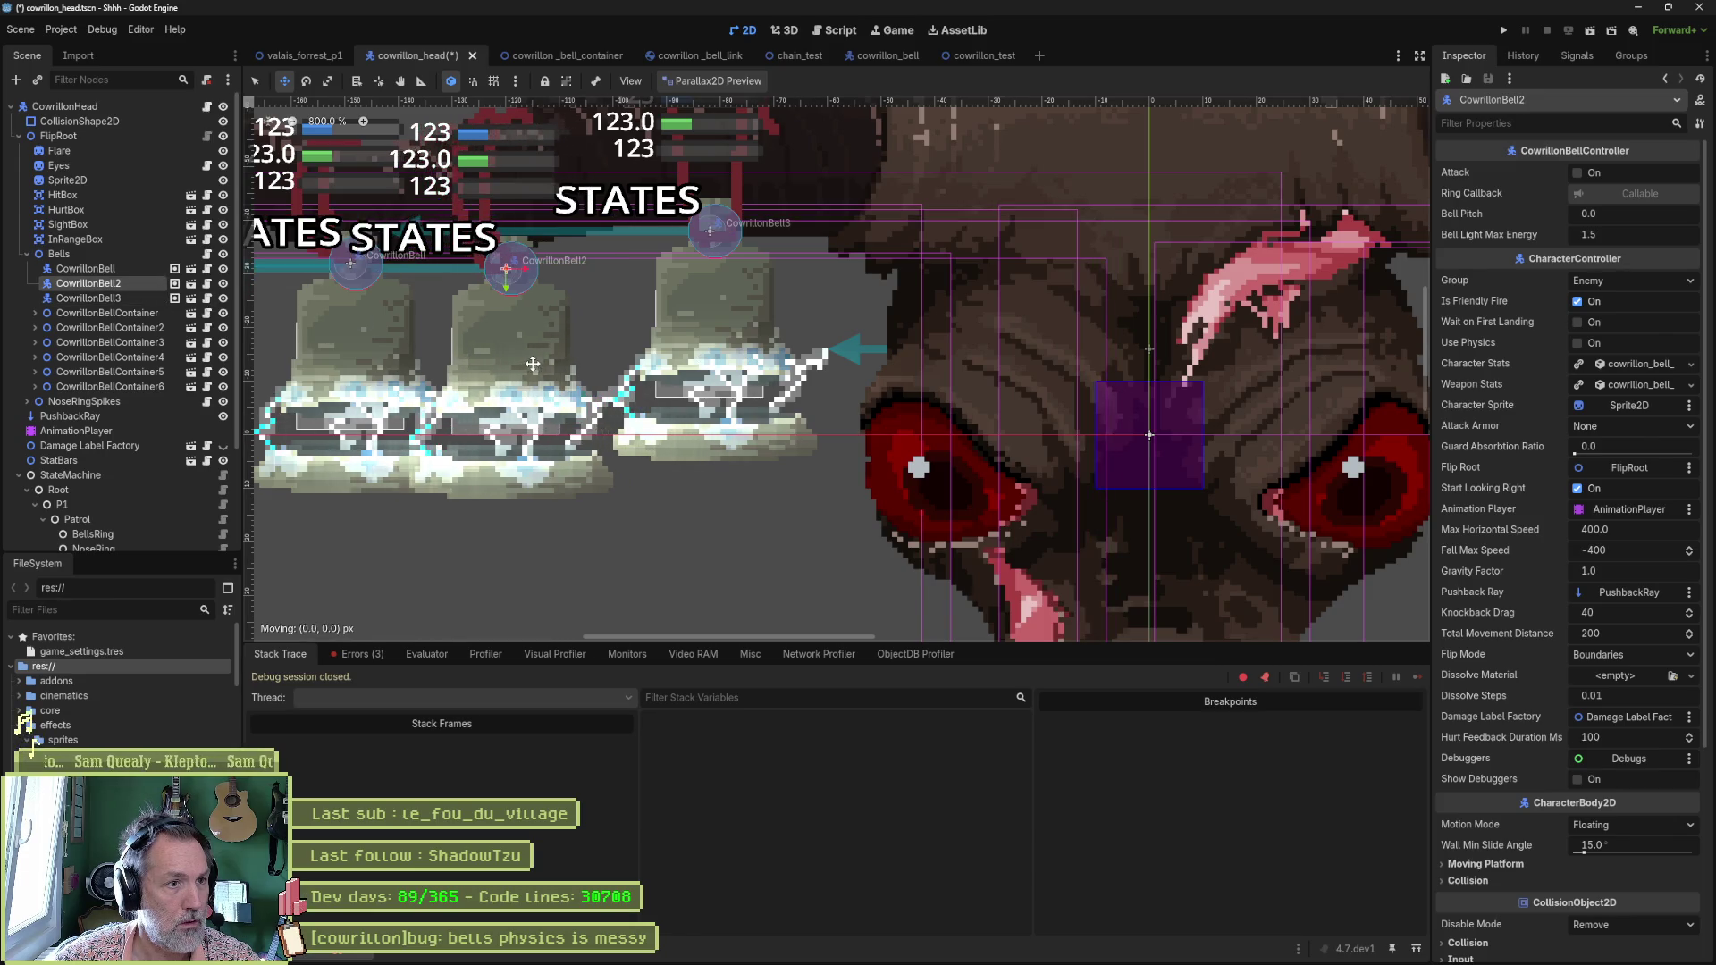
click(141, 270)
mouse_move(406, 337)
mouse_down()
mouse_move(421, 337)
mouse_move(407, 337)
mouse_up()
scroll(1090, 362, down, 1)
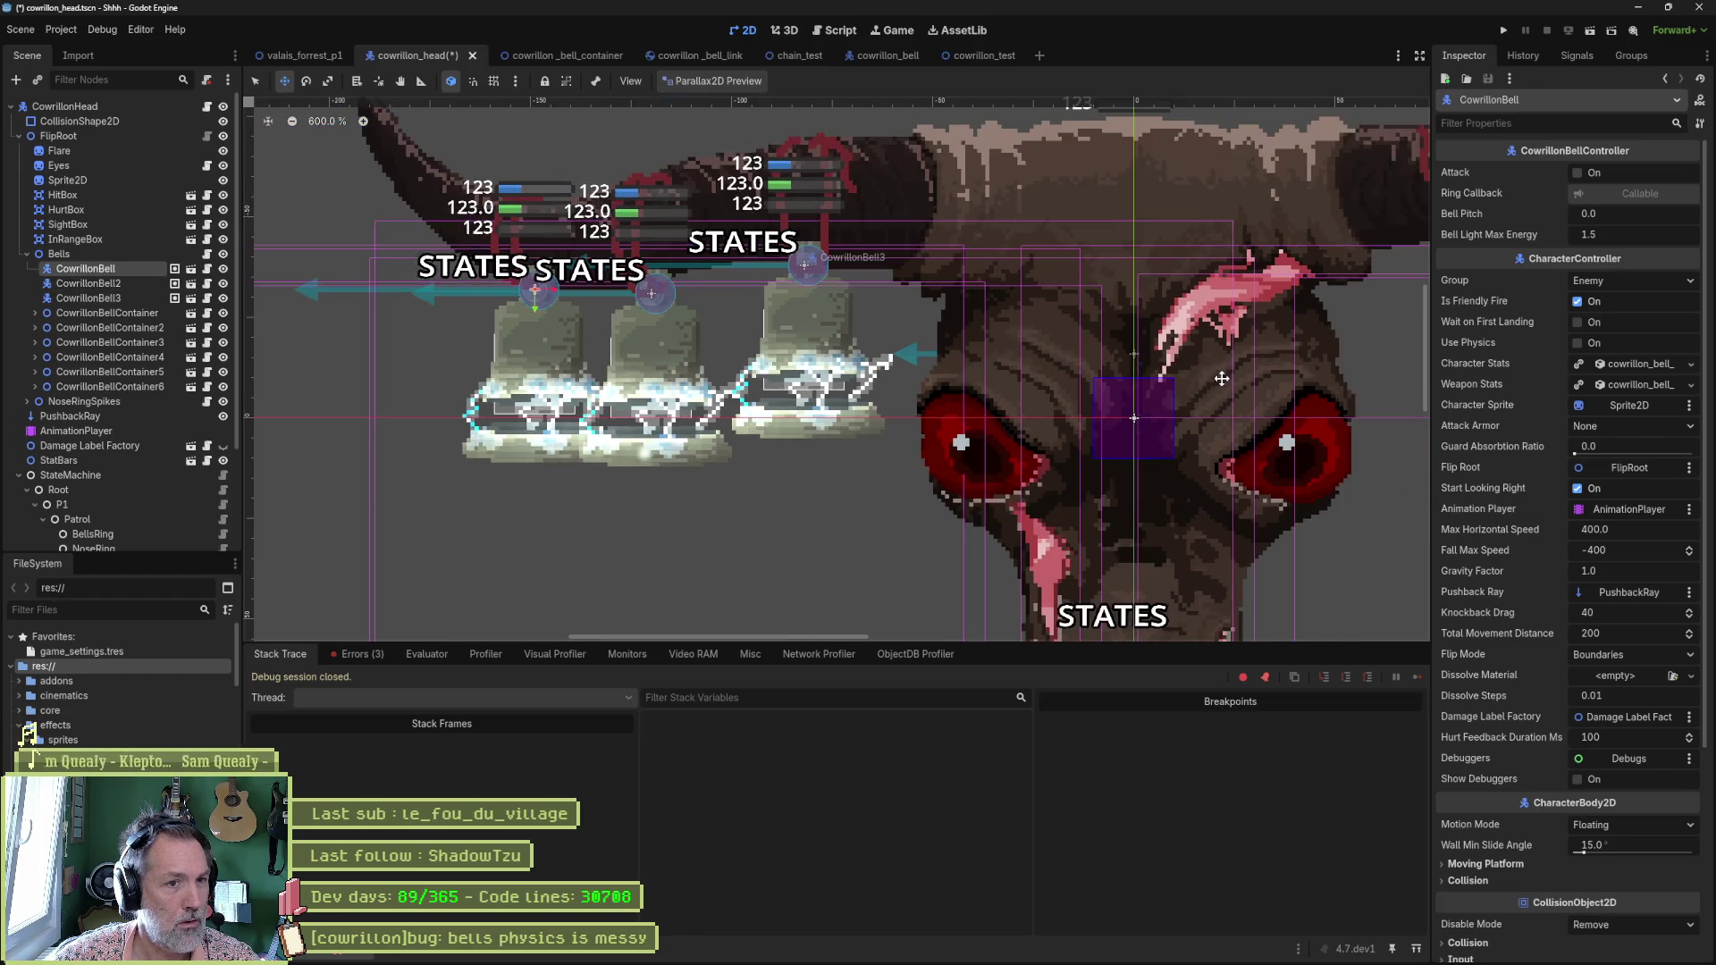
scroll(1221, 379, down, 1)
Duplicate CowrillonBell3 into bells four to six and spread them along the right horn
click(117, 297)
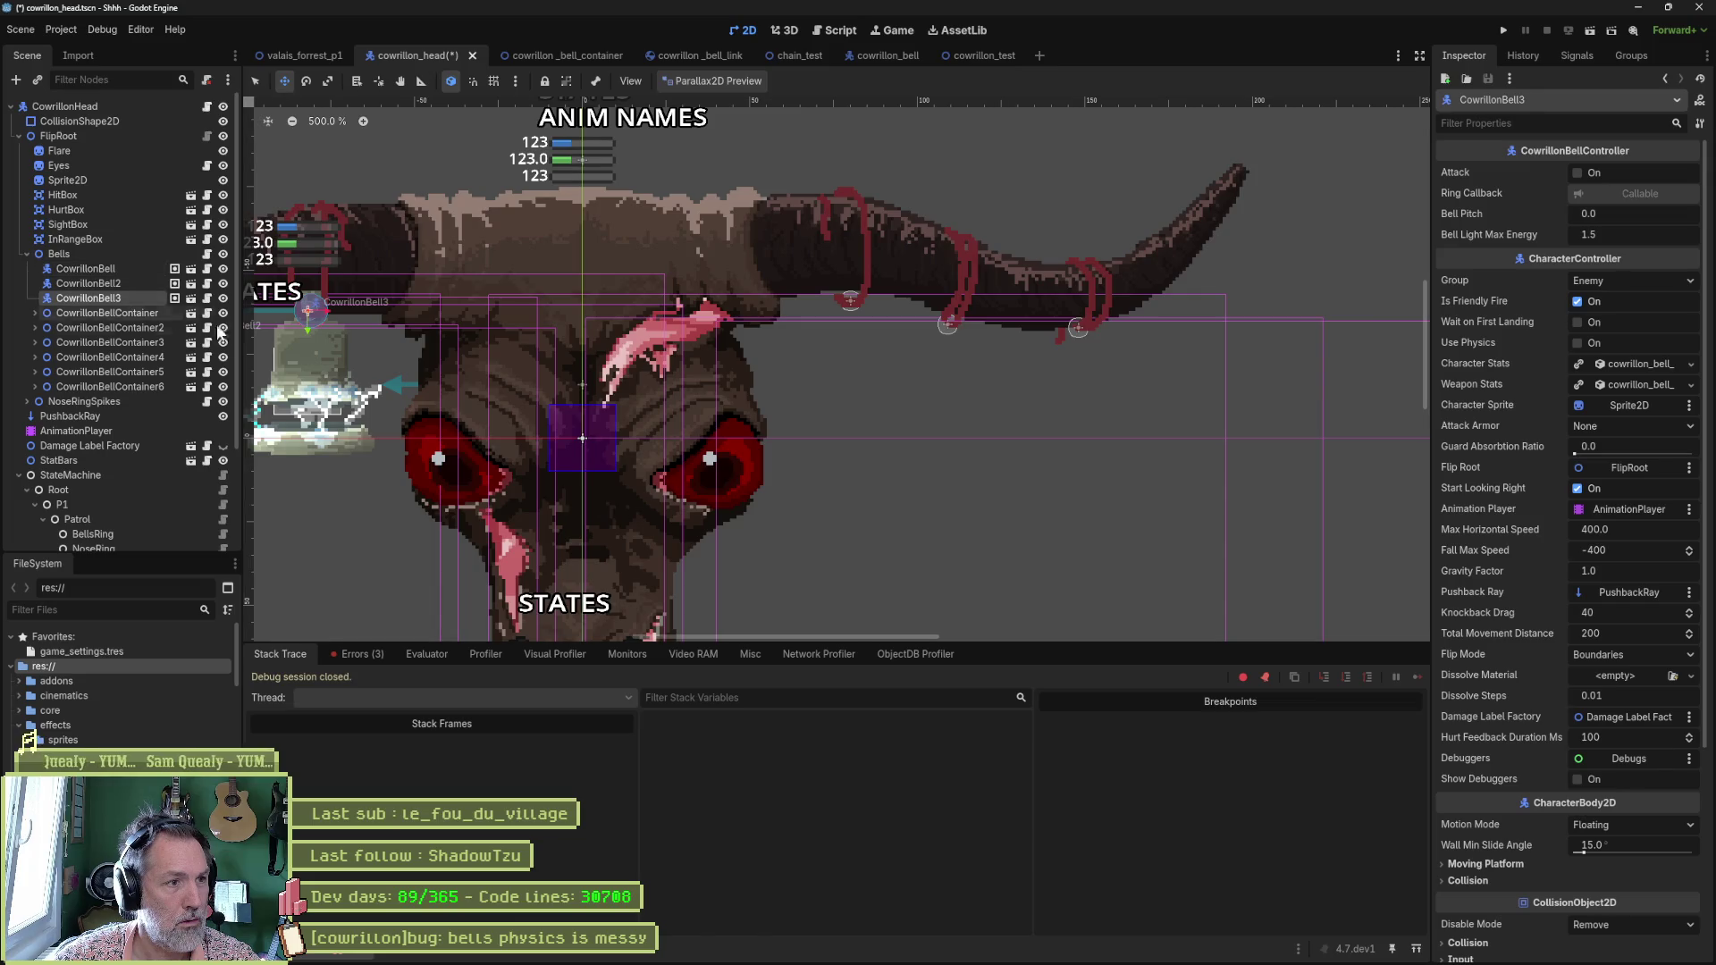
key(ctrl+d)
drag(318, 371, 865, 359)
scroll(865, 359, up, 3)
key(ctrl+d)
mouse_move(863, 371)
mouse_down()
mouse_move(1037, 417)
mouse_move(1268, 427)
mouse_up()
key(ctrl+d)
scroll(598, 395, down, 2)
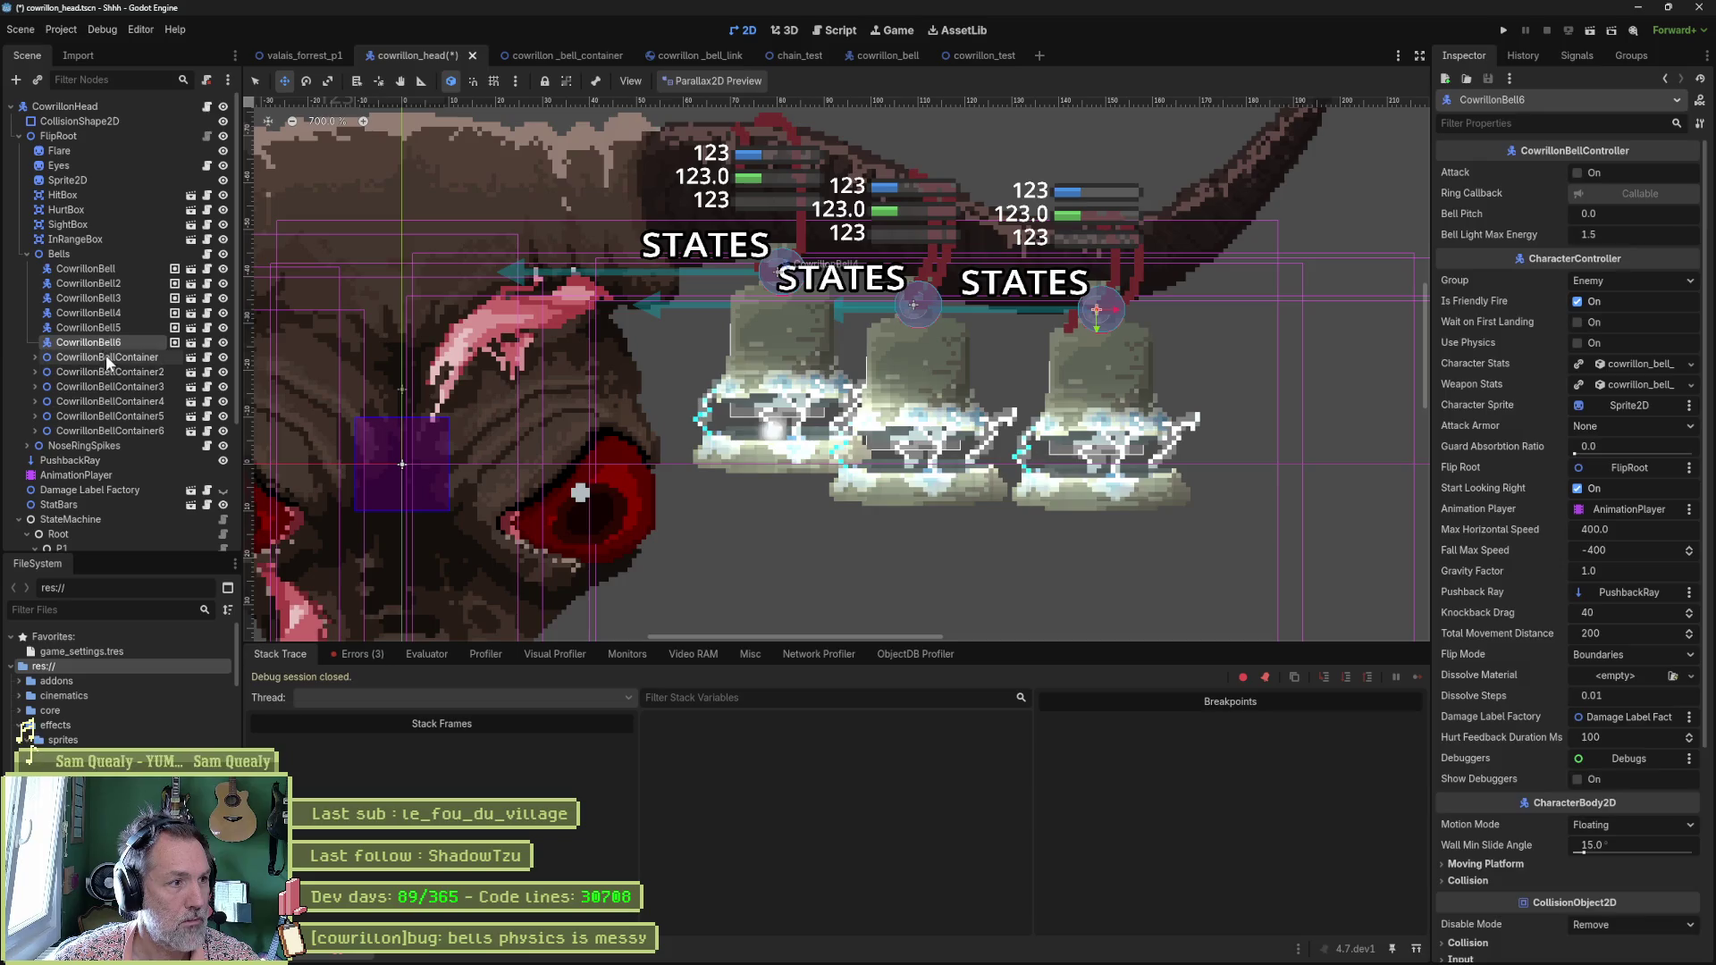
Delete the six CowrillonBellContainer nodes
click(105, 356)
shift+click(127, 431)
key(Delete)
key(Return)
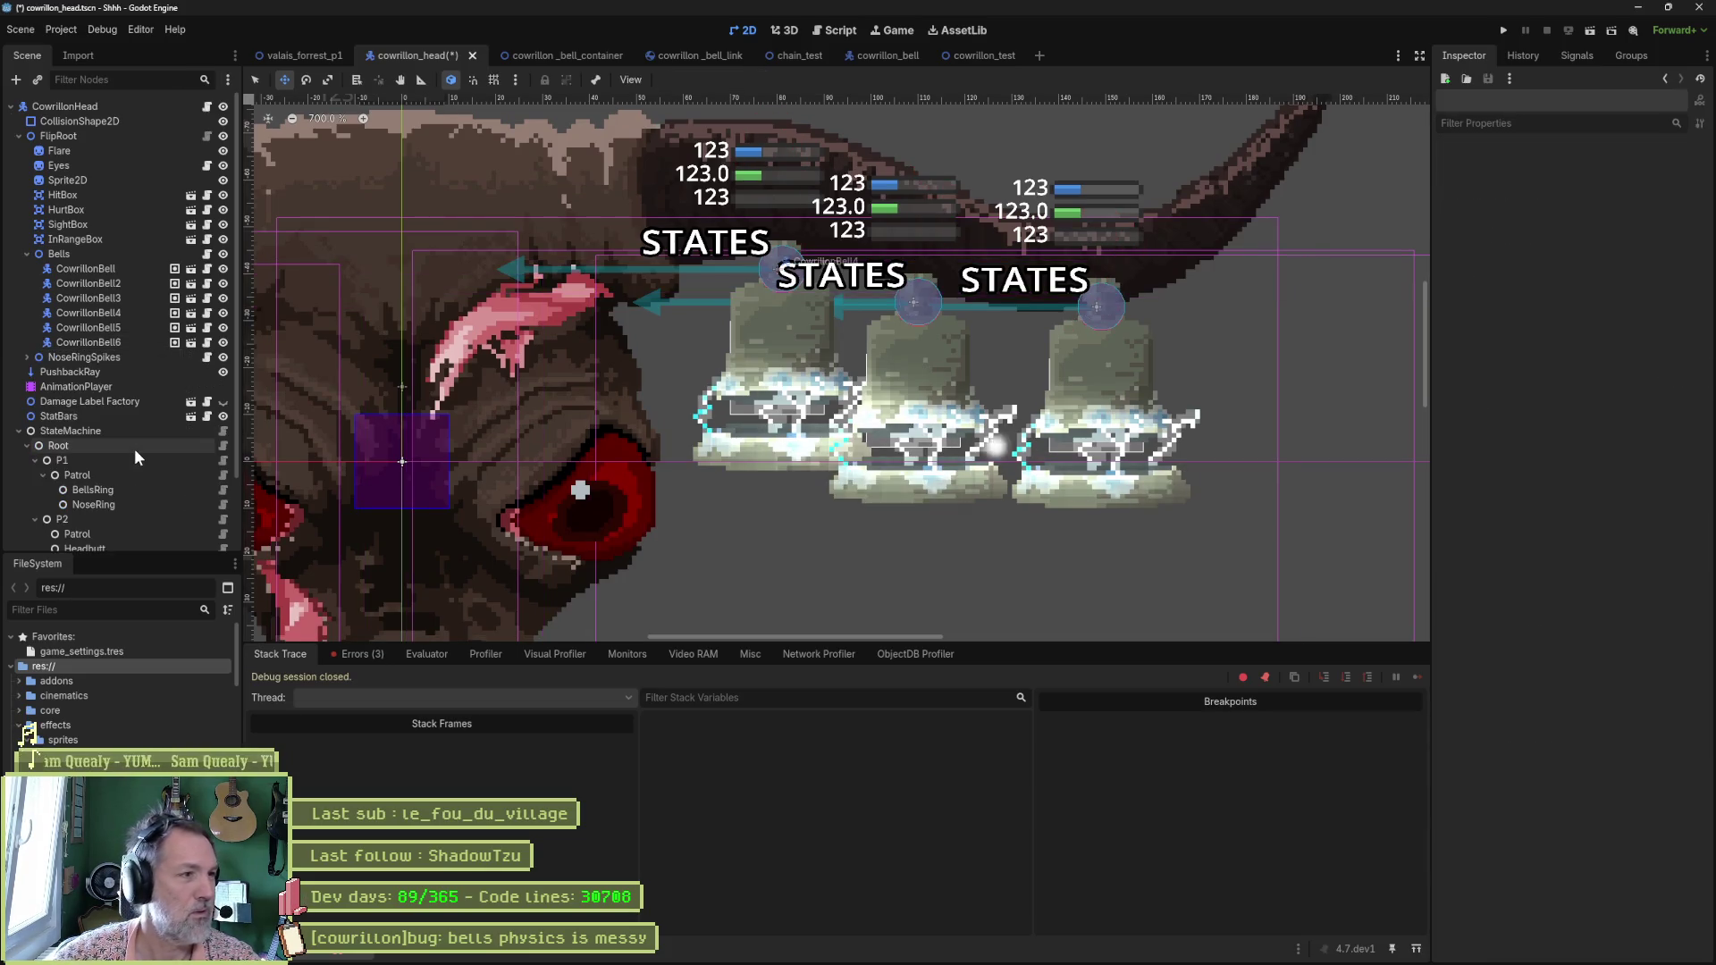
Run the game, inspect the get_children loop at bells.gd line 26, and stop the debugger
key(F5)
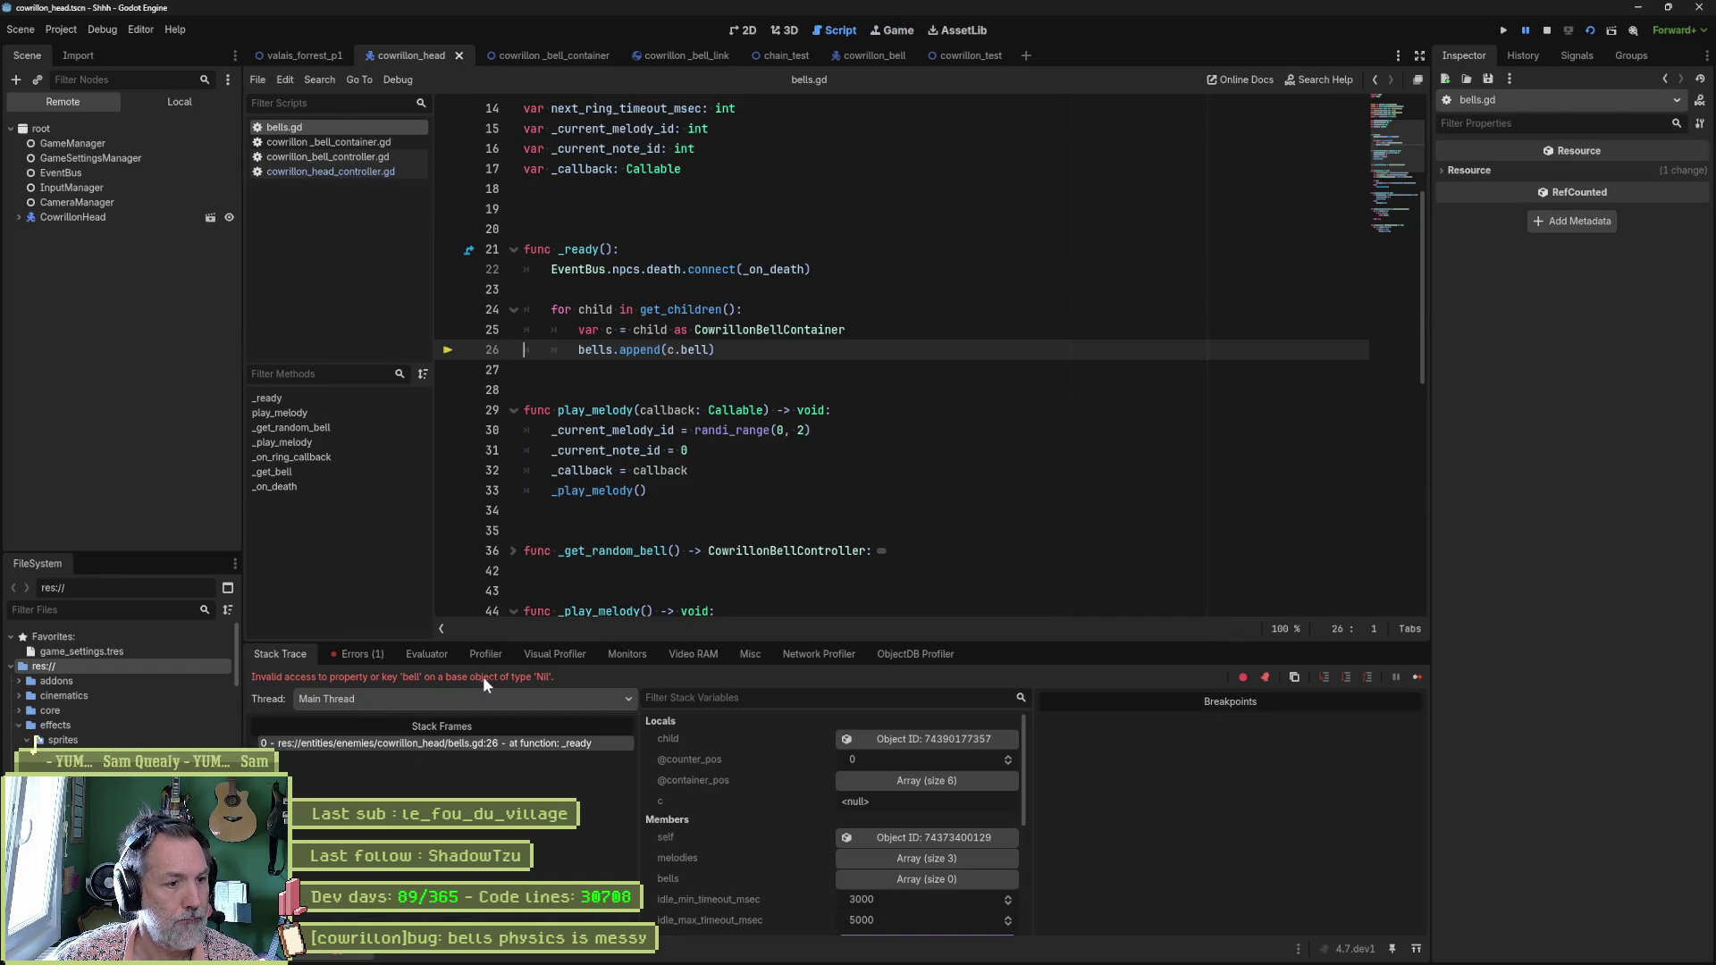
mouse_move(594, 353)
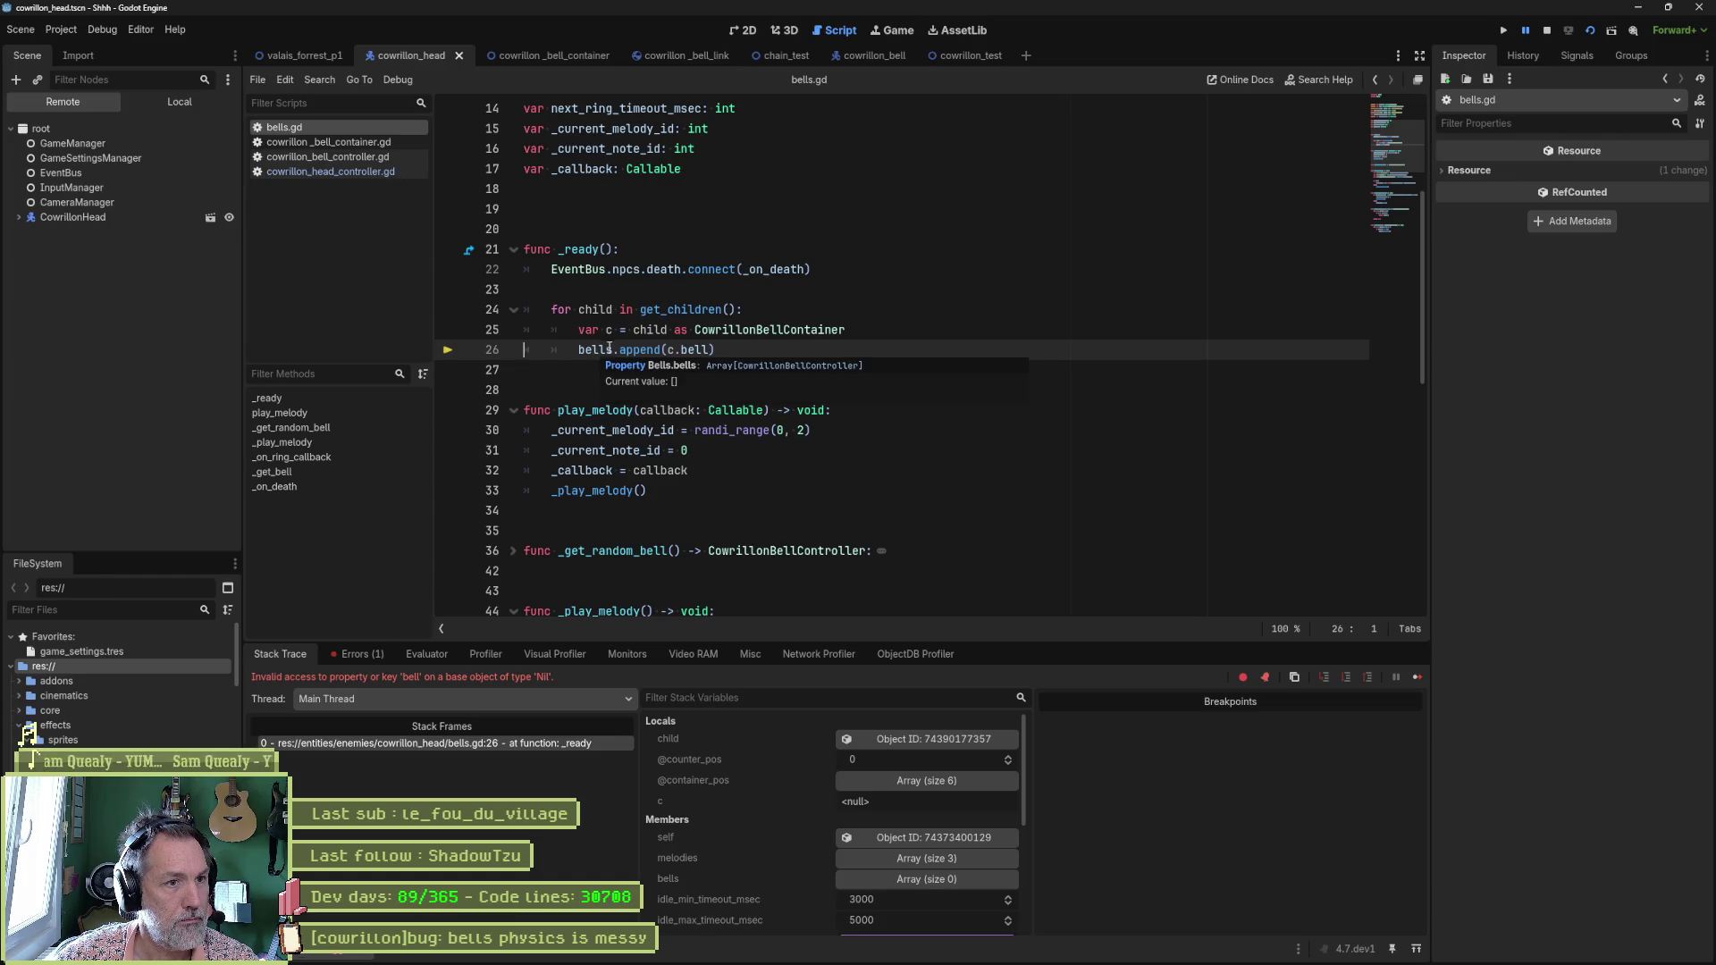
double_click(685, 310)
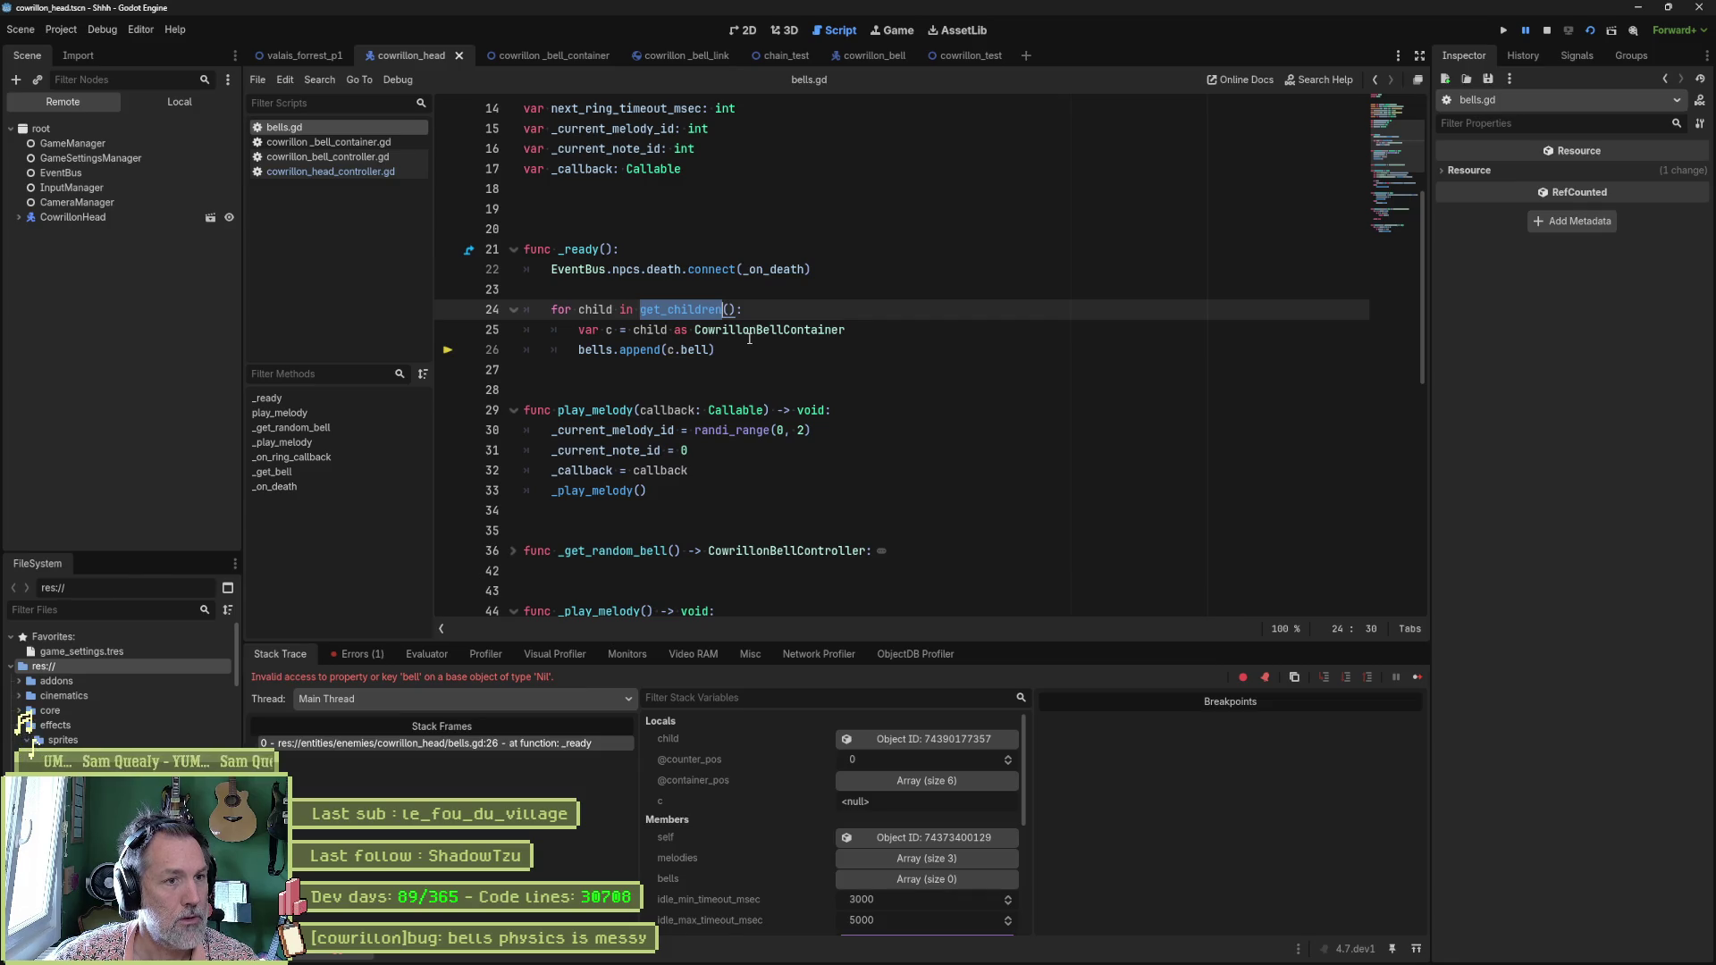
key(F8)
drag(784, 331, 847, 331)
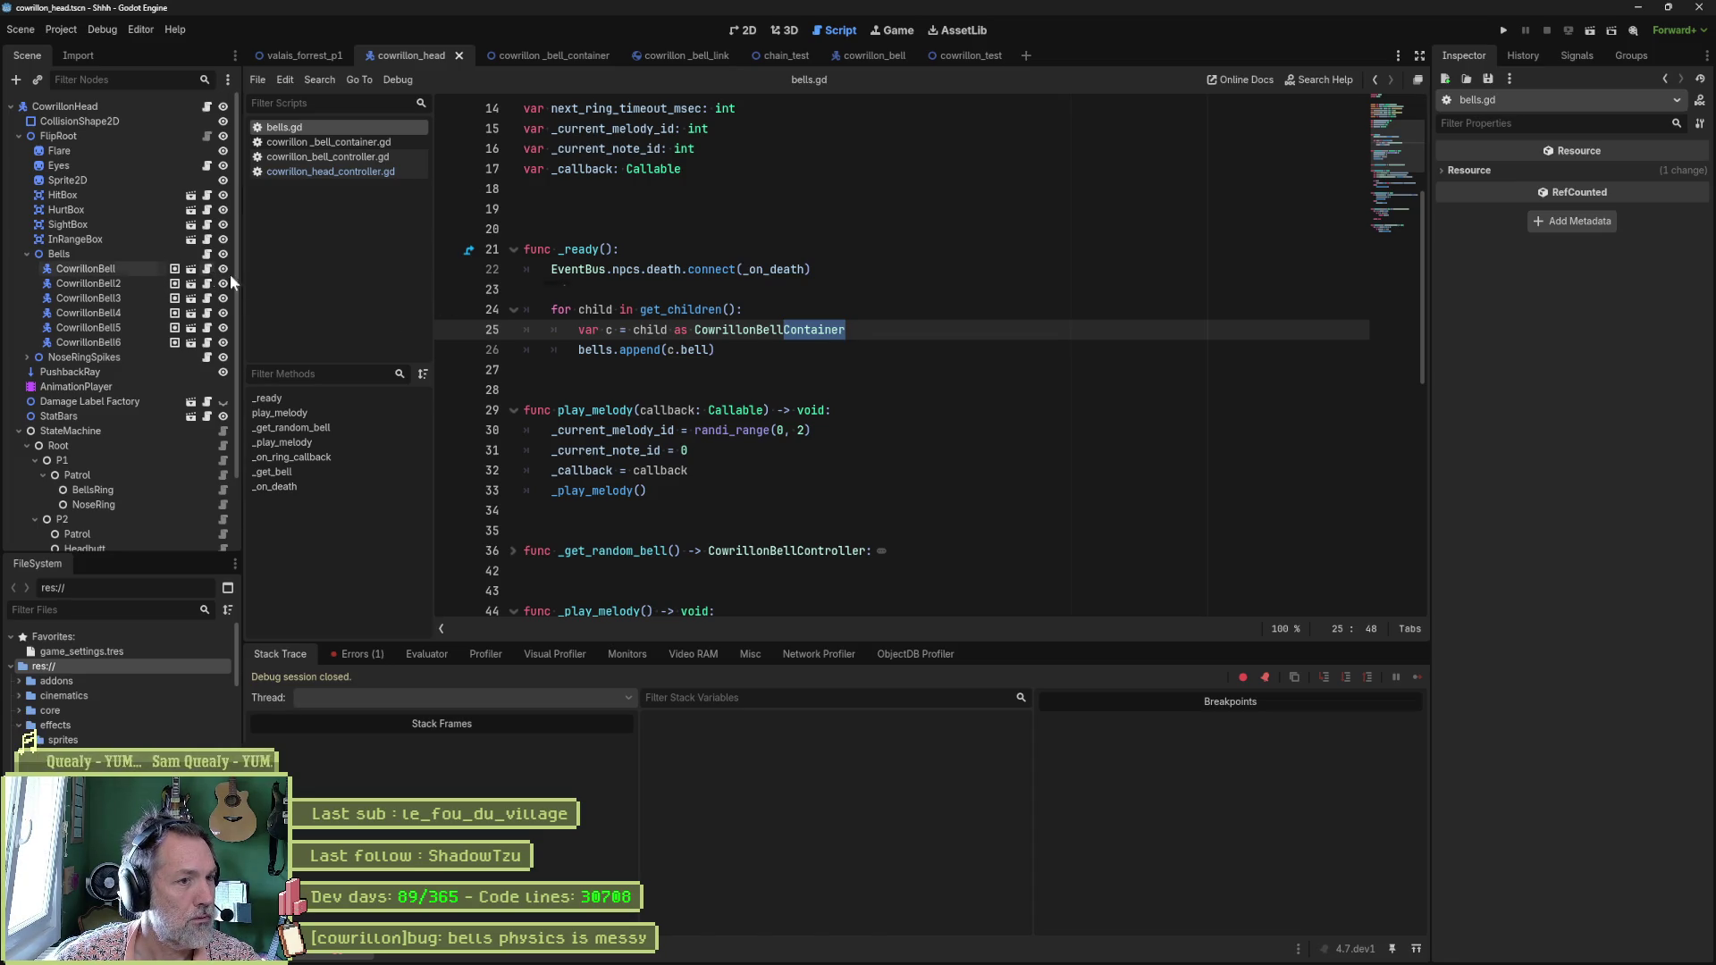
Change the line 25 cast in bells.gd to CowrillonBellController via autocomplete and save
text(Conto)
key(Return)
key(ctrl+s)
Test-run the scene, stop it, and check the CowrillonBellController type on line 25
key(F6)
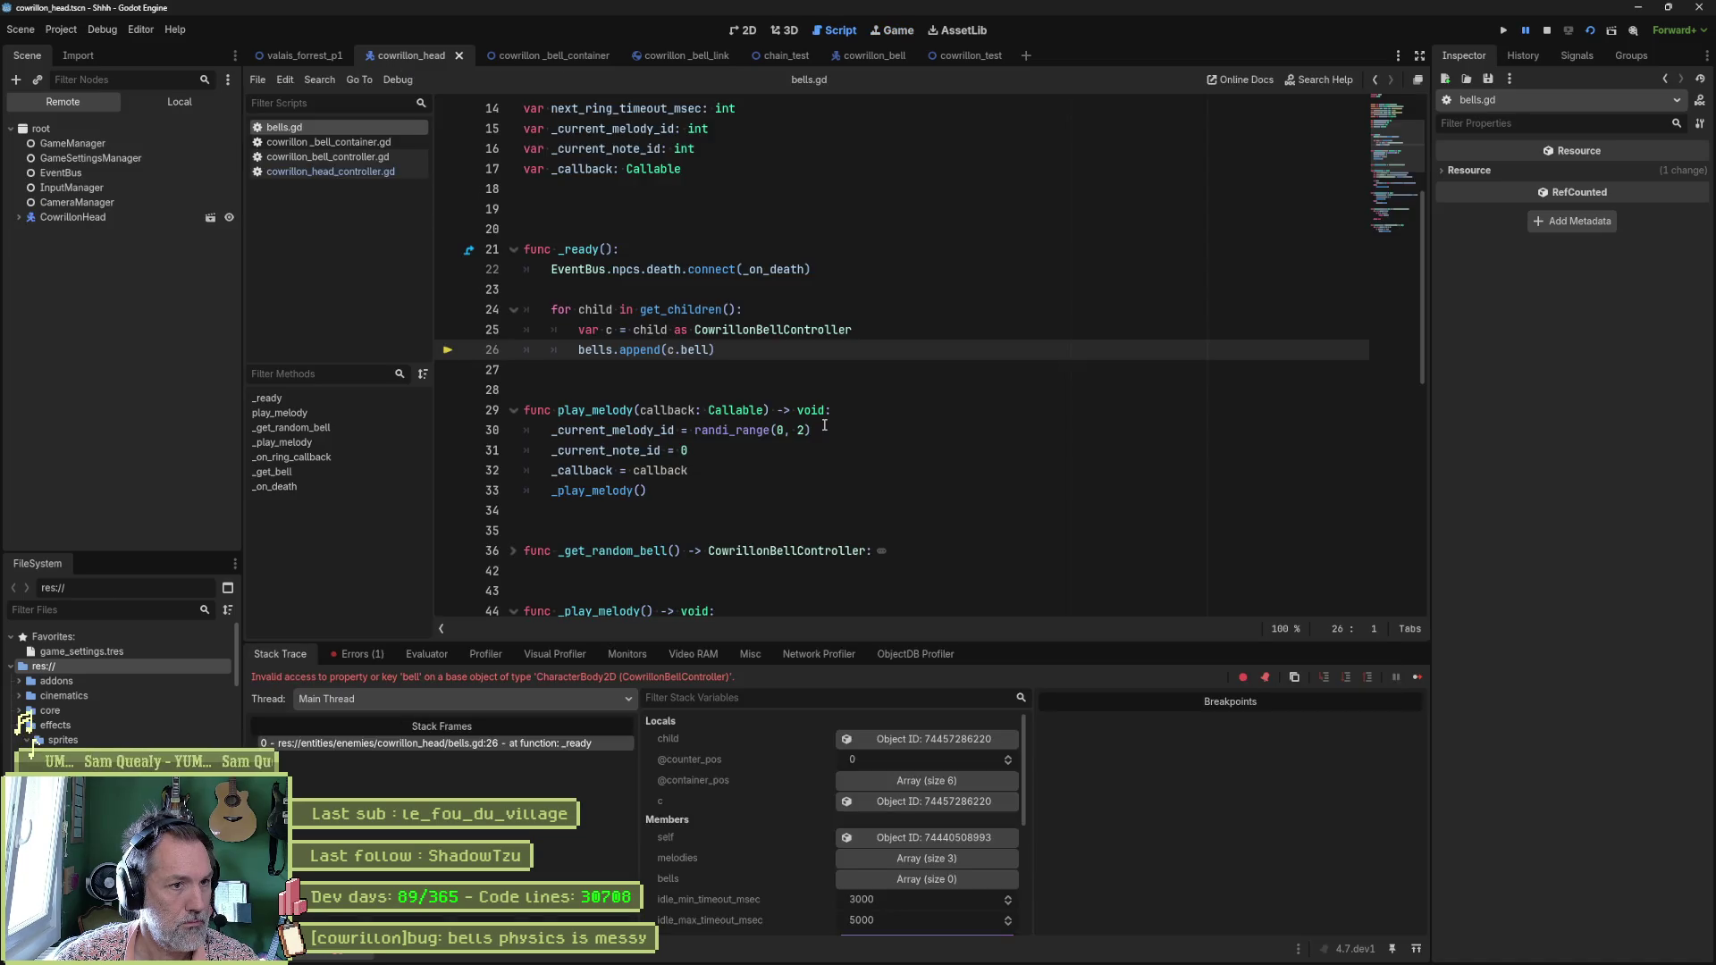
key(F8)
scroll(766, 395, up, 4)
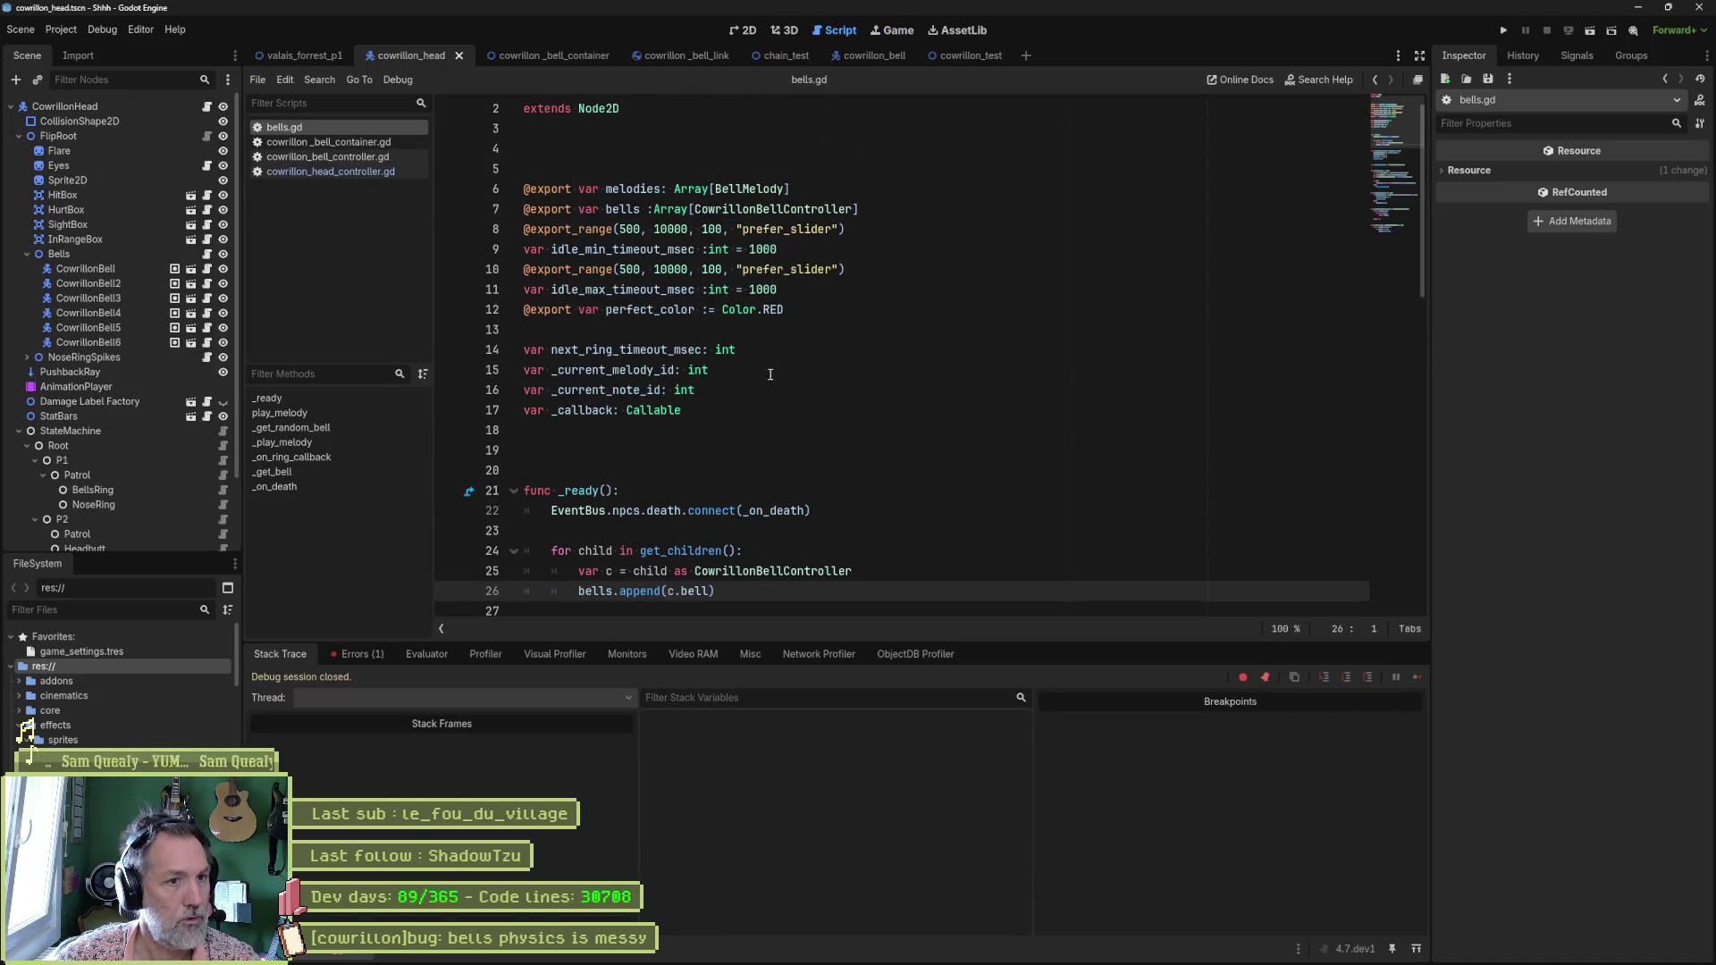
double_click(774, 570)
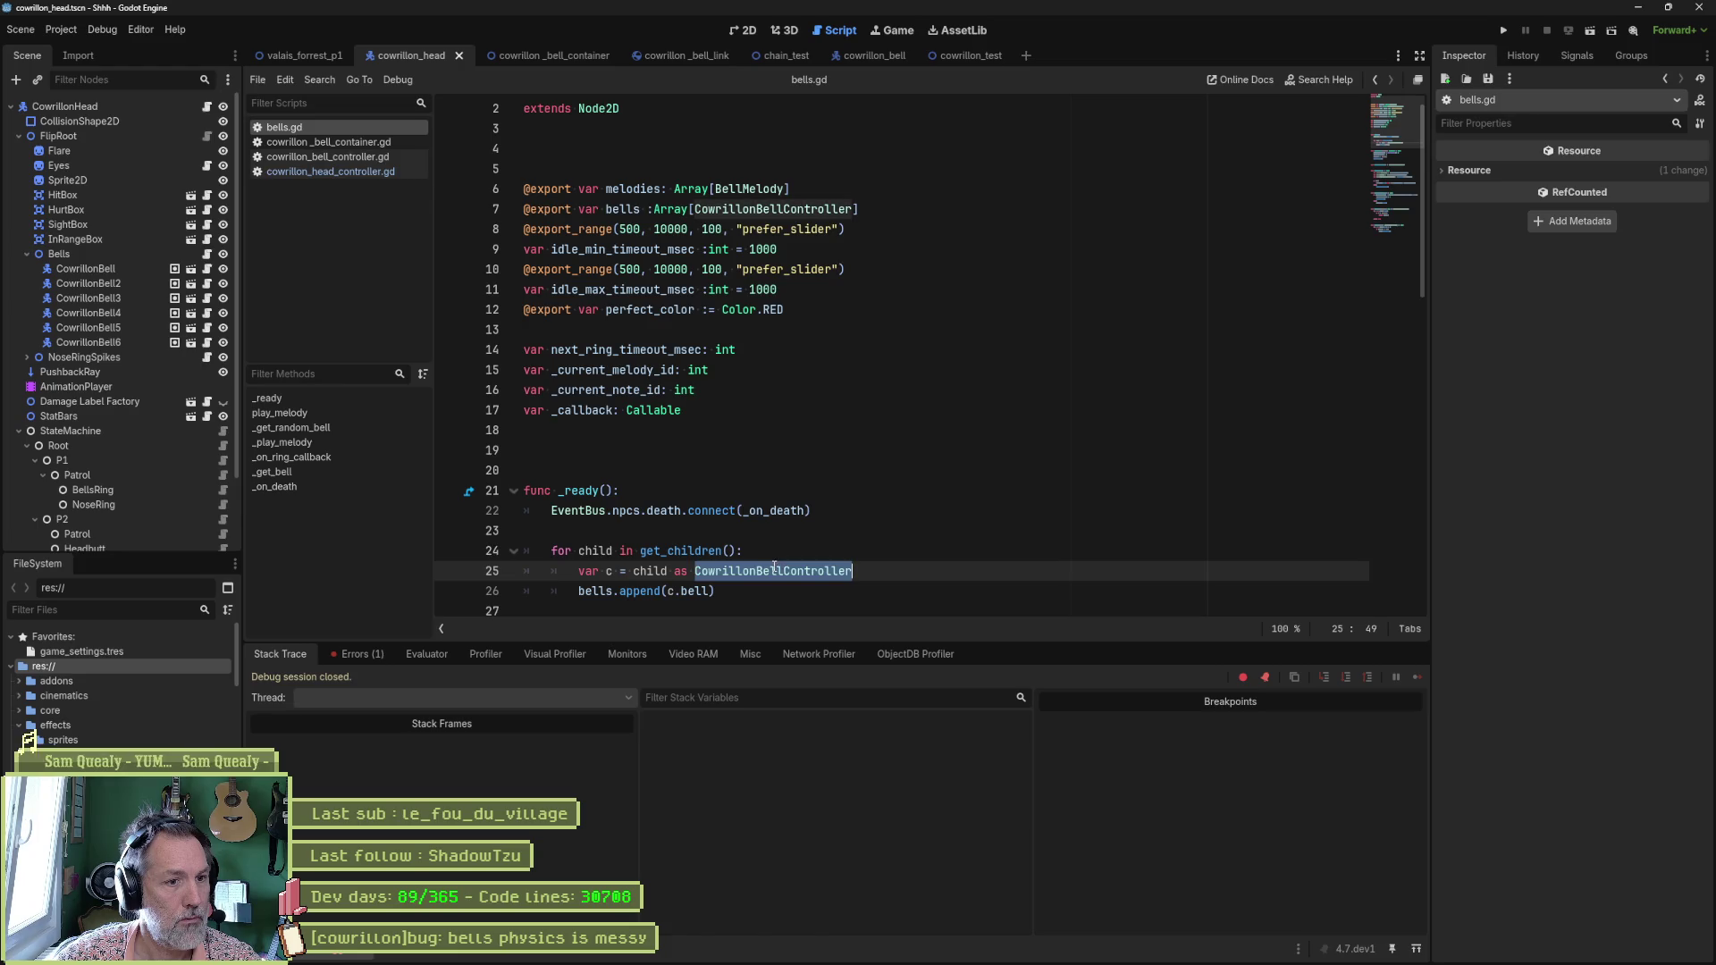
click(787, 204)
Rerun the scene twice and stop it at the line 26 'bell' error
key(F6)
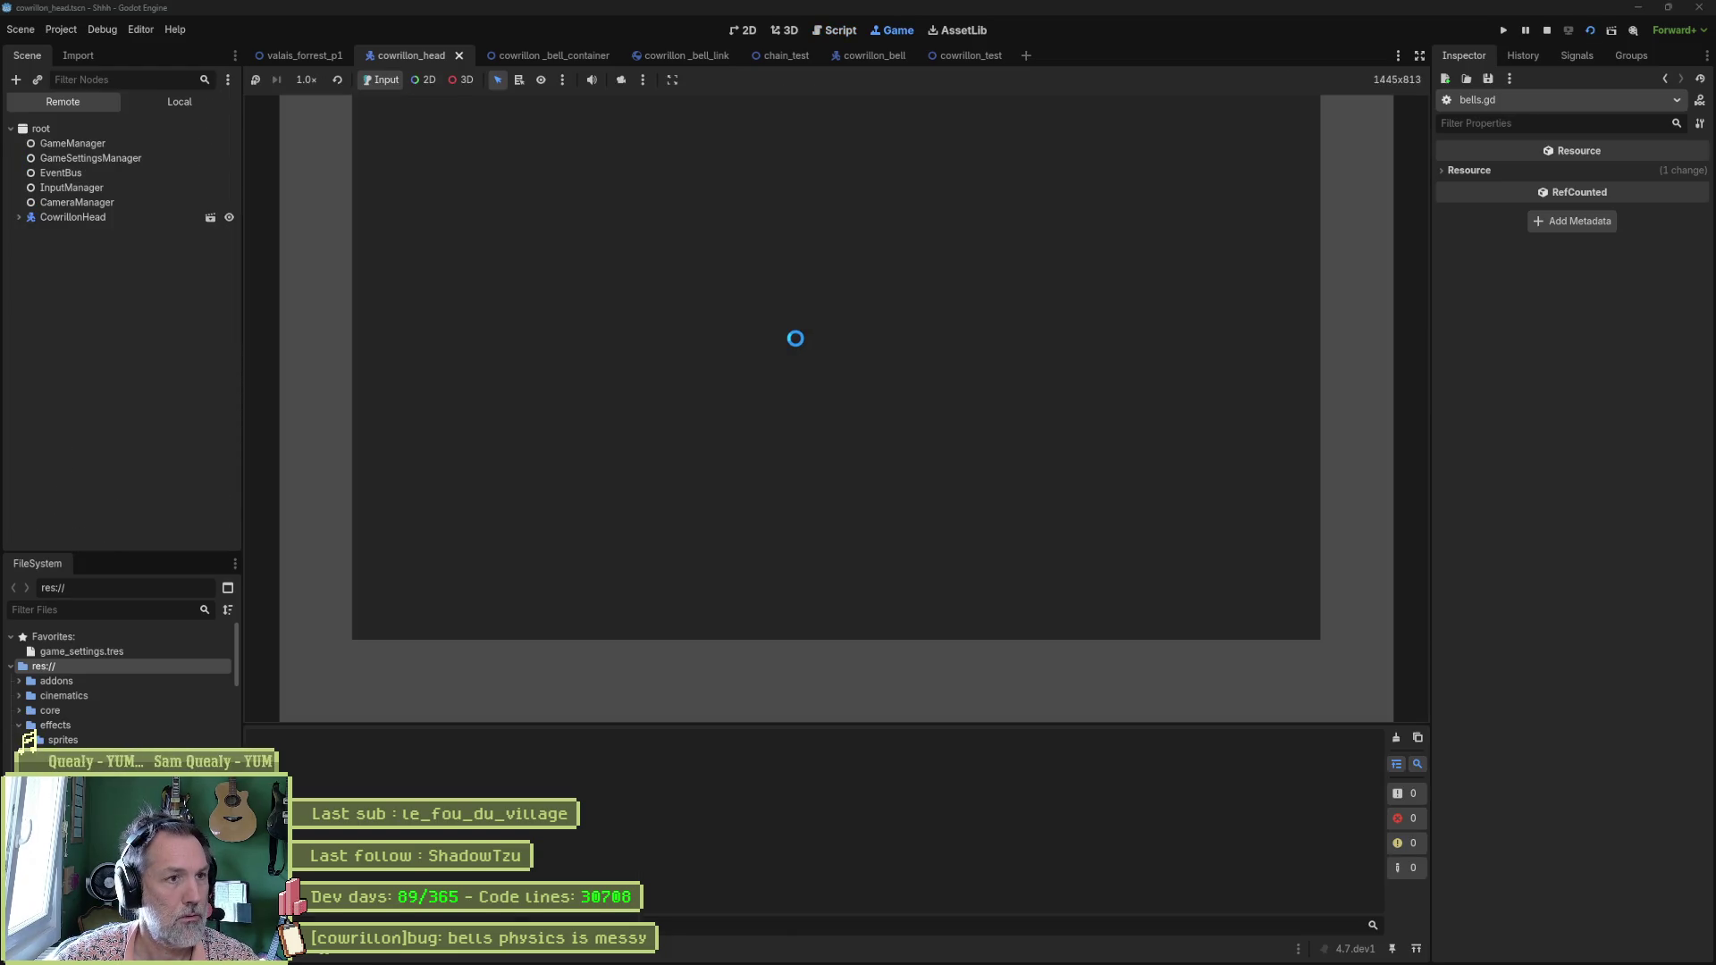
key(F8)
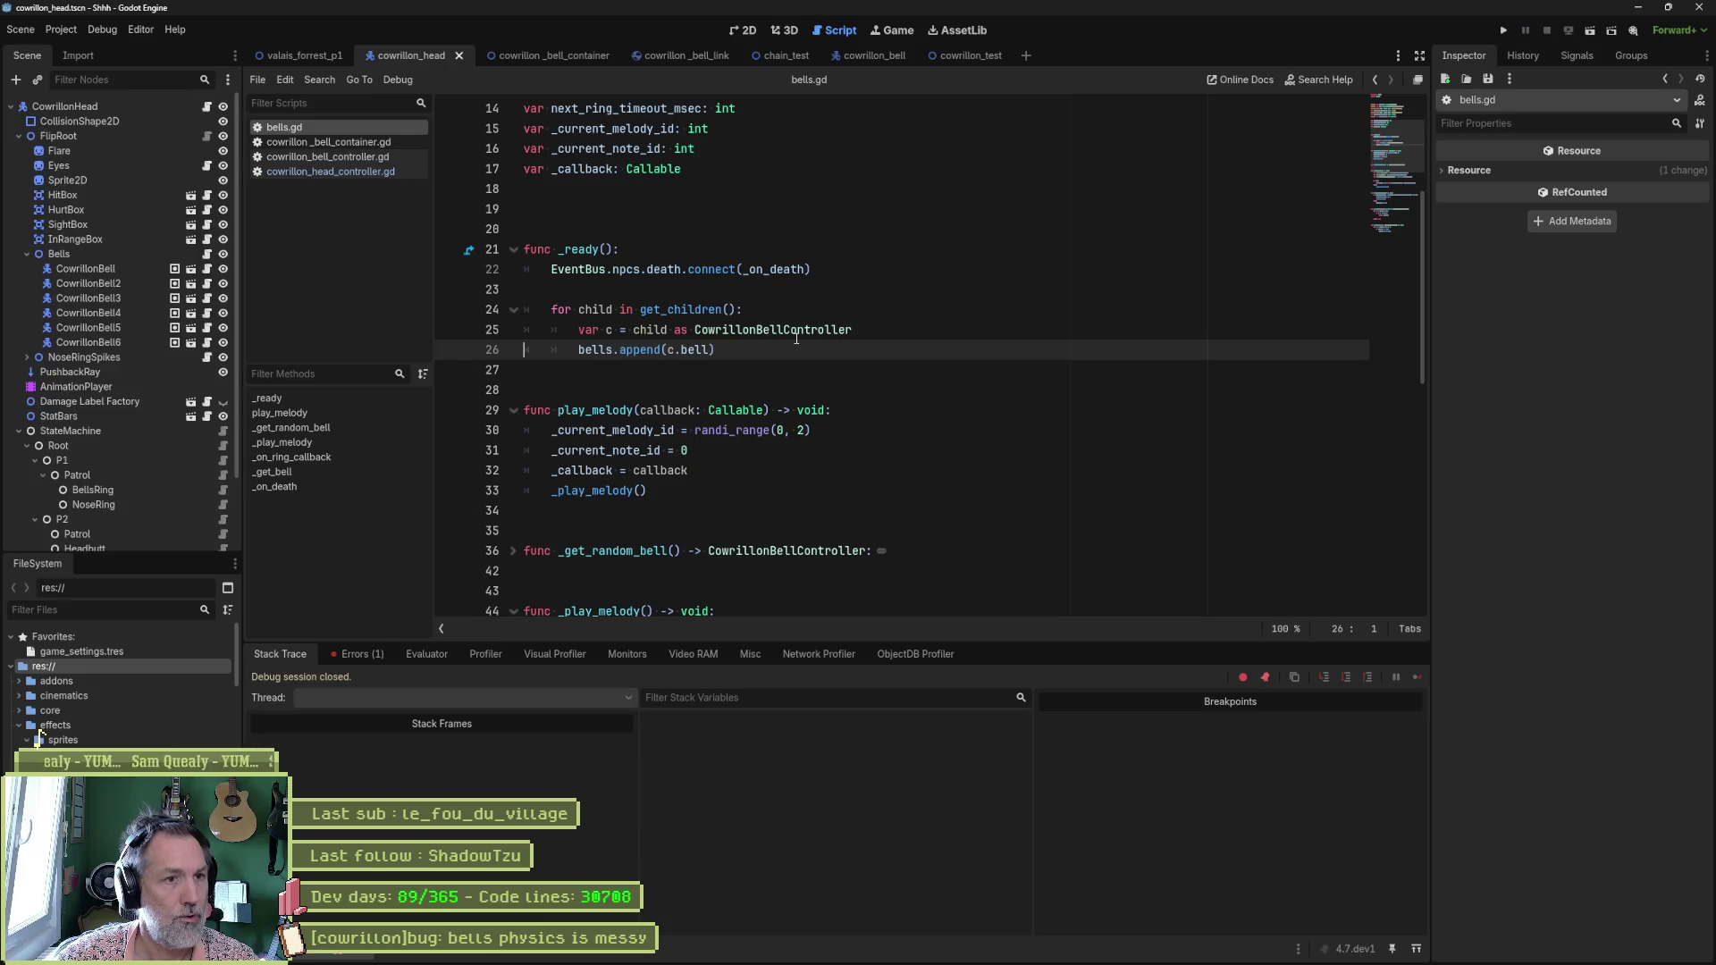
scroll(797, 338, up, 4)
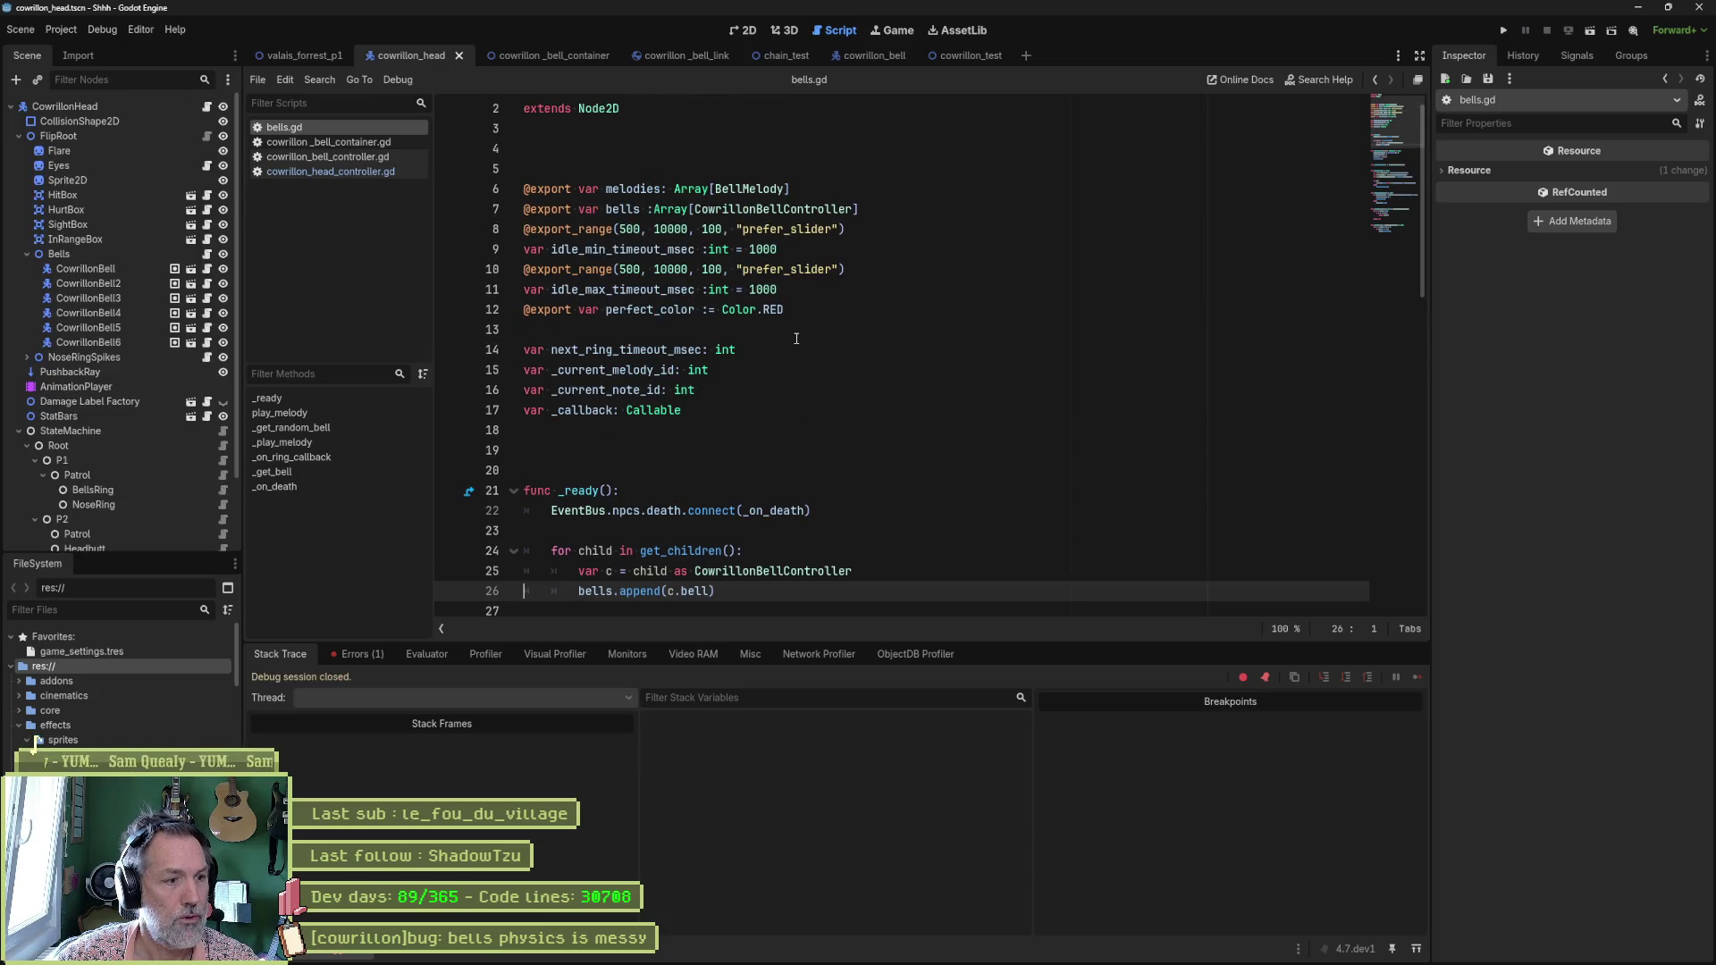
scroll(796, 338, down, 3)
key(F6)
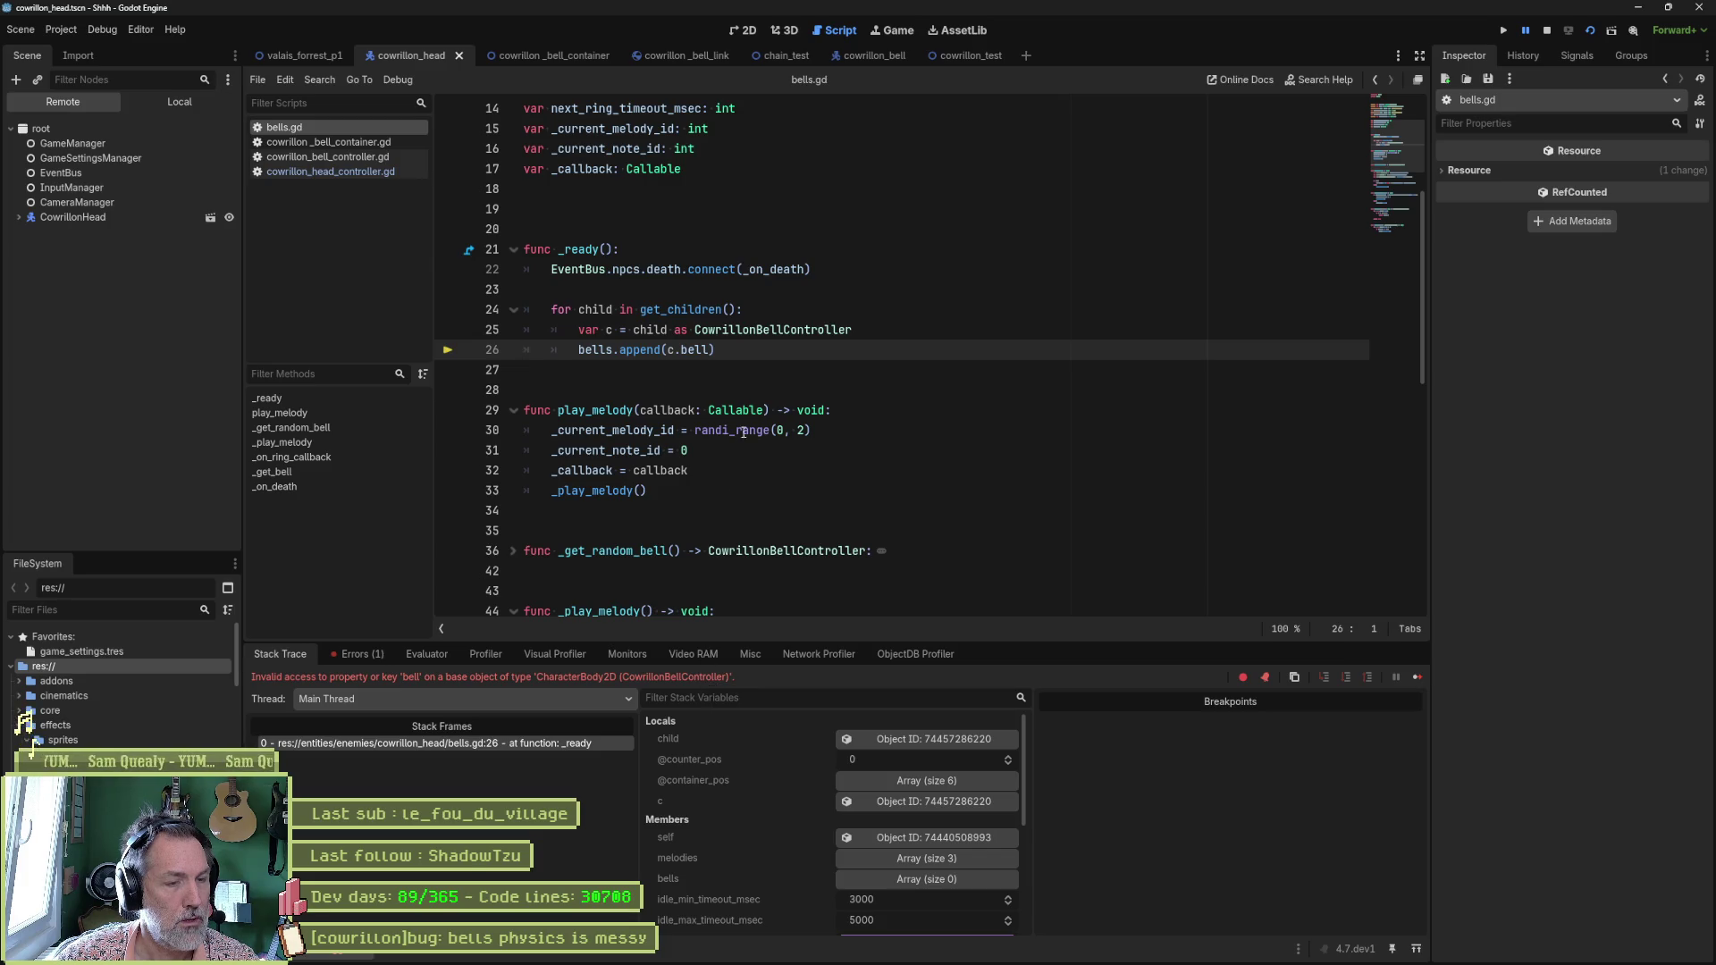
click(776, 348)
key(F8)
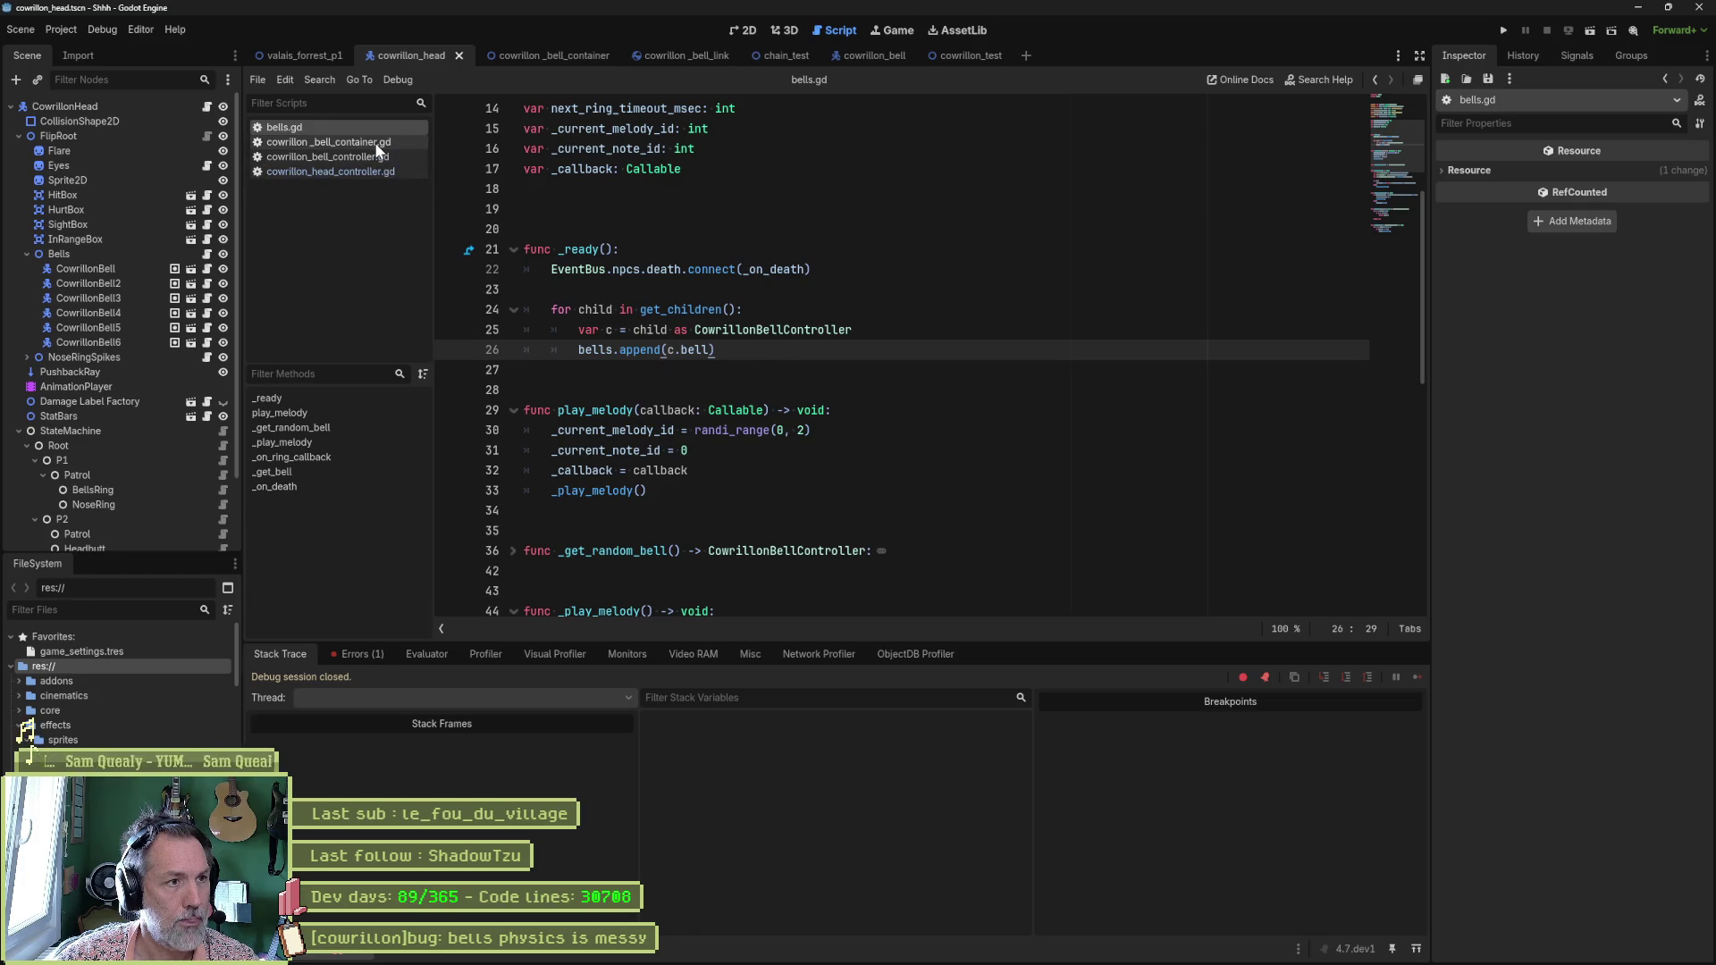
Open cowrillon_bell_container.gd and look at the bell variable on line 28
click(374, 143)
drag(1404, 191, 1393, 122)
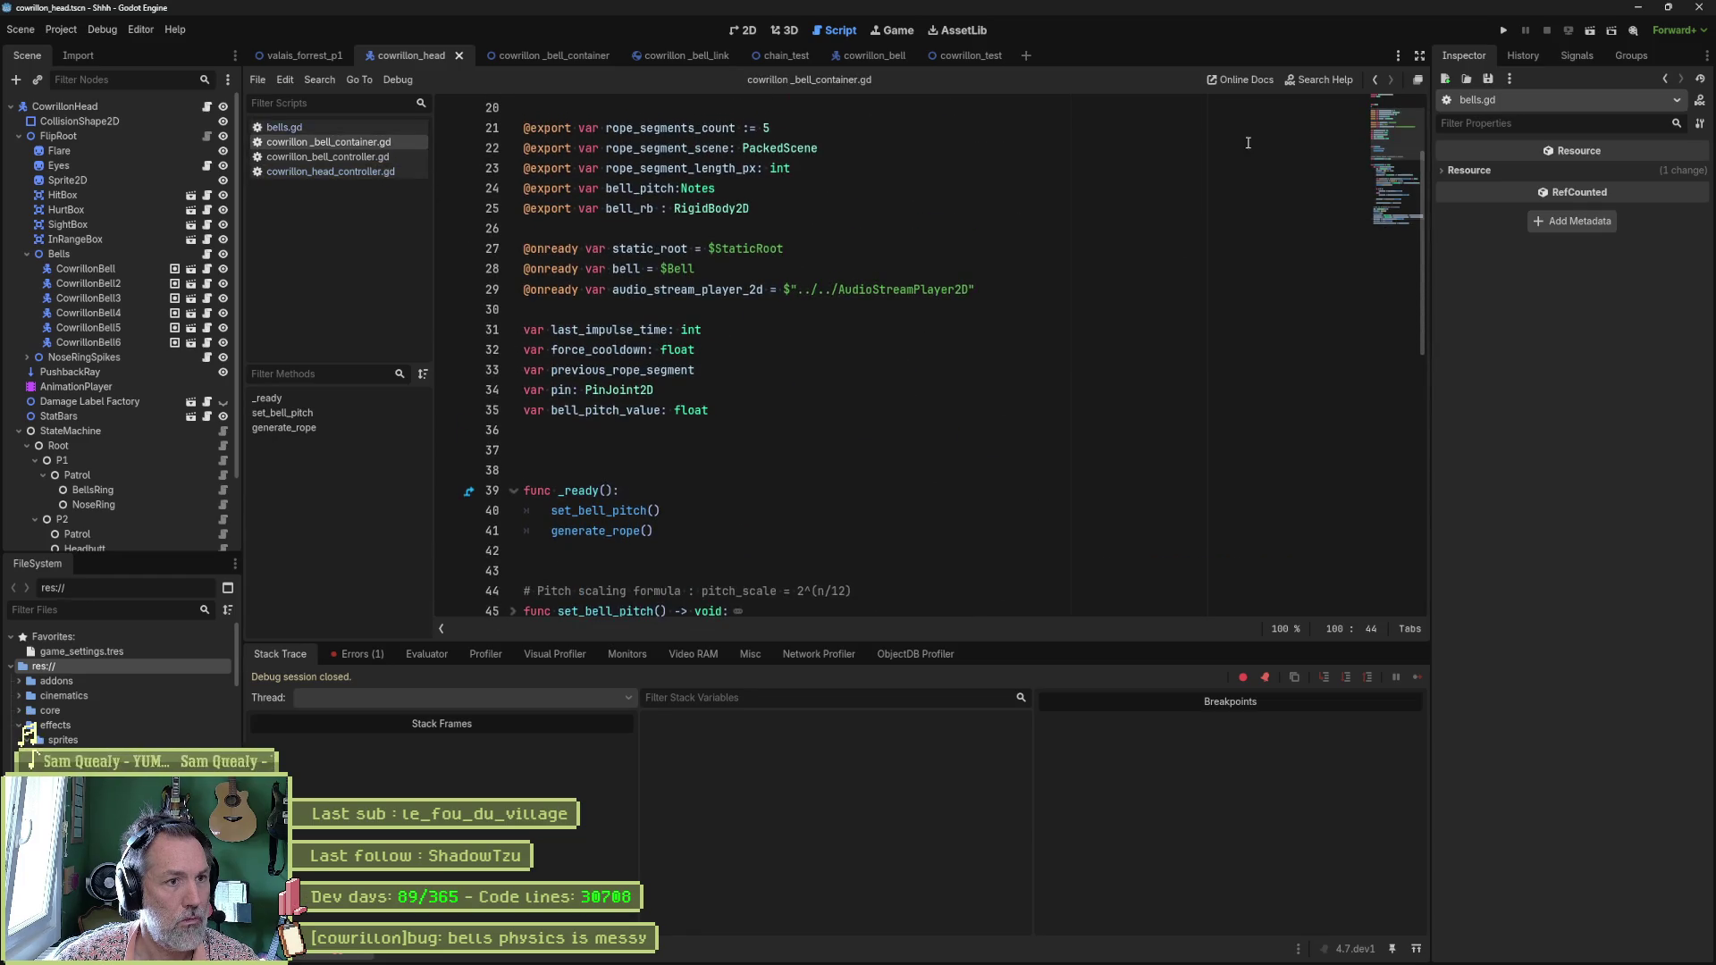
scroll(664, 298, up, 1)
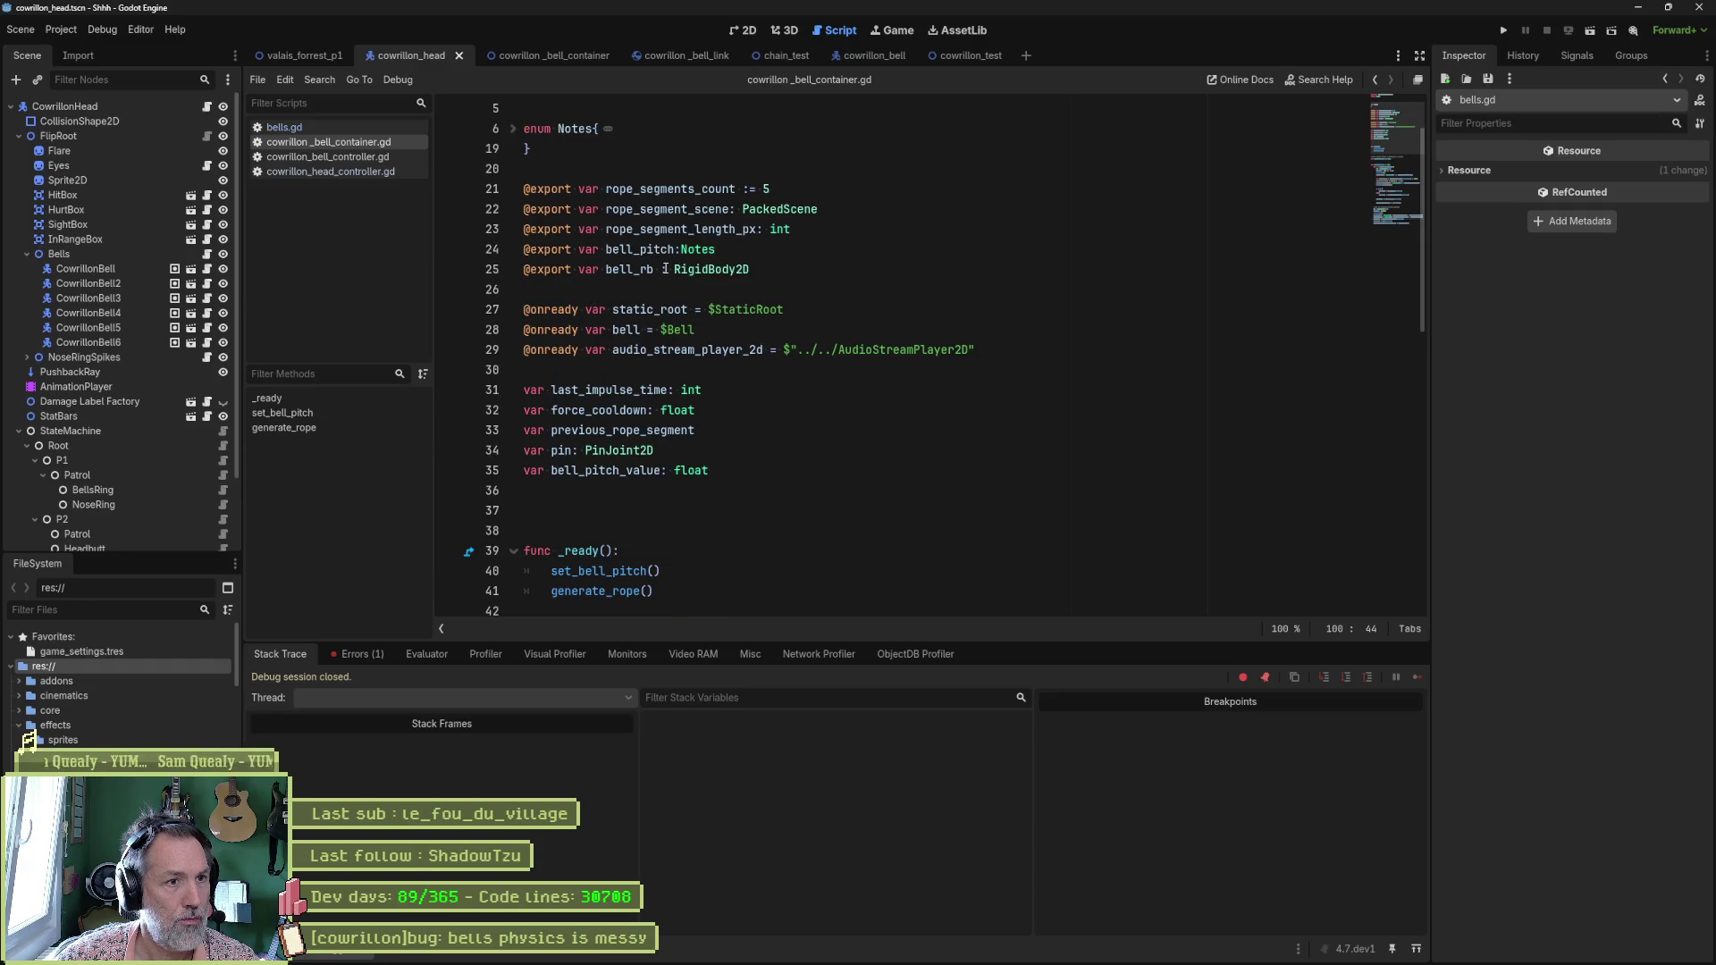
double_click(625, 330)
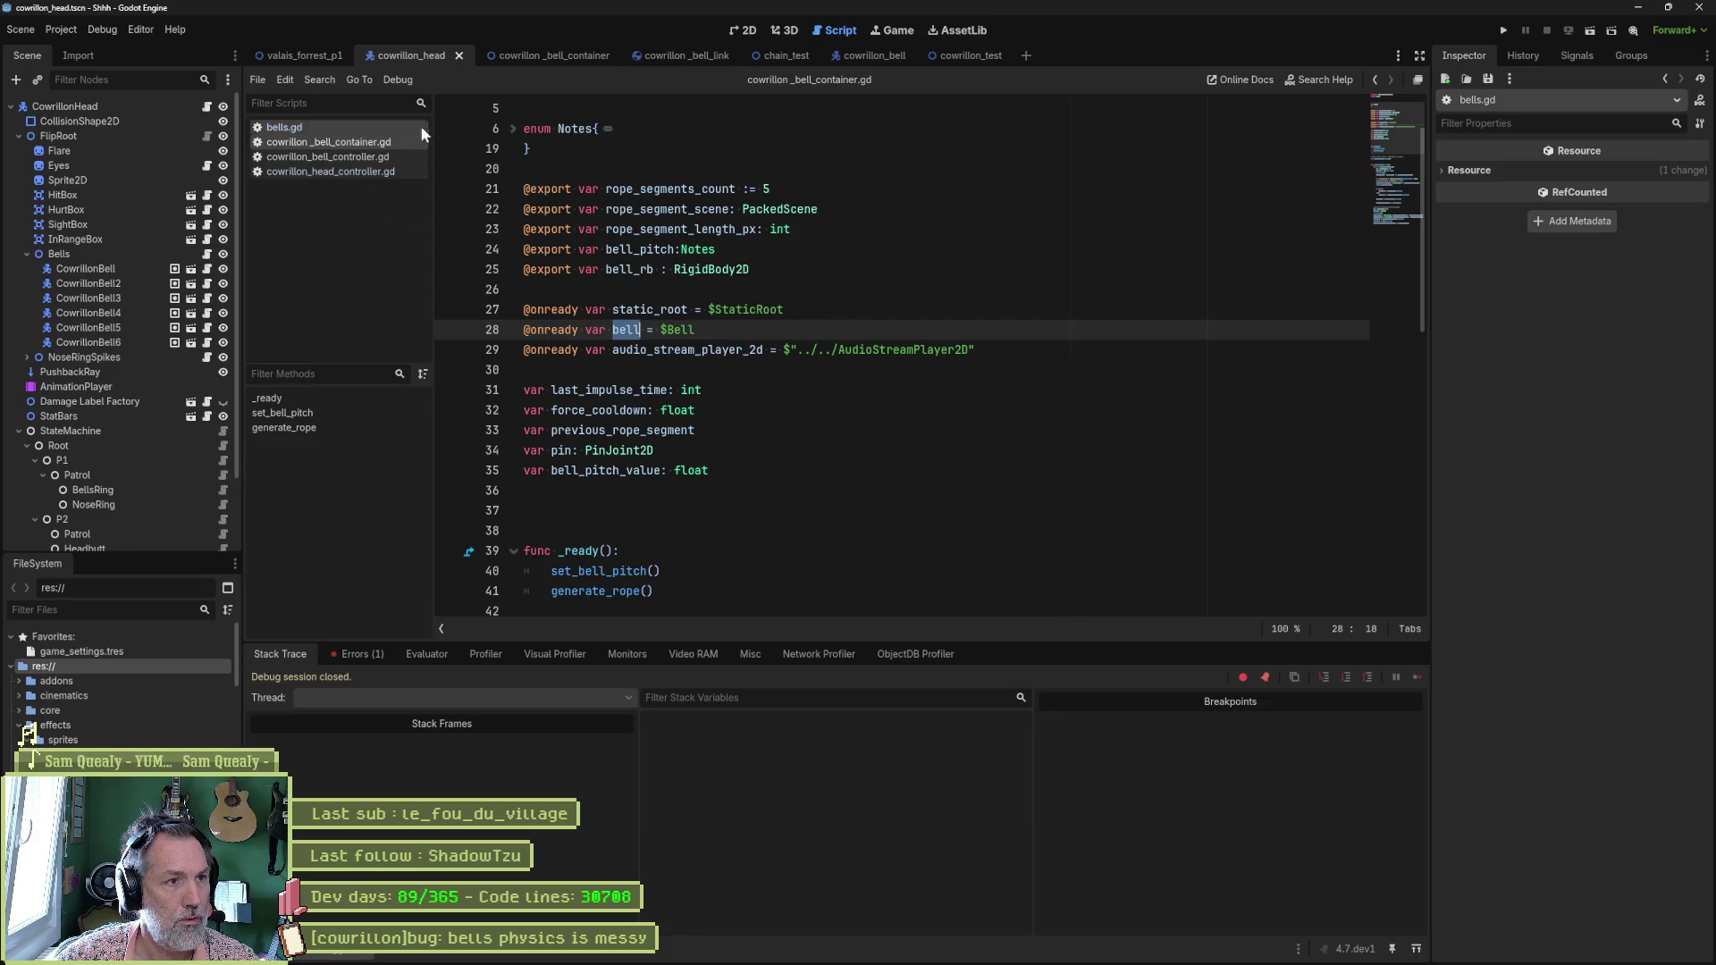
Close the cowrillon_bell_container, cowrillon_bell_link and chain_test scene tabs
middle_click(570, 55)
middle_click(540, 56)
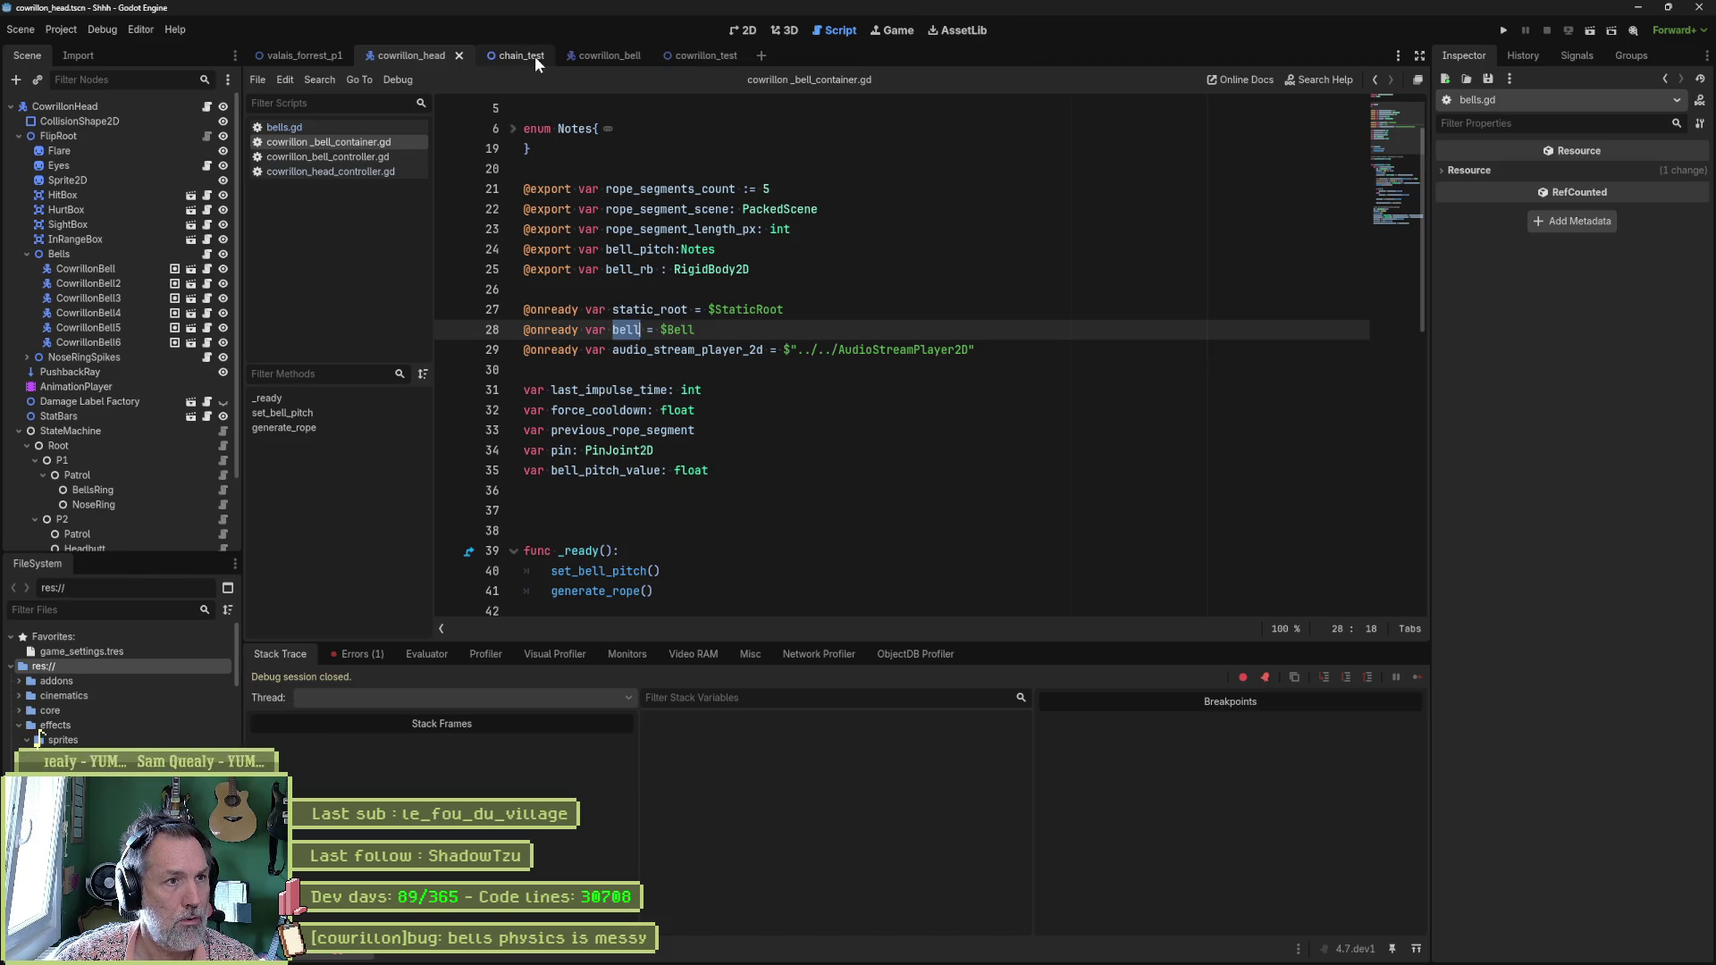
middle_click(533, 56)
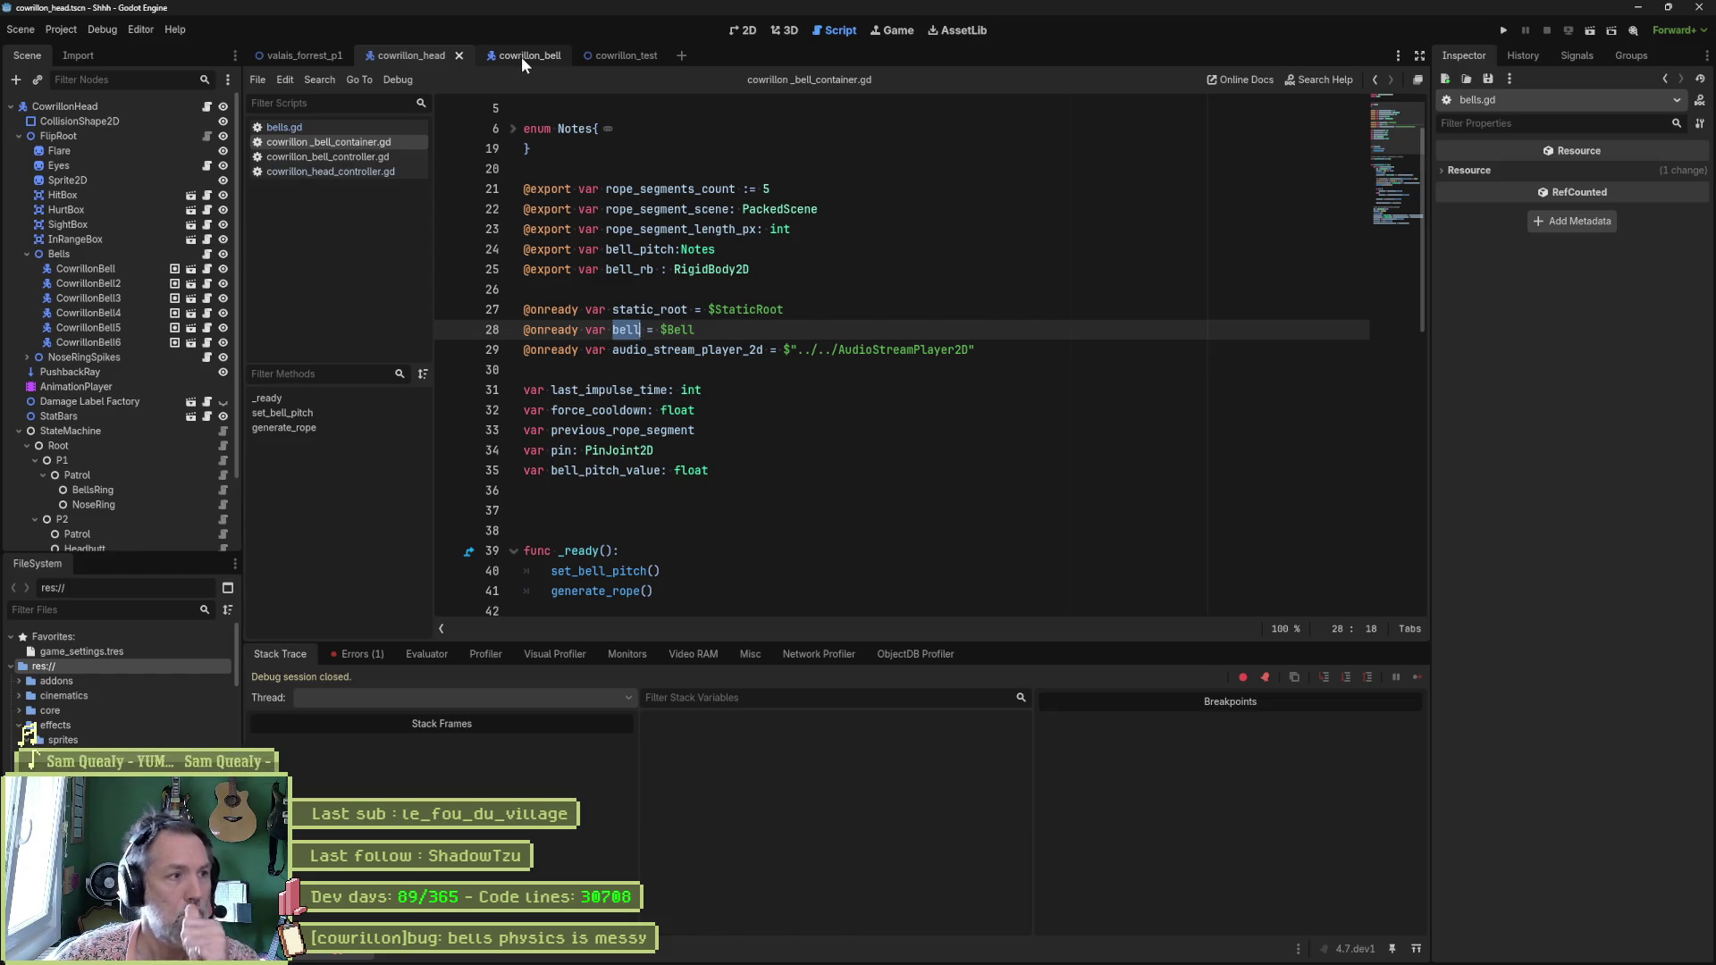
In the cowrillon_bell scene, expand Bell and inspect the CowrillonBell and CowrillonBellContainer properties
click(522, 56)
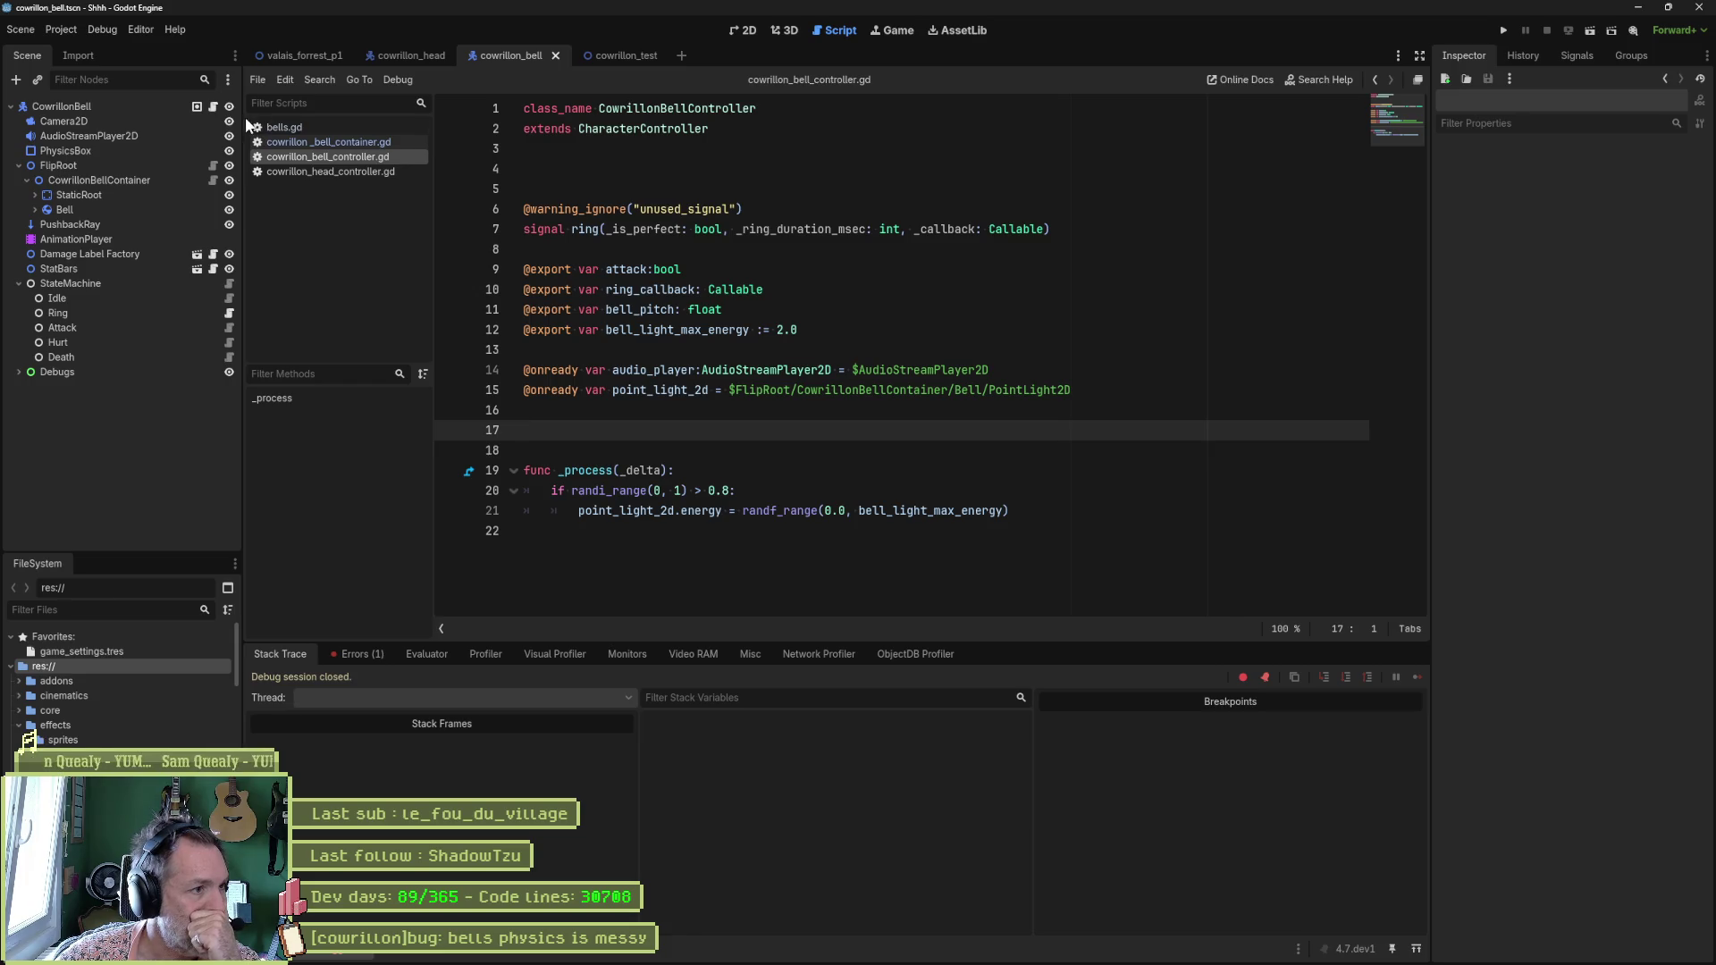
click(35, 210)
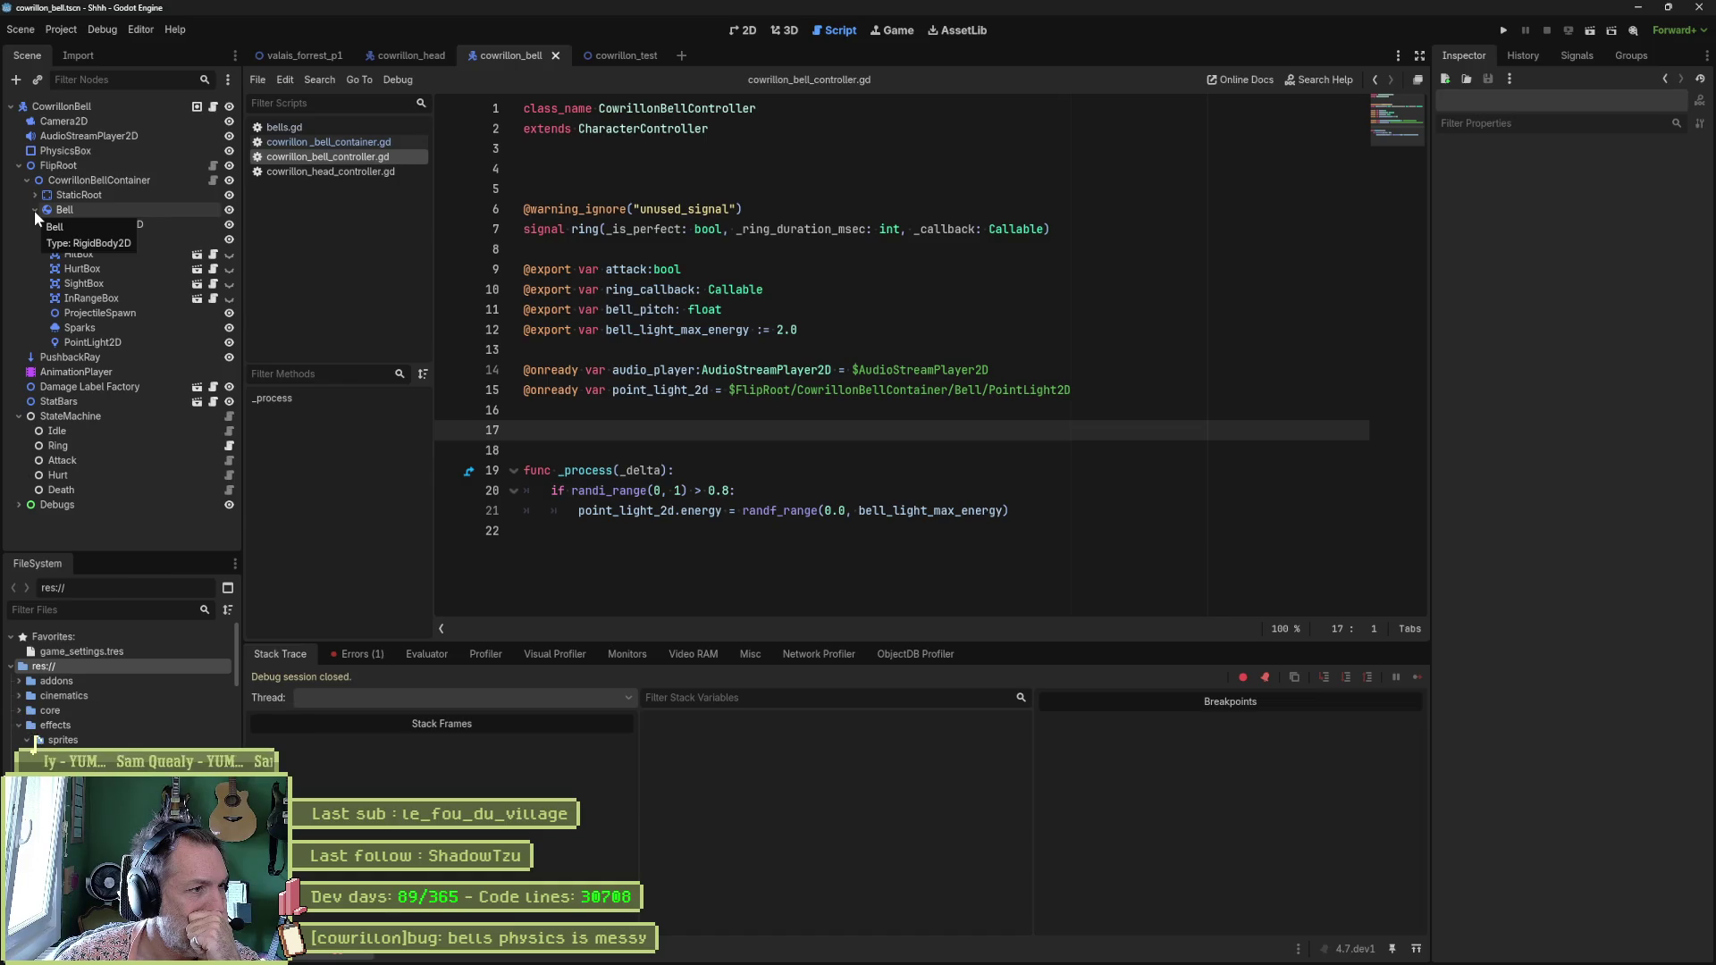
click(35, 210)
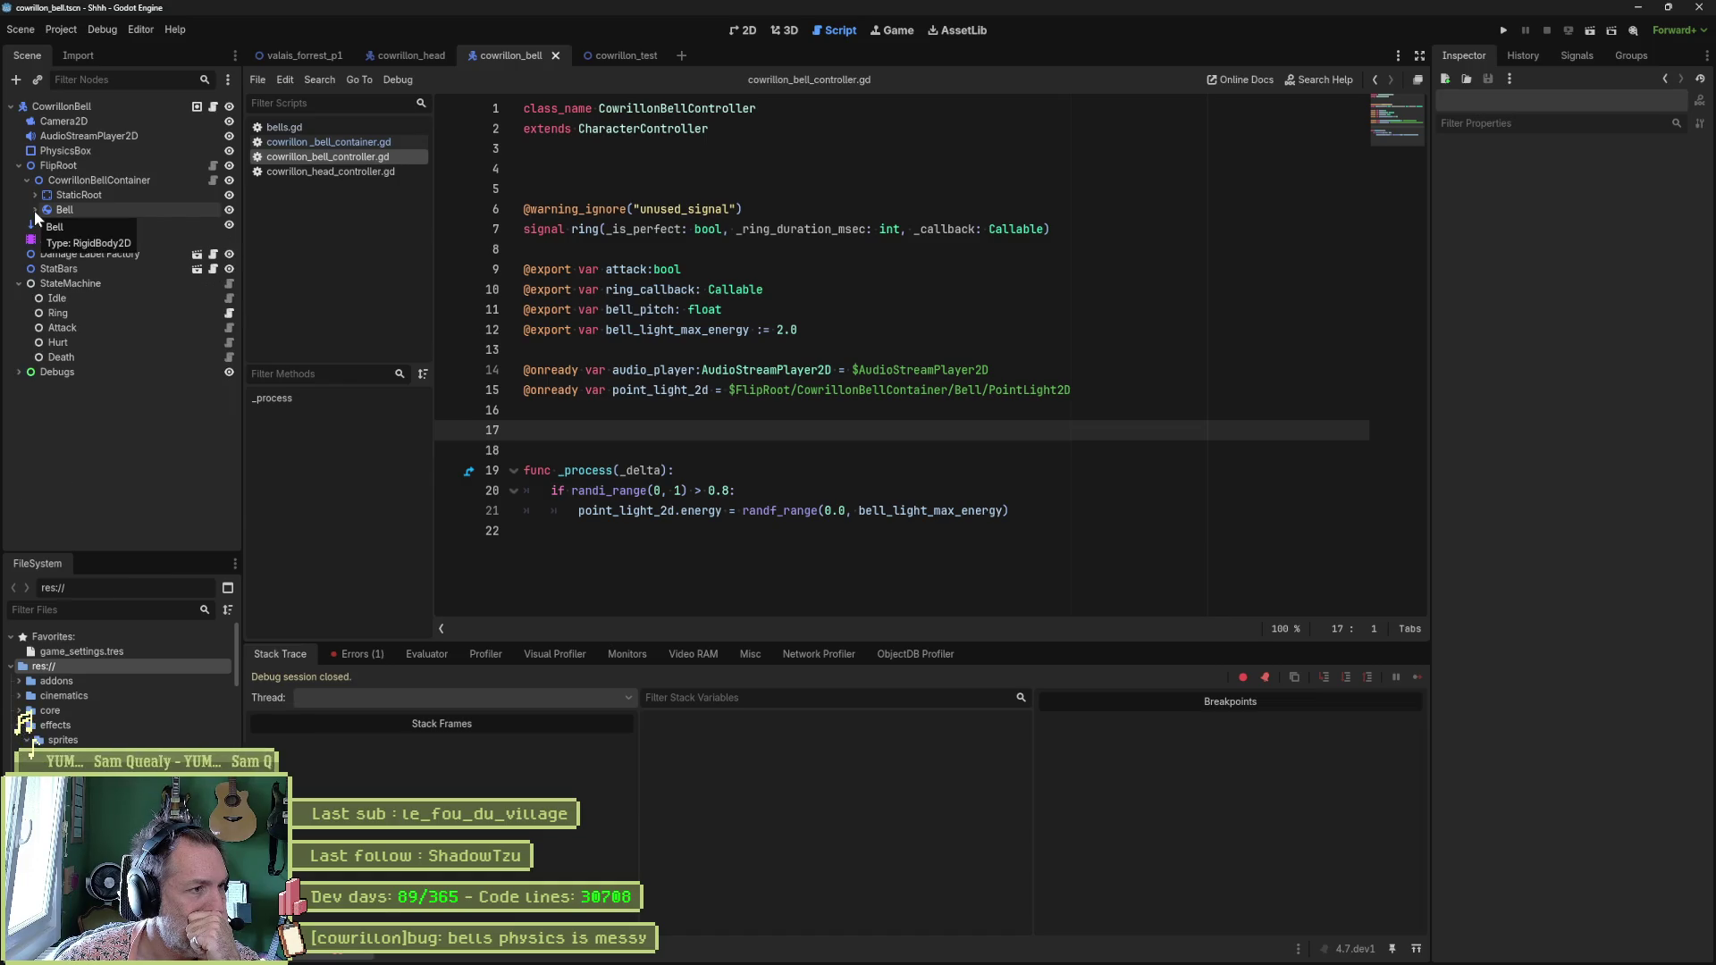
click(35, 210)
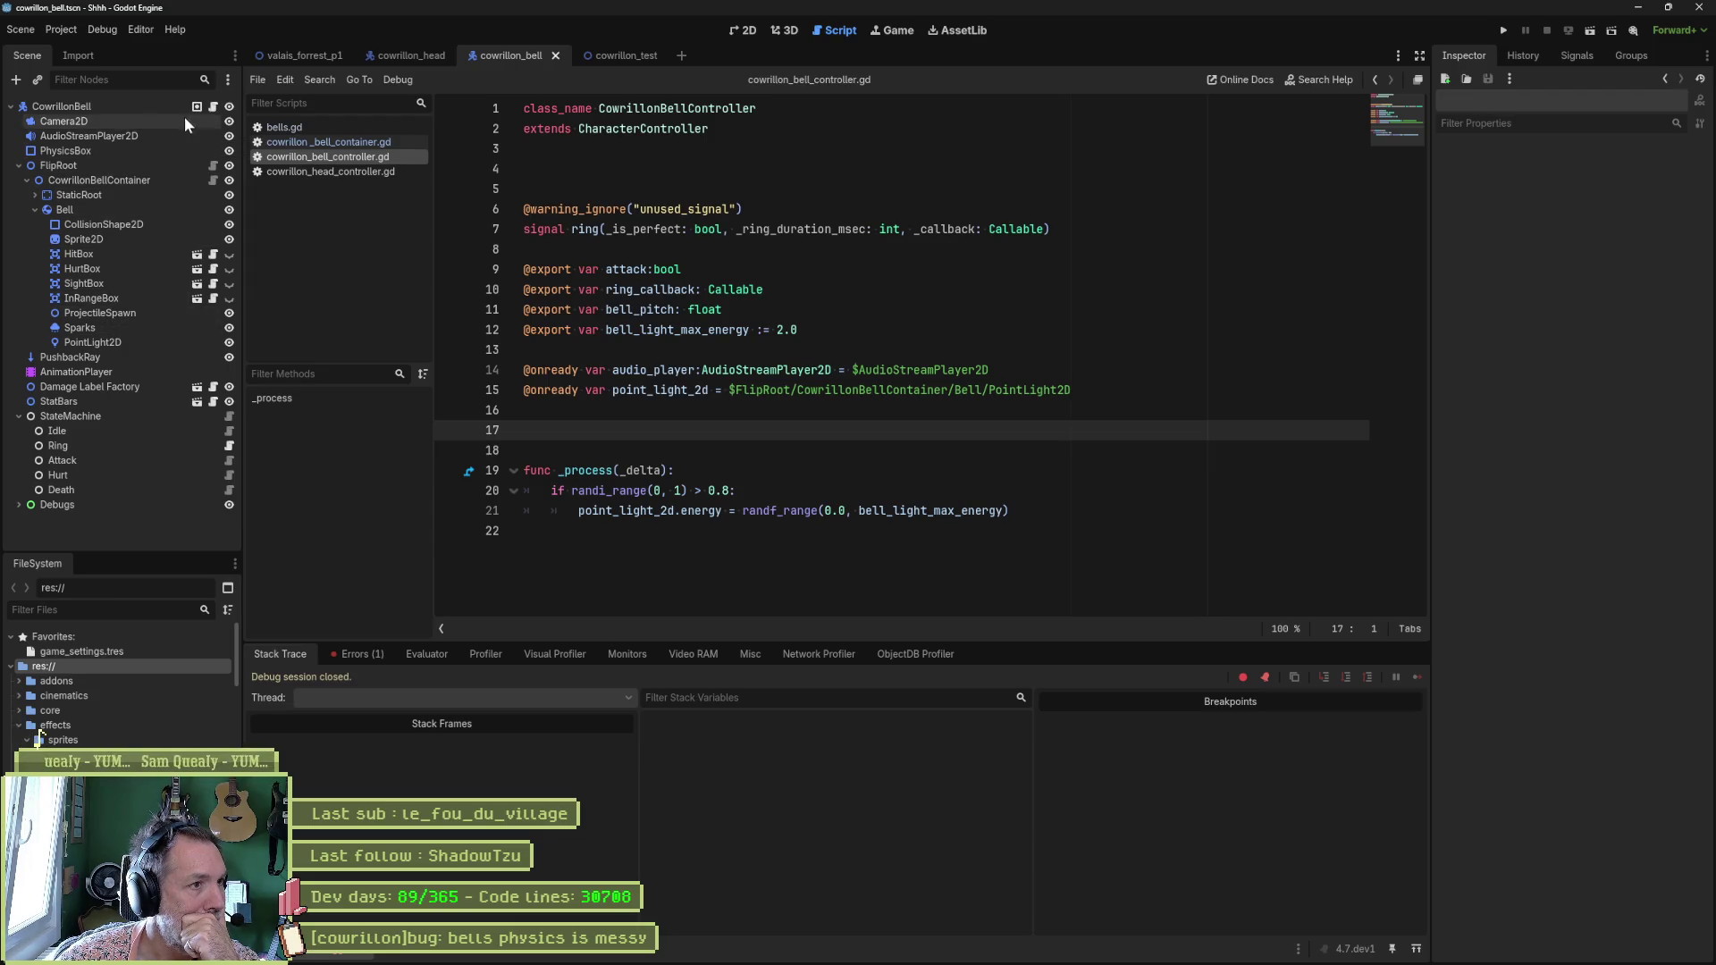
click(213, 106)
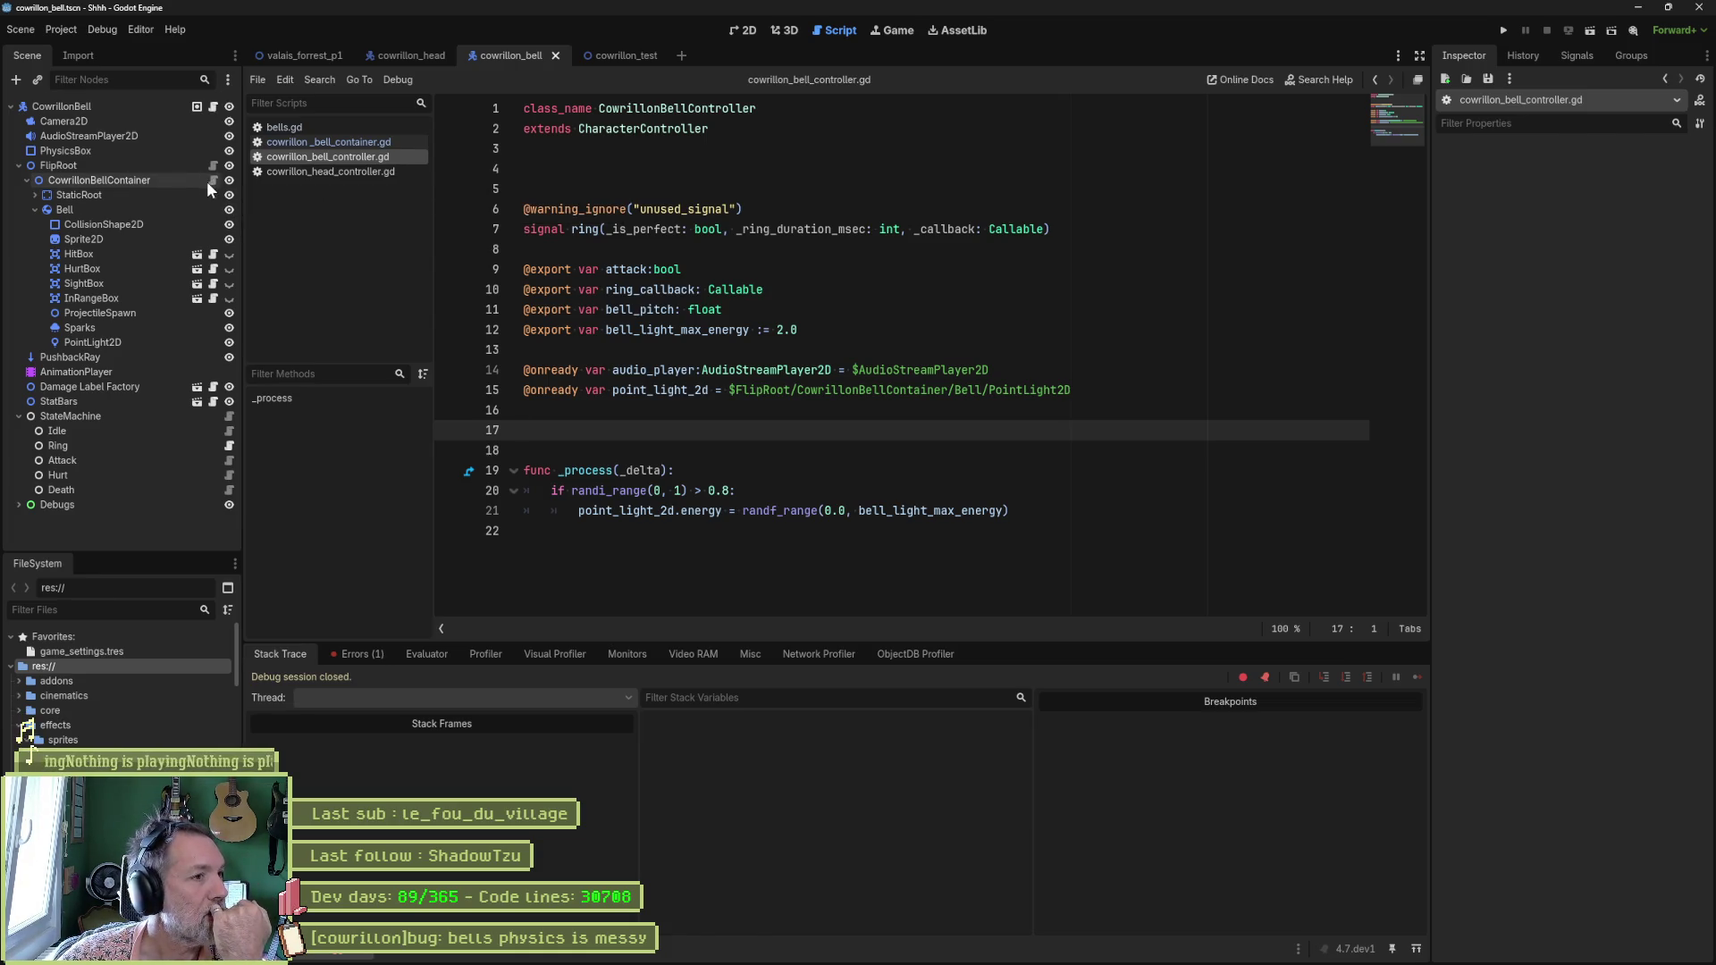
click(179, 180)
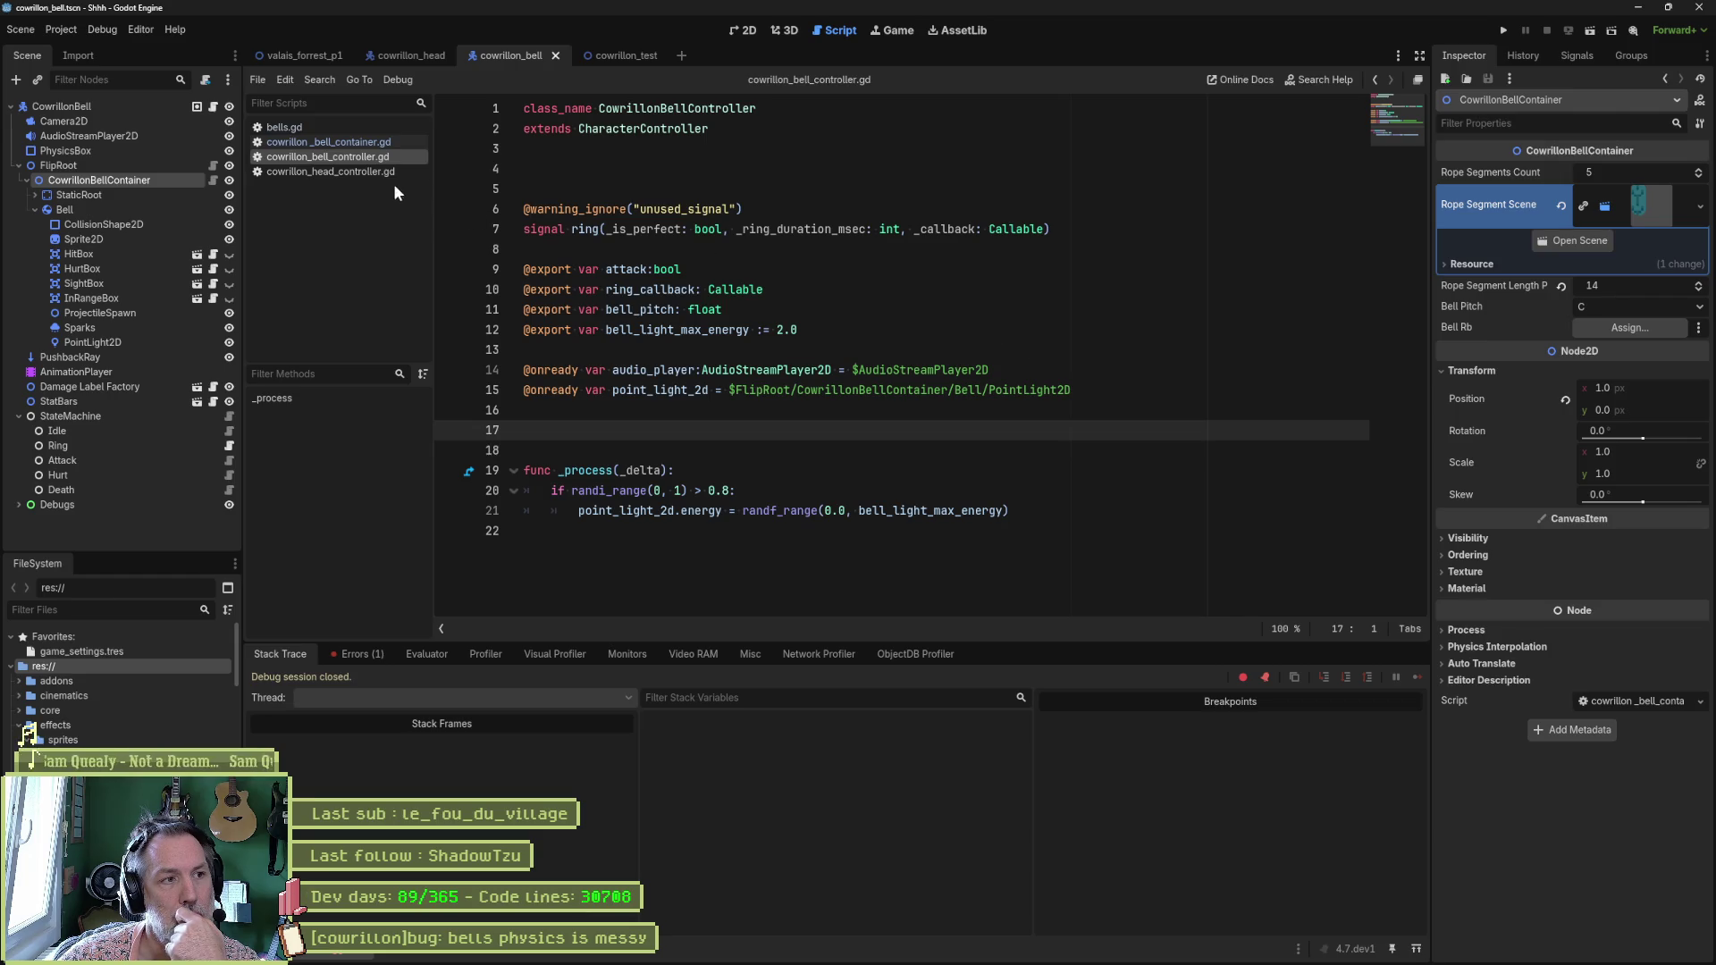
Browse the head controller, bell container and bells.gd scripts, then go back to cowrillon_head
click(347, 170)
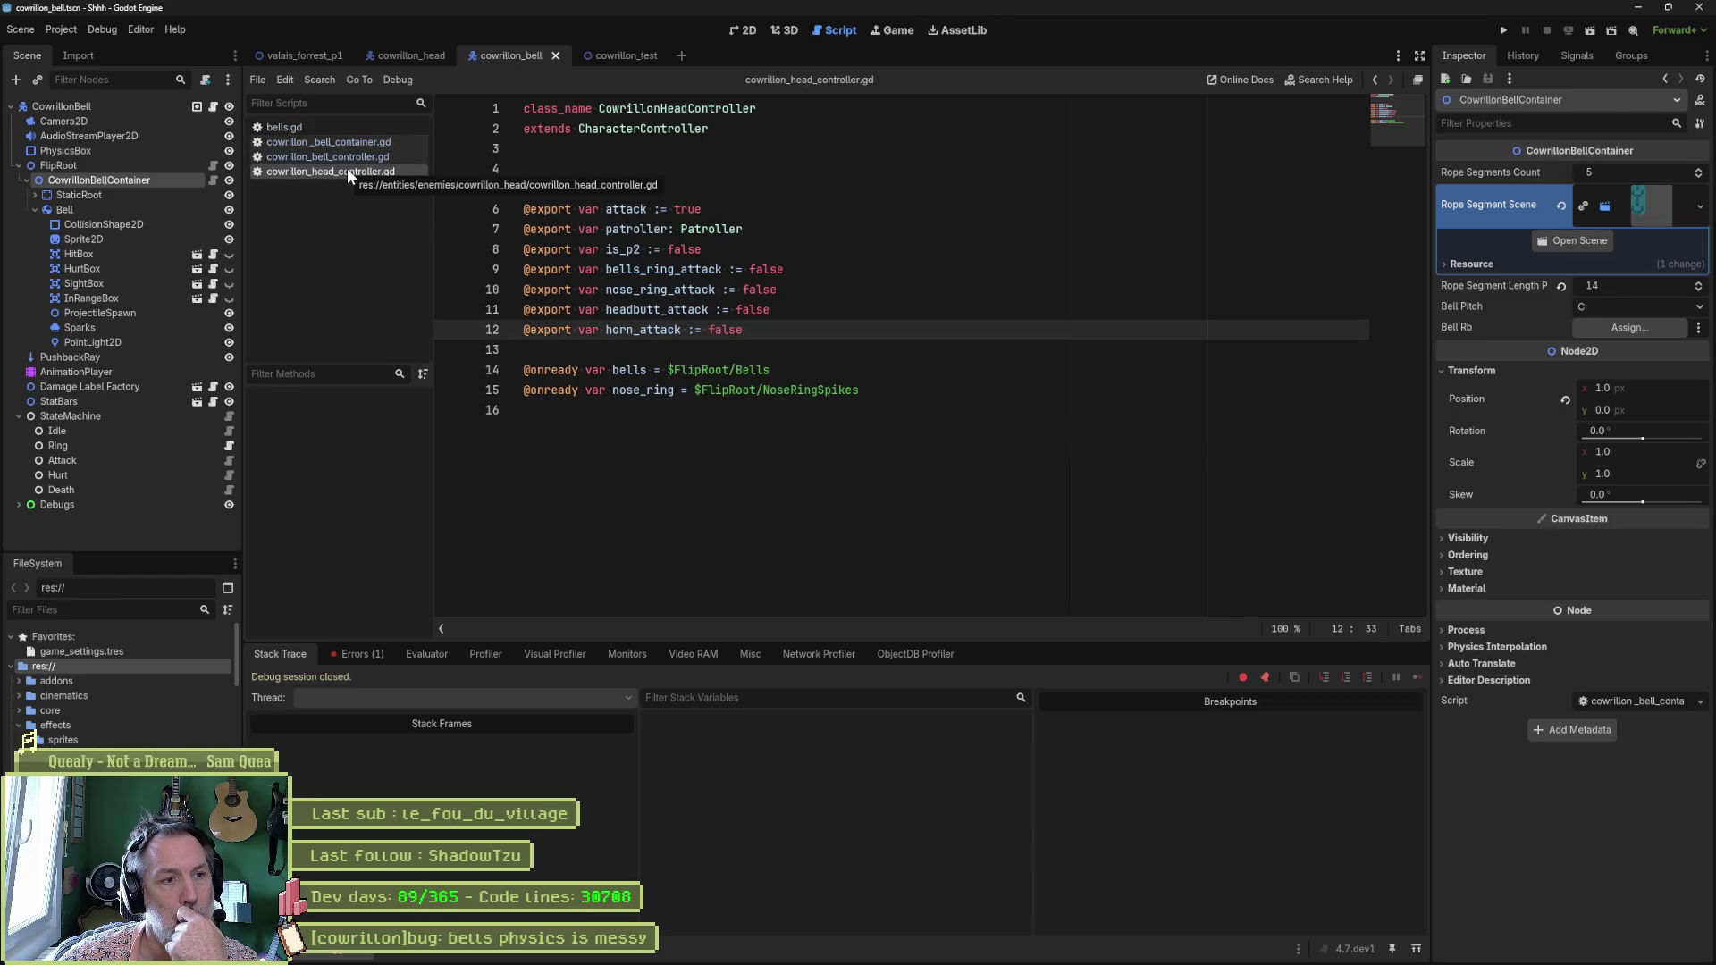
middle_click(347, 170)
click(345, 142)
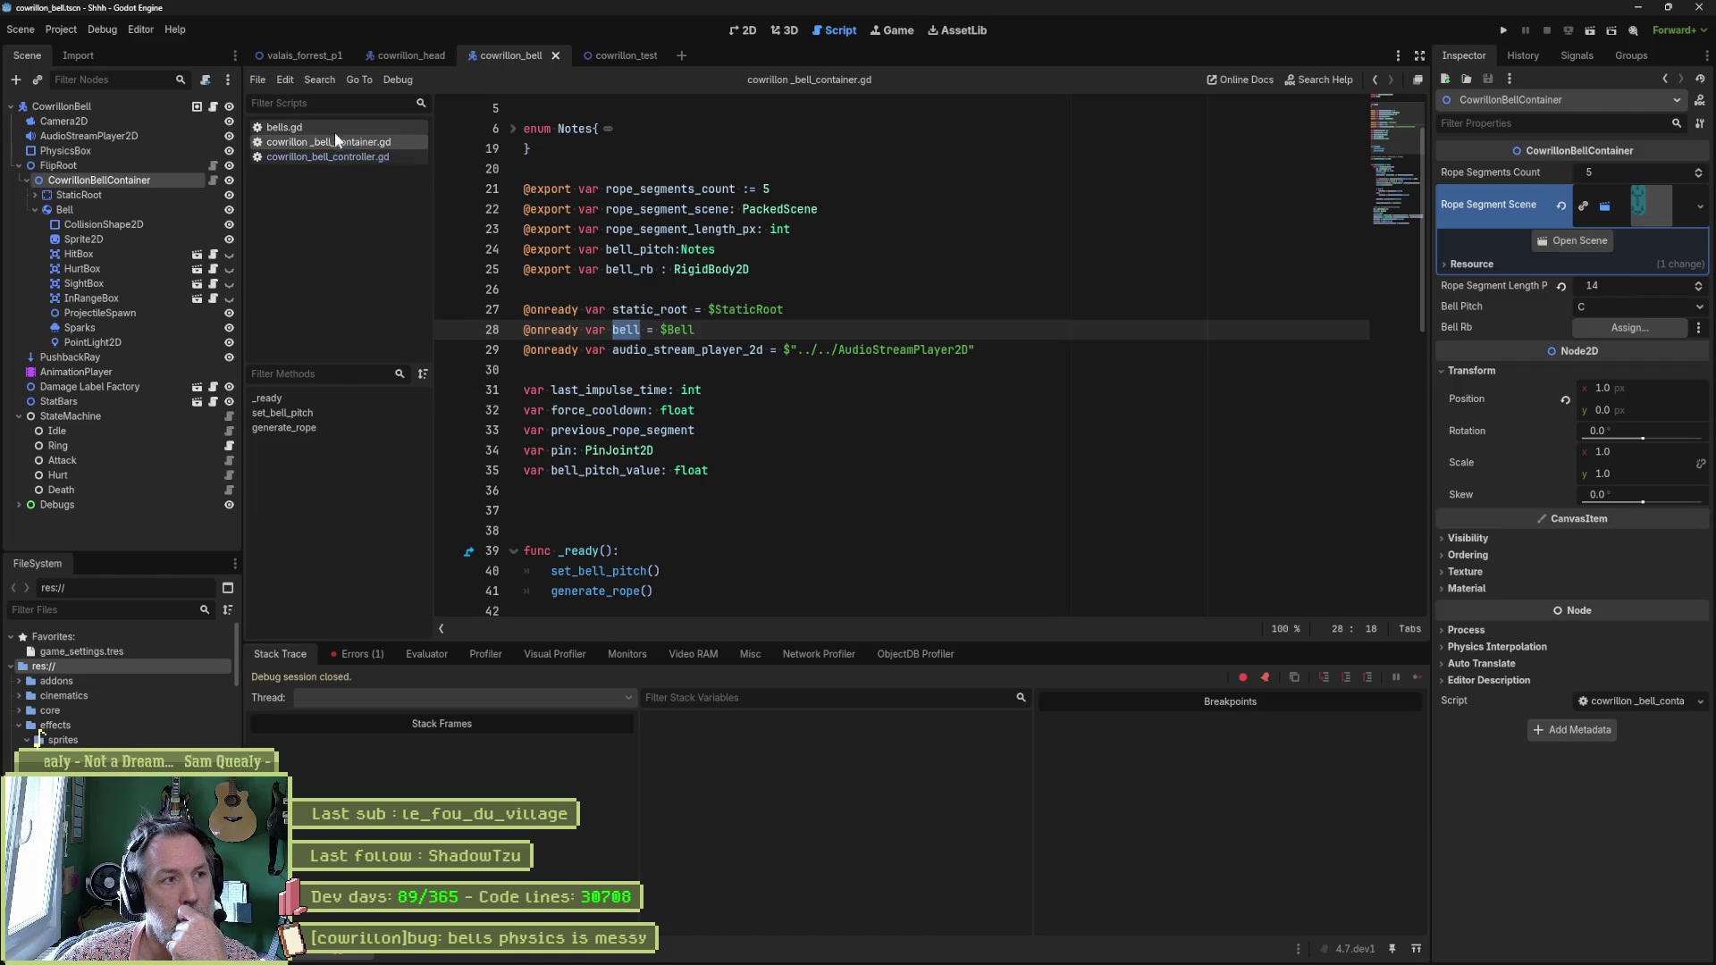
scroll(893, 356, down, 15)
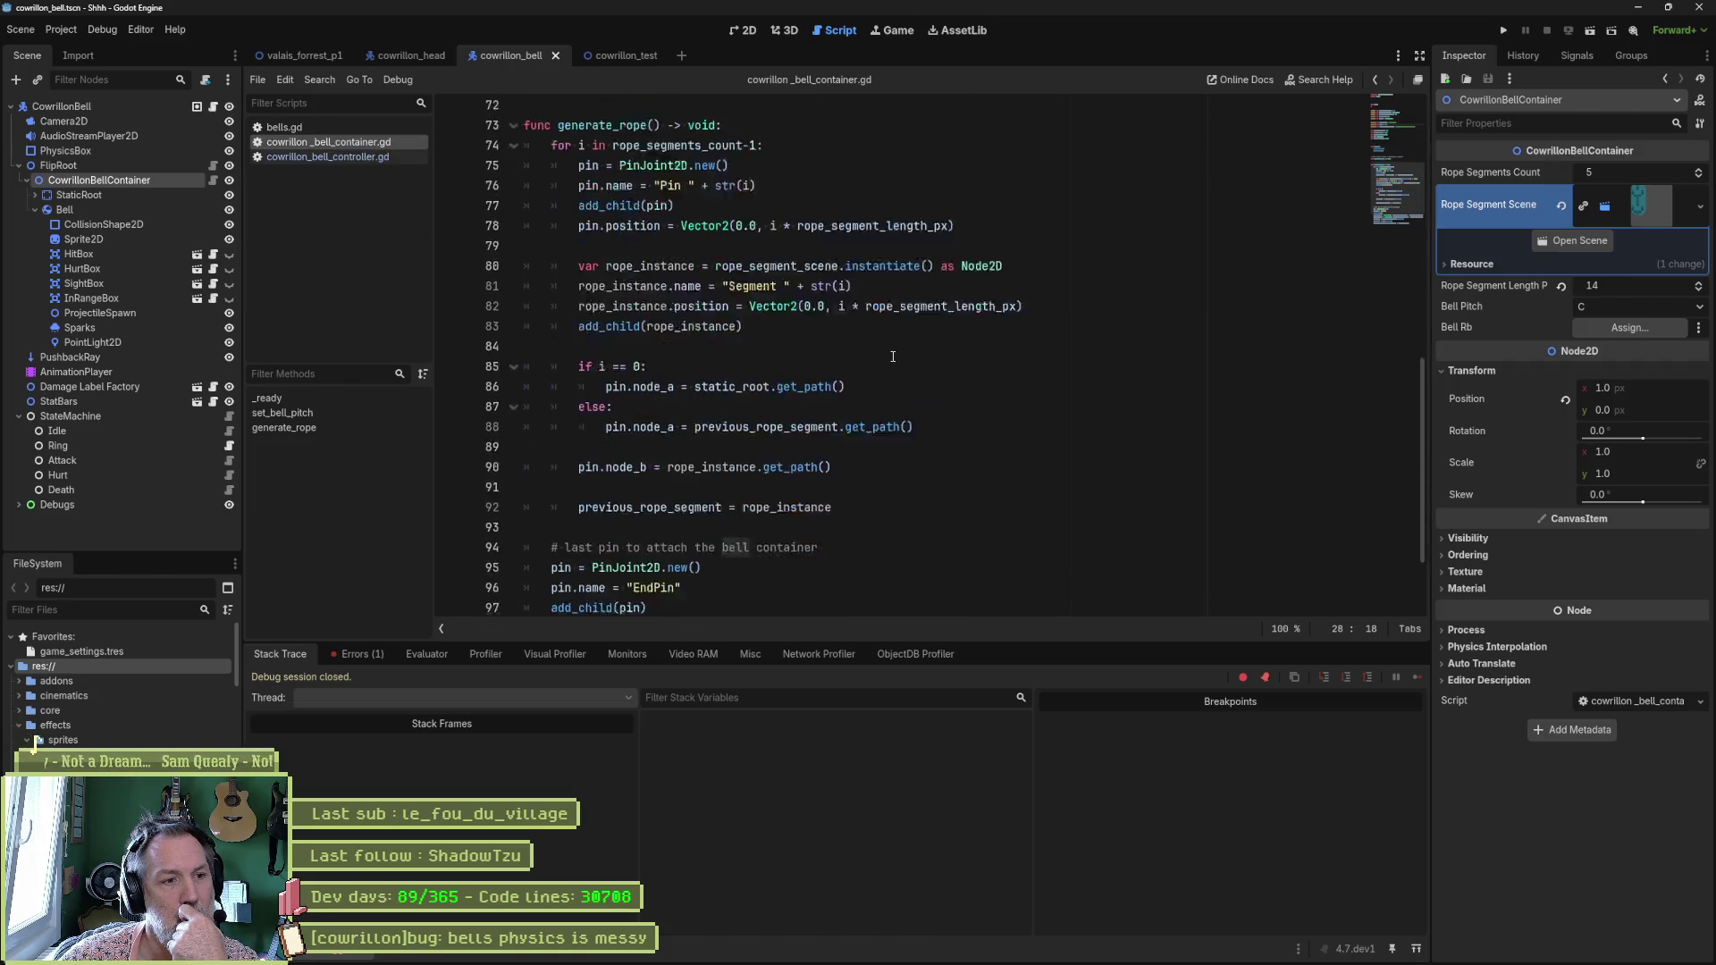
scroll(893, 356, down, 1)
click(313, 127)
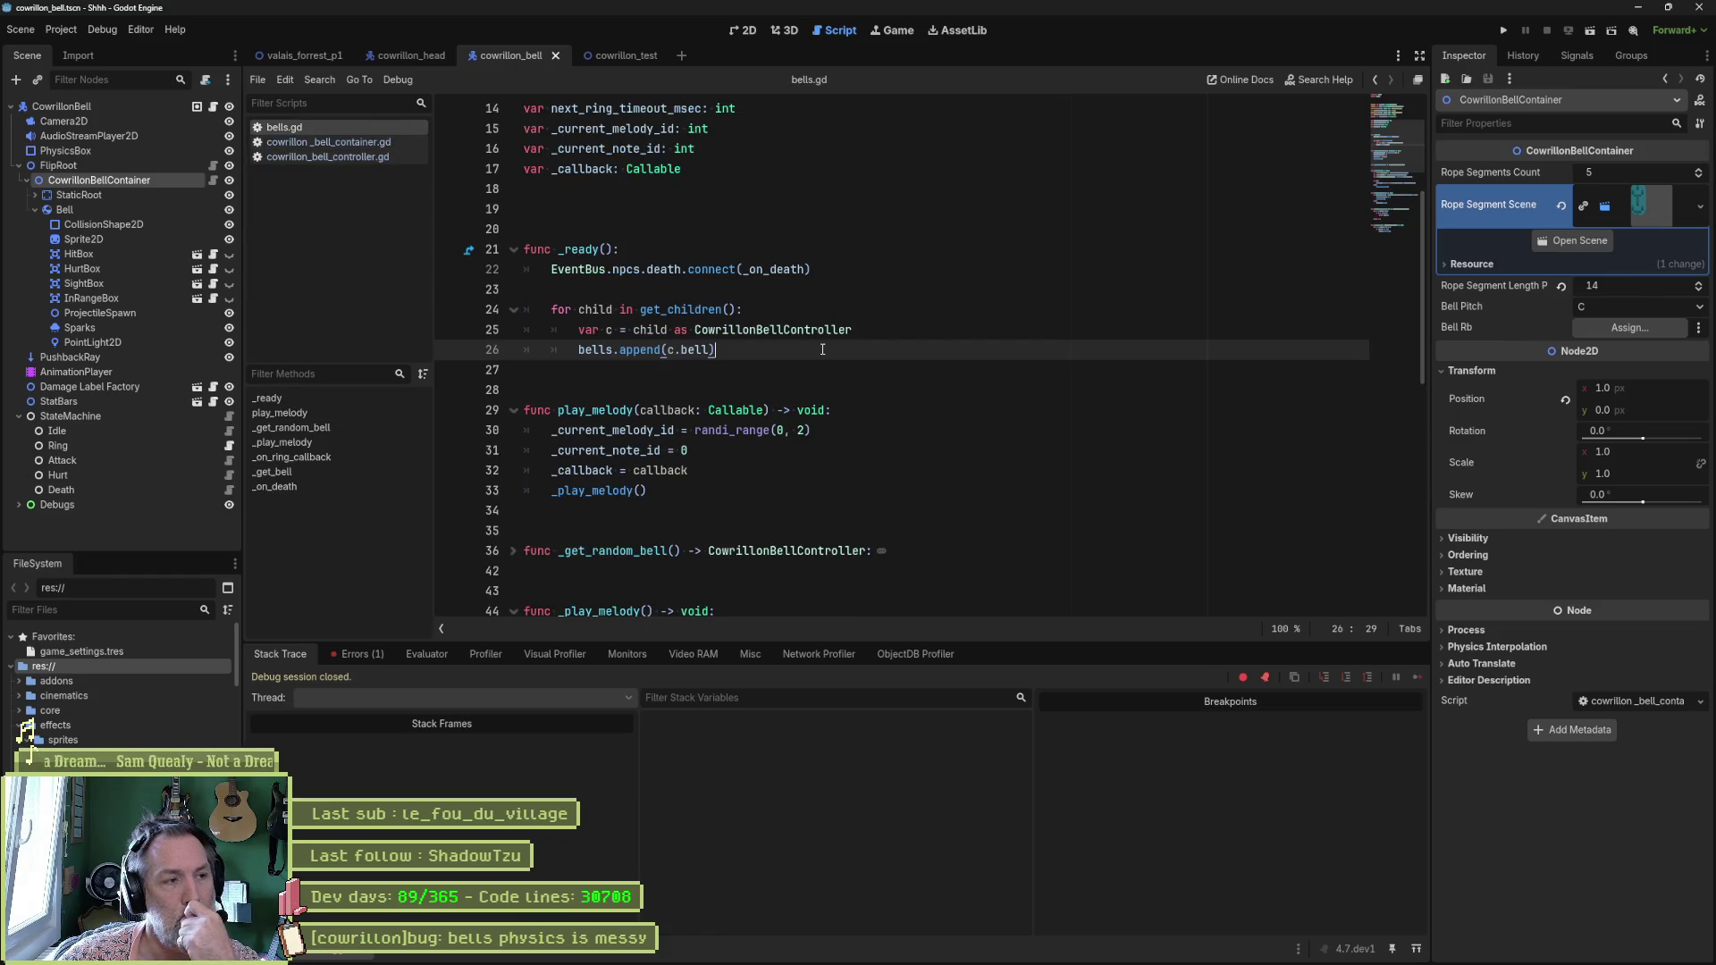
click(410, 53)
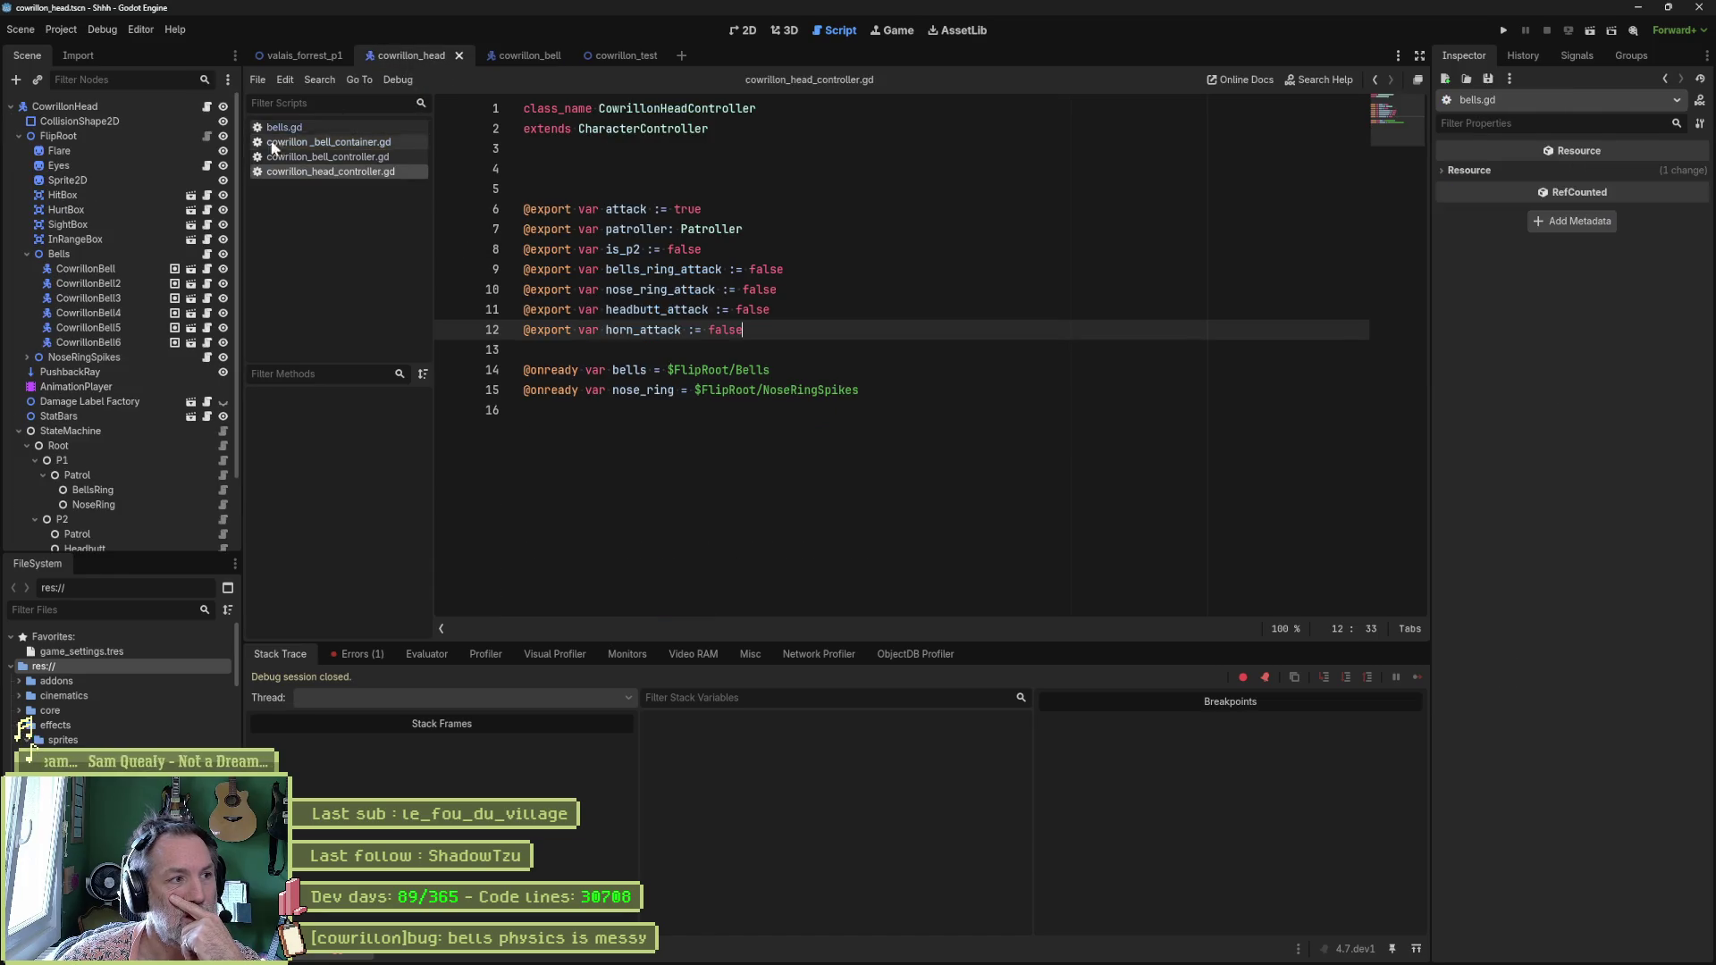
Inspect the Bells node, then check the CowrillonBellController type on bells.gd line 25
click(175, 254)
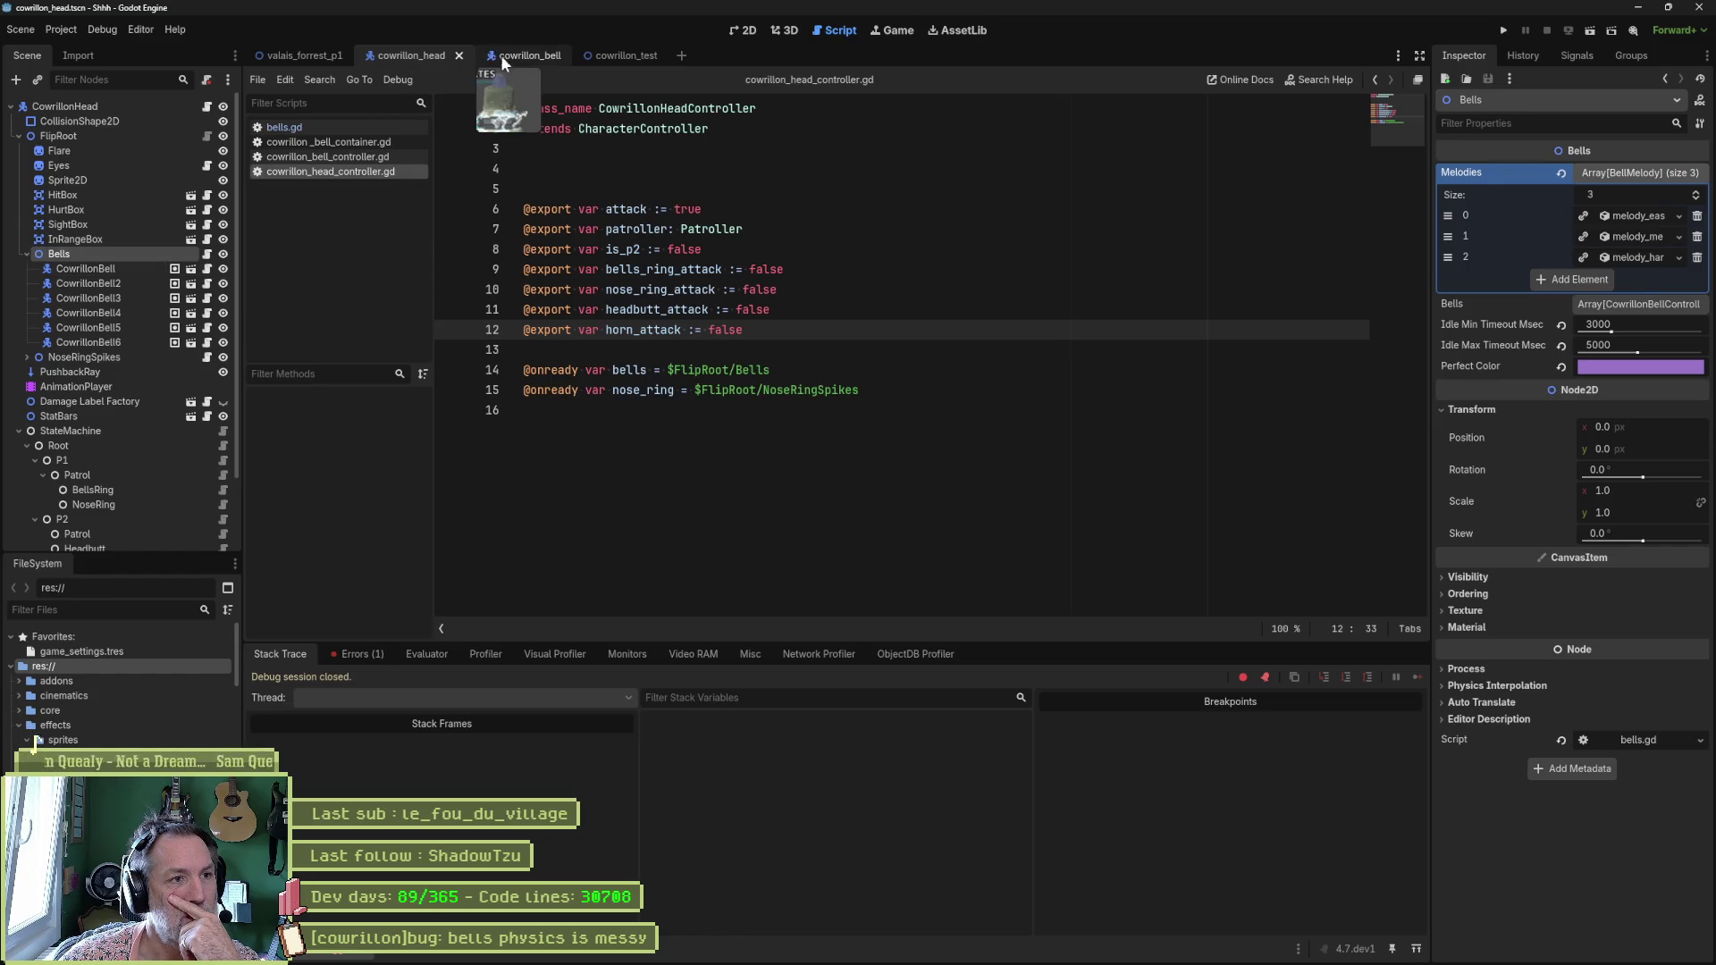
click(527, 56)
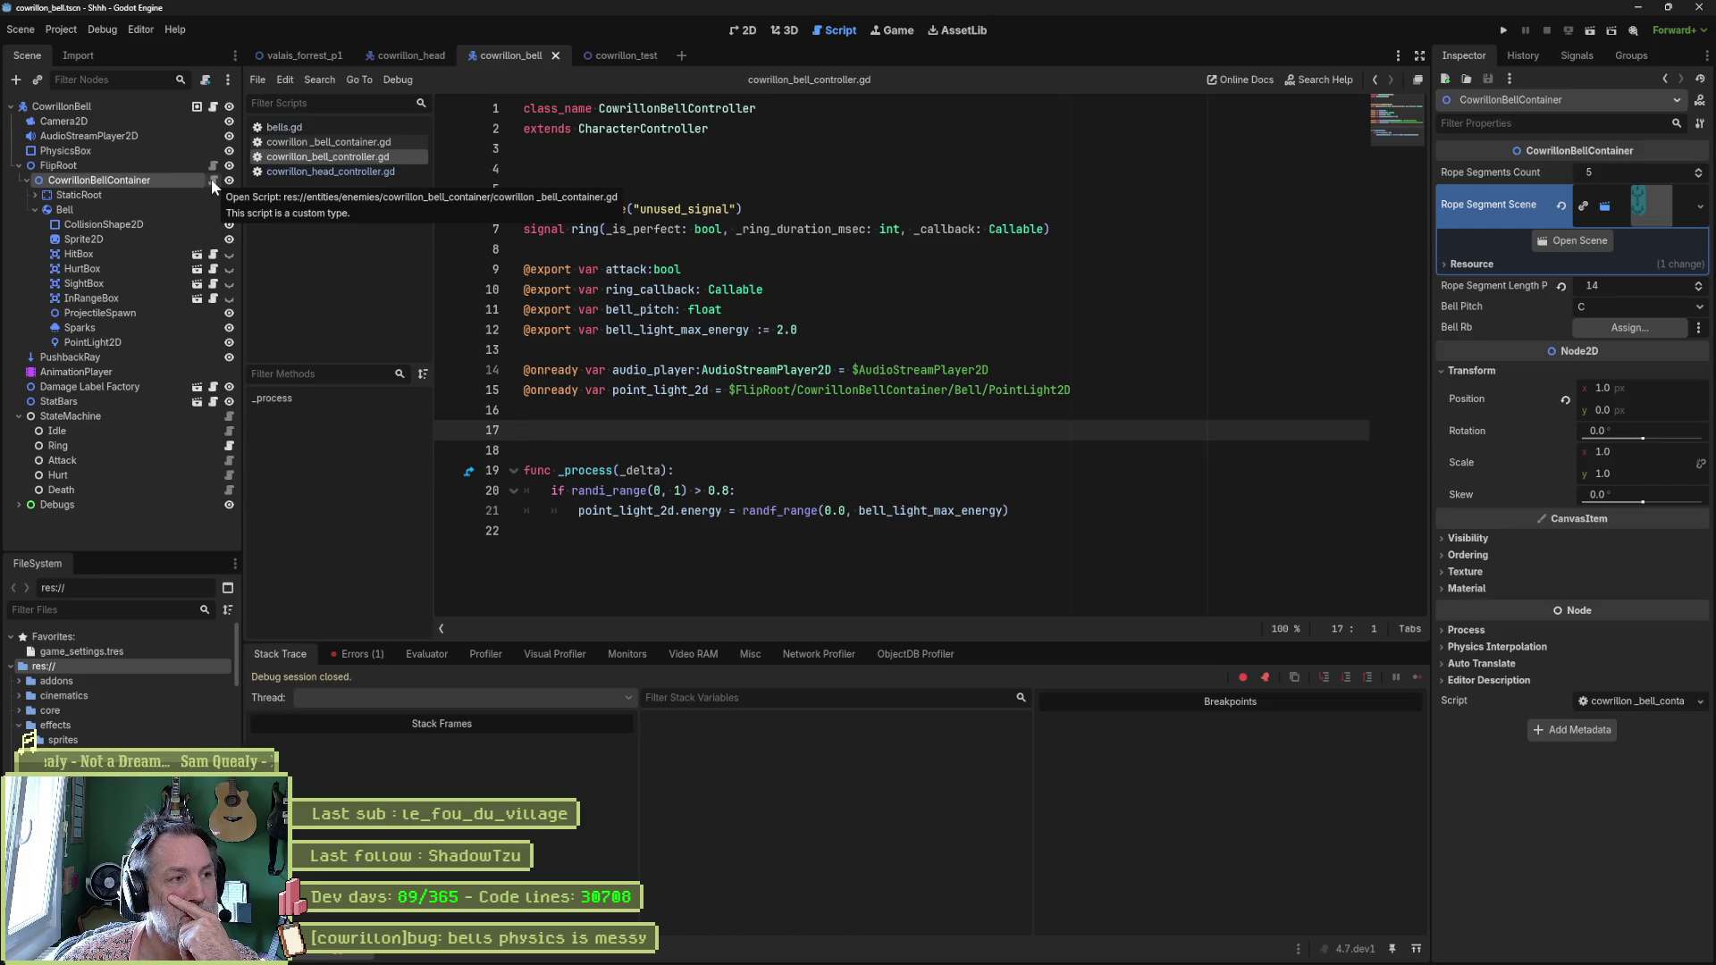
click(413, 144)
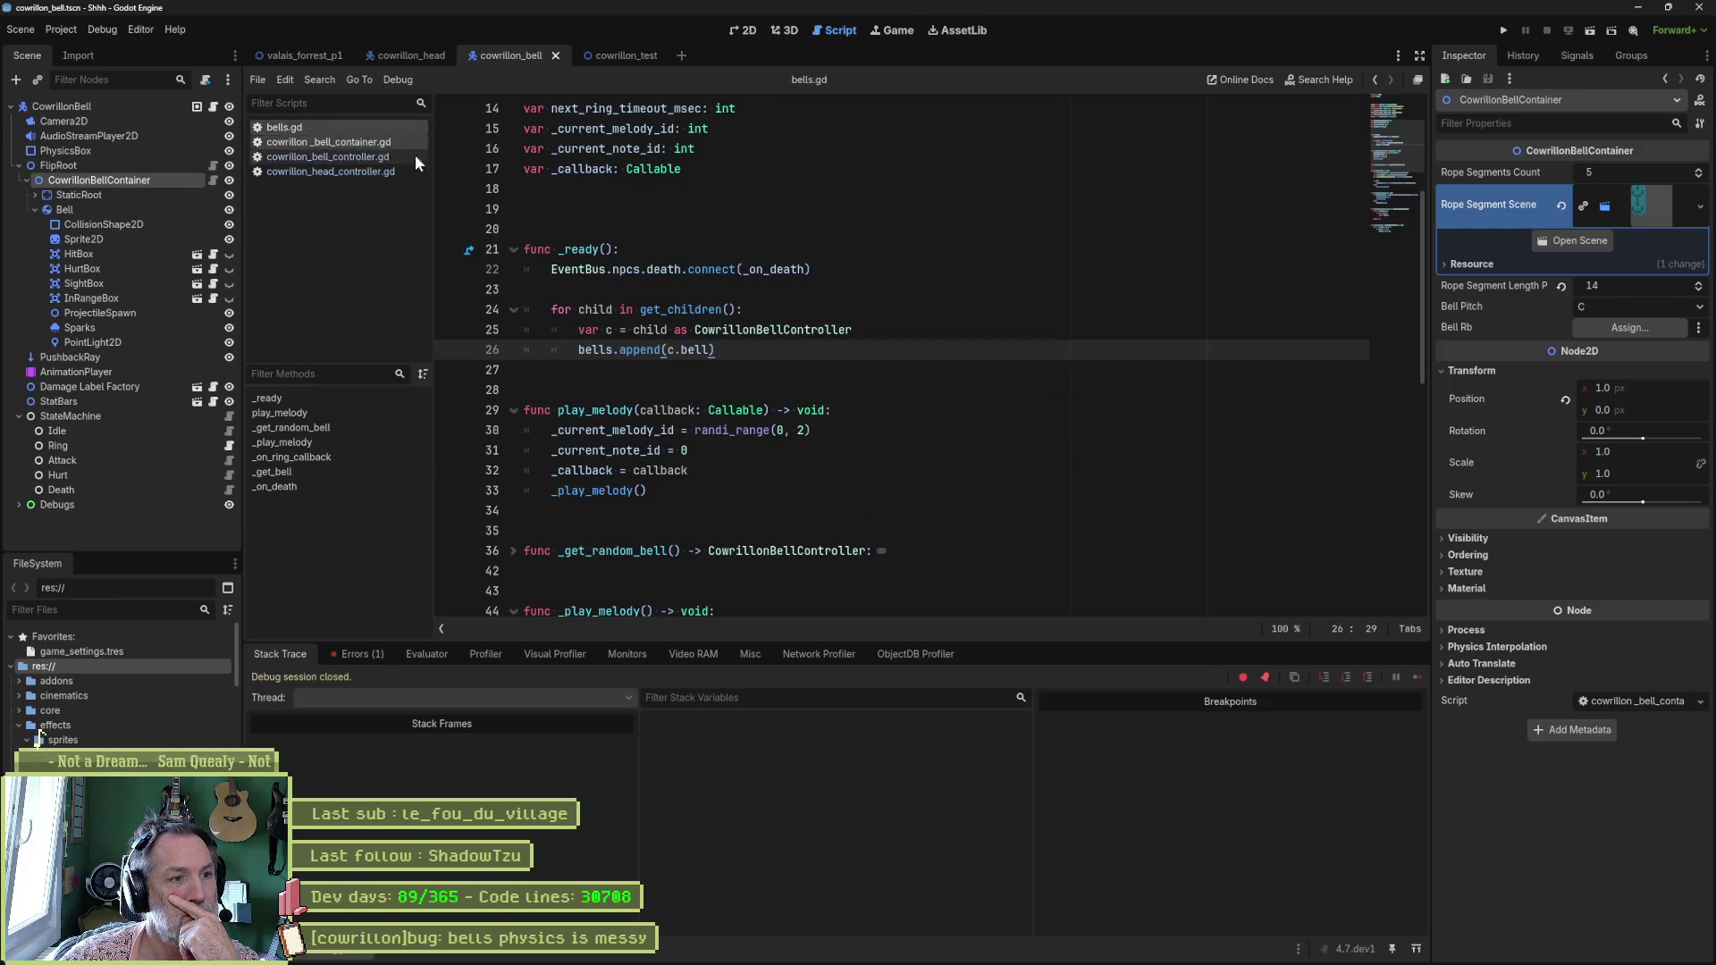
click(771, 330)
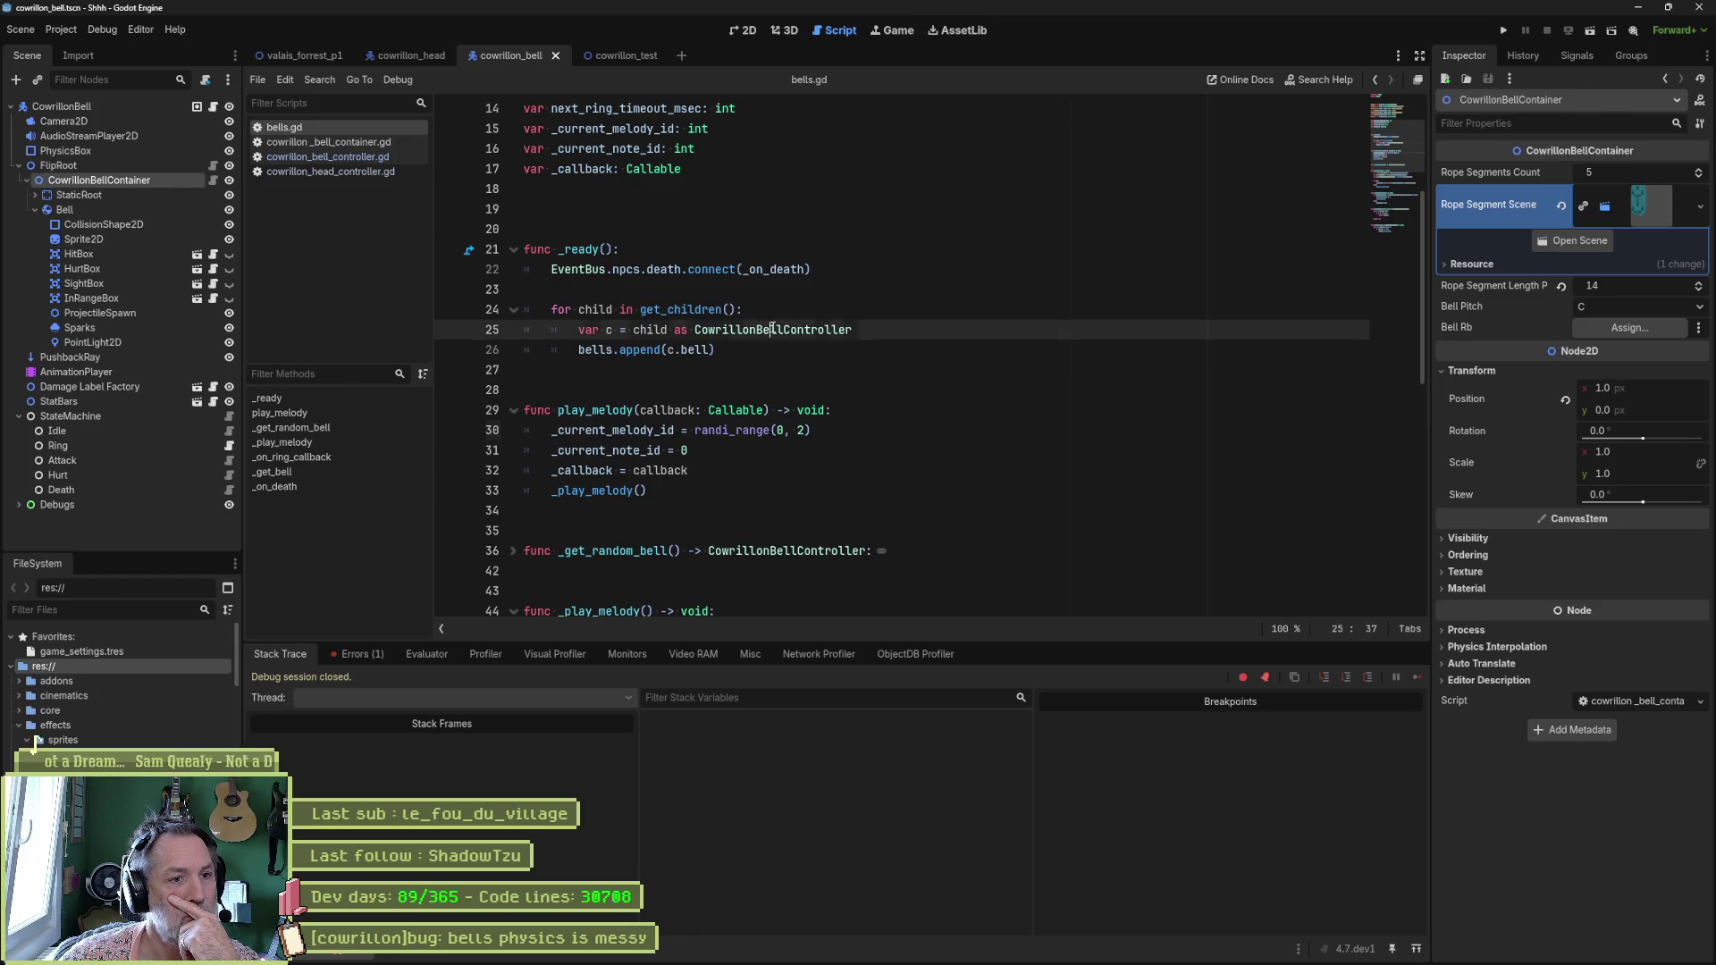
double_click(773, 330)
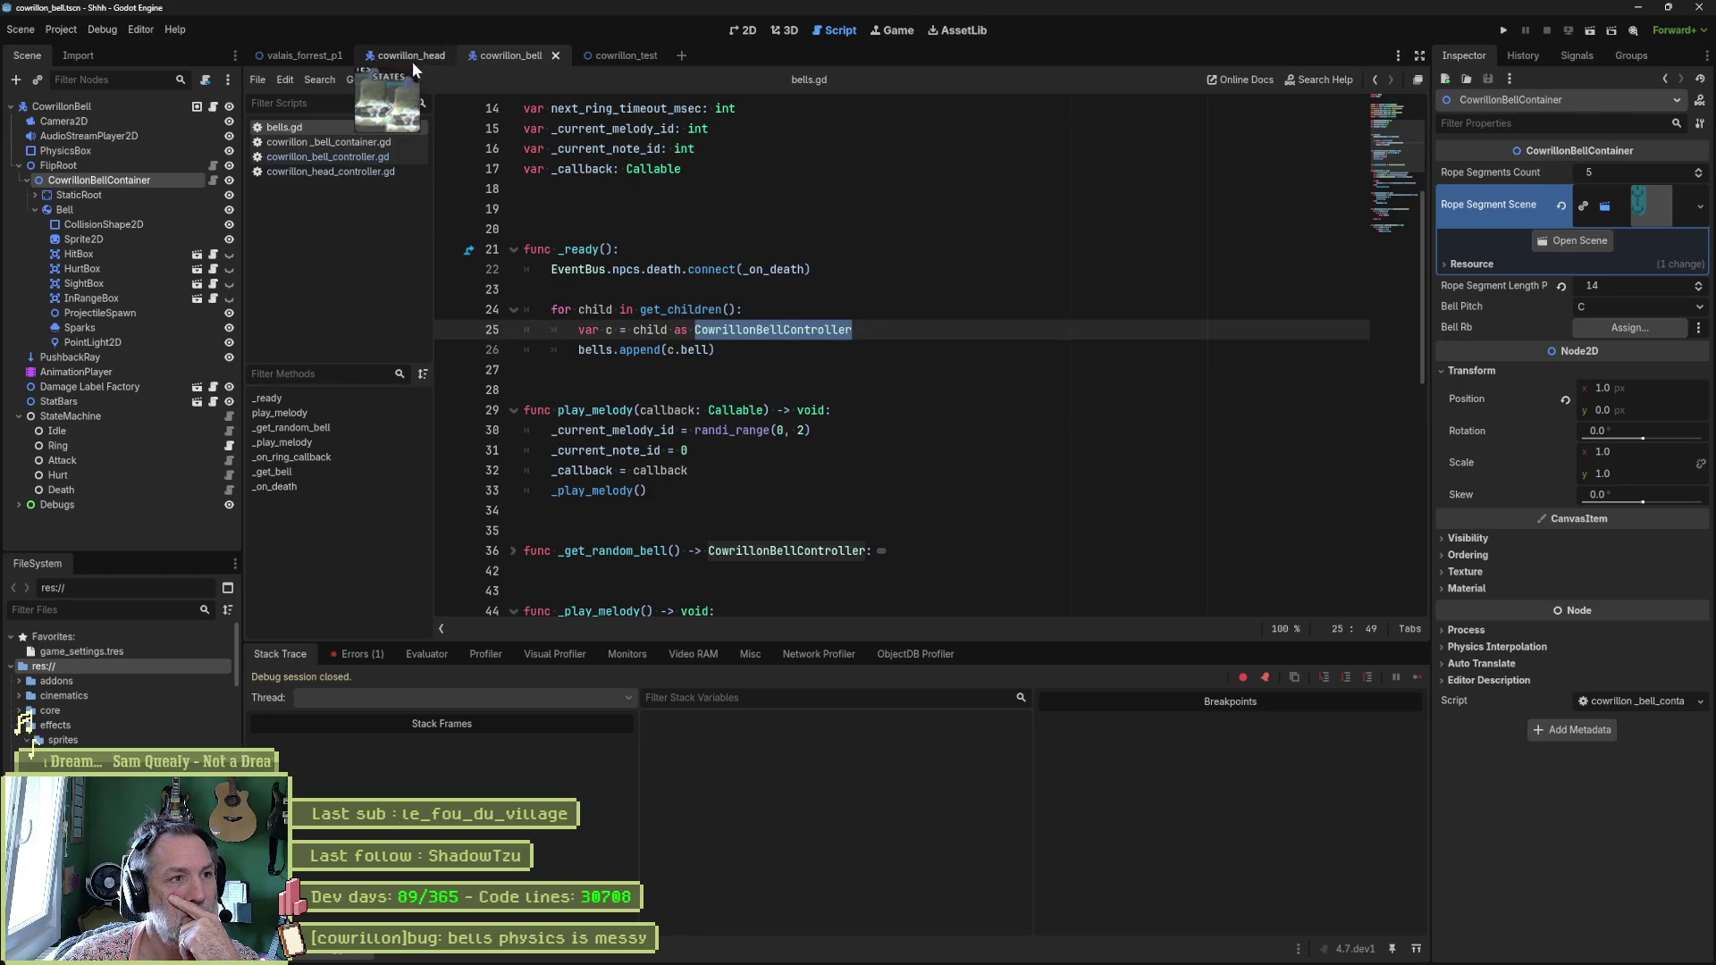
In cowrillon_head, use the Errors list to locate the c.bell argument on line 26
click(411, 56)
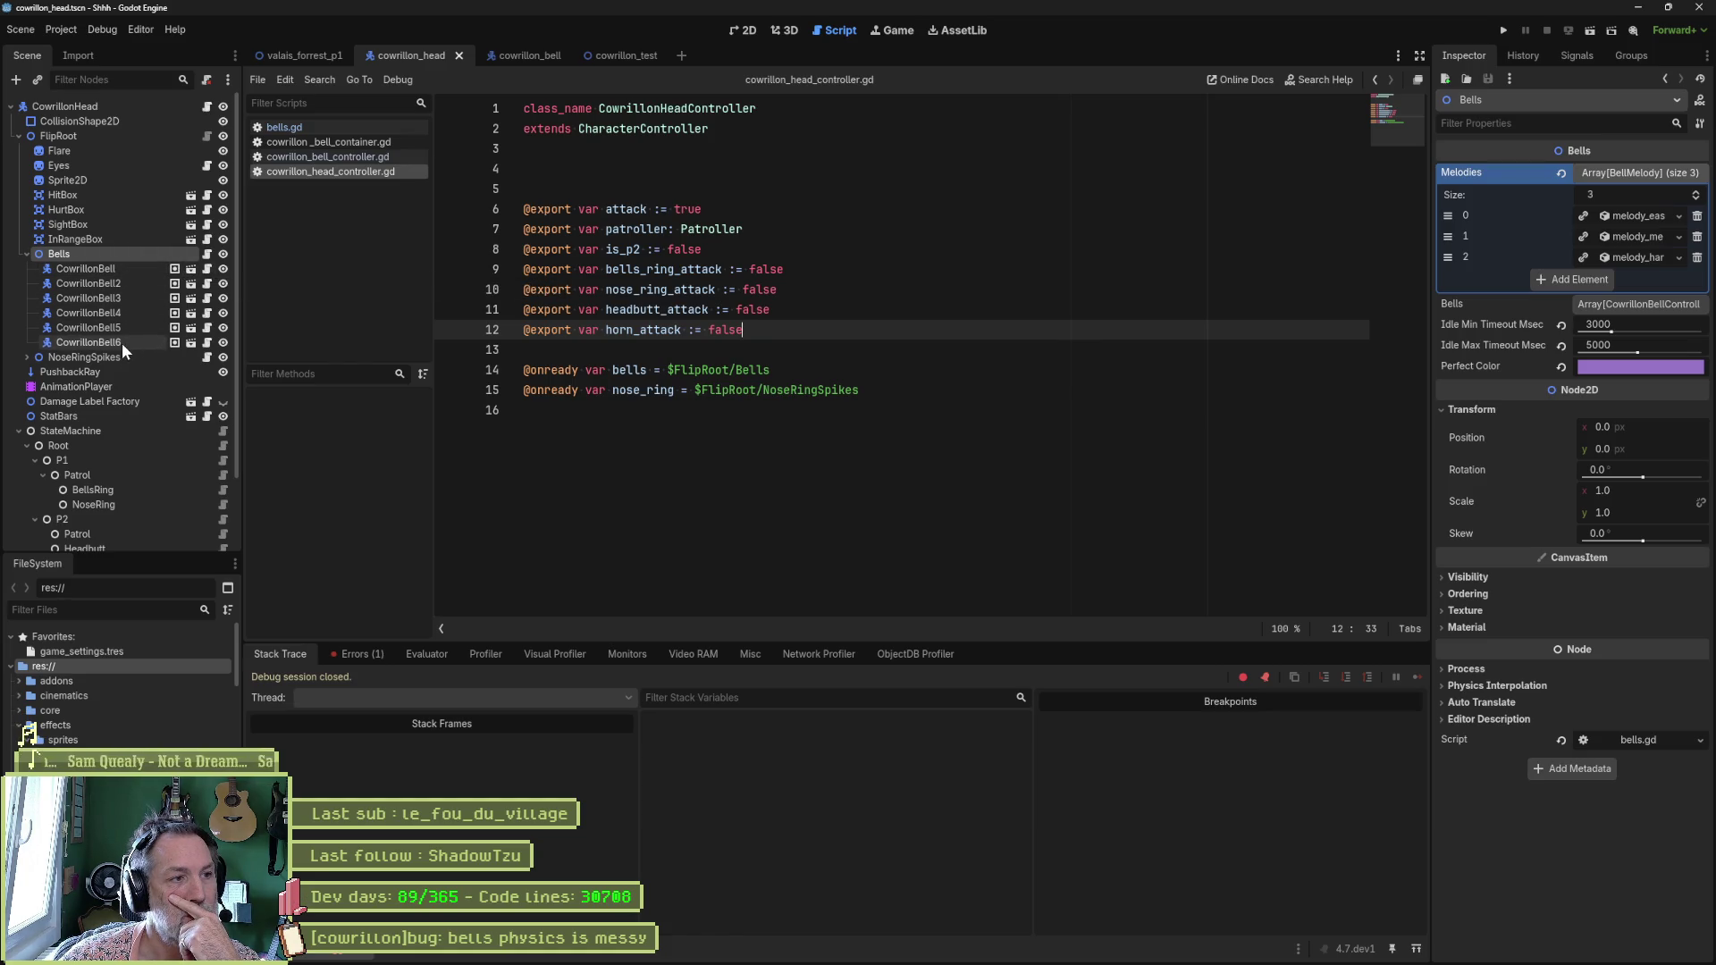
click(284, 128)
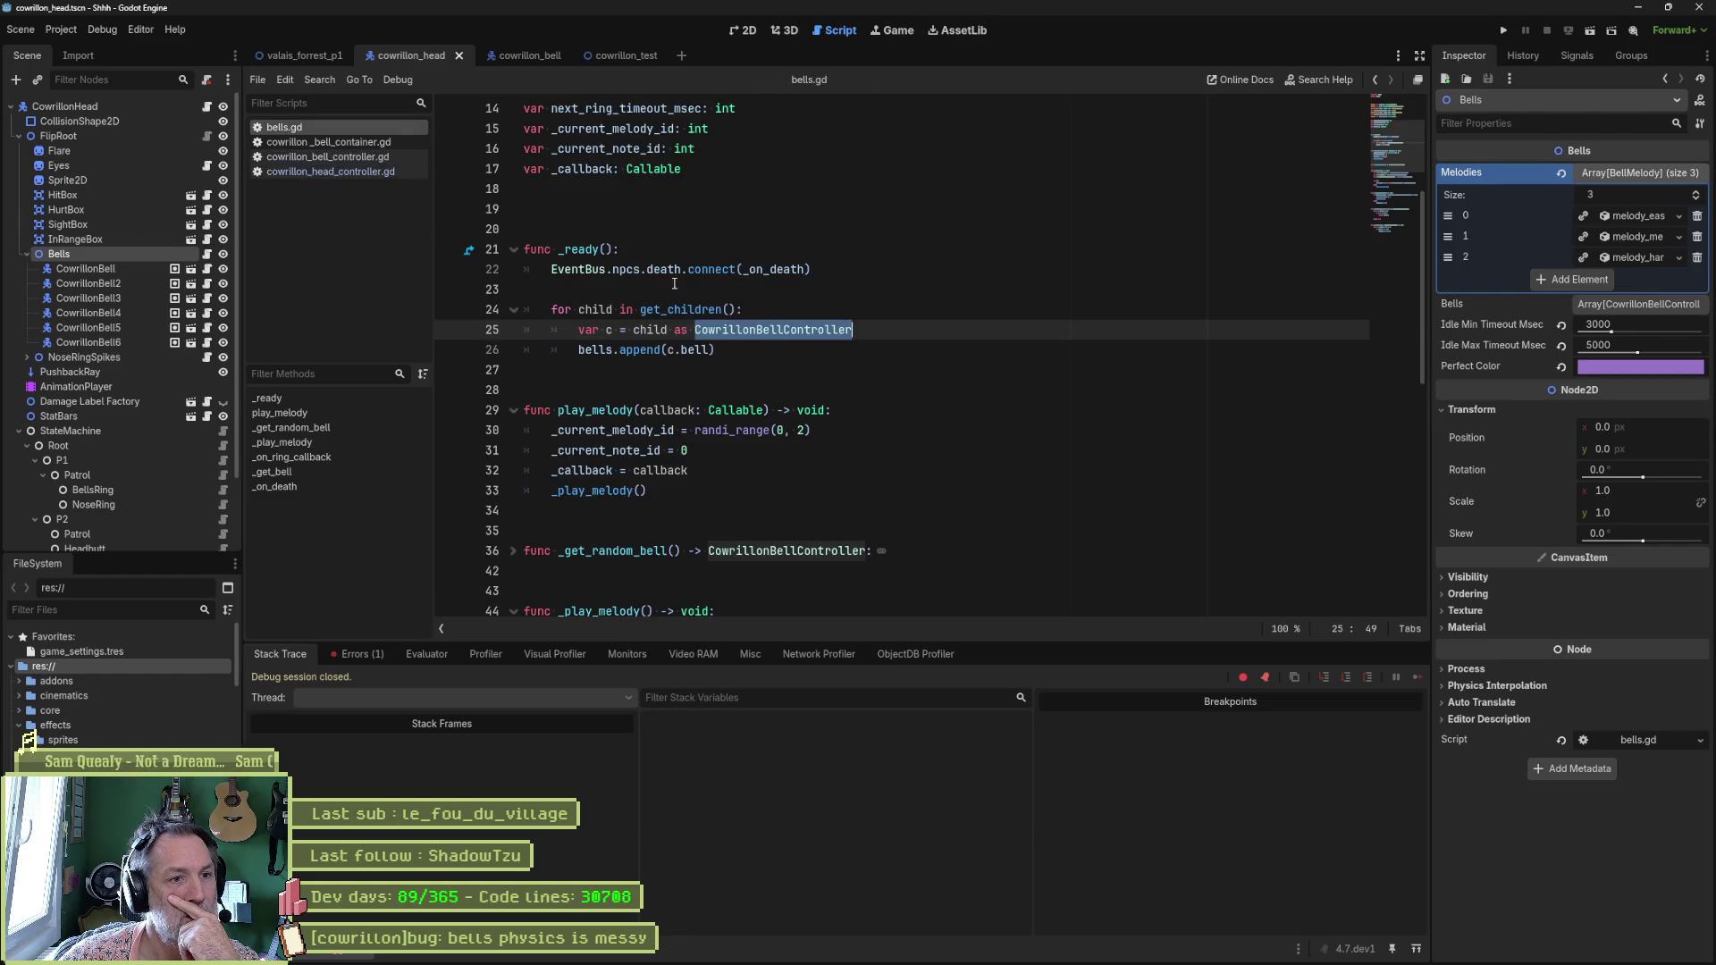
double_click(596, 349)
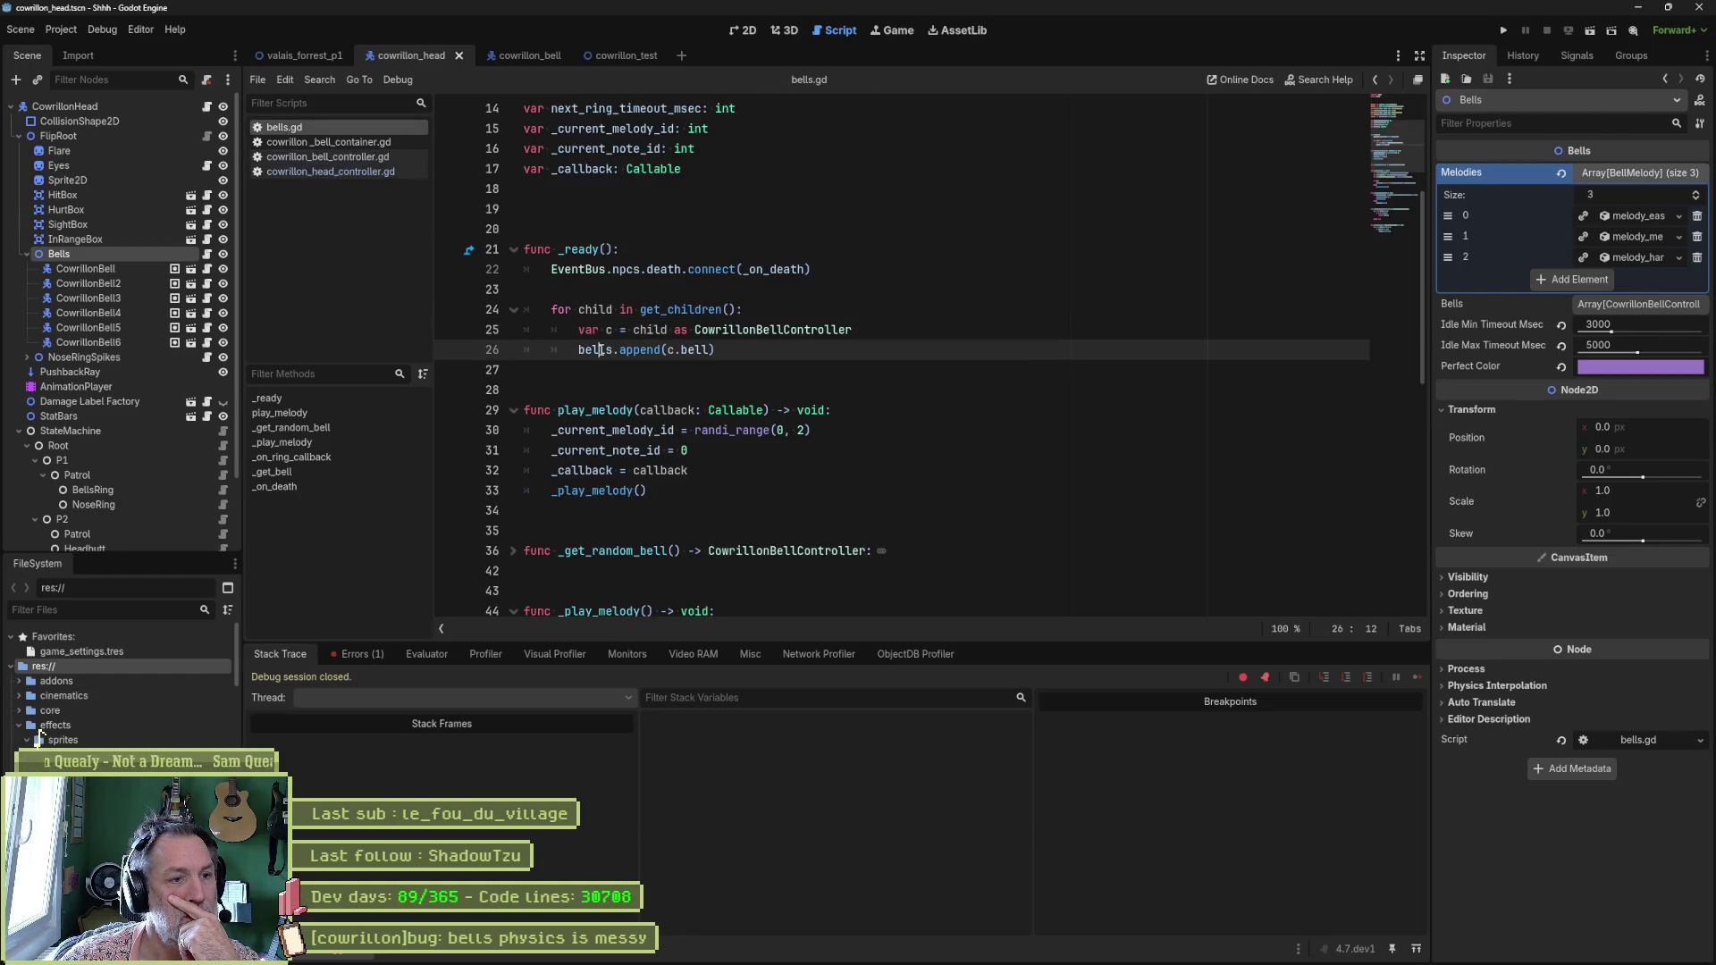
scroll(732, 261, up, 4)
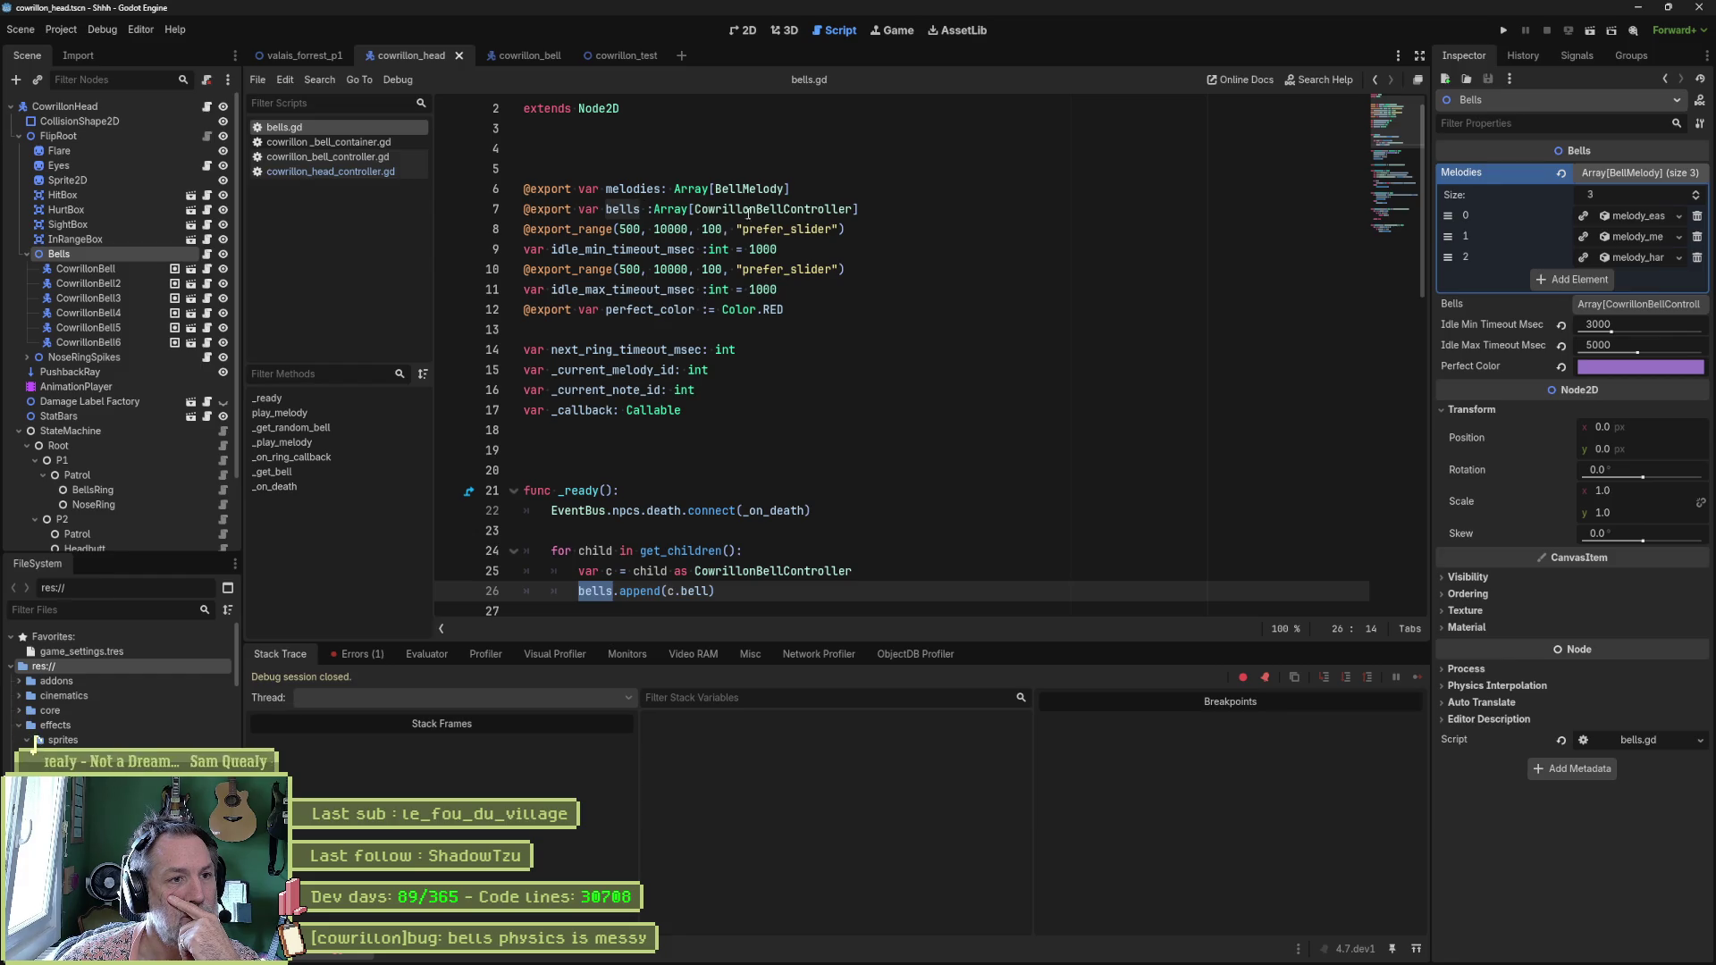
scroll(762, 209, down, 5)
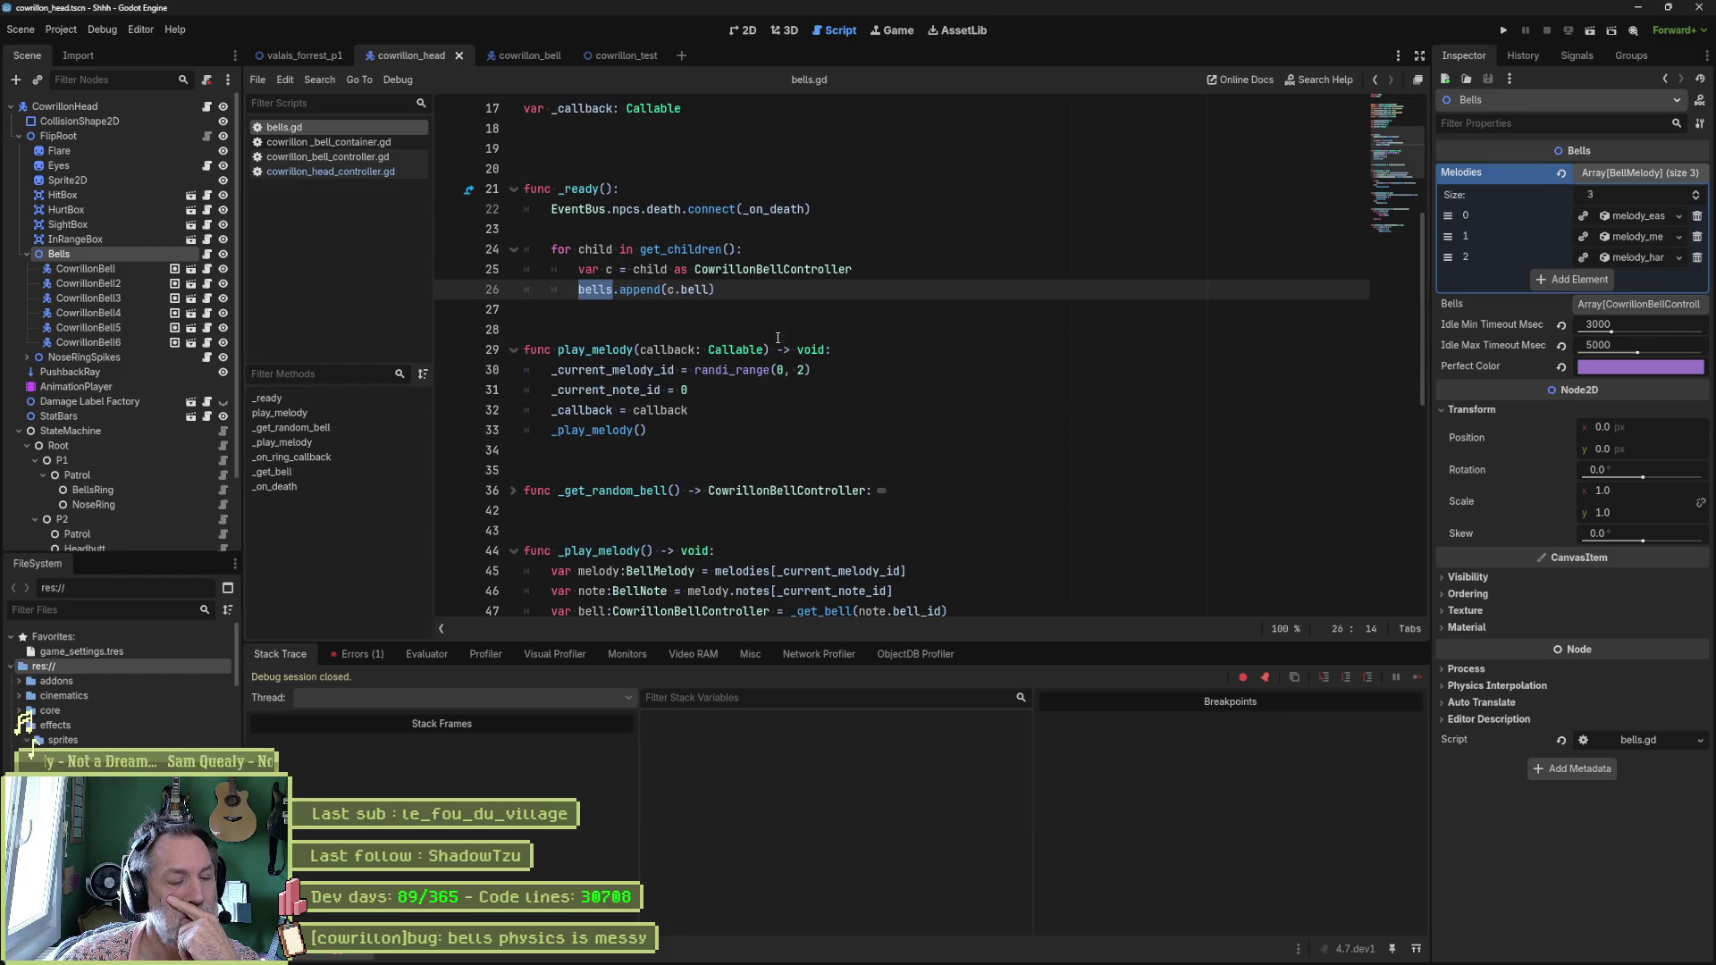
click(374, 655)
click(410, 708)
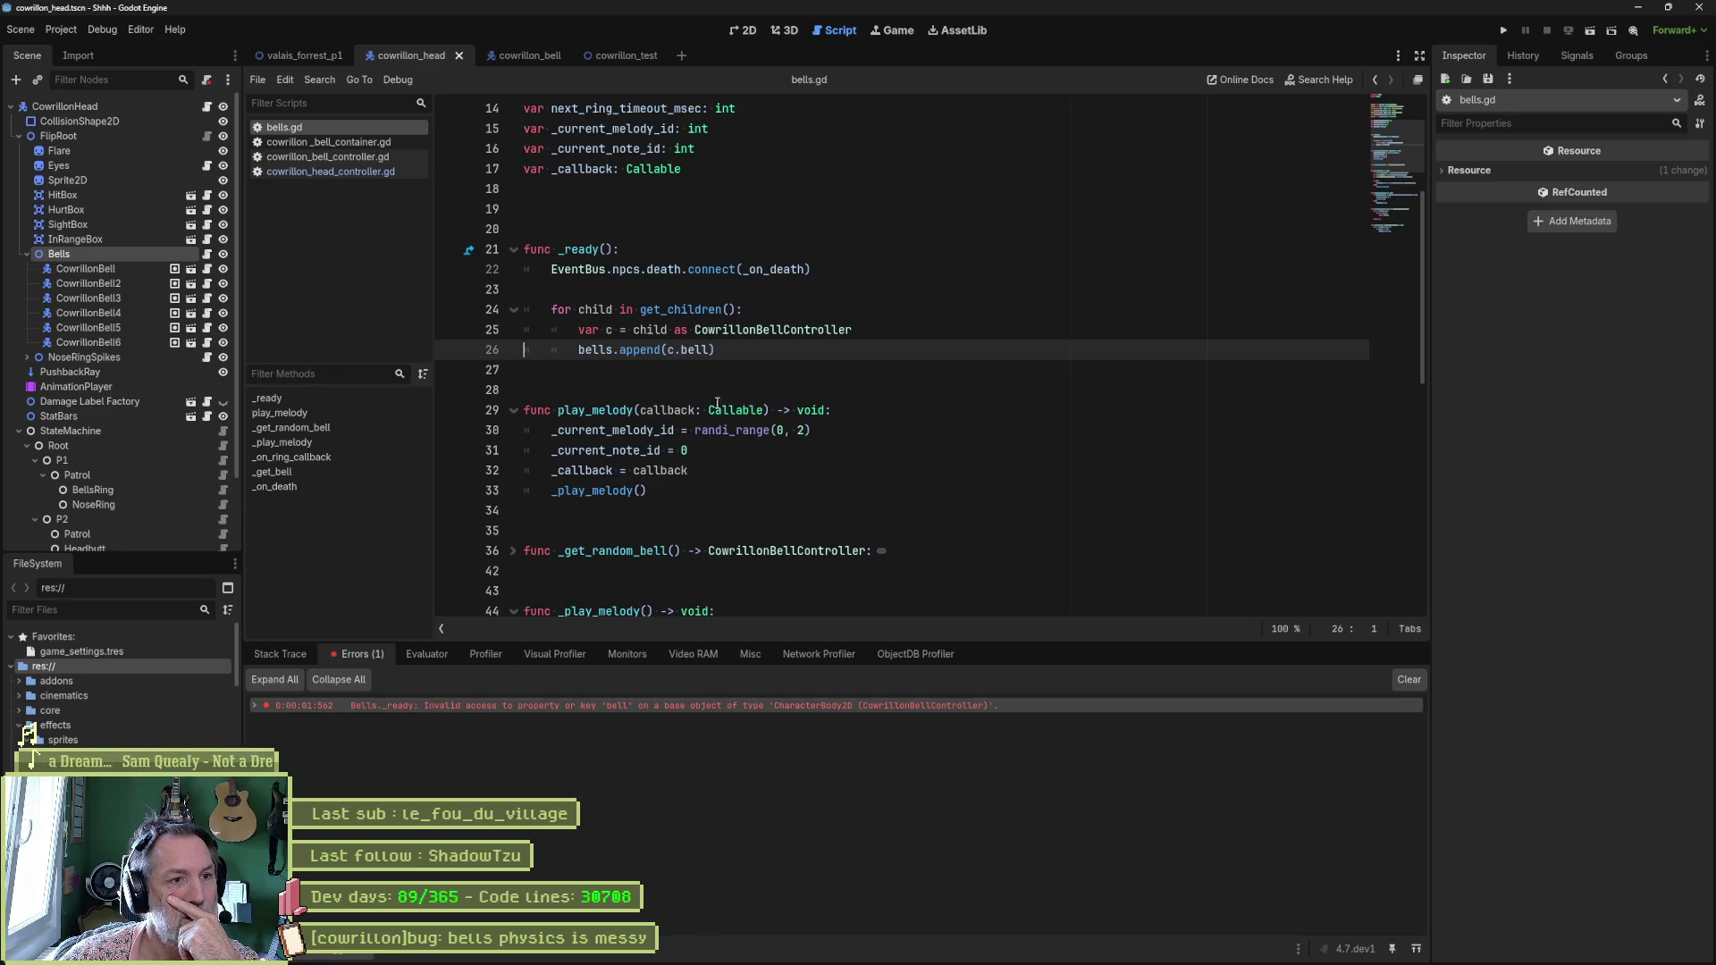
drag(668, 350, 716, 351)
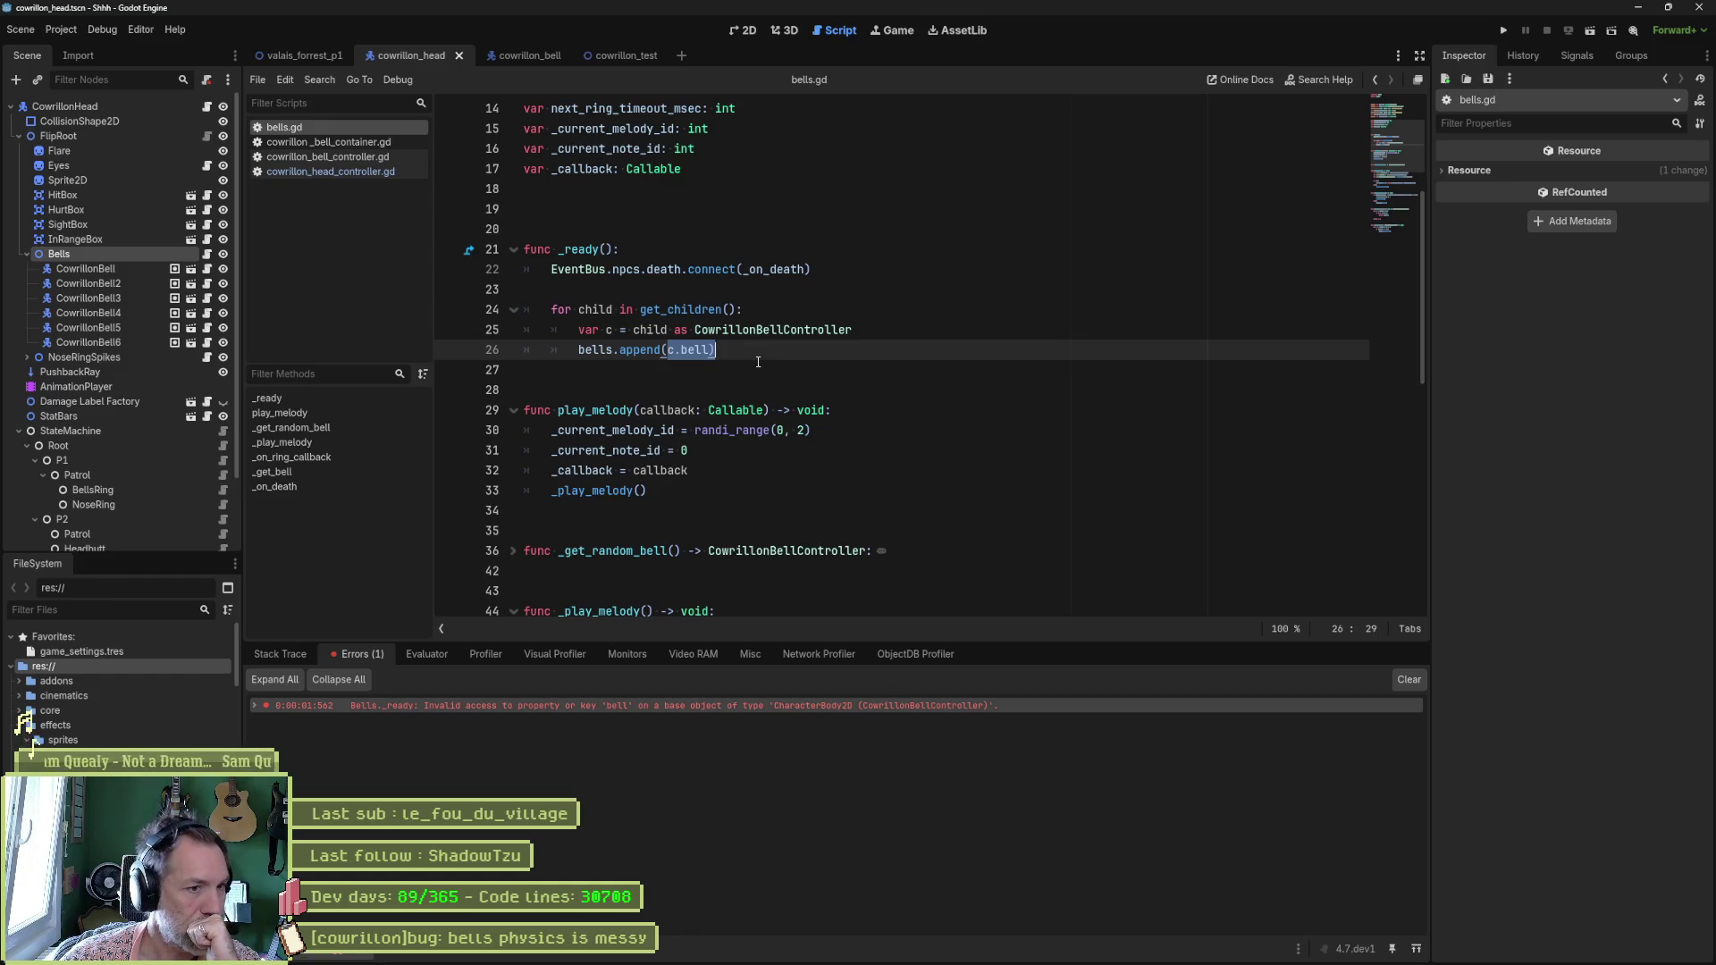
double_click(711, 350)
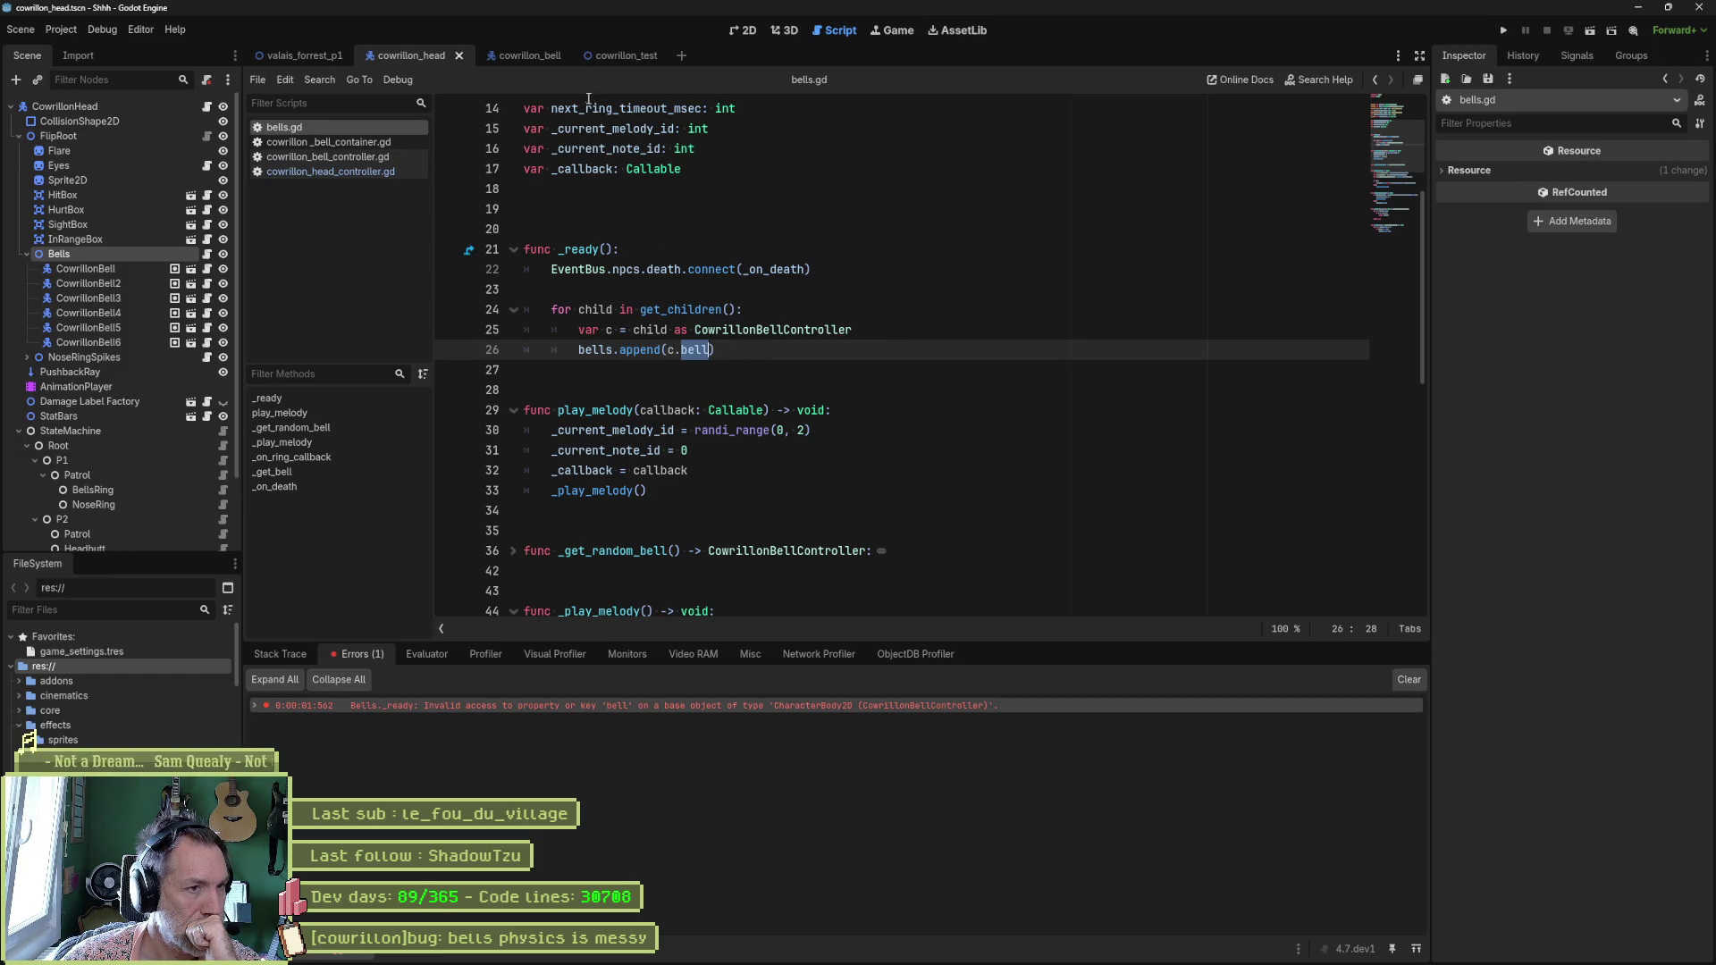
Delete '.bell' so line 26 reads bells.append(c), then run the game with F5
click(390, 142)
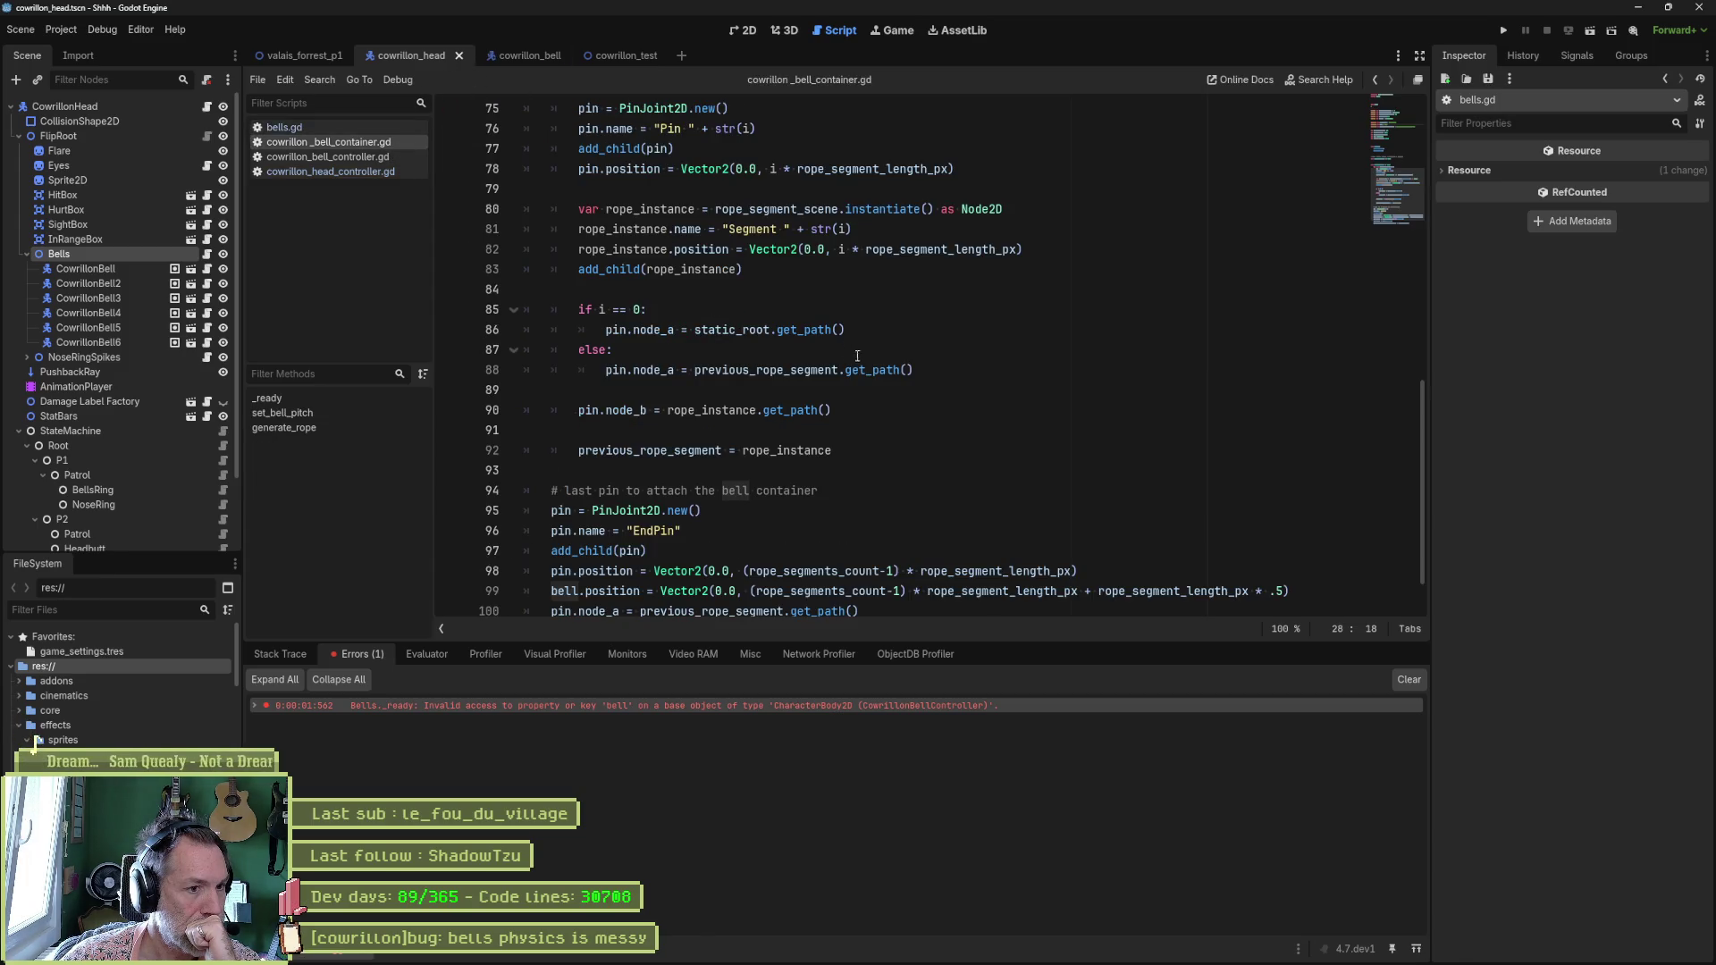
scroll(847, 388, up, 15)
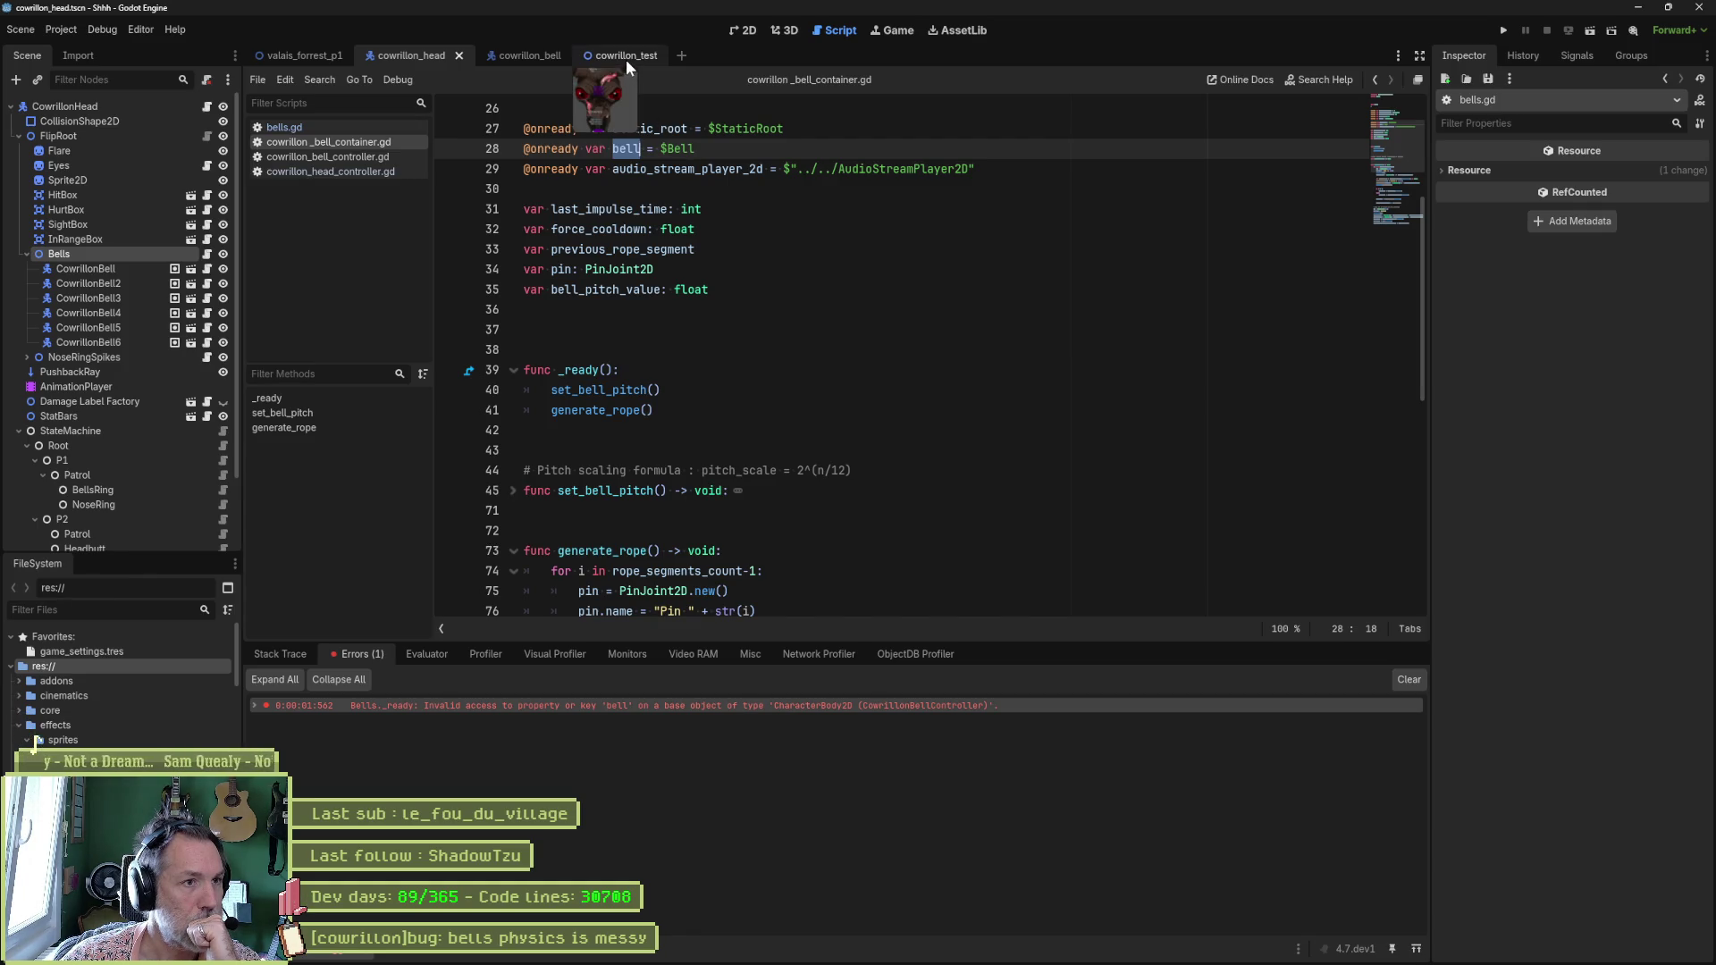
click(388, 127)
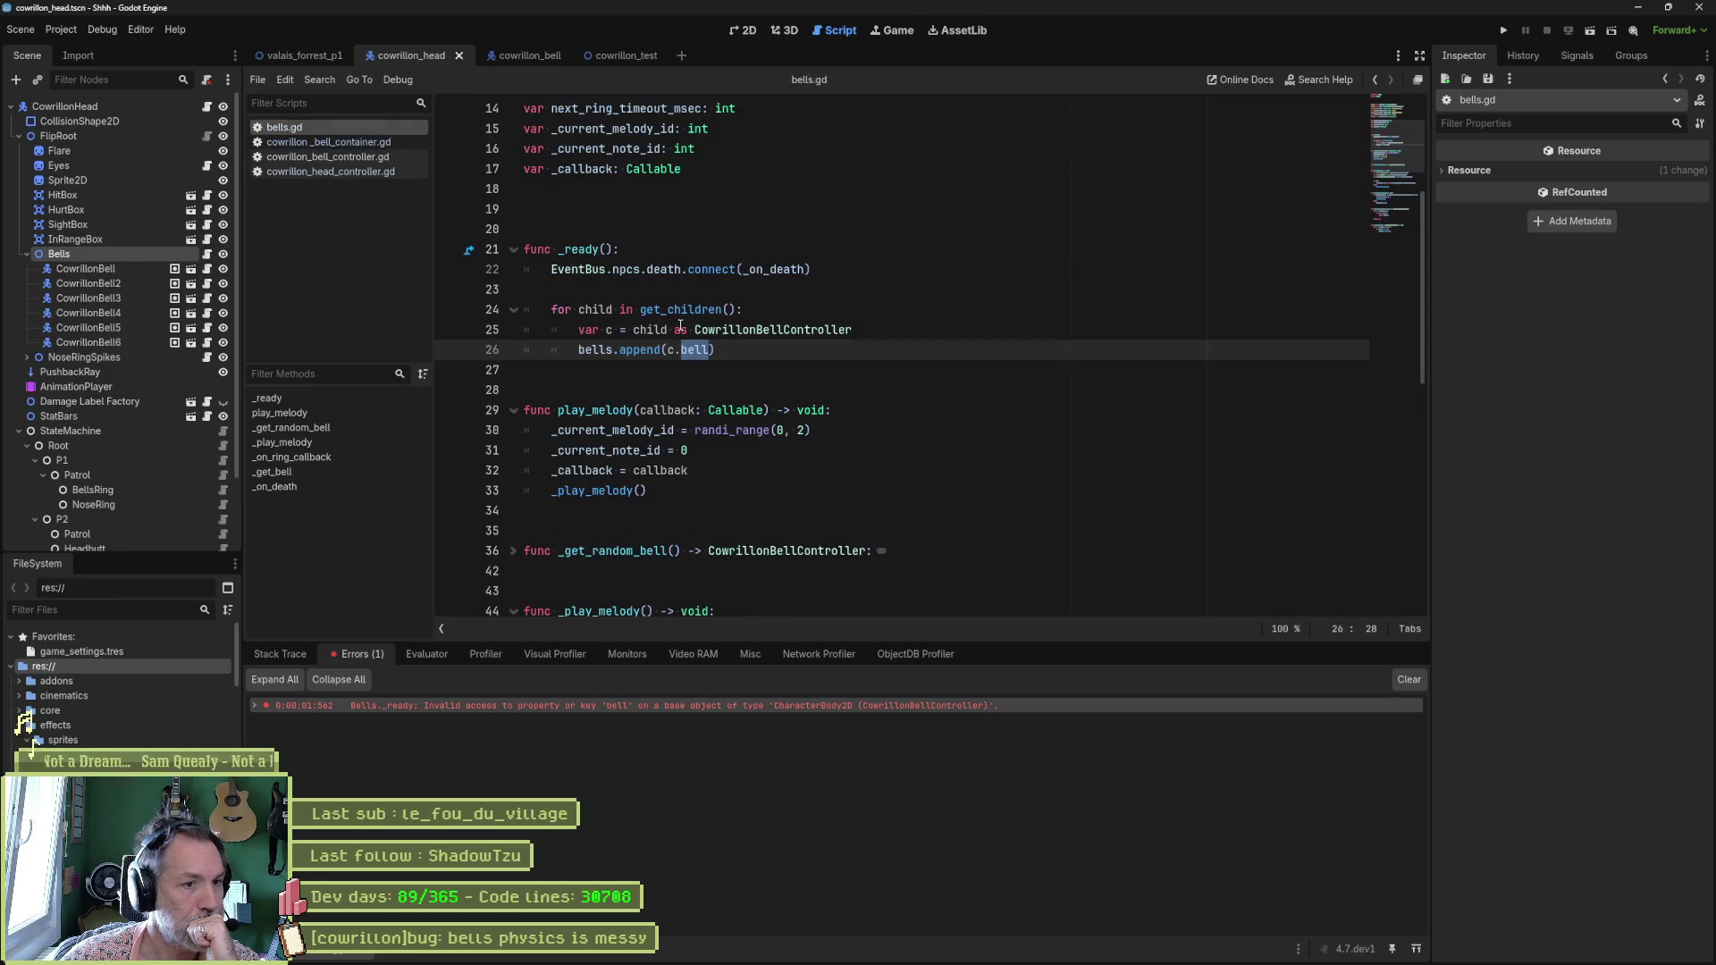
key(BackSpace)
key(BackSpace)
key(F5)
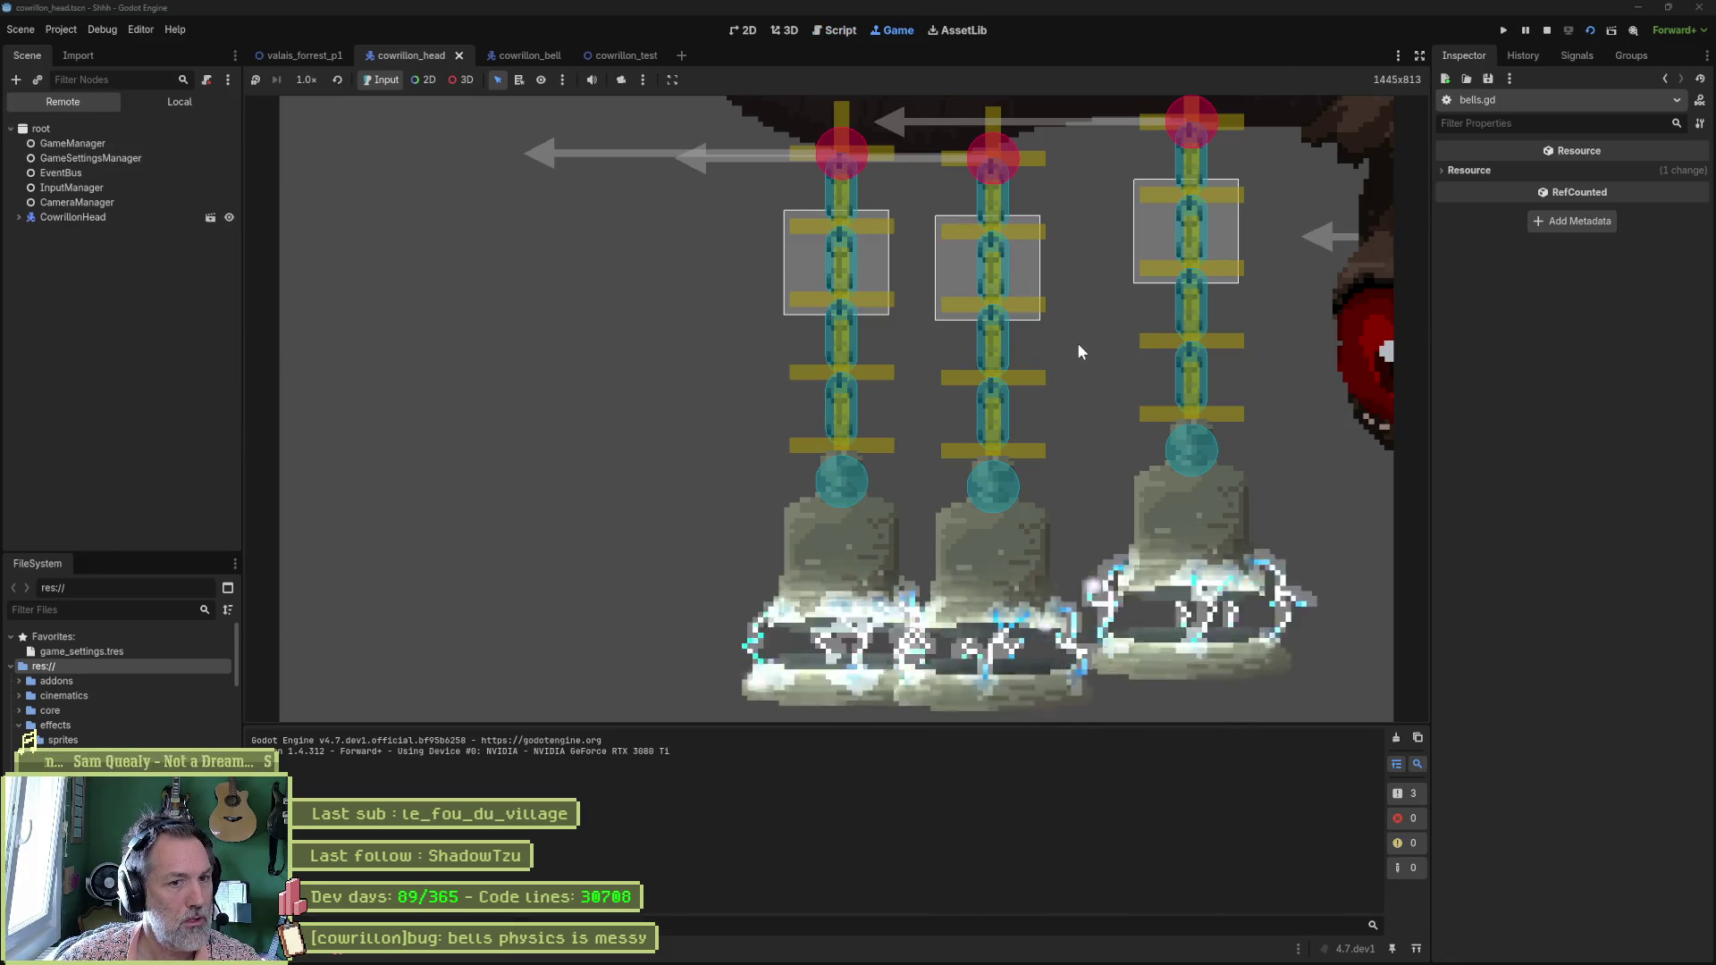
Stop the game, delete Camera2D from cowrillon_bell, and run the cowrillon_test scene
key(F8)
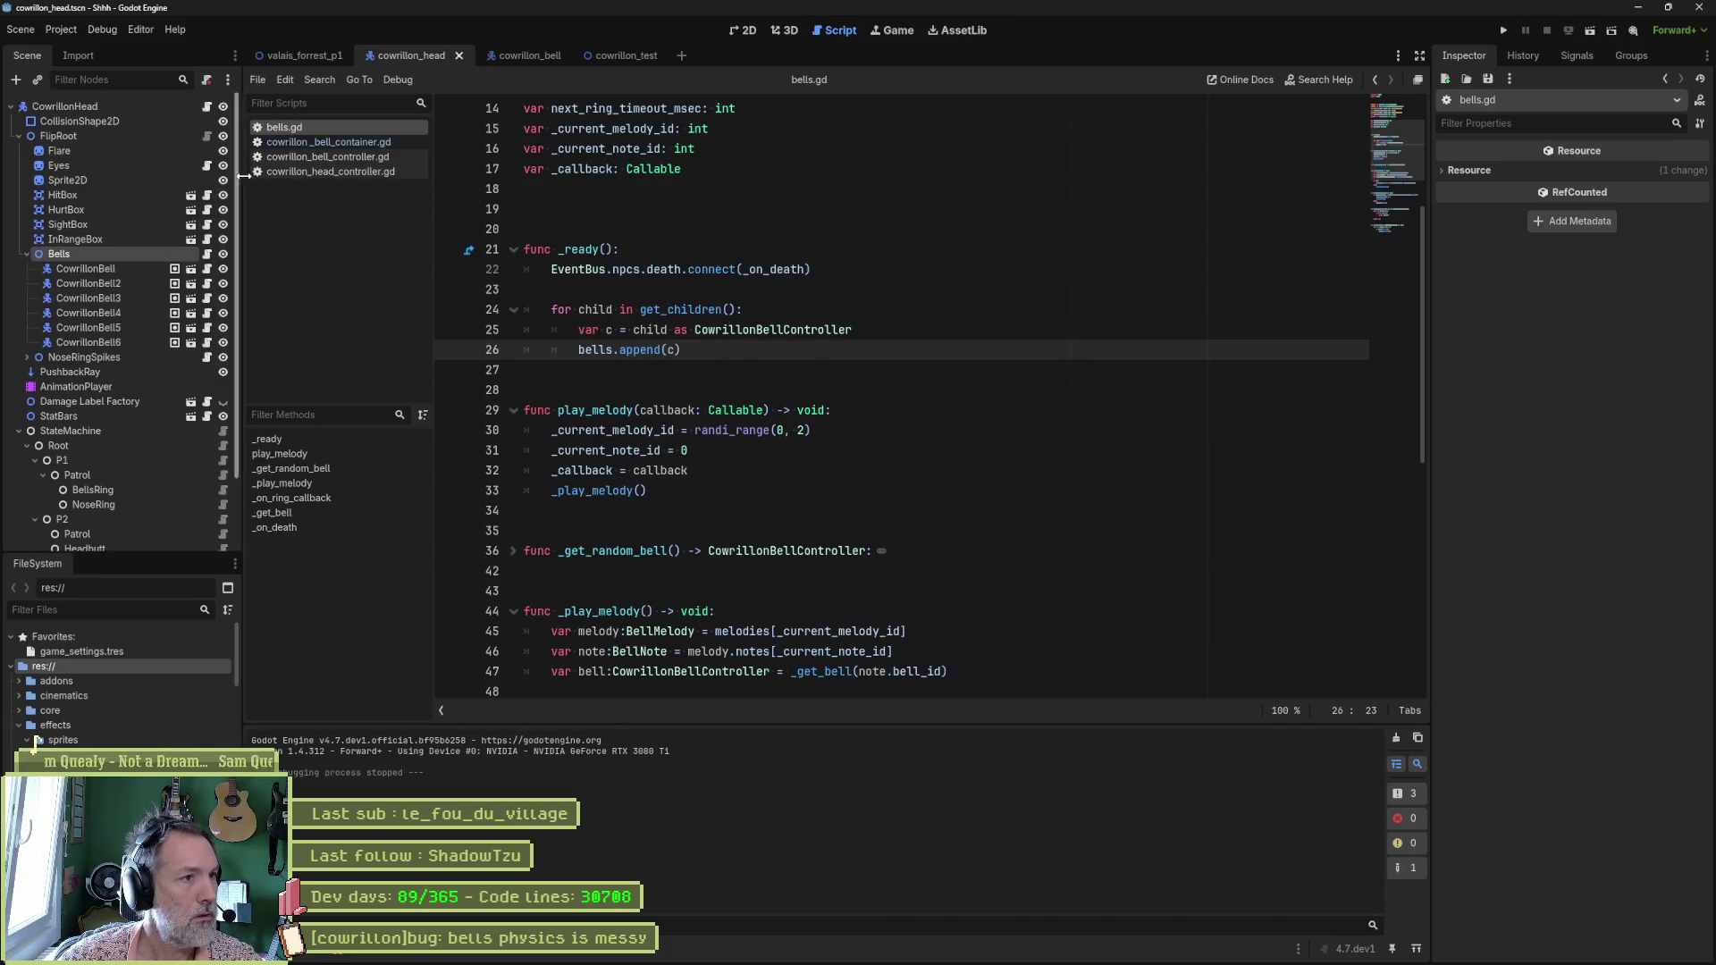
click(327, 156)
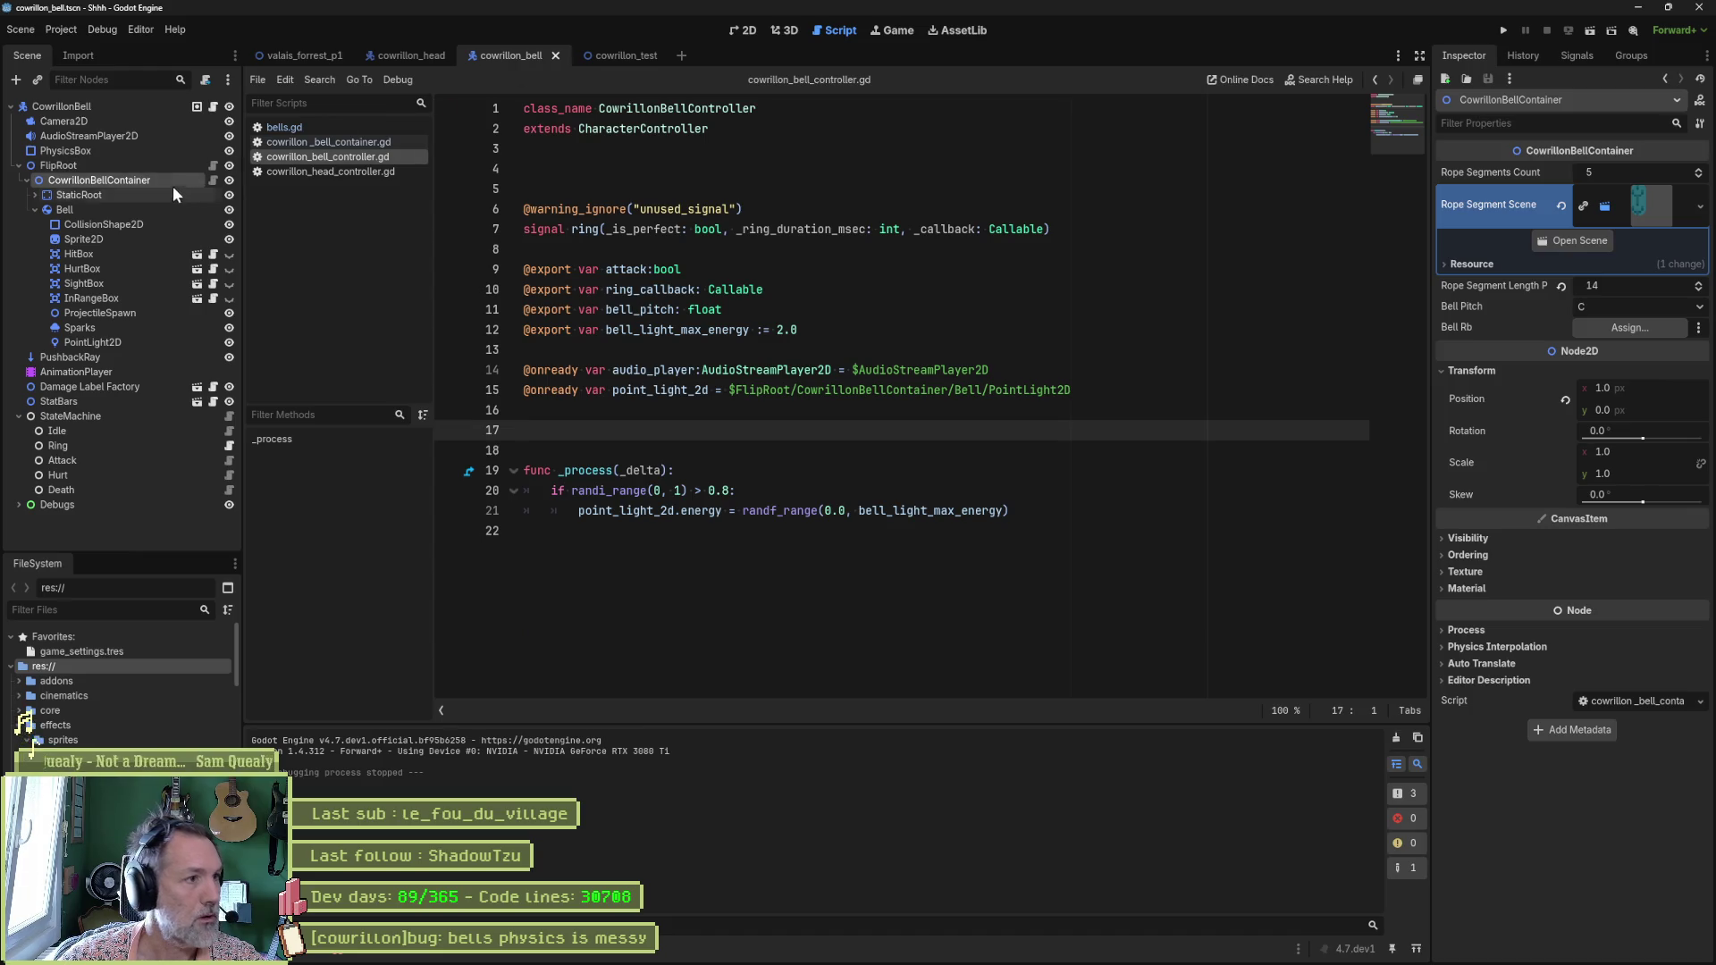
click(152, 121)
key(Delete)
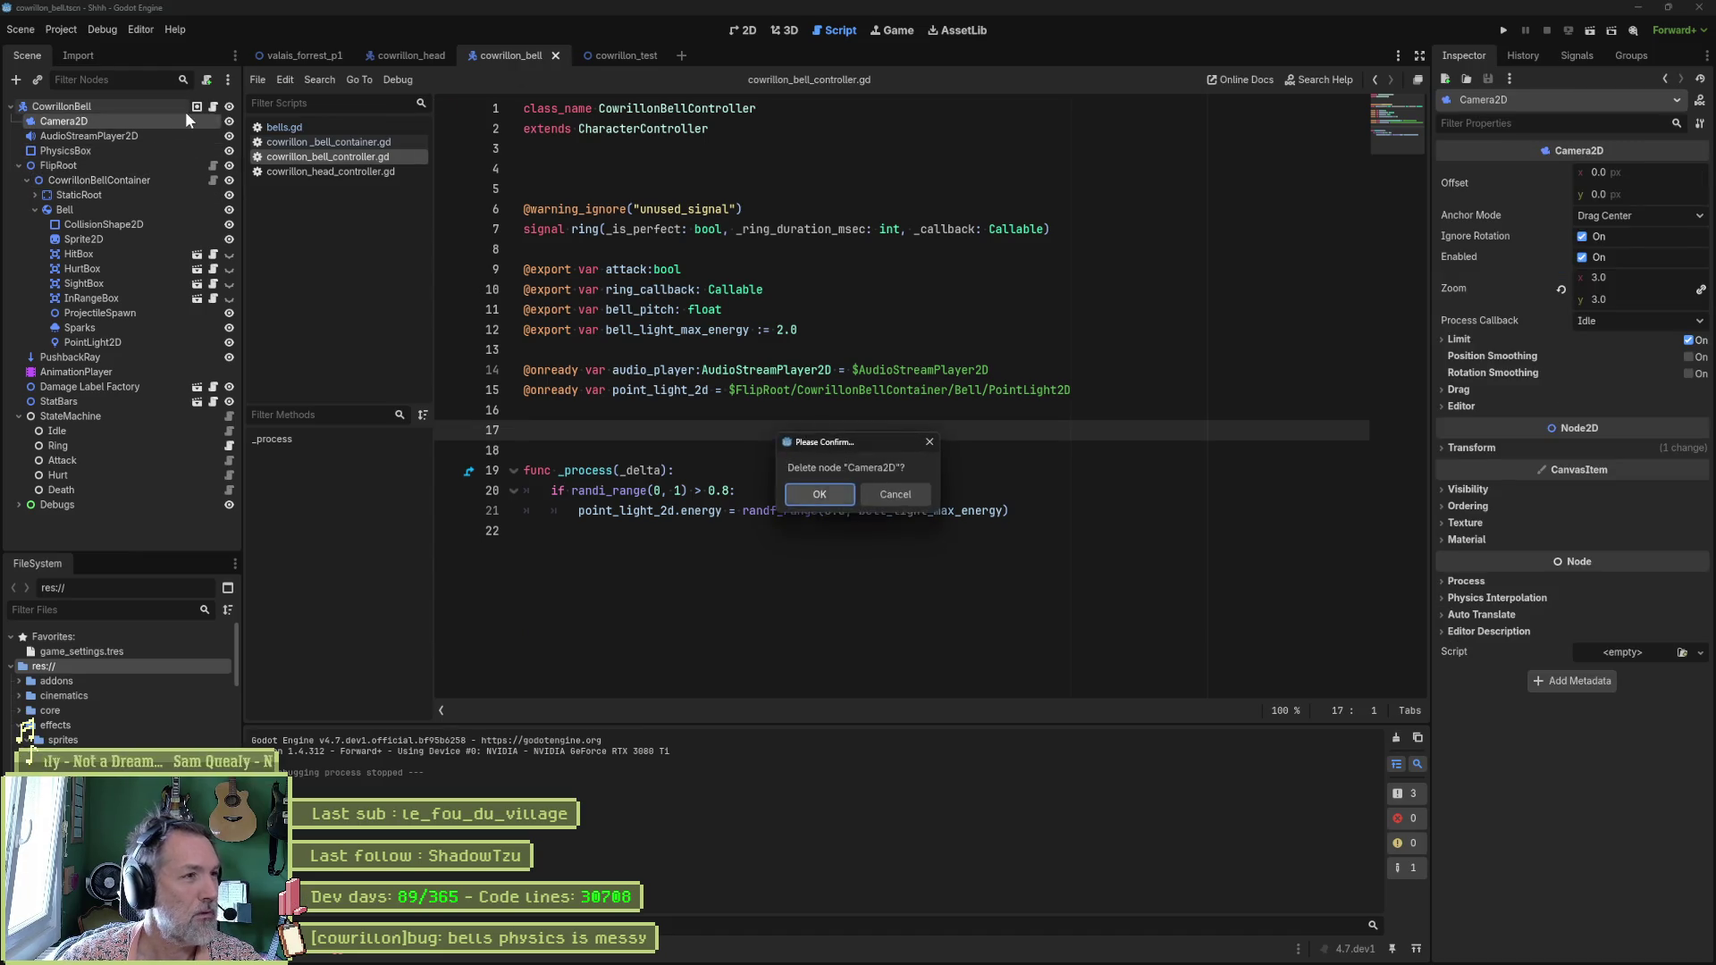
key(Return)
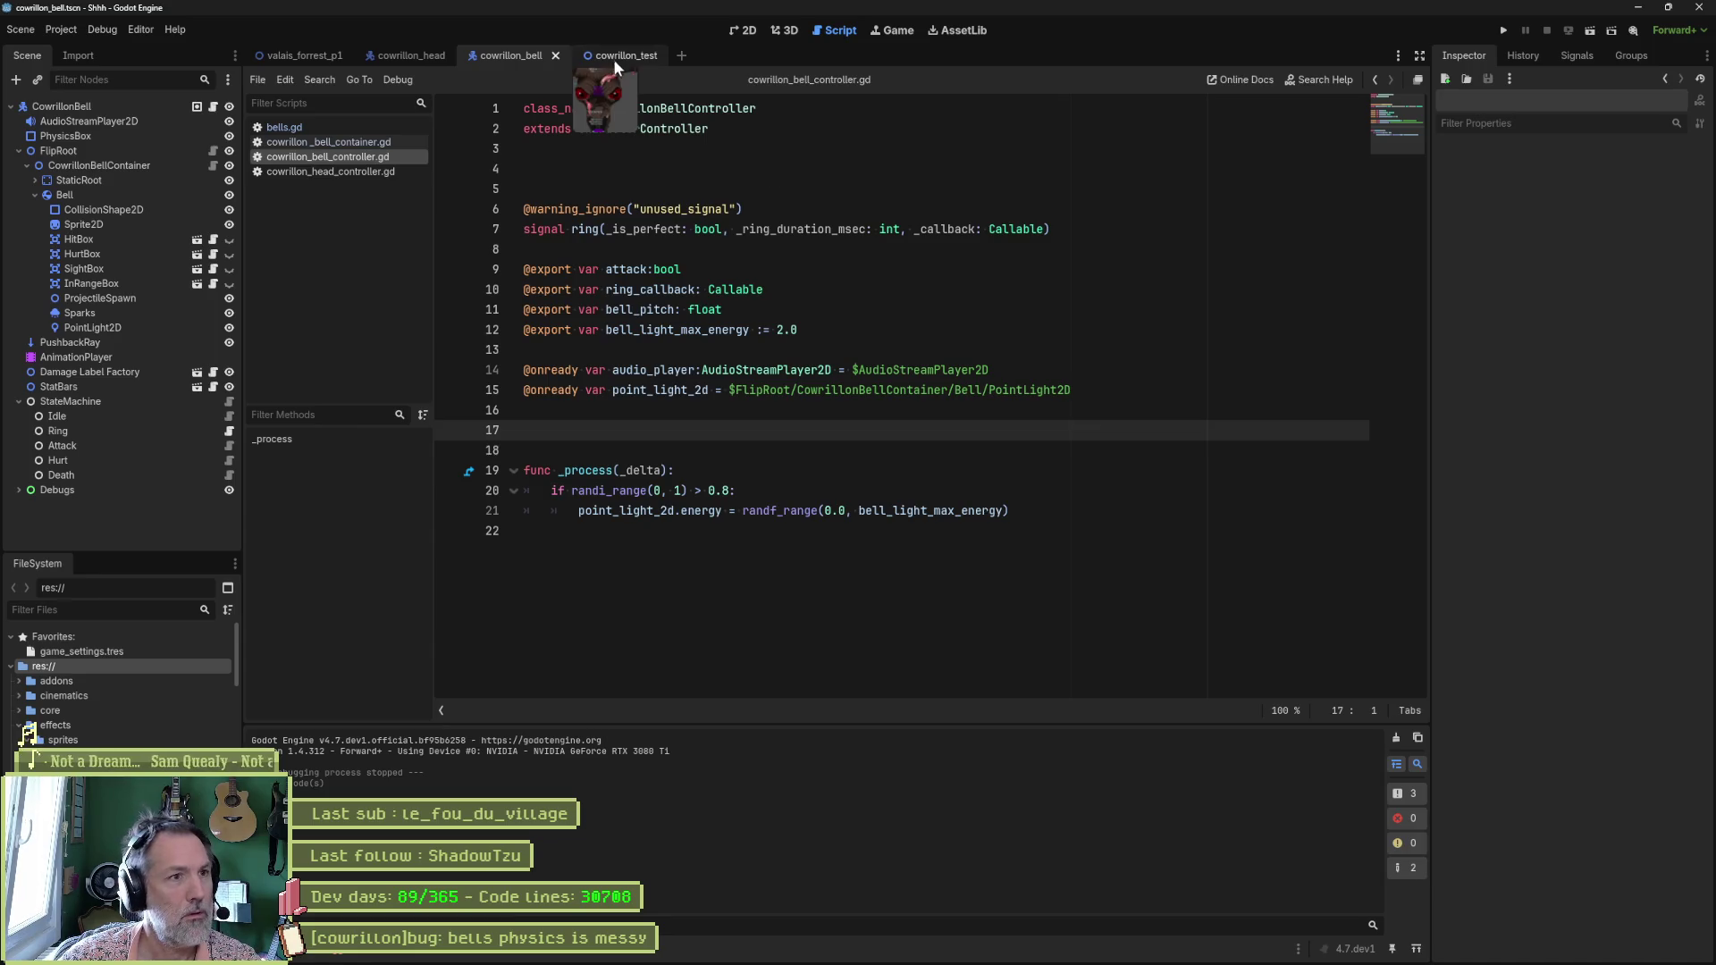
click(614, 56)
key(F6)
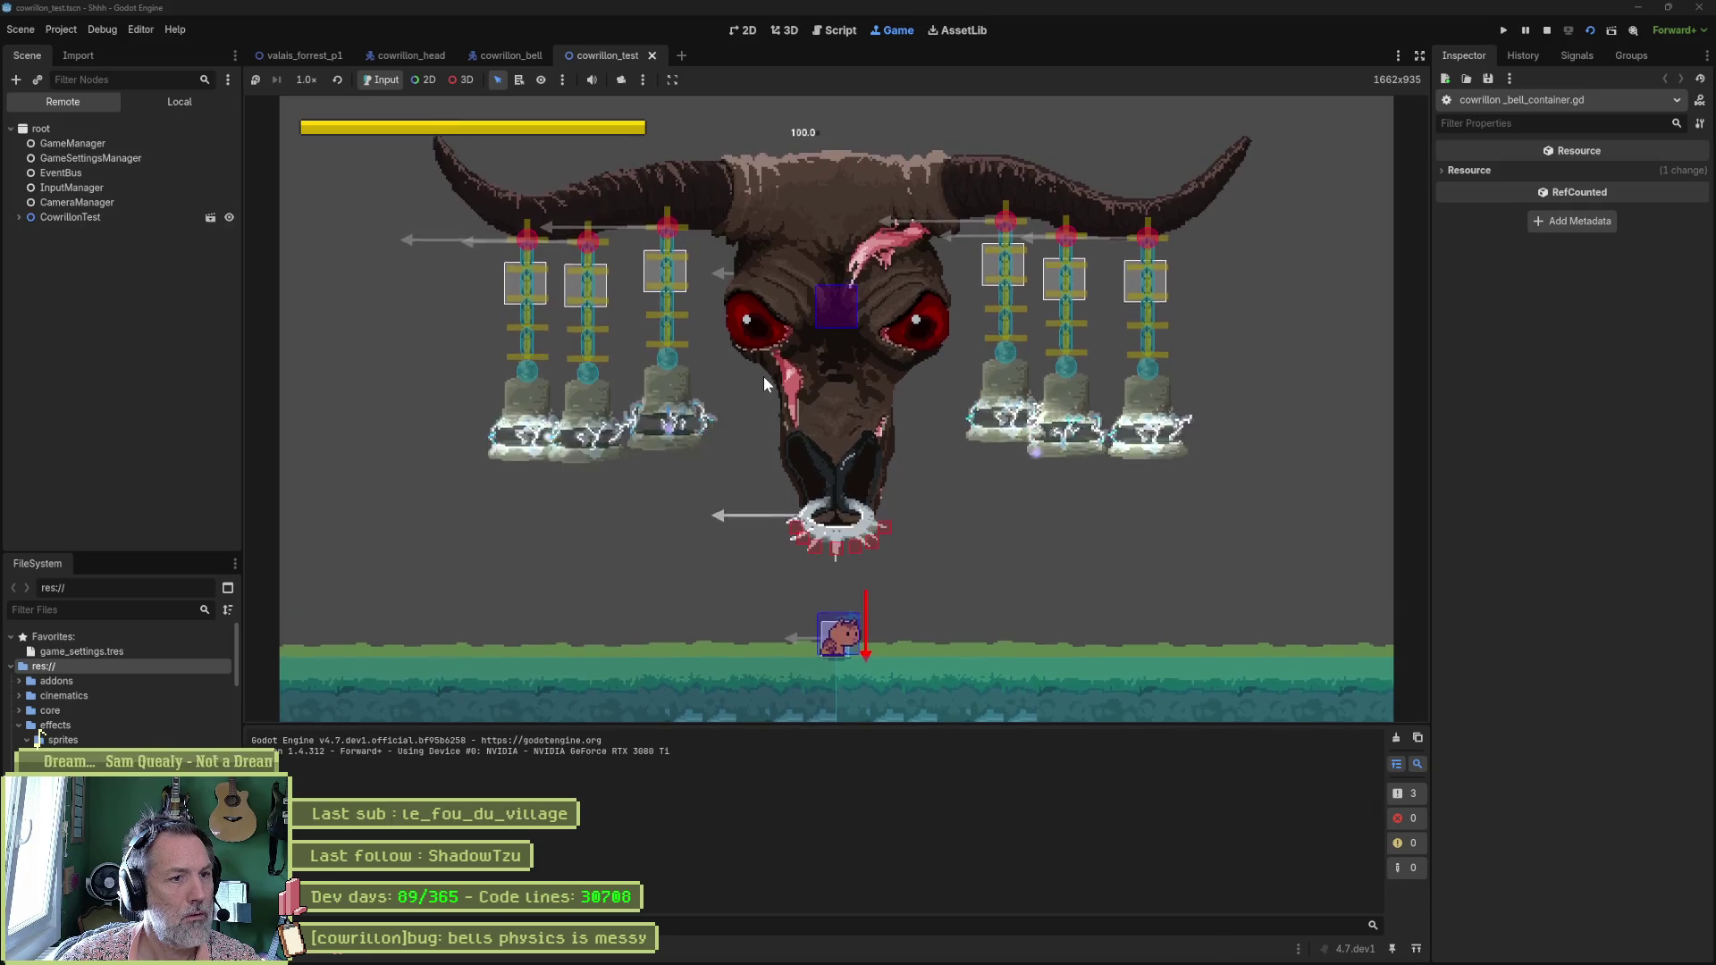
Inspect the running CowrillonTest node, check the reported errors, and restart the run
click(99, 220)
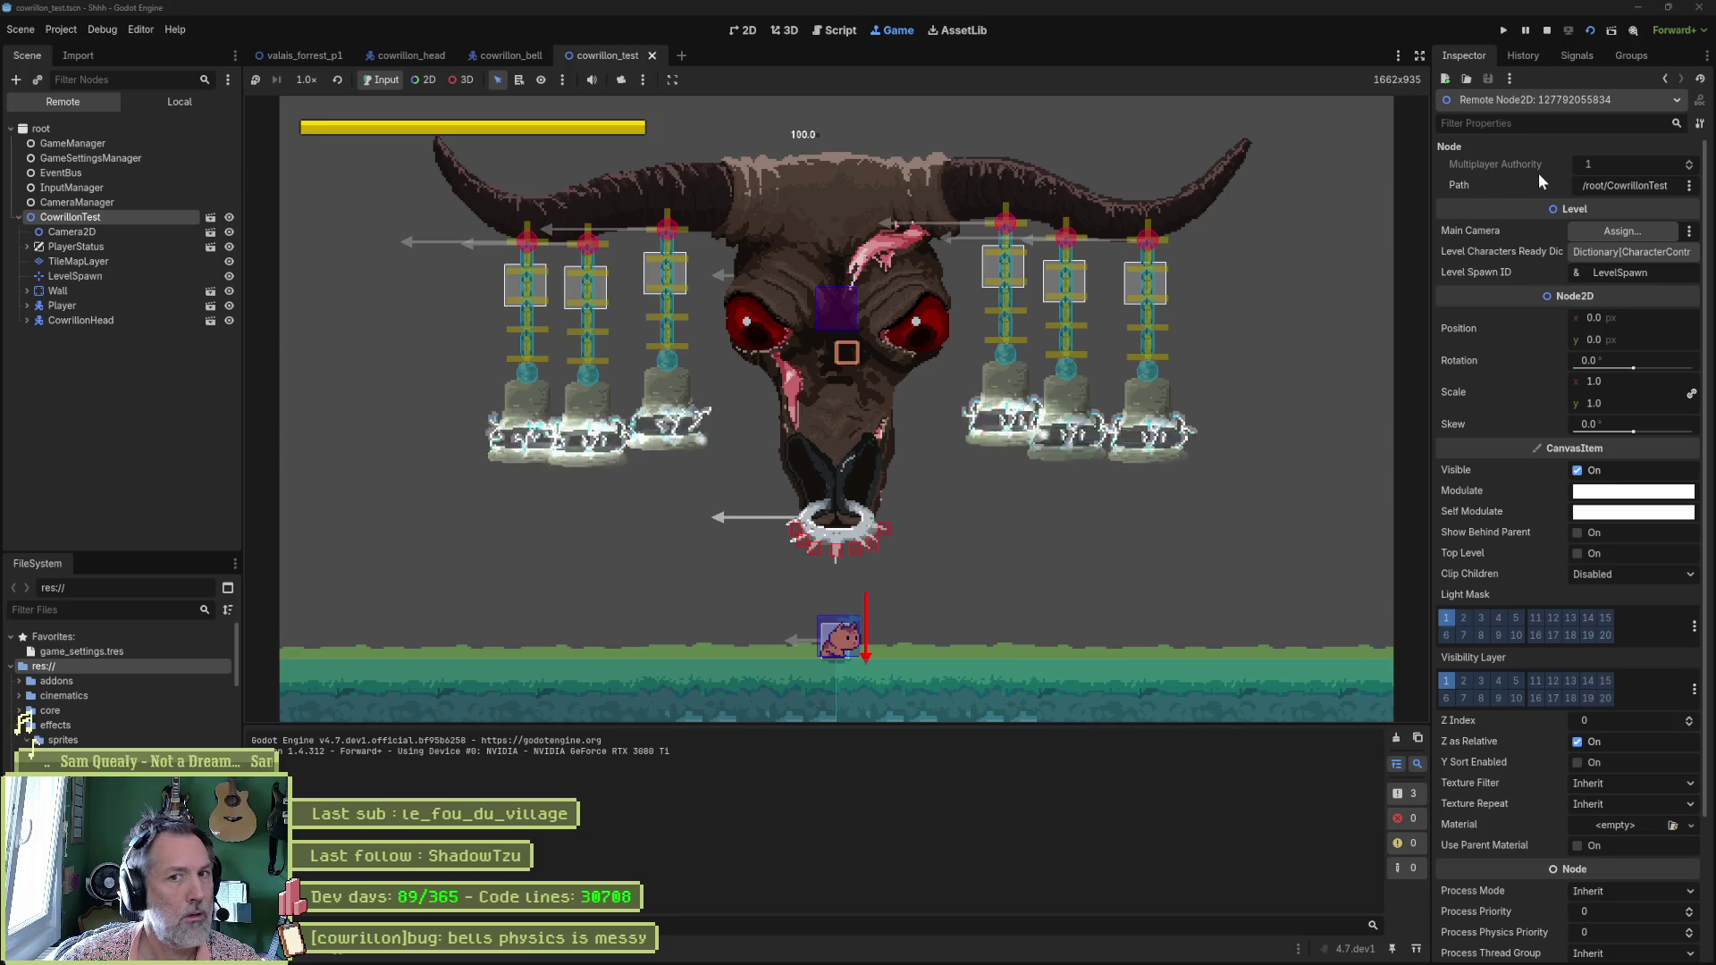
mouse_move(1640, 318)
mouse_down()
mouse_move(1623, 318)
mouse_move(1637, 318)
mouse_up()
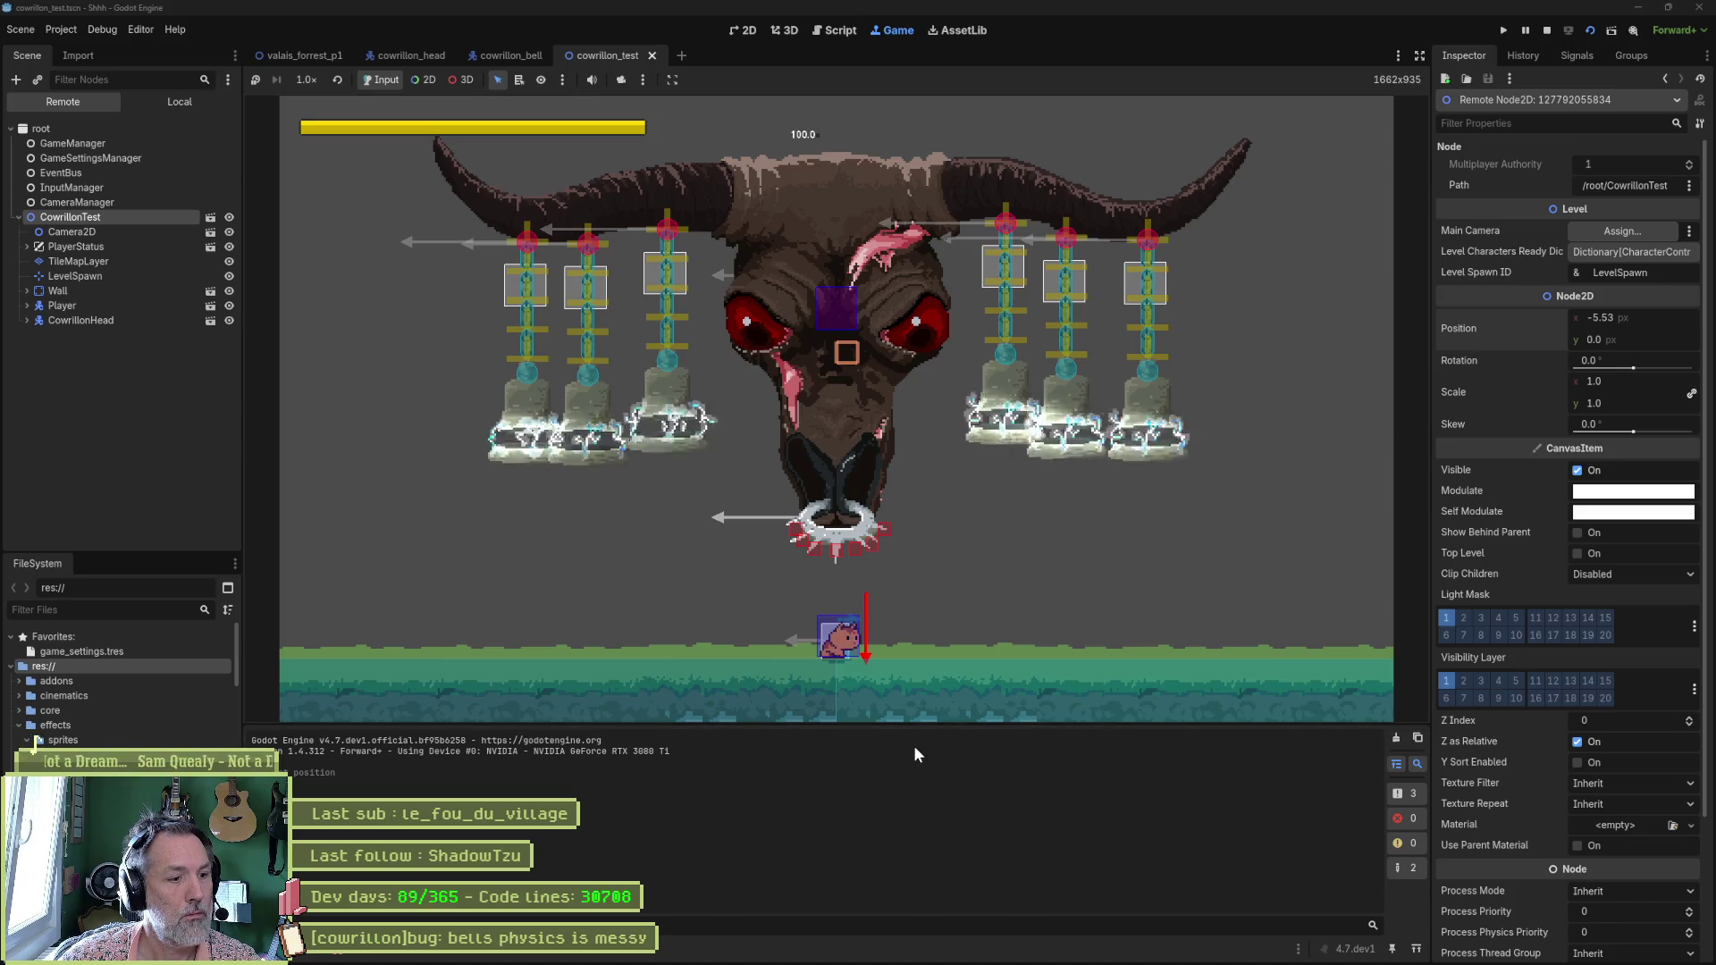
key(alt+d)
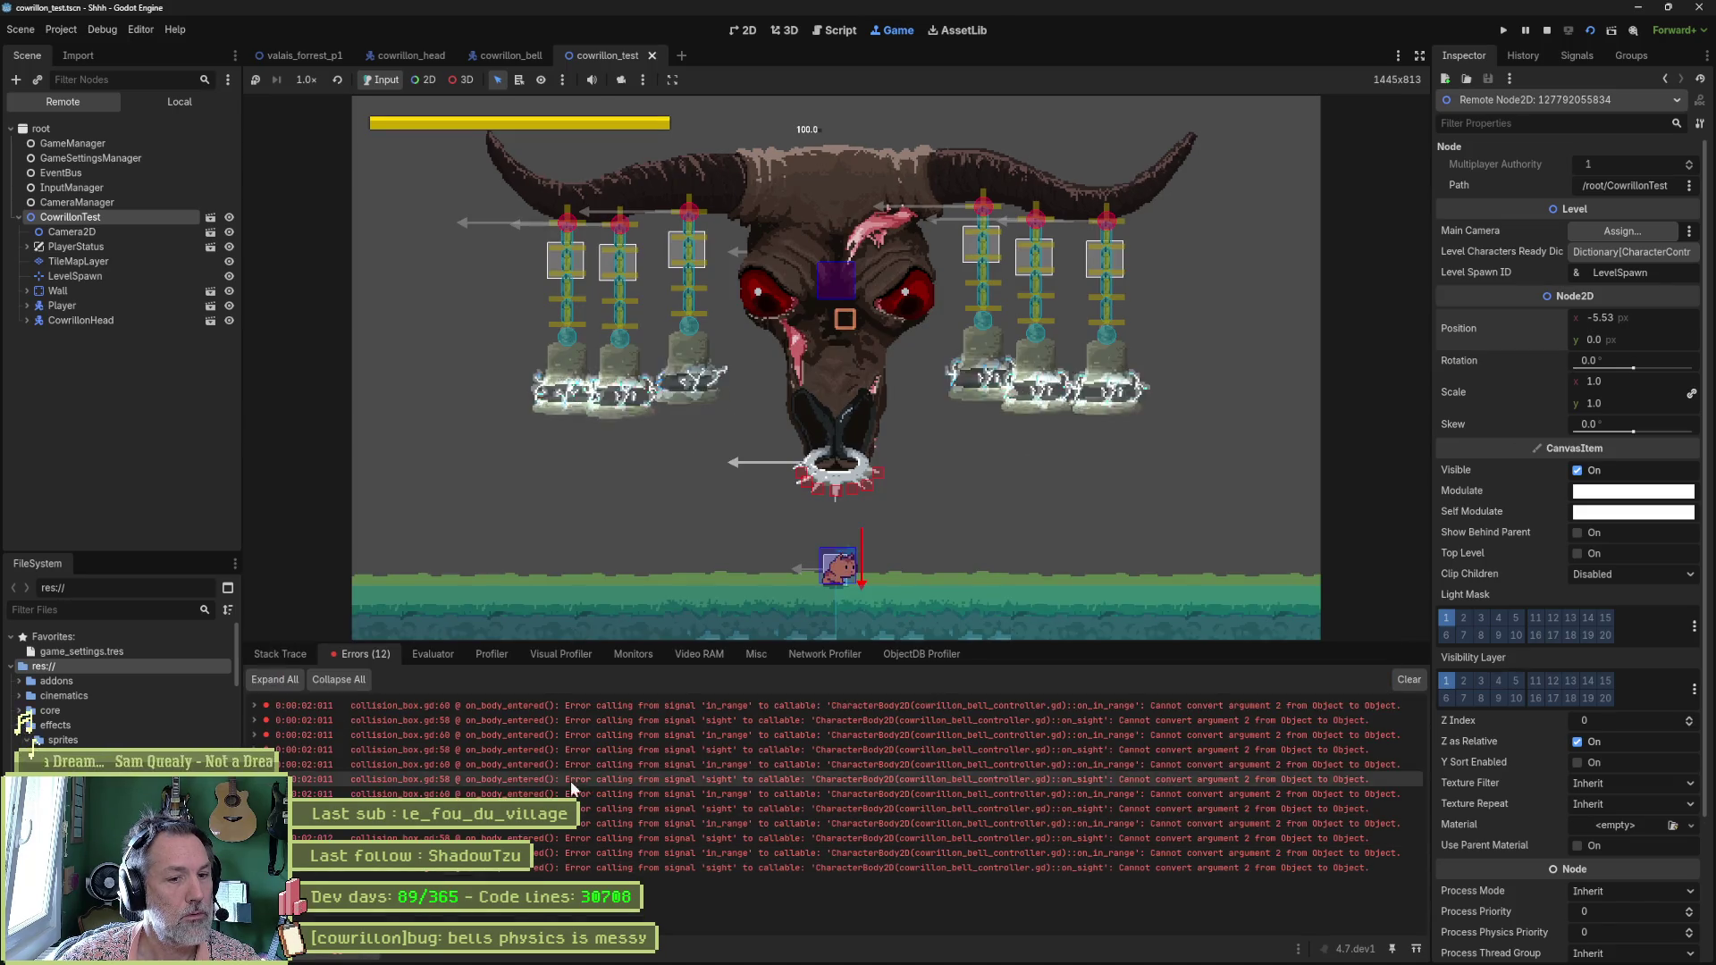
key(F8)
key(F6)
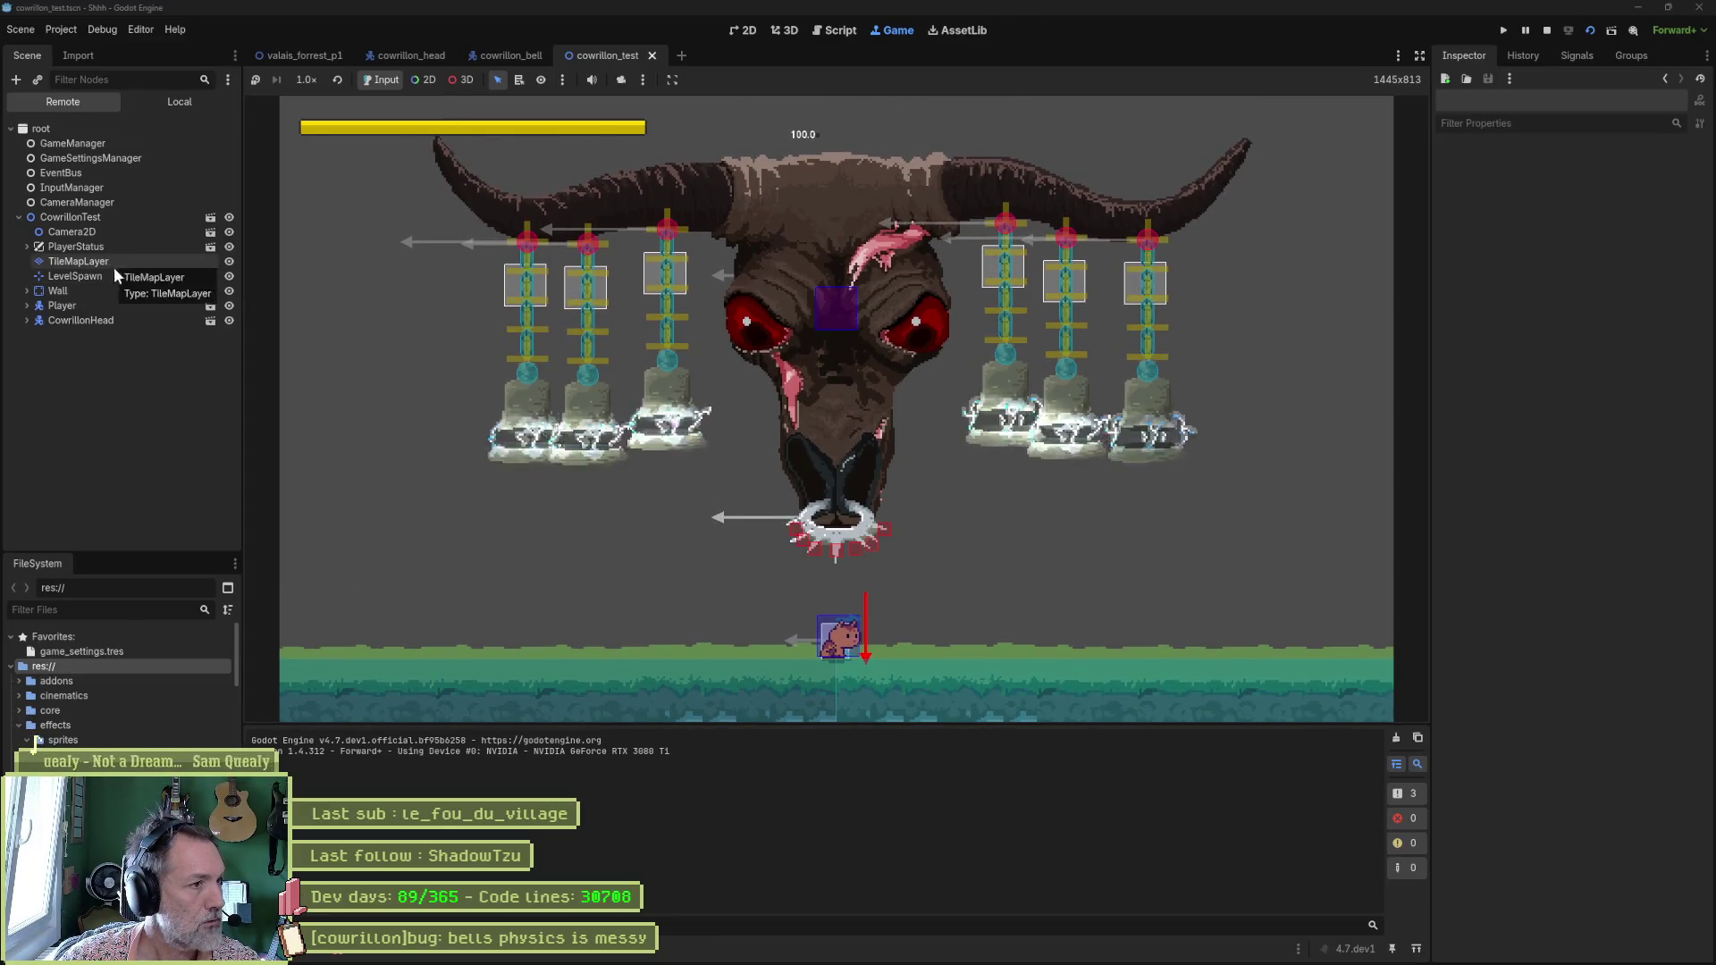
Select the running CowrillonHead, tick Bells Ring Attack, then stop the game
click(88, 319)
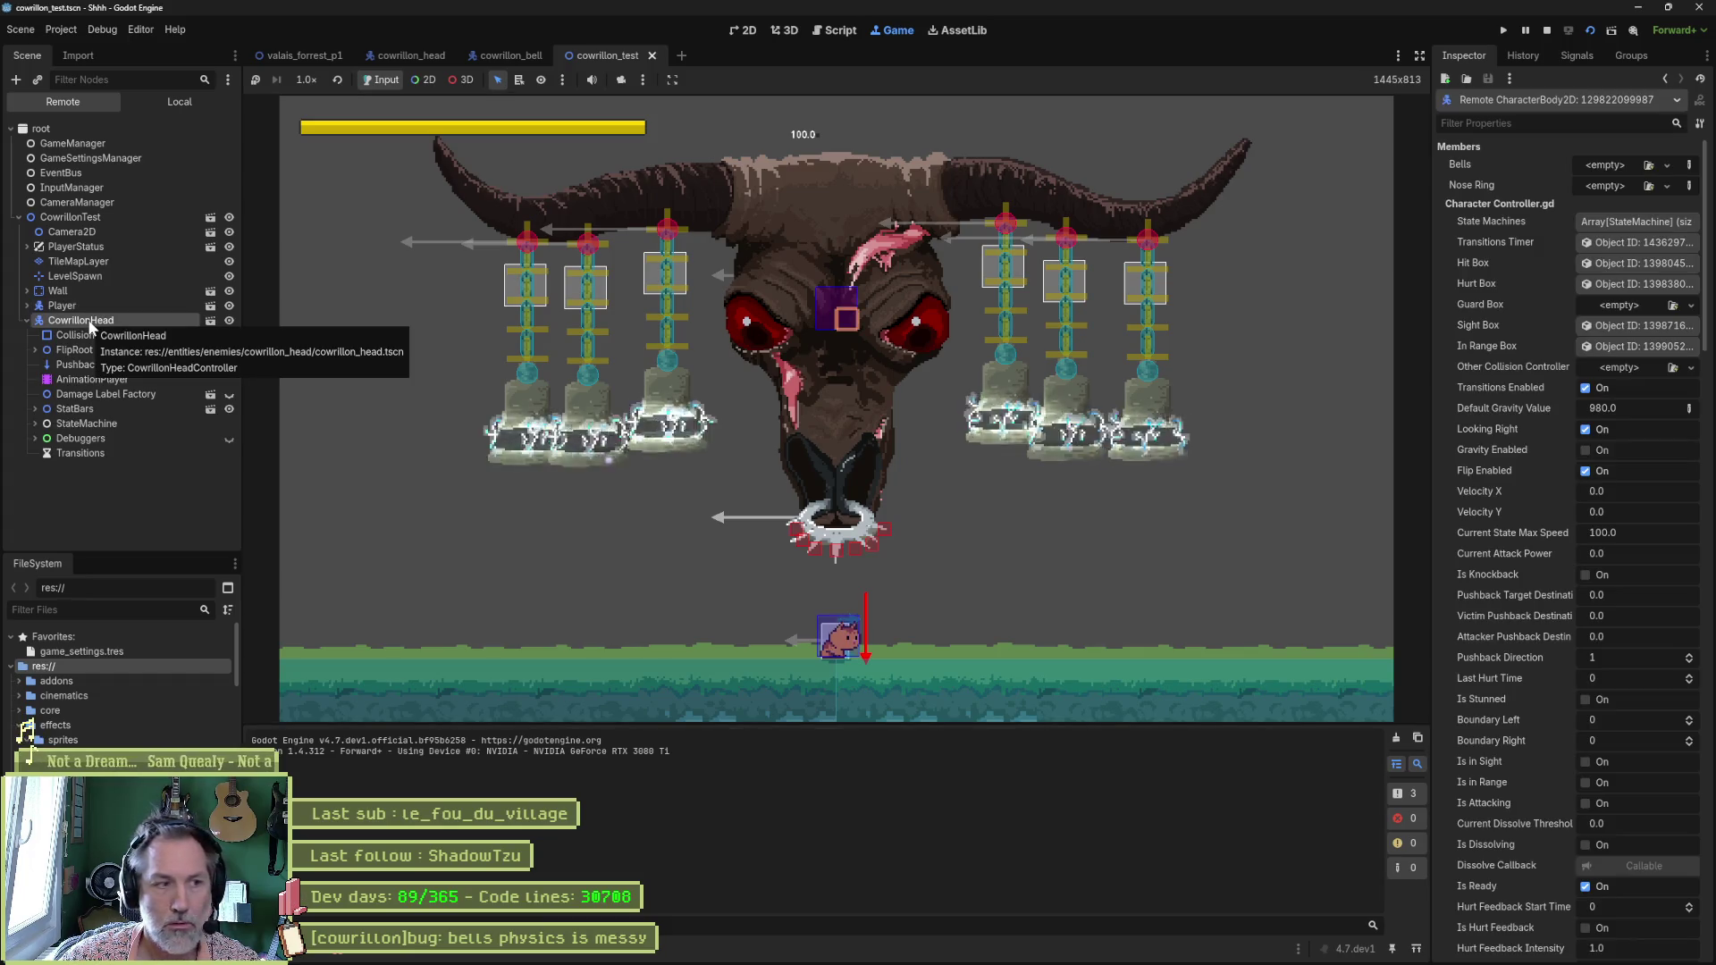
scroll(1520, 438, down, 5)
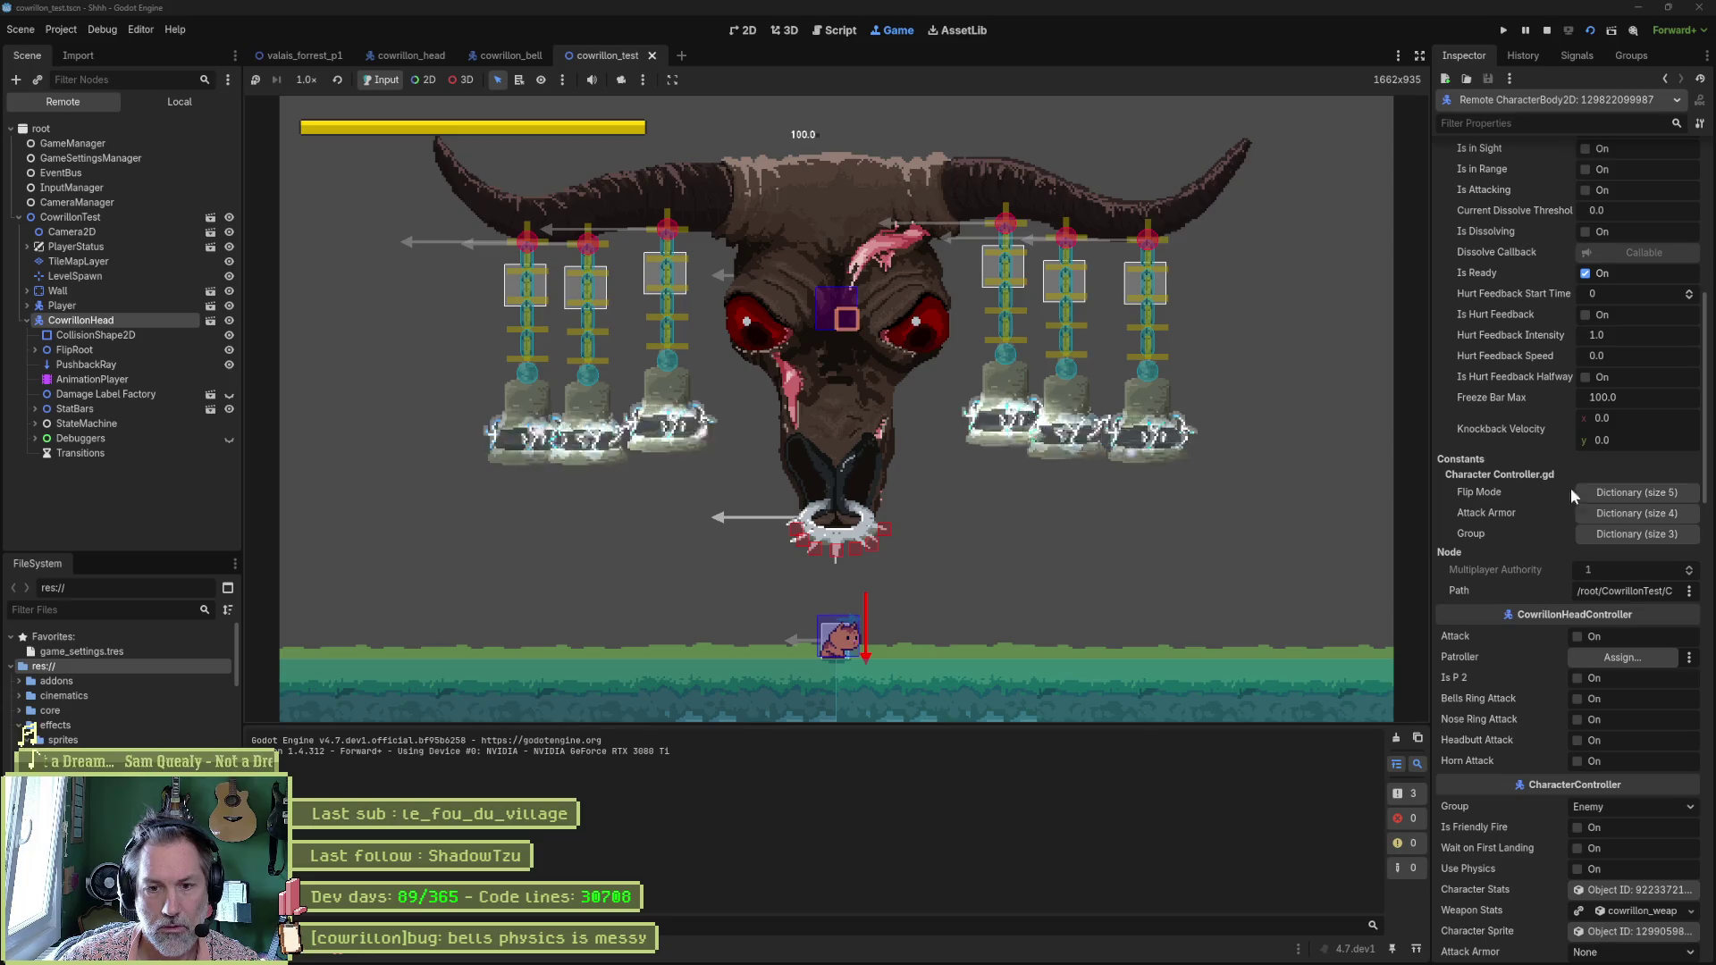
click(1578, 698)
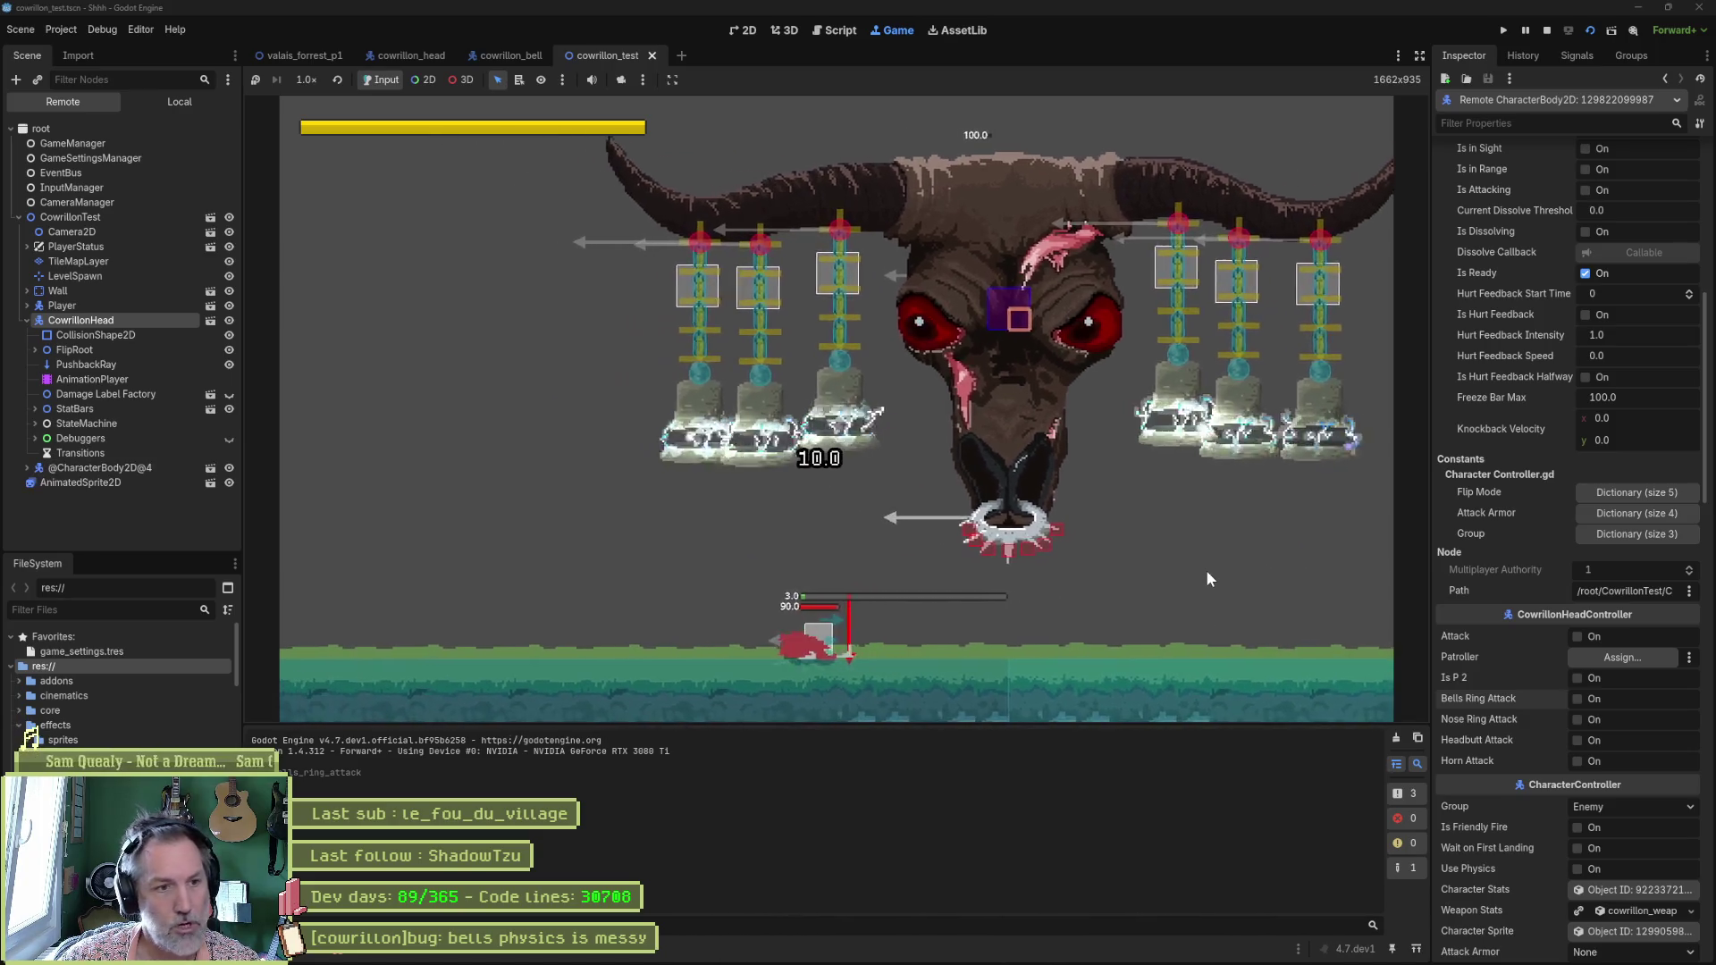
key(F8)
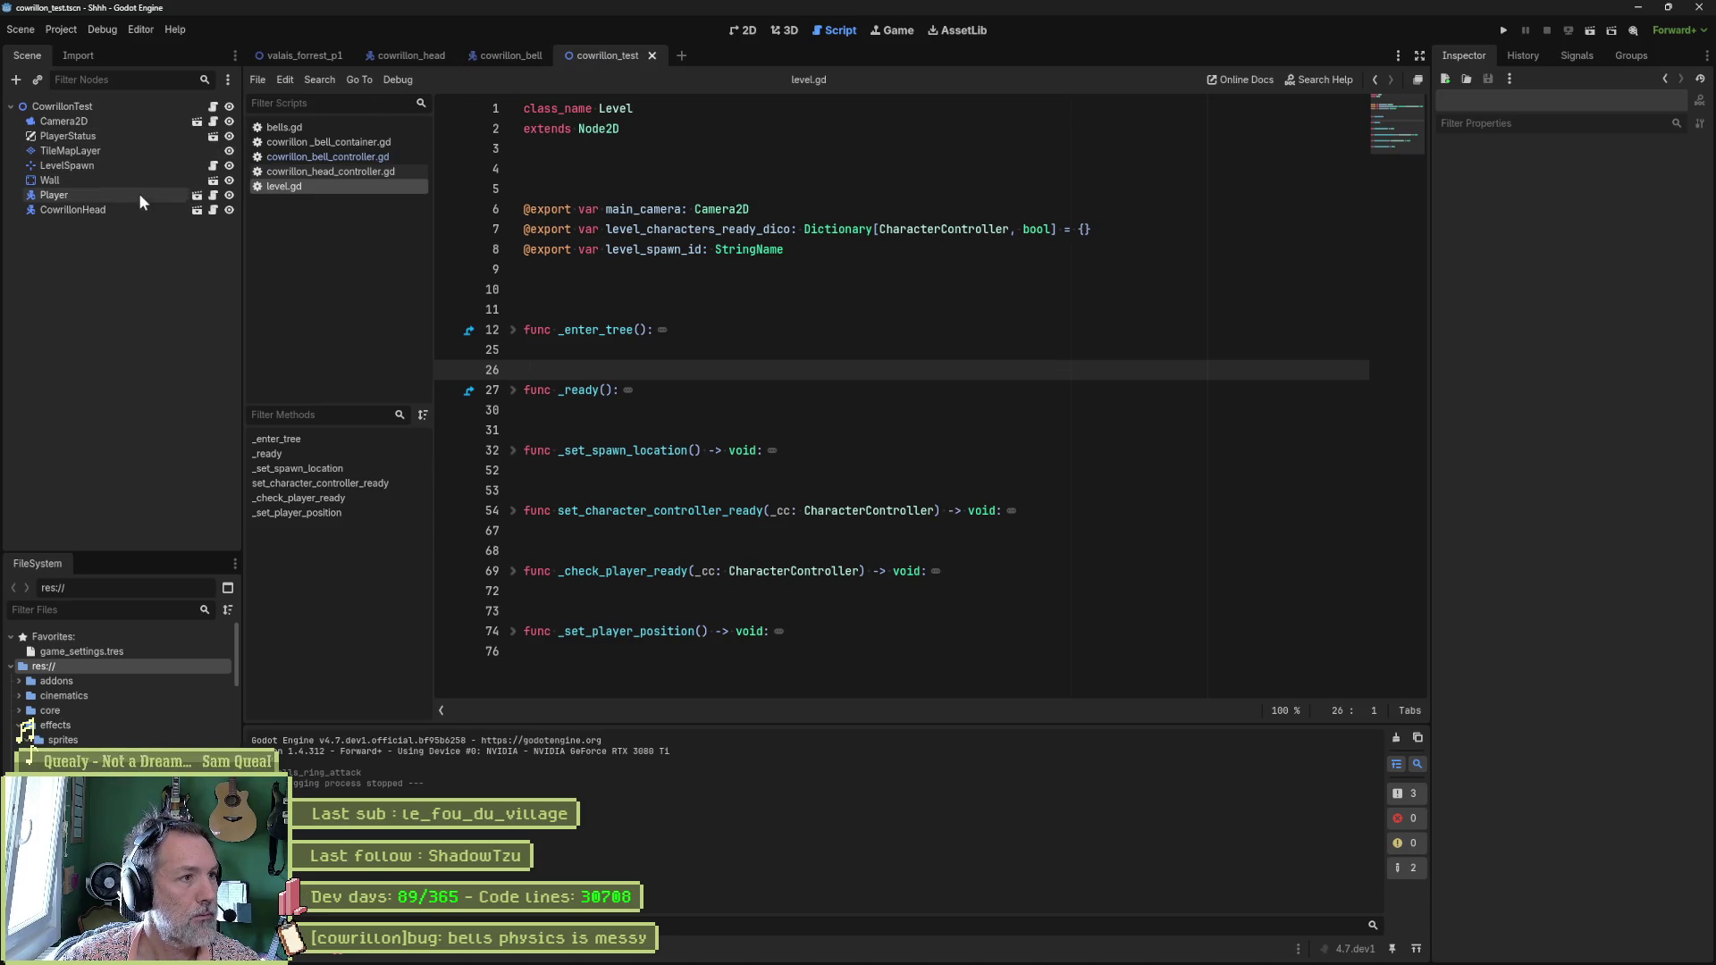
Open cowrillon_head in 2D, inspect the first CowrillonBell, then show cowrillon_bell_container.gd
click(735, 32)
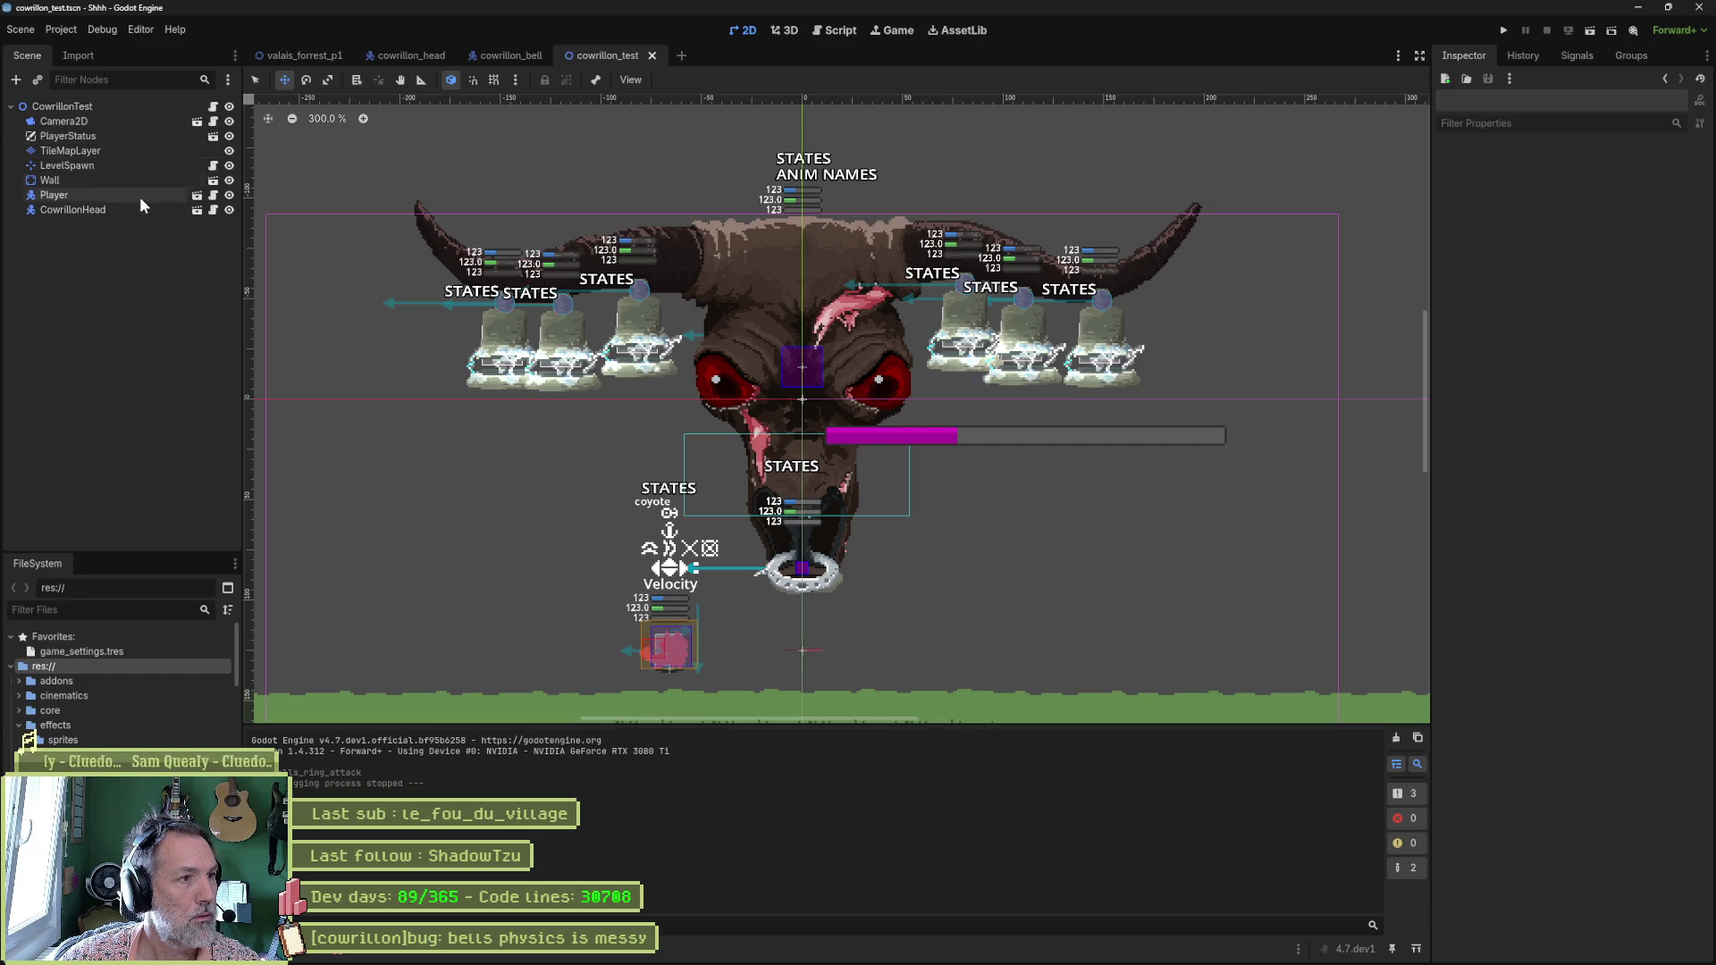
click(197, 209)
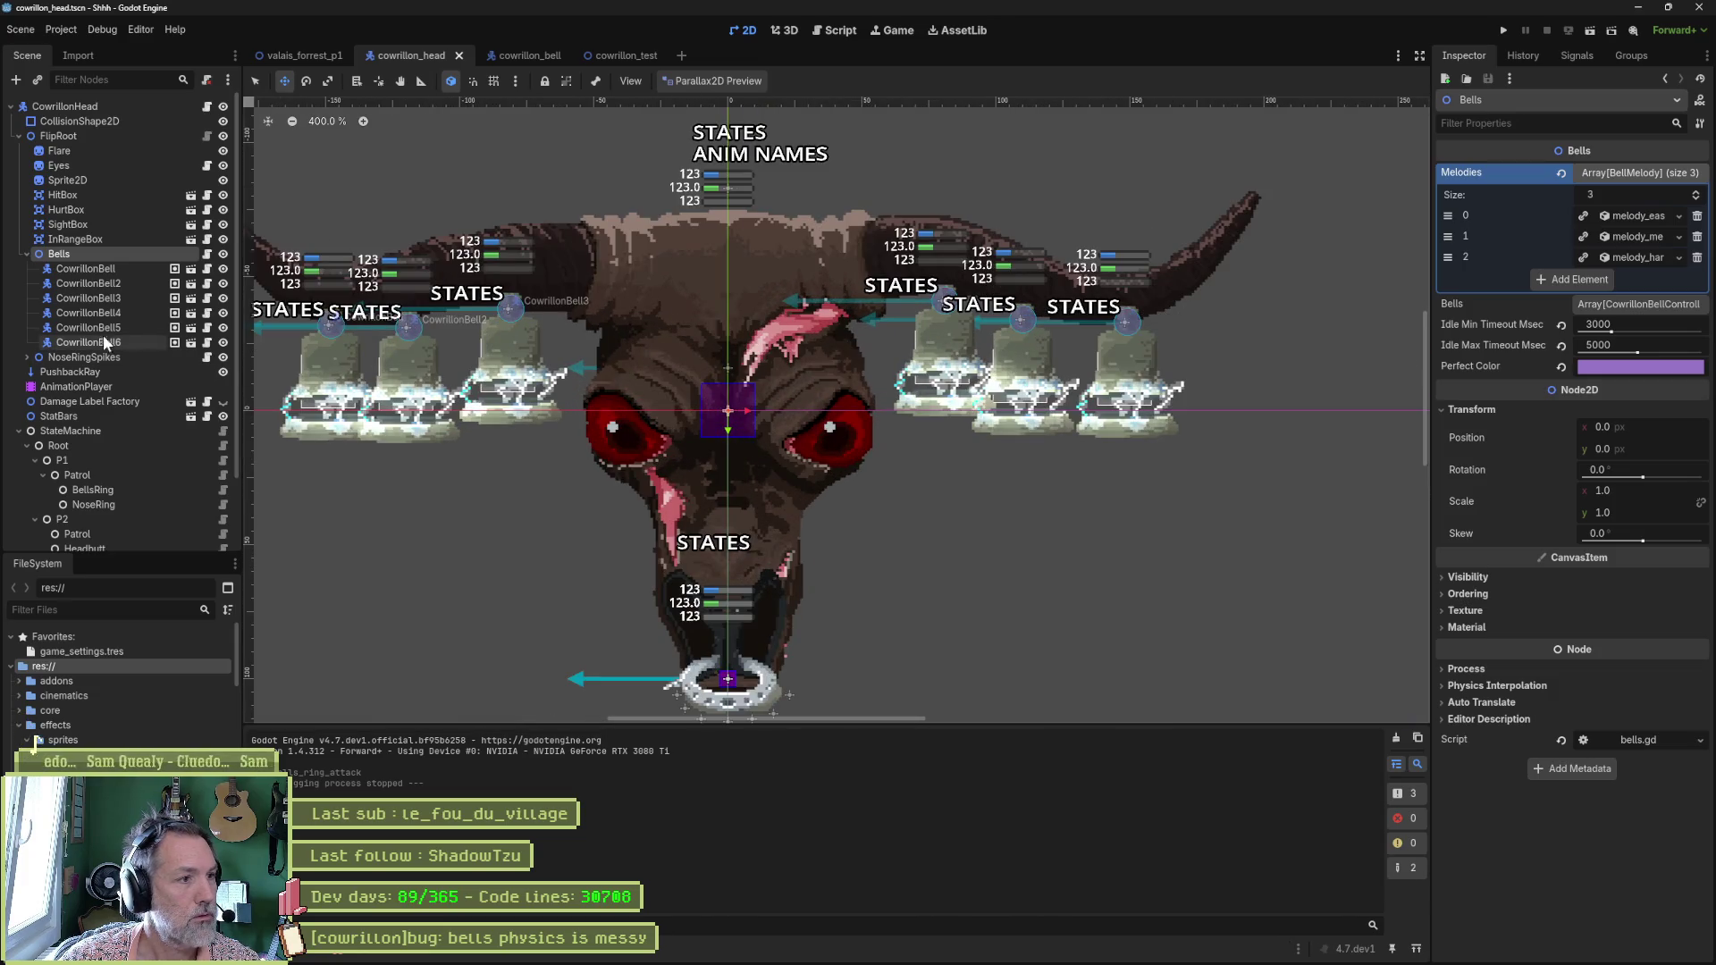
click(85, 268)
scroll(1578, 457, down, 5)
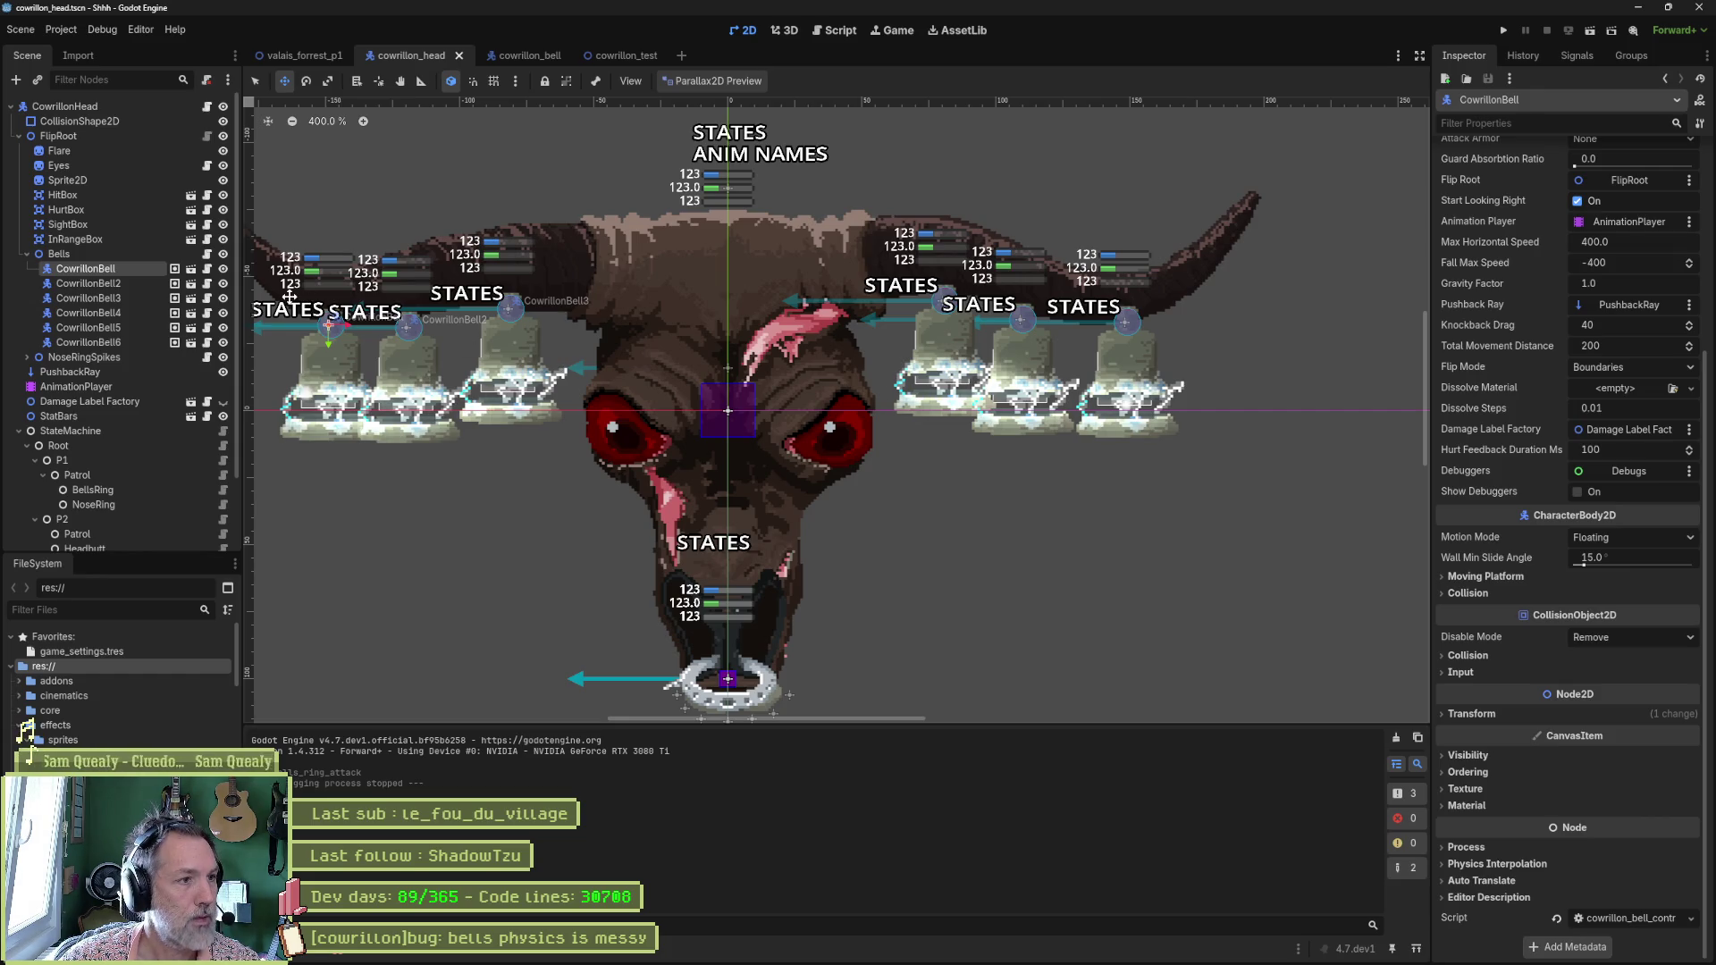
scroll(1547, 463, up, 4)
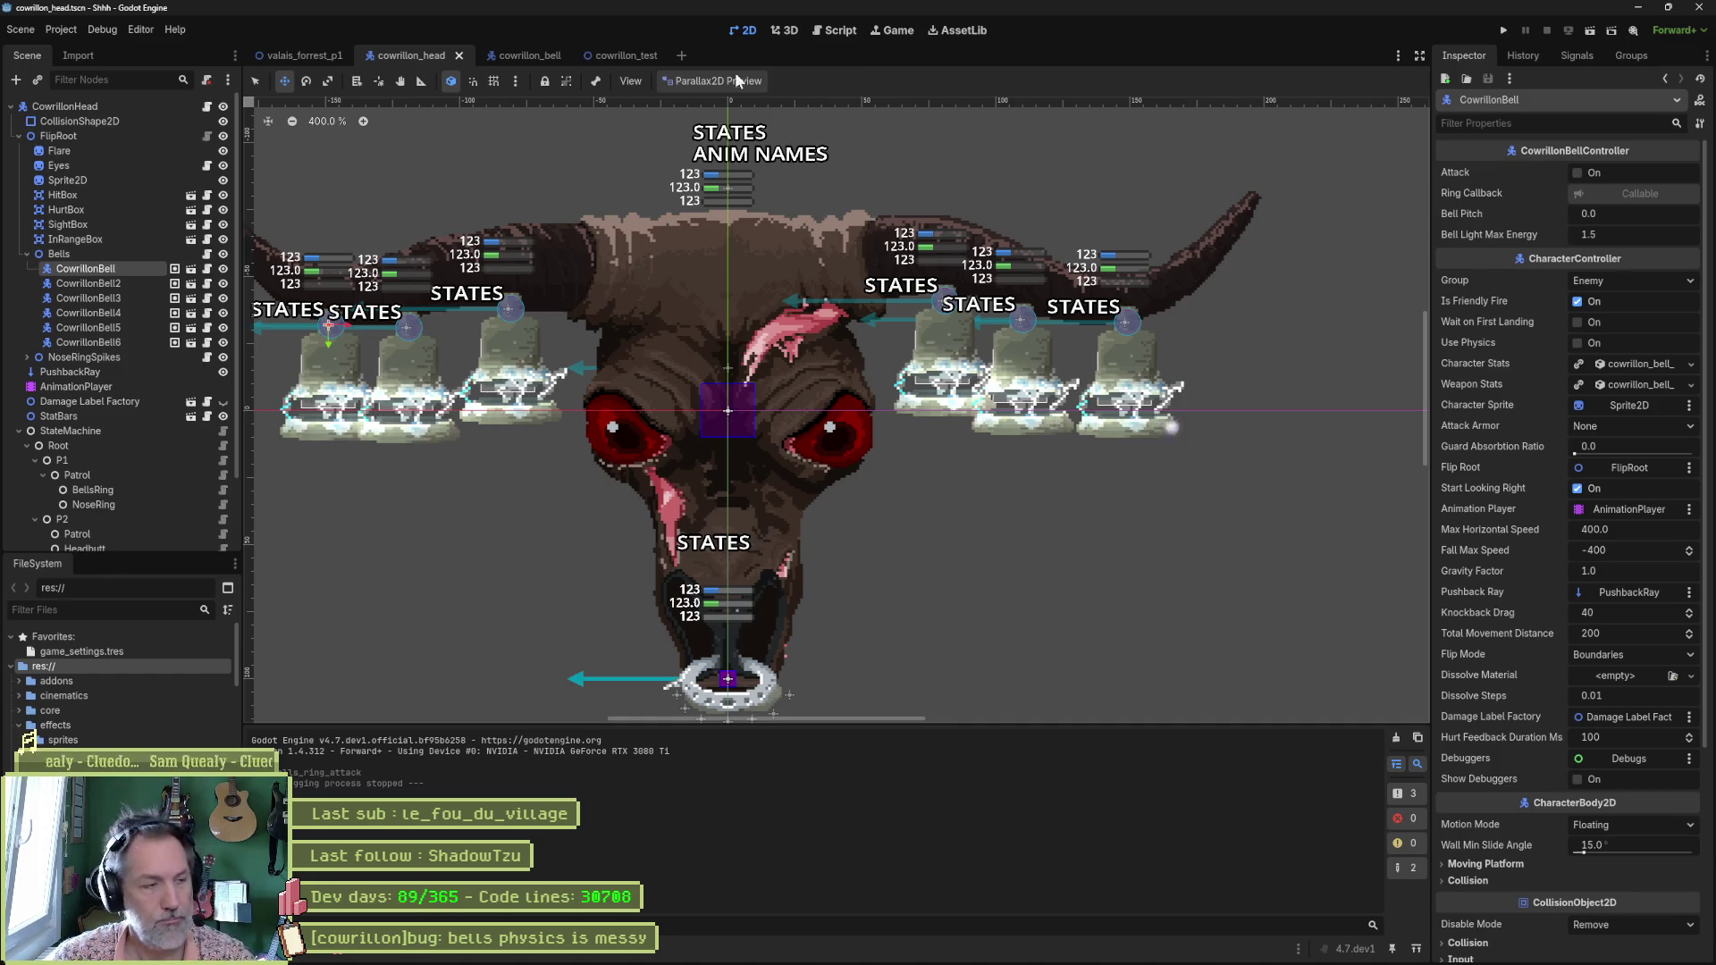
click(206, 269)
click(374, 141)
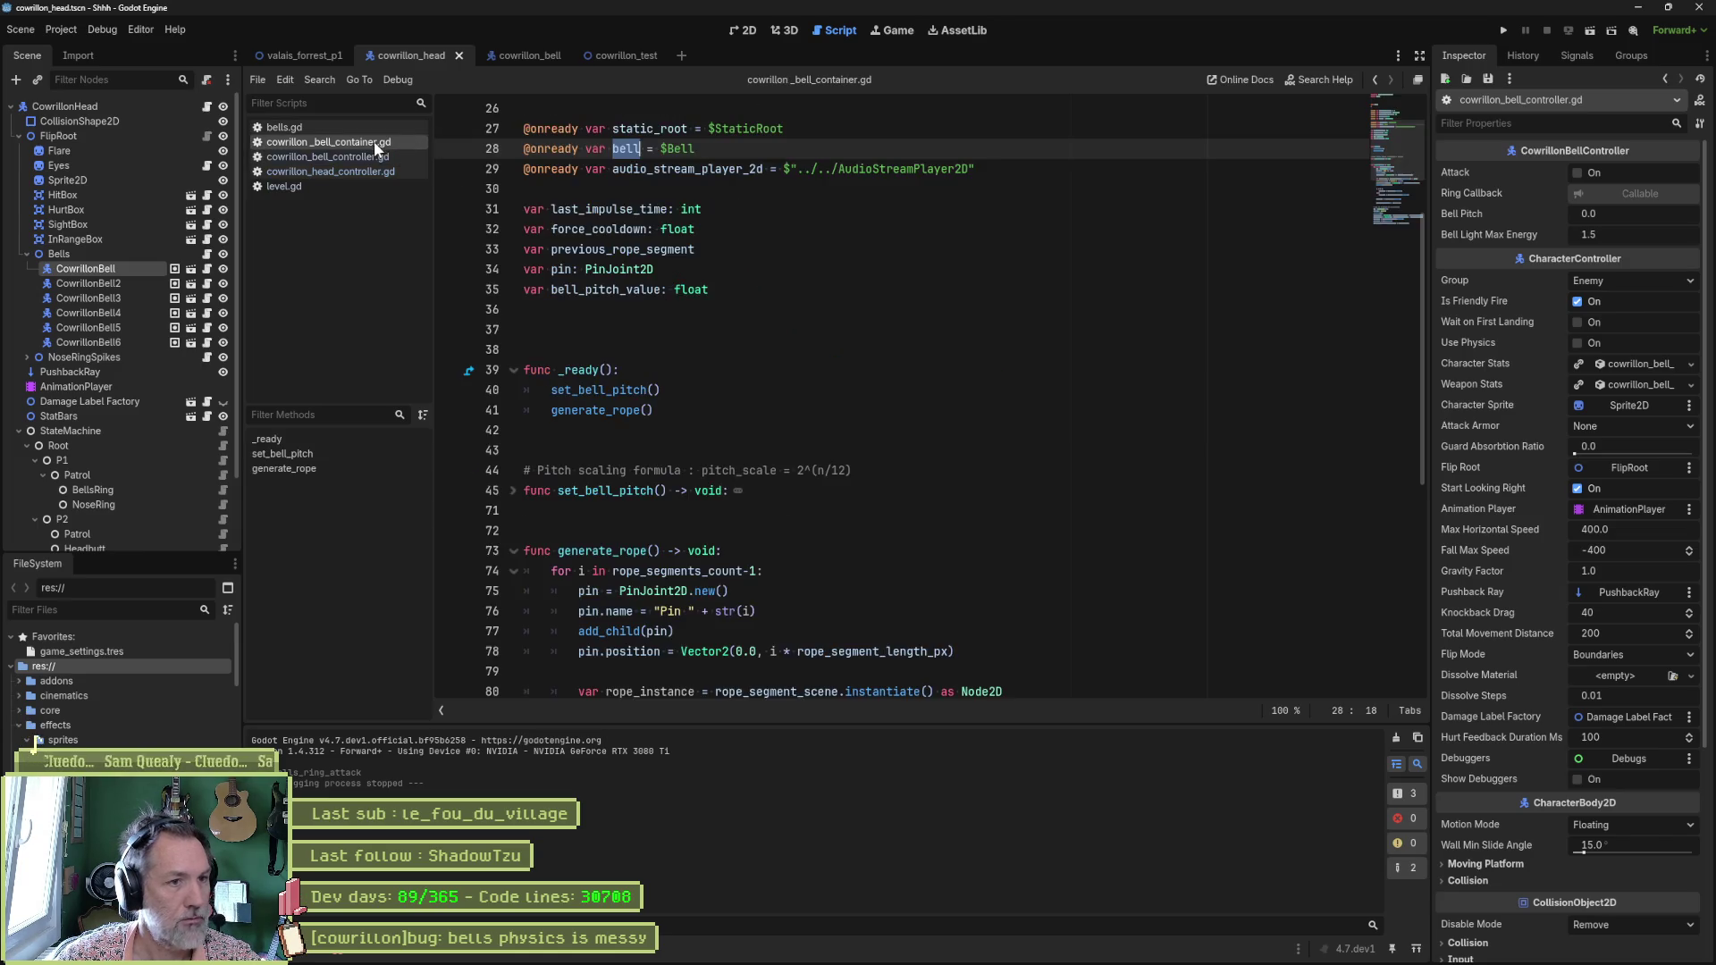
Review the container's bell_pitch export line, then switch to the controller script
click(786, 188)
scroll(785, 215, up, 3)
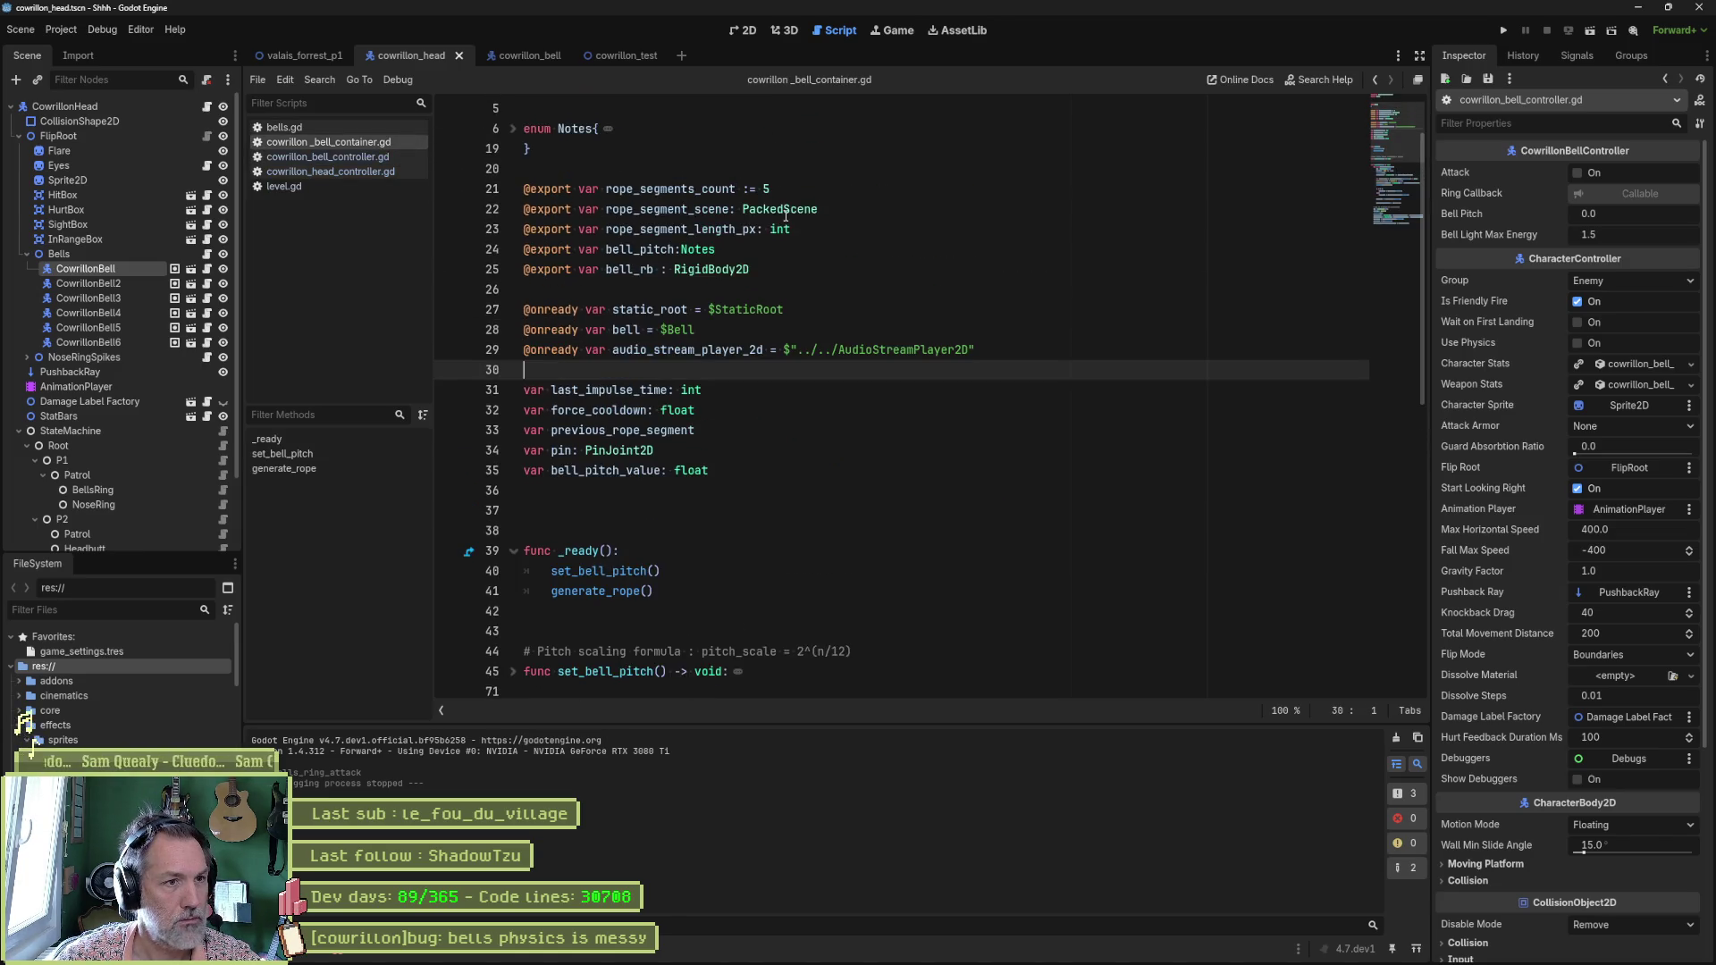
scroll(786, 215, up, 1)
drag(775, 317, 838, 297)
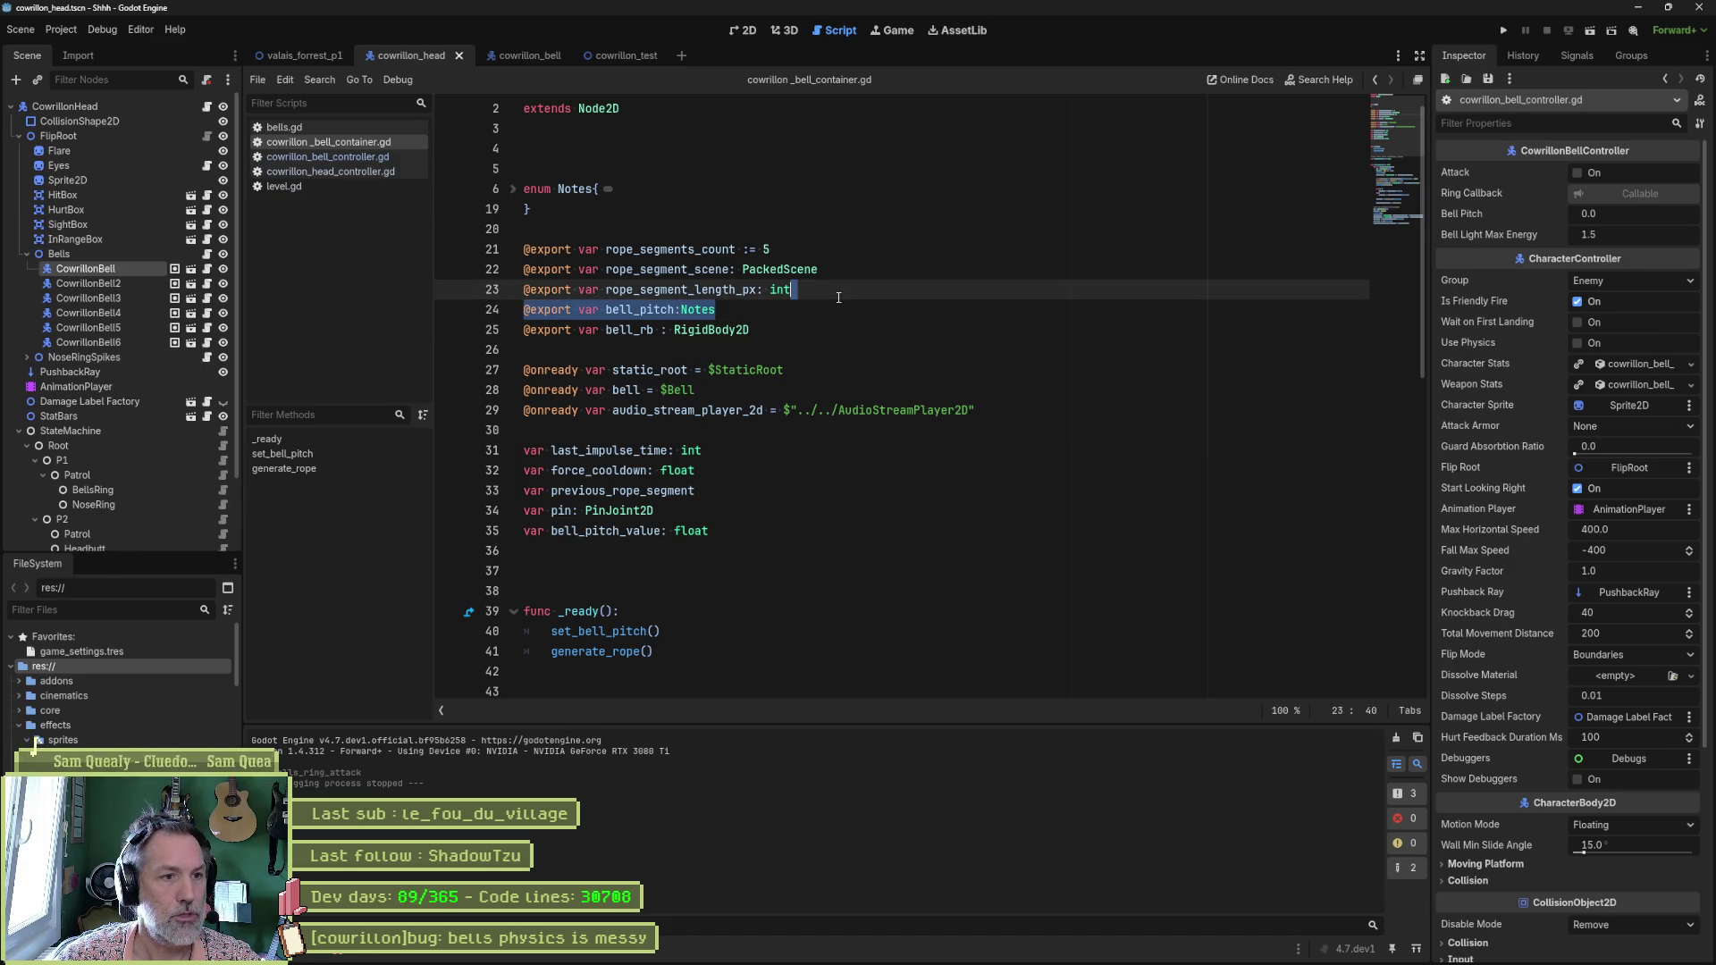
click(206, 270)
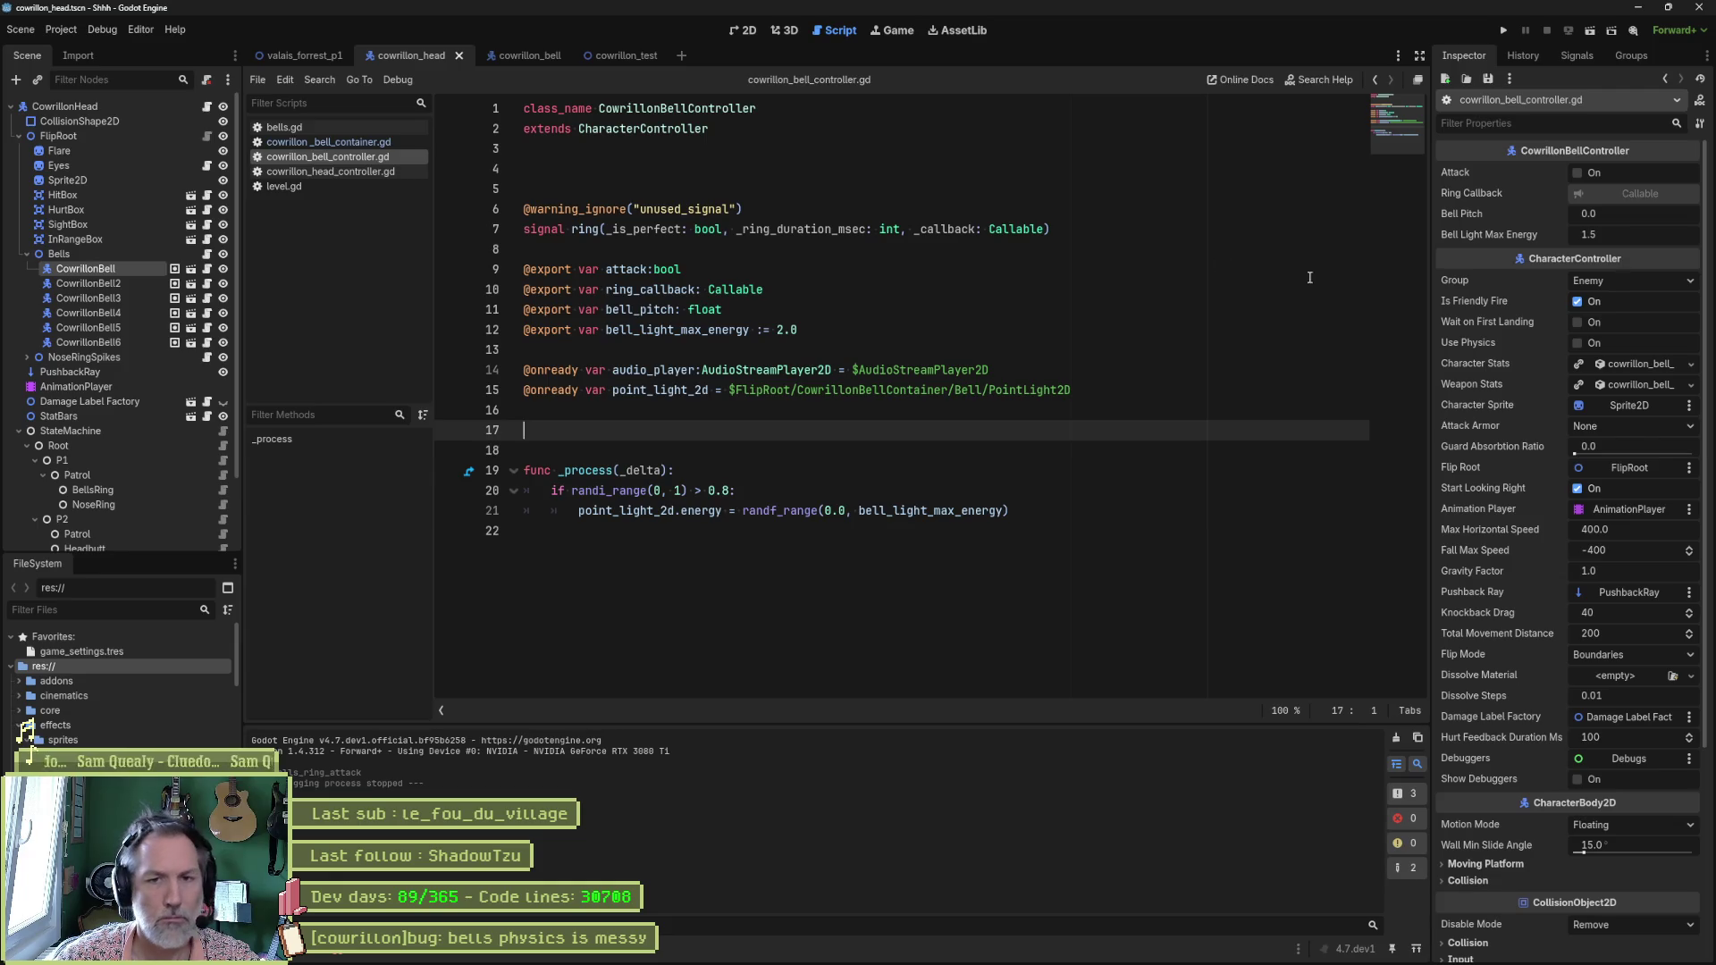
Unfold and copy the container's Notes enum, then select the controller's float bell_pitch type
click(349, 141)
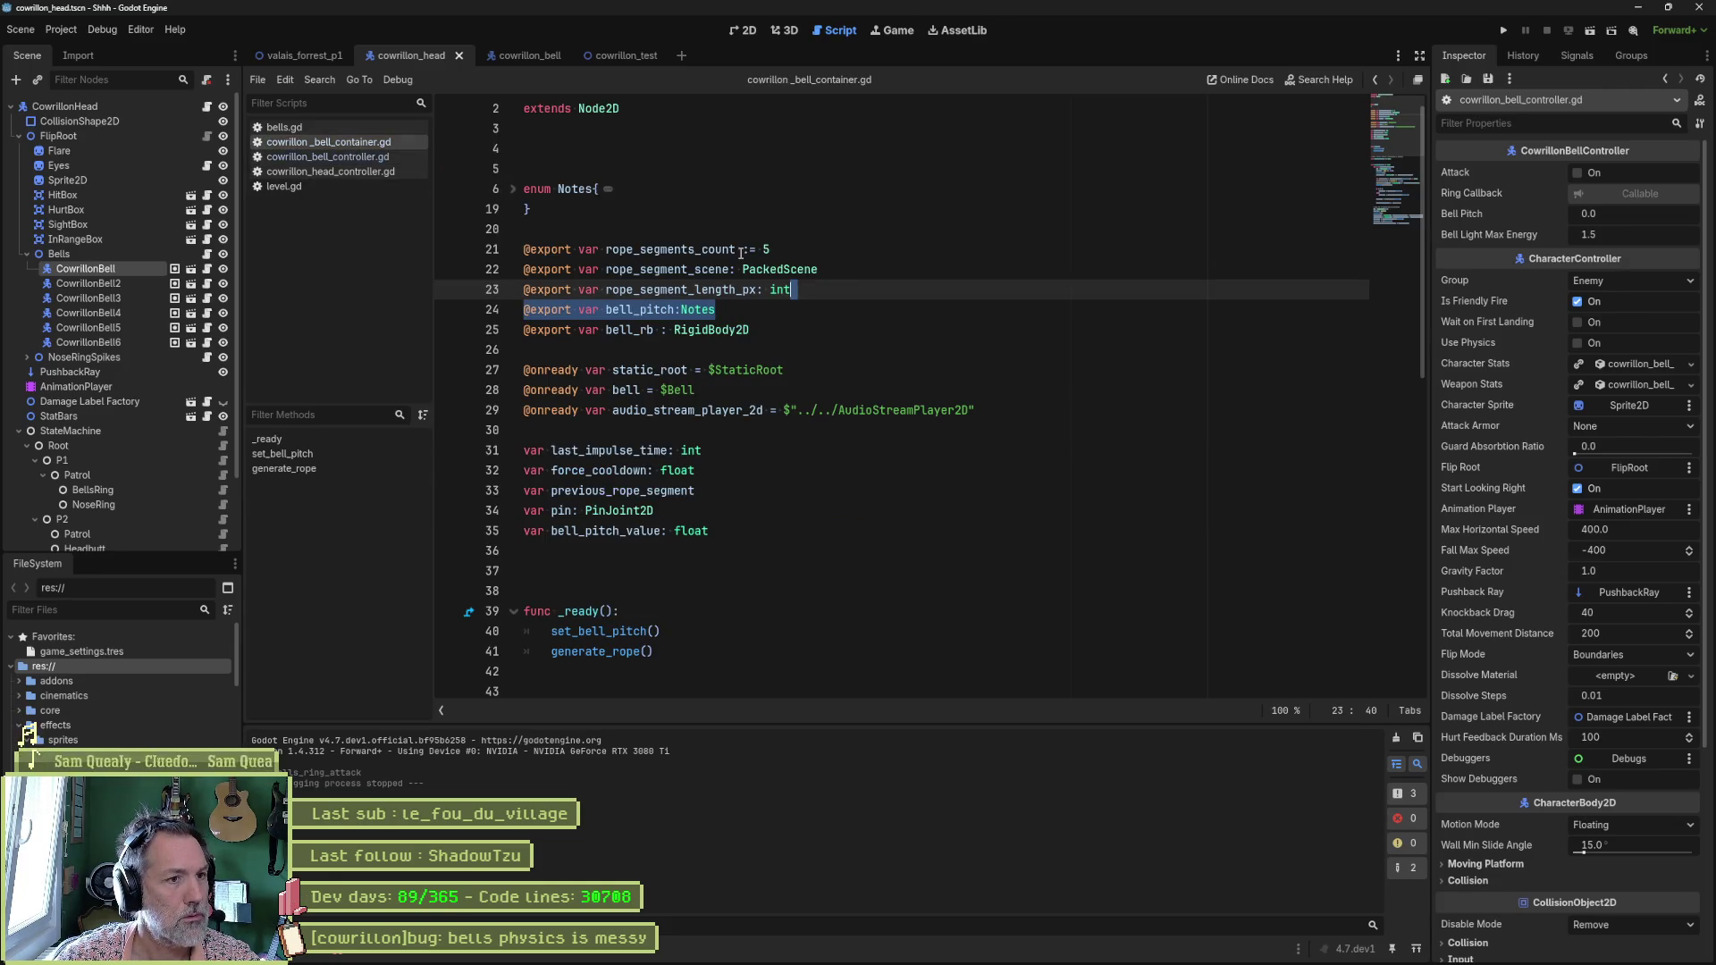
click(514, 189)
drag(547, 444, 582, 170)
key(ctrl+c)
scroll(750, 436, down, 2)
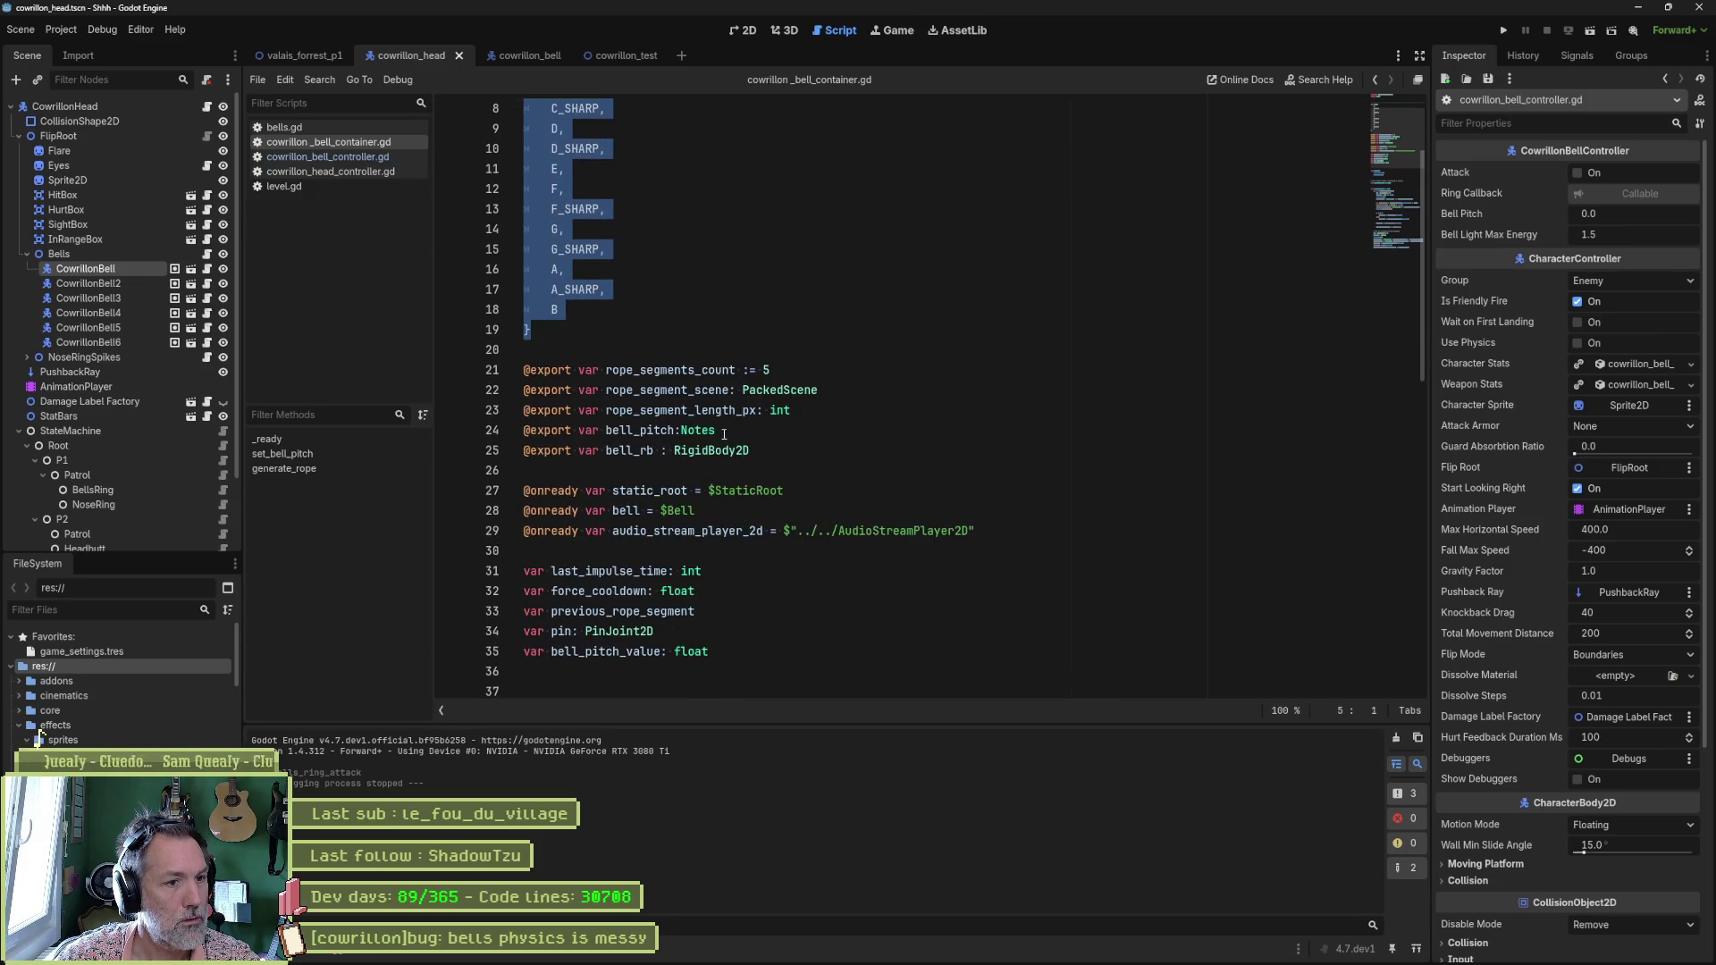
click(695, 430)
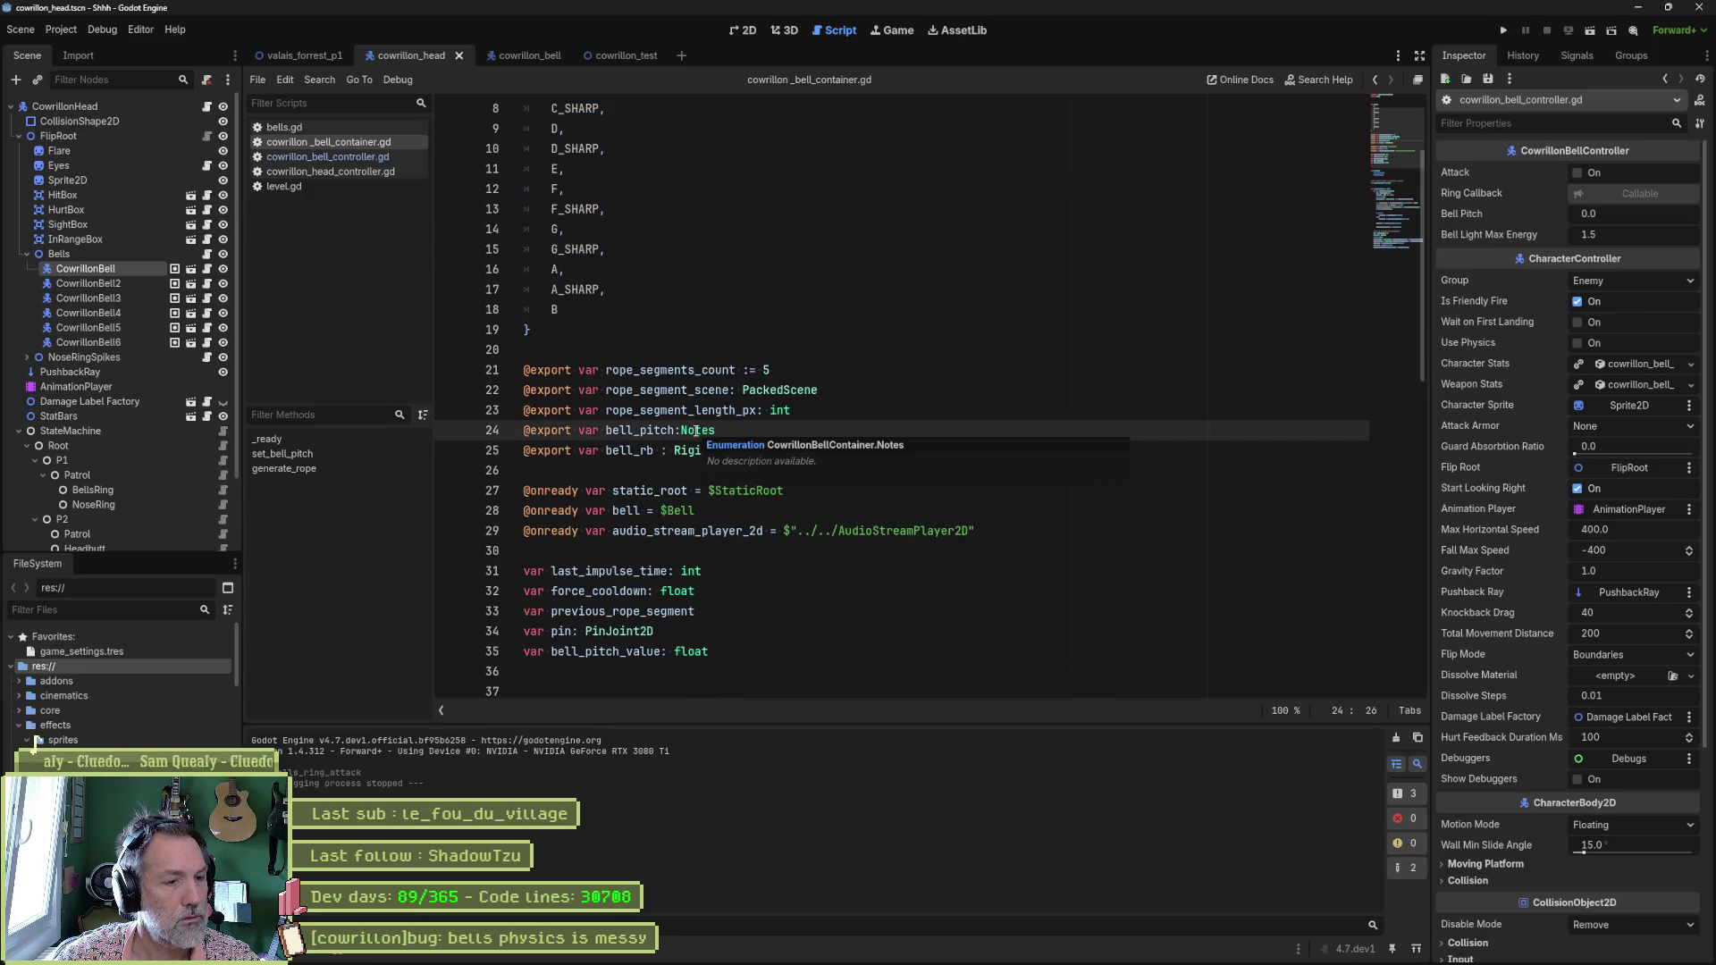
click(205, 269)
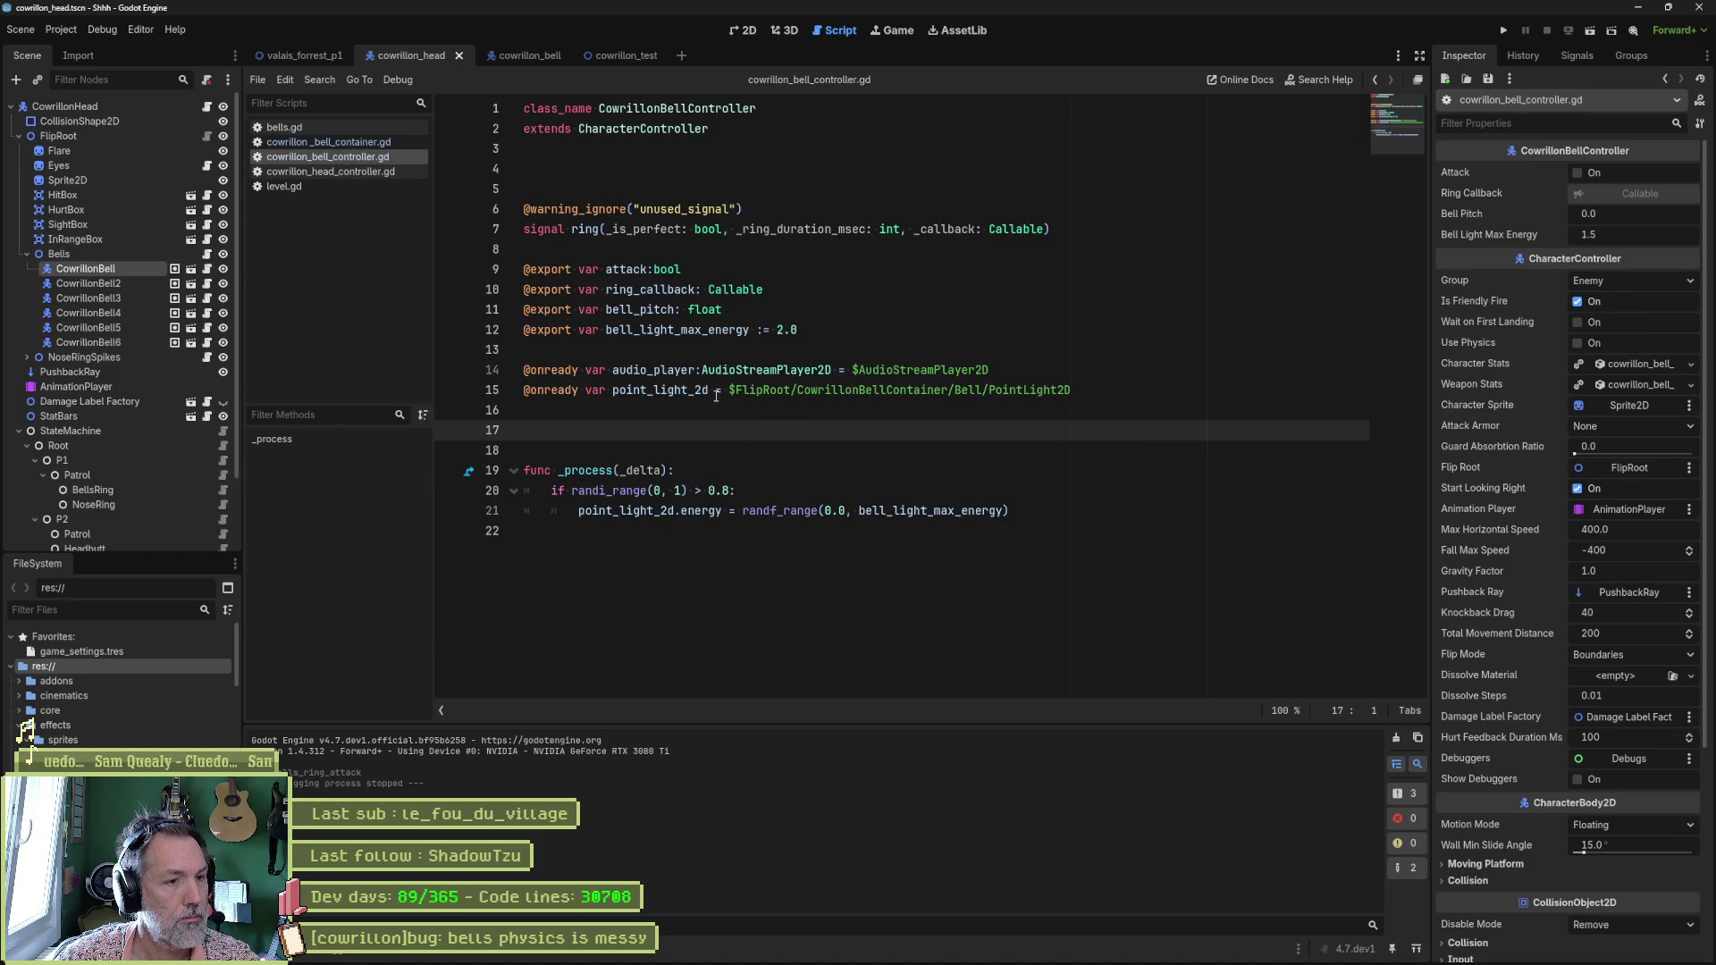
double_click(711, 310)
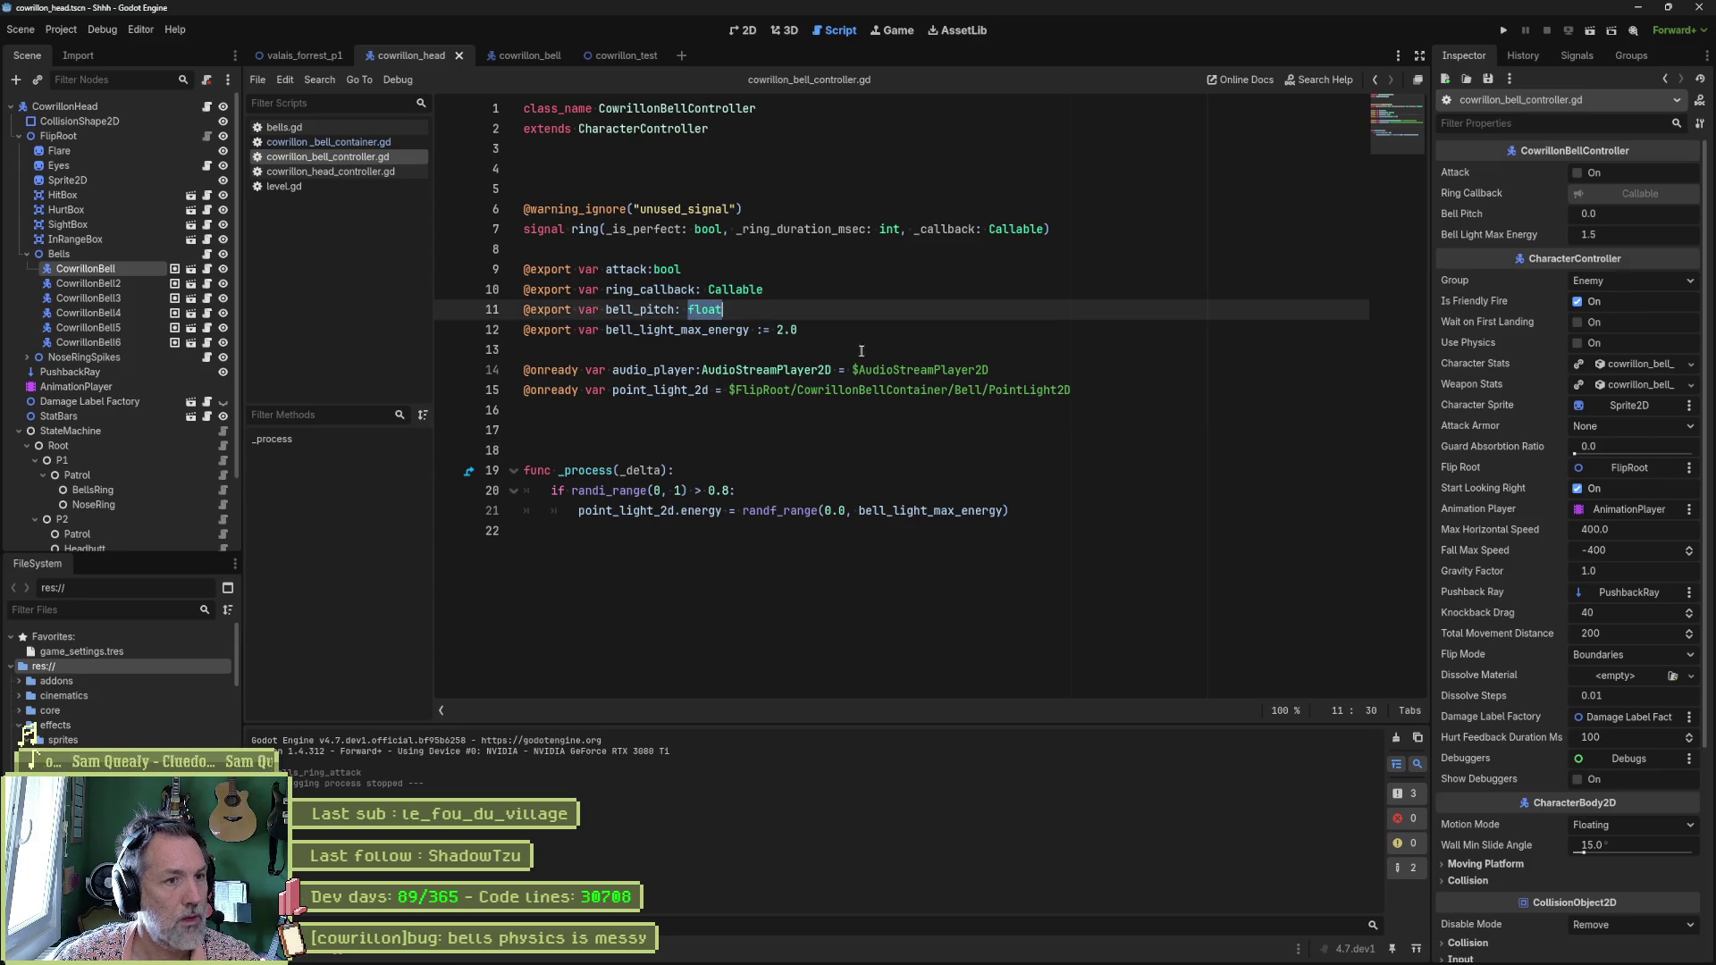
mouse_move(890, 365)
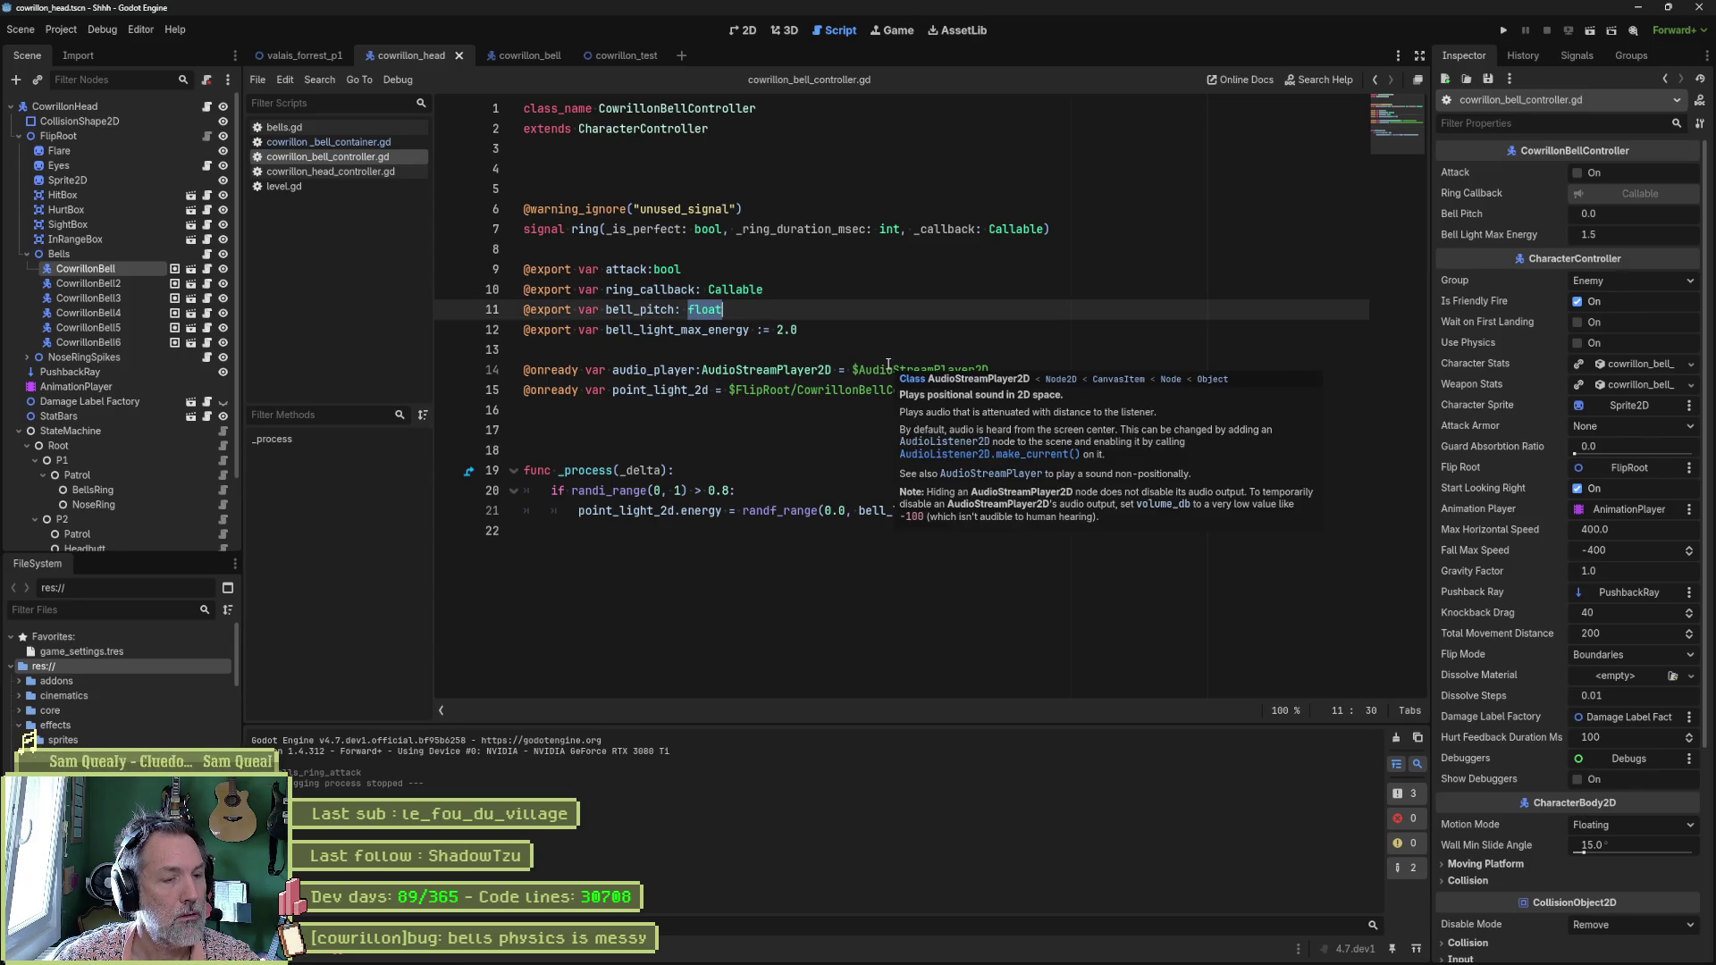
Paste the Notes enum into cowrillon_bell_controller.gd and retype bell_pitch from float to Notes
click(658, 194)
key(ctrl+v)
key(Return)
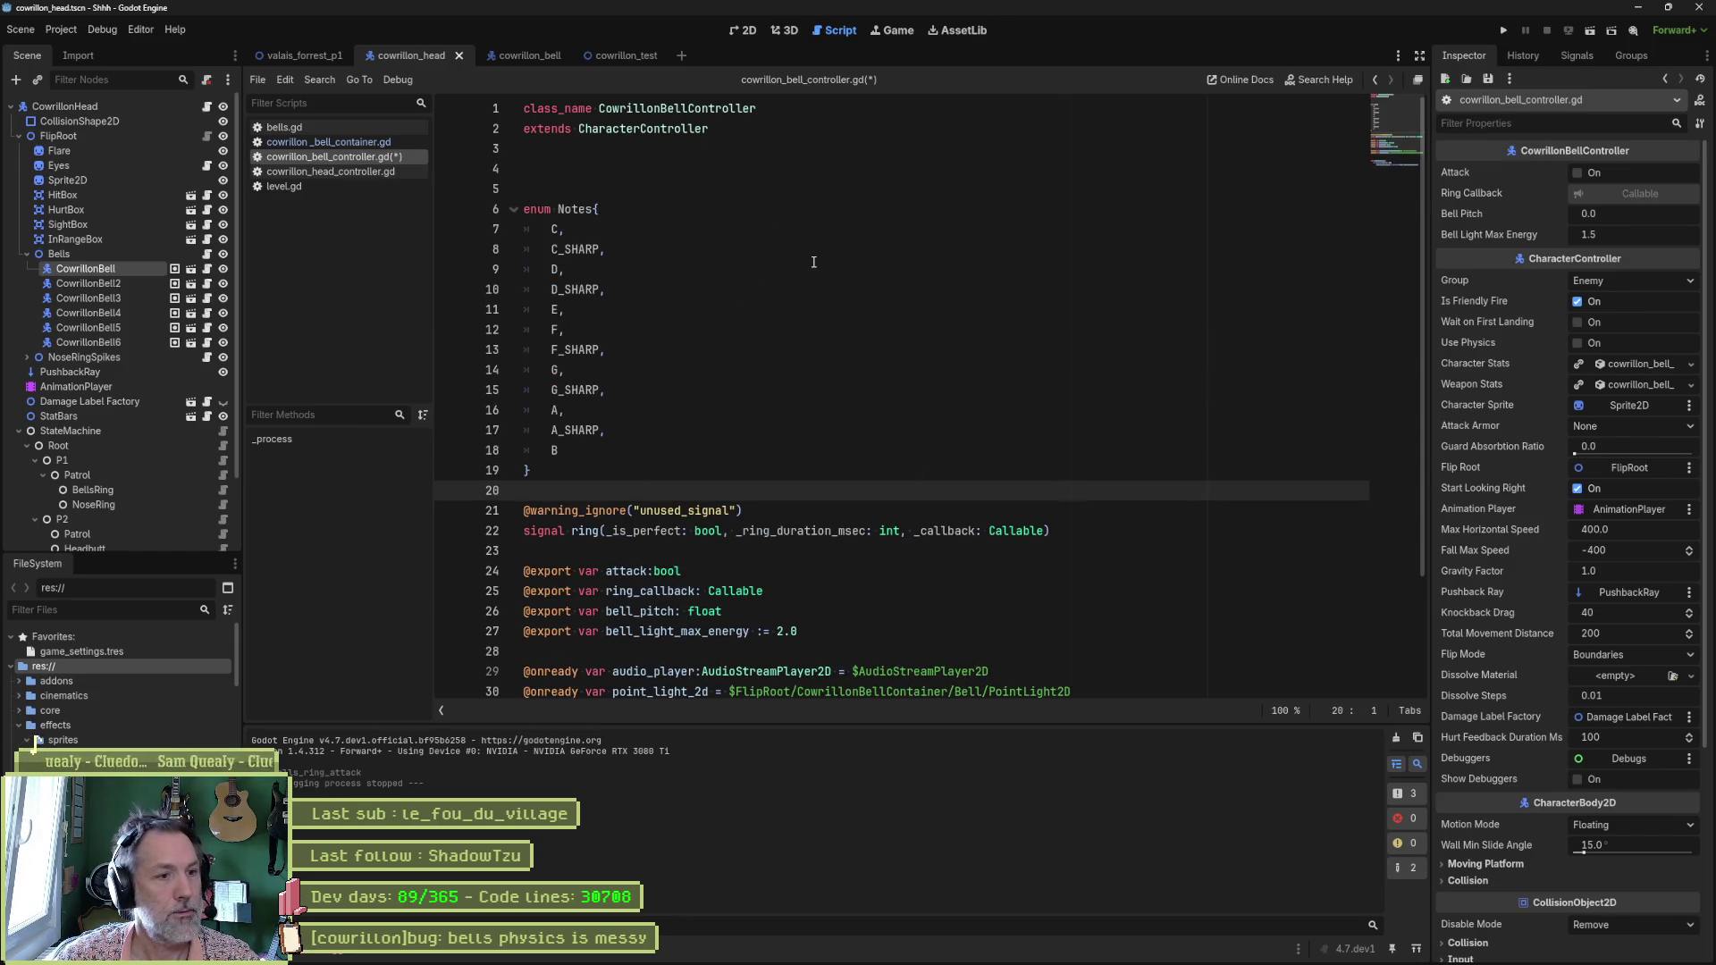
scroll(814, 262, down, 3)
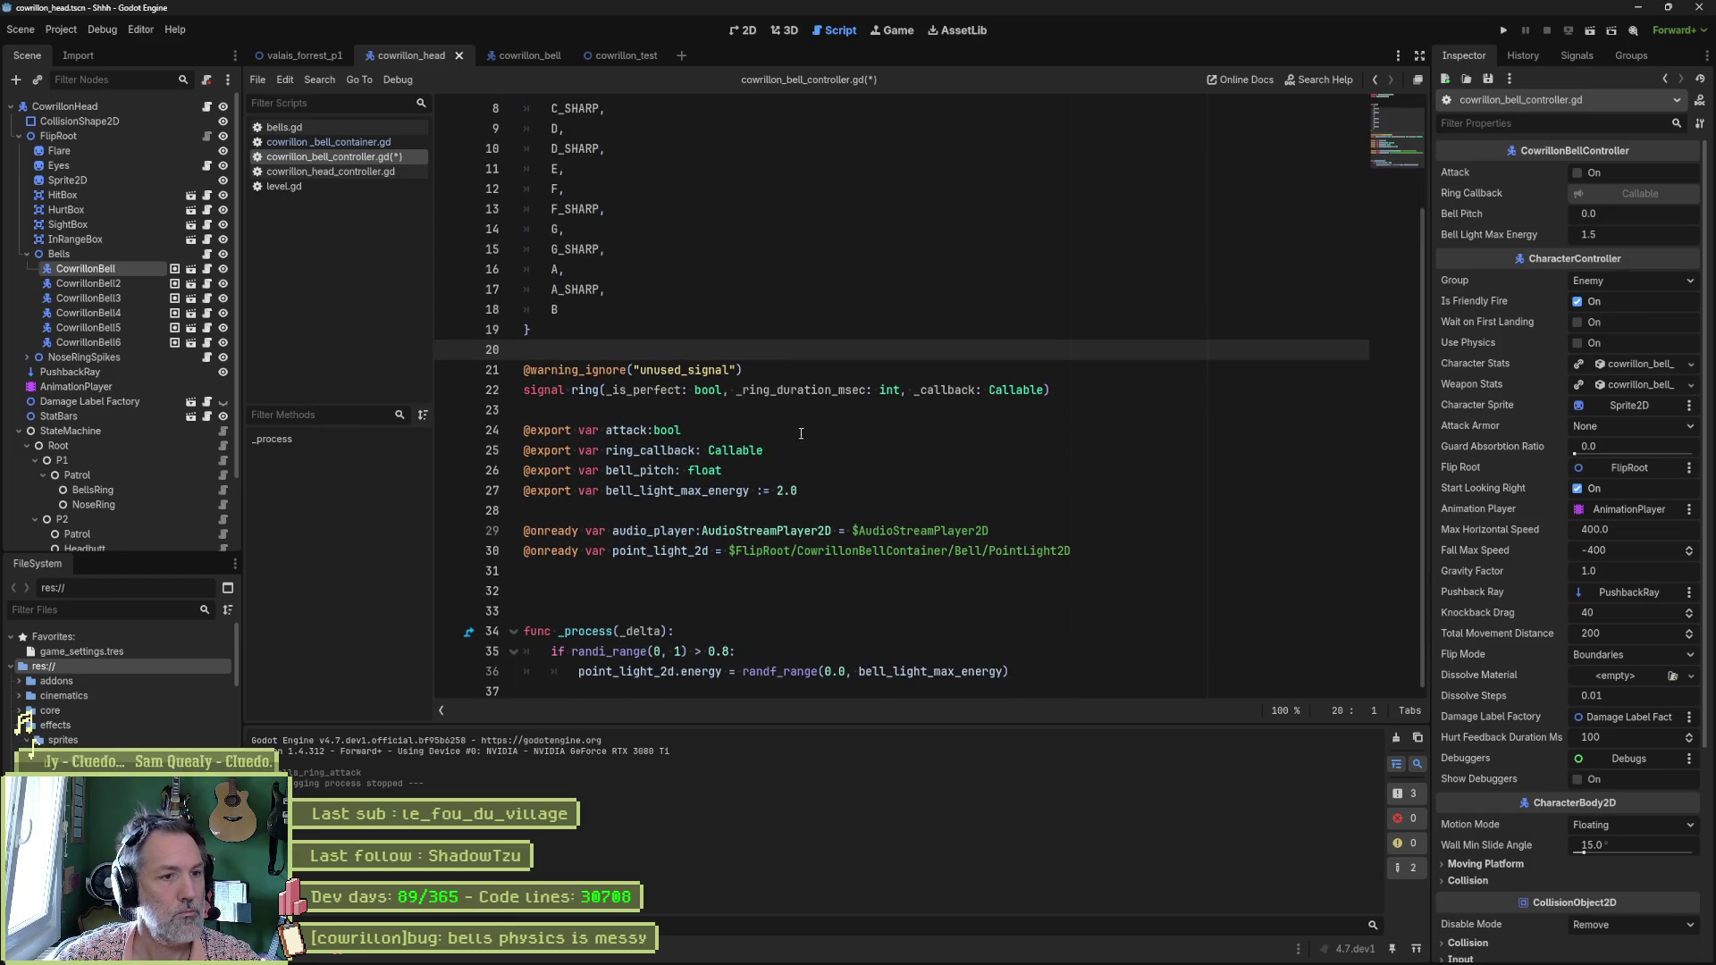
double_click(704, 471)
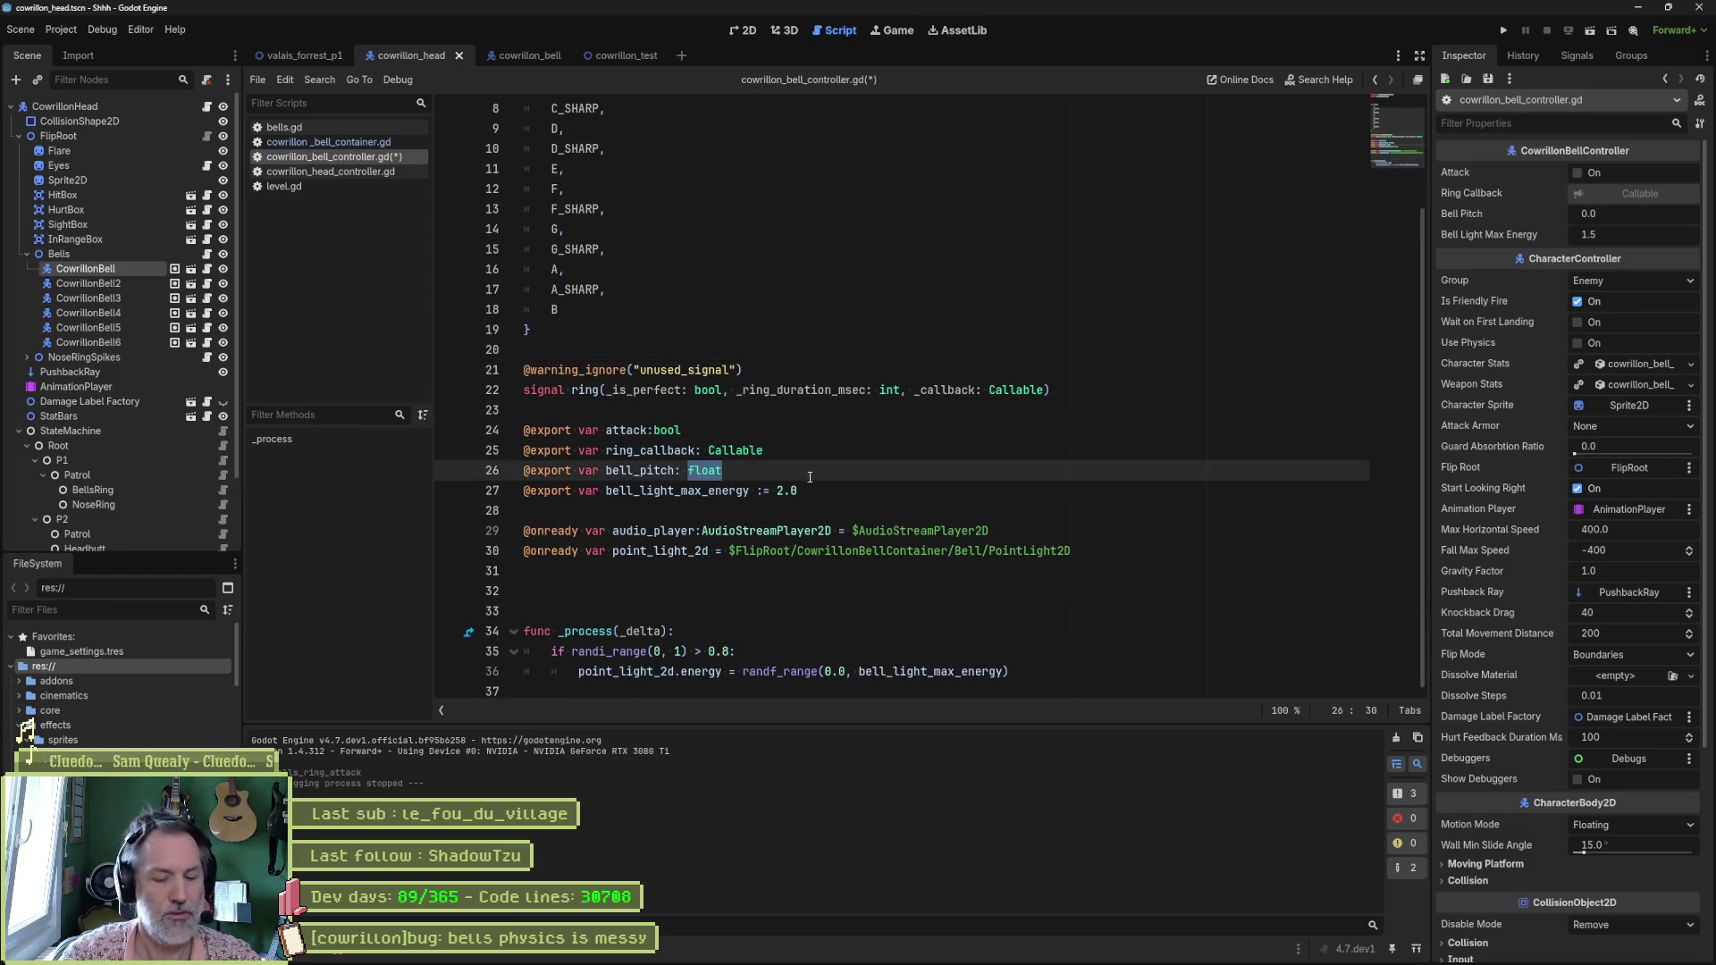
text(Note)
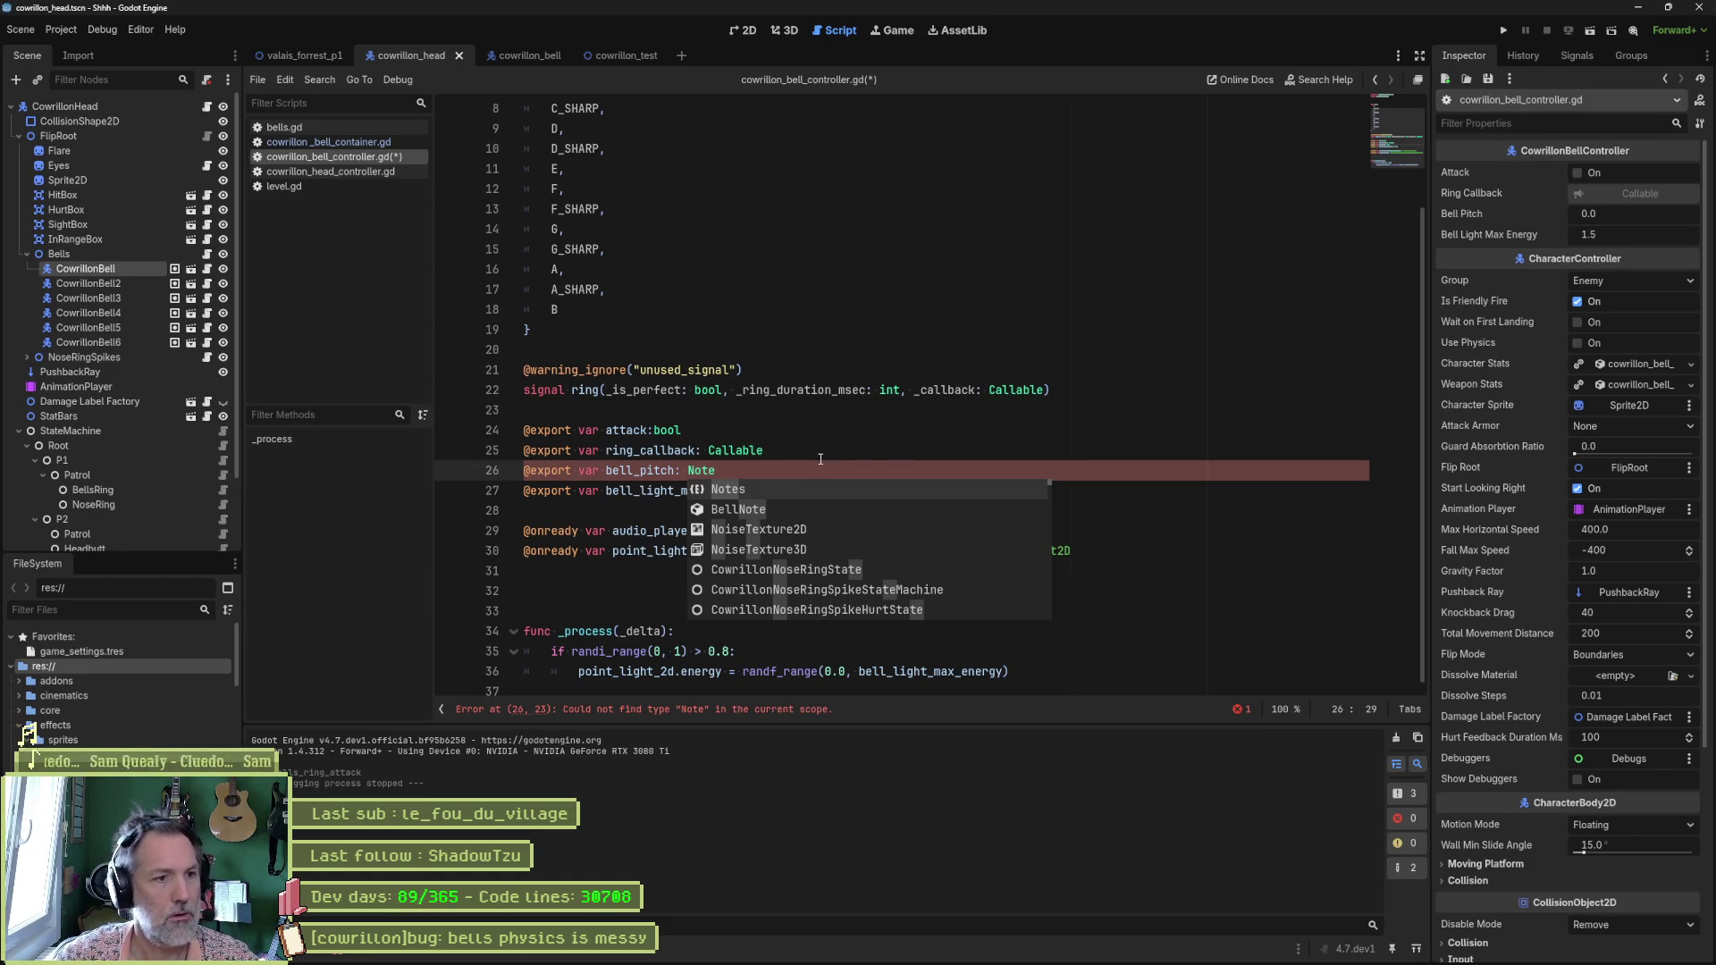
key(Return)
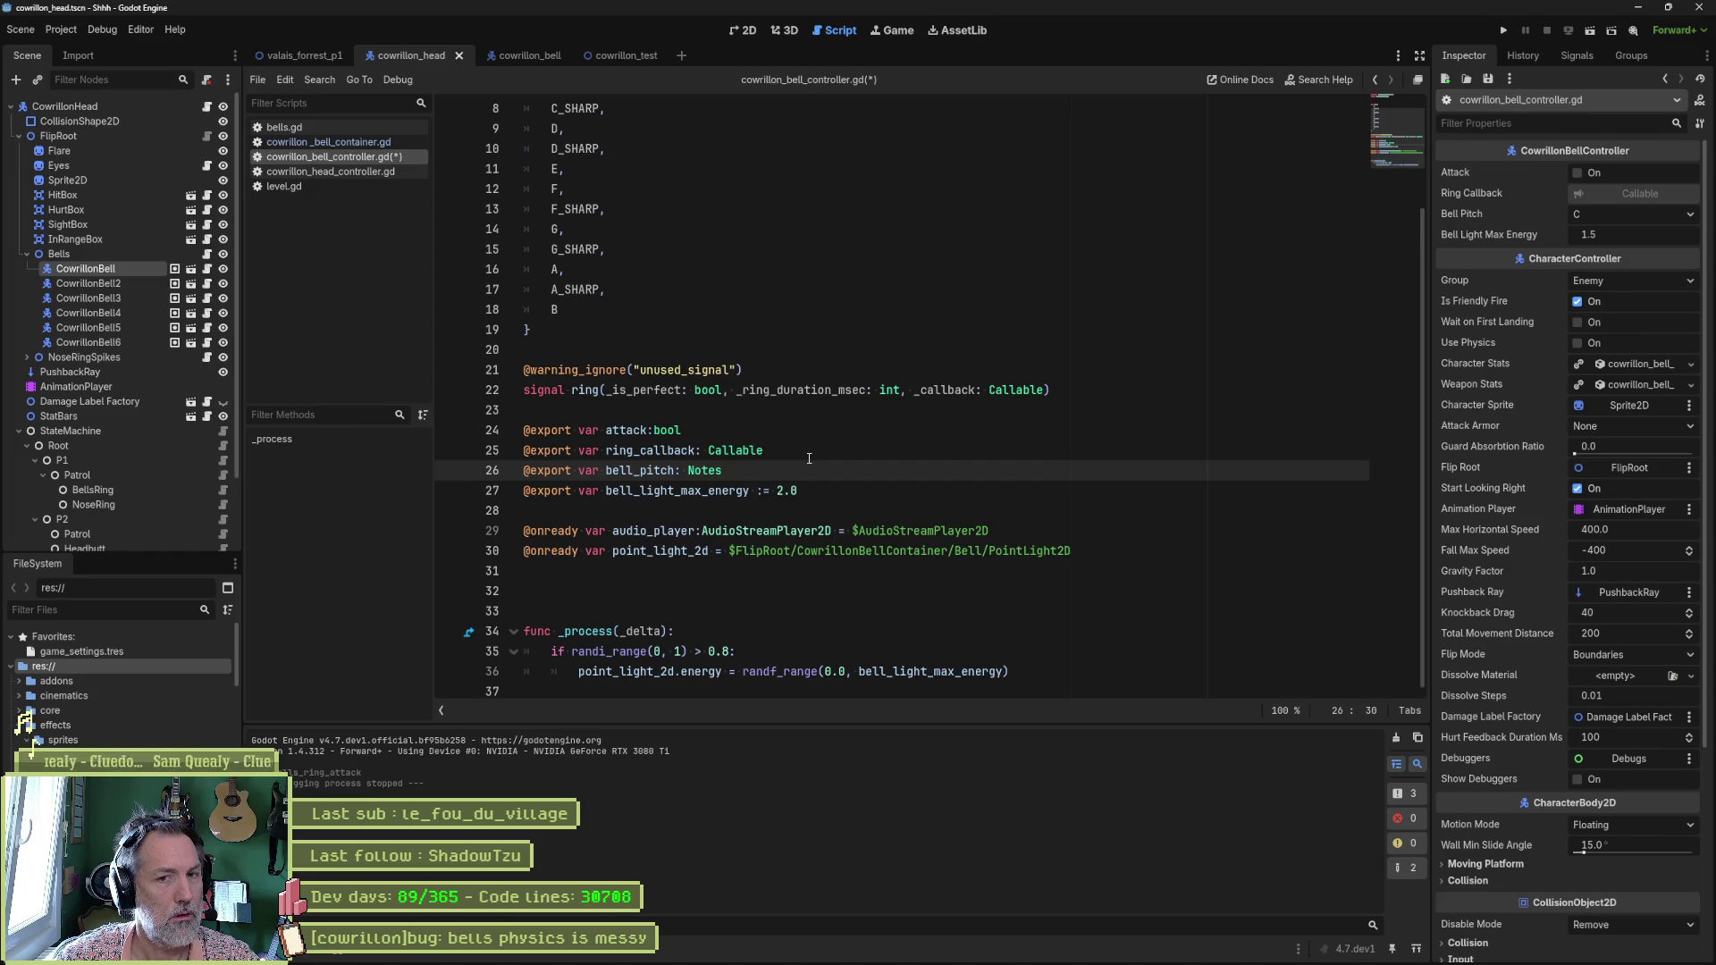
In the container script, unfold set_bell_pitch to read its pitch value mapping
click(385, 142)
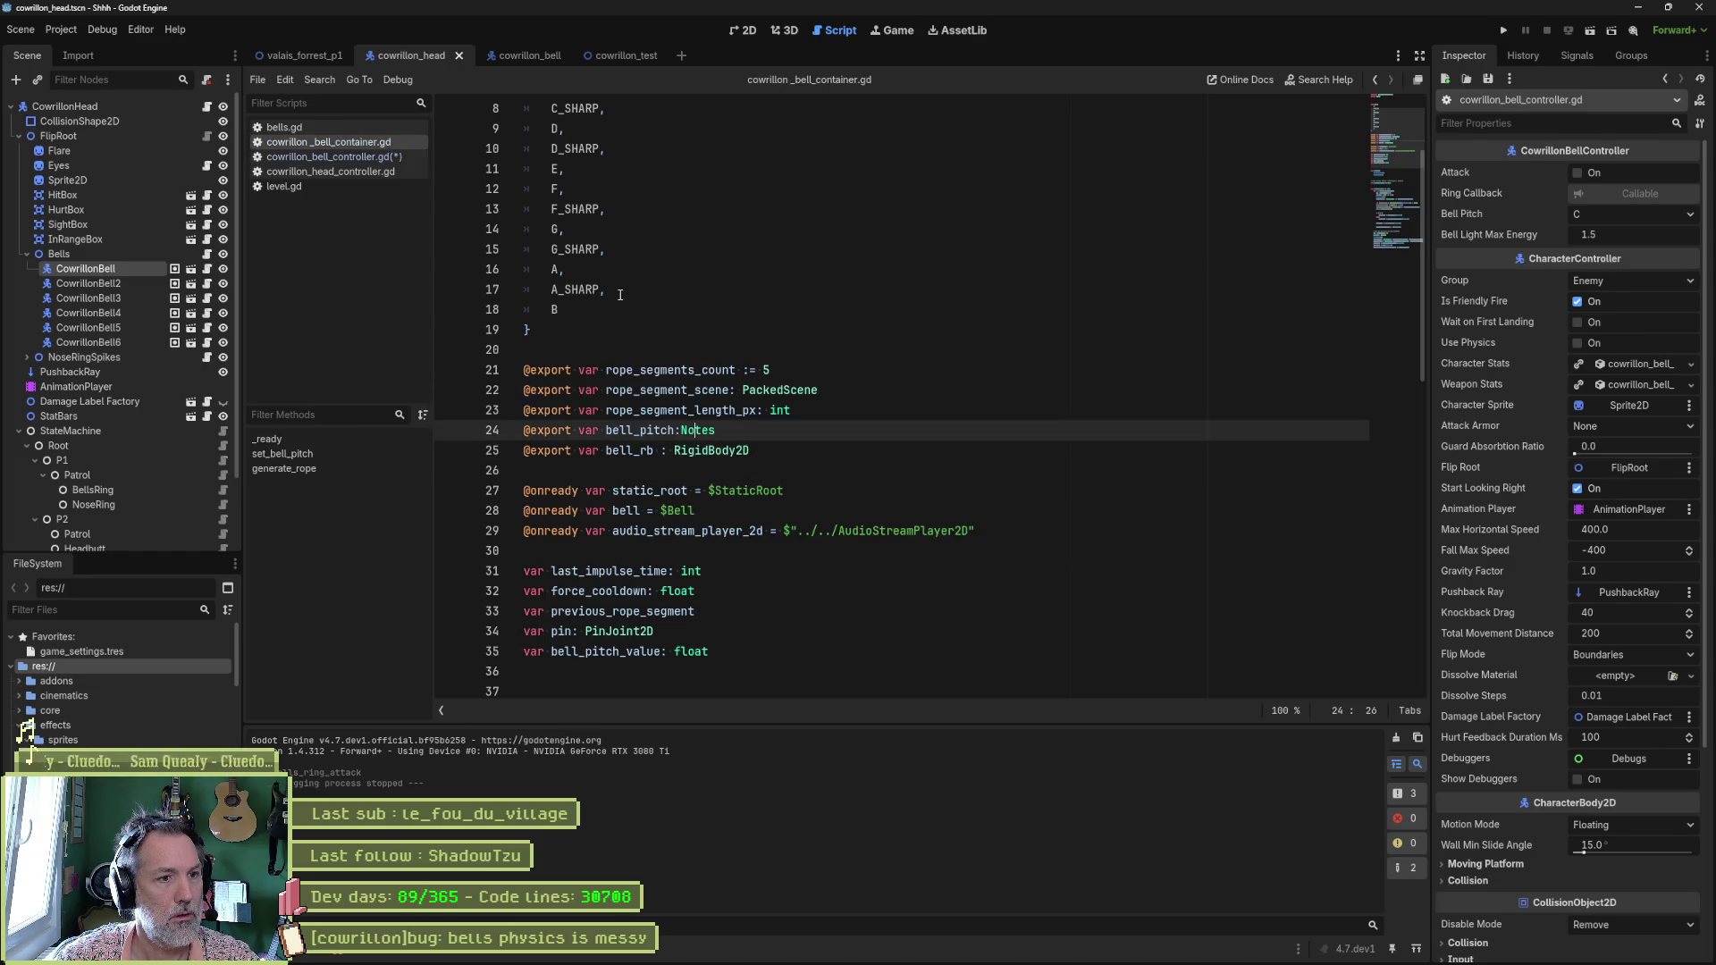
double_click(636, 430)
scroll(975, 463, down, 7)
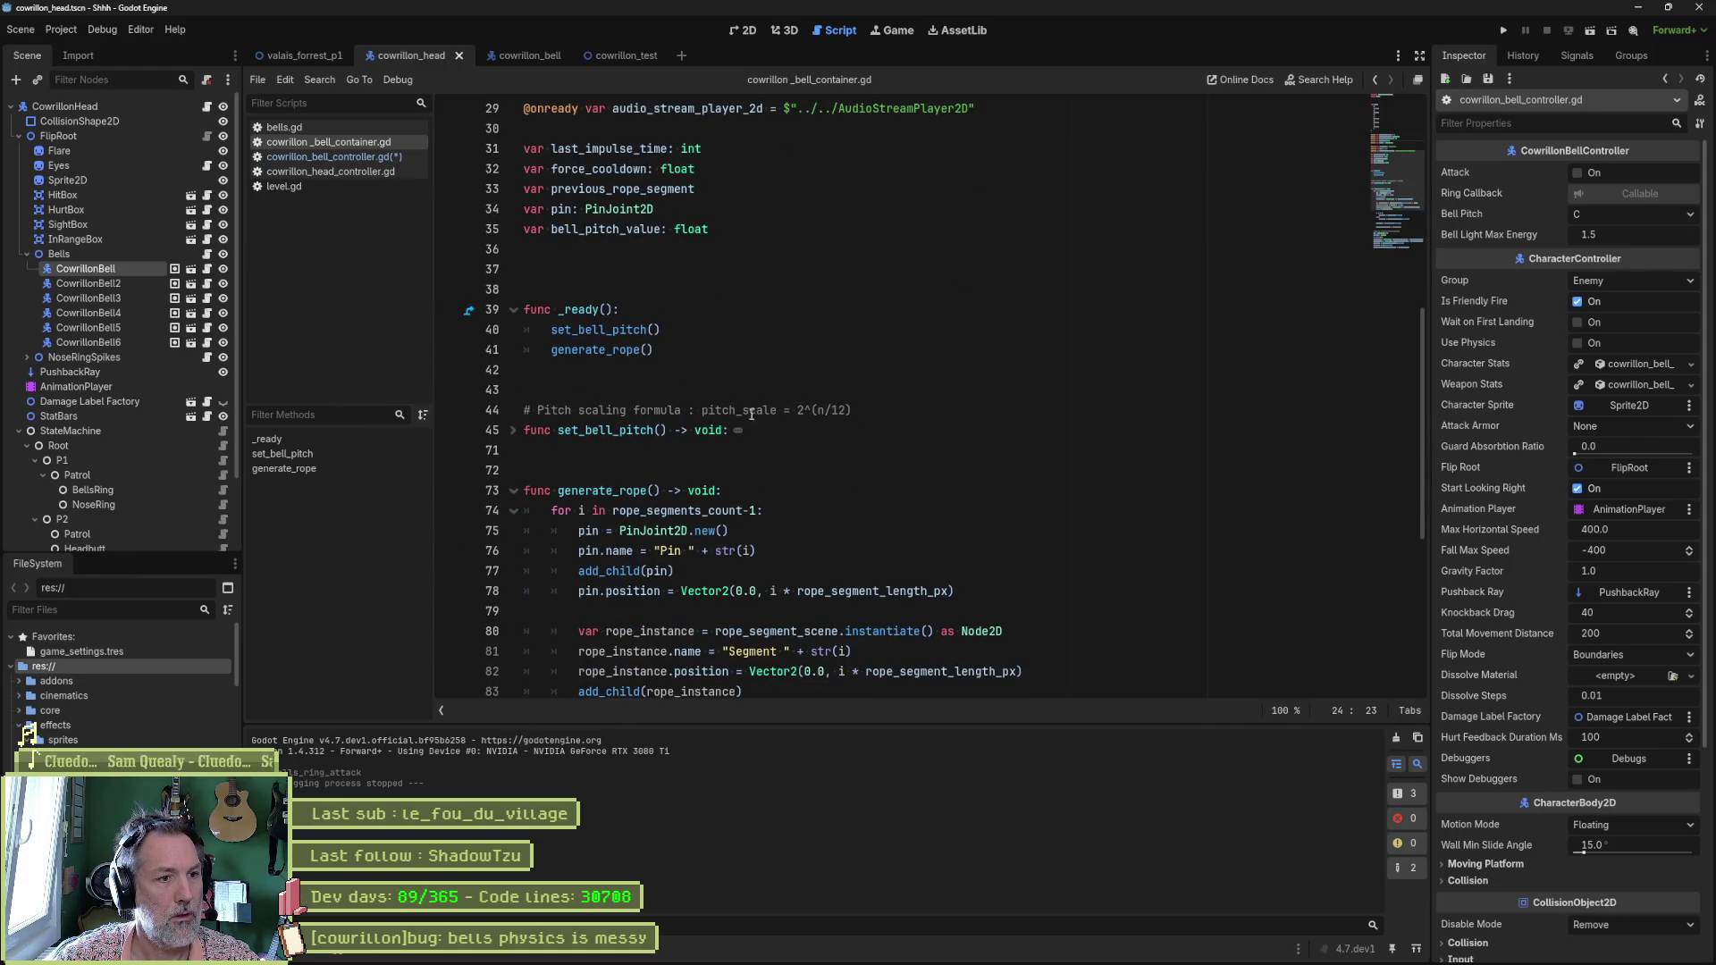
click(514, 432)
scroll(909, 455, down, 3)
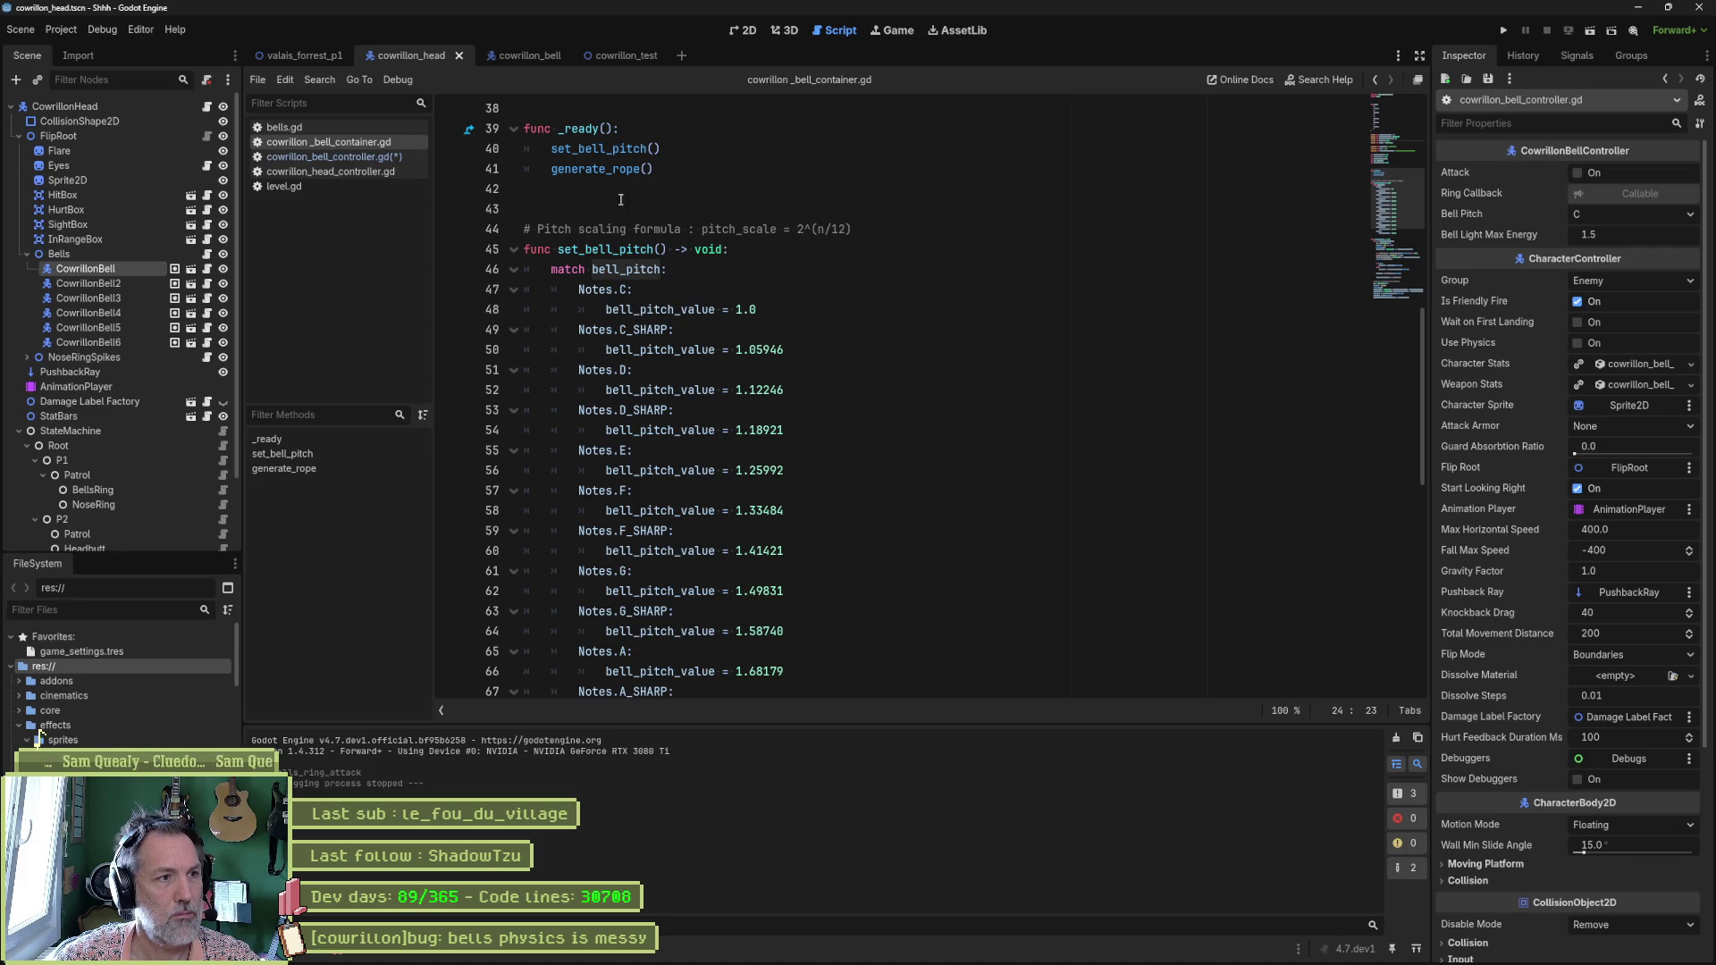
click(309, 157)
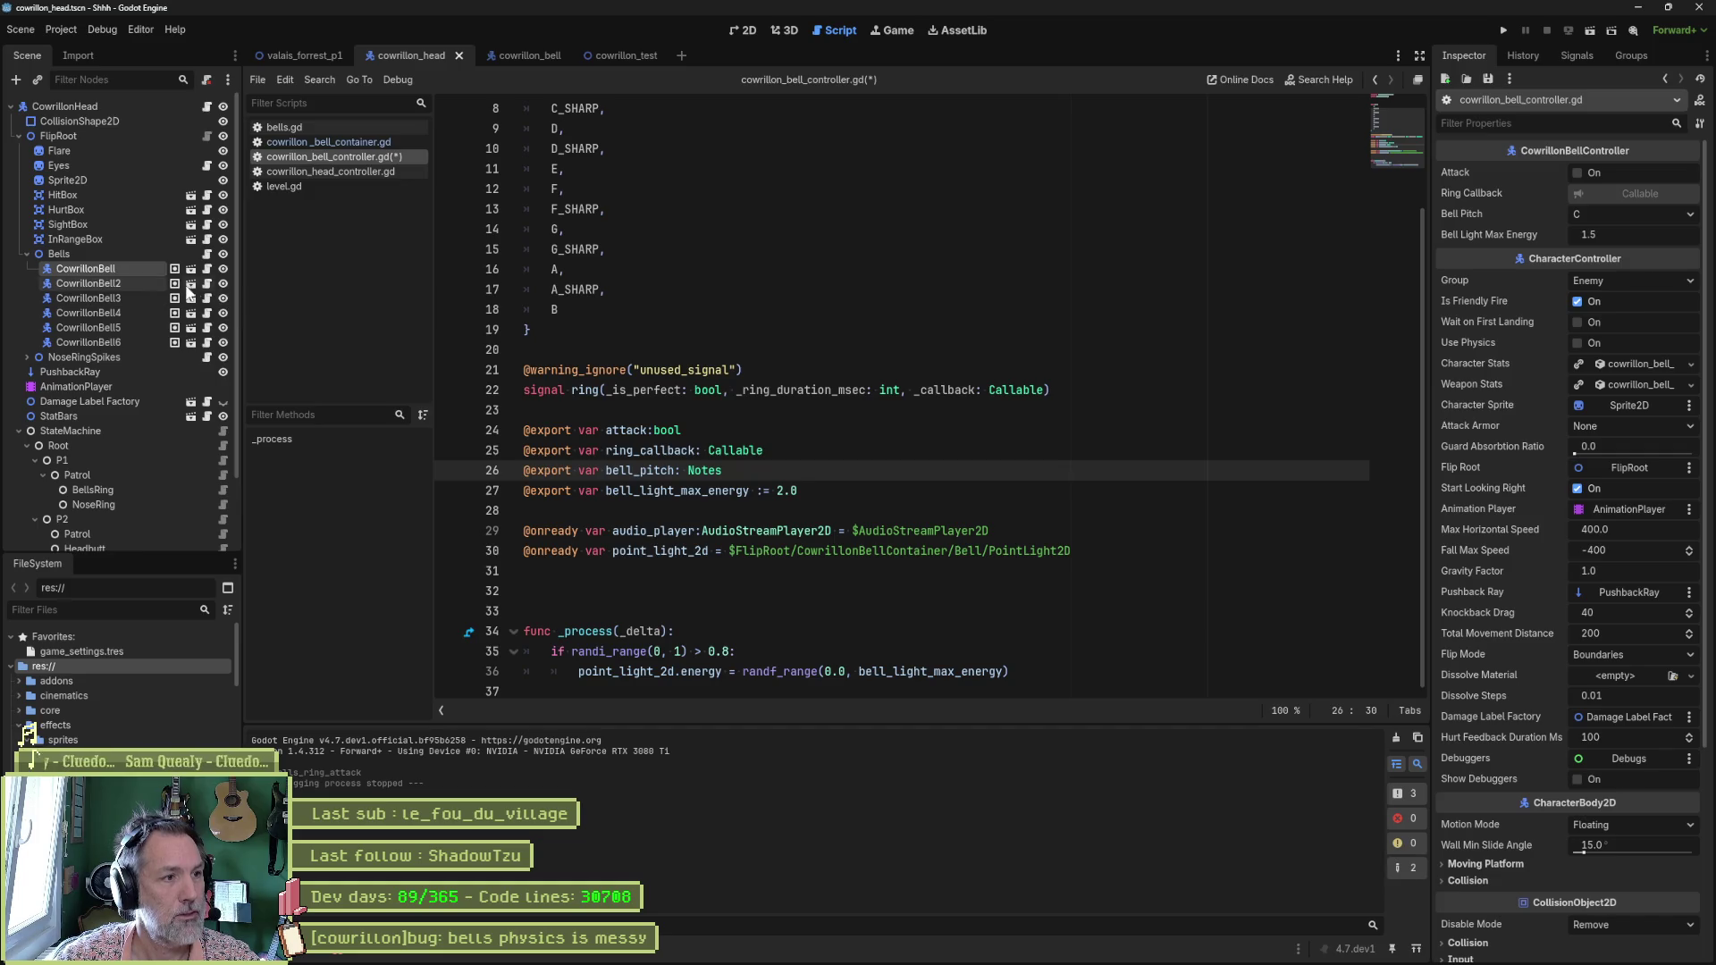
click(344, 142)
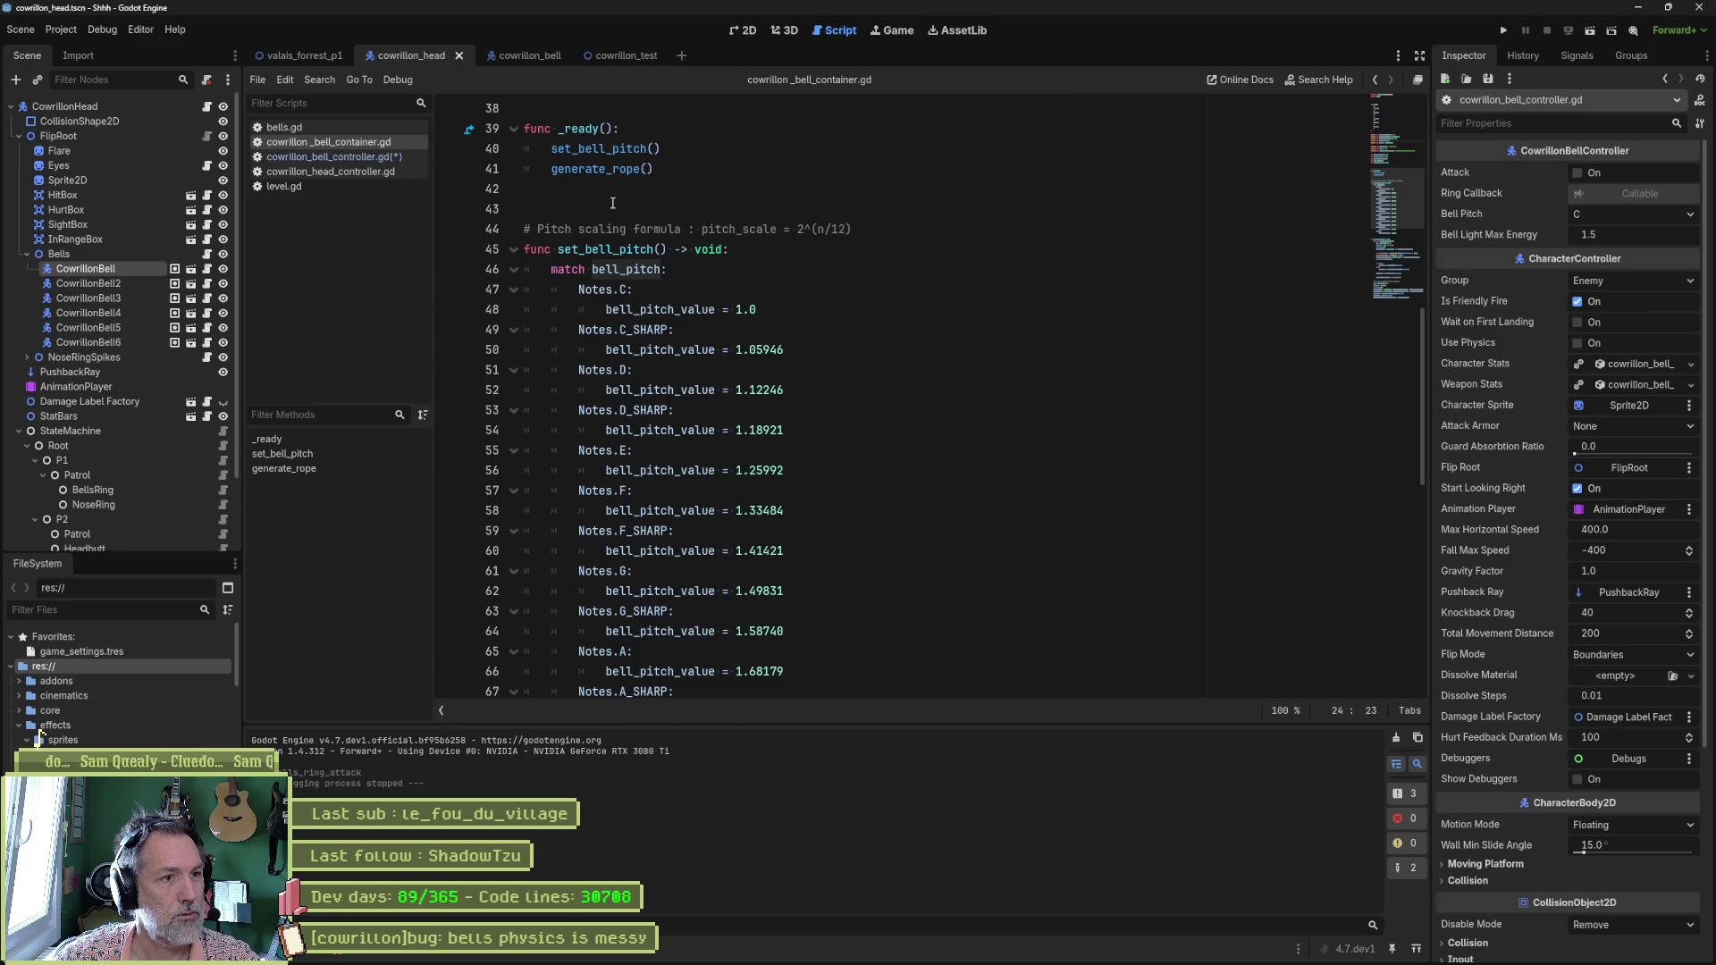
scroll(613, 202, down, 5)
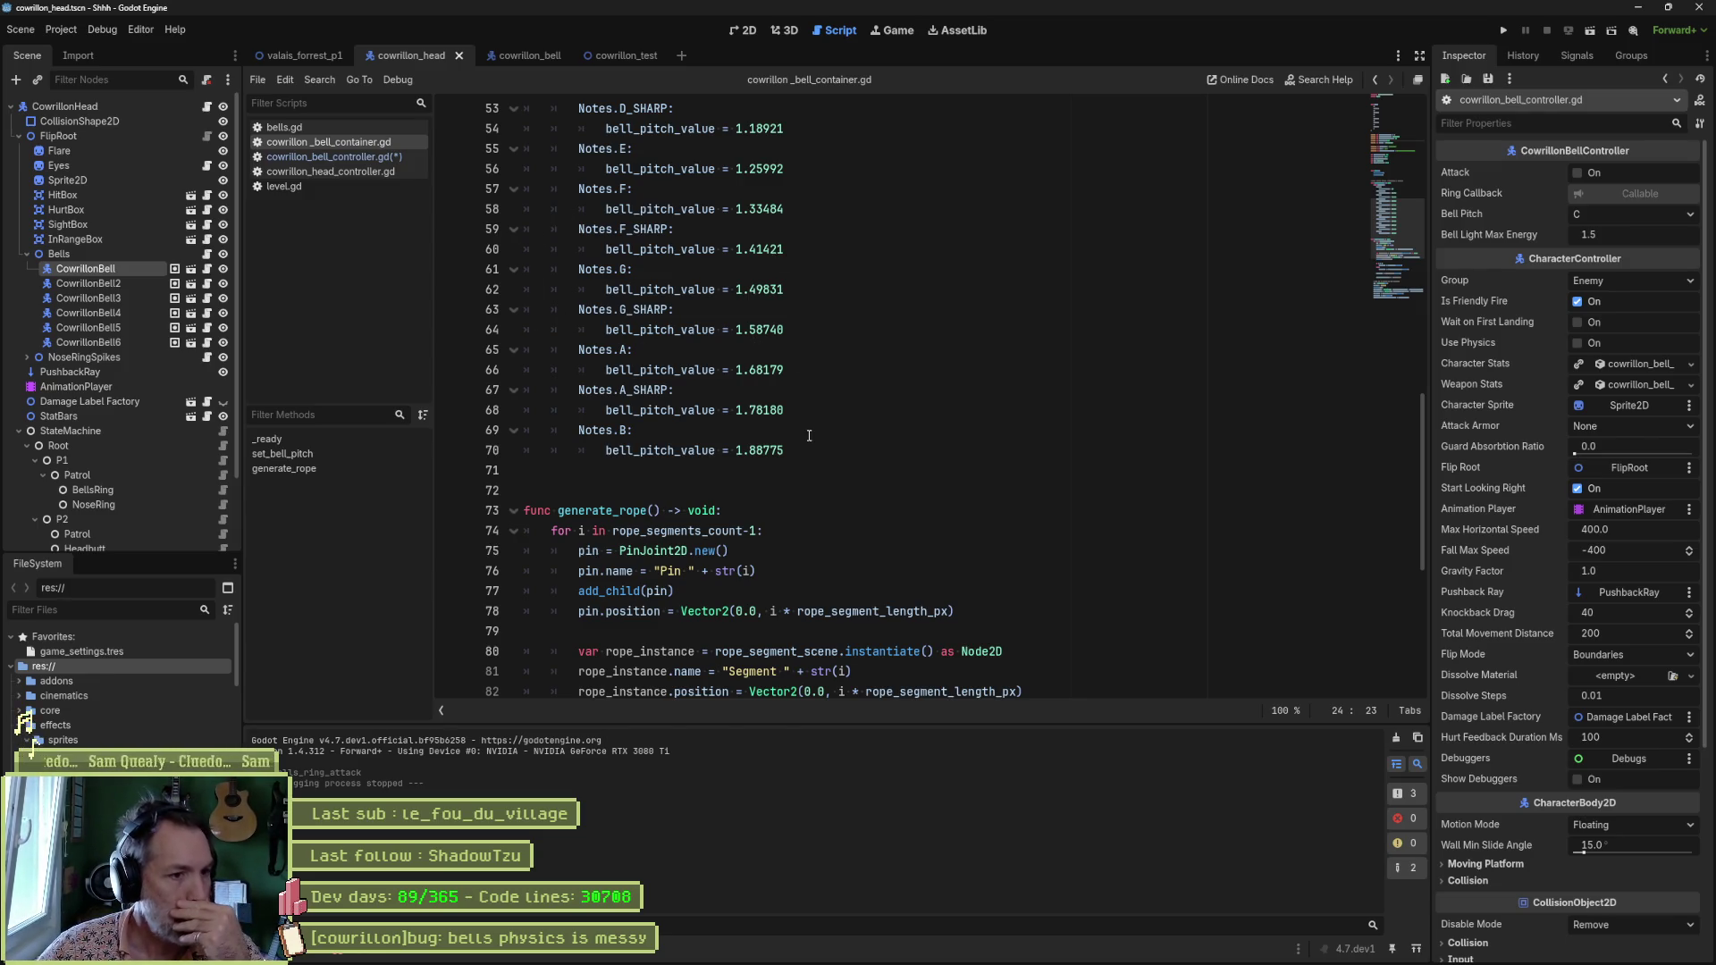
click(737, 470)
scroll(738, 469, down, 6)
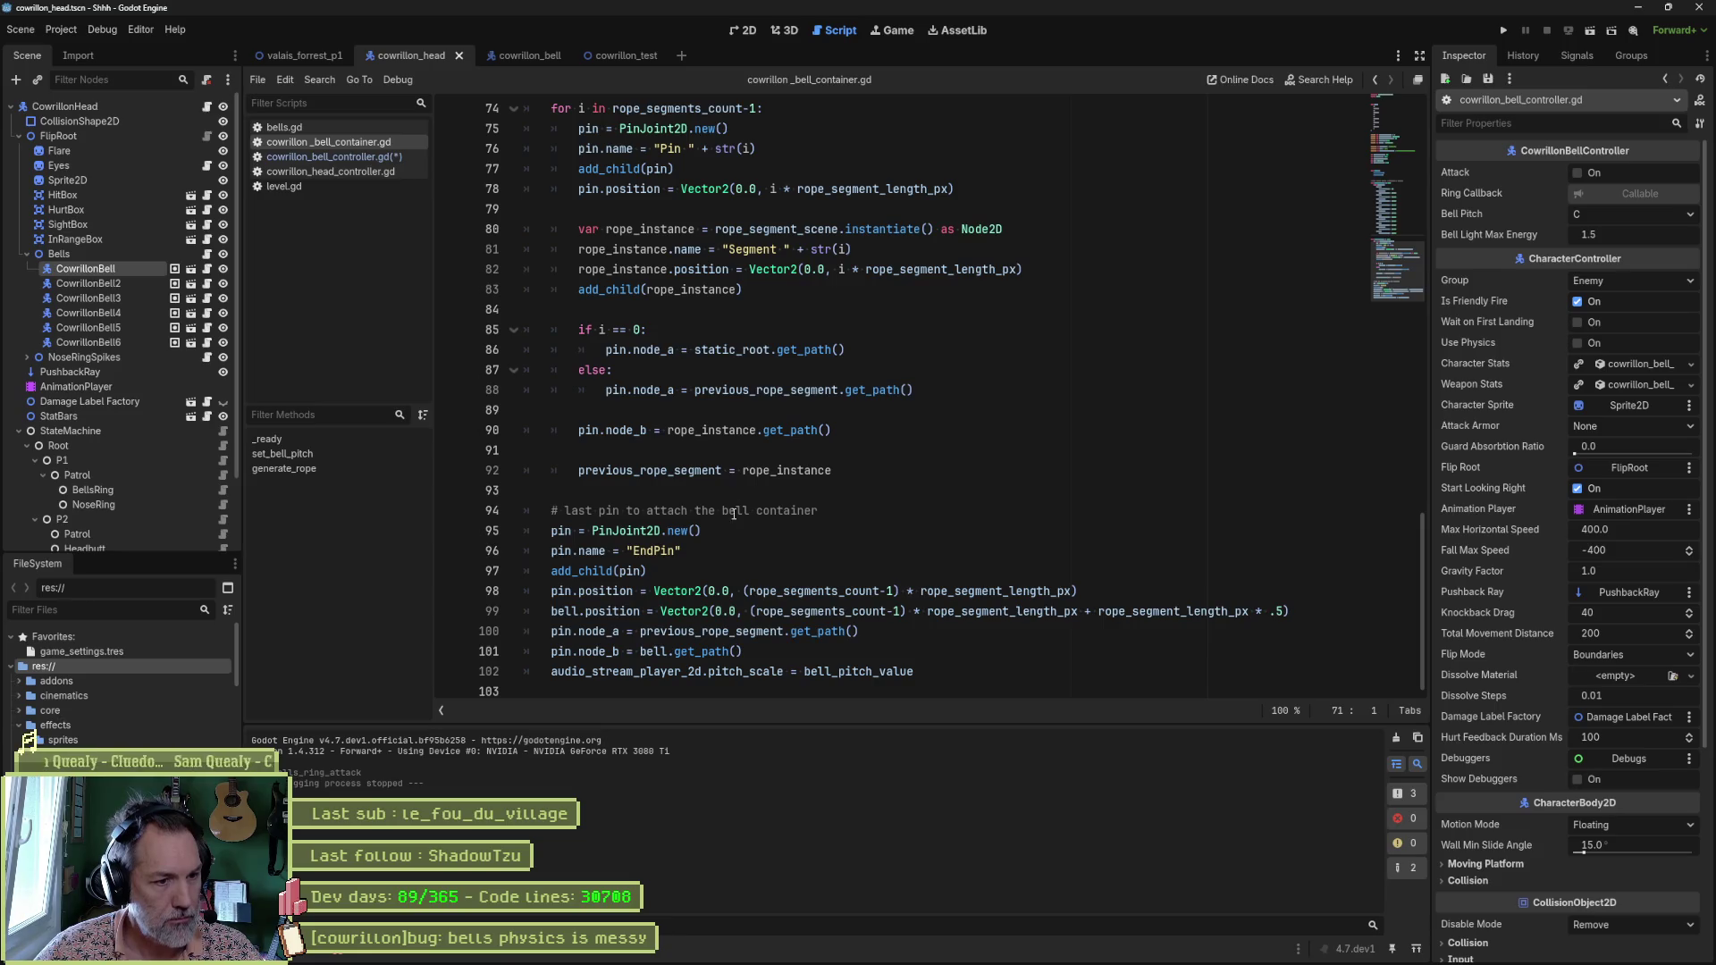
click(930, 671)
scroll(818, 544, up, 15)
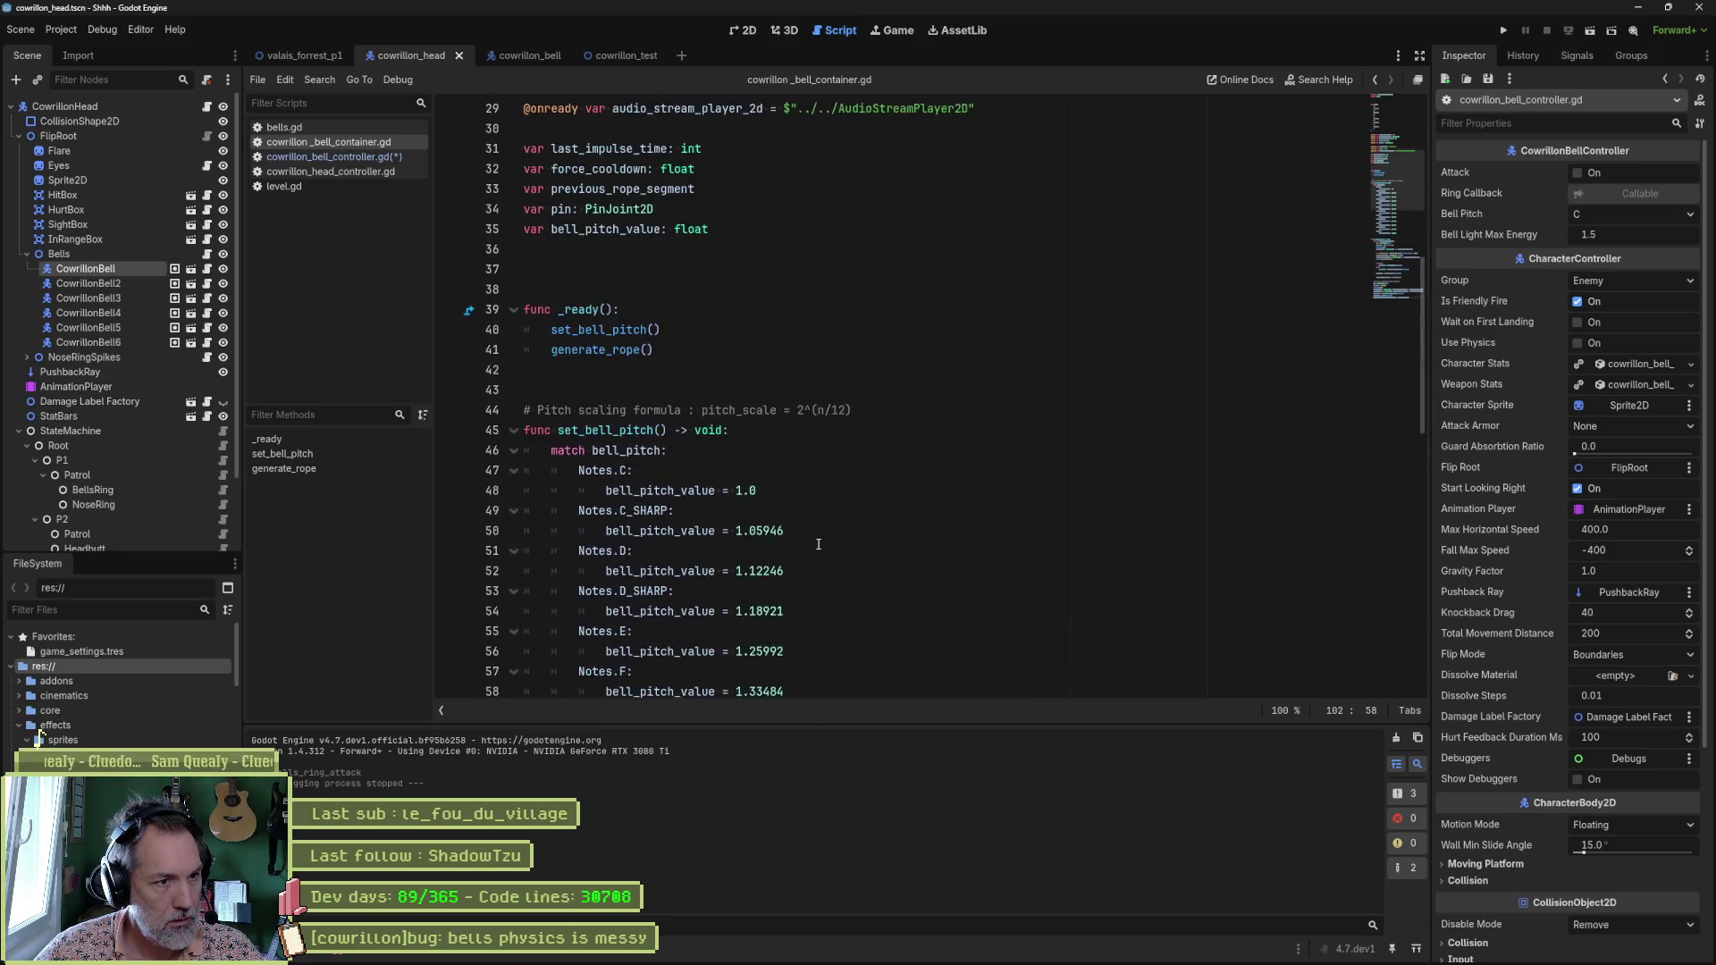
scroll(818, 545, up, 3)
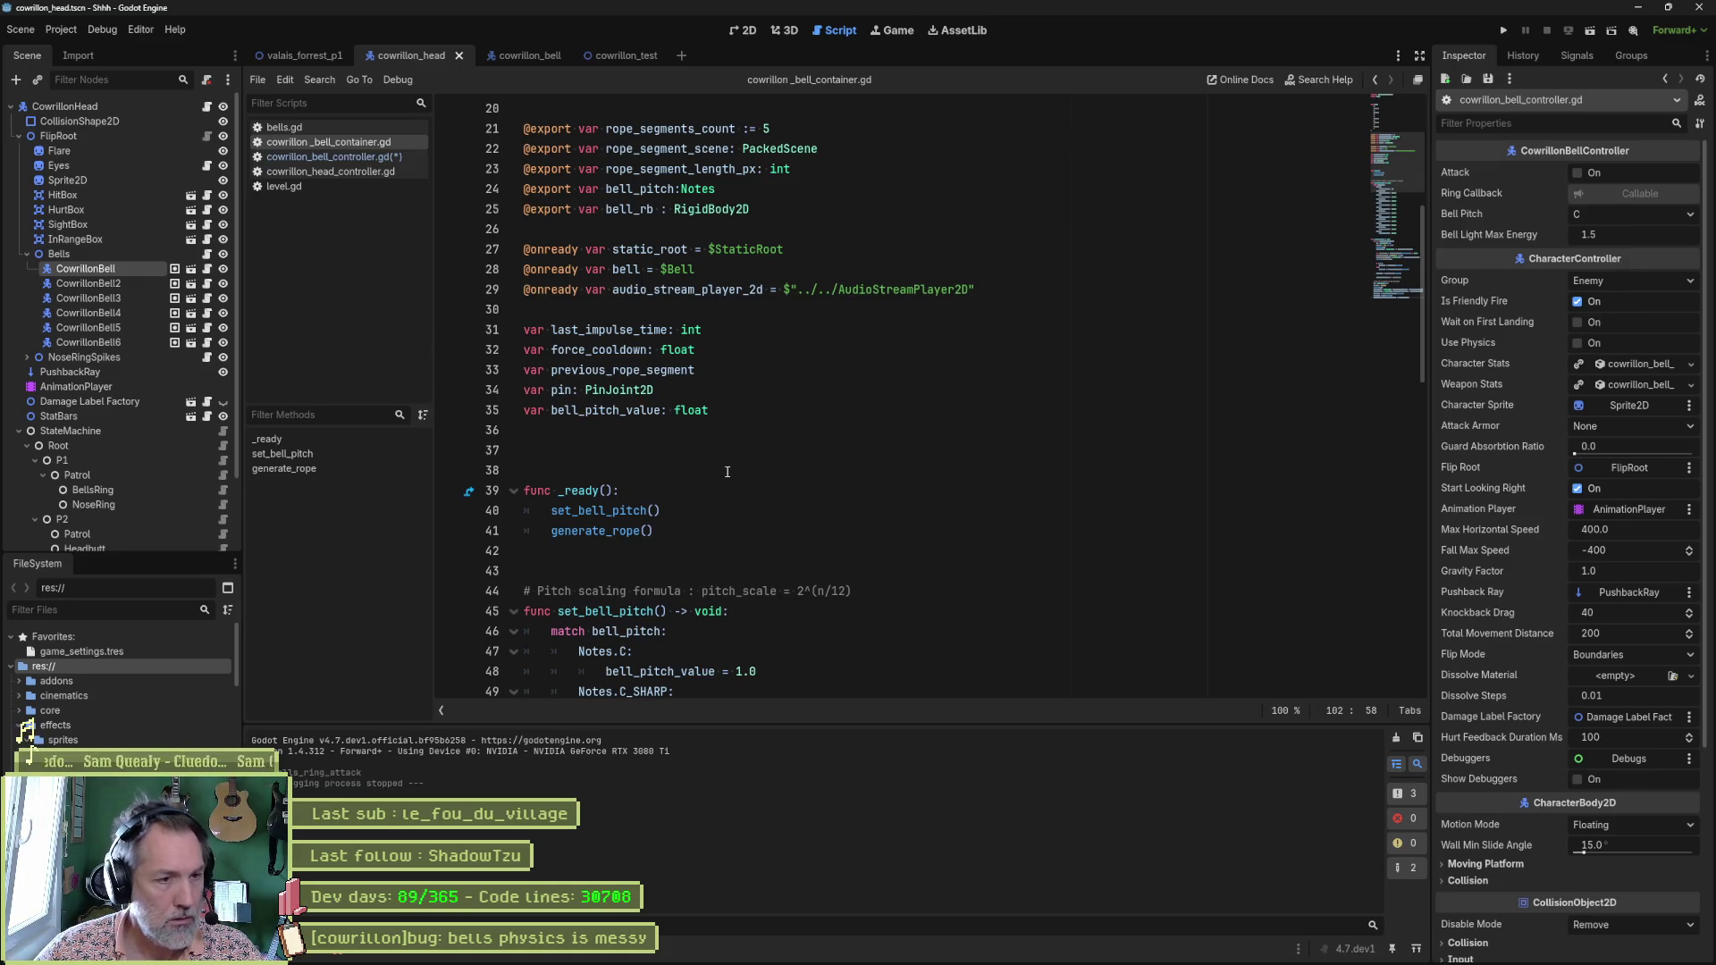
scroll(728, 468, up, 6)
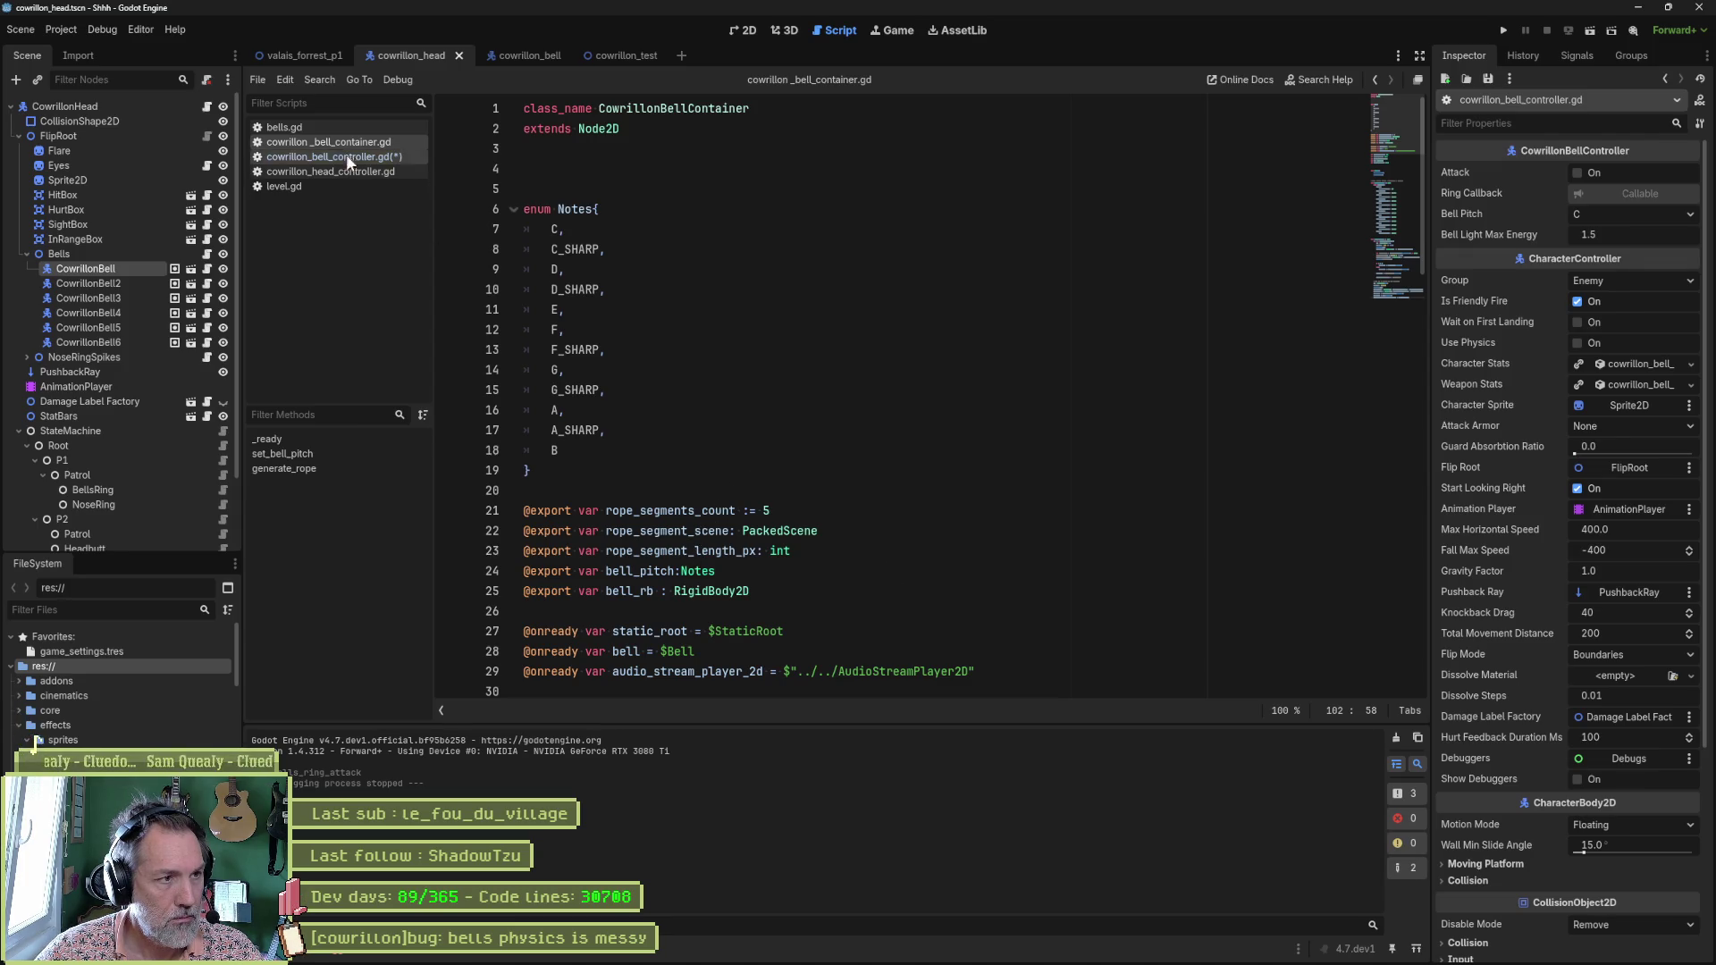
click(207, 270)
drag(640, 470, 675, 470)
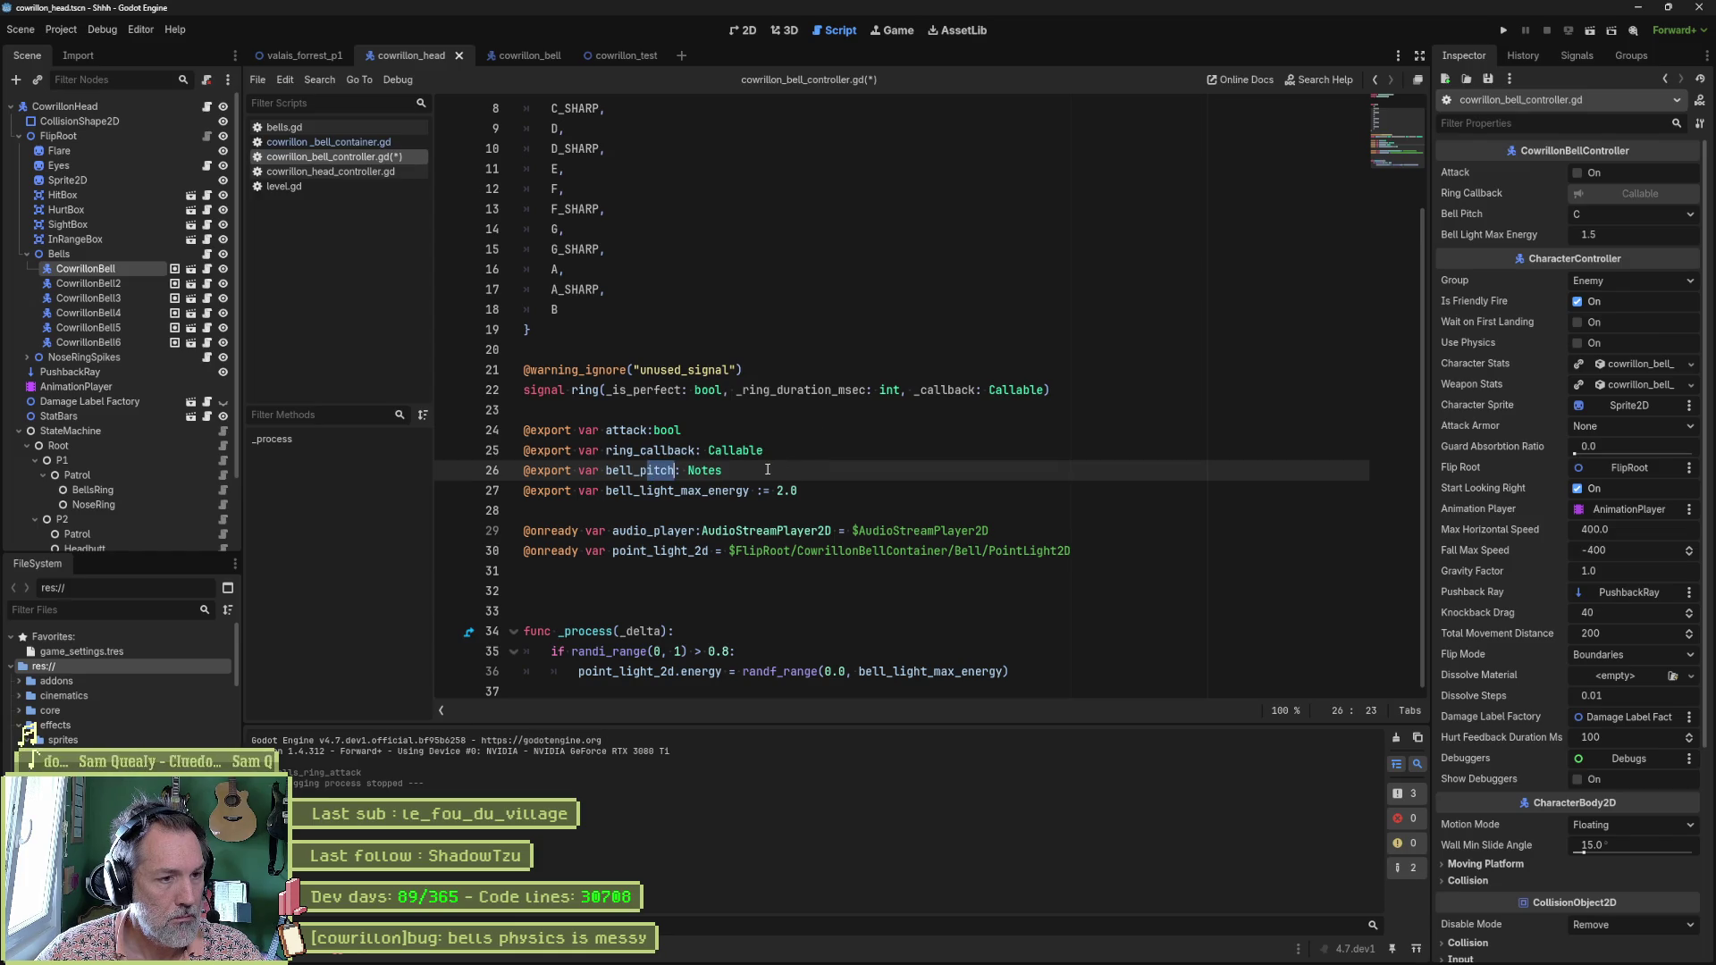
mouse_move(715, 473)
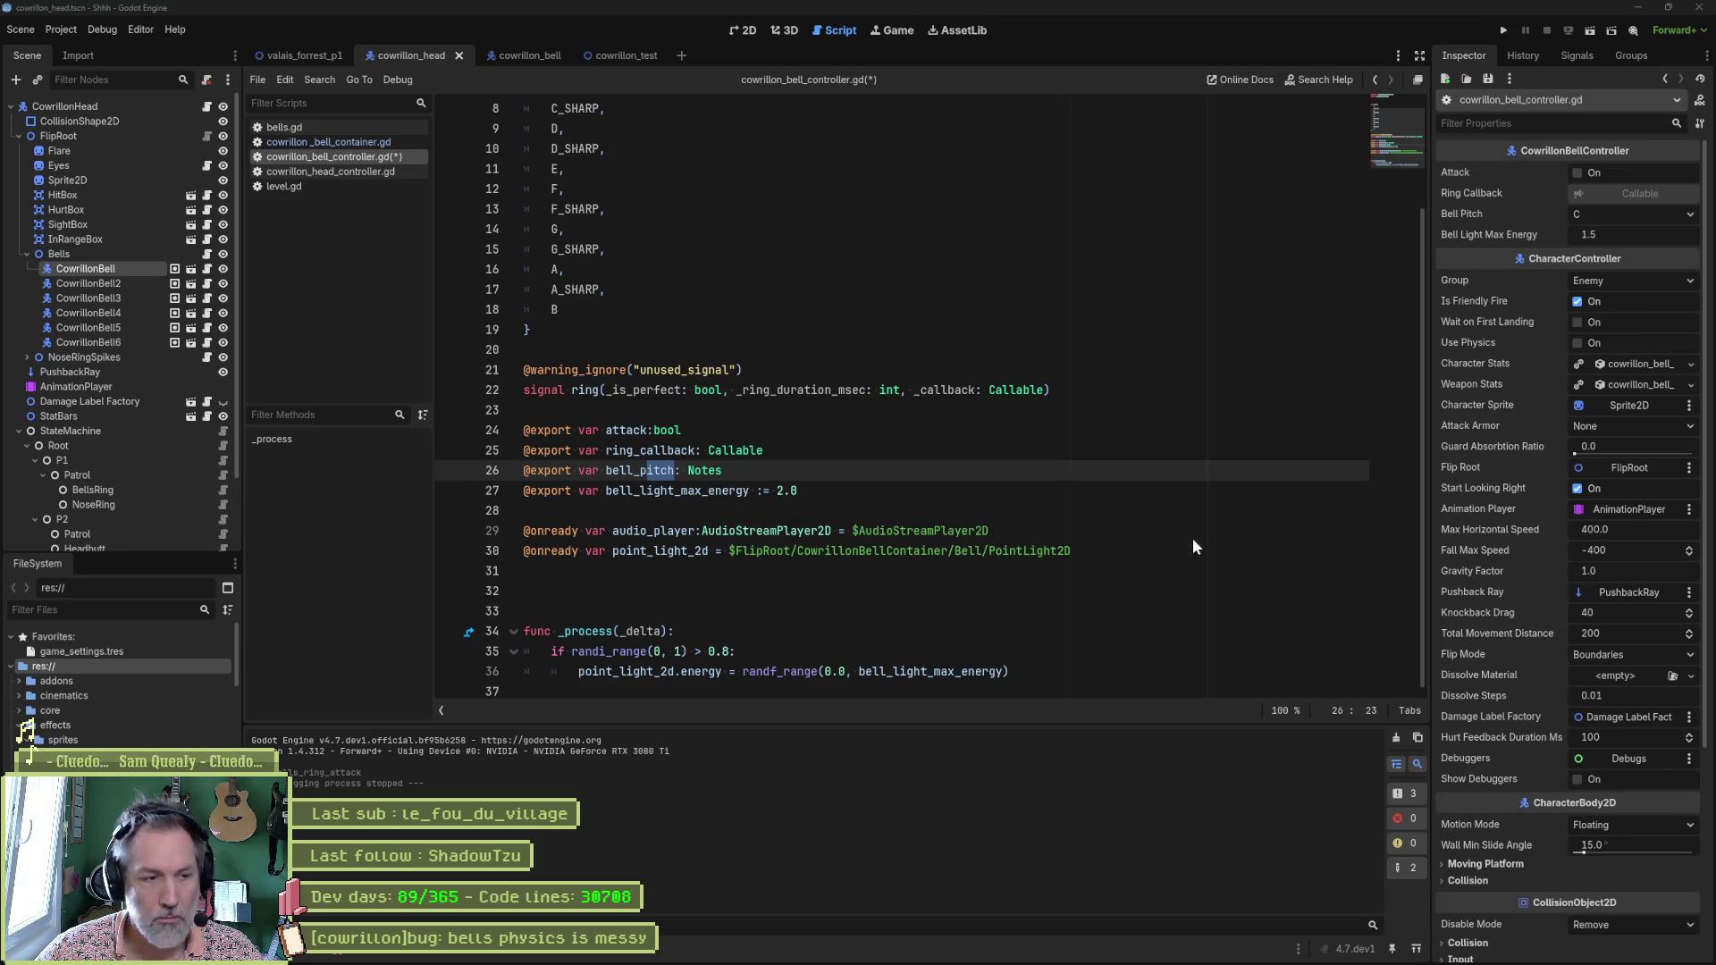
click(804, 491)
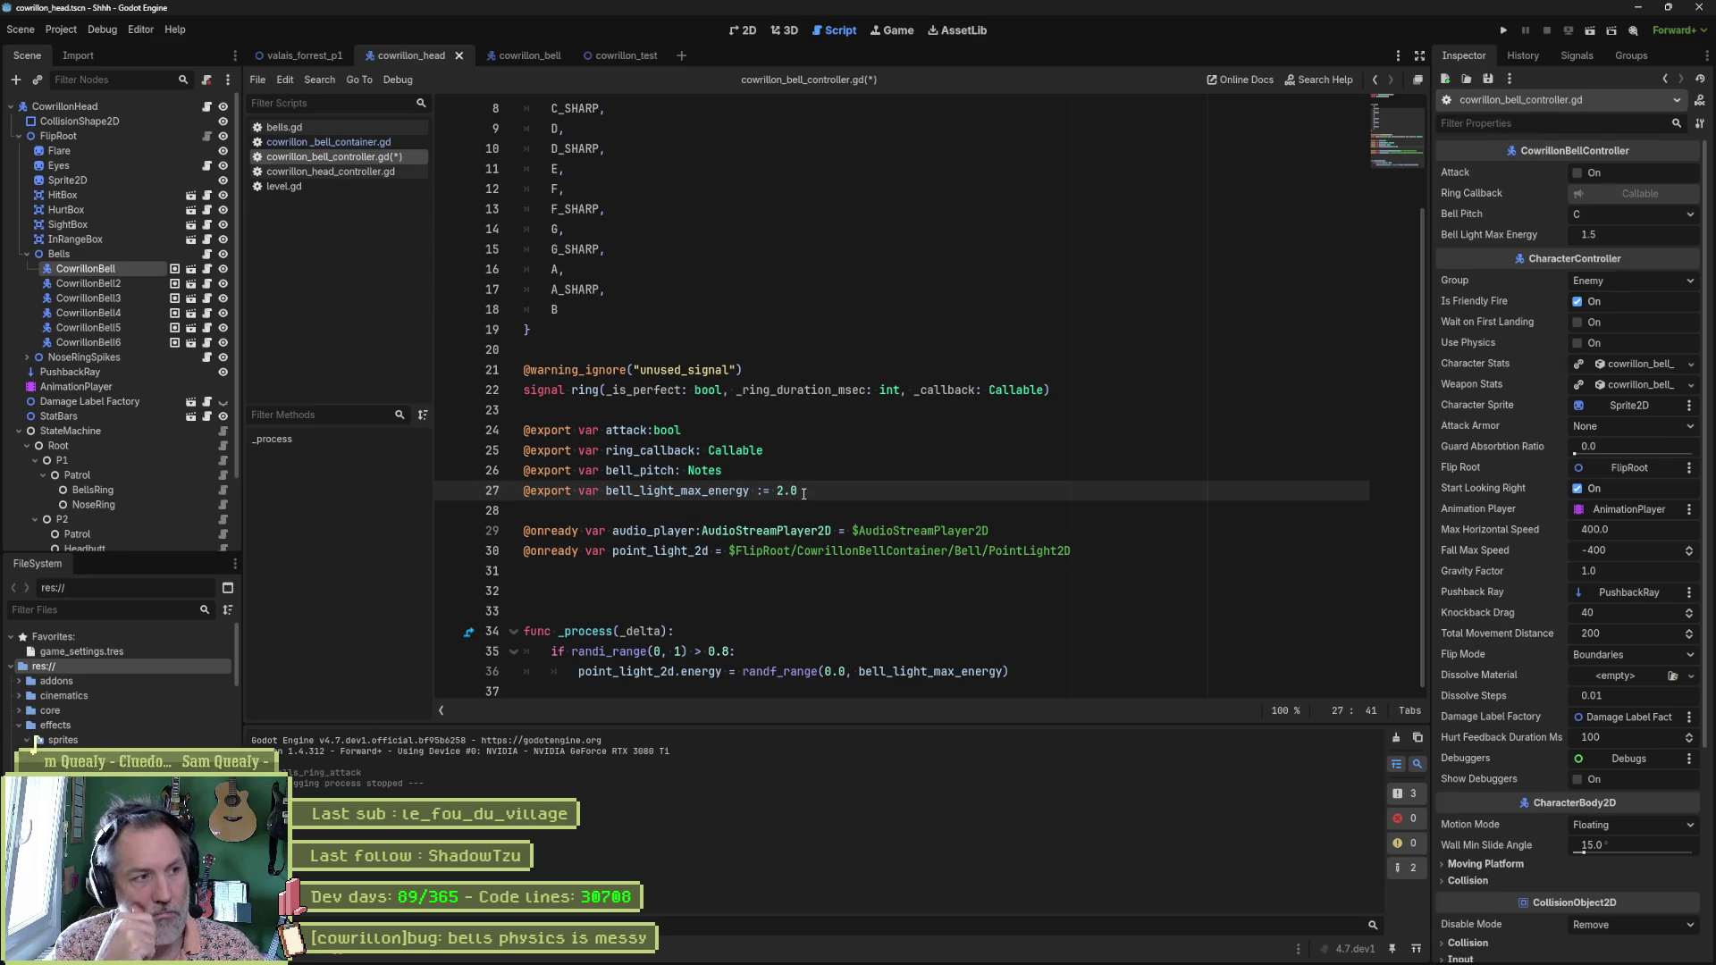
click(61, 255)
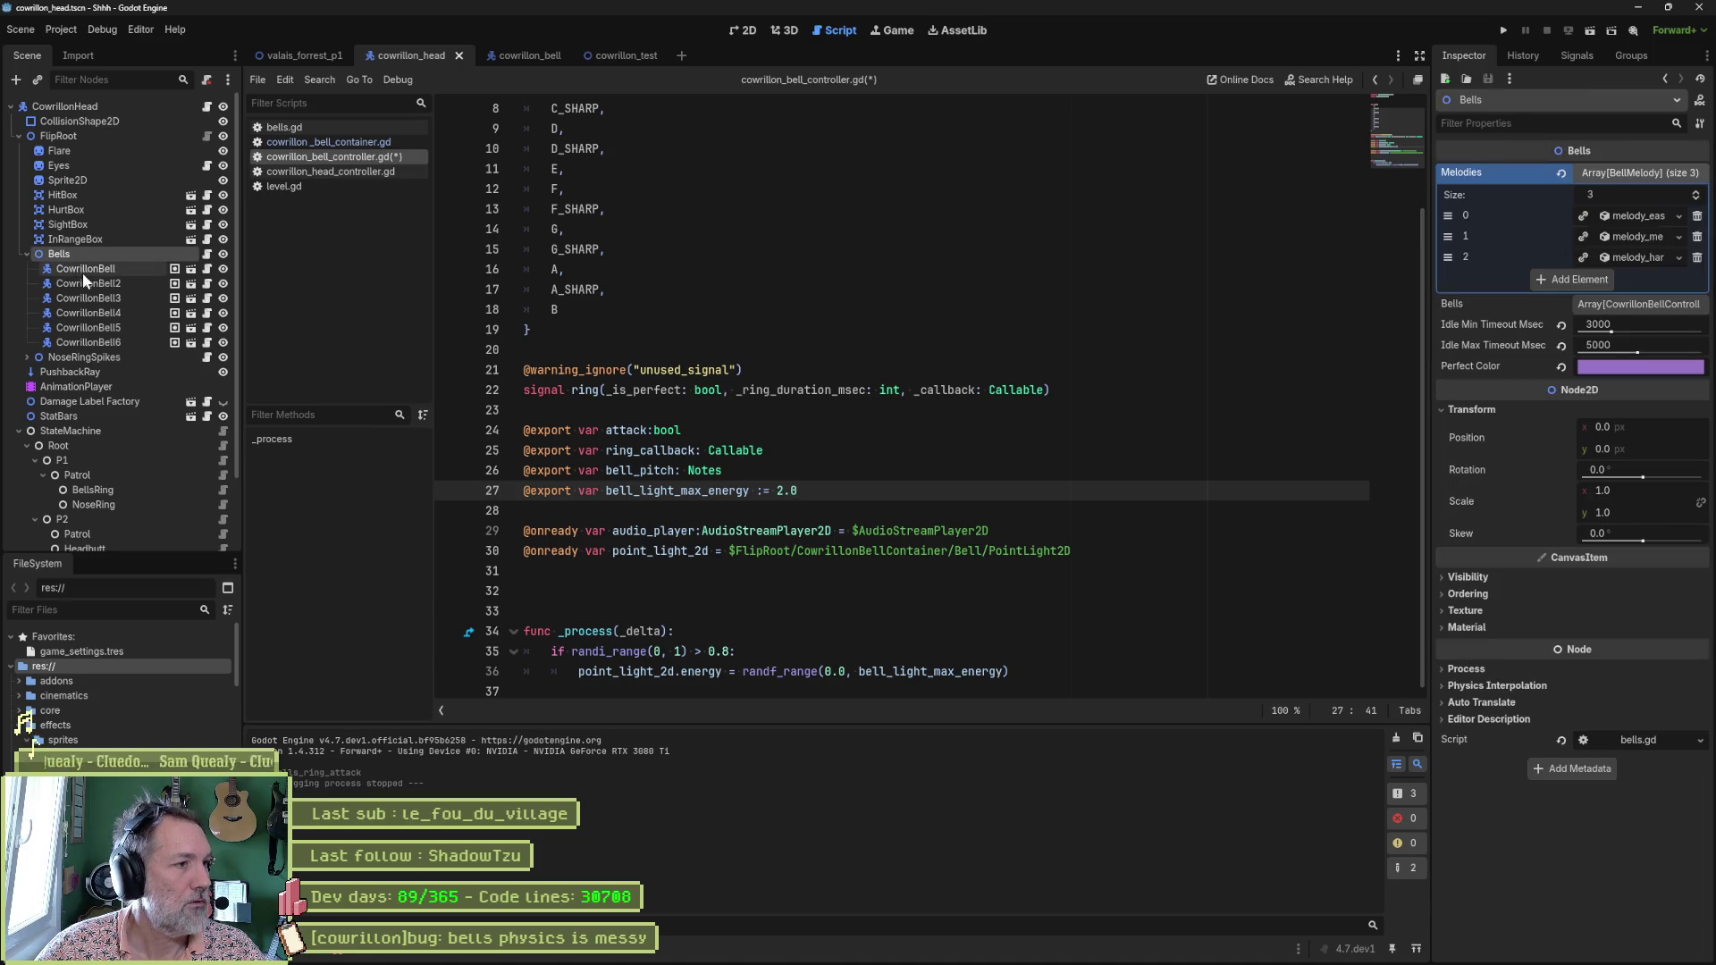
click(82, 270)
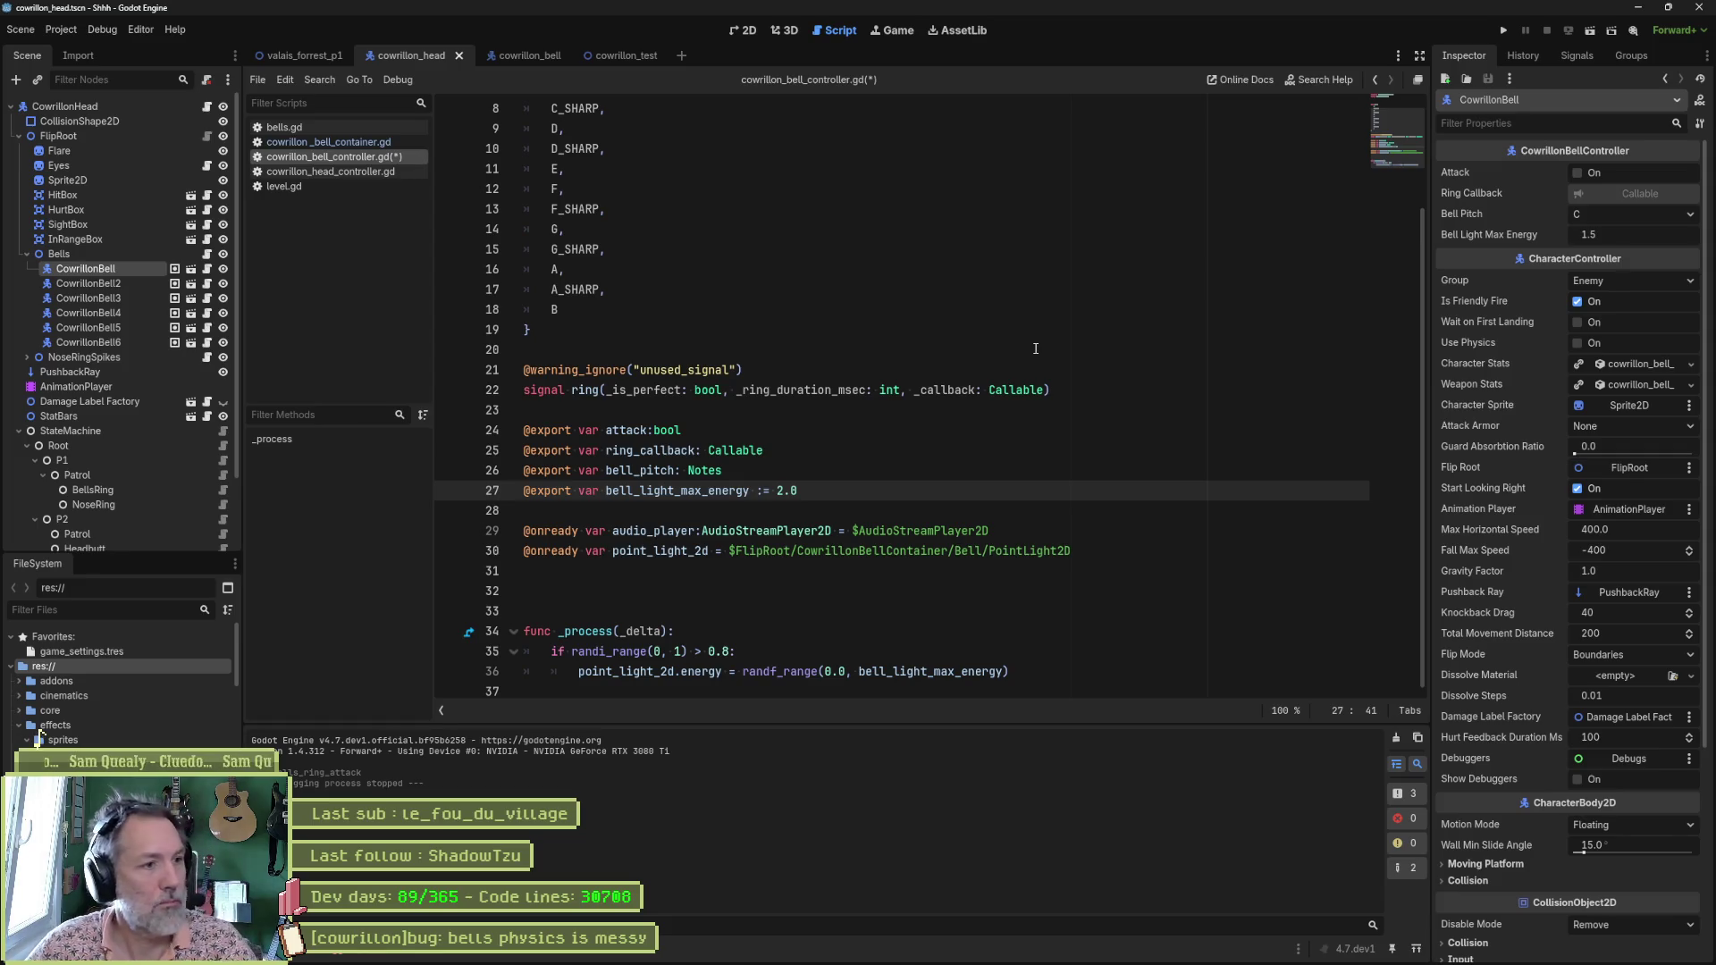
click(358, 142)
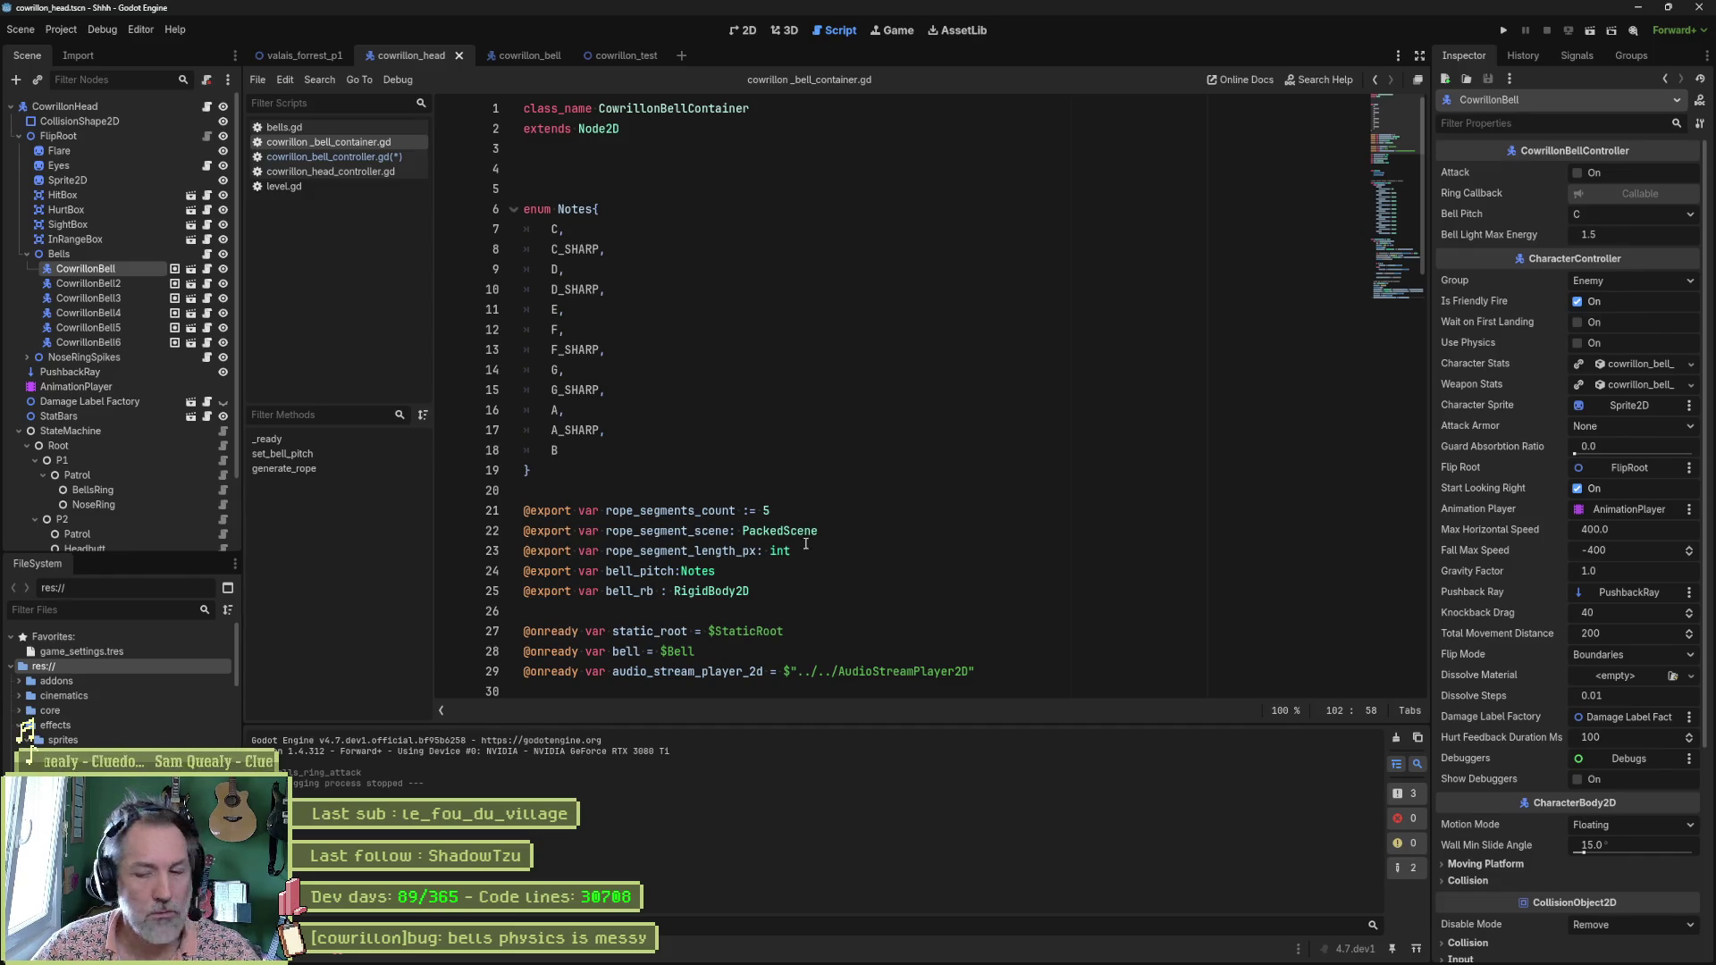
mouse_move(807, 533)
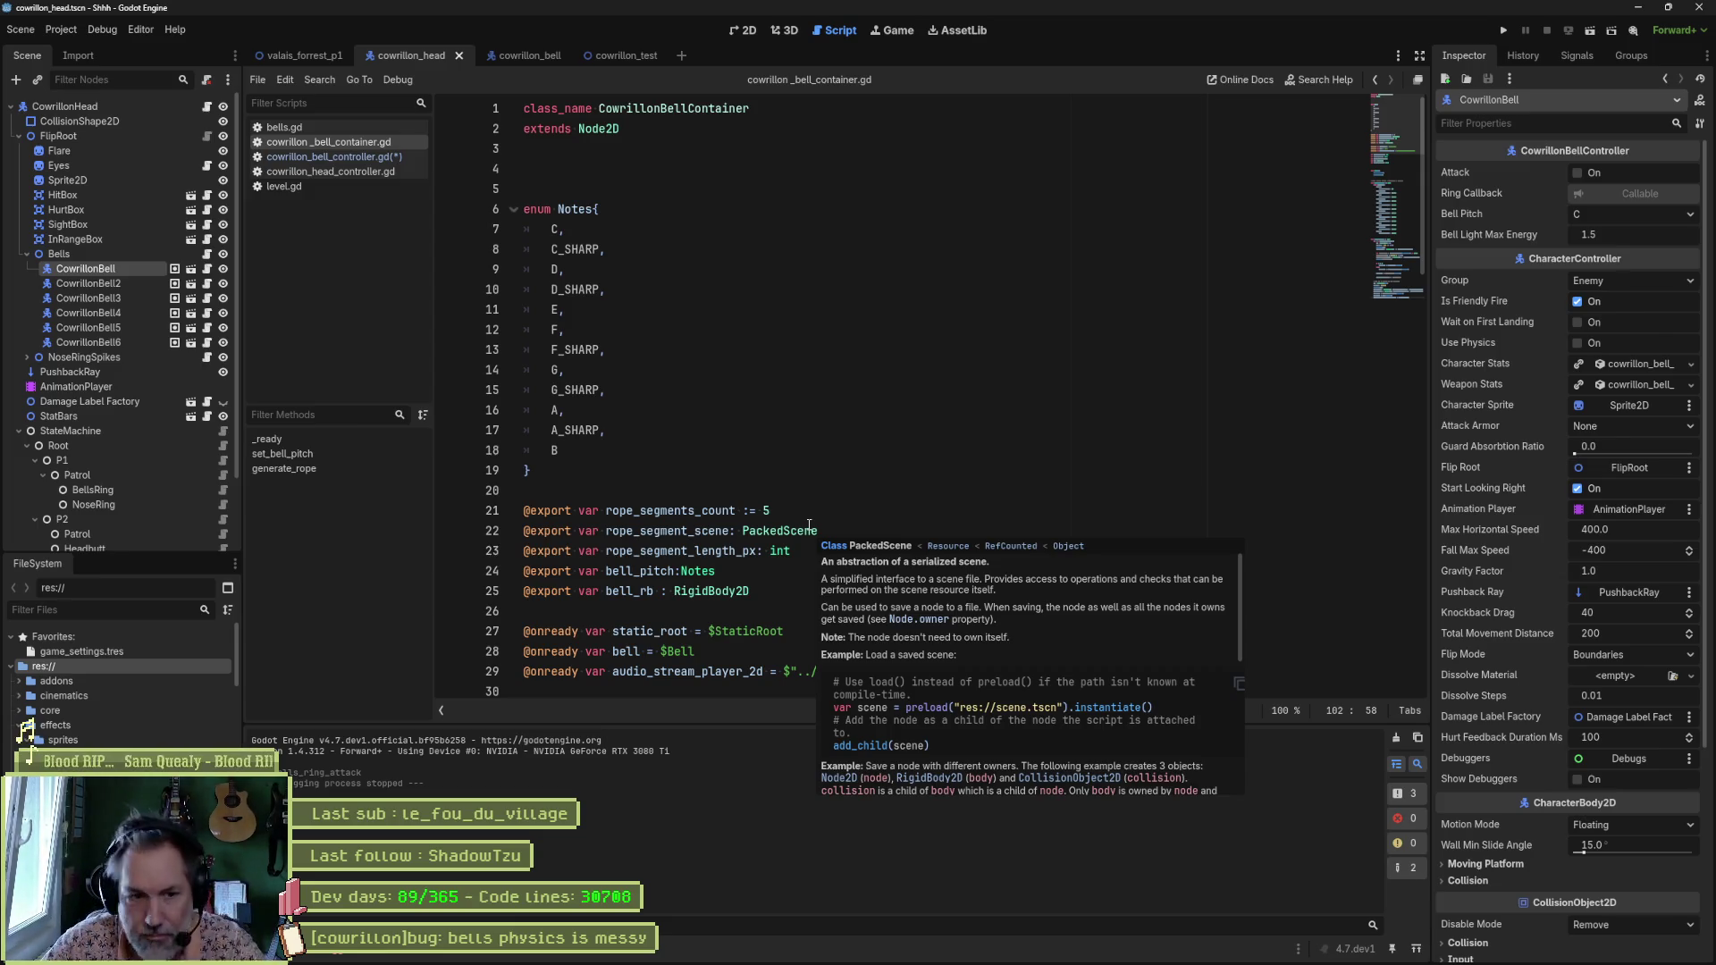
Close the PackedScene docs popup and review the container's rope_segments_count export
click(731, 471)
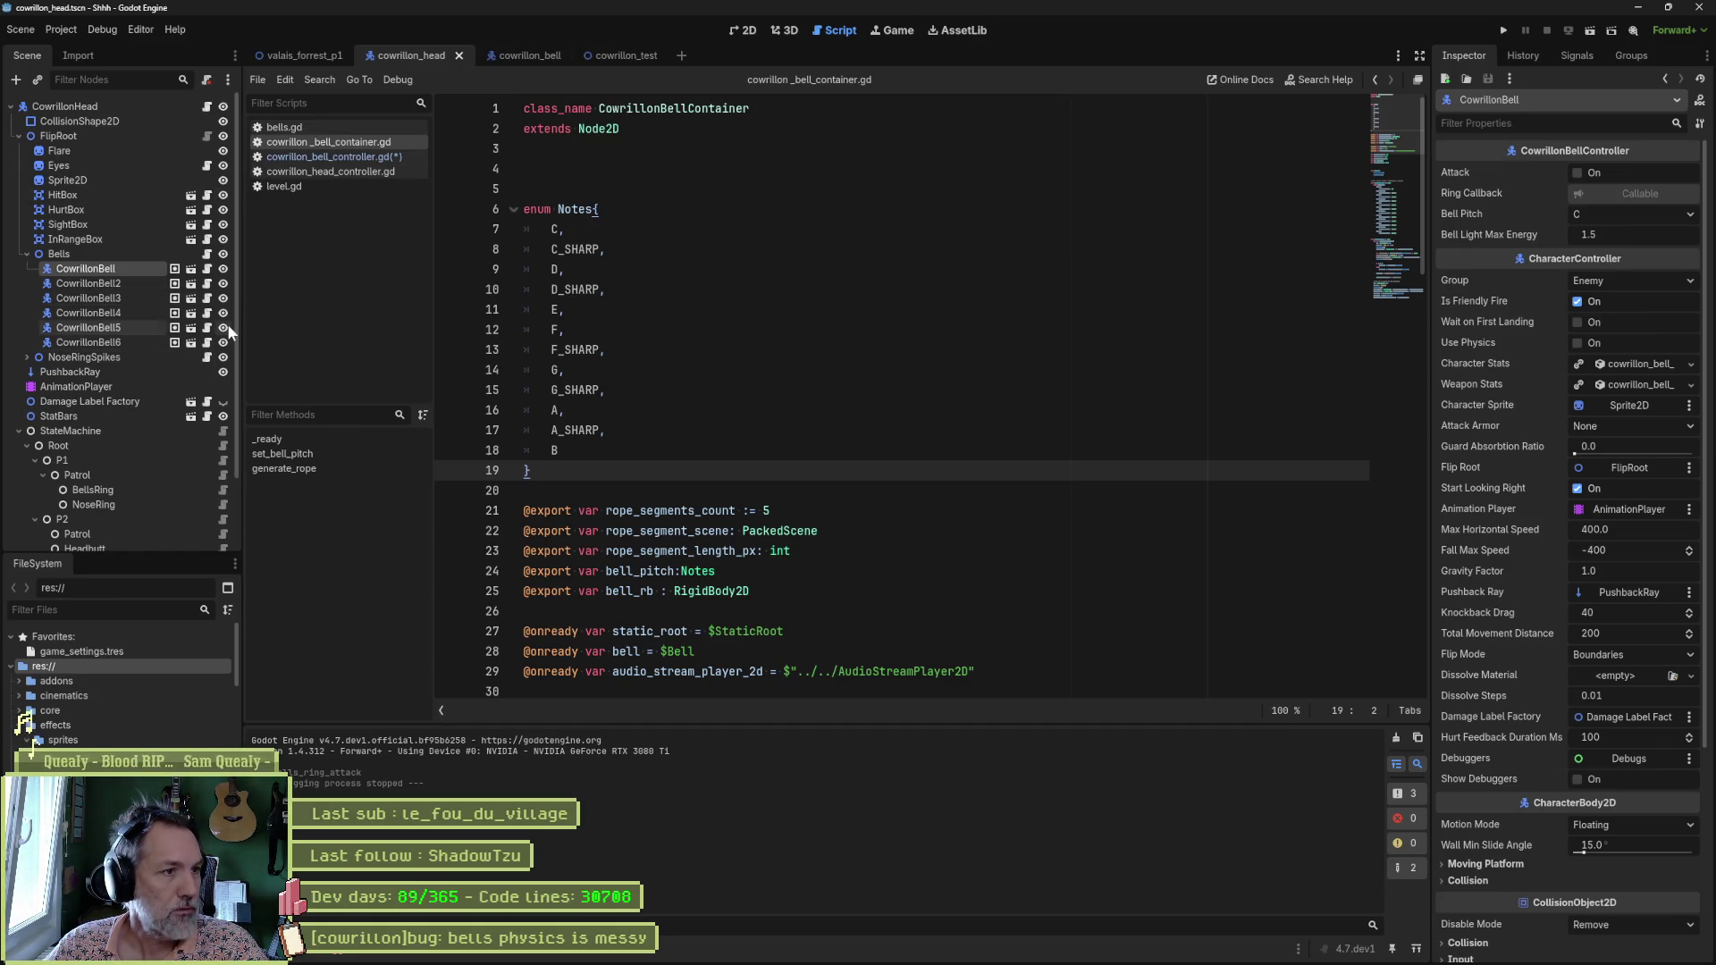
click(344, 158)
click(372, 143)
scroll(774, 418, down, 2)
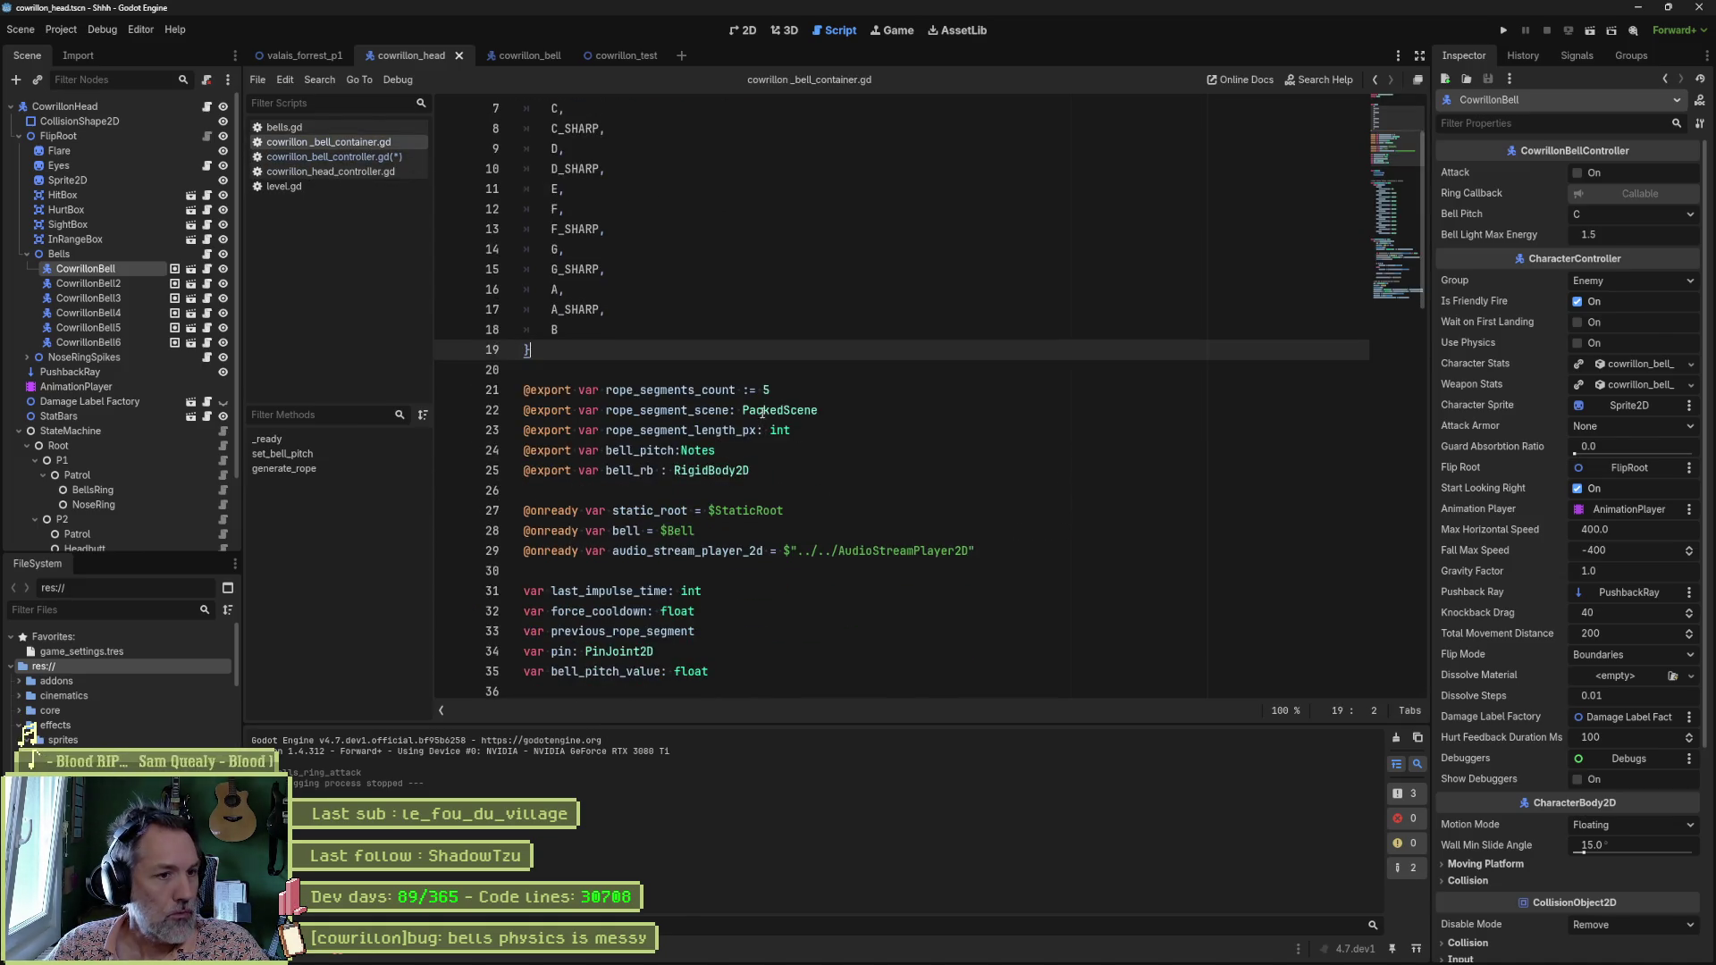
click(784, 390)
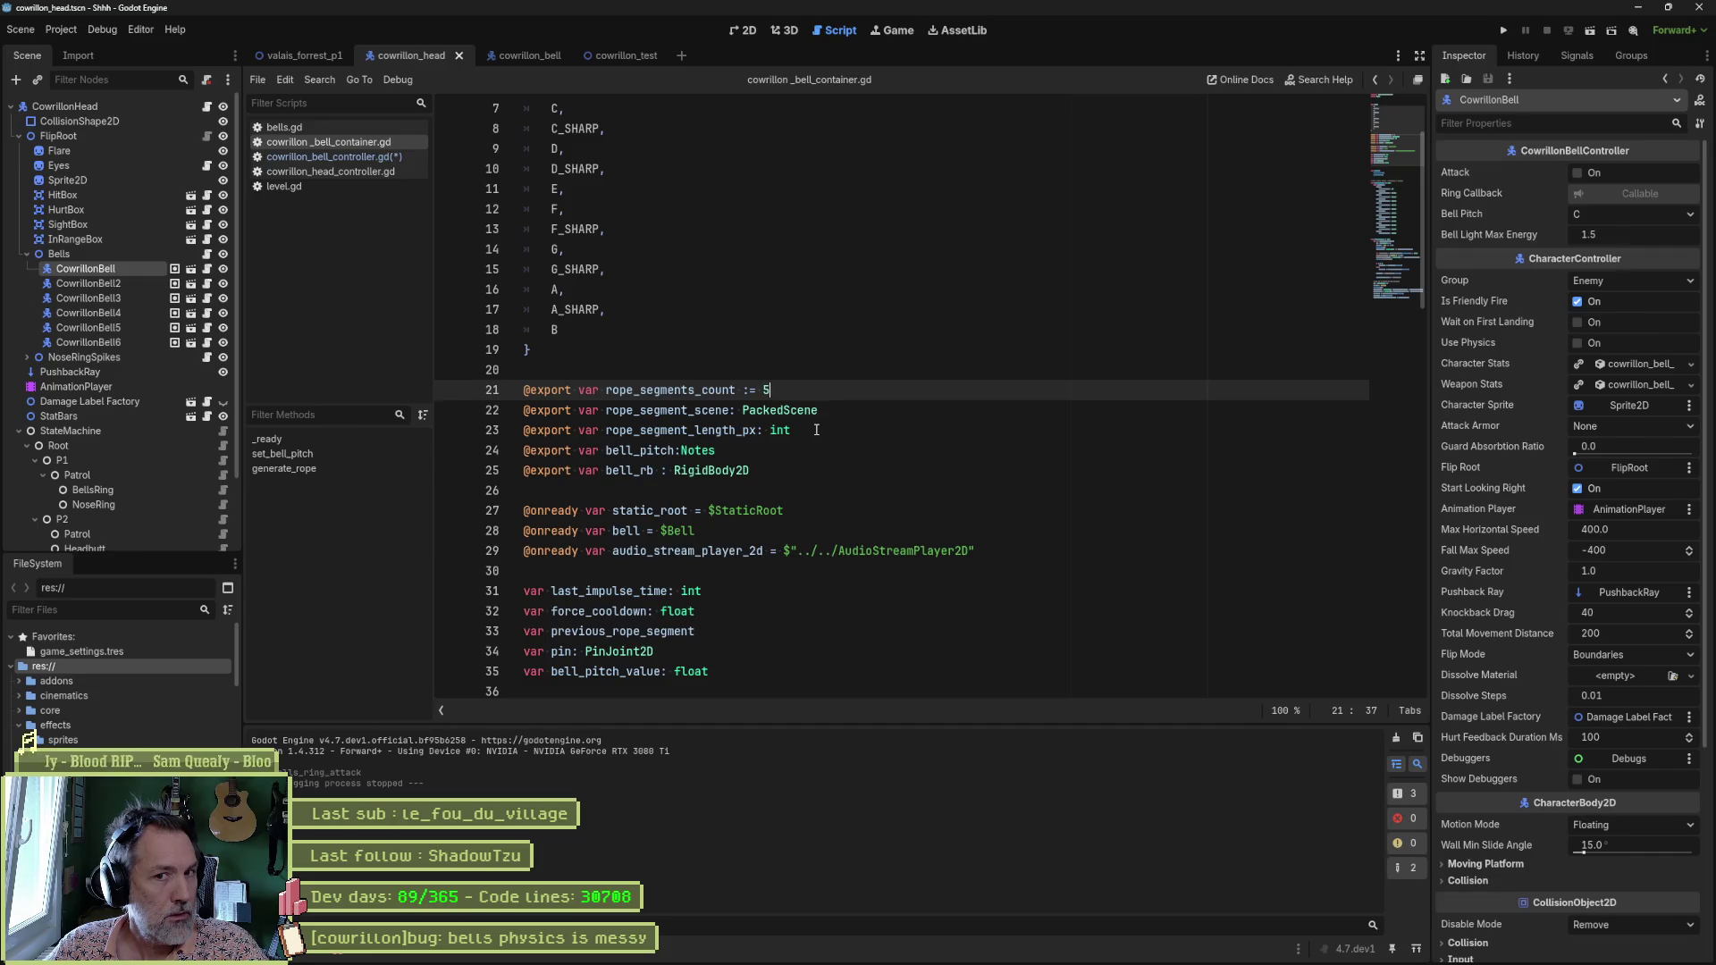
Open the cowrillon_bell scene and its container script, then select the rope and pitch export lines
click(191, 282)
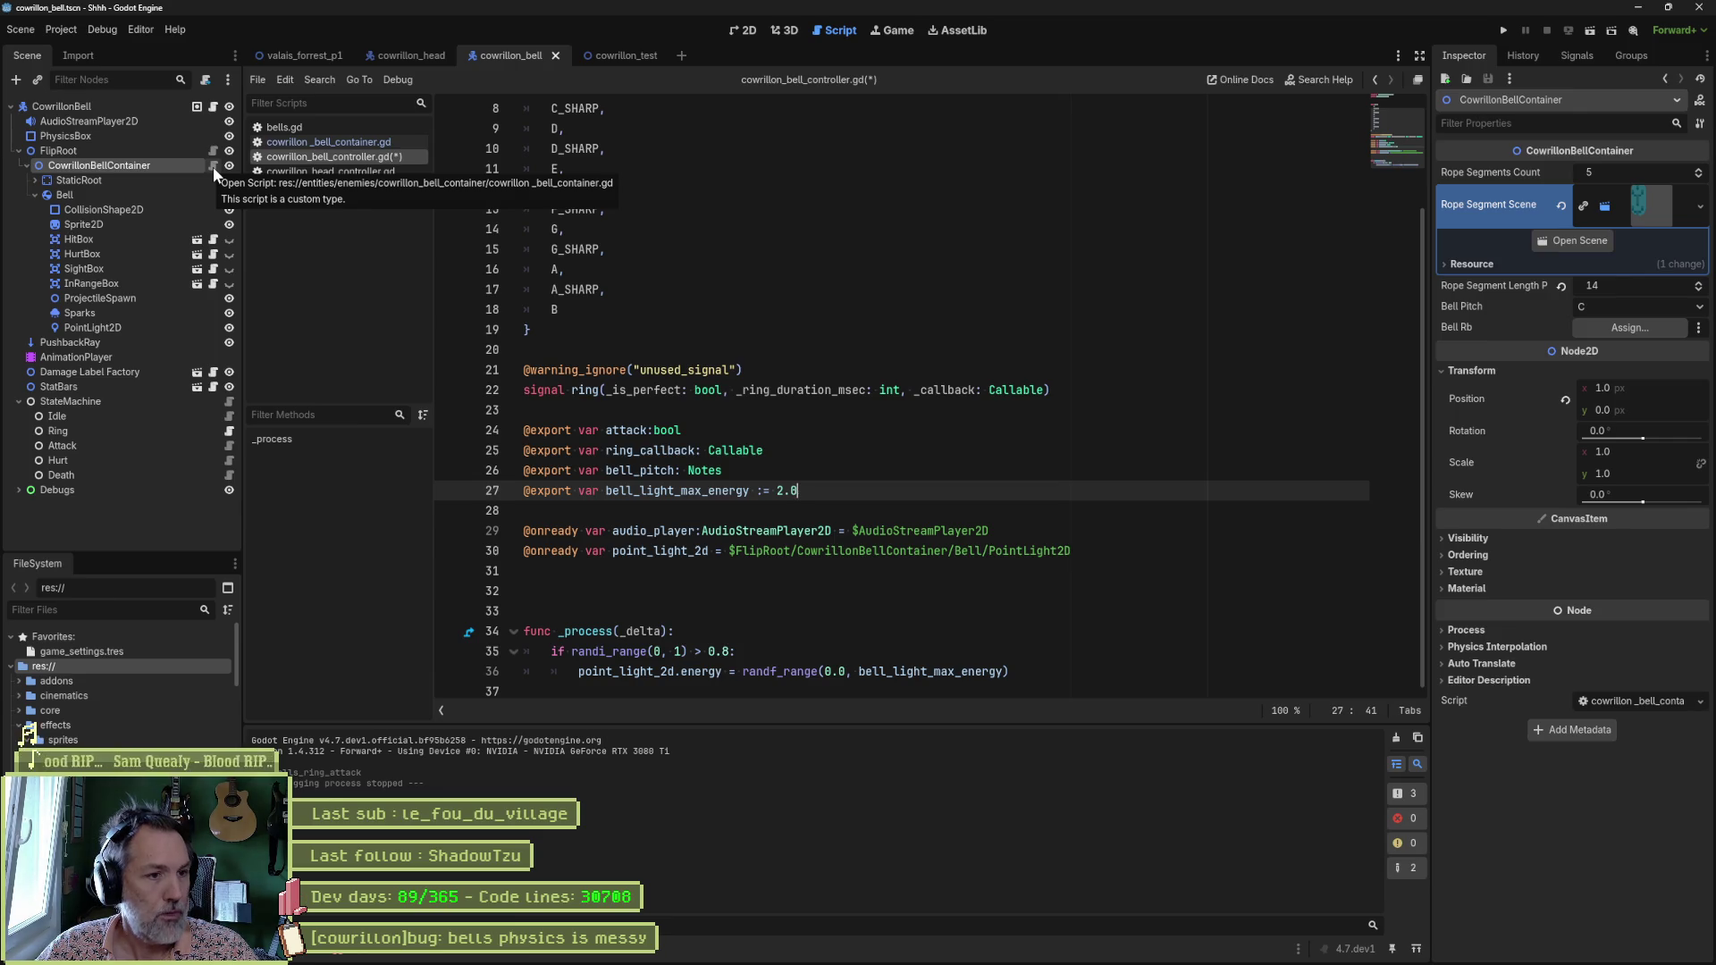
click(212, 166)
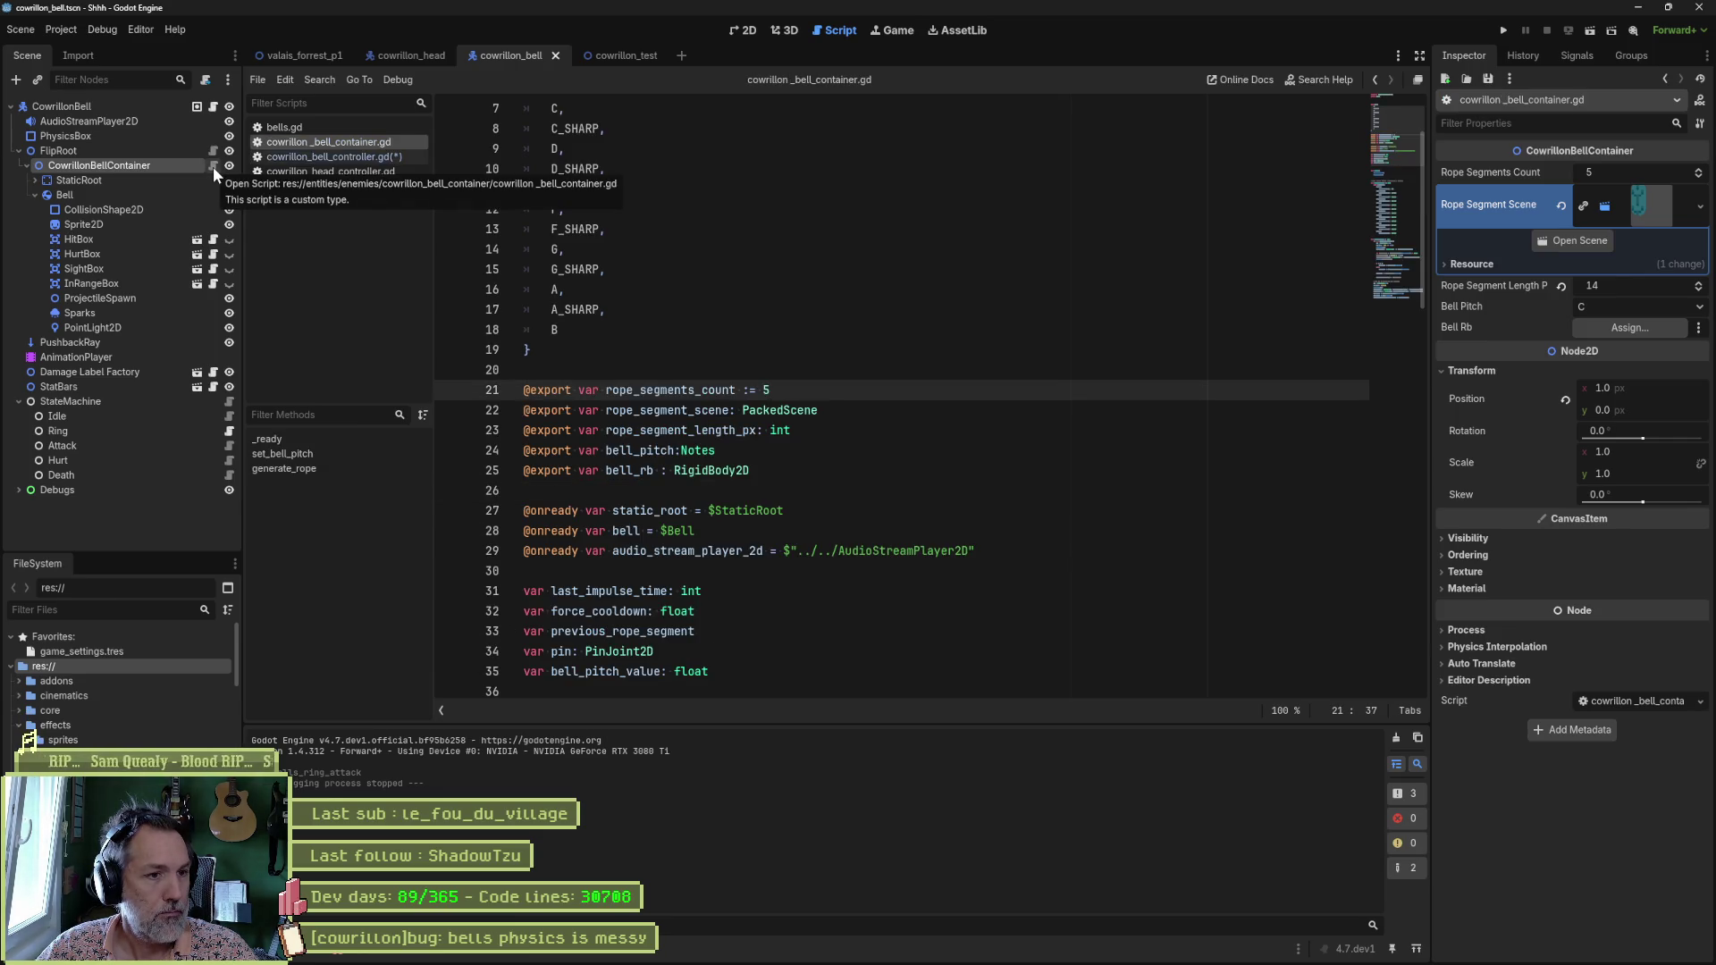
click(768, 472)
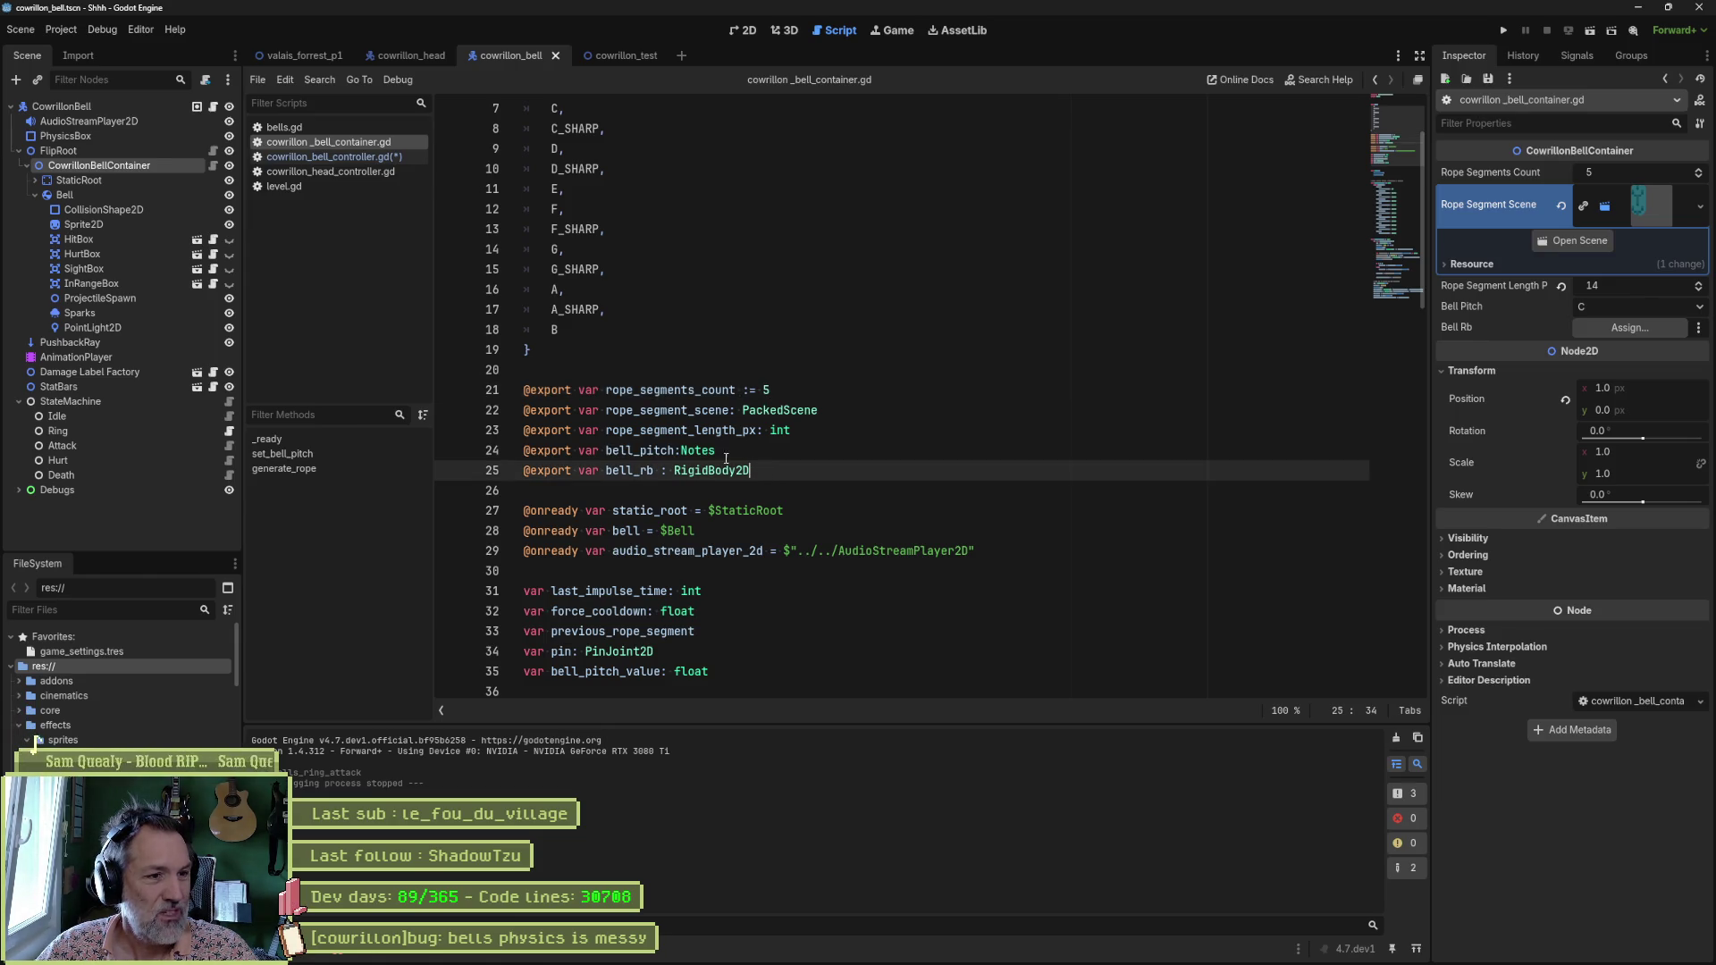
double_click(653, 451)
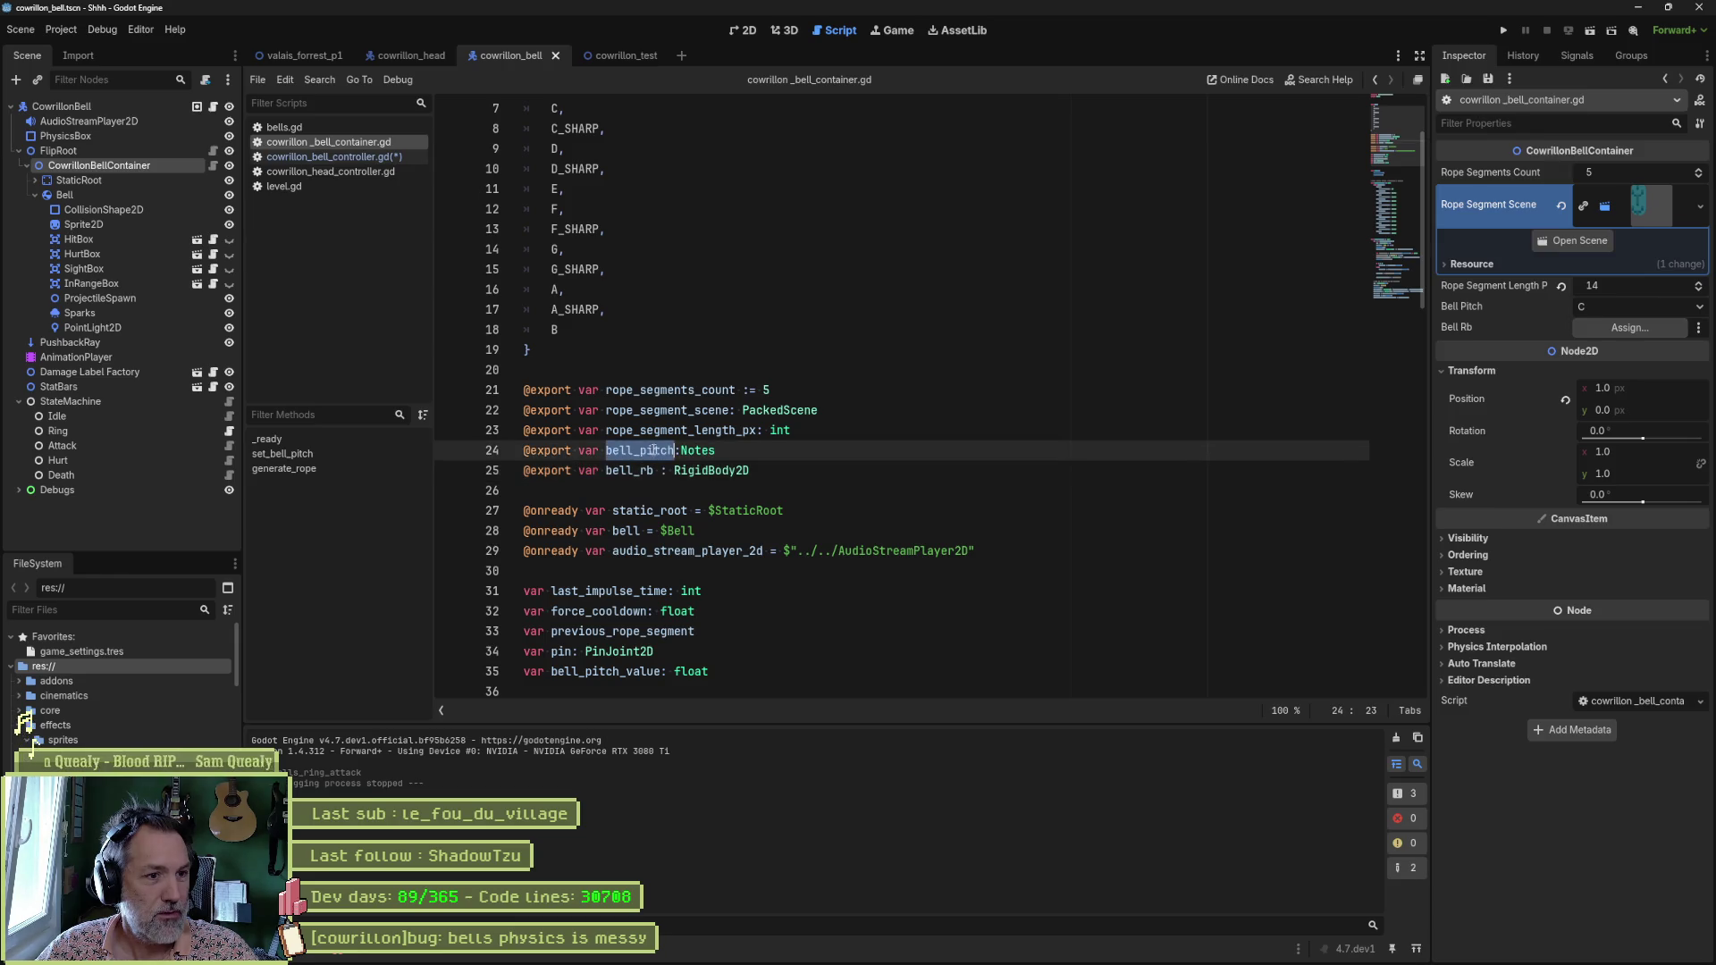
Copy the rope and pitch export lines 20–24 from the container script into cowrillon_bell_controller.gd
drag(715, 450, 674, 377)
key(ctrl+c)
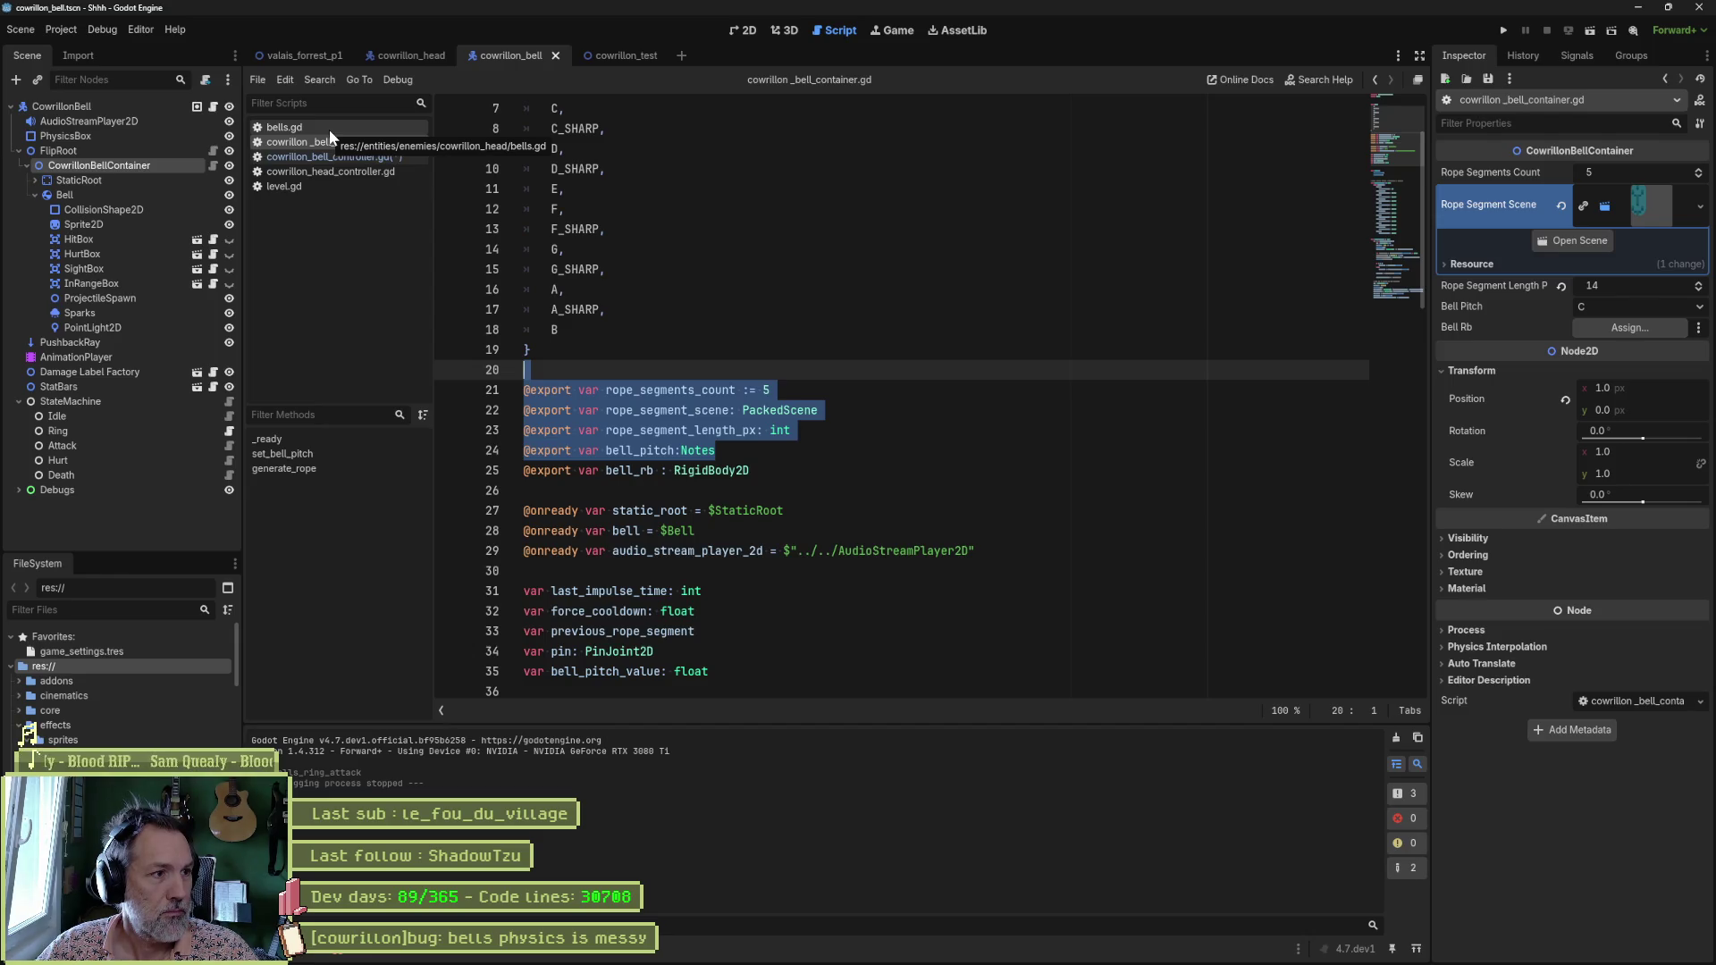
click(350, 160)
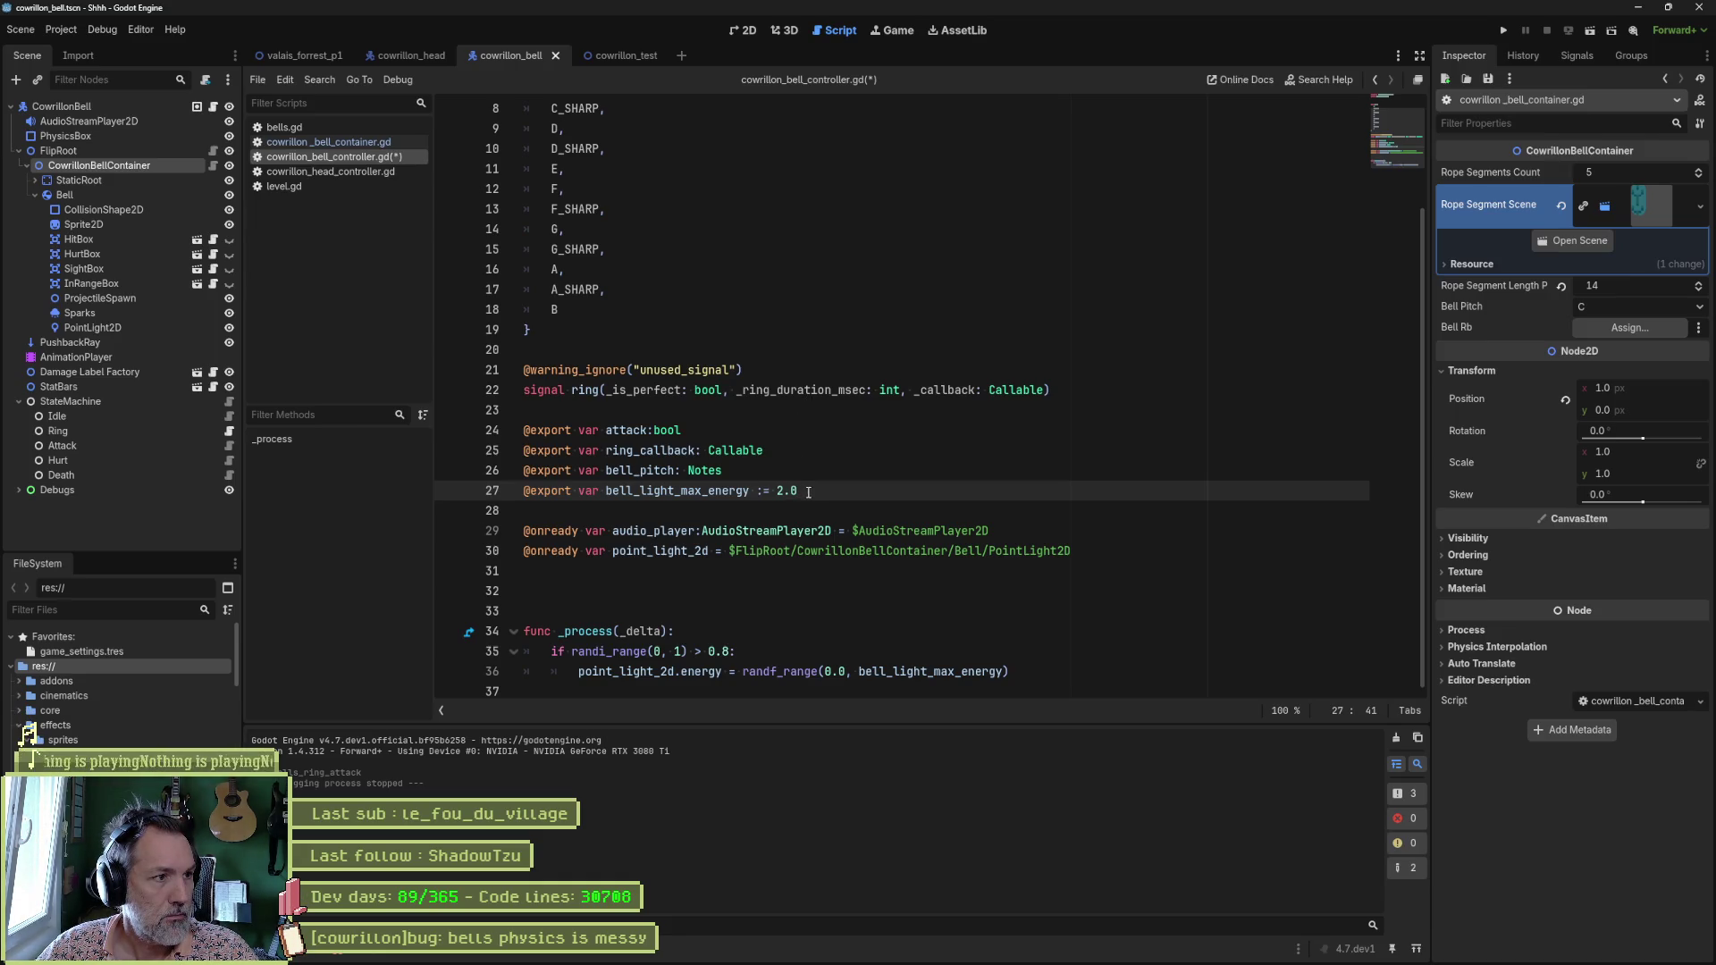
key(ctrl+v)
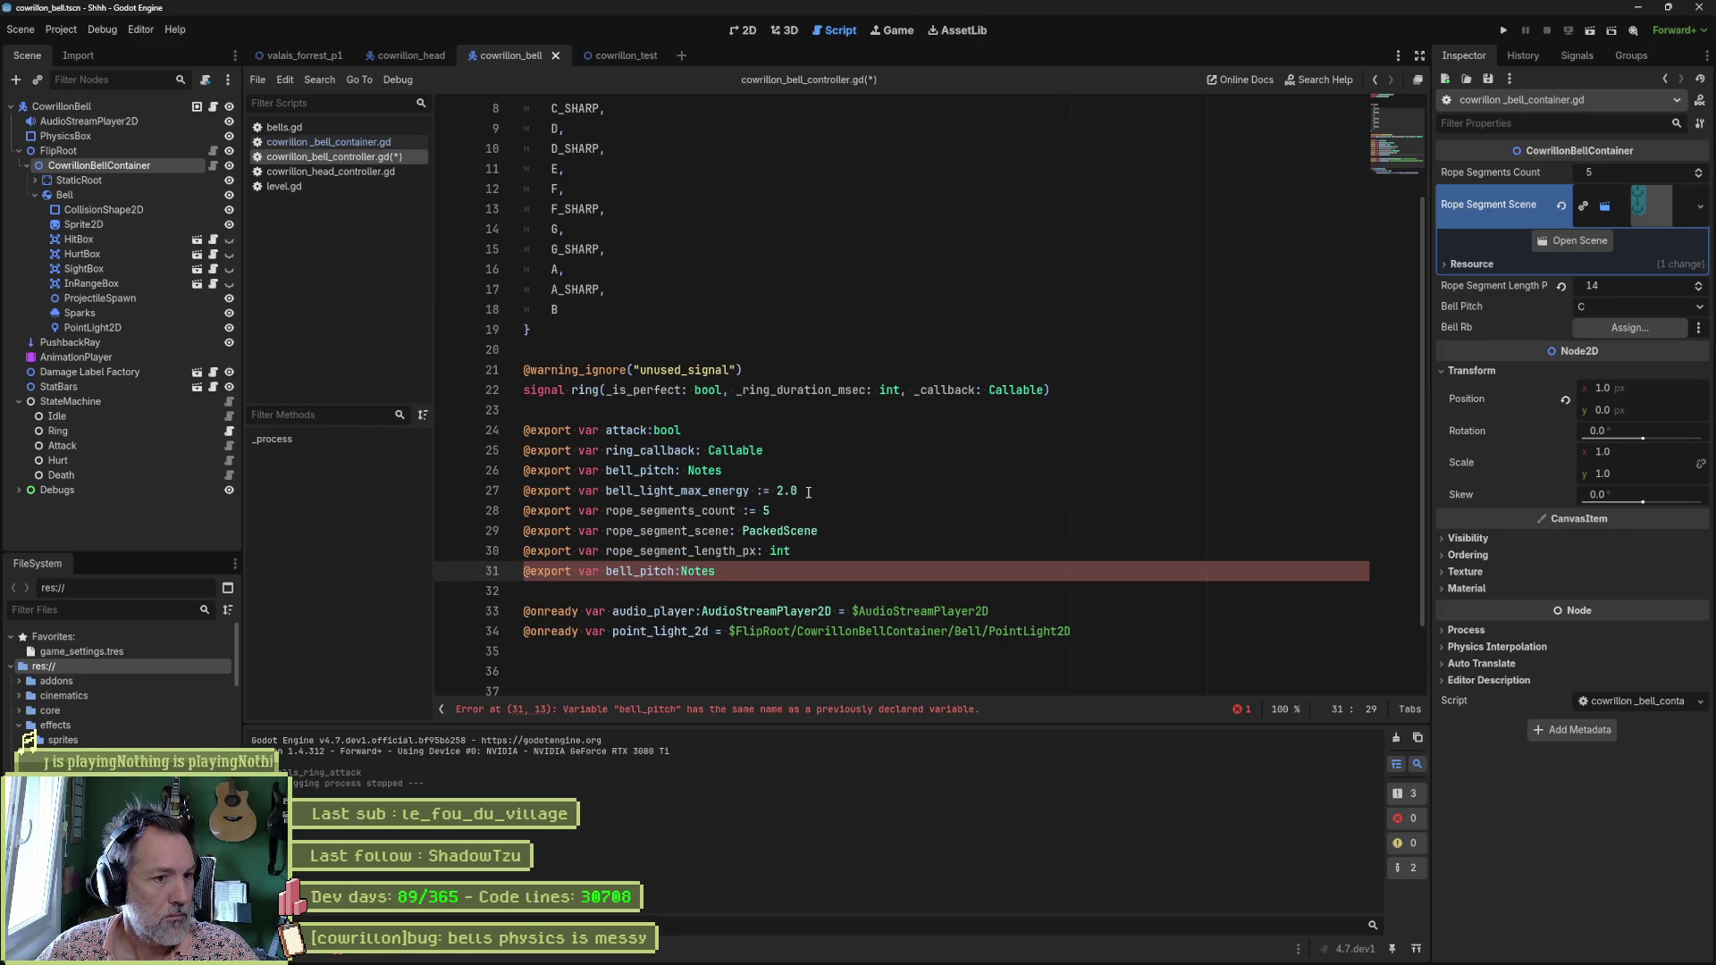
Remove the duplicate bell_pitch and rope_segment_scene export lines from the controller script
key(Delete)
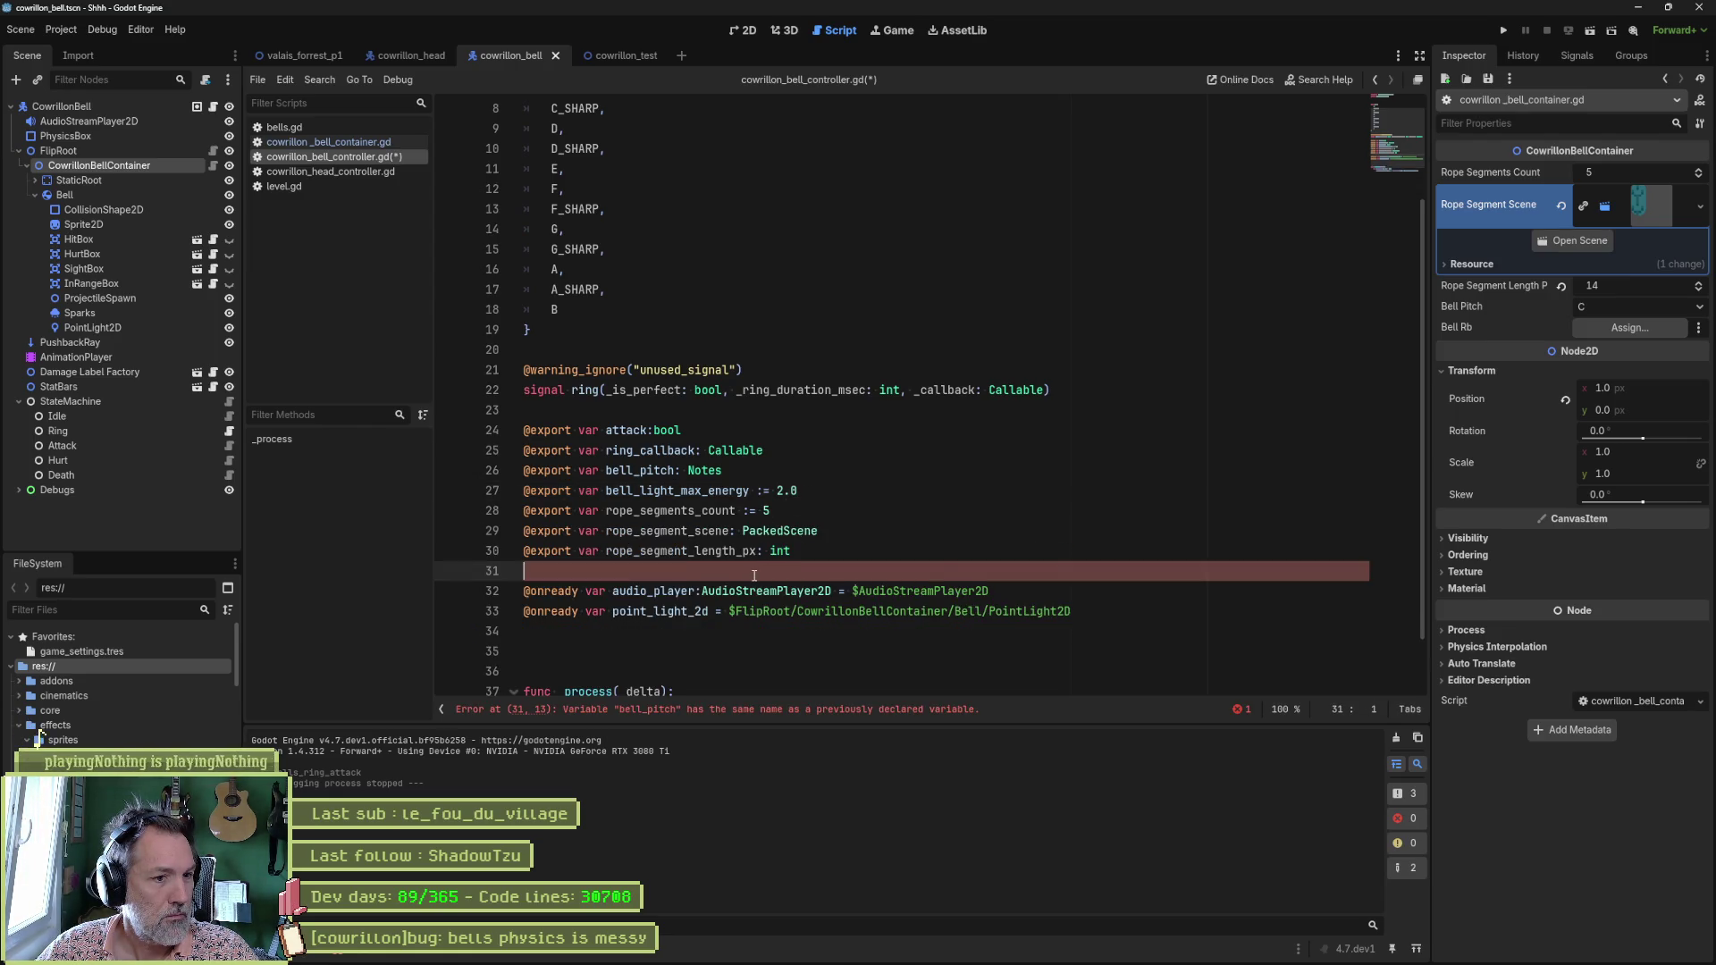
key(shift+Home)
key(BackSpace)
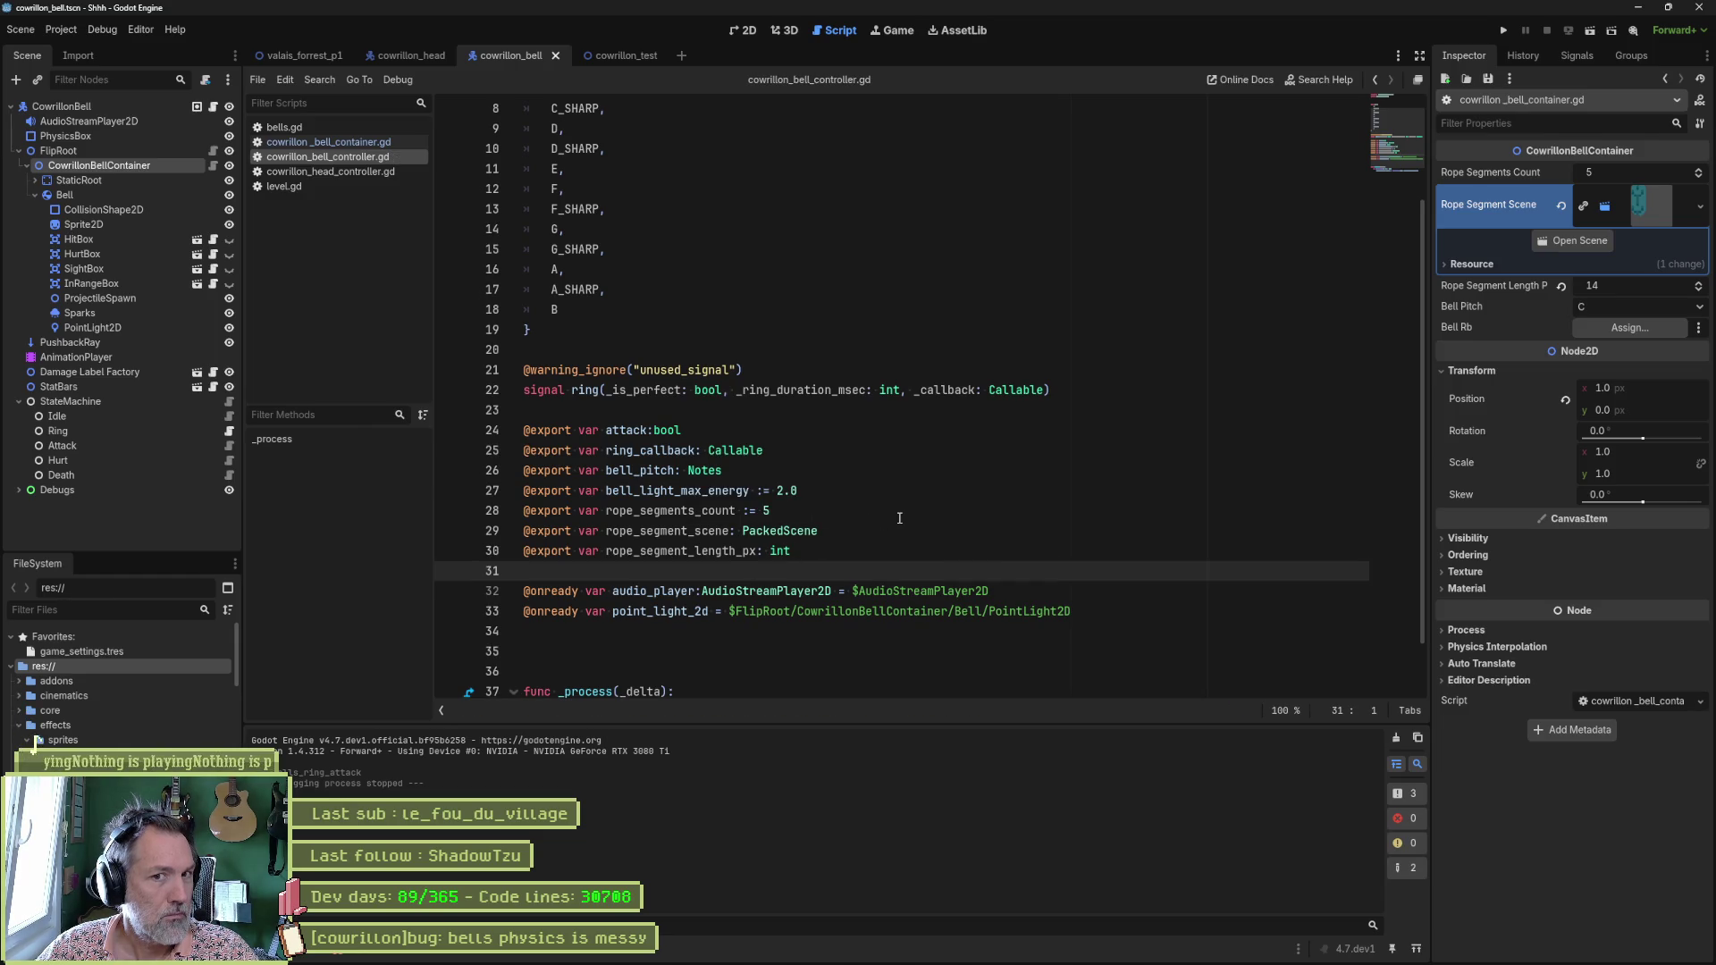
click(689, 531)
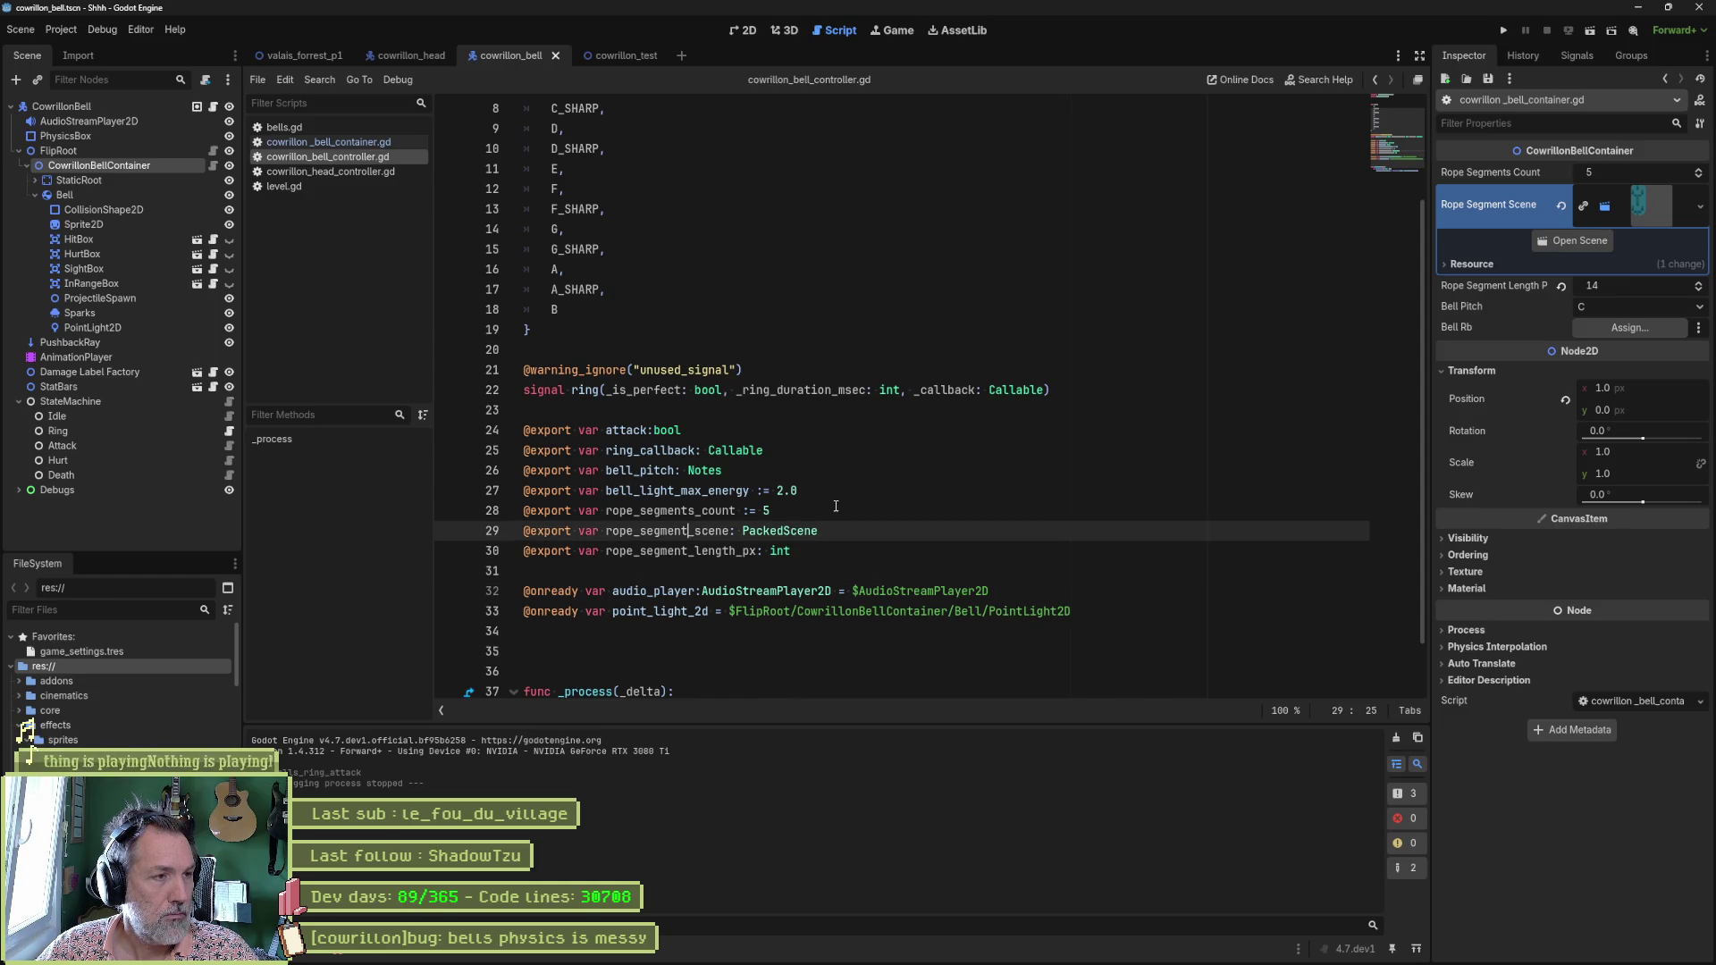
key(ctrl+shift+k)
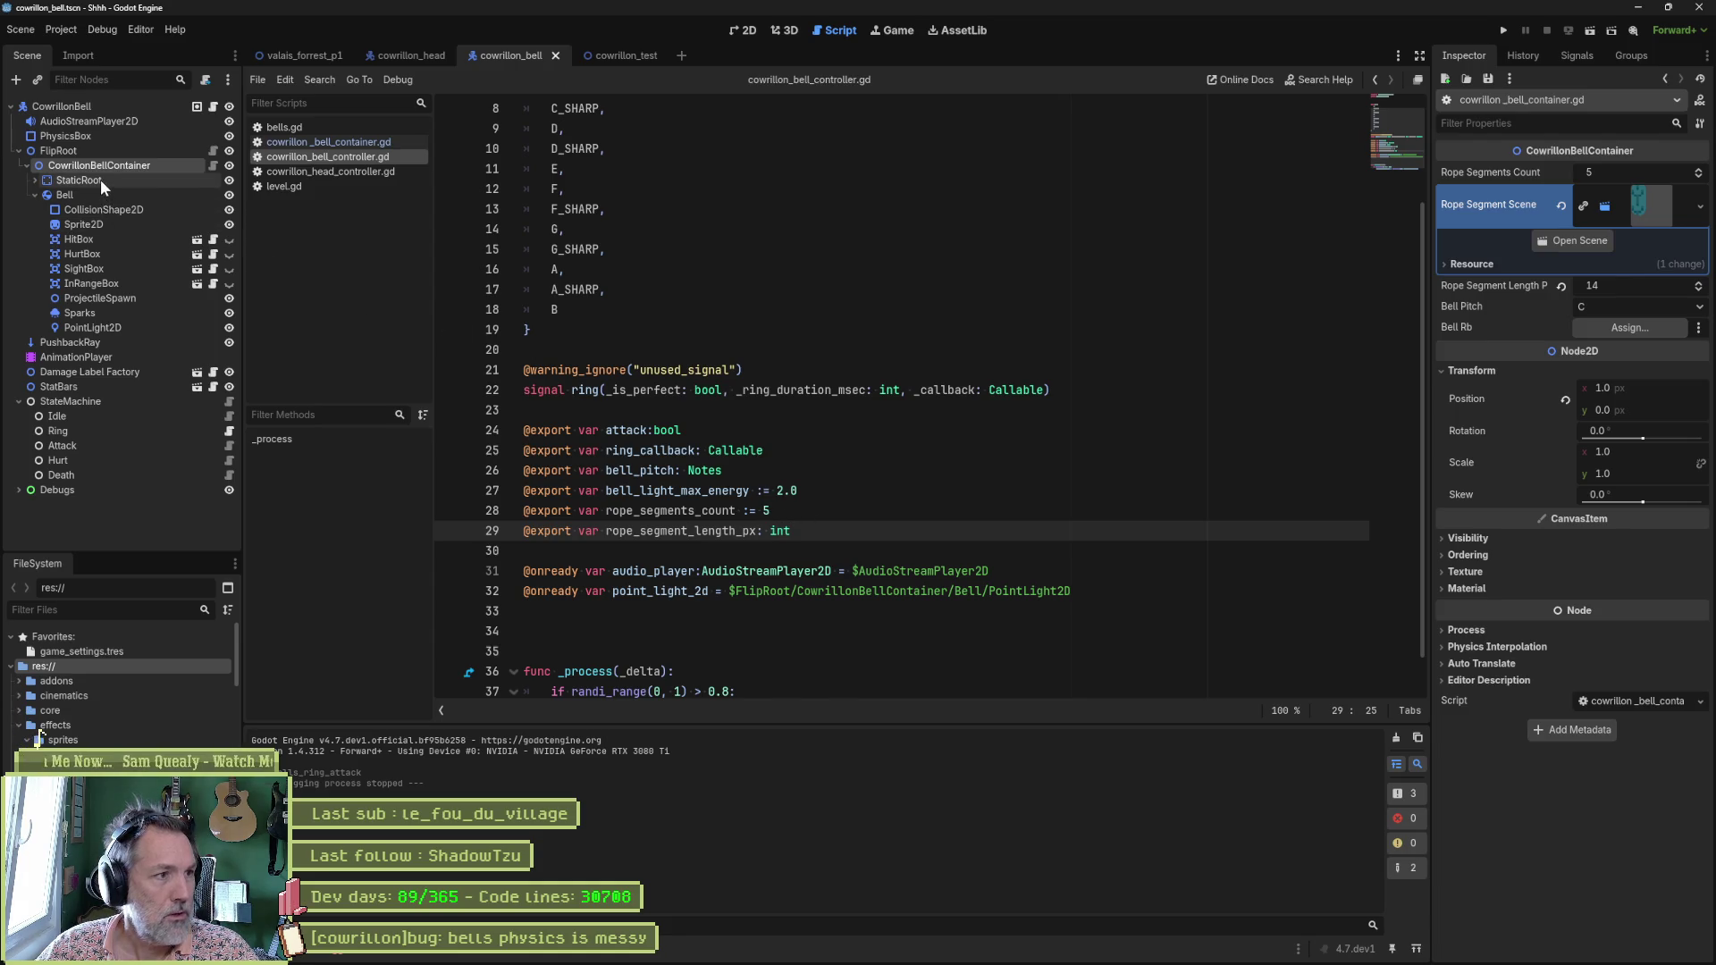
click(422, 55)
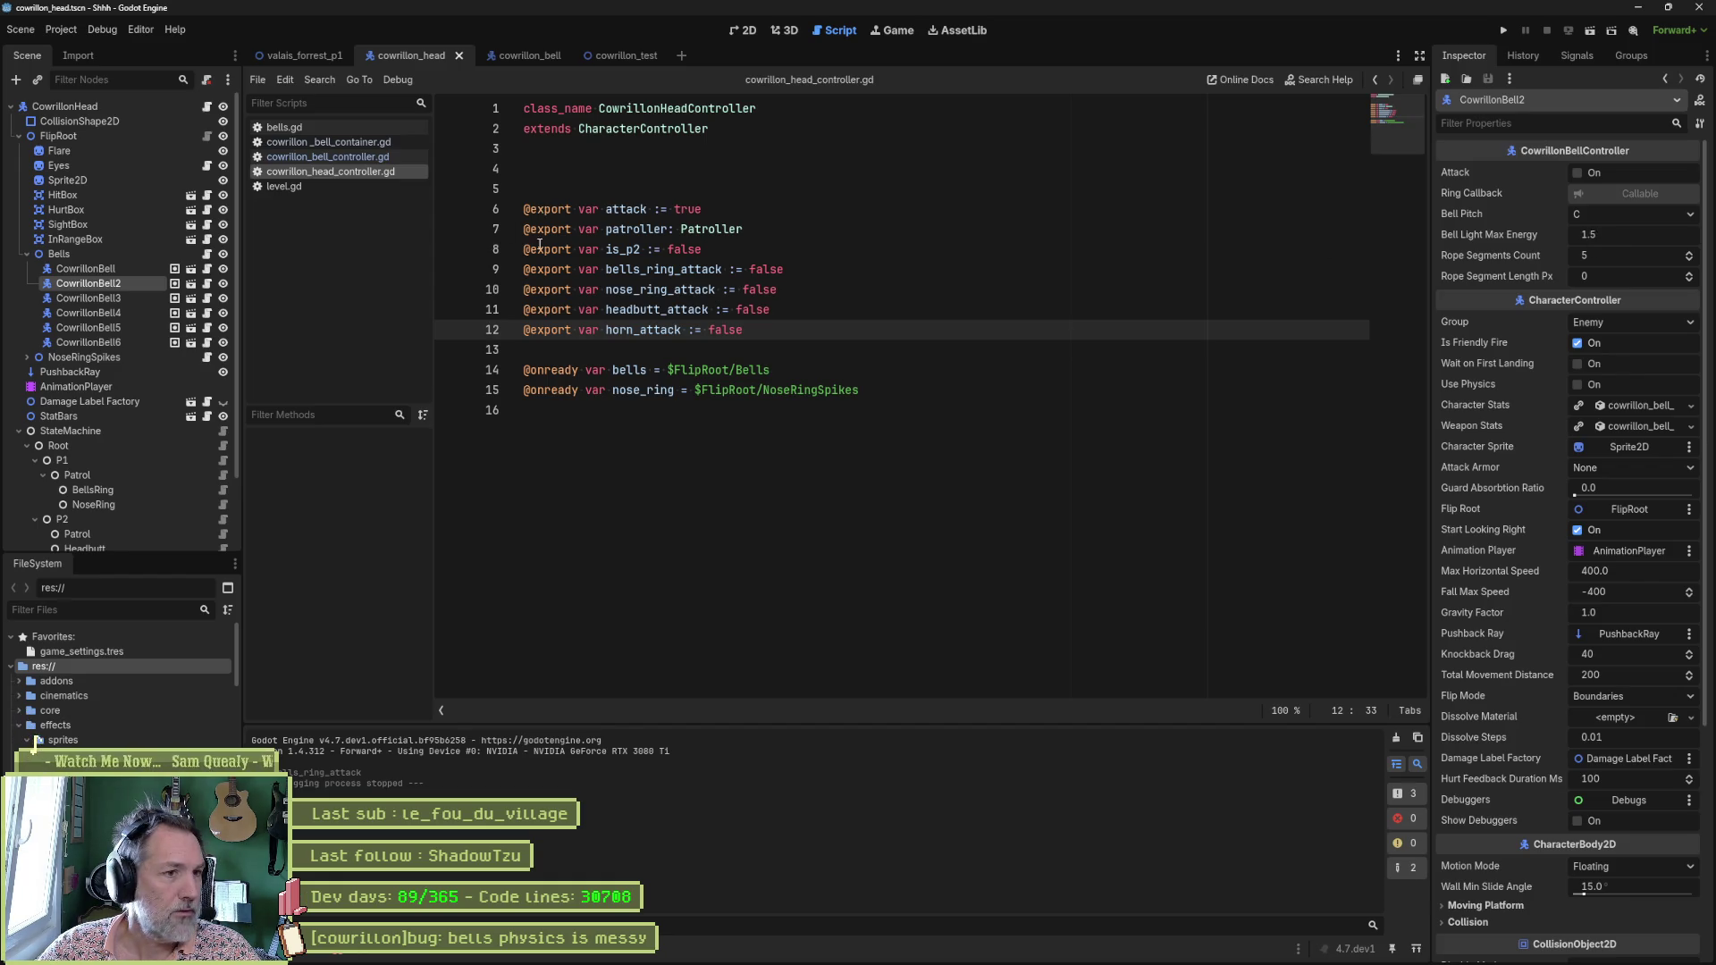
Open CowrillonBell2's controller script, then delete and restore the bell_light_max_energy line
click(207, 284)
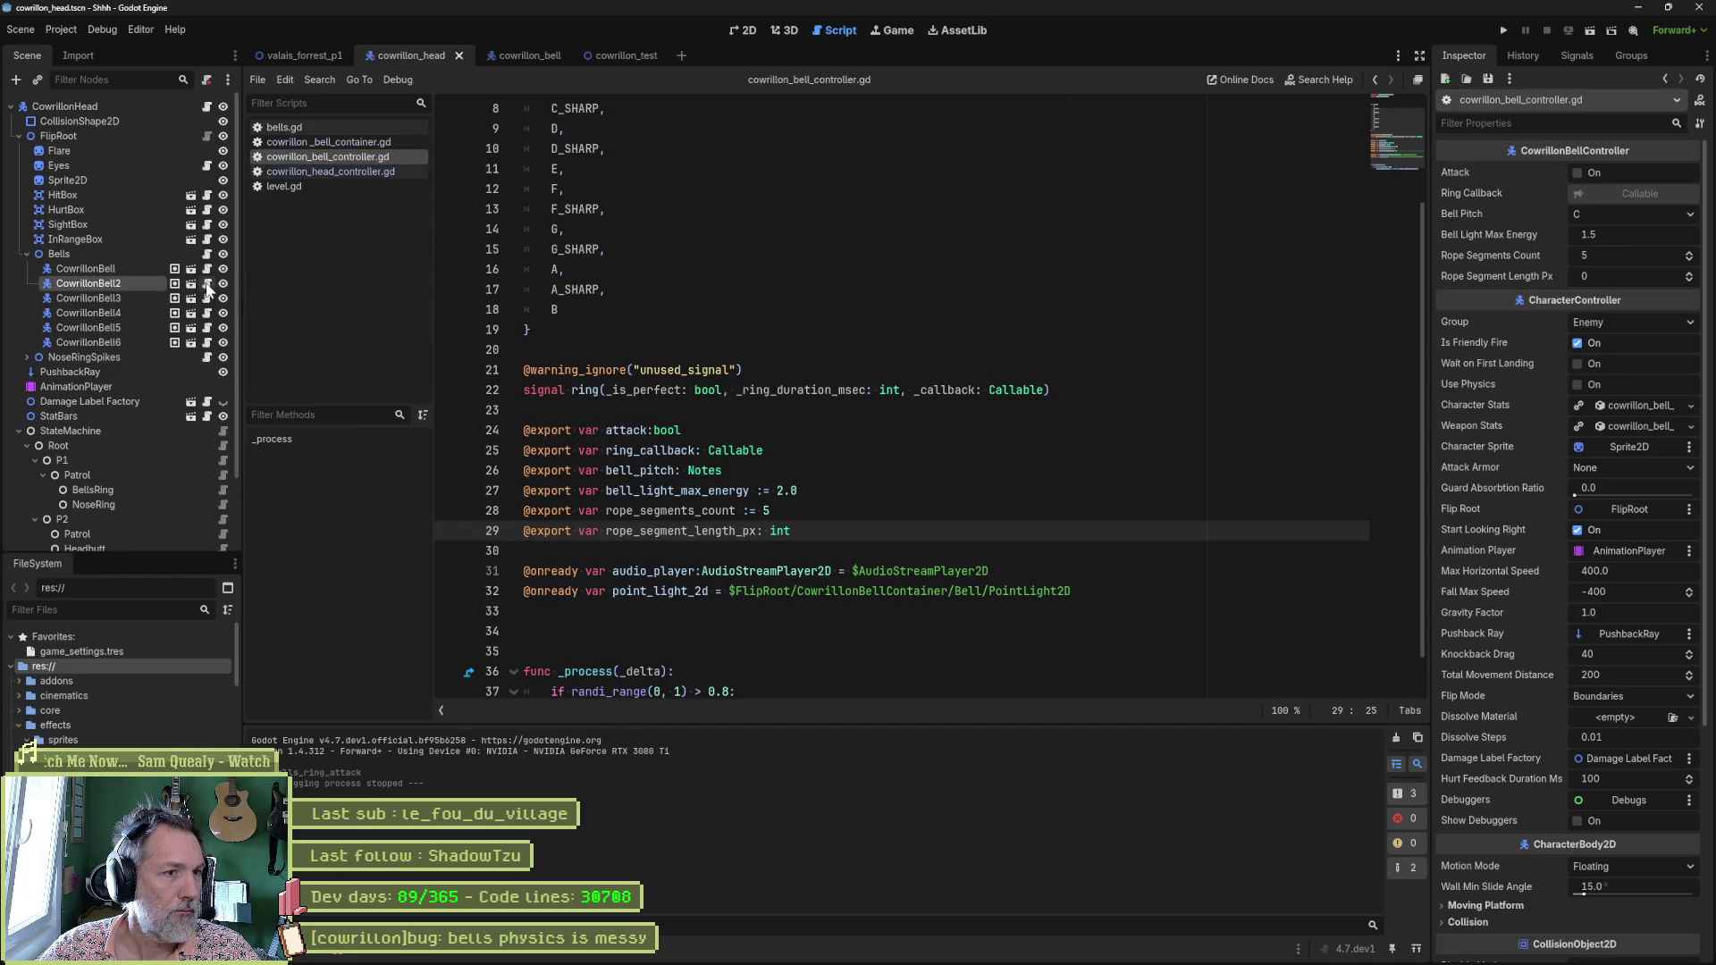
click(807, 495)
key(ctrl+shift+k)
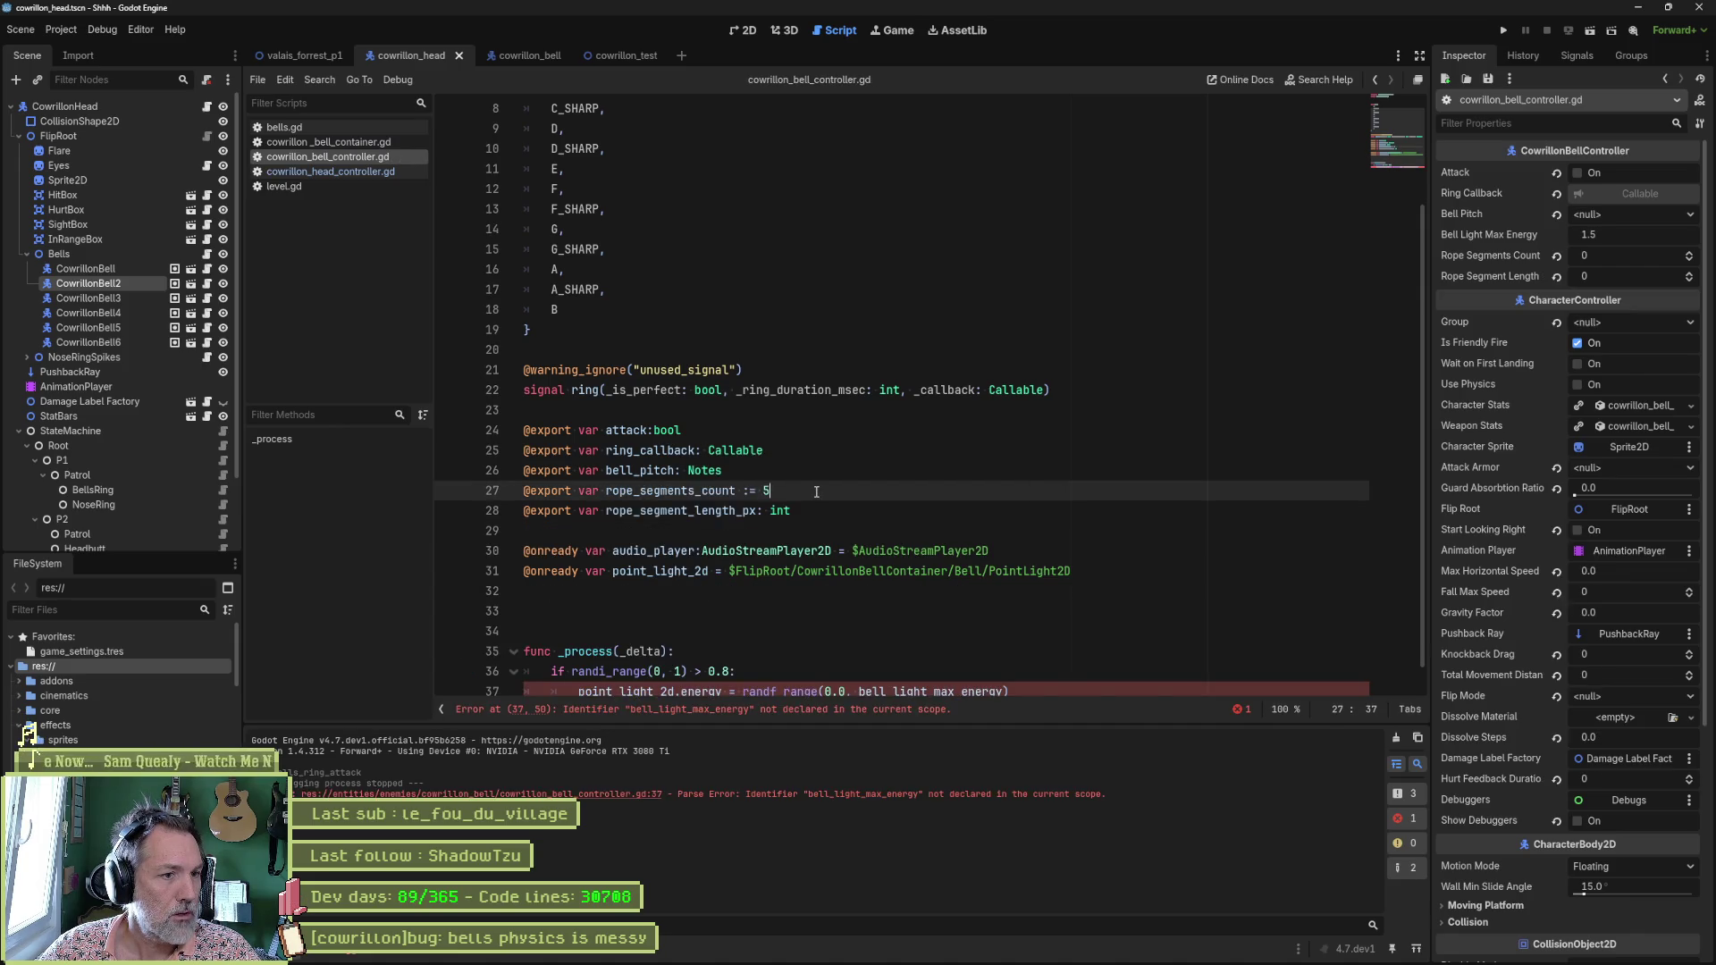
scroll(811, 493, down, 1)
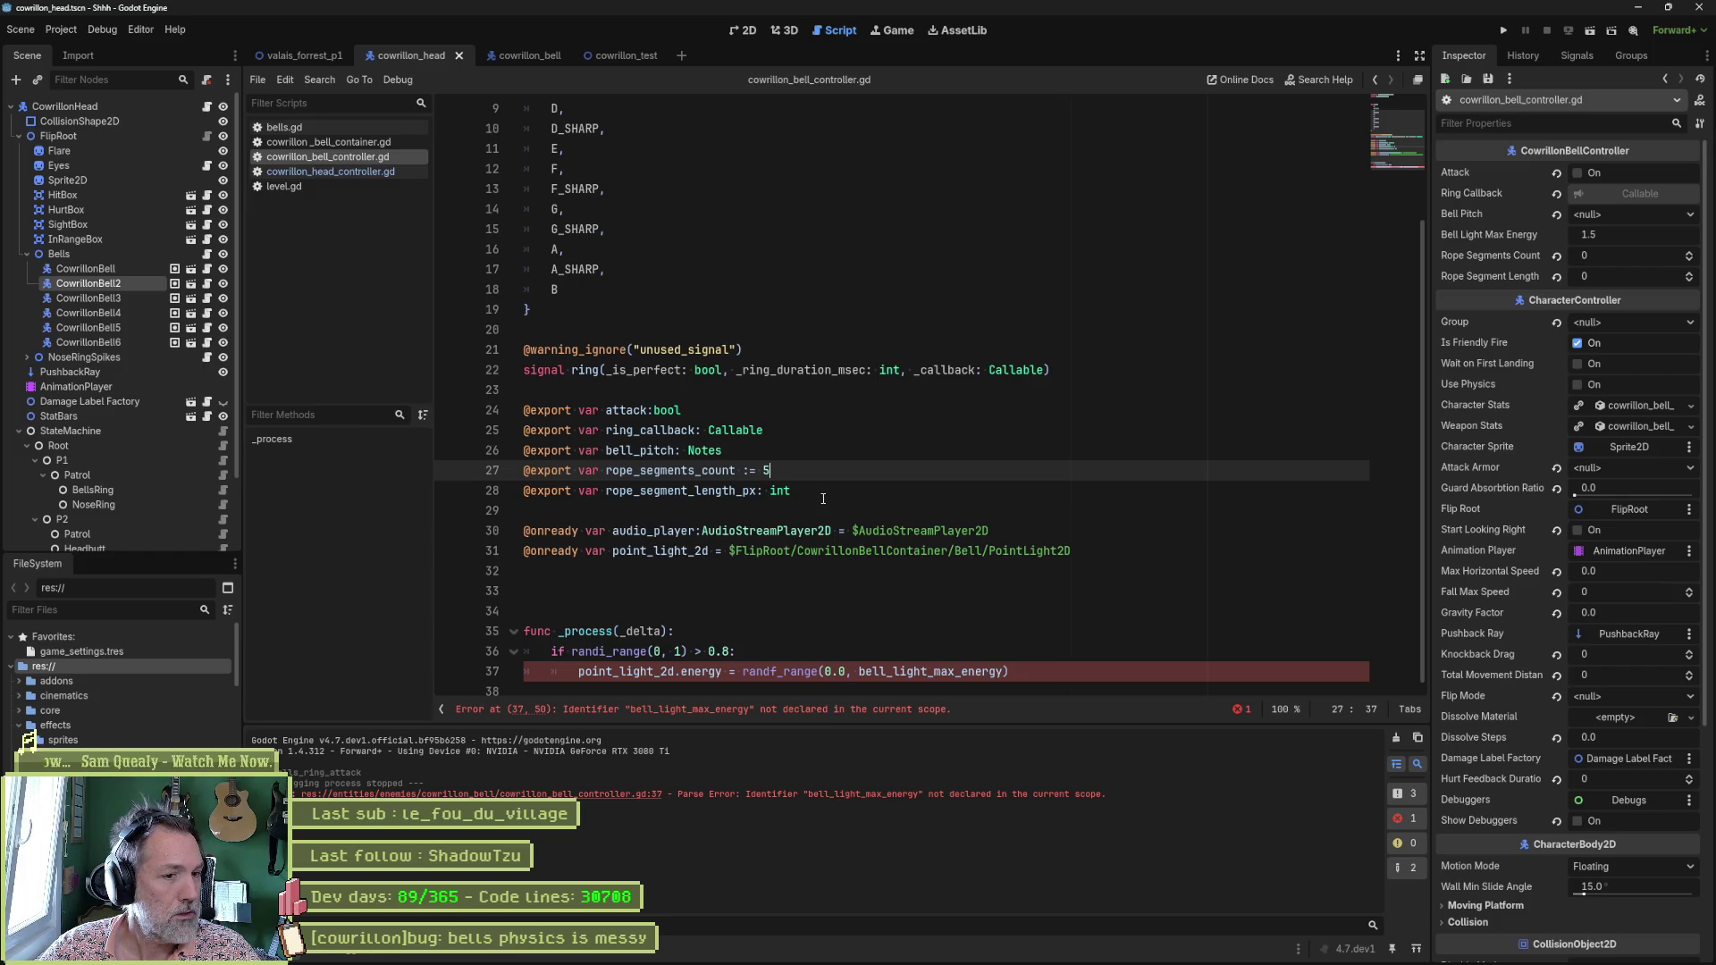
key(ctrl+z)
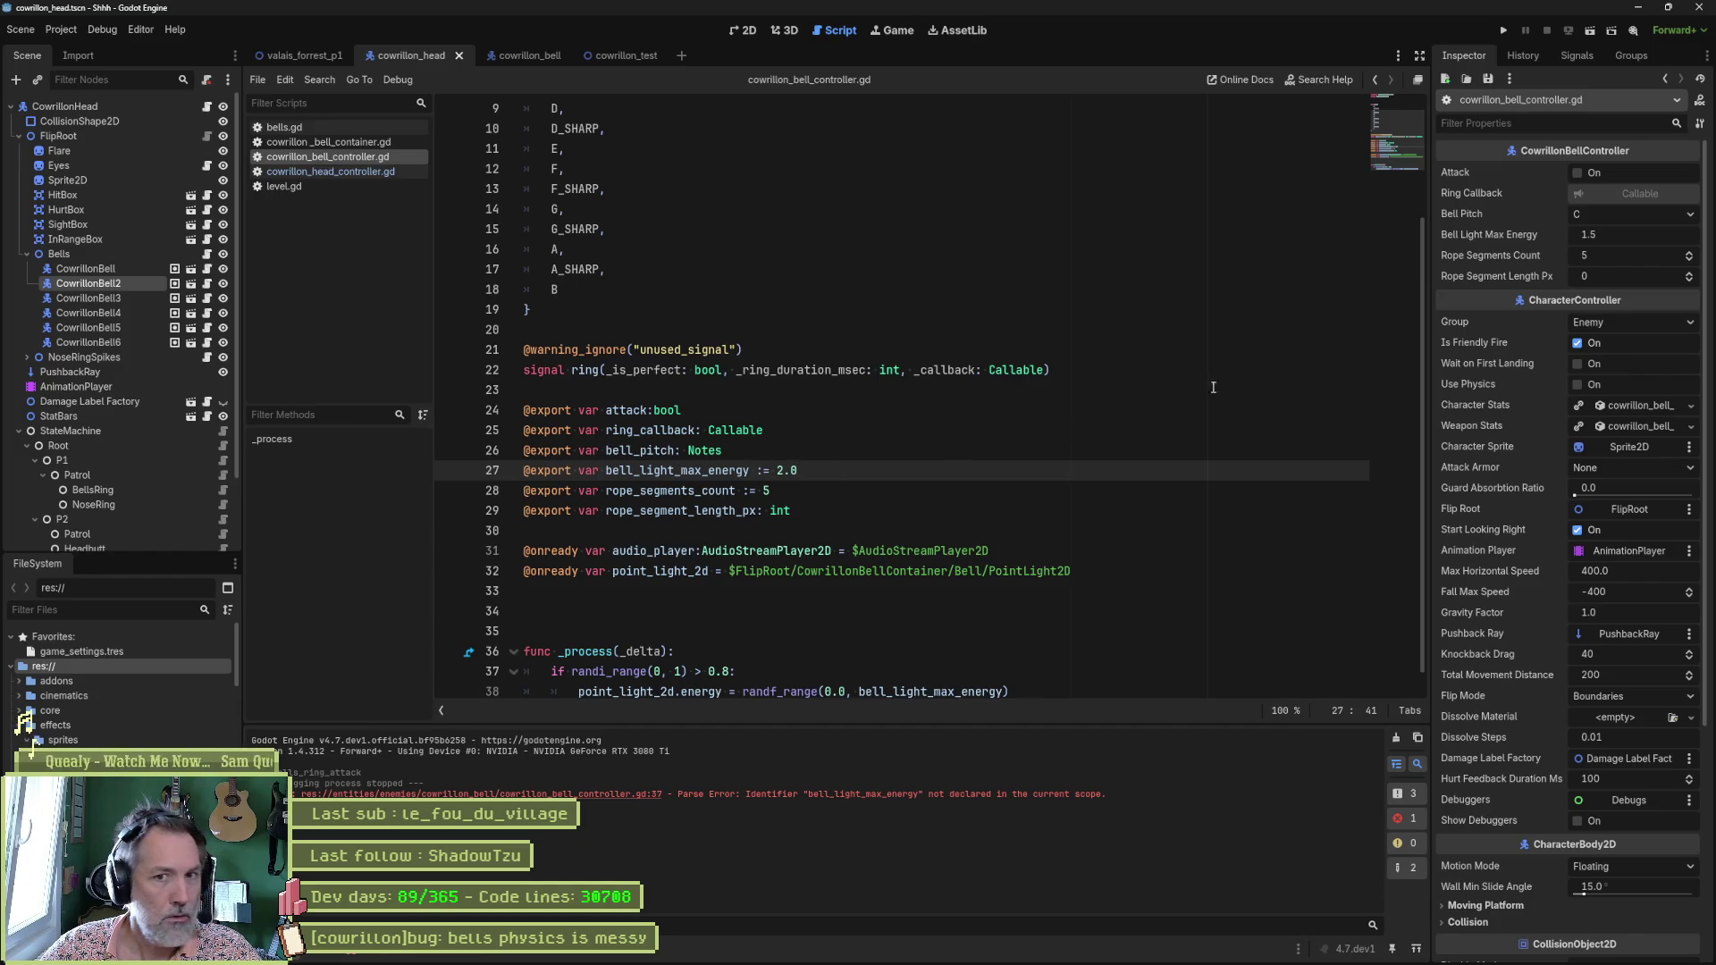
Inspect CowrillonBell3 and the first CowrillonBell, selecting its Rope Segment Length Px value of 0
click(125, 295)
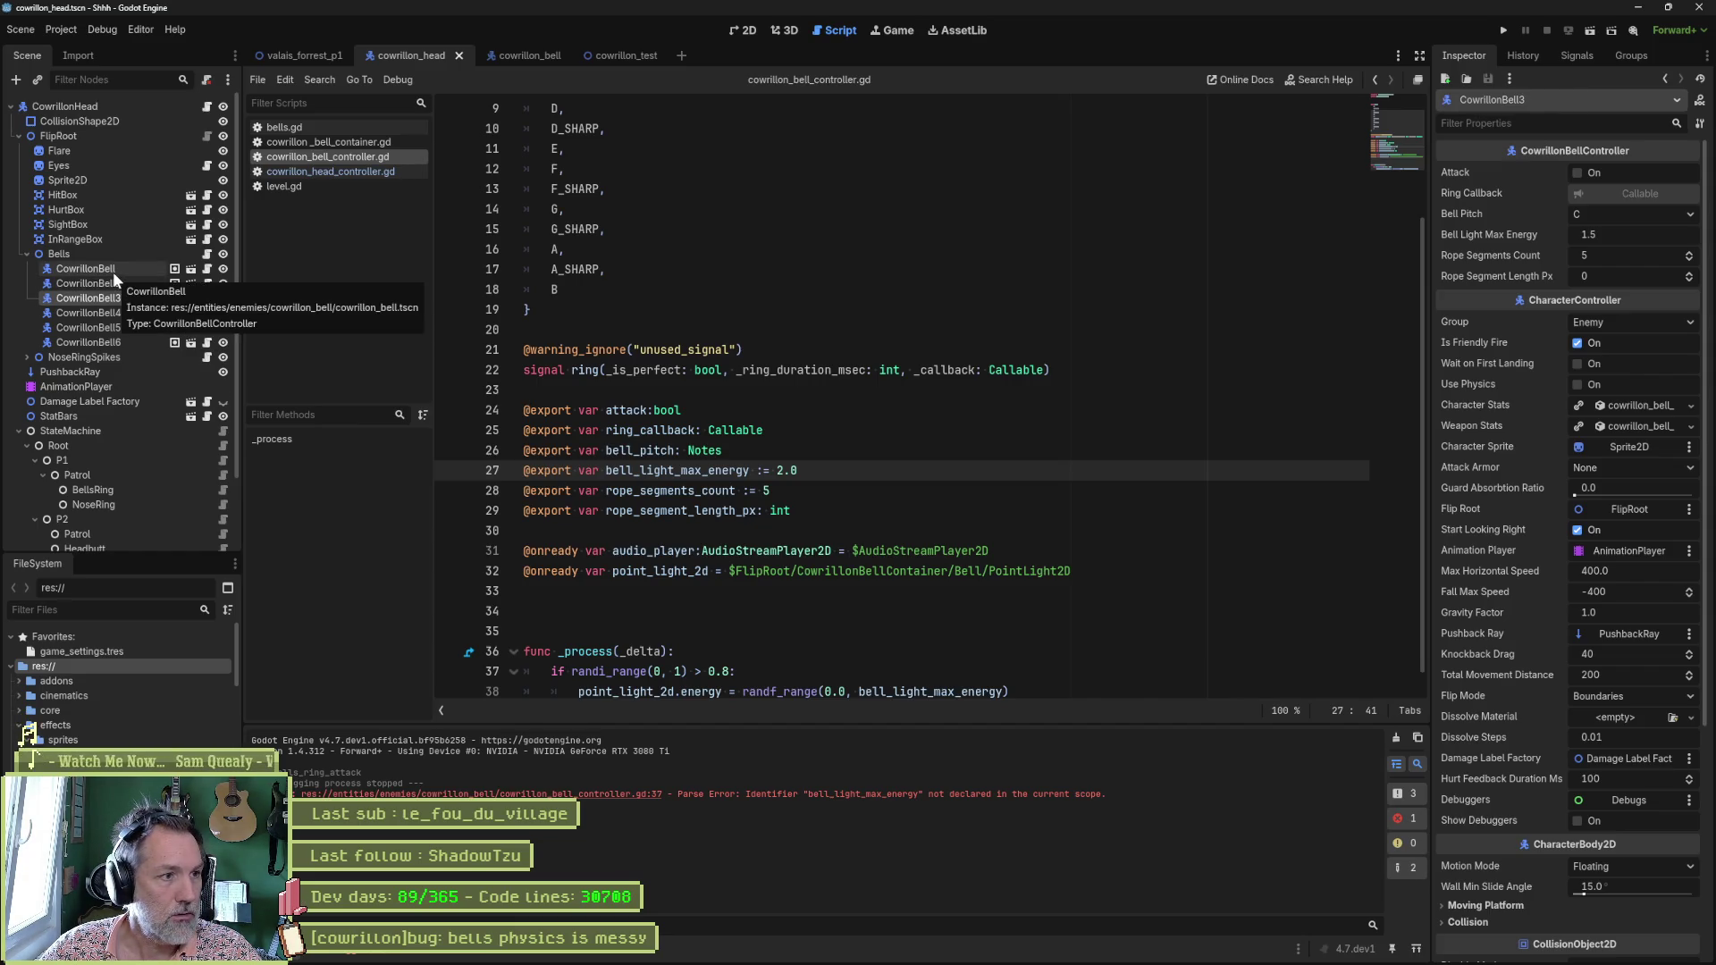
click(113, 271)
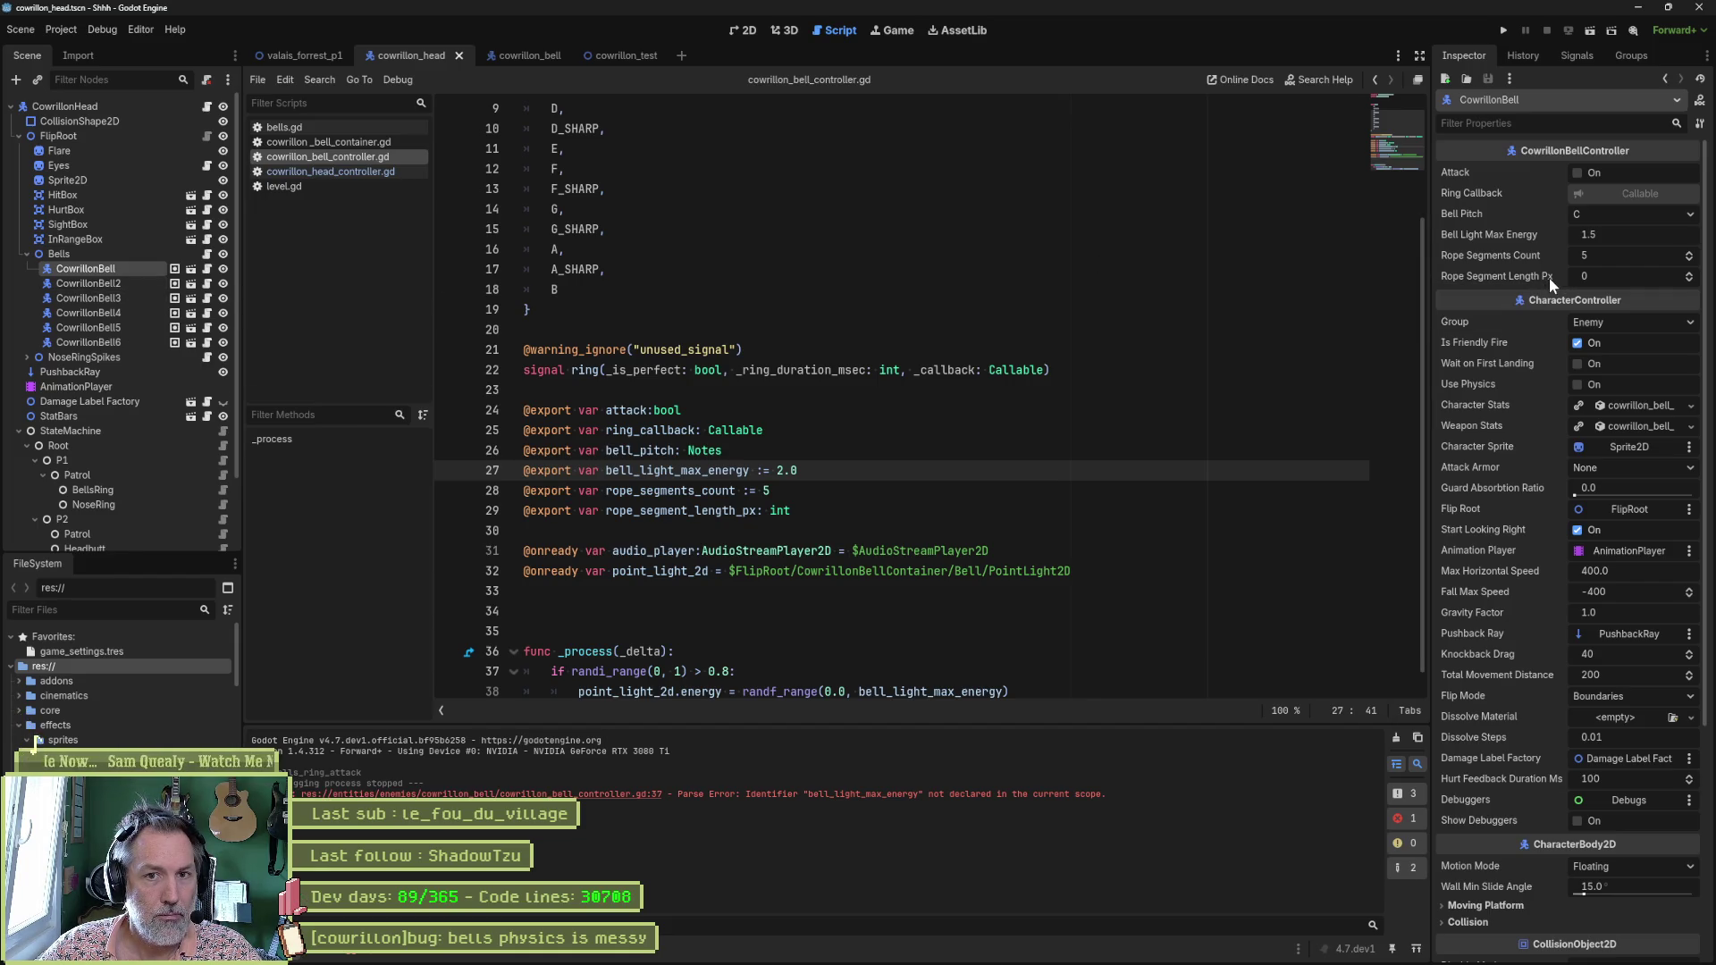
click(1611, 279)
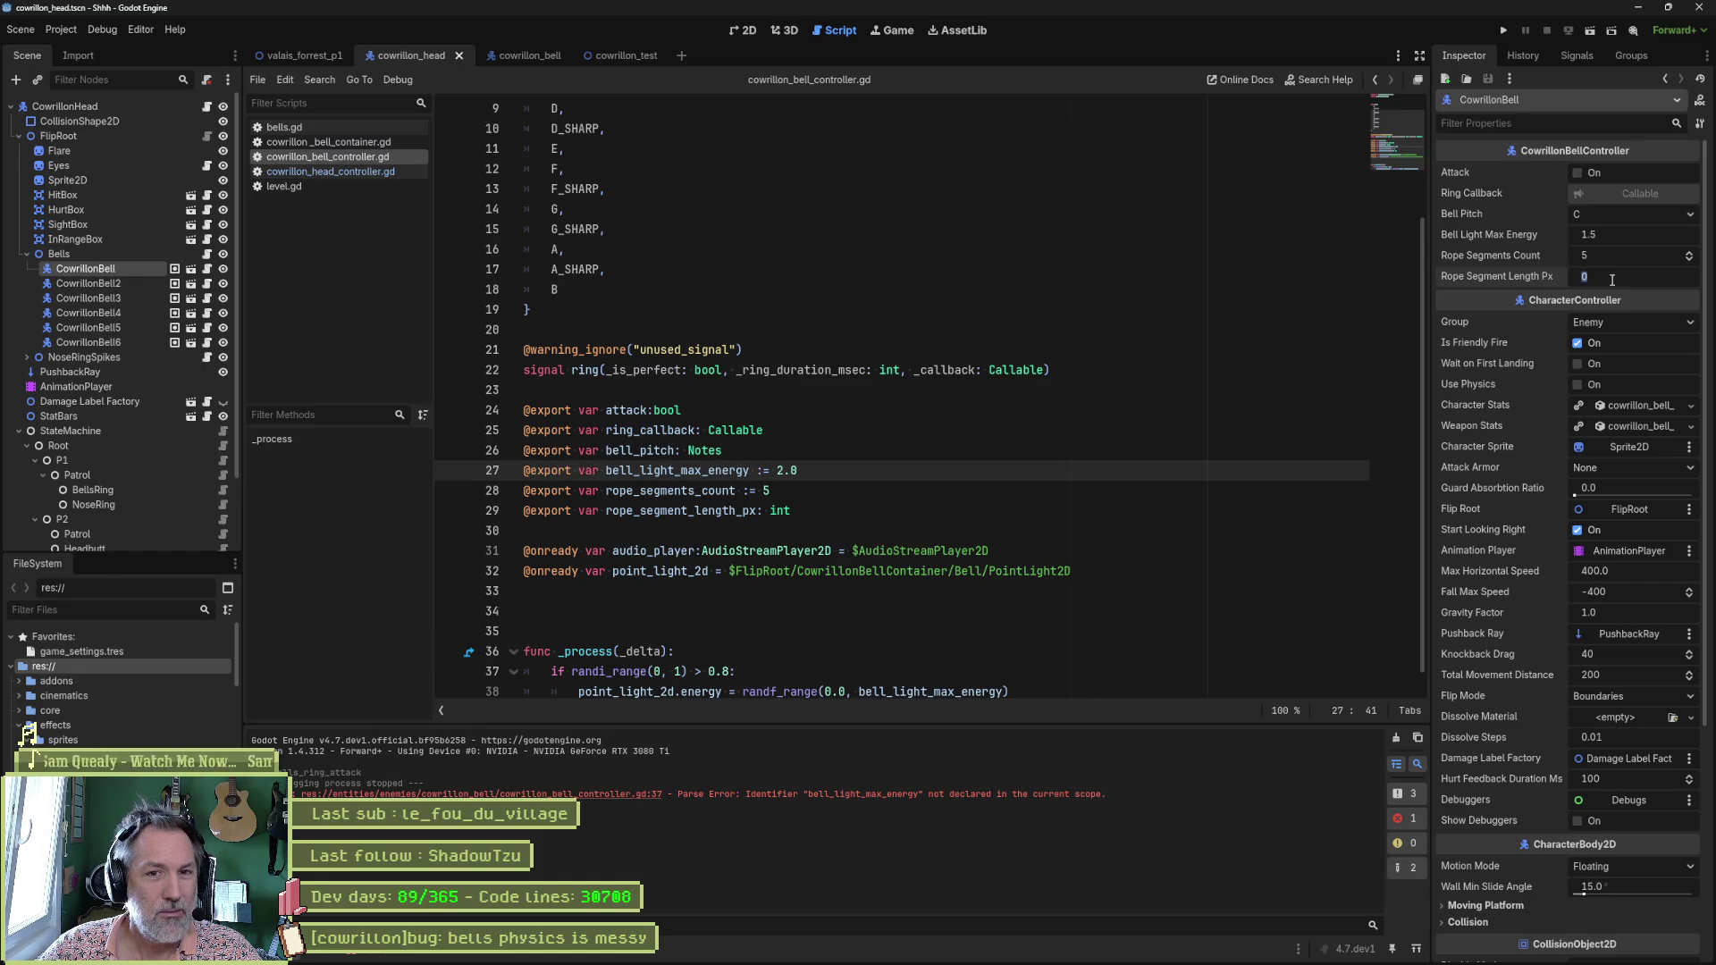
Delete the rope_segment_length_px export from the controller script and clear the output log
click(856, 517)
key(ctrl+shift+k)
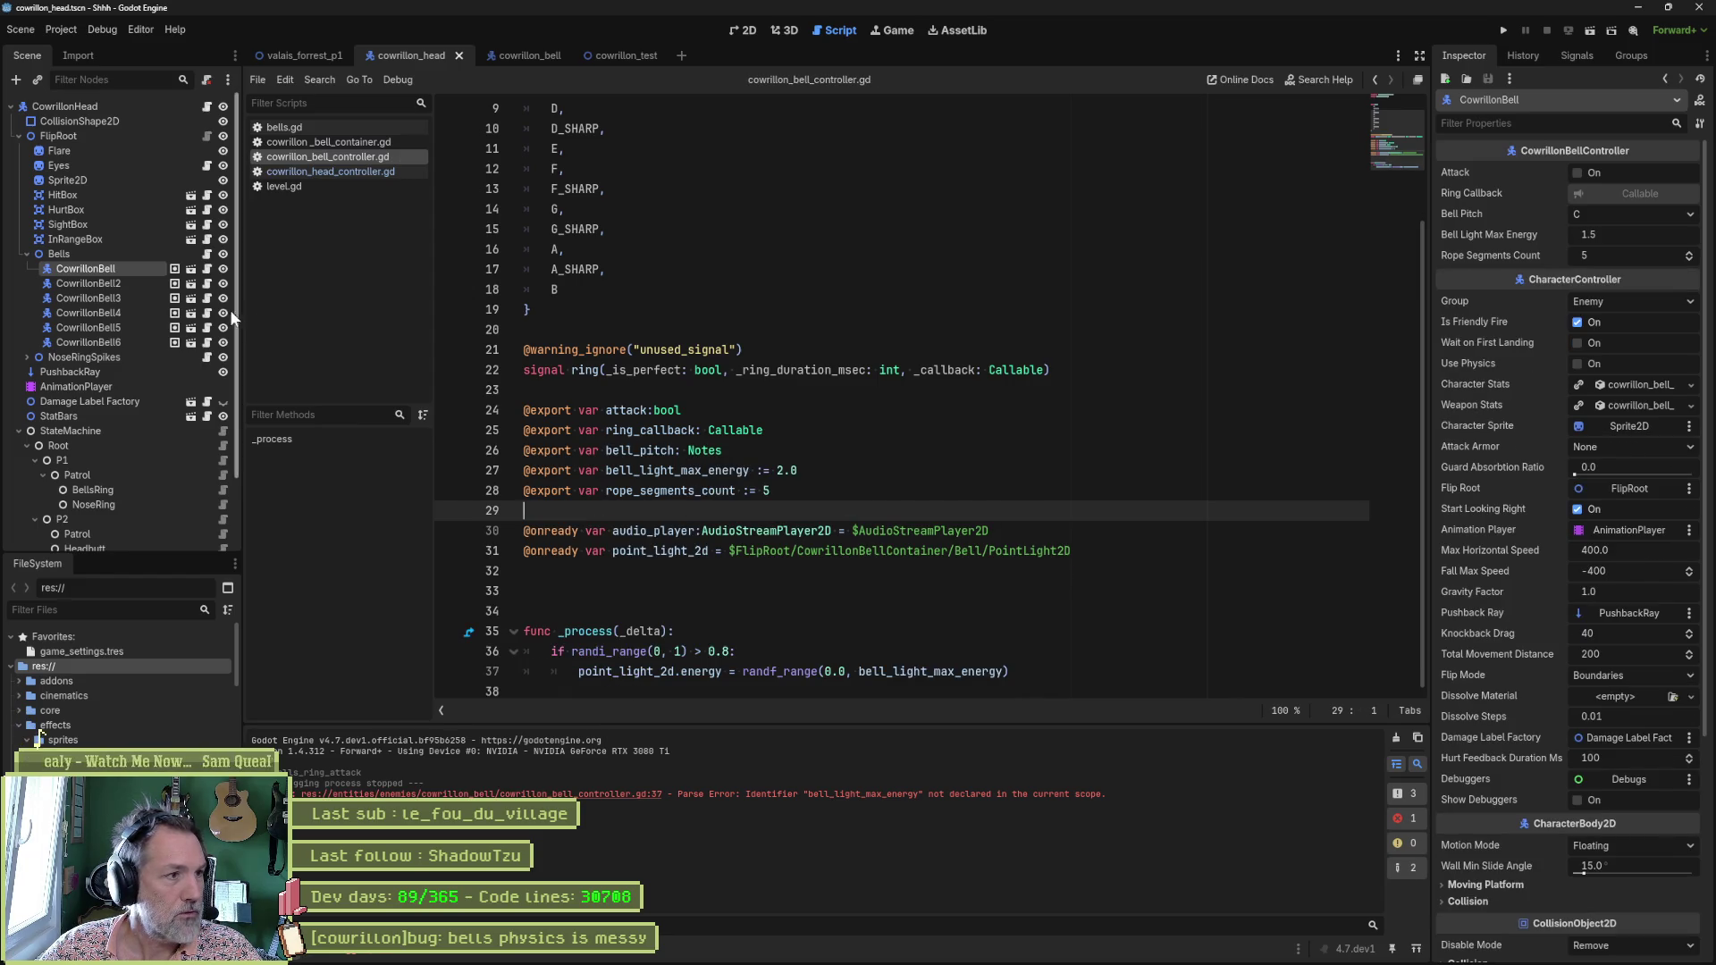
click(192, 269)
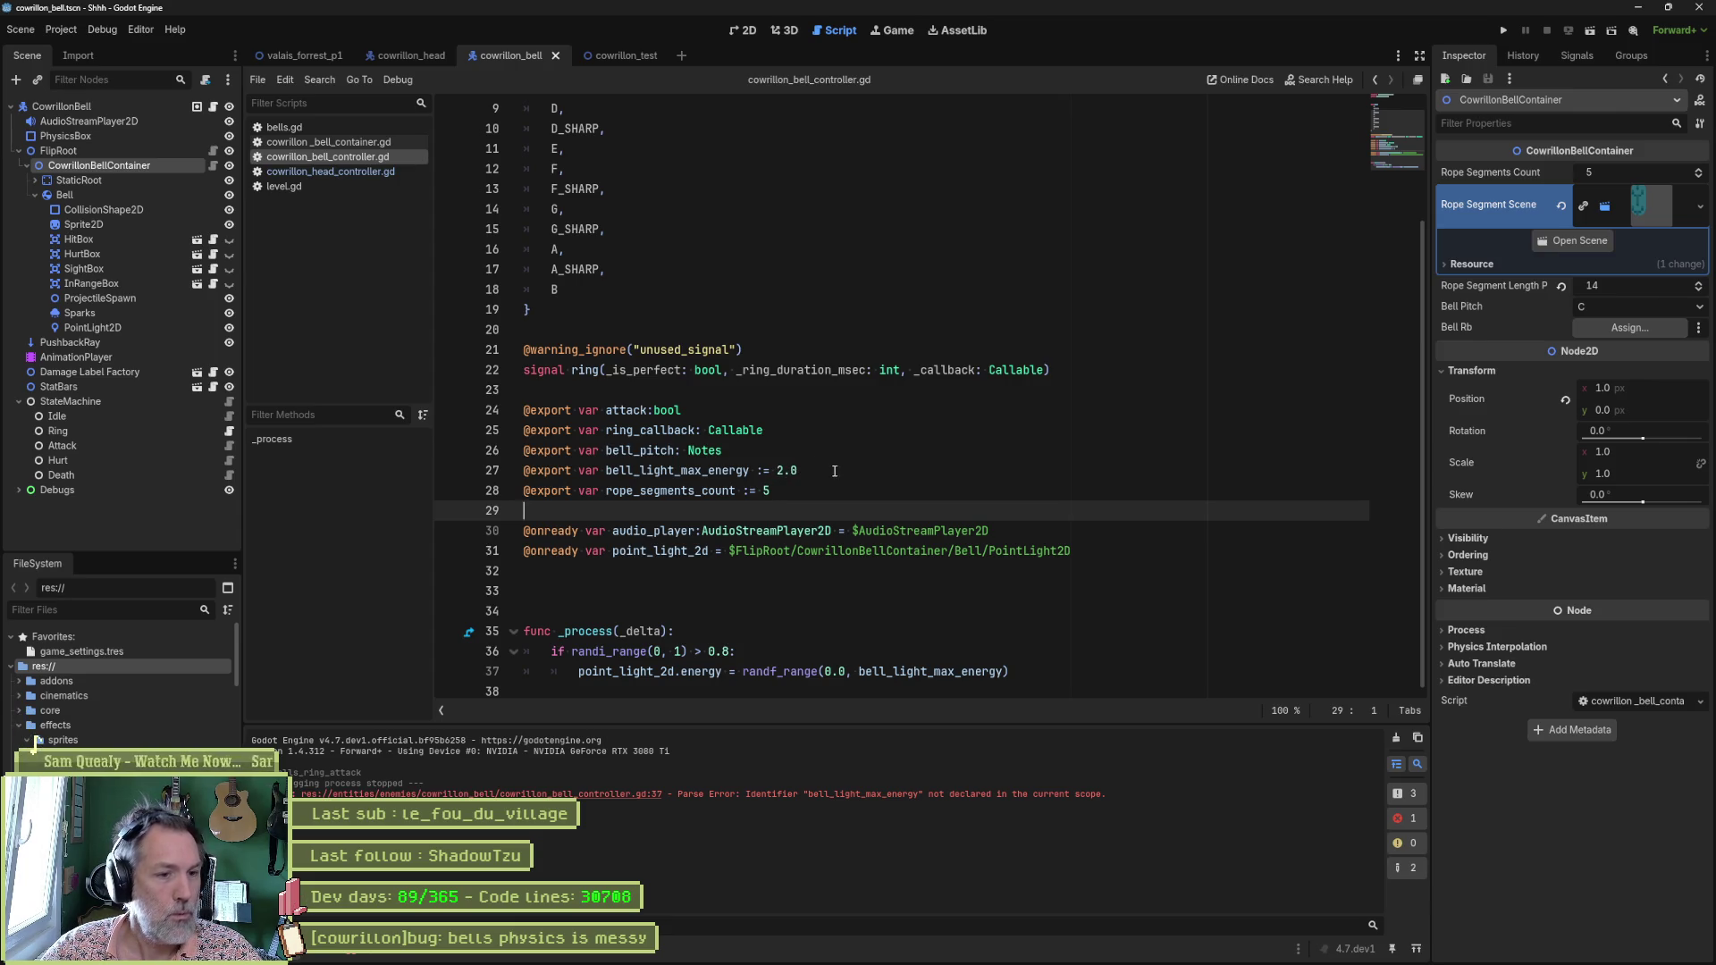
click(1397, 737)
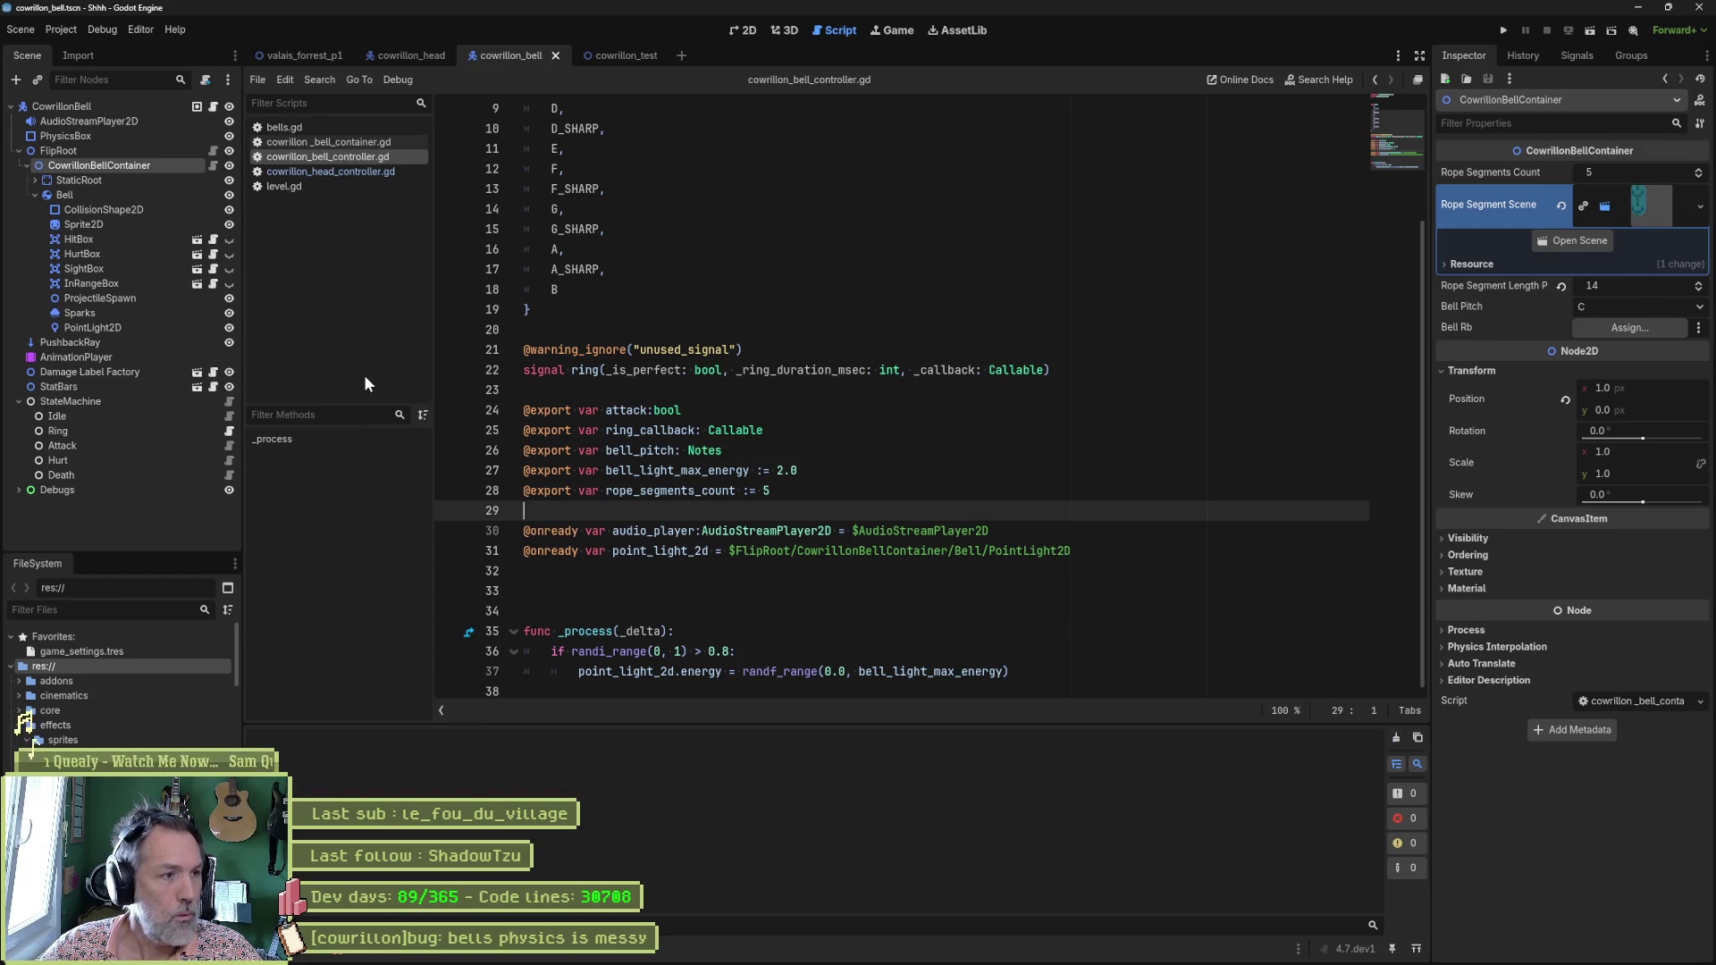
Cut the rope_segment_scene export from the container script and check the resulting parse error
click(340, 145)
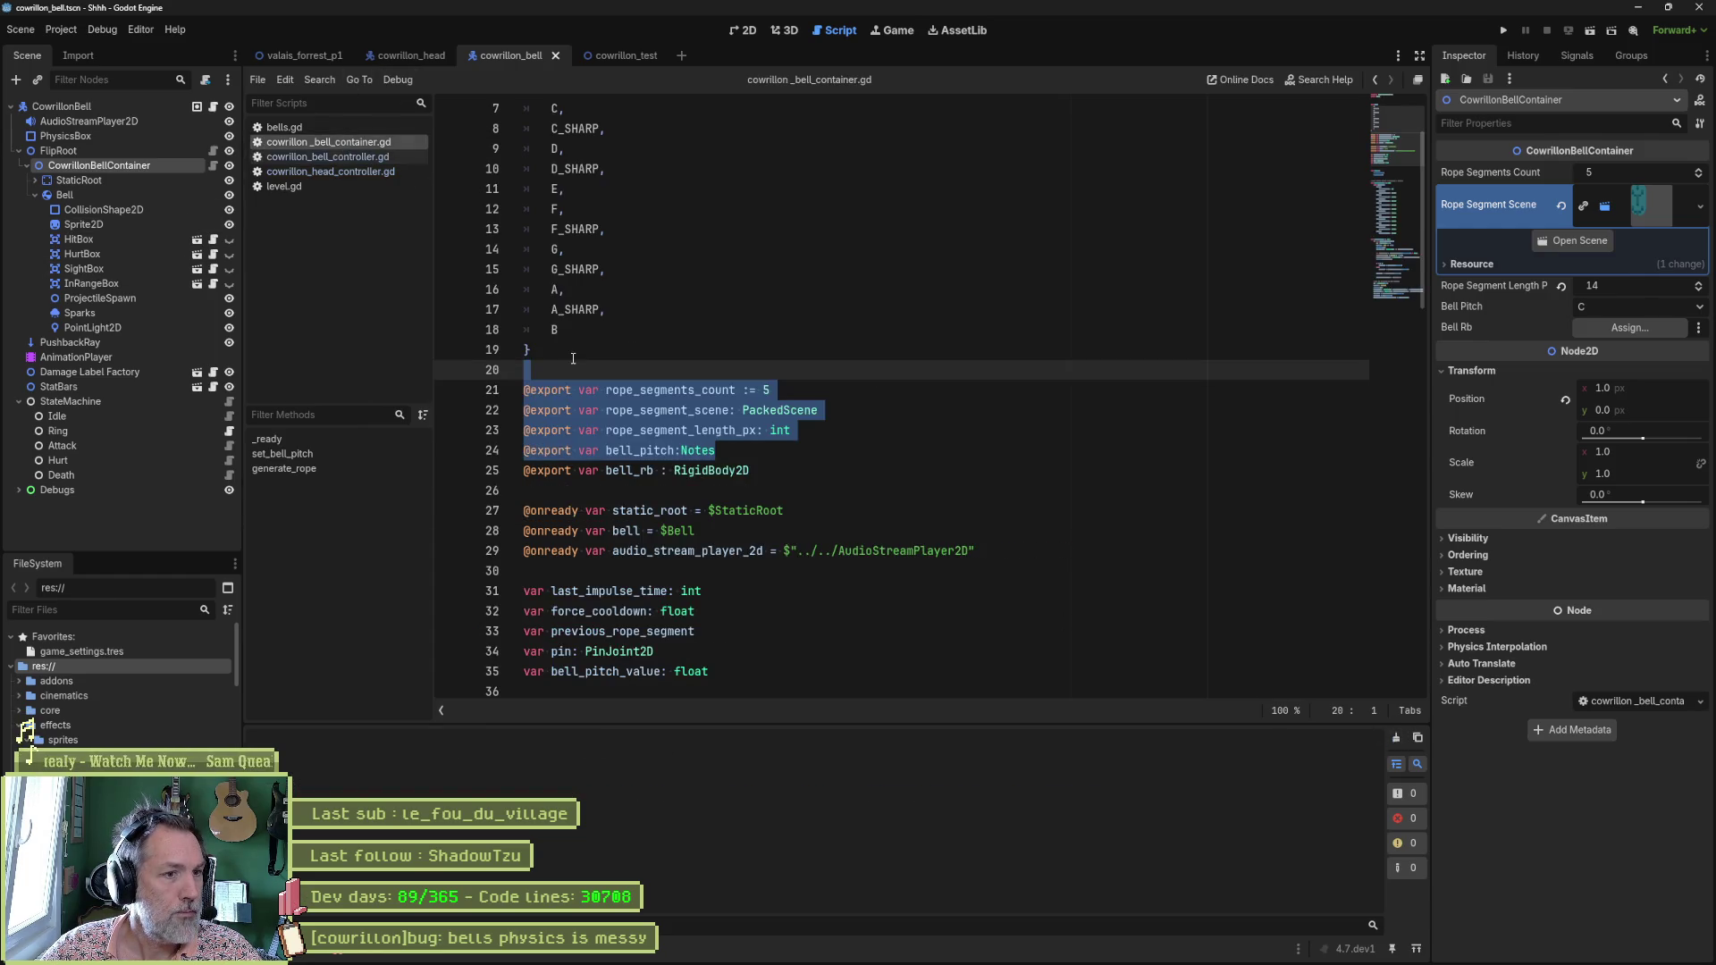
click(700, 364)
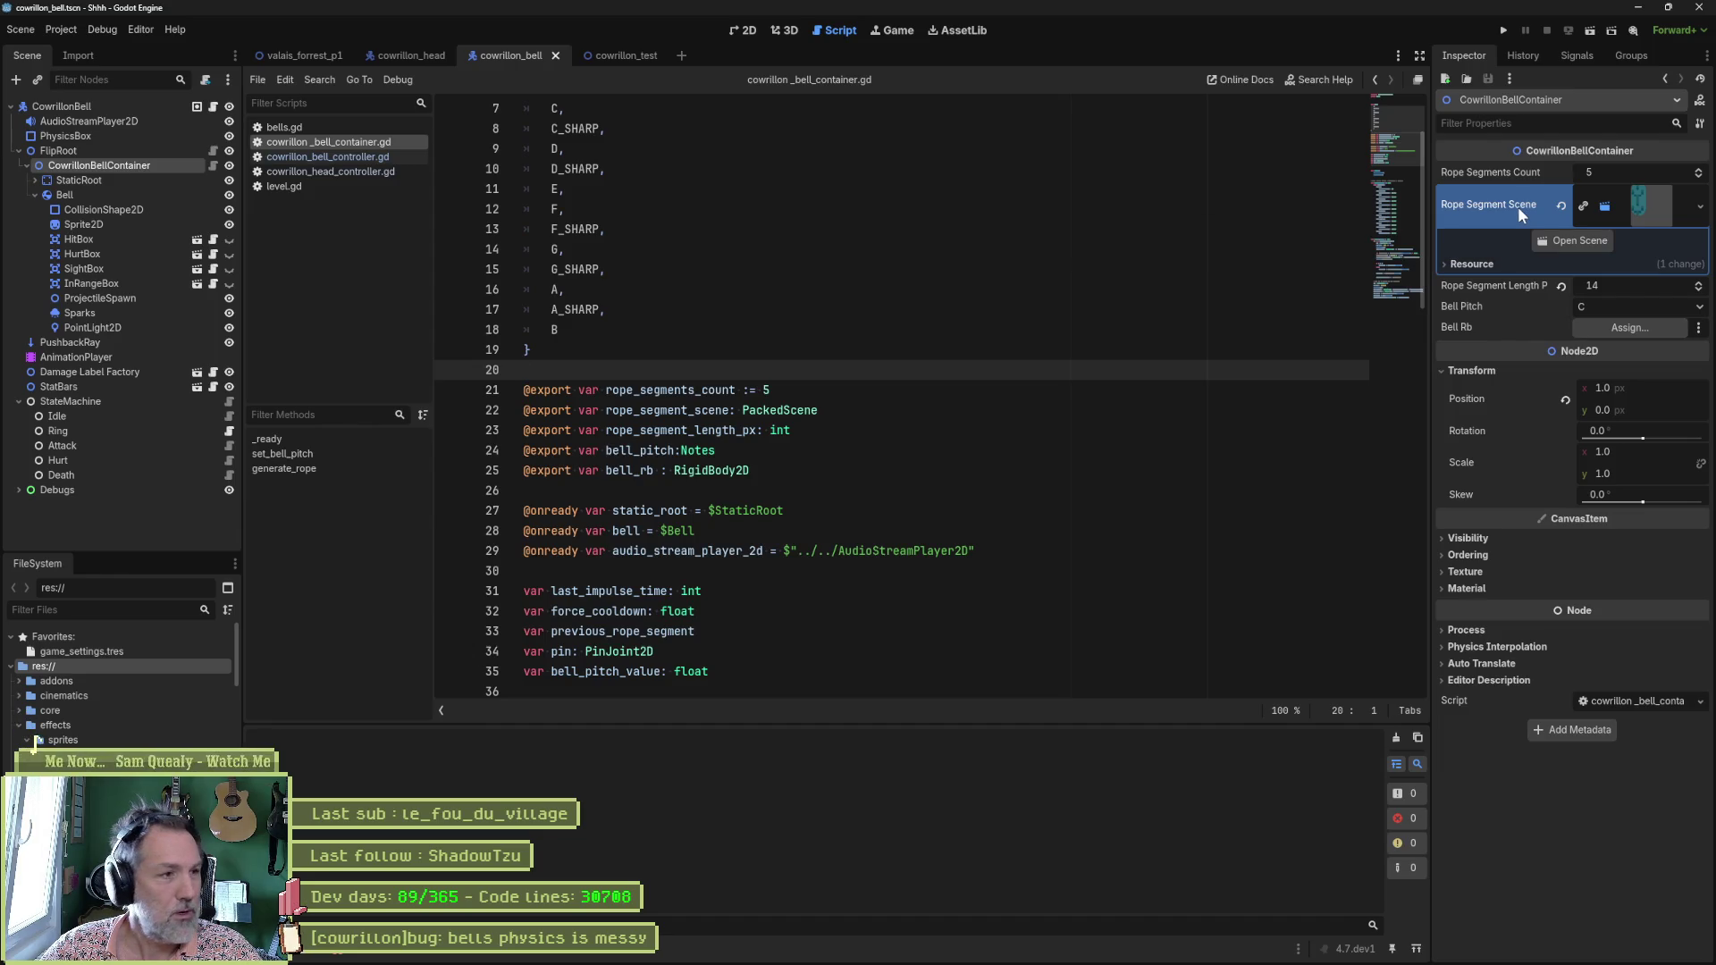
click(854, 407)
key(ctrl+x)
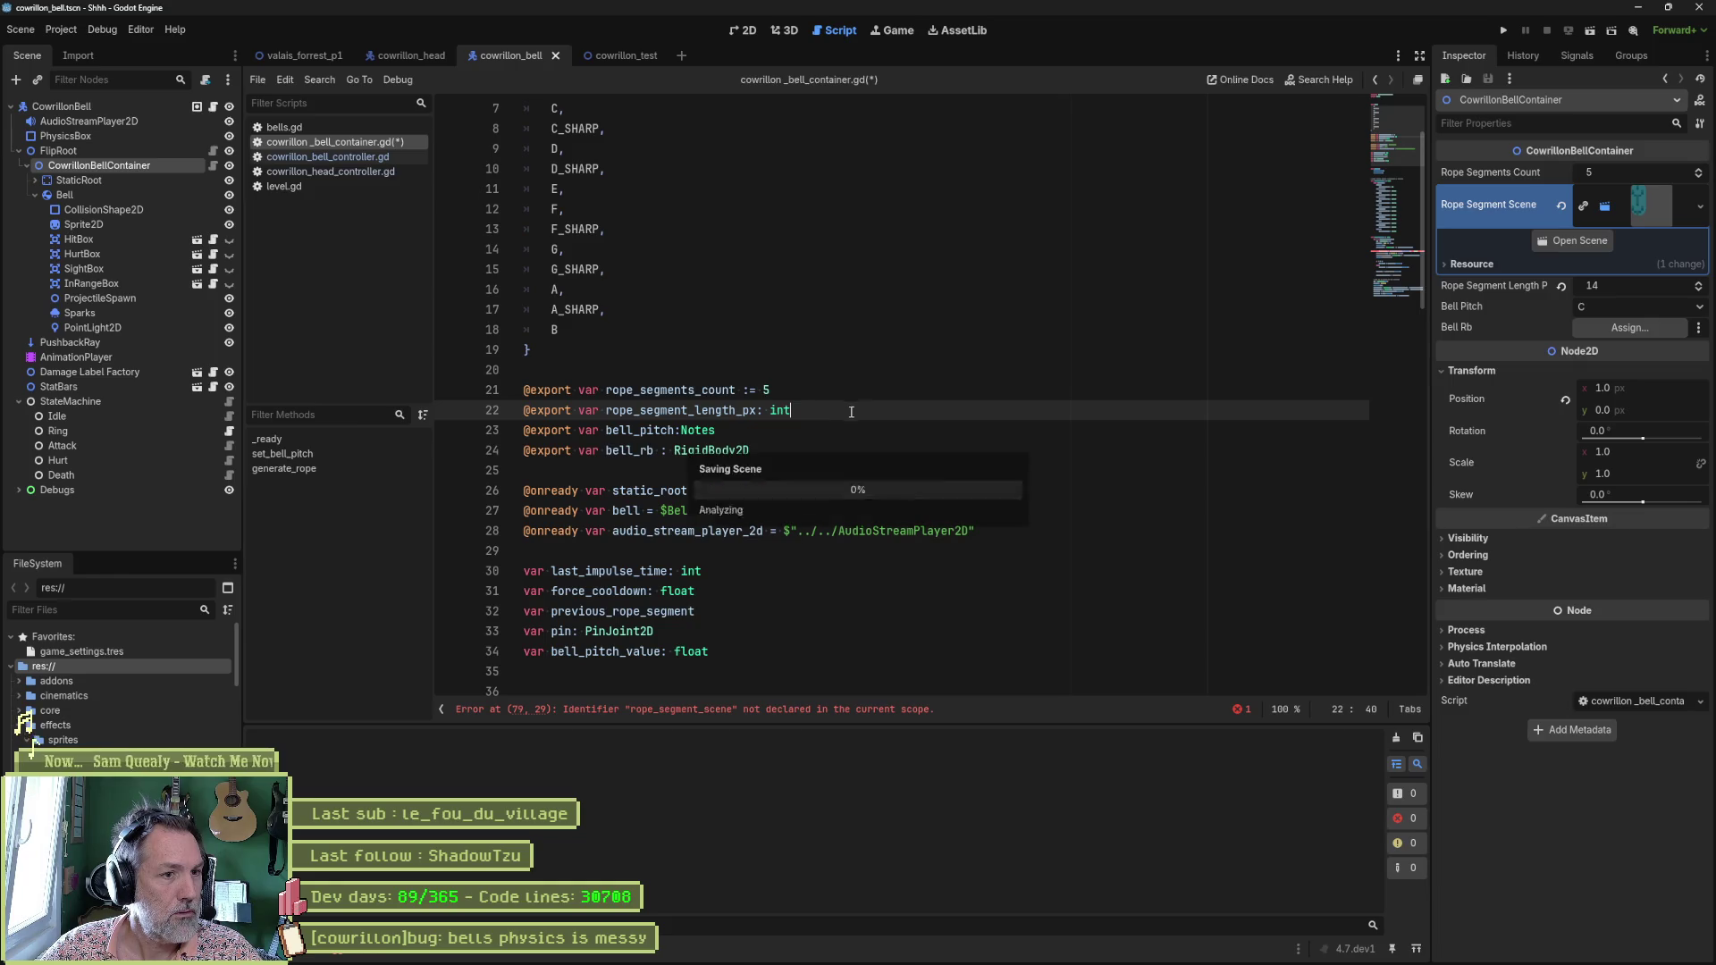
click(787, 709)
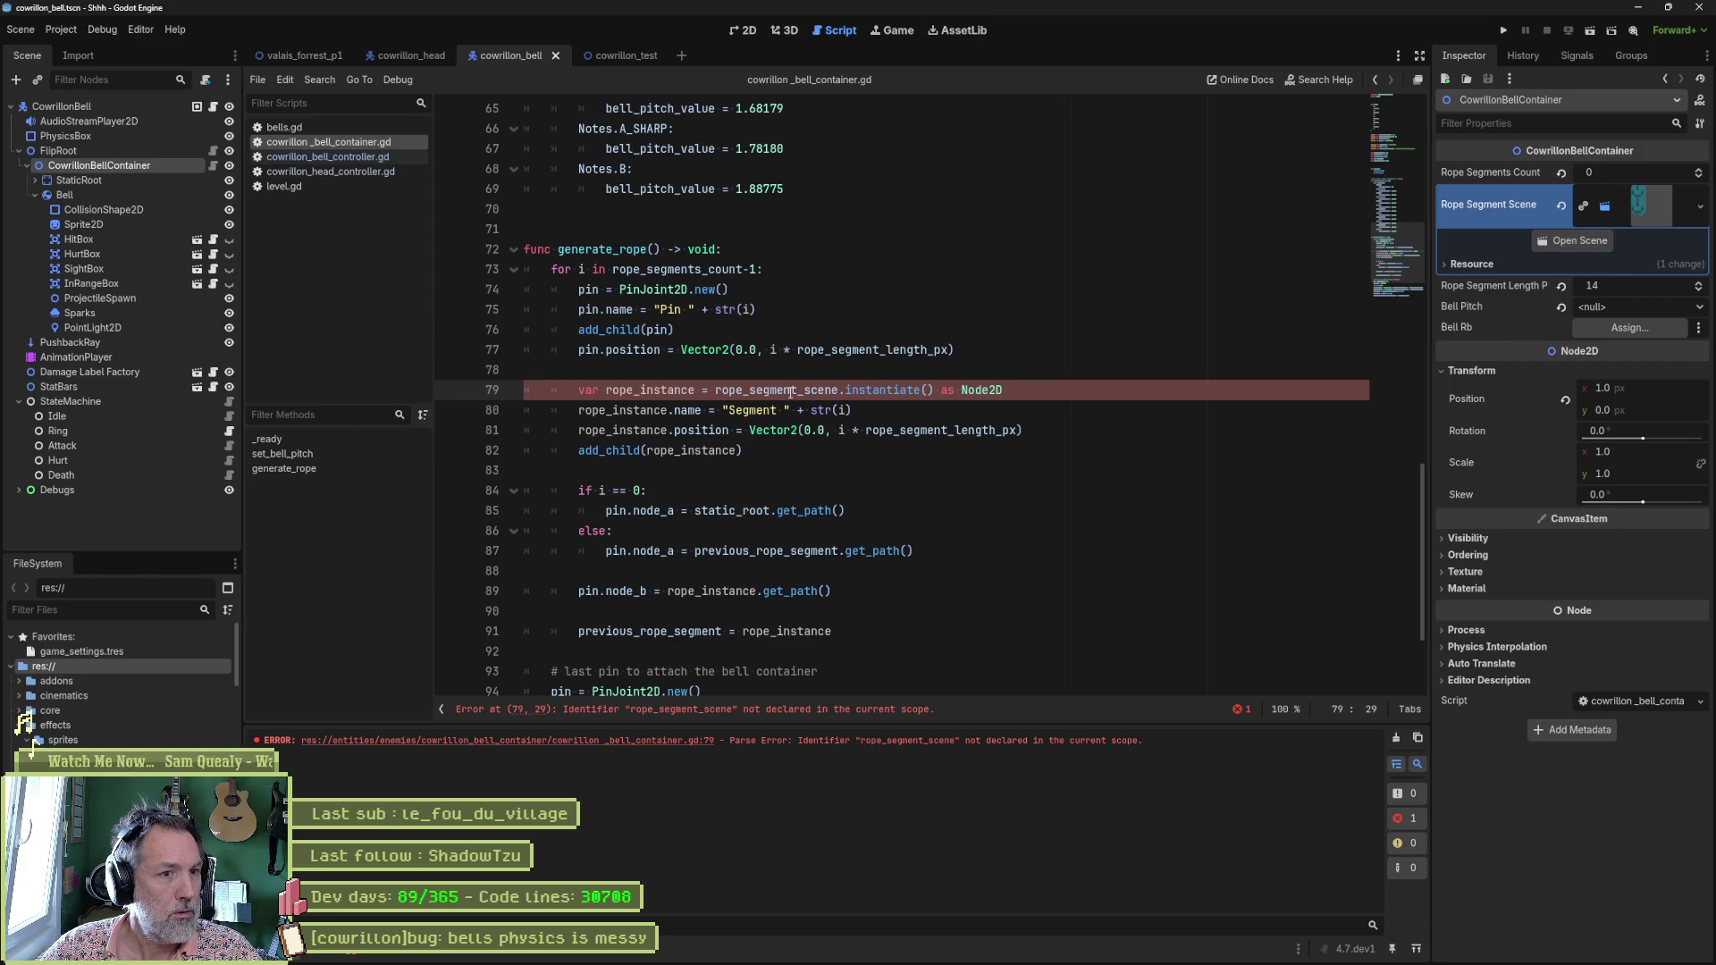
scroll(799, 378, up, 20)
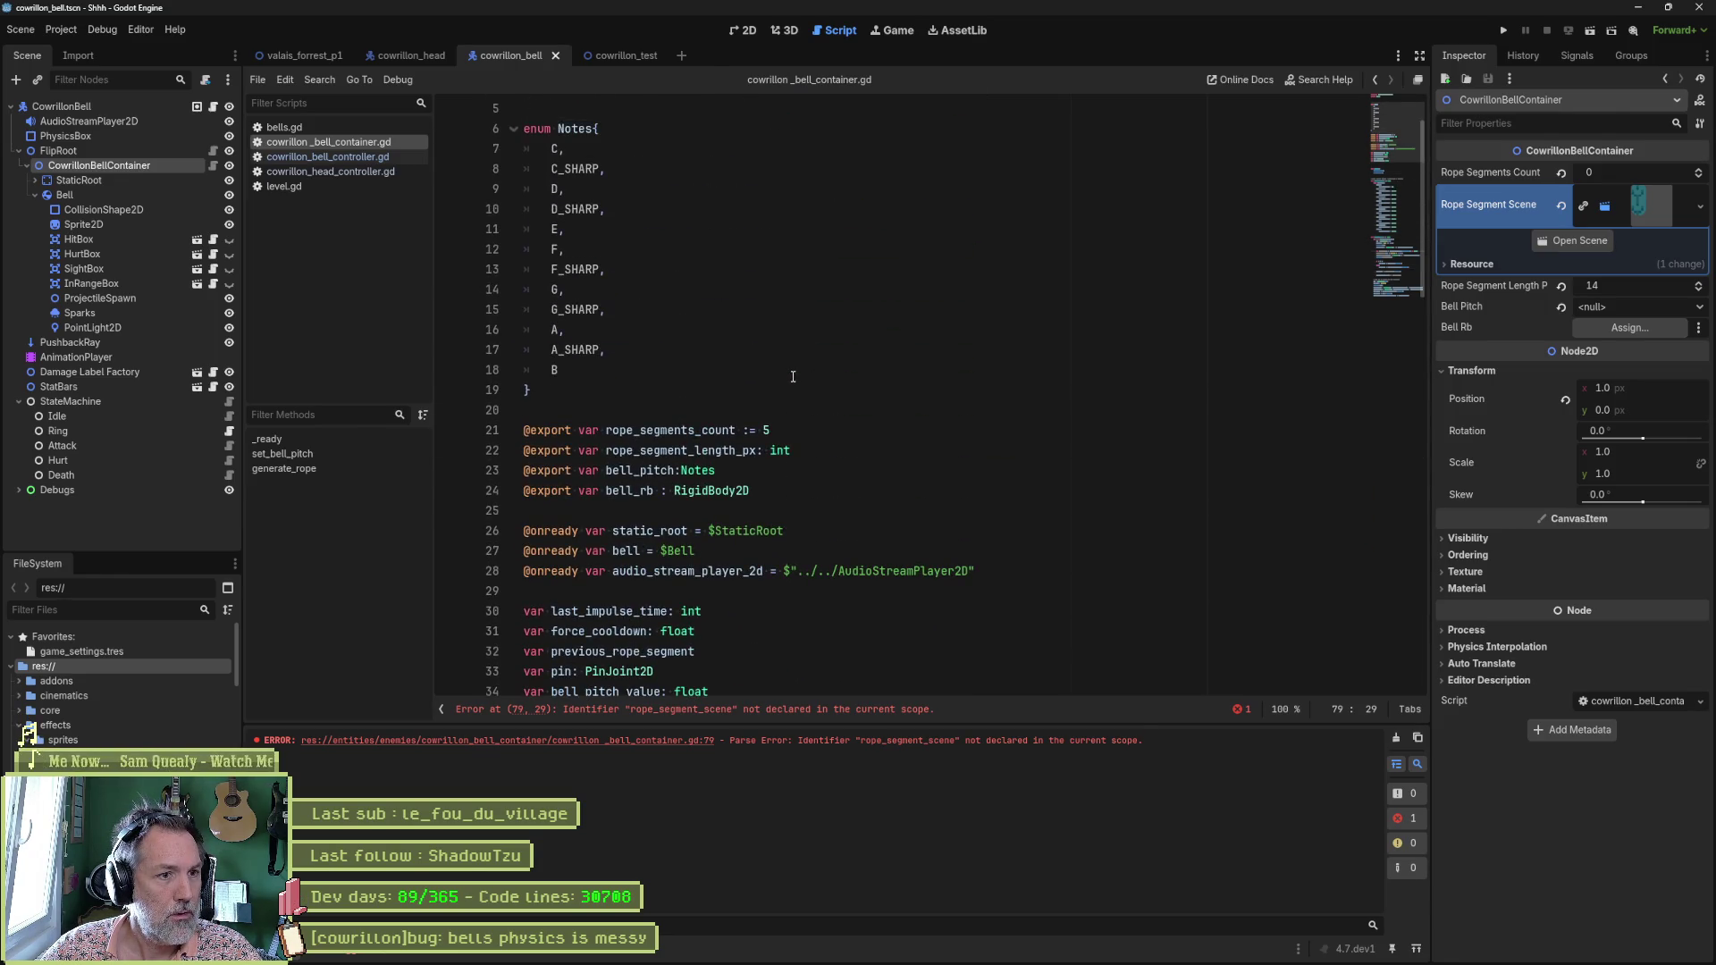
scroll(793, 376, down, 2)
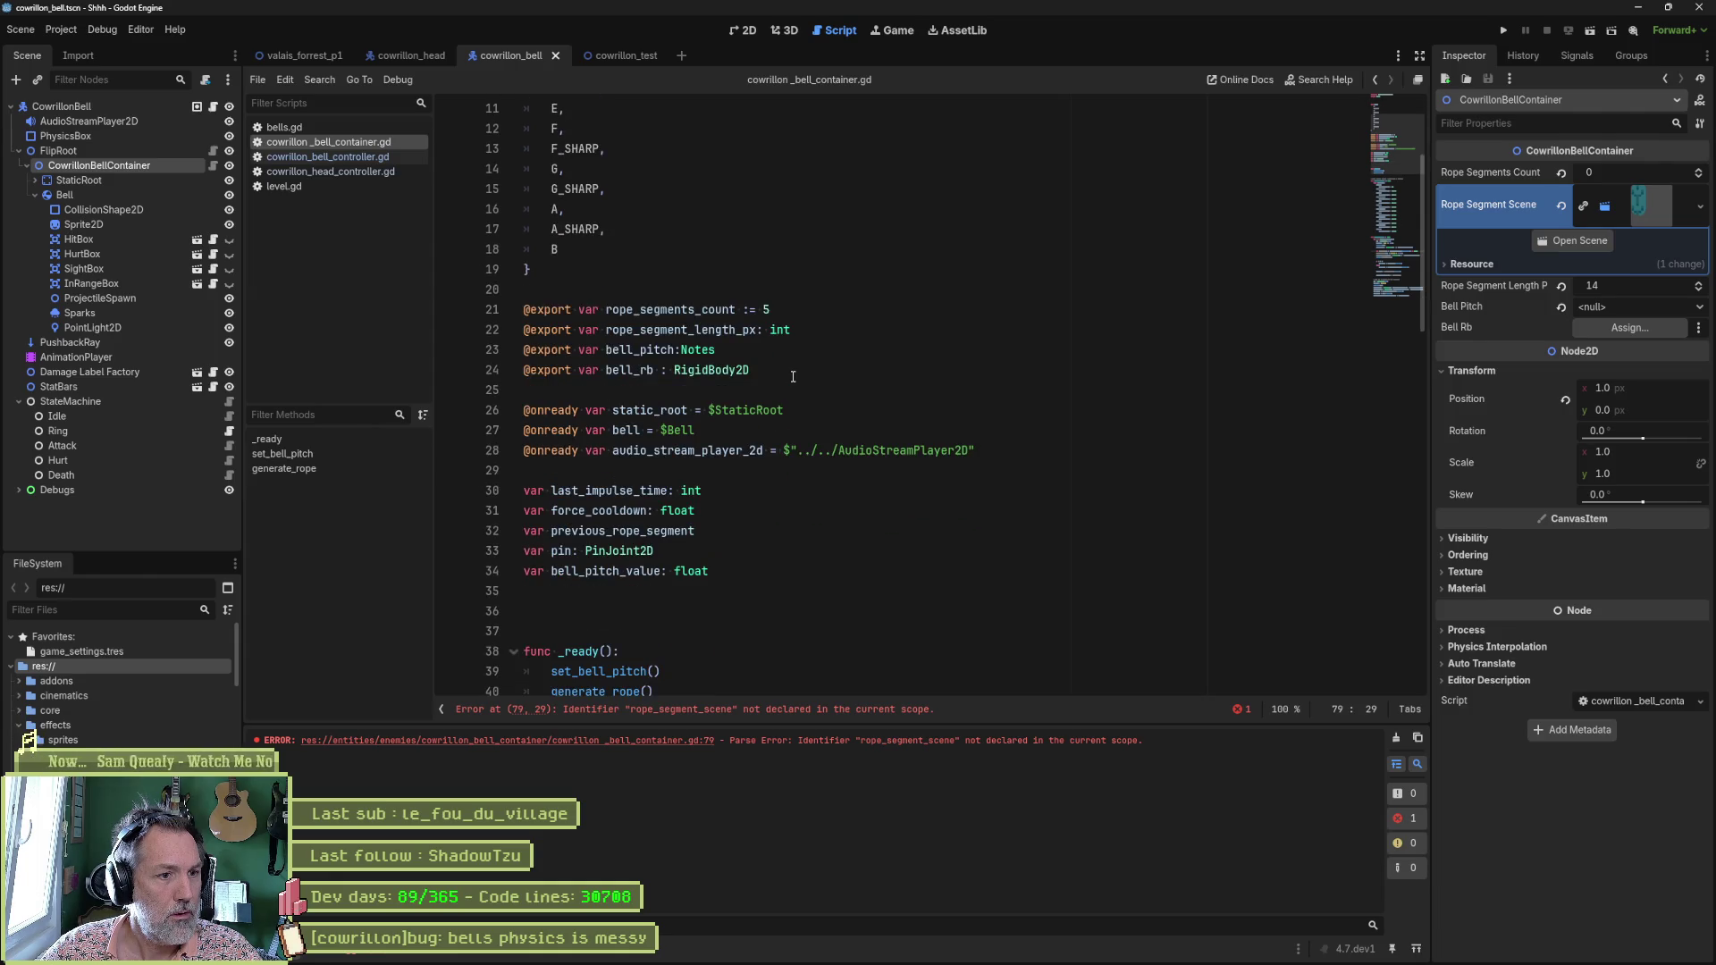
Paste the cut line into the controller script, delete it again, and reopen the container script
click(329, 157)
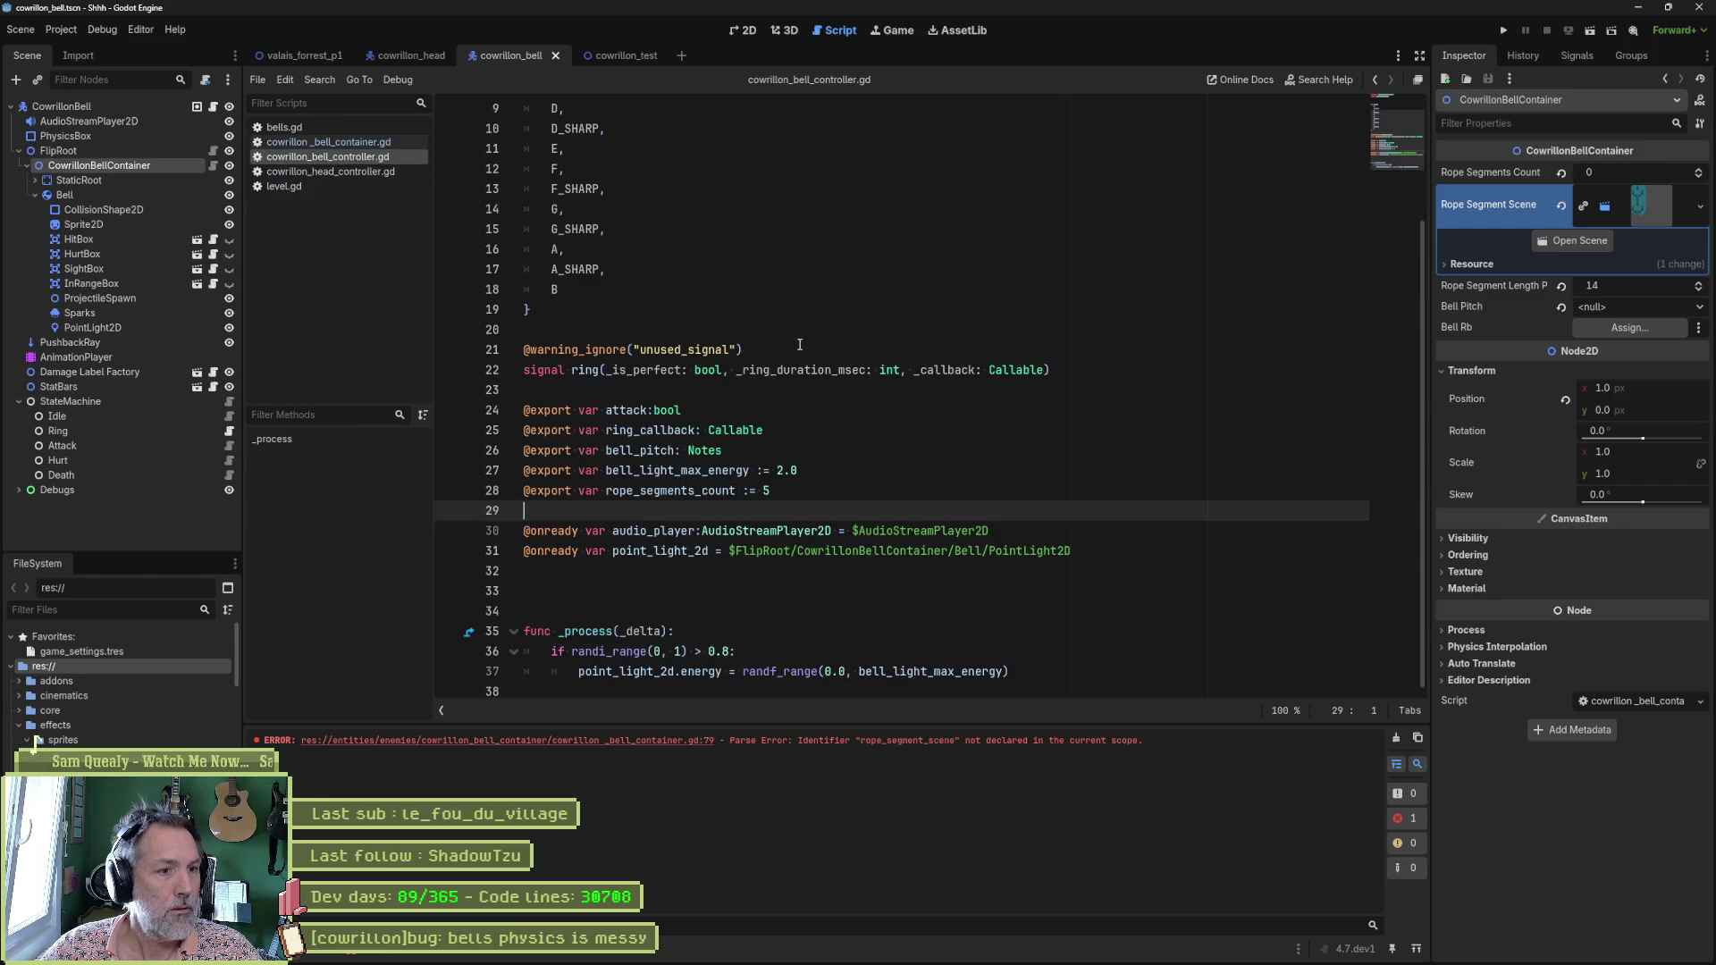
key(ctrl+v)
drag(829, 511, 826, 499)
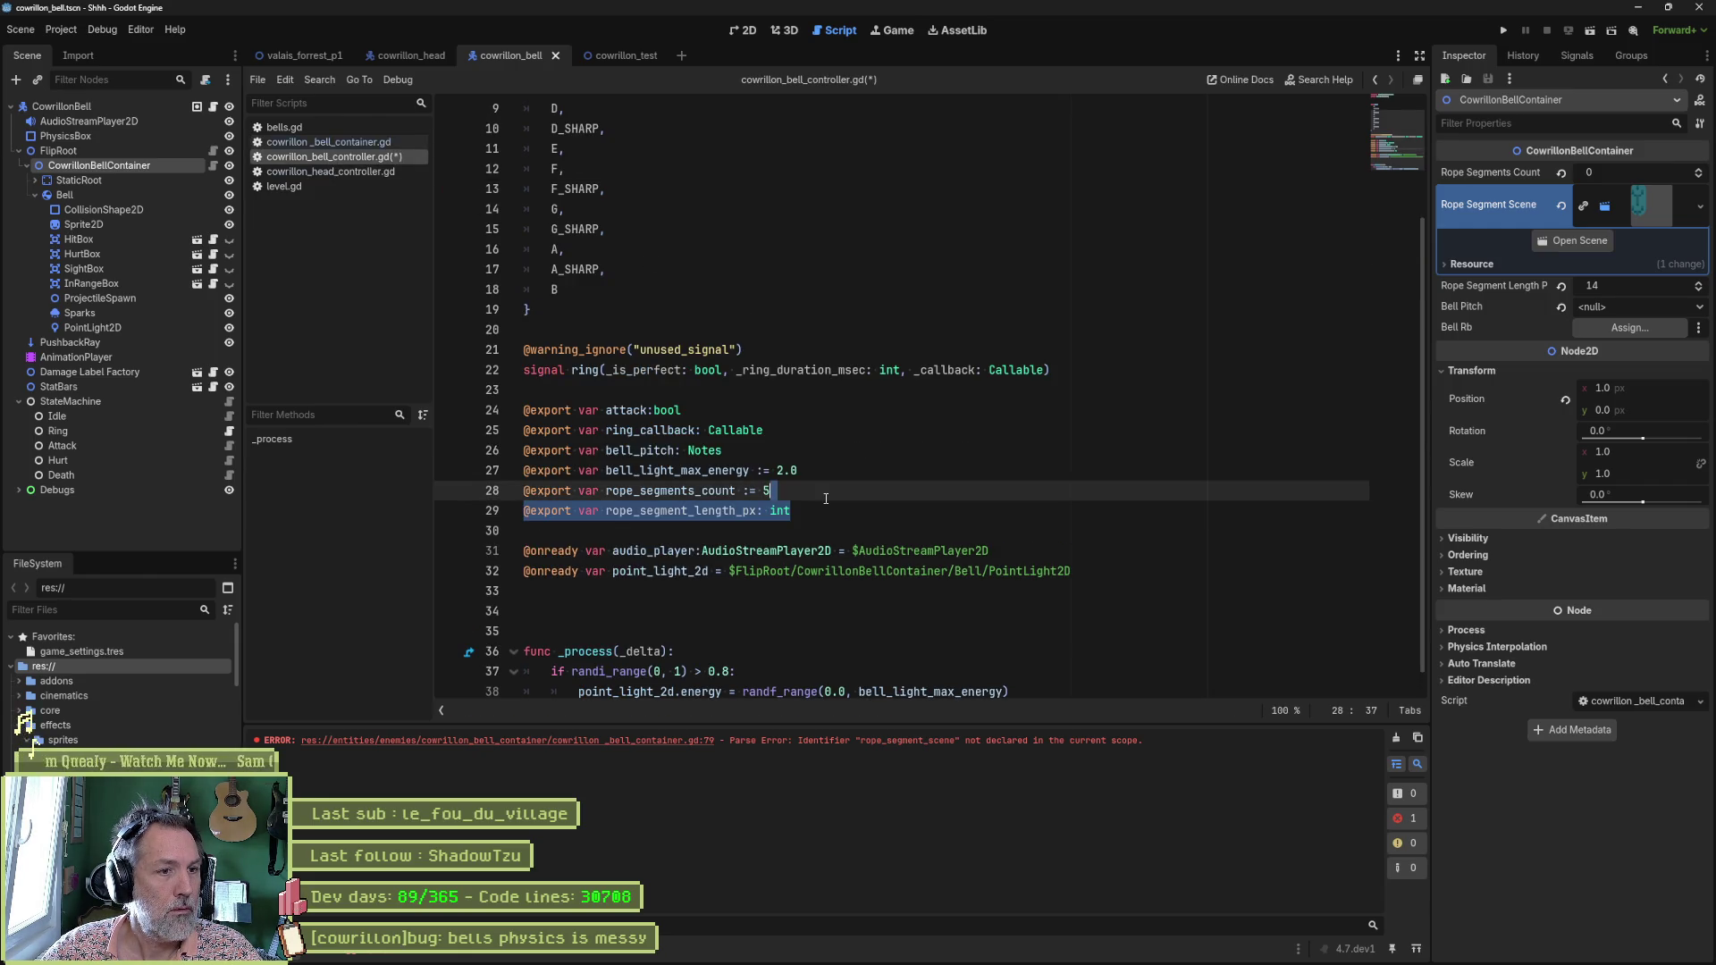
key(BackSpace)
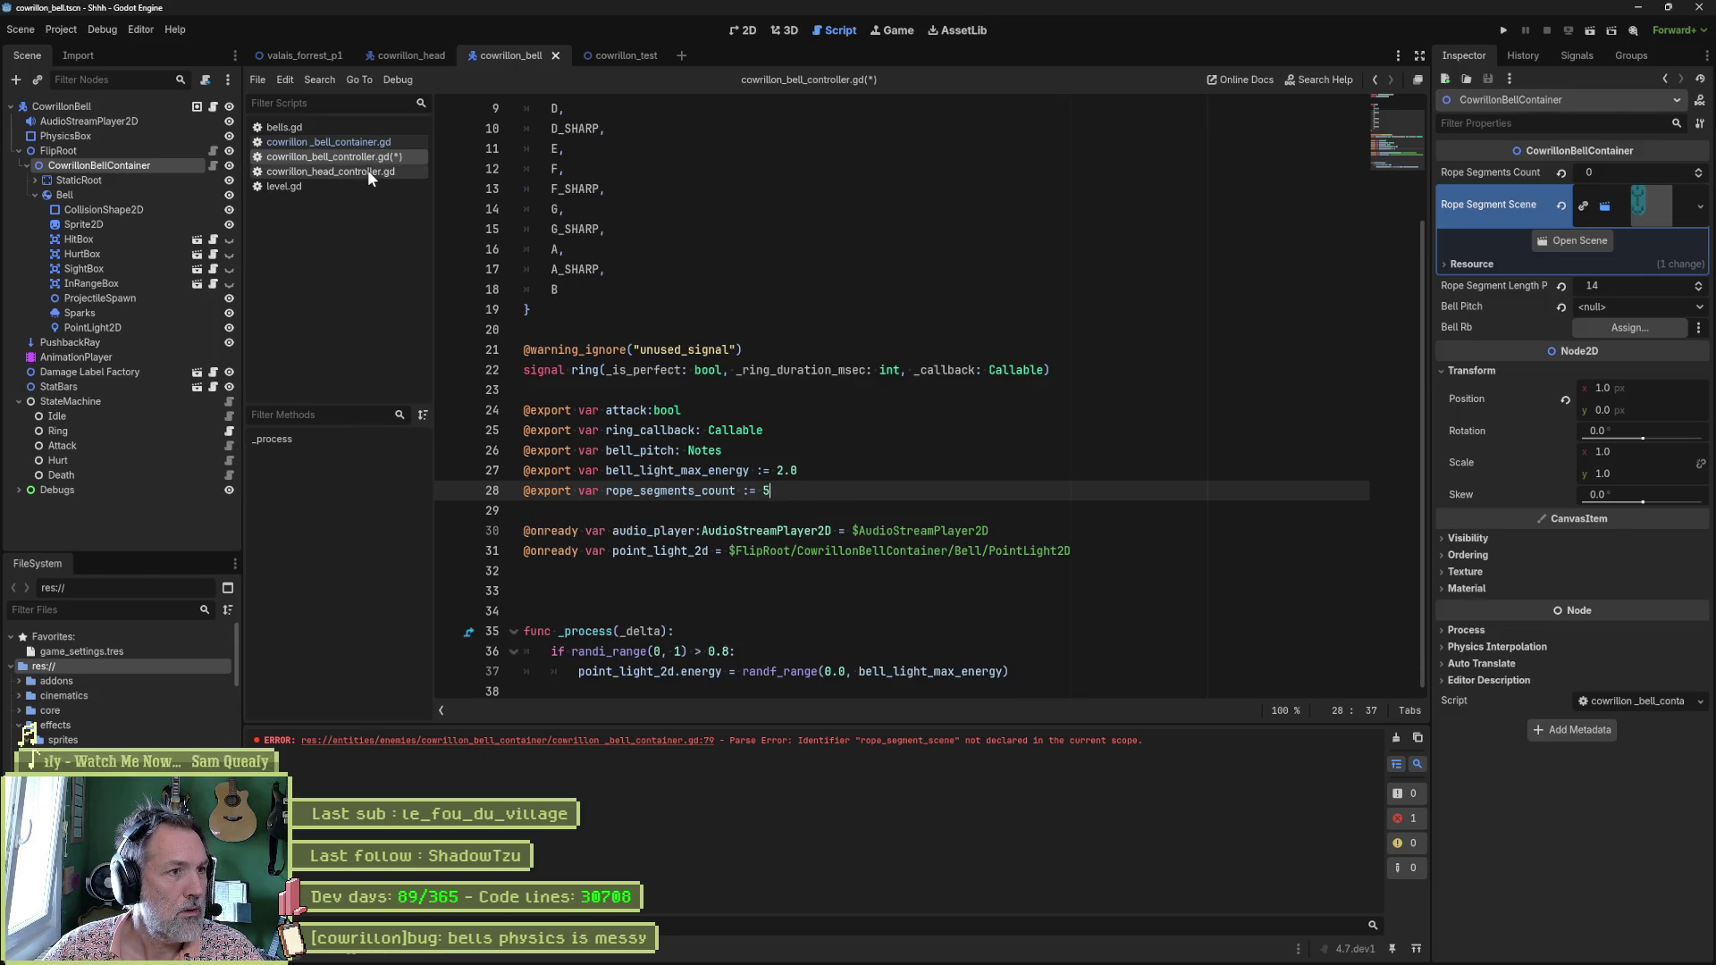
click(390, 143)
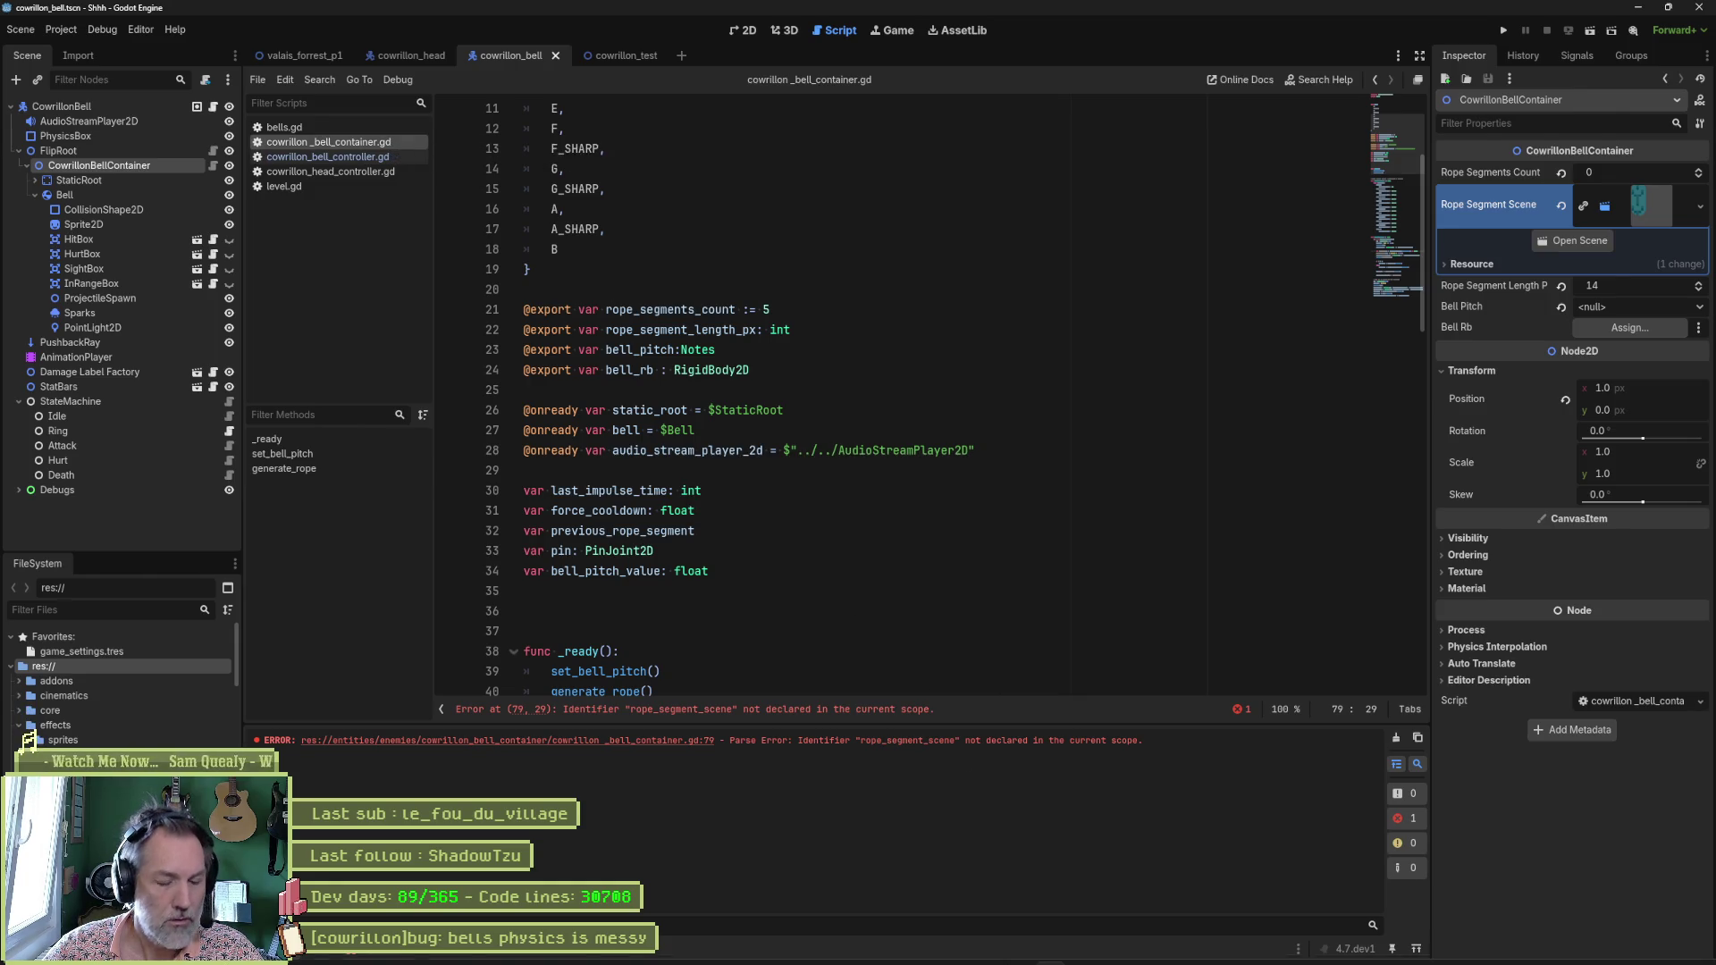
click(1051, 949)
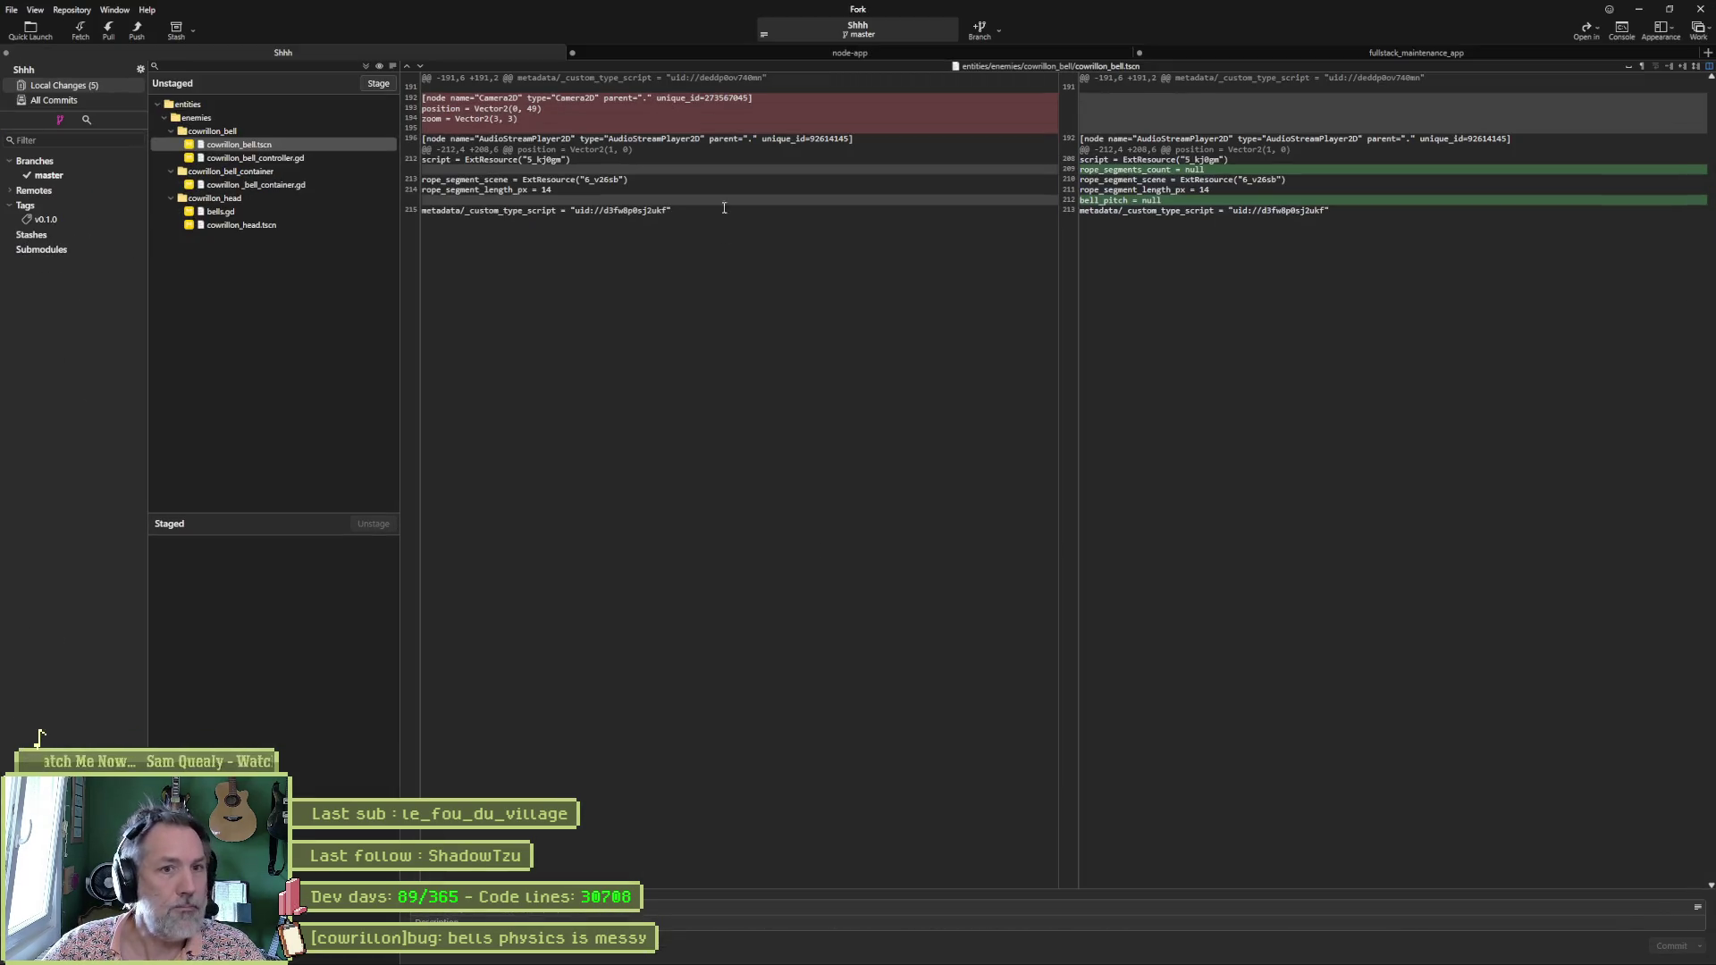
Review the controller and container script diffs in Fork and copy the removed rope_segment_scene line
click(290, 158)
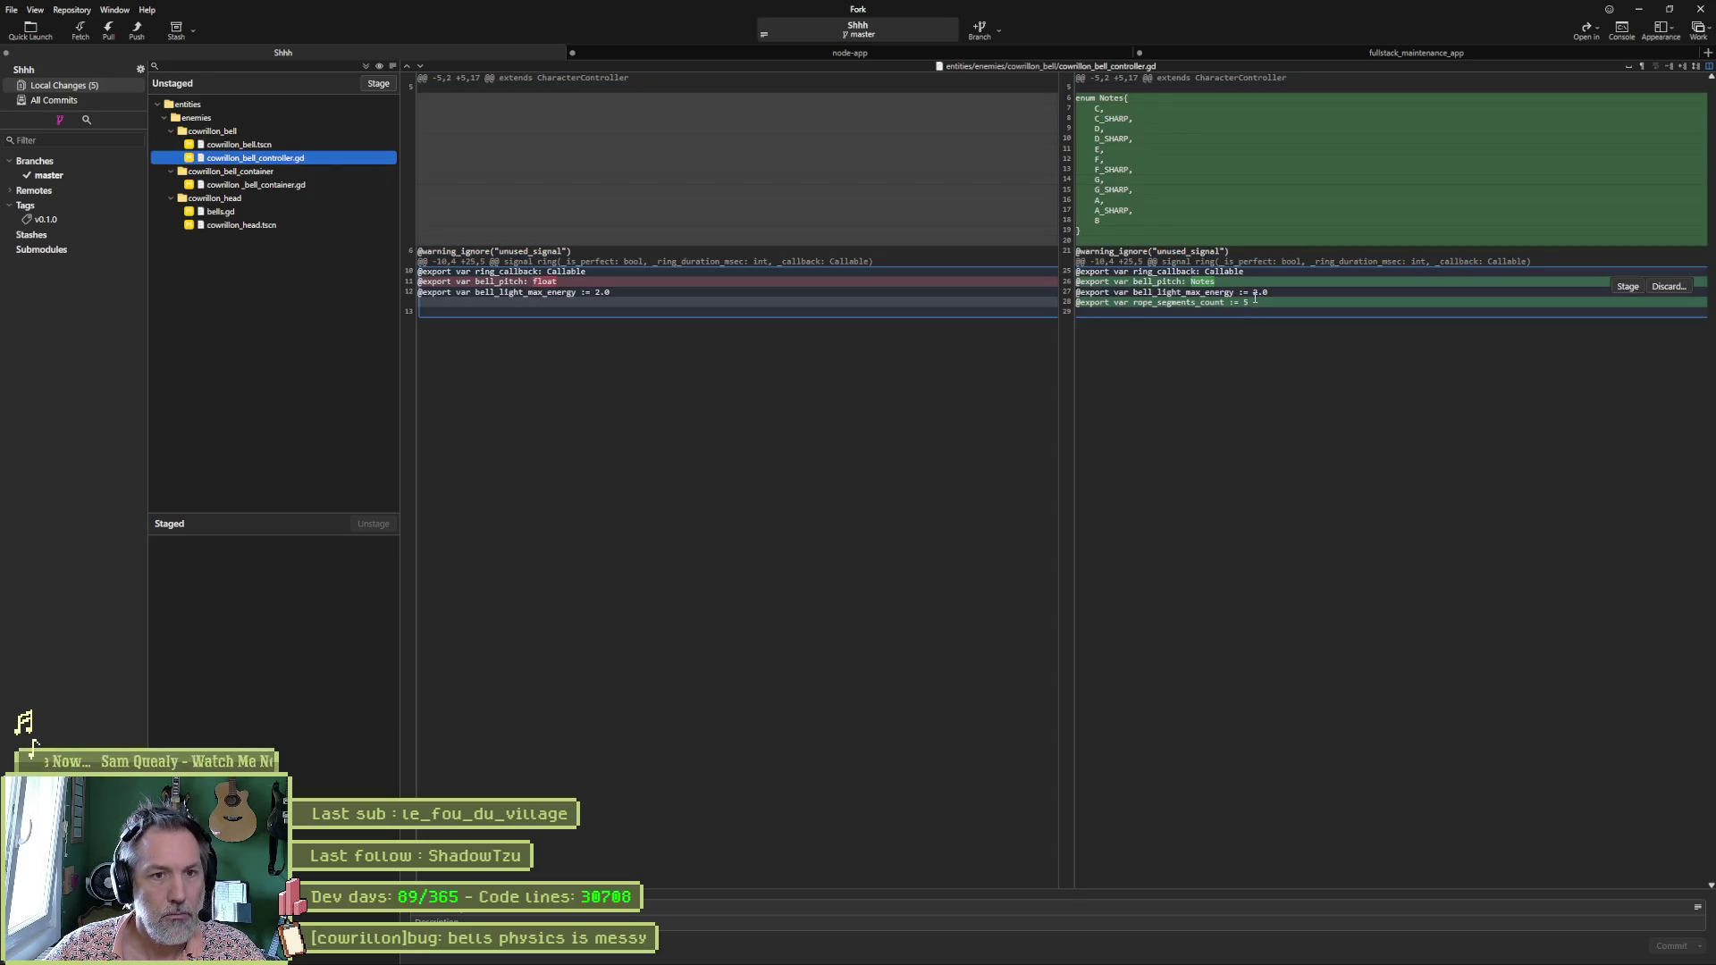
click(648, 290)
click(279, 184)
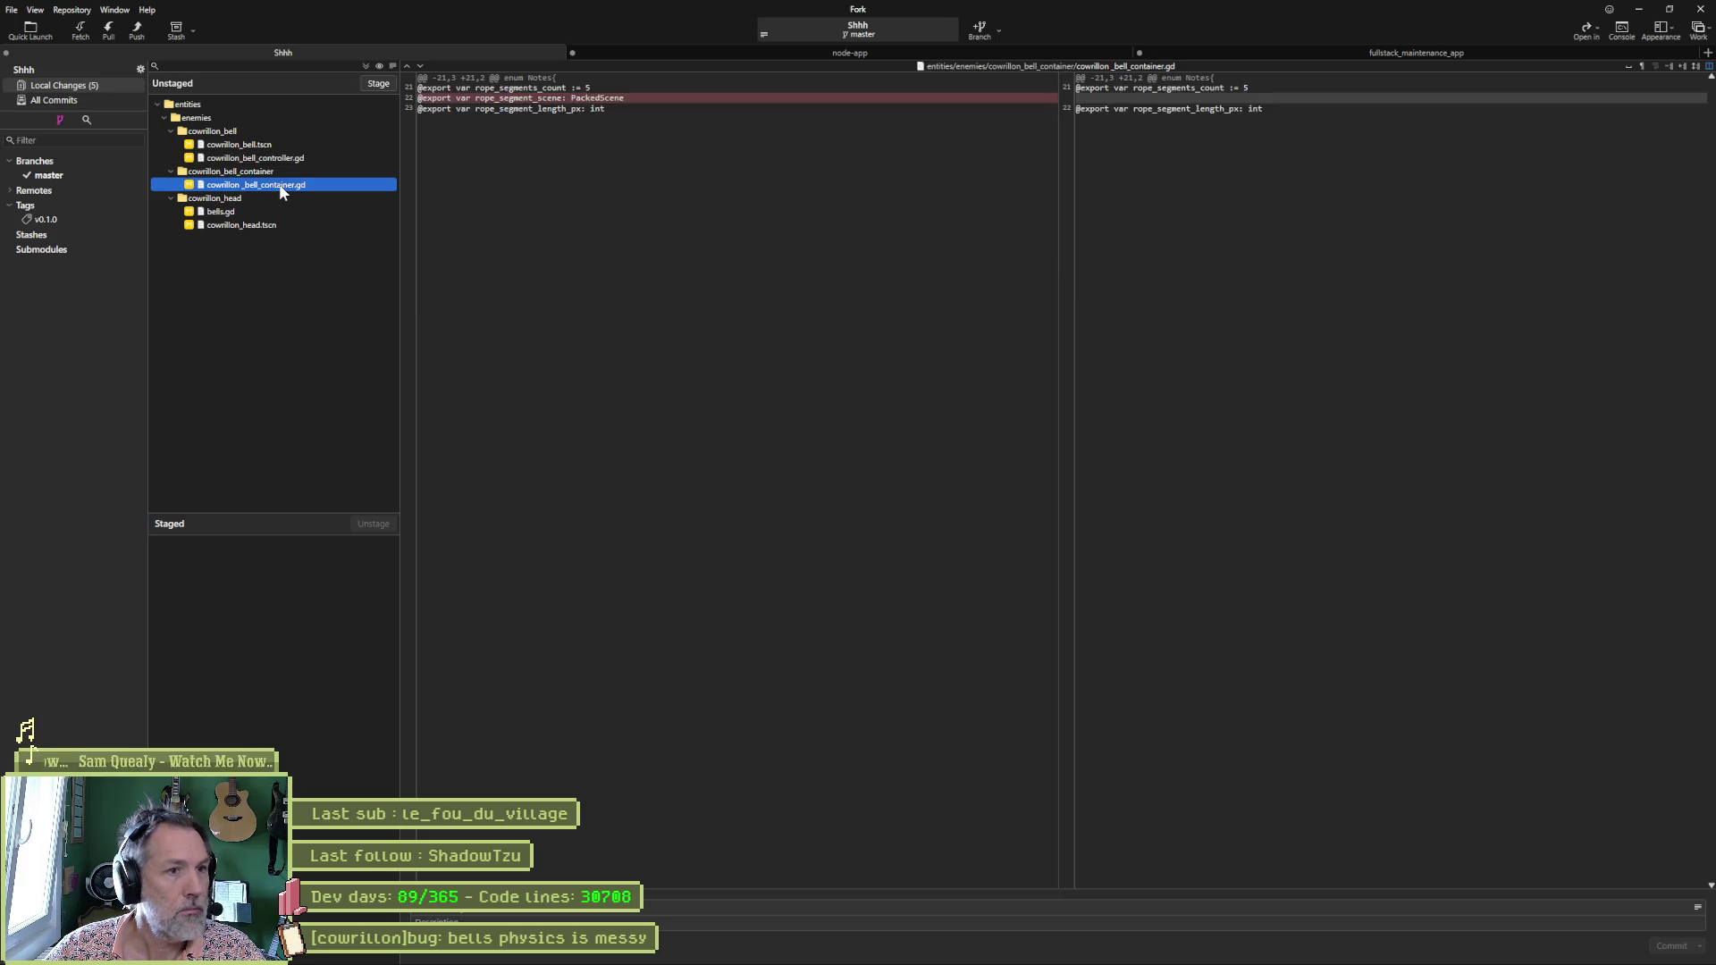
drag(418, 88, 619, 99)
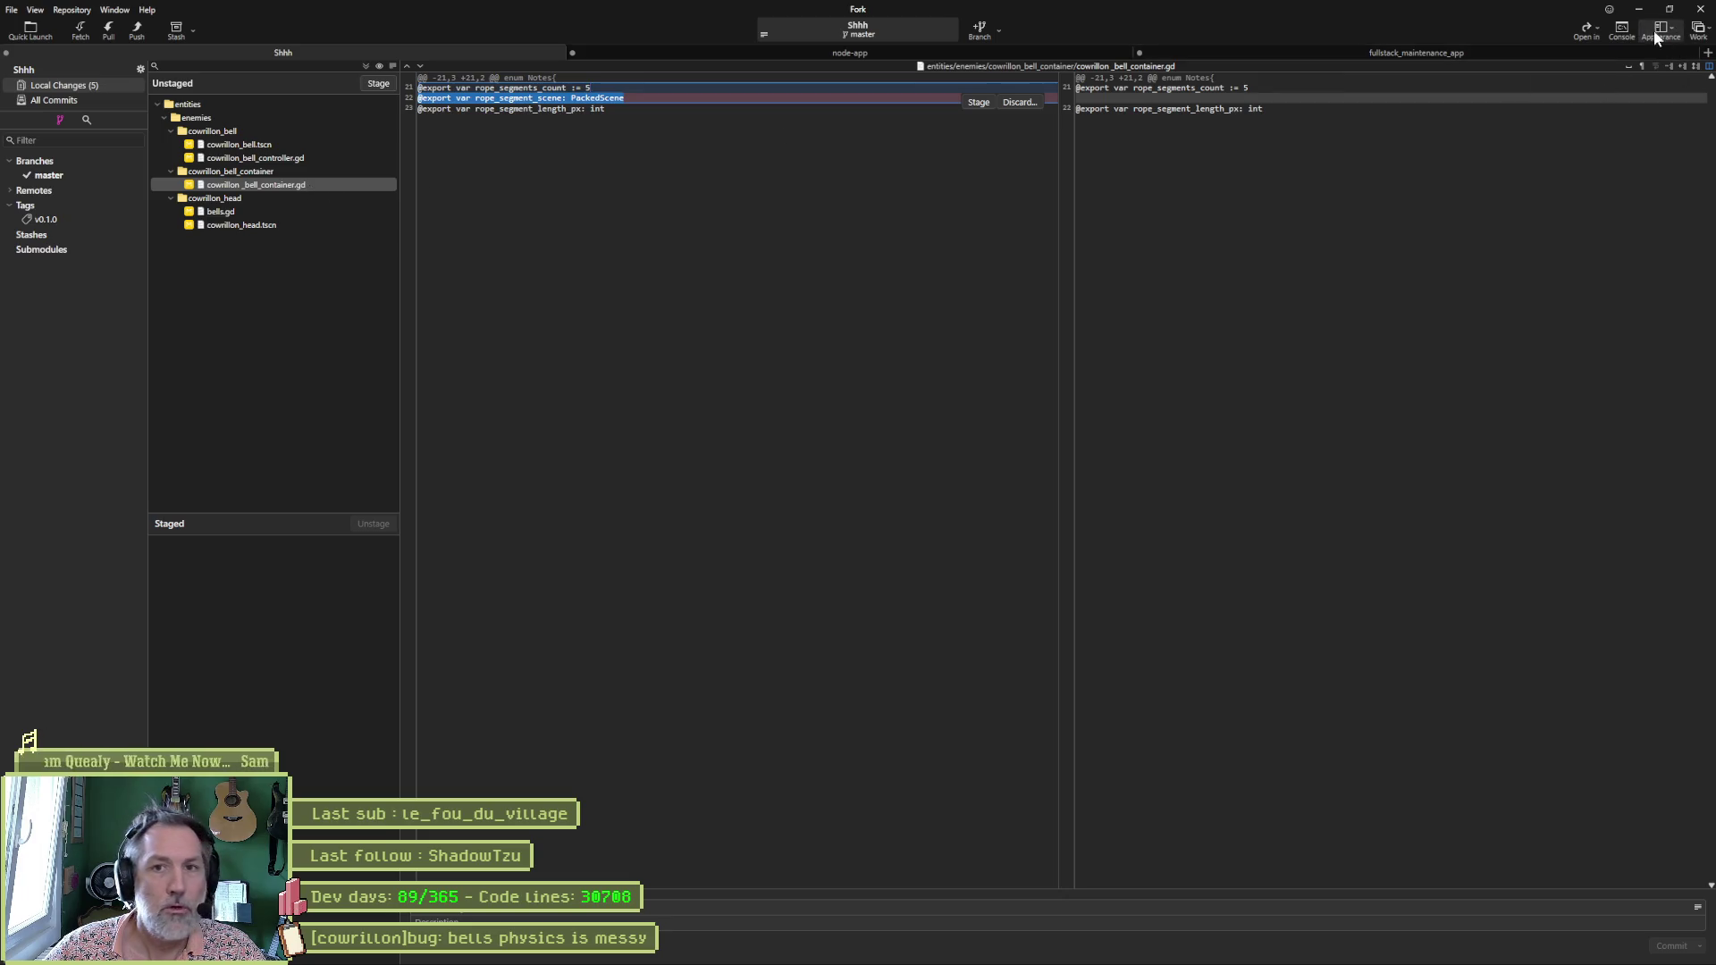
key(alt+Tab)
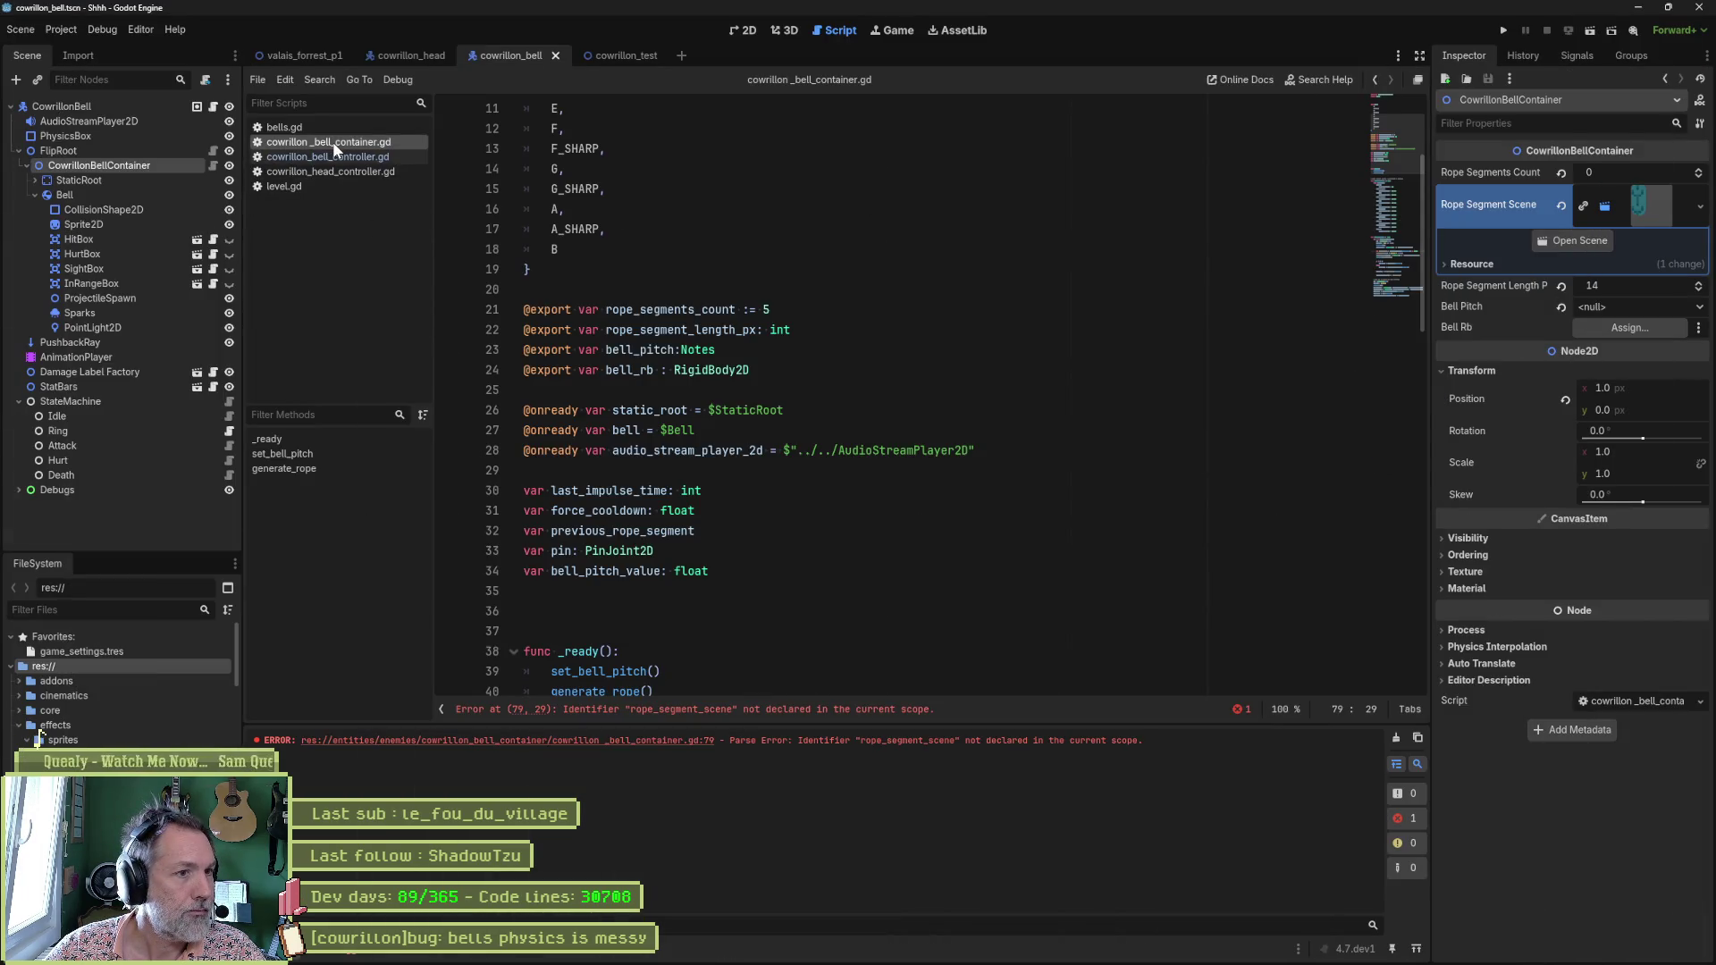
Restore the rope_segment_scene PackedScene export below bell_rb as line 25 and save
click(780, 370)
key(Return)
text(@export var rope_segment_scene: PackedScene)
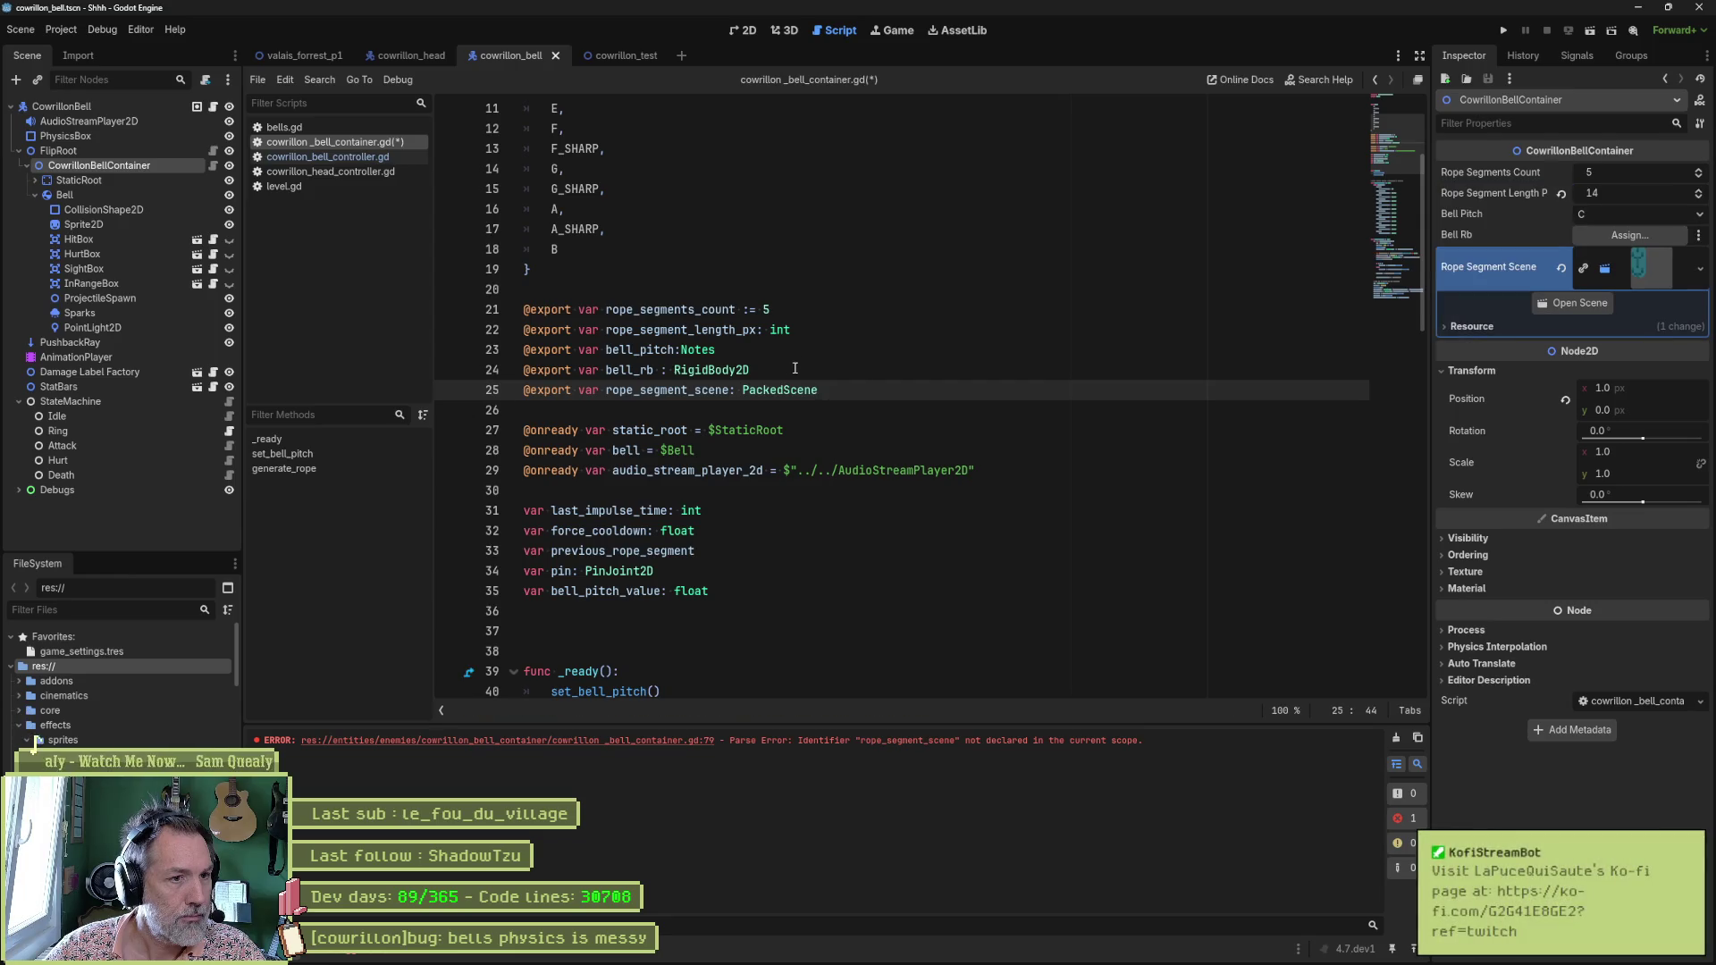
key(ctrl+s)
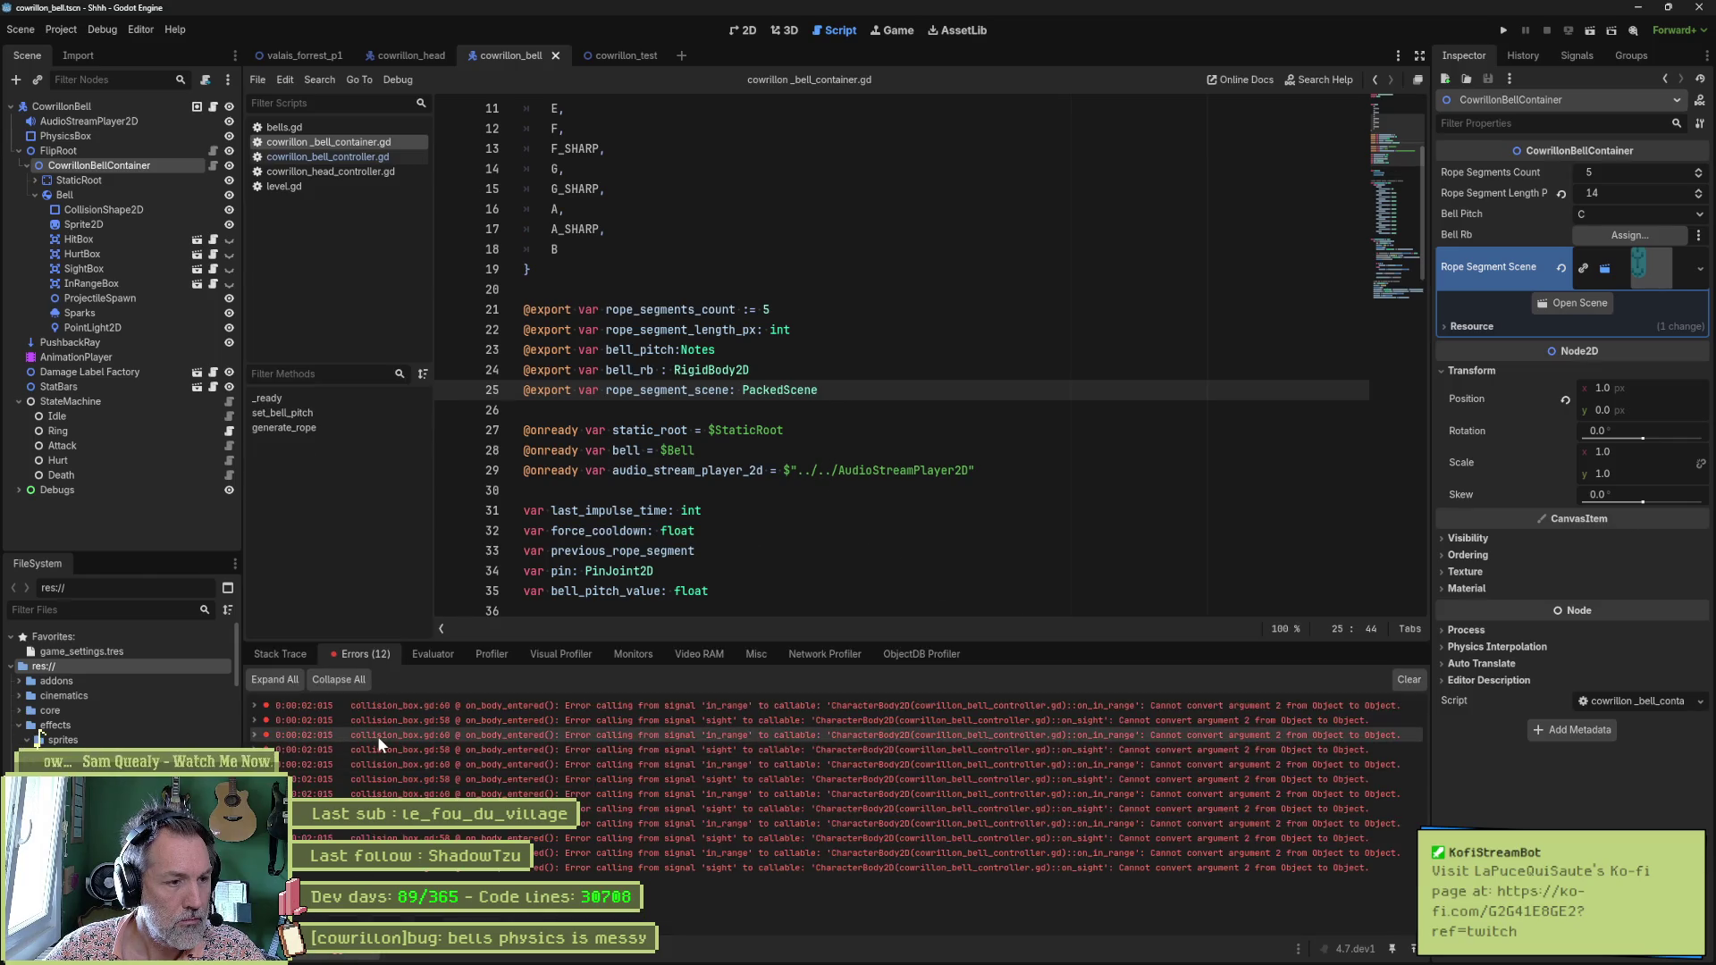
Clear the old debugger errors, show the output log, and enlarge the code editor
click(1408, 679)
key(F5)
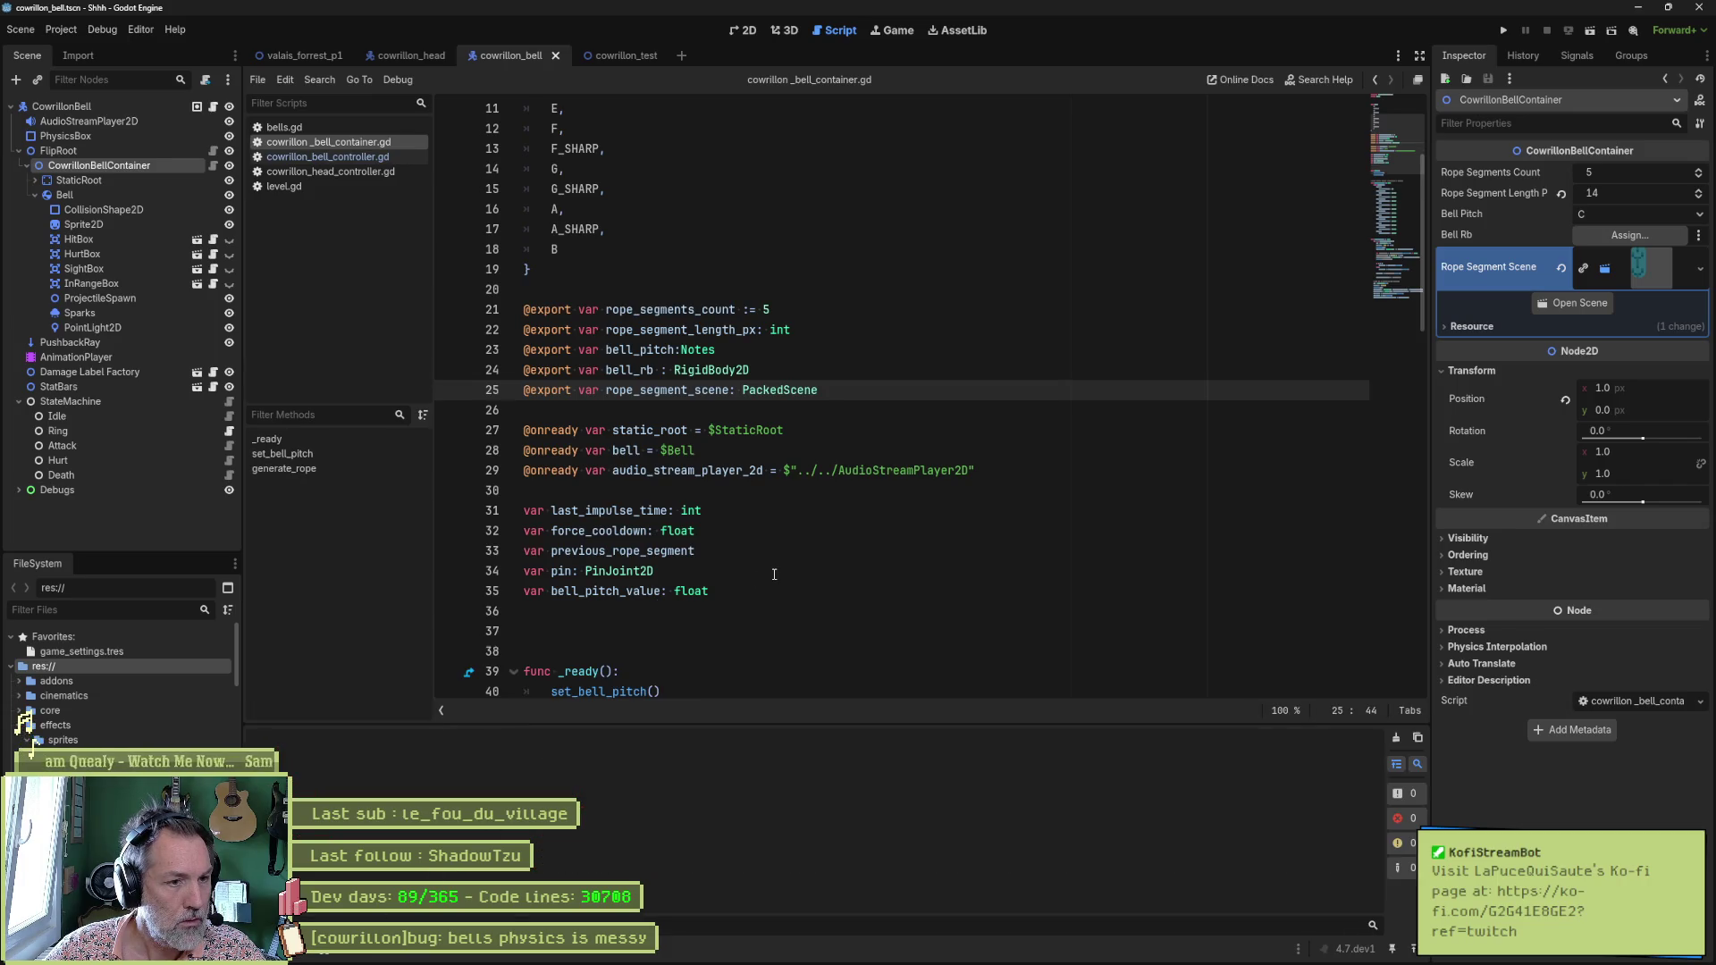
click(774, 574)
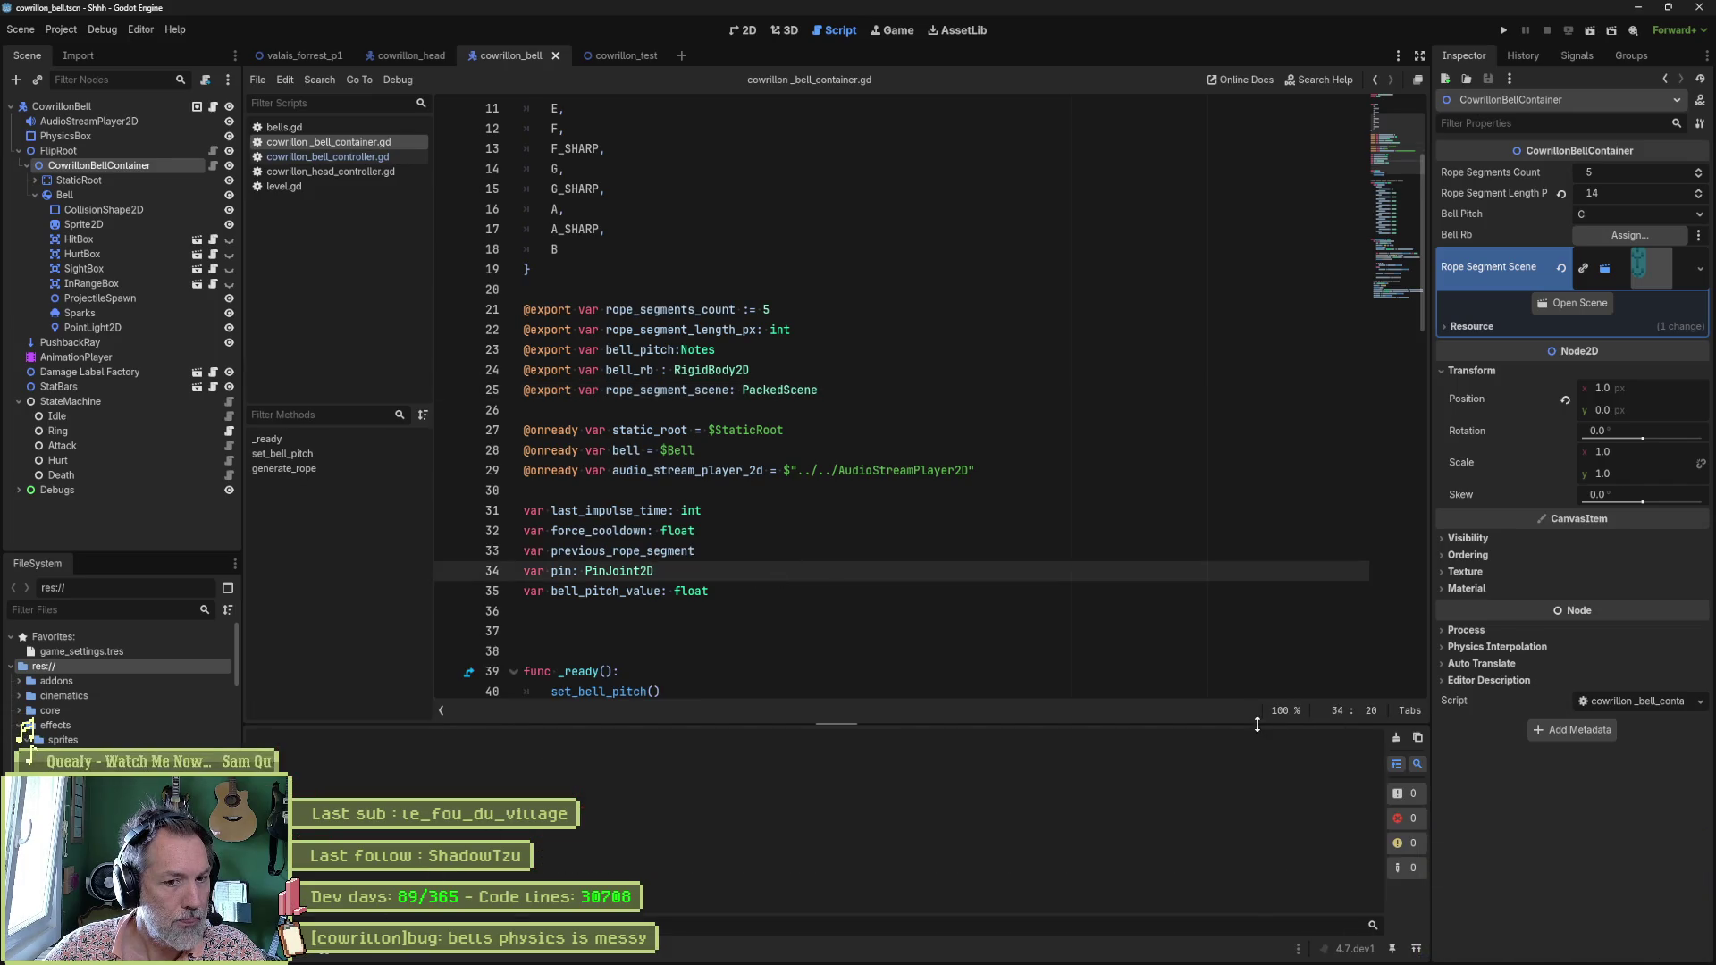
drag(1257, 724, 1255, 780)
click(1122, 628)
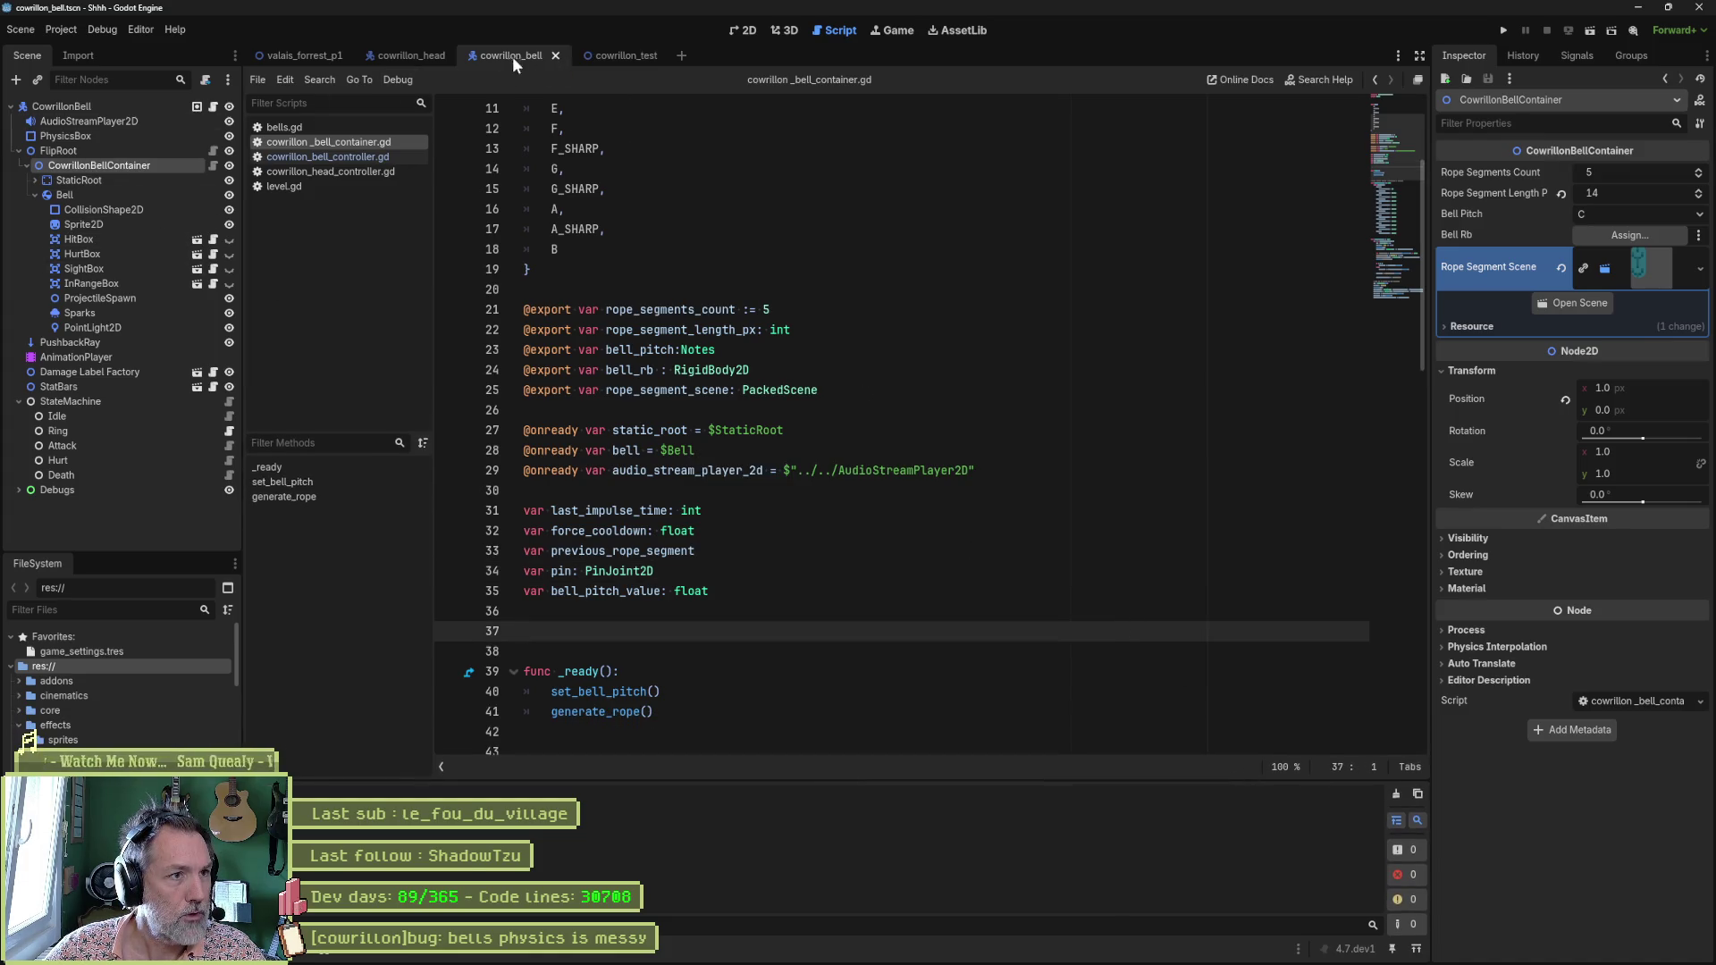
Check the first CowrillonBell's pitch C and 5 rope segments, then view both bell scripts
click(426, 53)
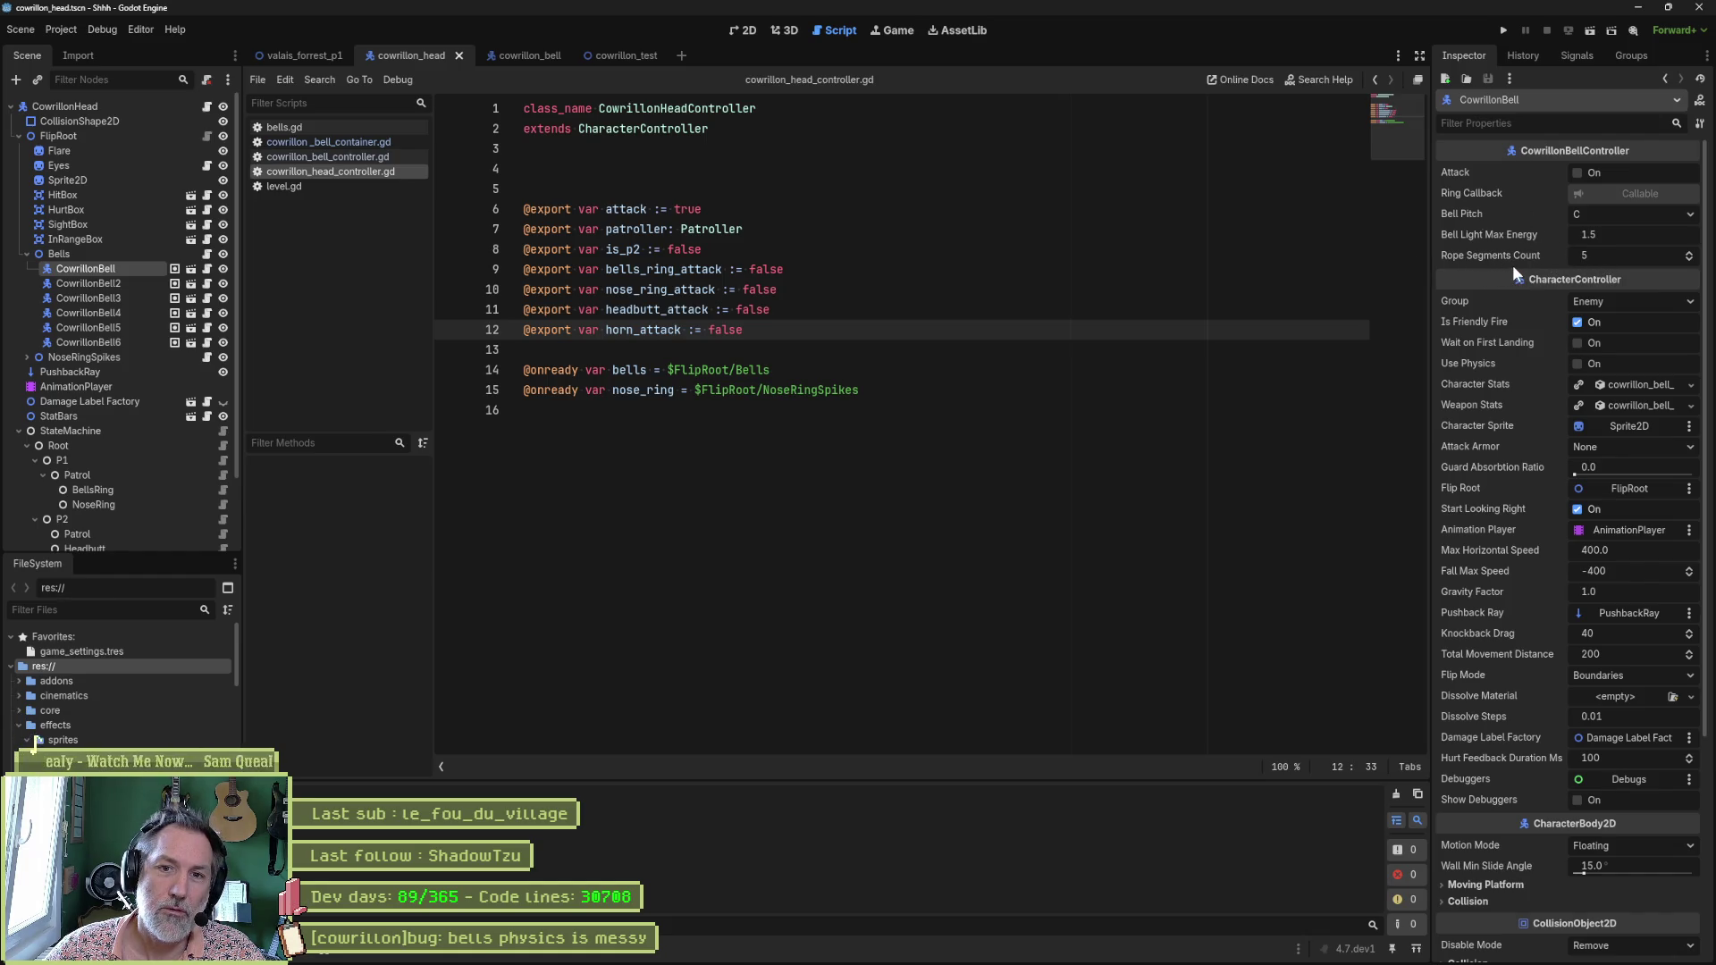
click(208, 269)
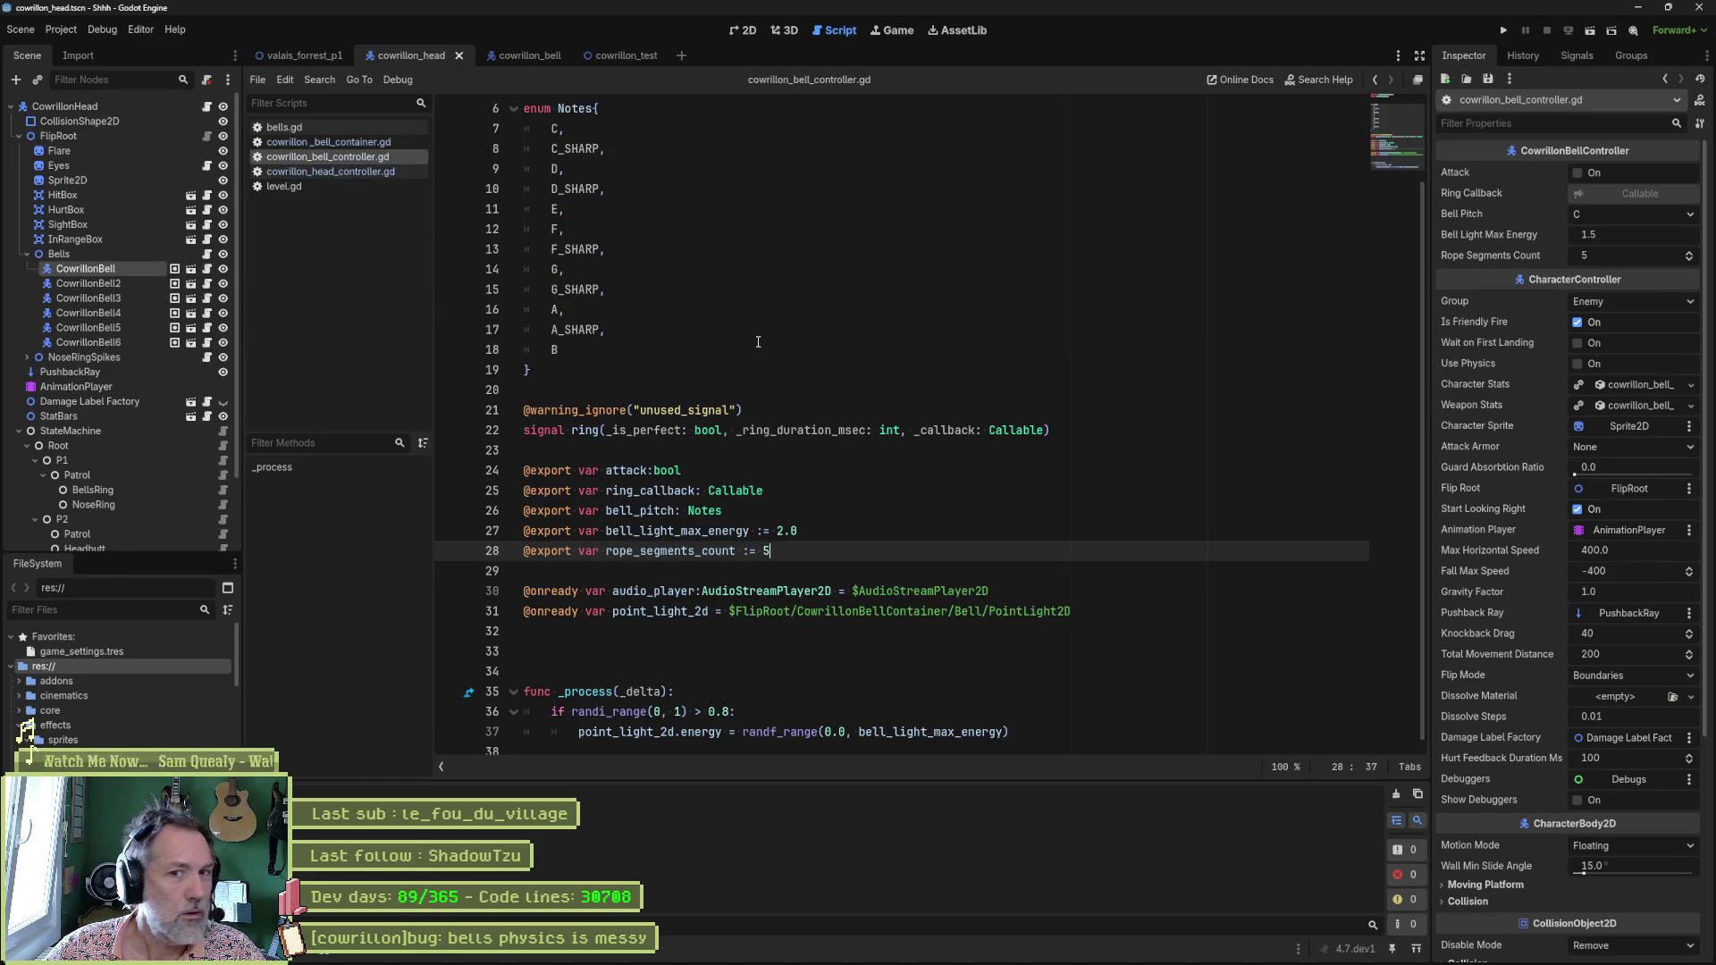
scroll(801, 345, up, 2)
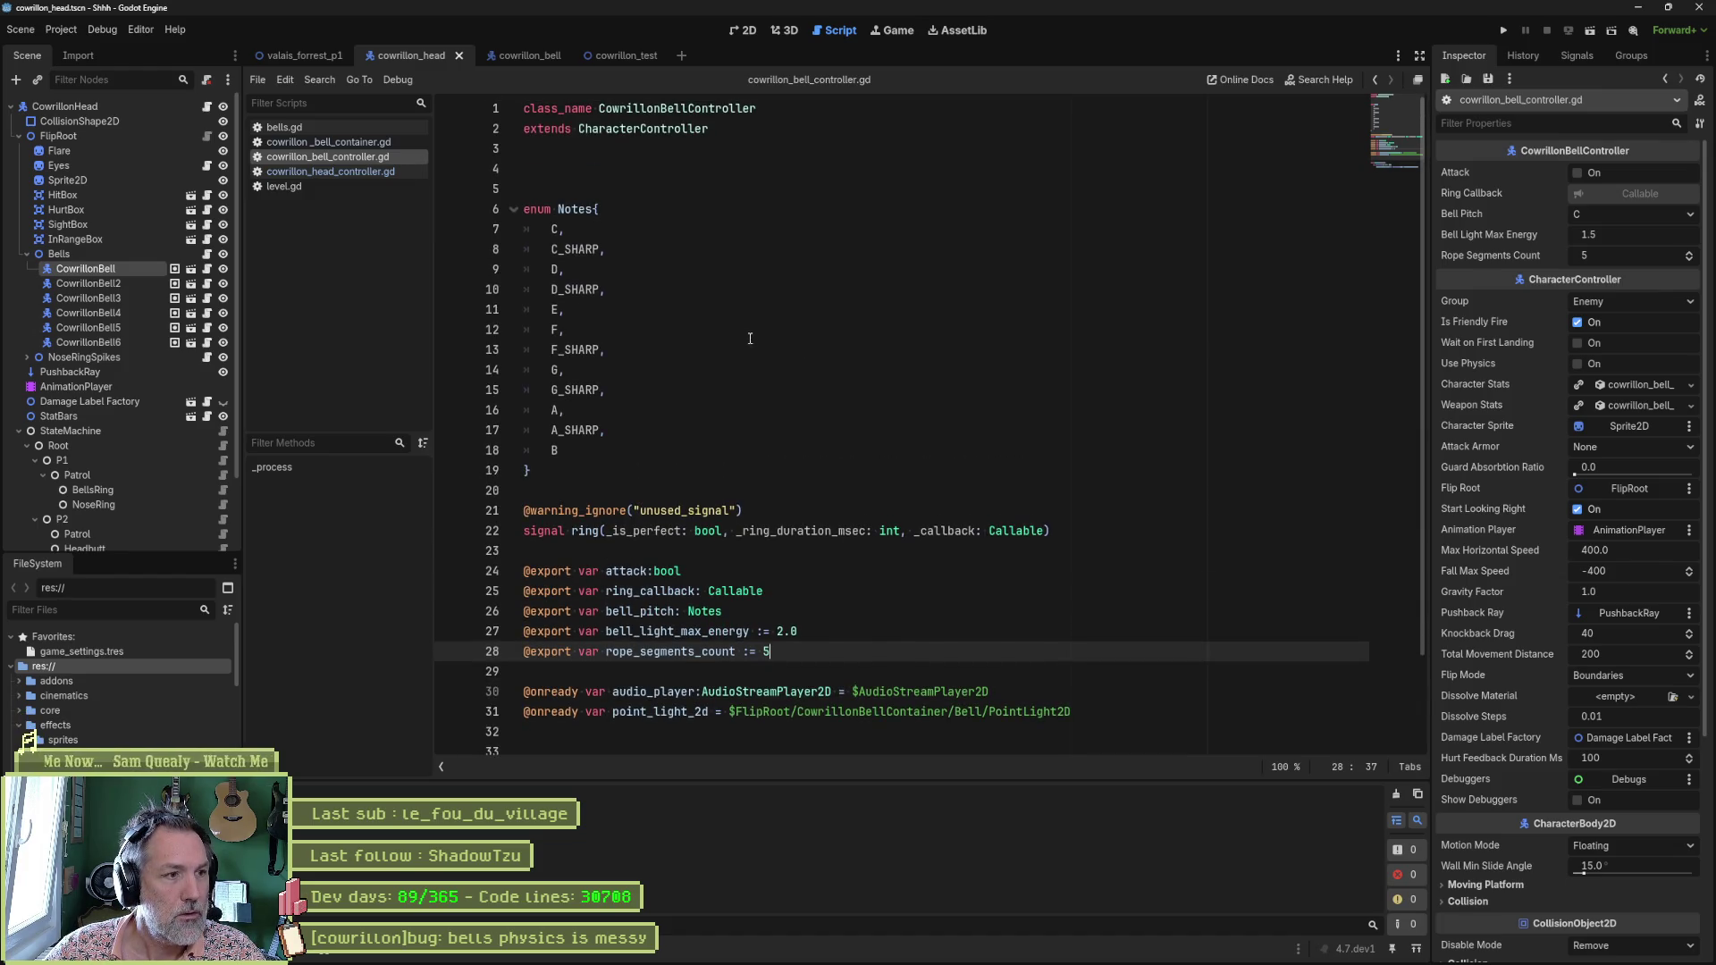
click(376, 144)
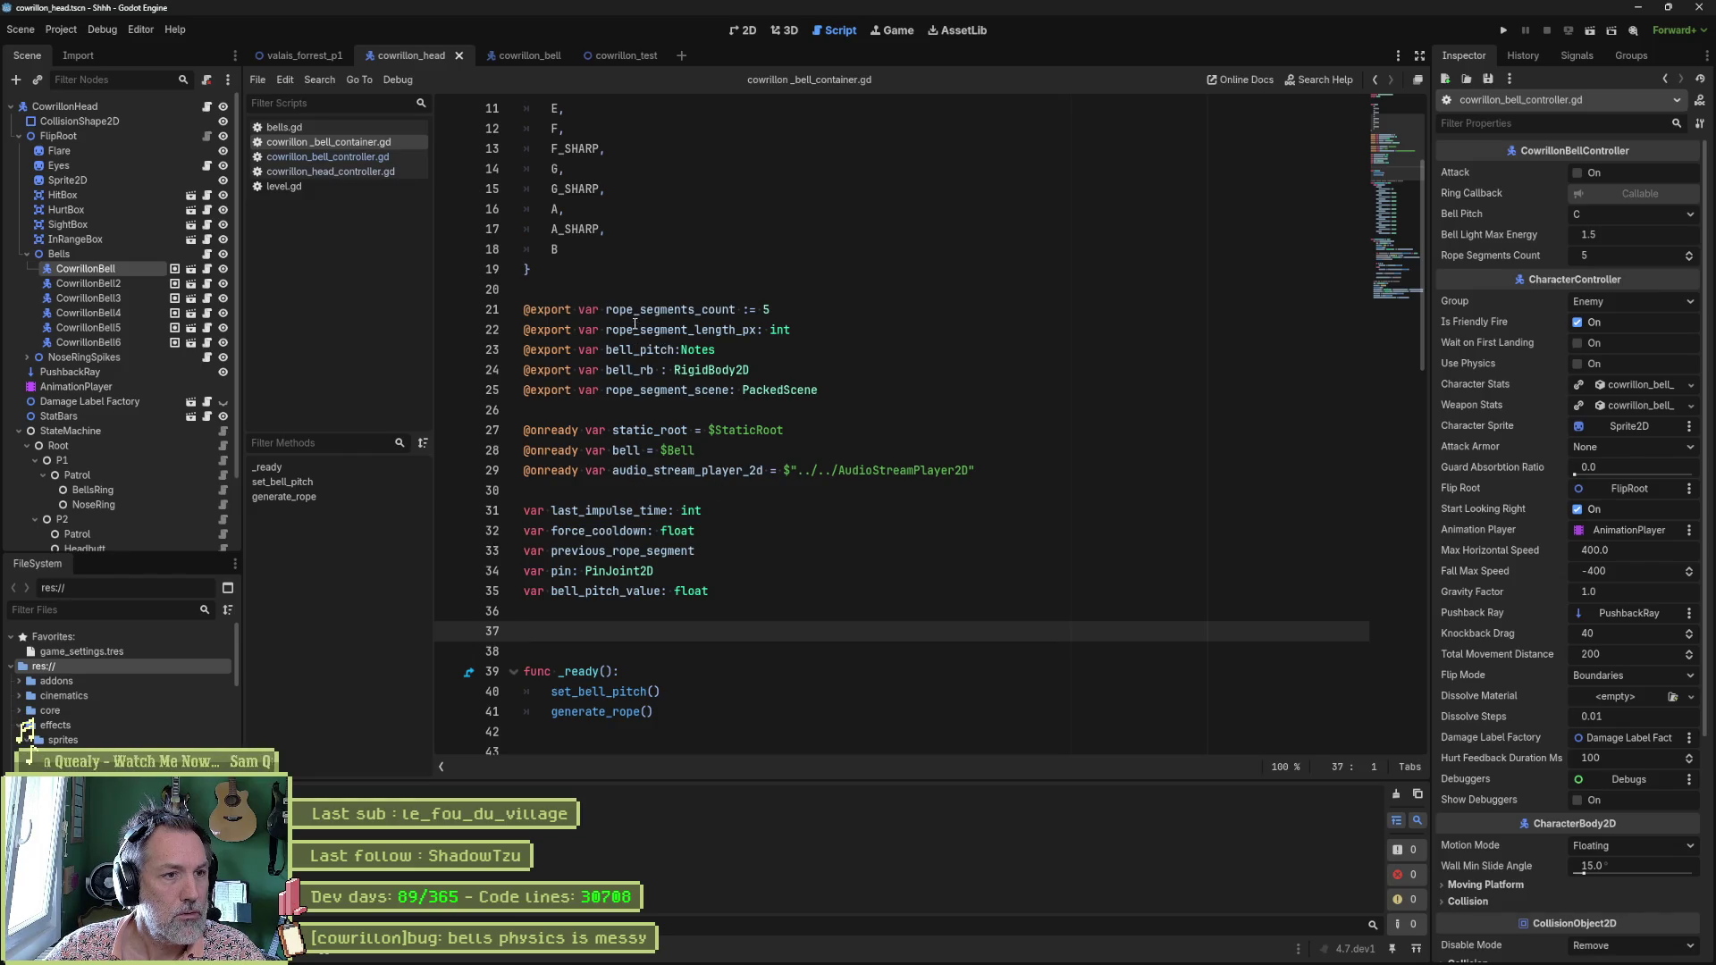
Comment out the rope_segments_count and bell_pitch exports on lines 21 and 23
click(528, 309)
text(#)
key(Down)
key(Home)
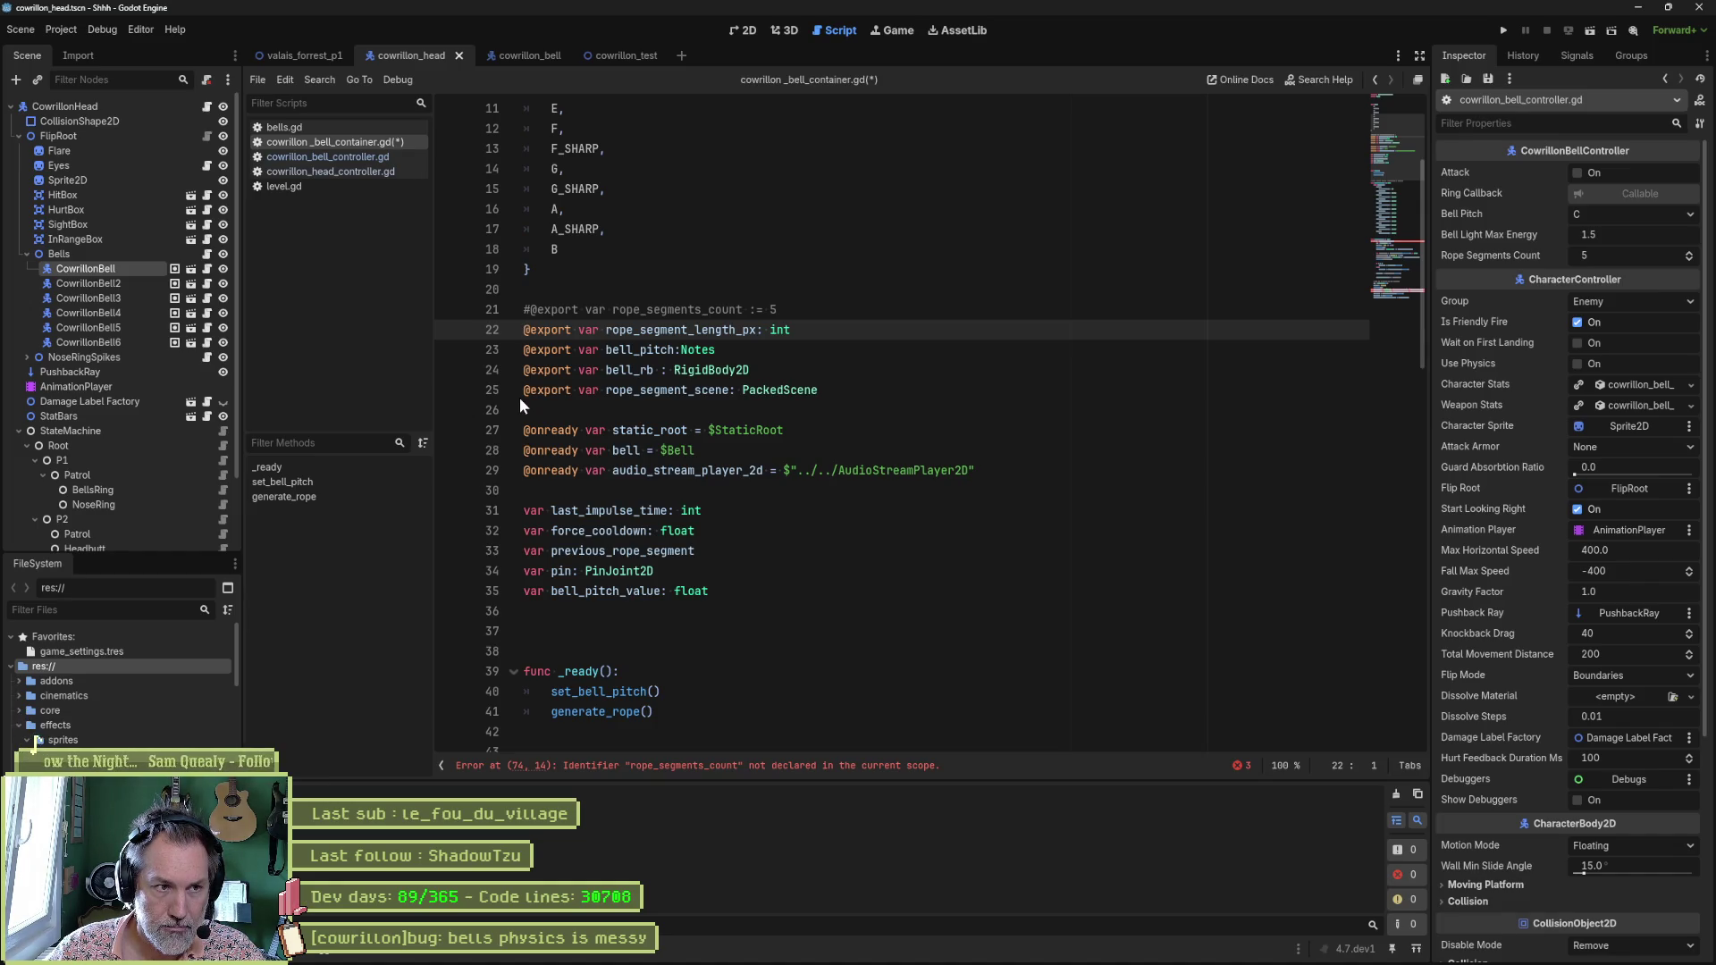
key(Down)
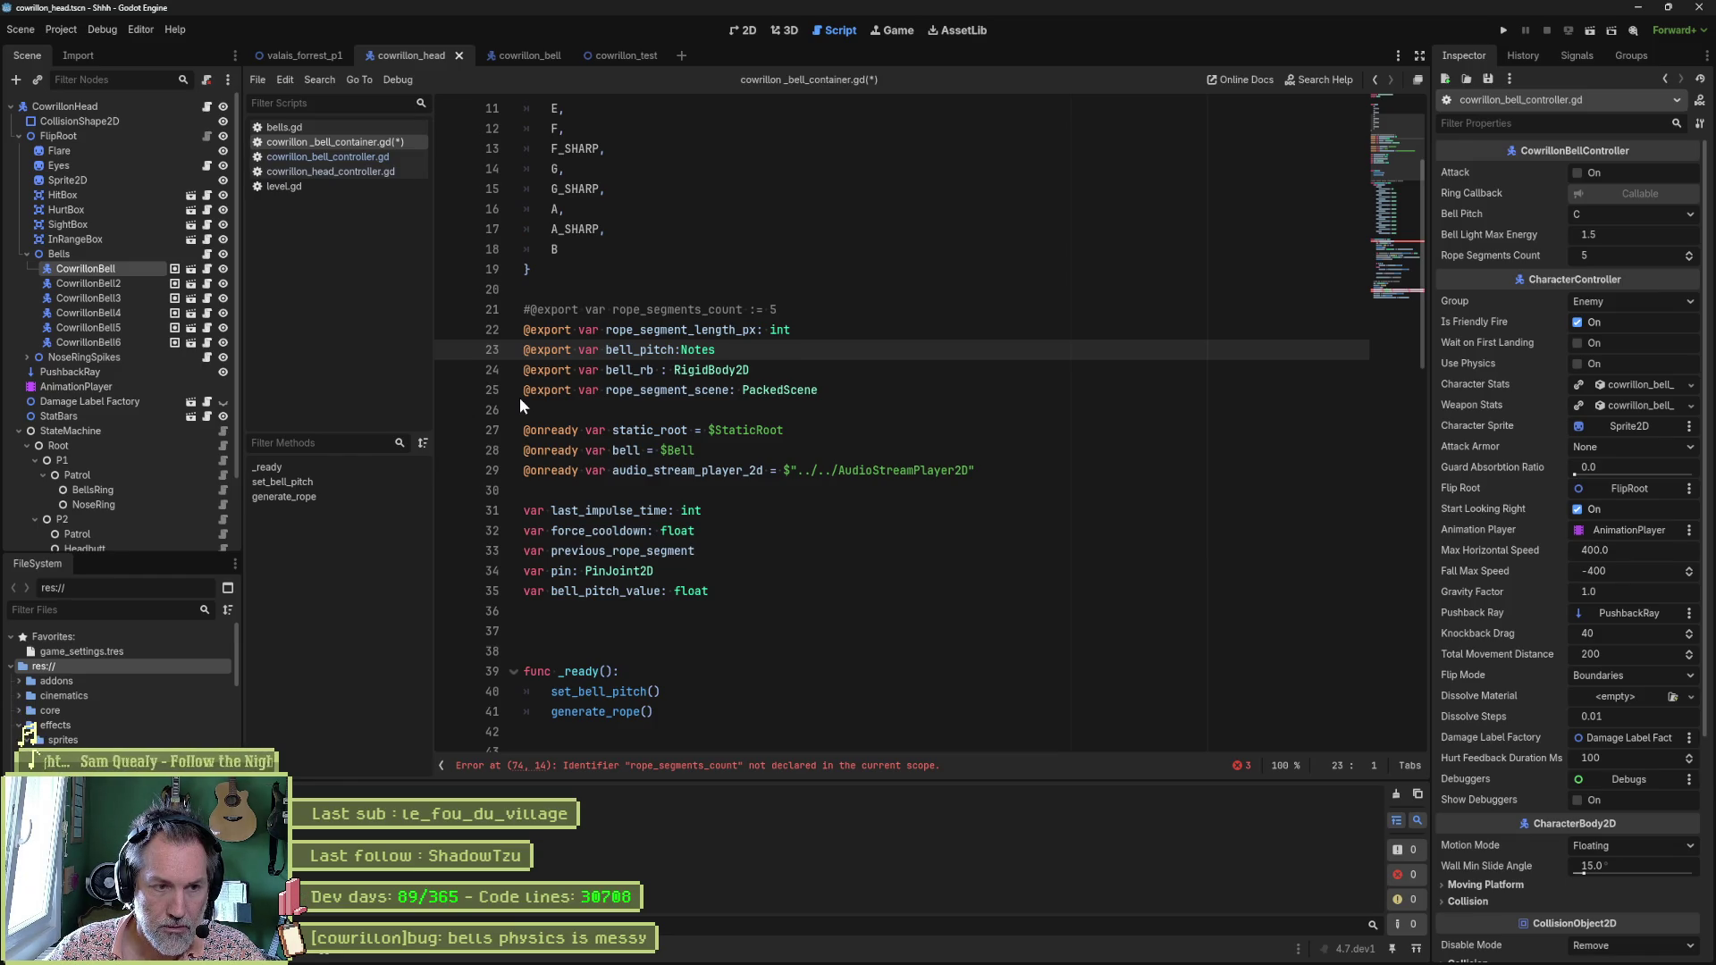
text(#)
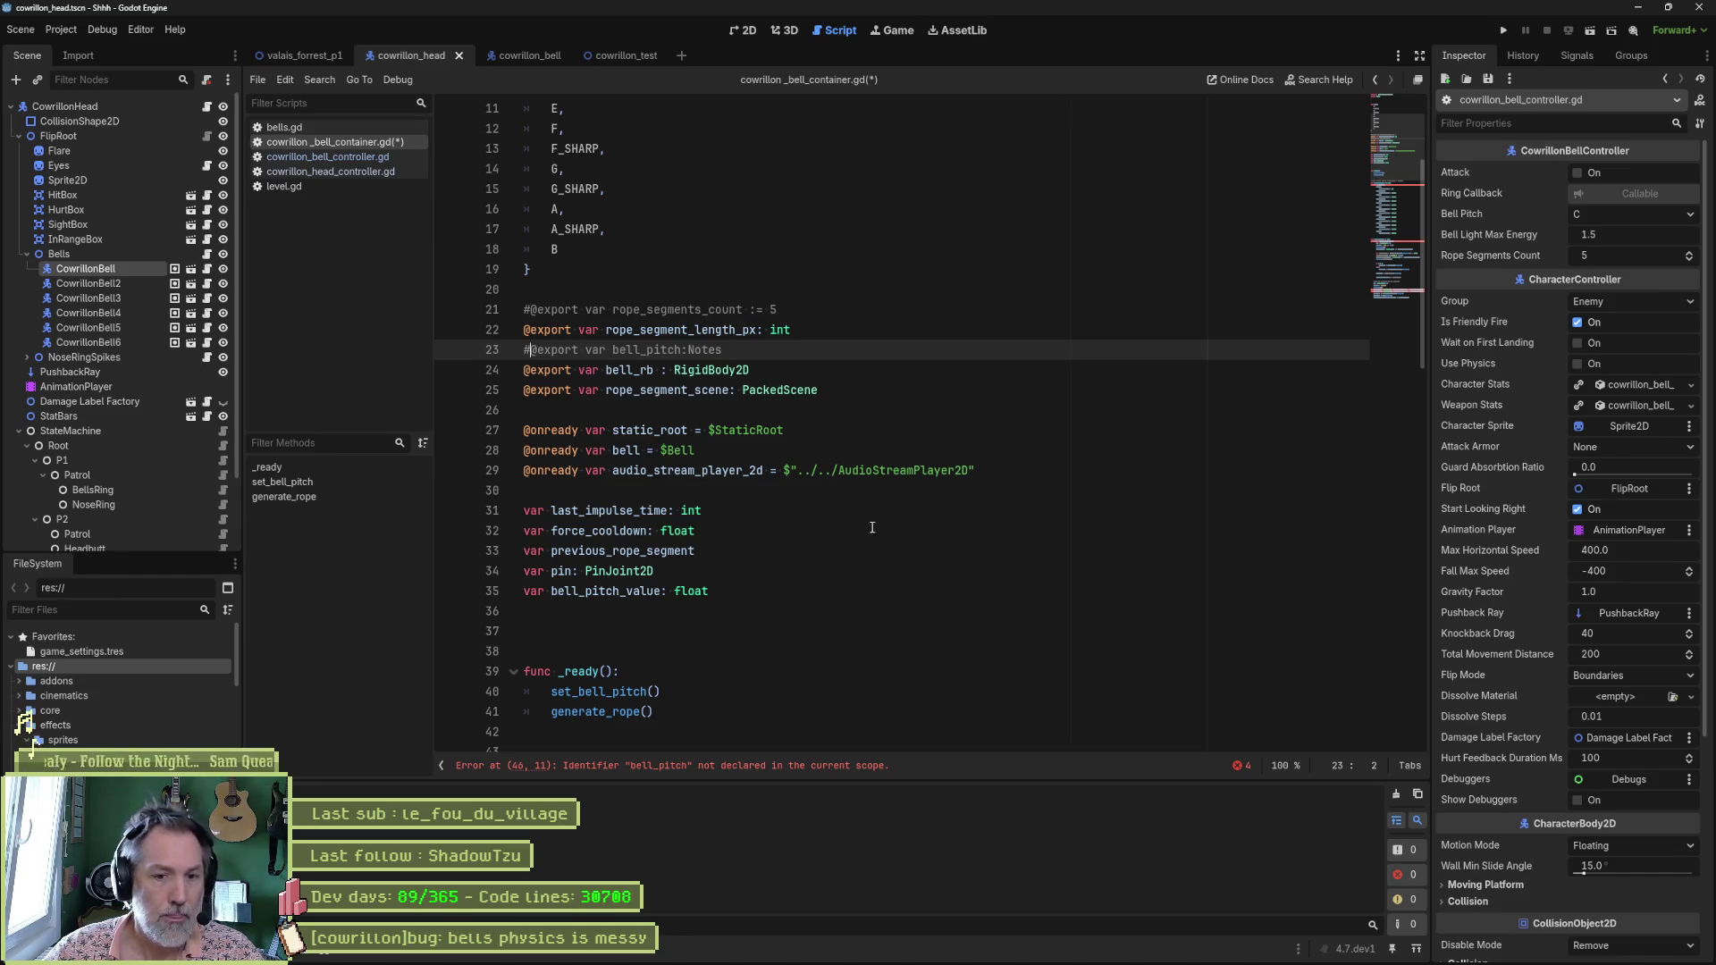
Inspect the bell_pitch error at line 46 and save the container script
scroll(878, 567, down, 6)
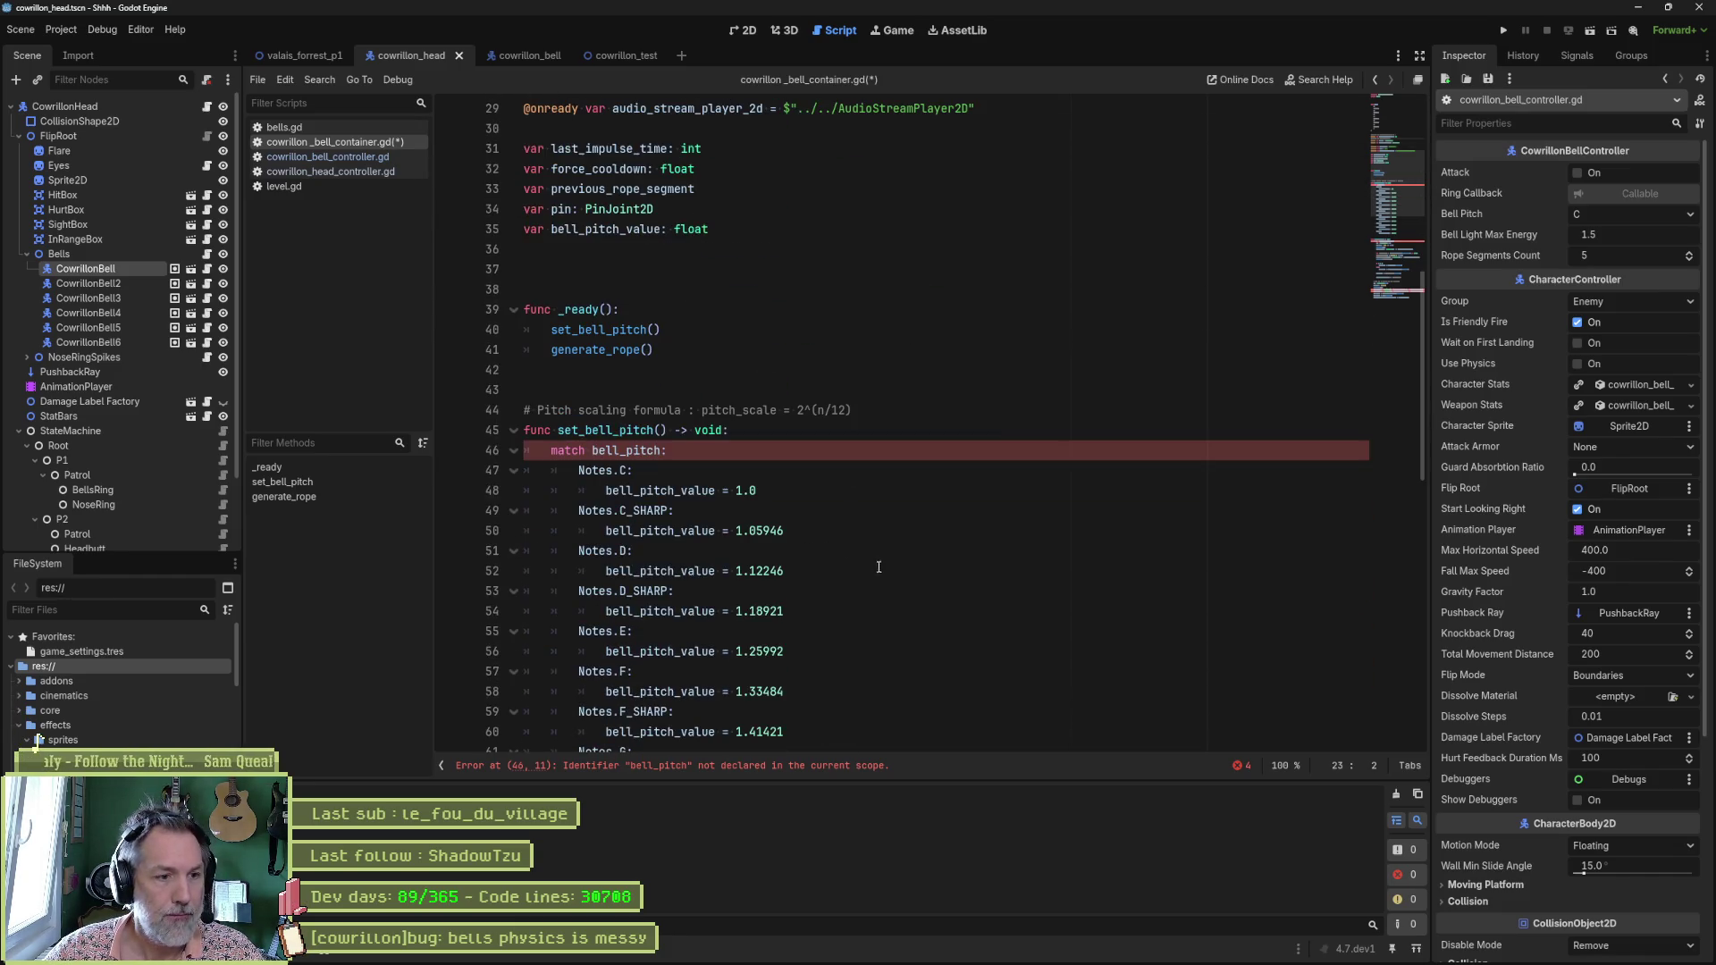
click(592, 453)
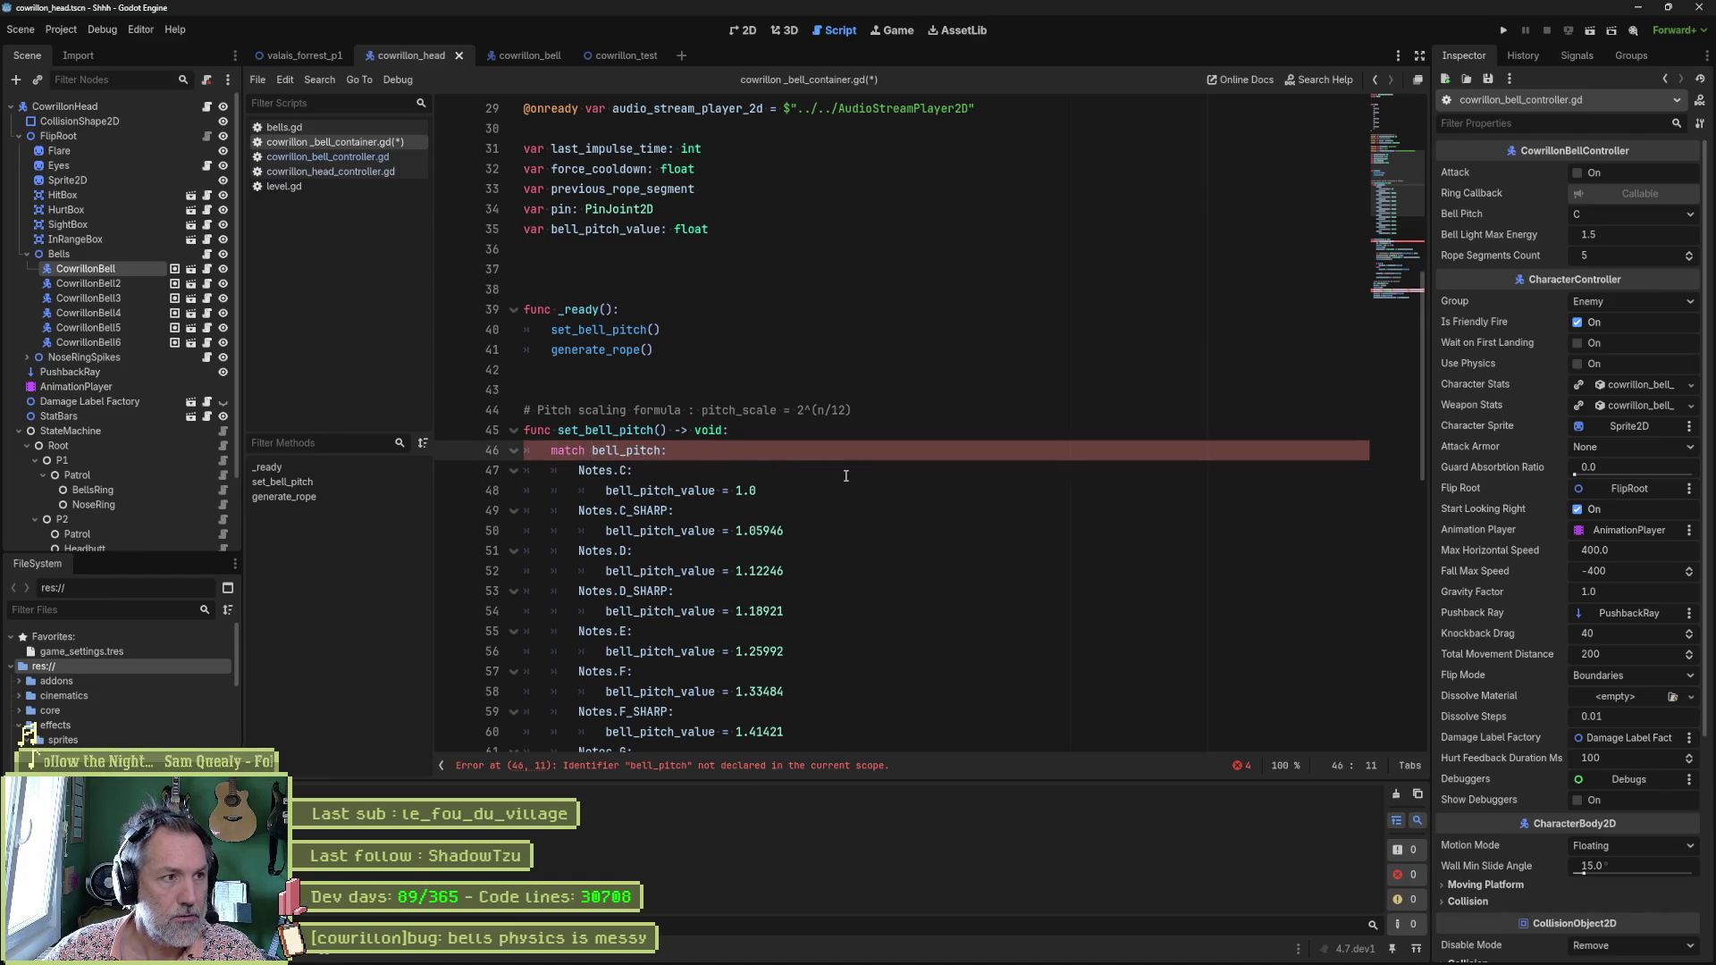
scroll(778, 412, up, 7)
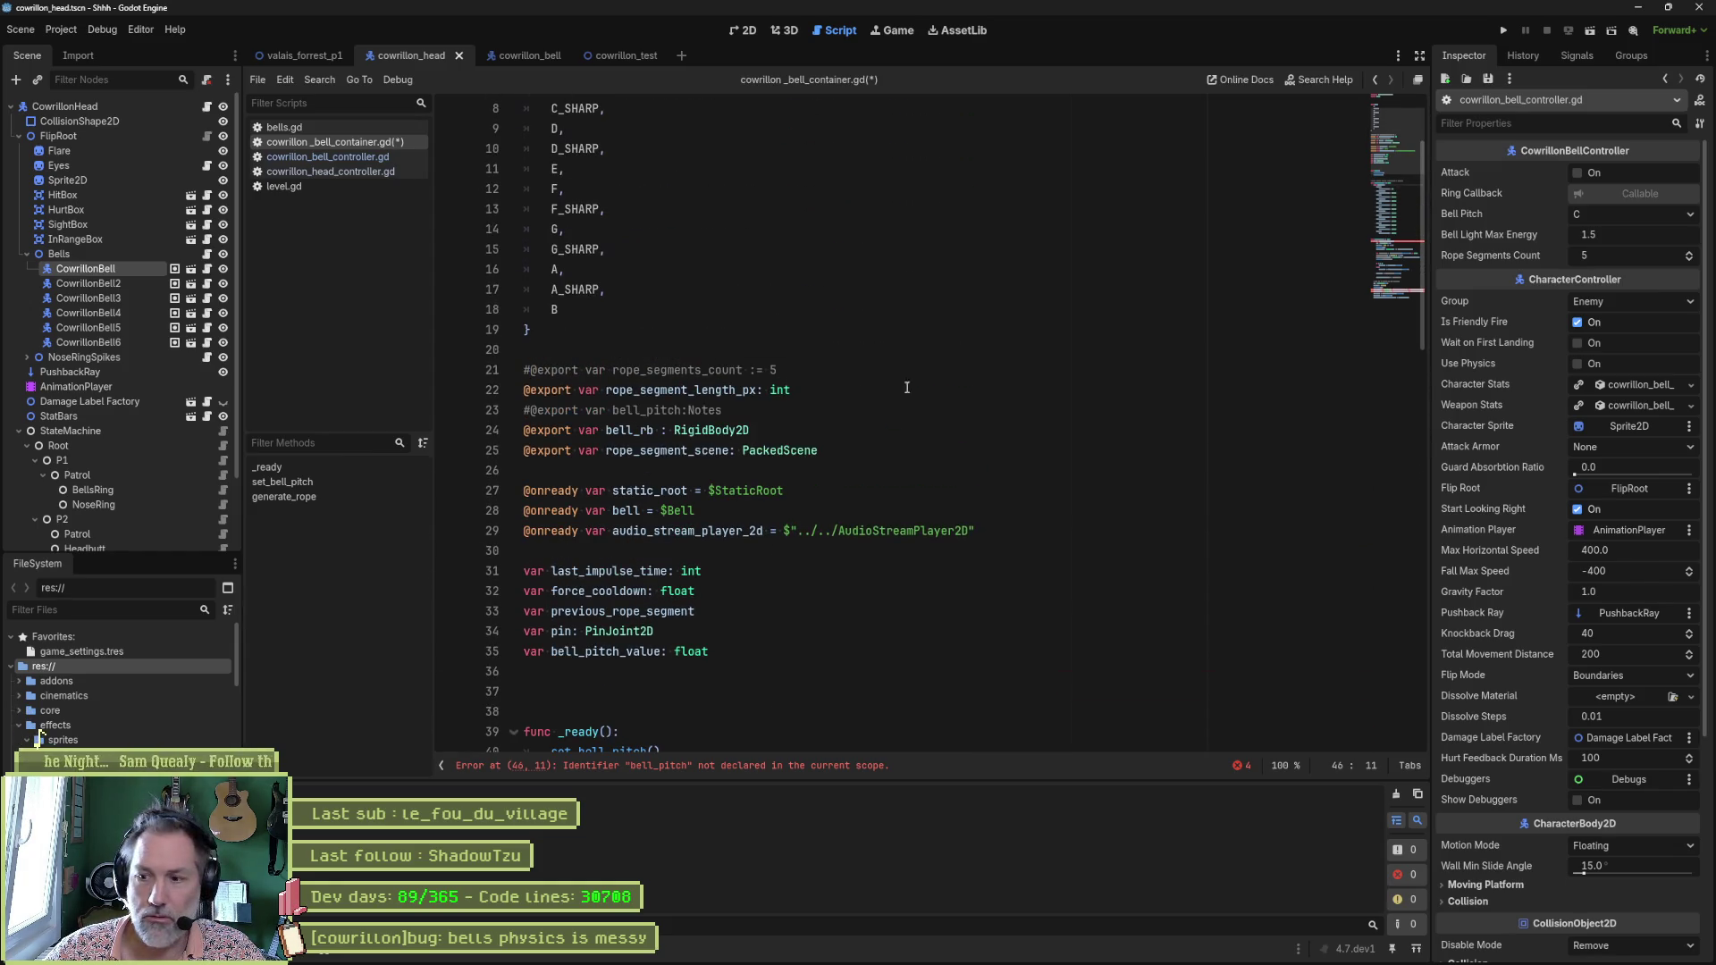
scroll(940, 385, up, 3)
key(ctrl+s)
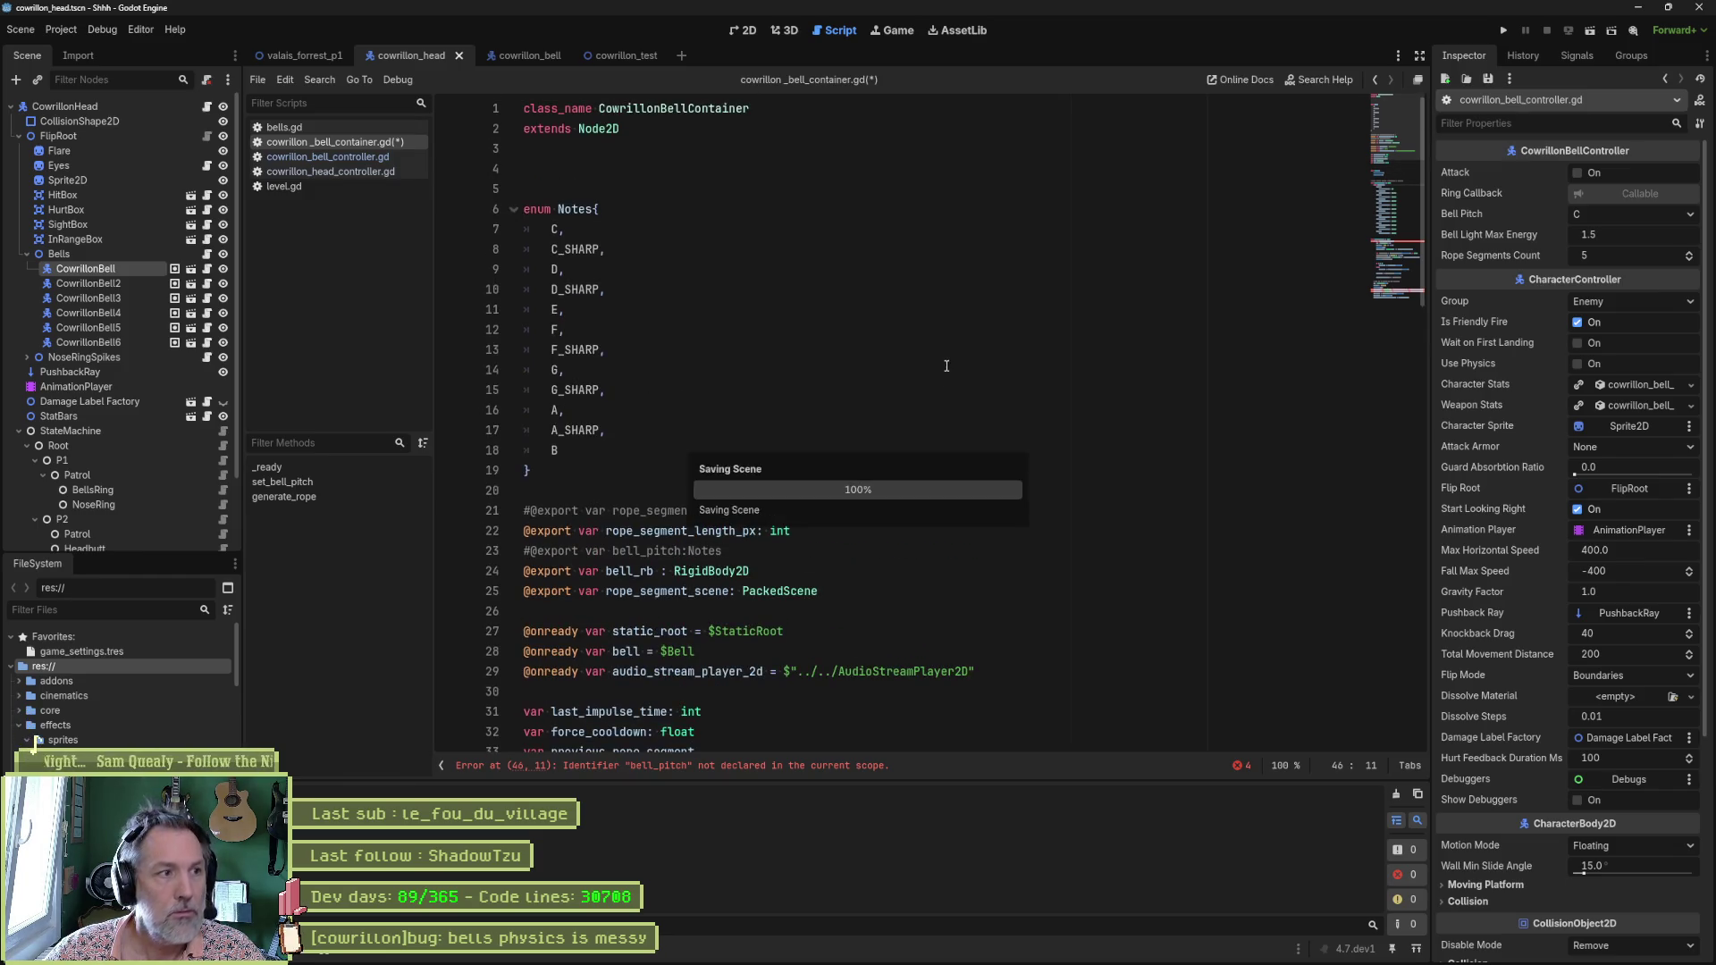
click(190, 269)
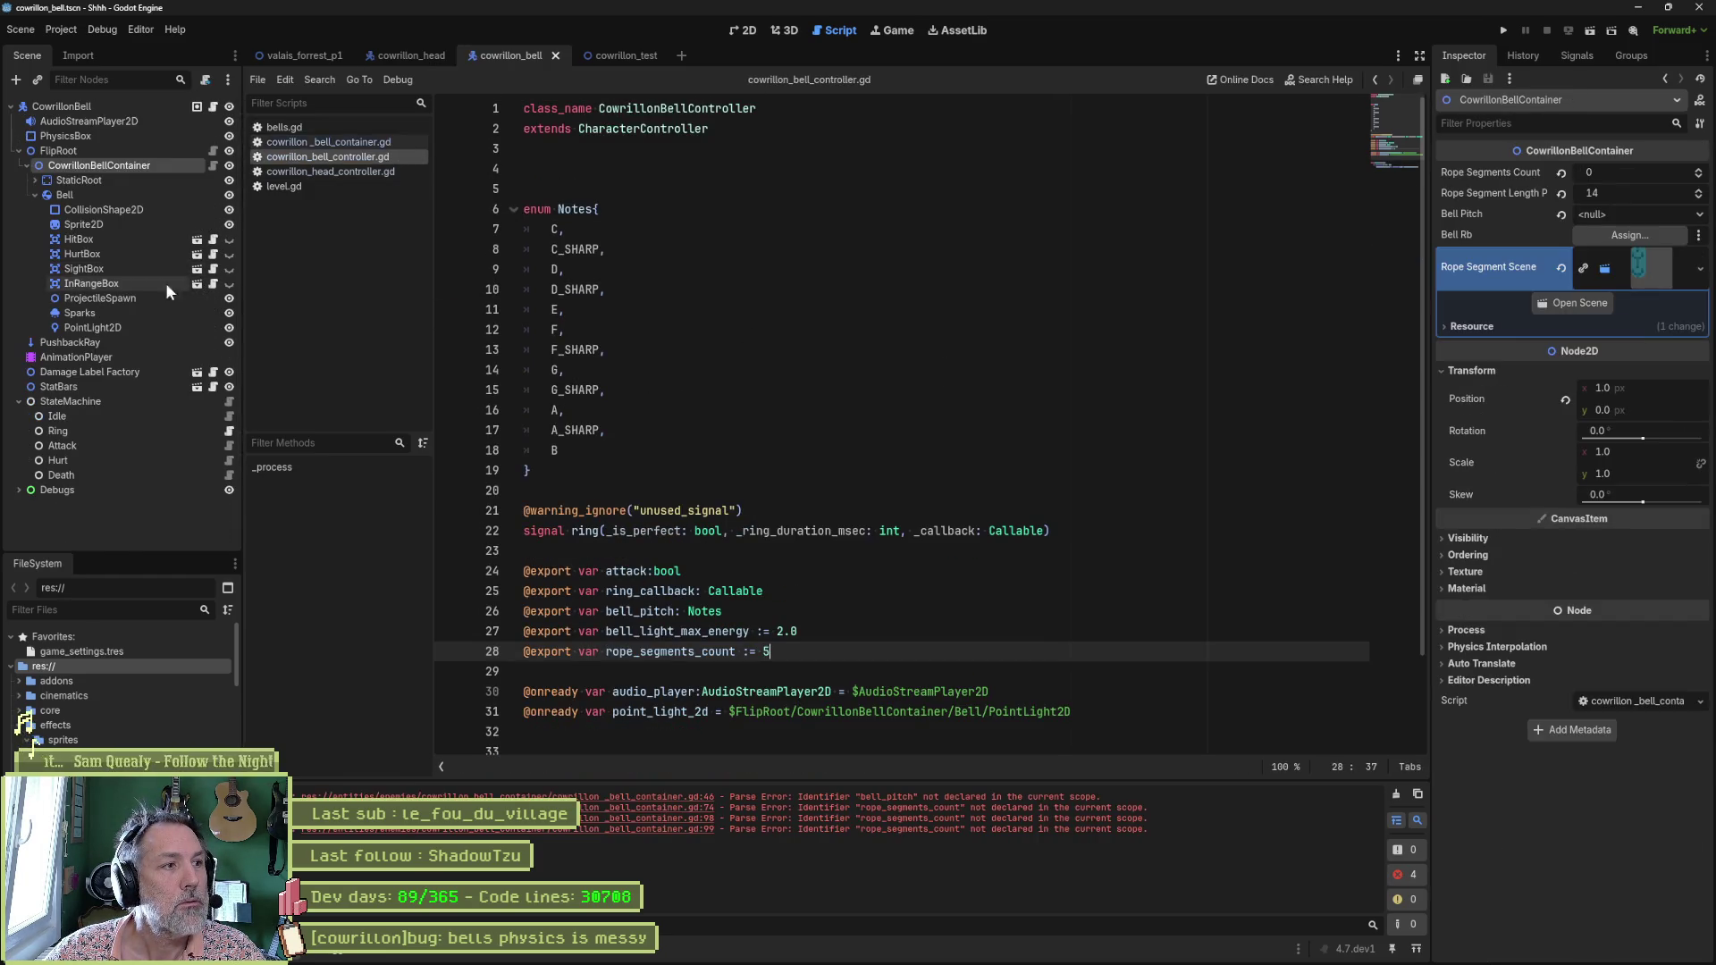
Compare the CowrillonBell and CowrillonBellContainer properties and open the container's script
click(146, 109)
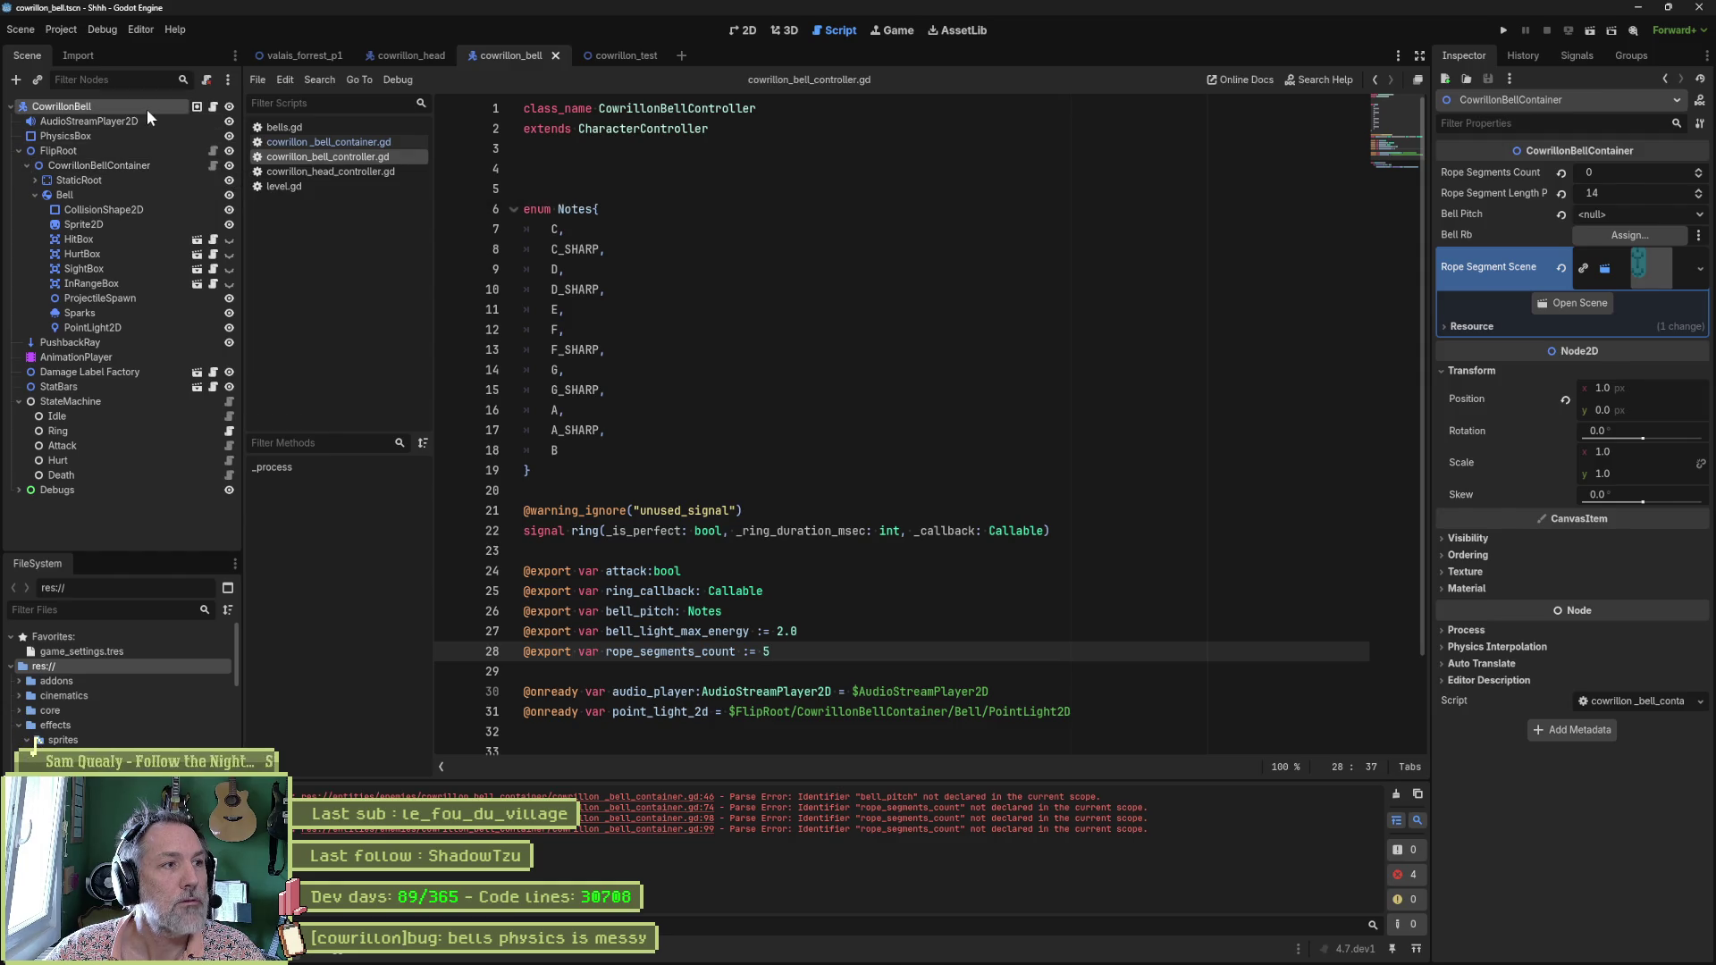
click(104, 165)
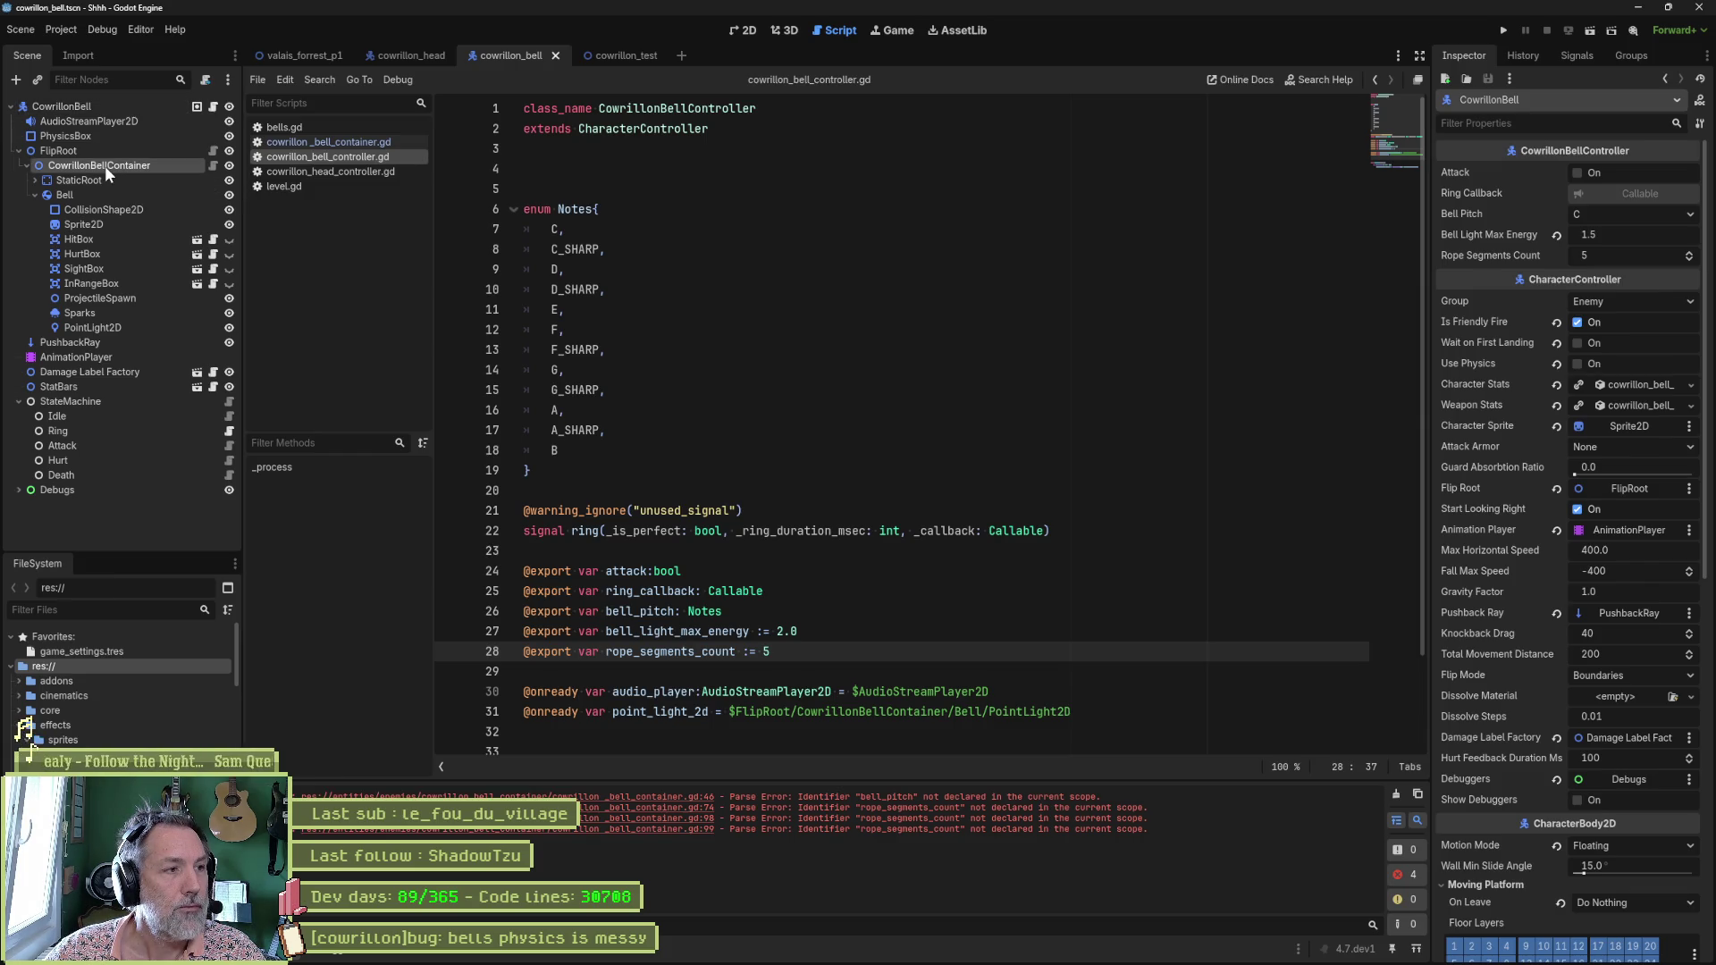
click(212, 165)
Show cowrillon_bell_container.gd in the FileSystem dock
right_click(268, 157)
click(281, 141)
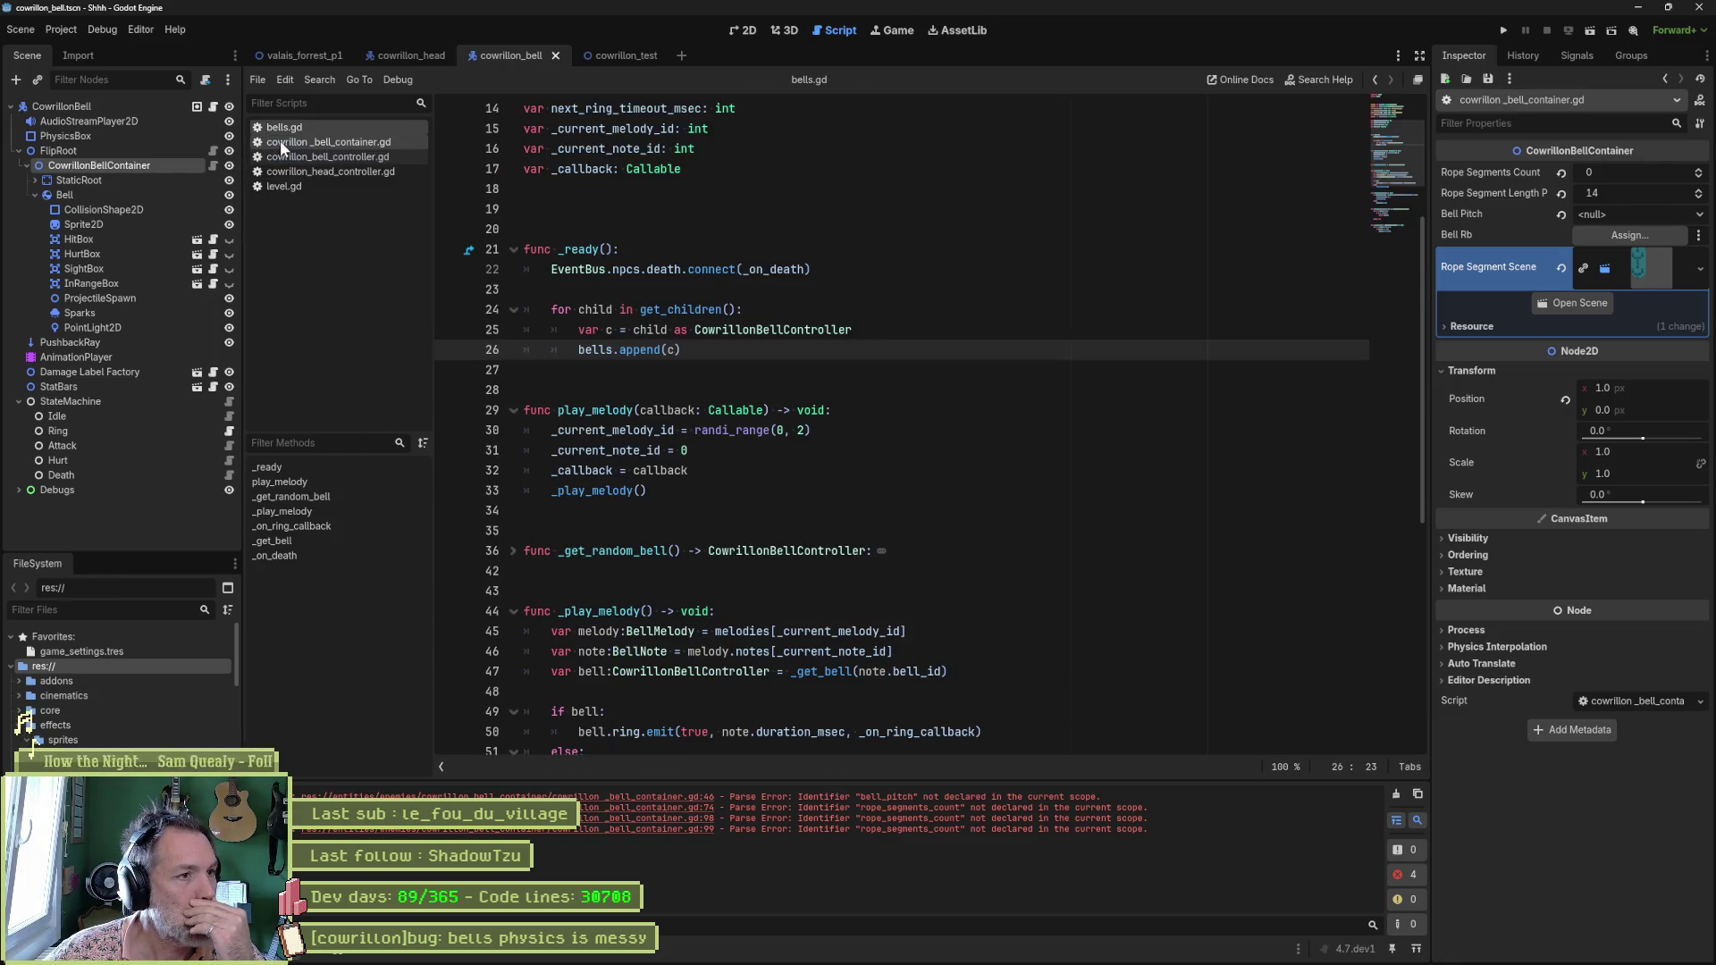
right_click(280, 141)
click(354, 300)
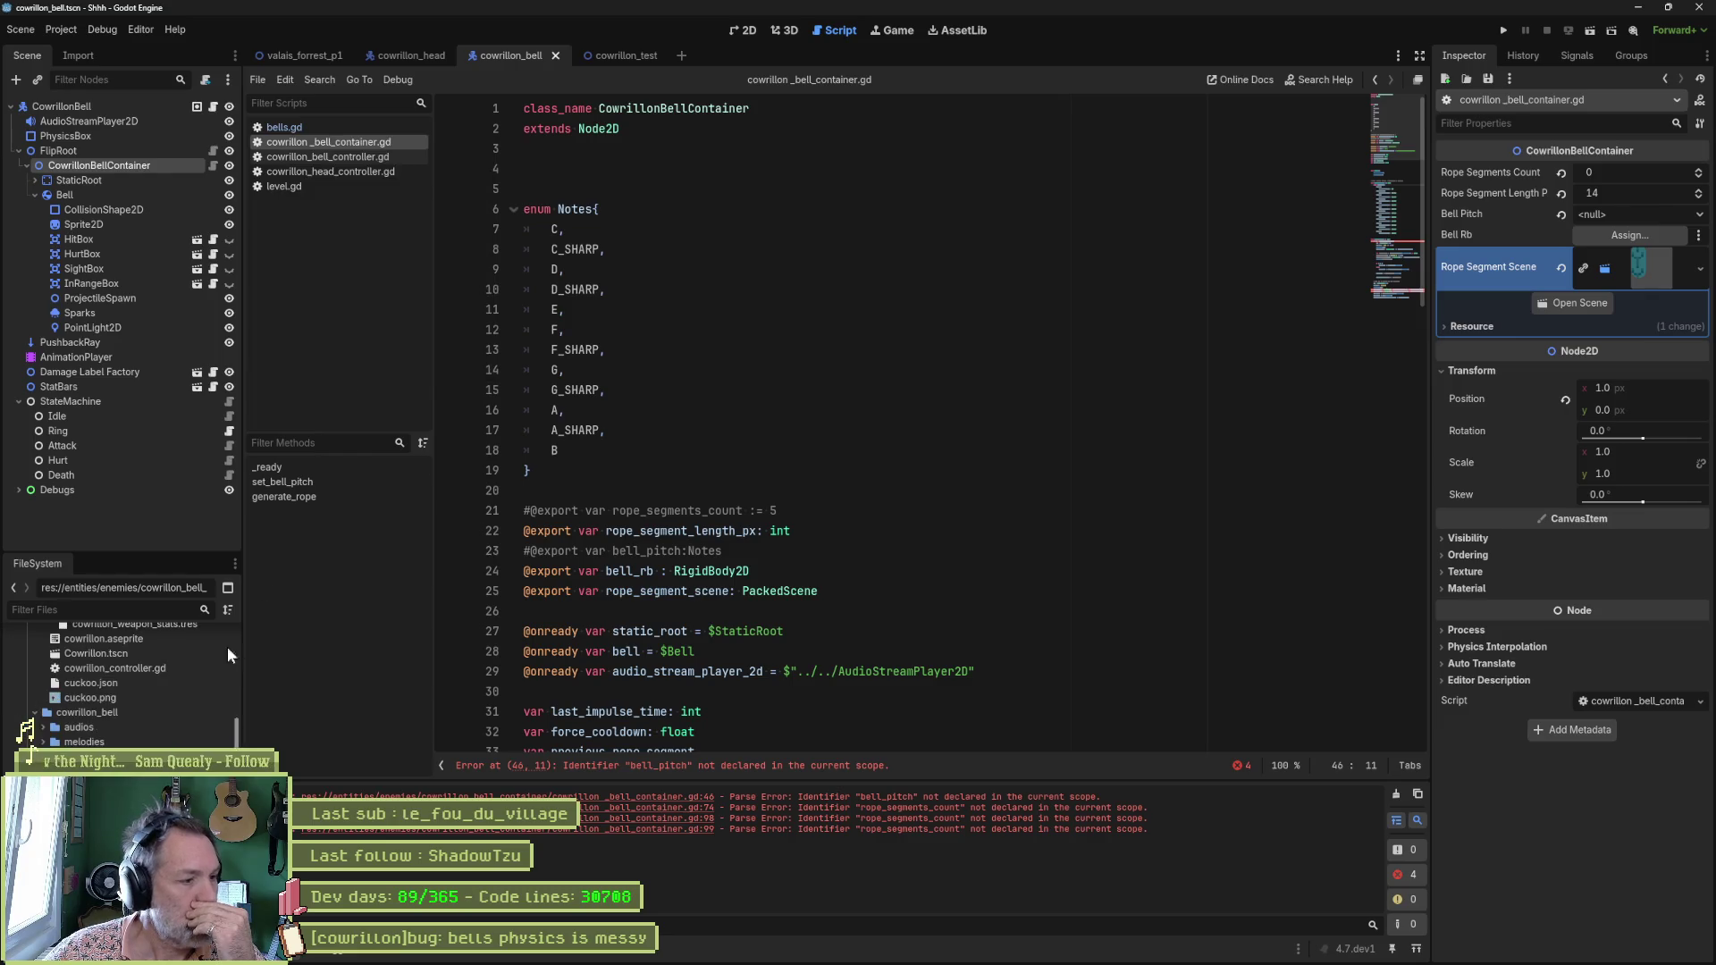
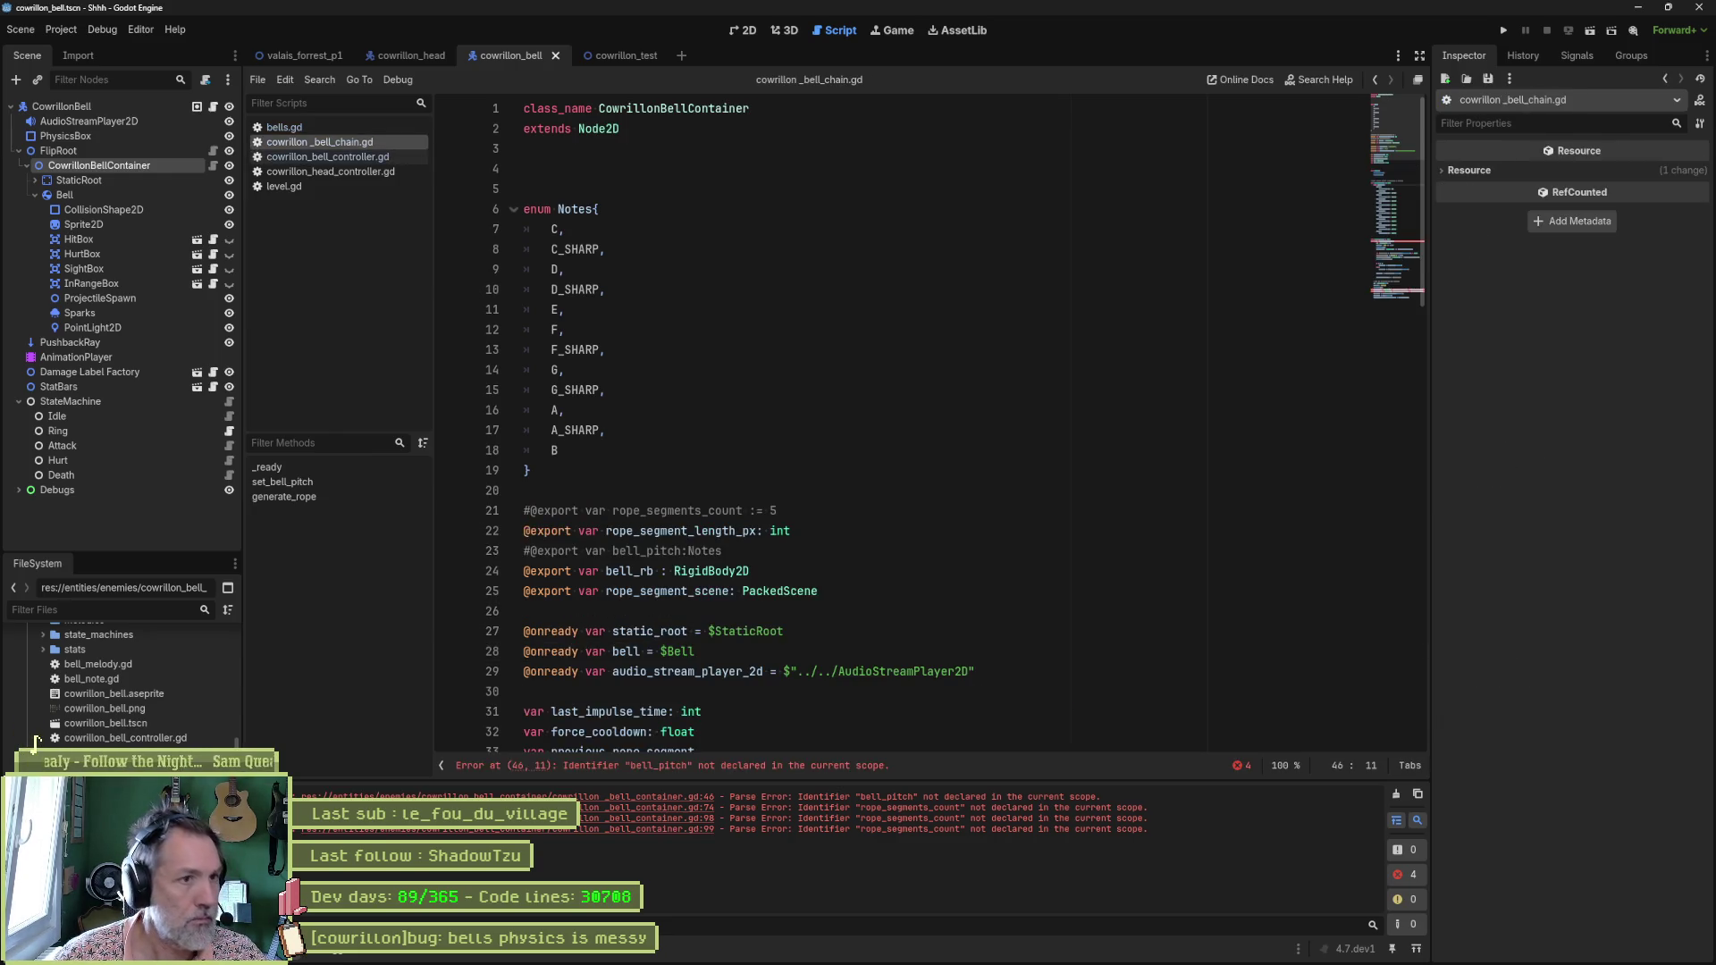
Change the script's class_name and rename the CowrillonBellContainer node, both to CowrillonBellChain
drag(697, 108, 753, 108)
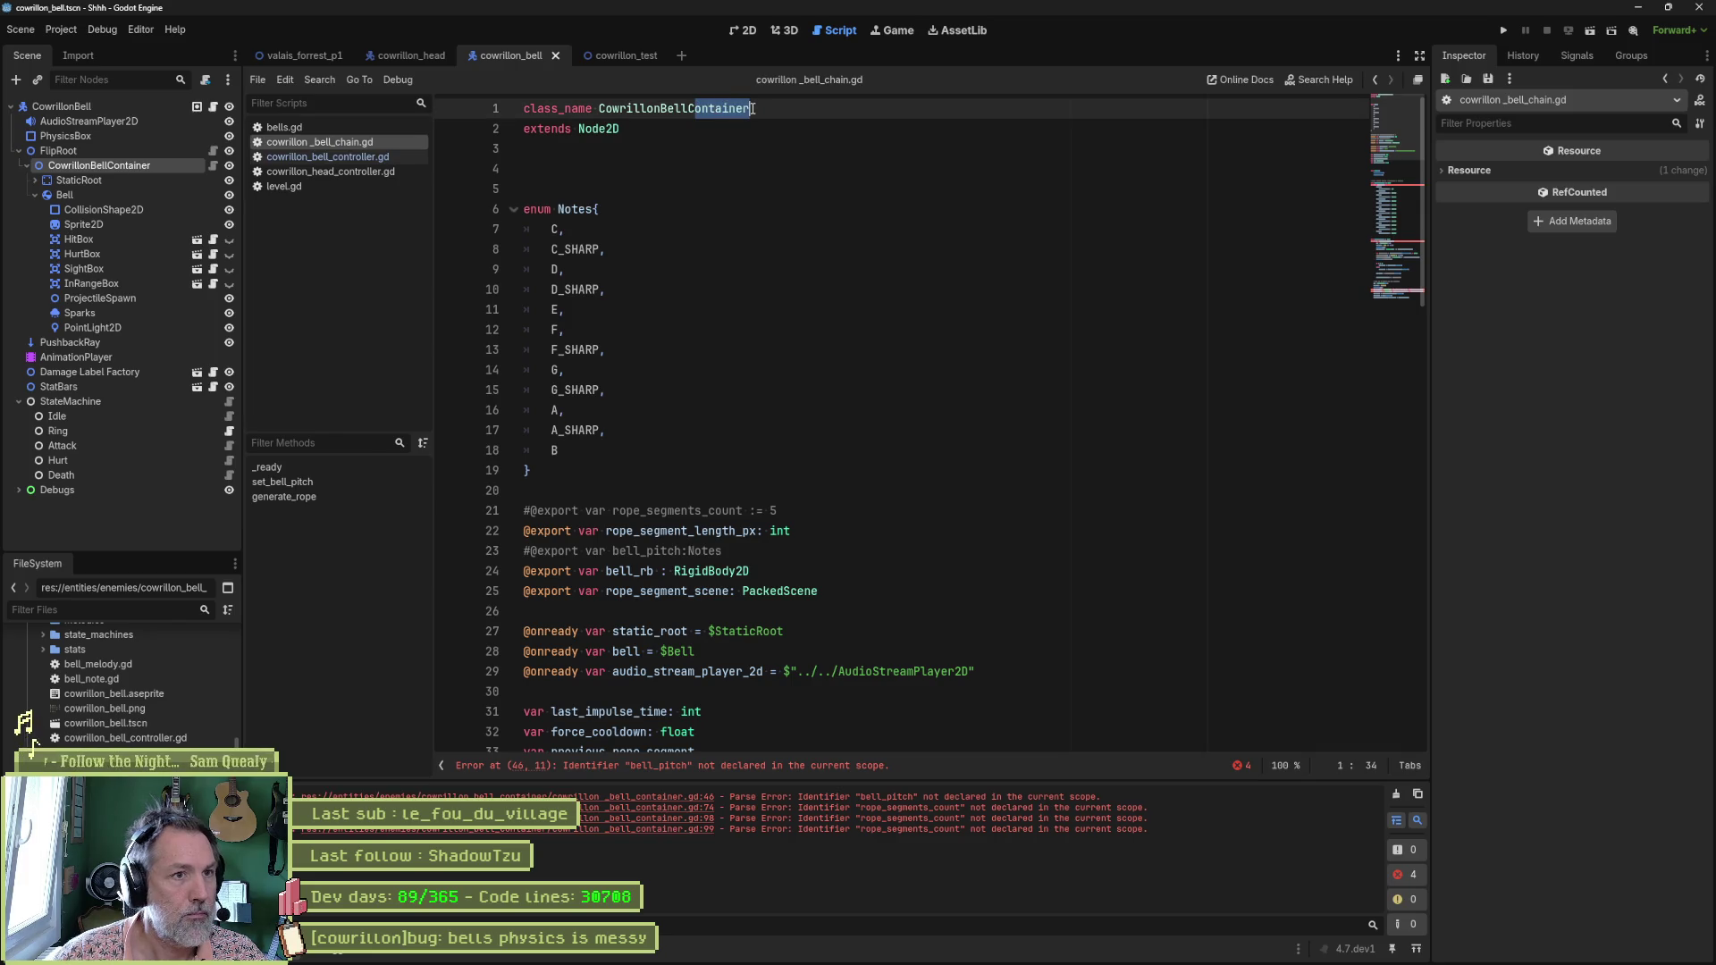
text(Chain)
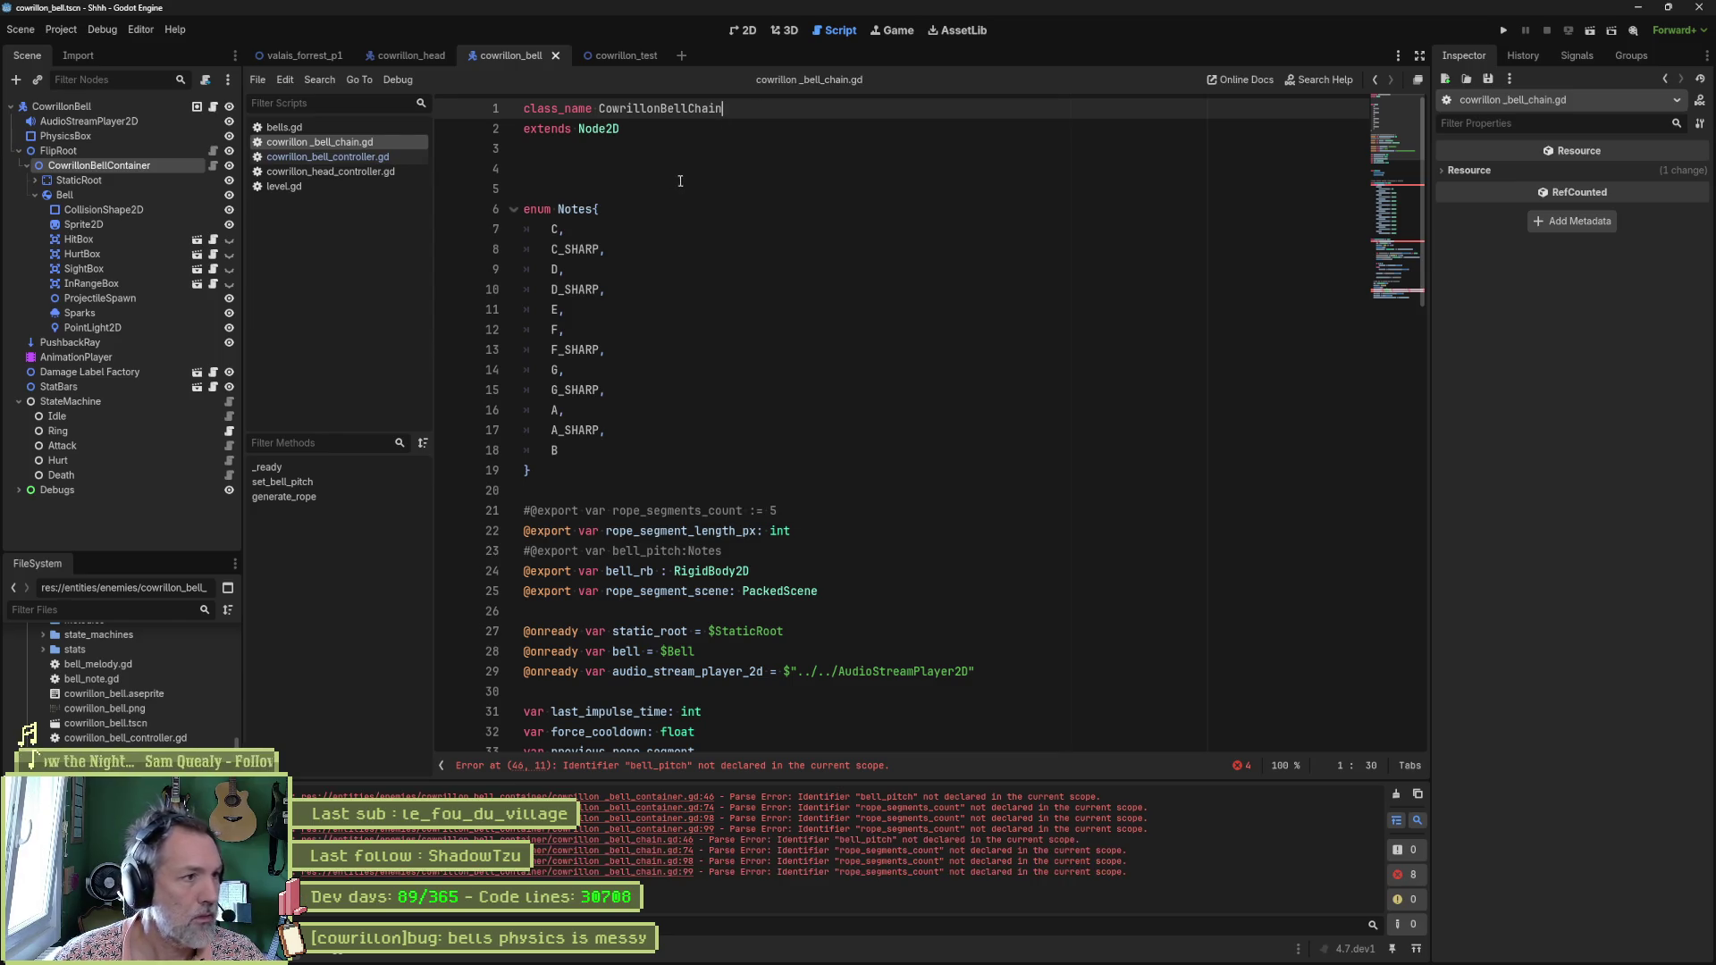
click(209, 163)
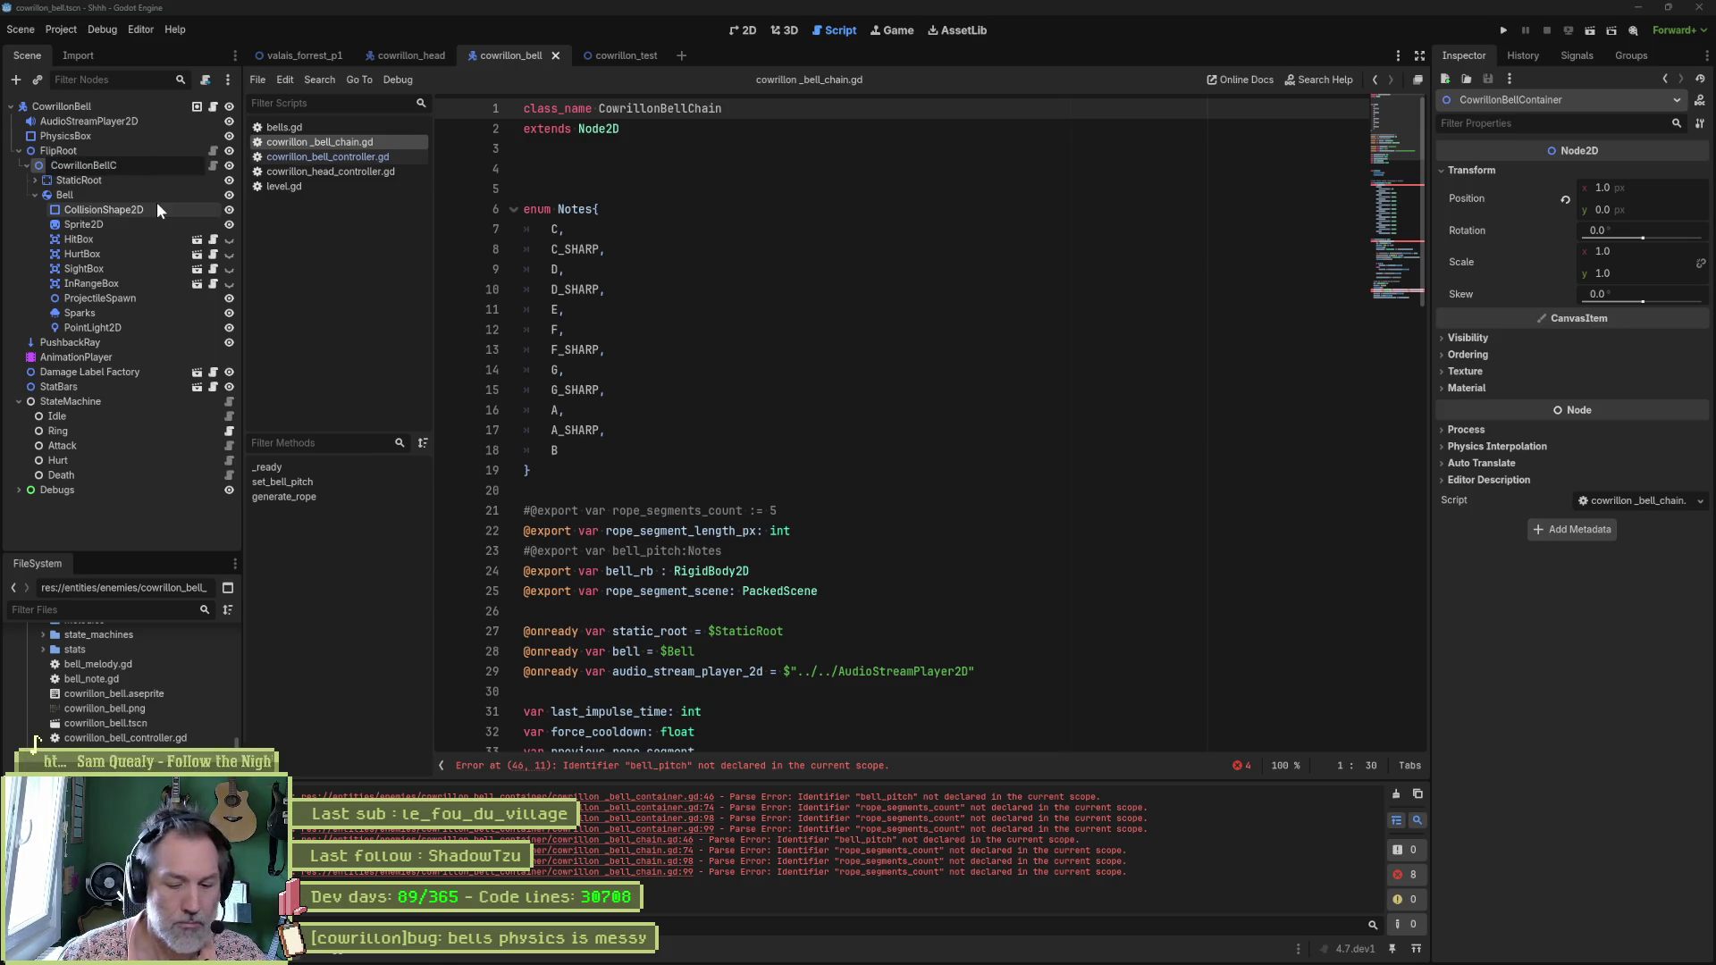
text(hain)
key(Return)
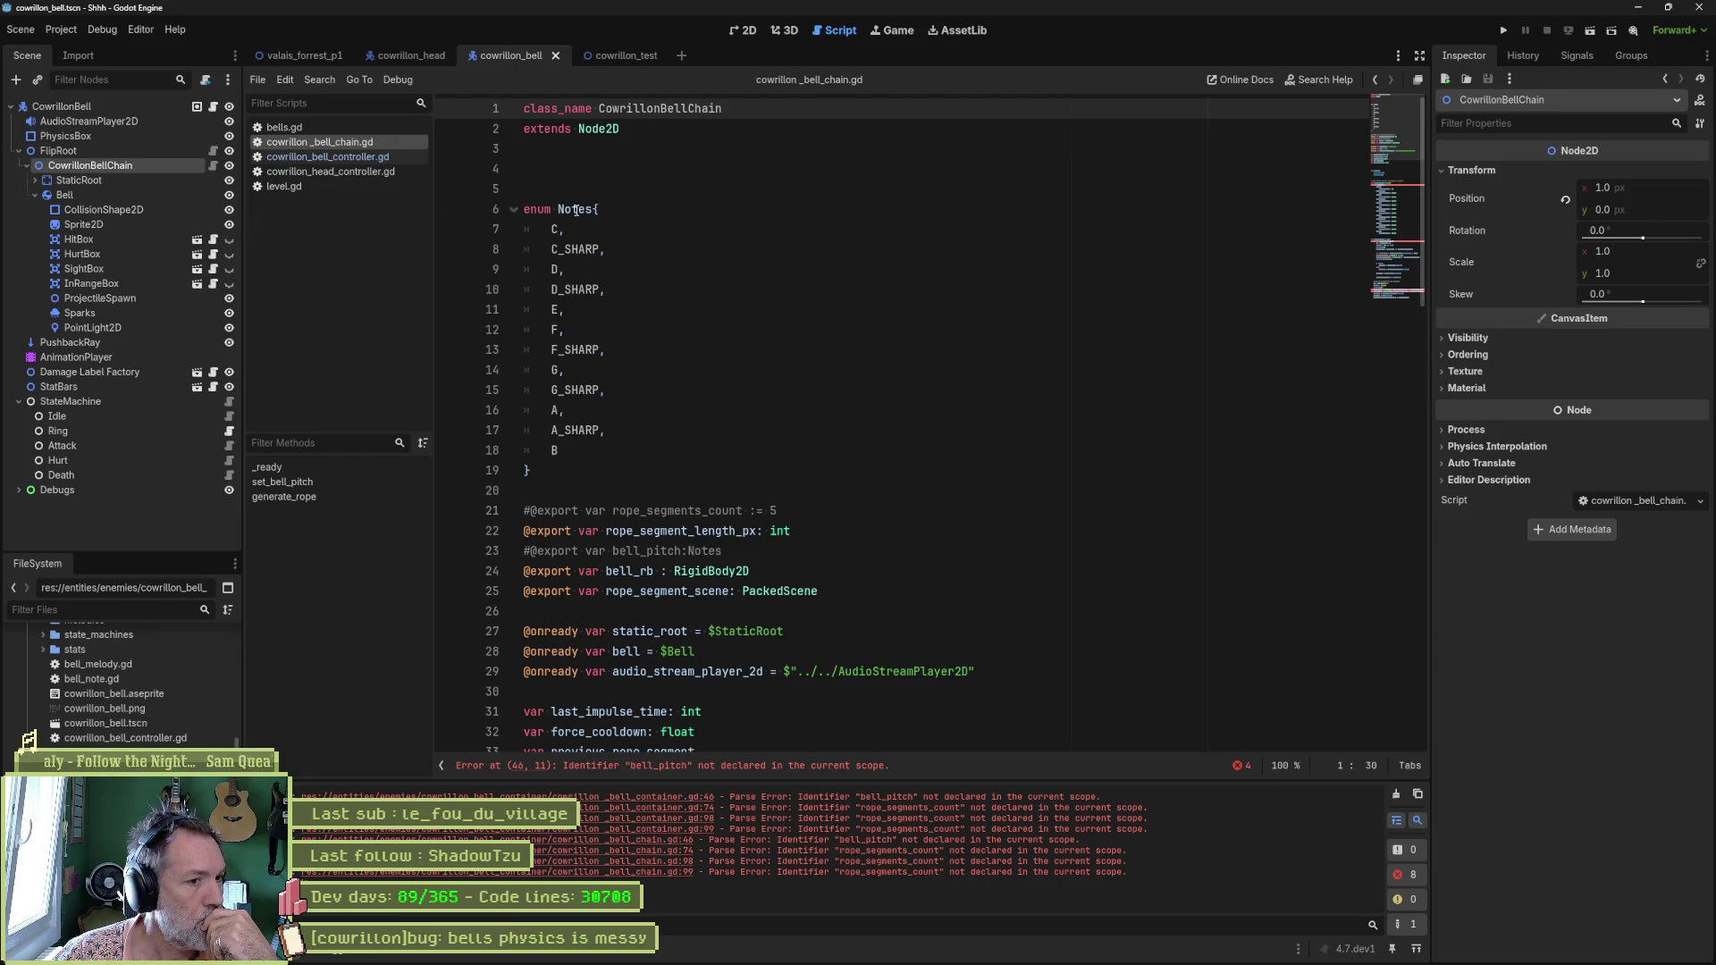
Comment out the whole enum Notes block with Ctrl+K
drag(586, 209, 563, 468)
key(ctrl+k)
click(883, 456)
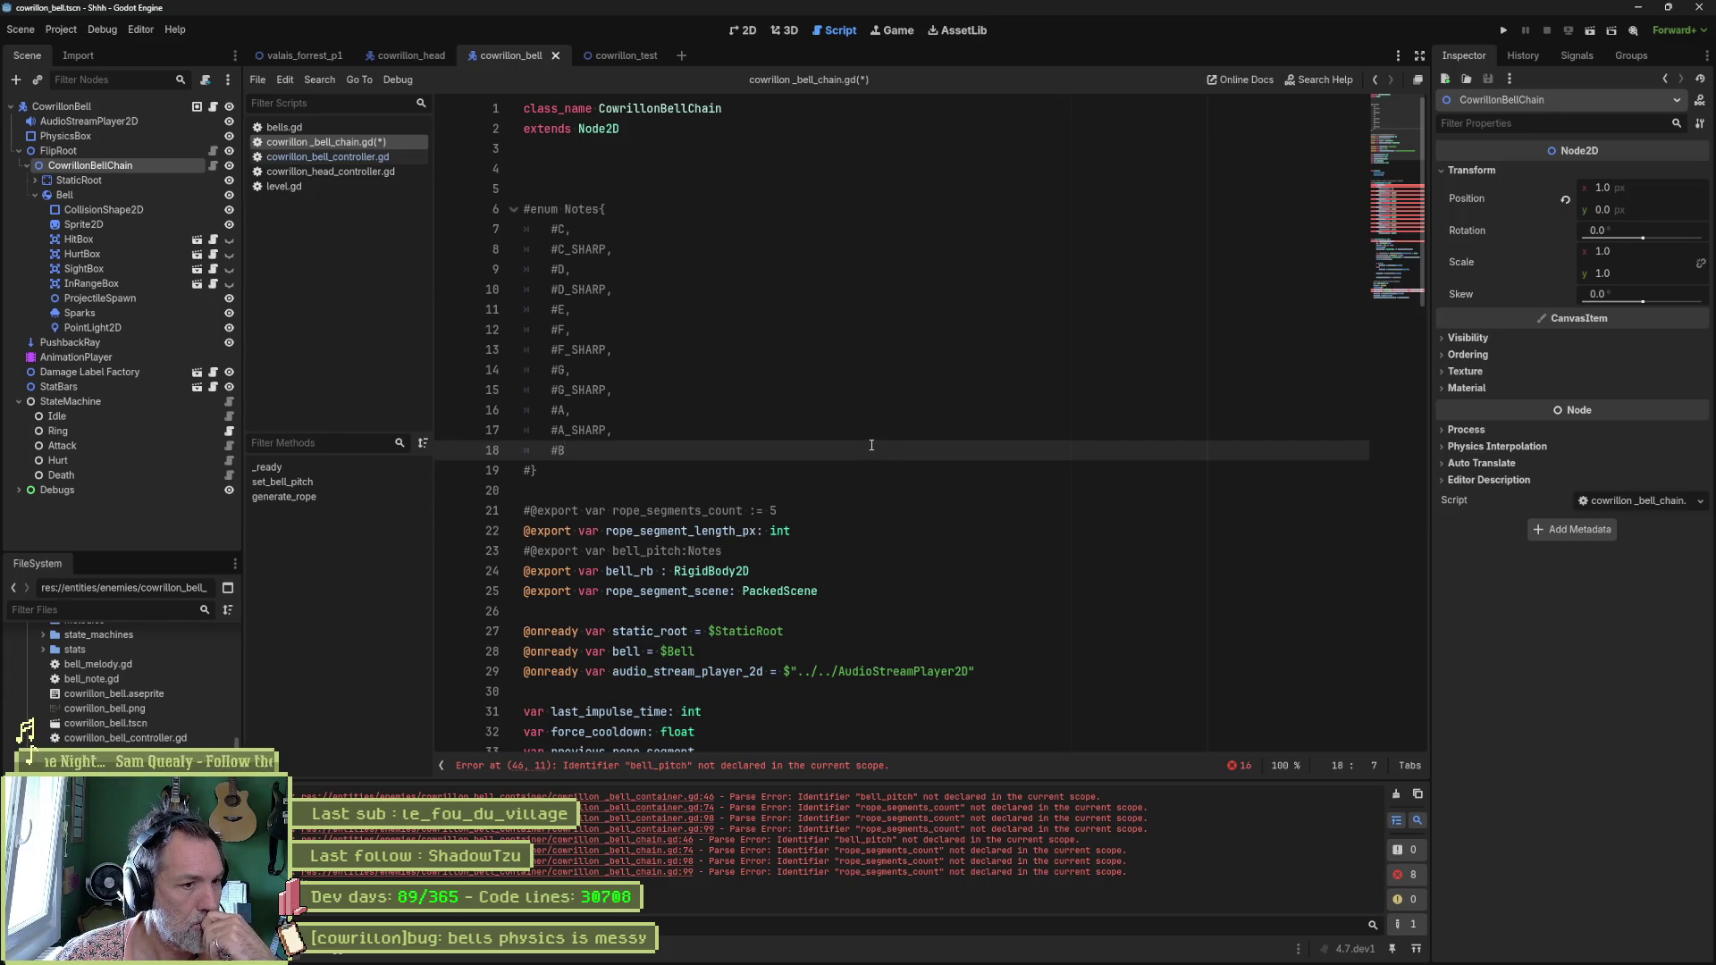
Locate the bell_pitch export on line 23 and its use in the match statement
scroll(871, 444, down, 2)
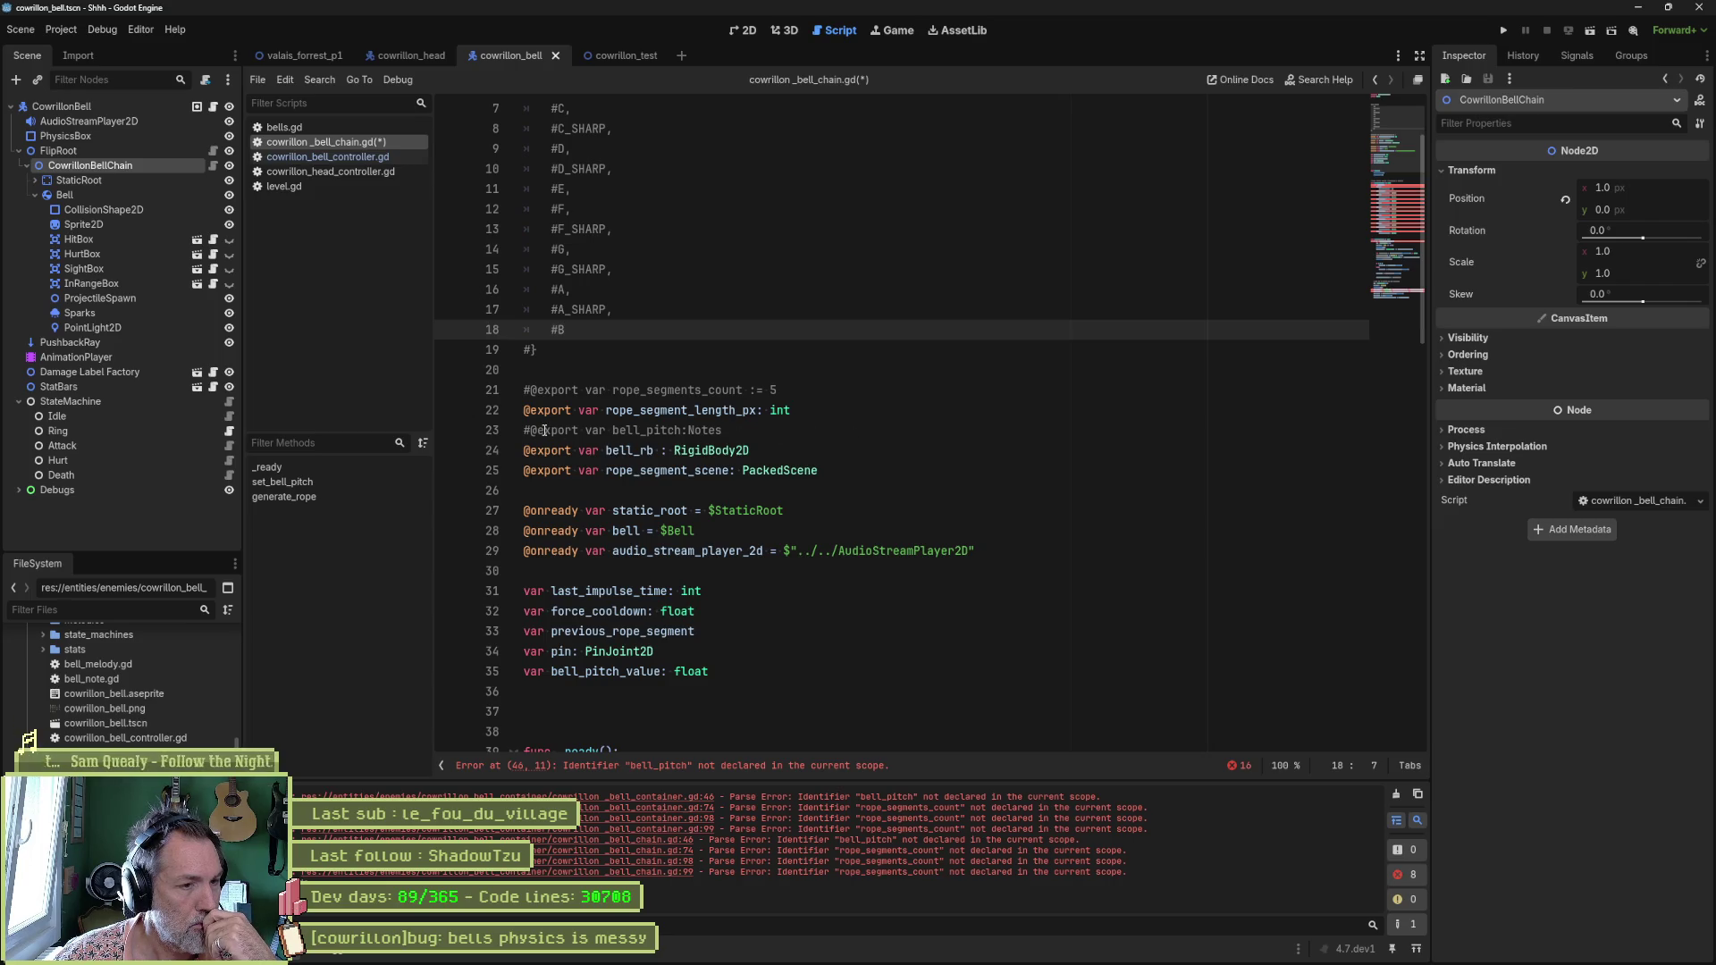
double_click(665, 429)
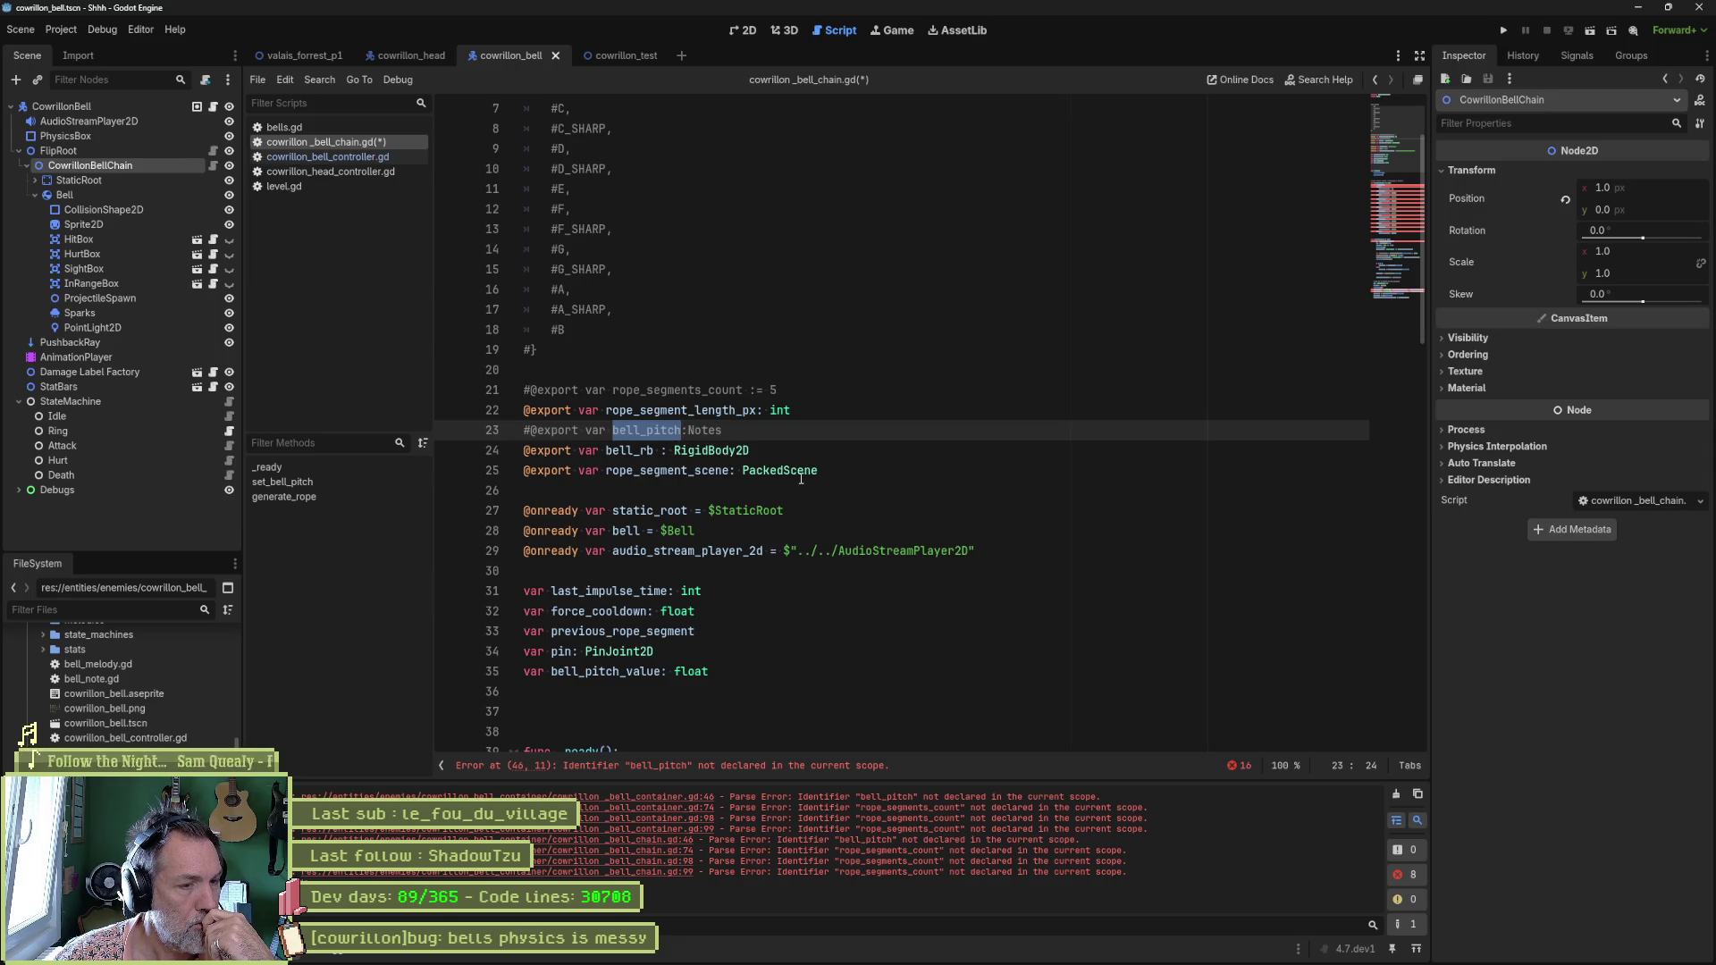
scroll(802, 479, down, 6)
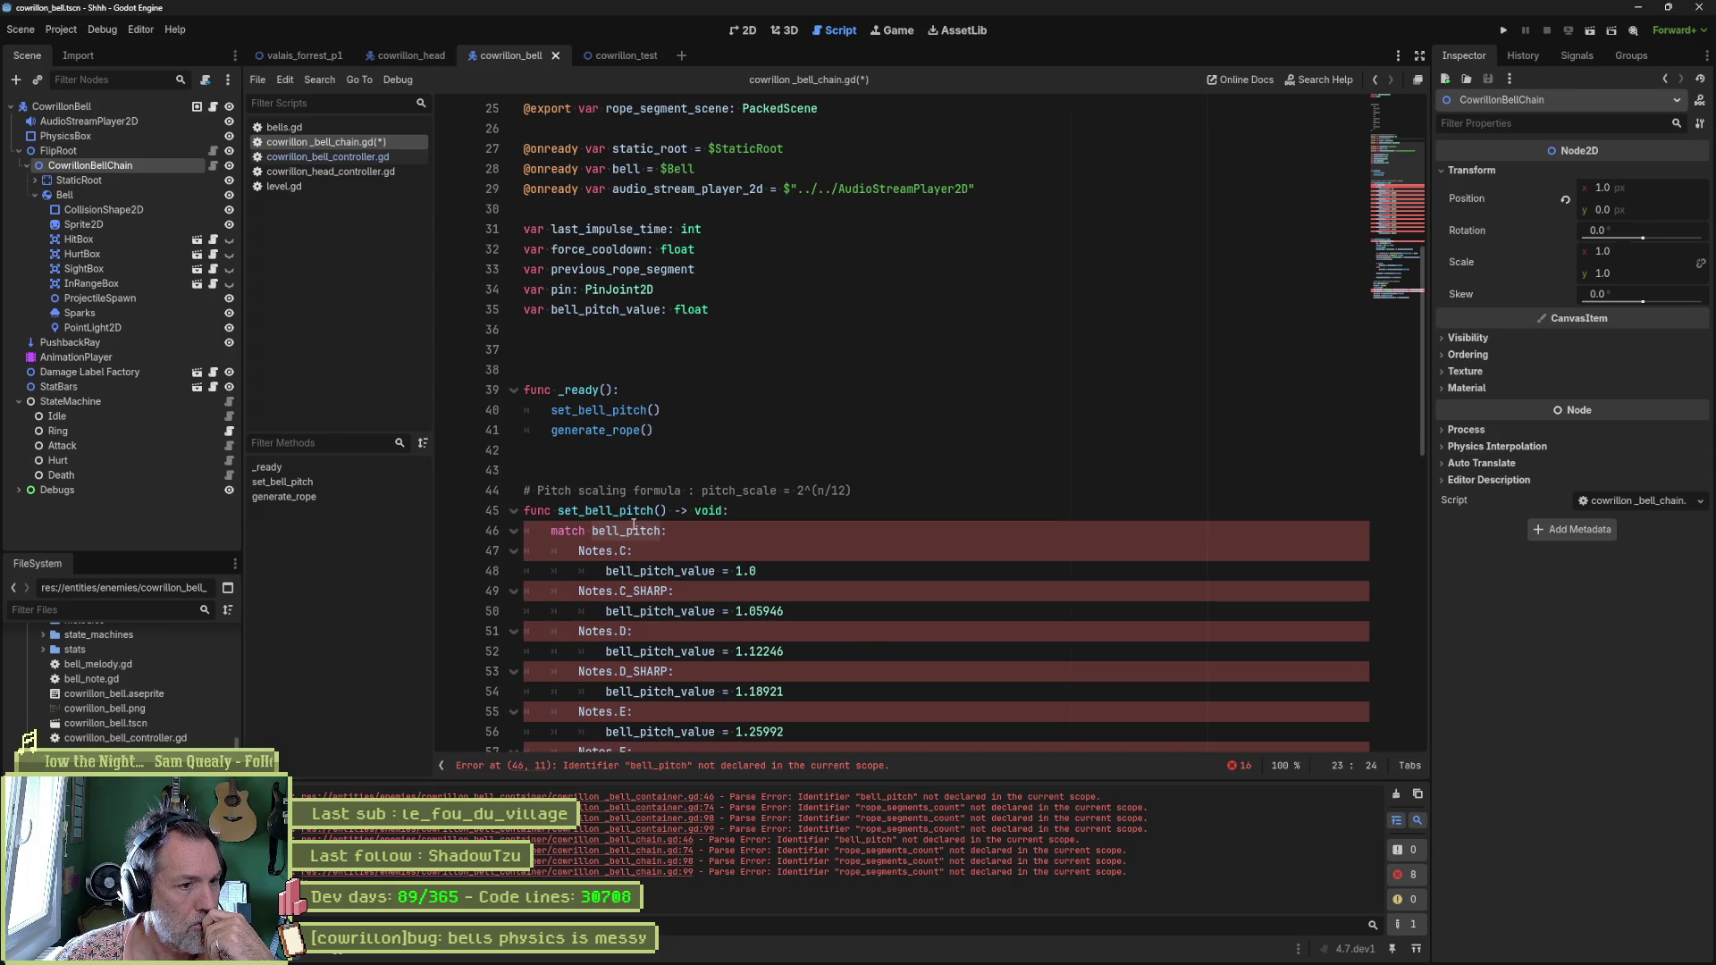
double_click(633, 530)
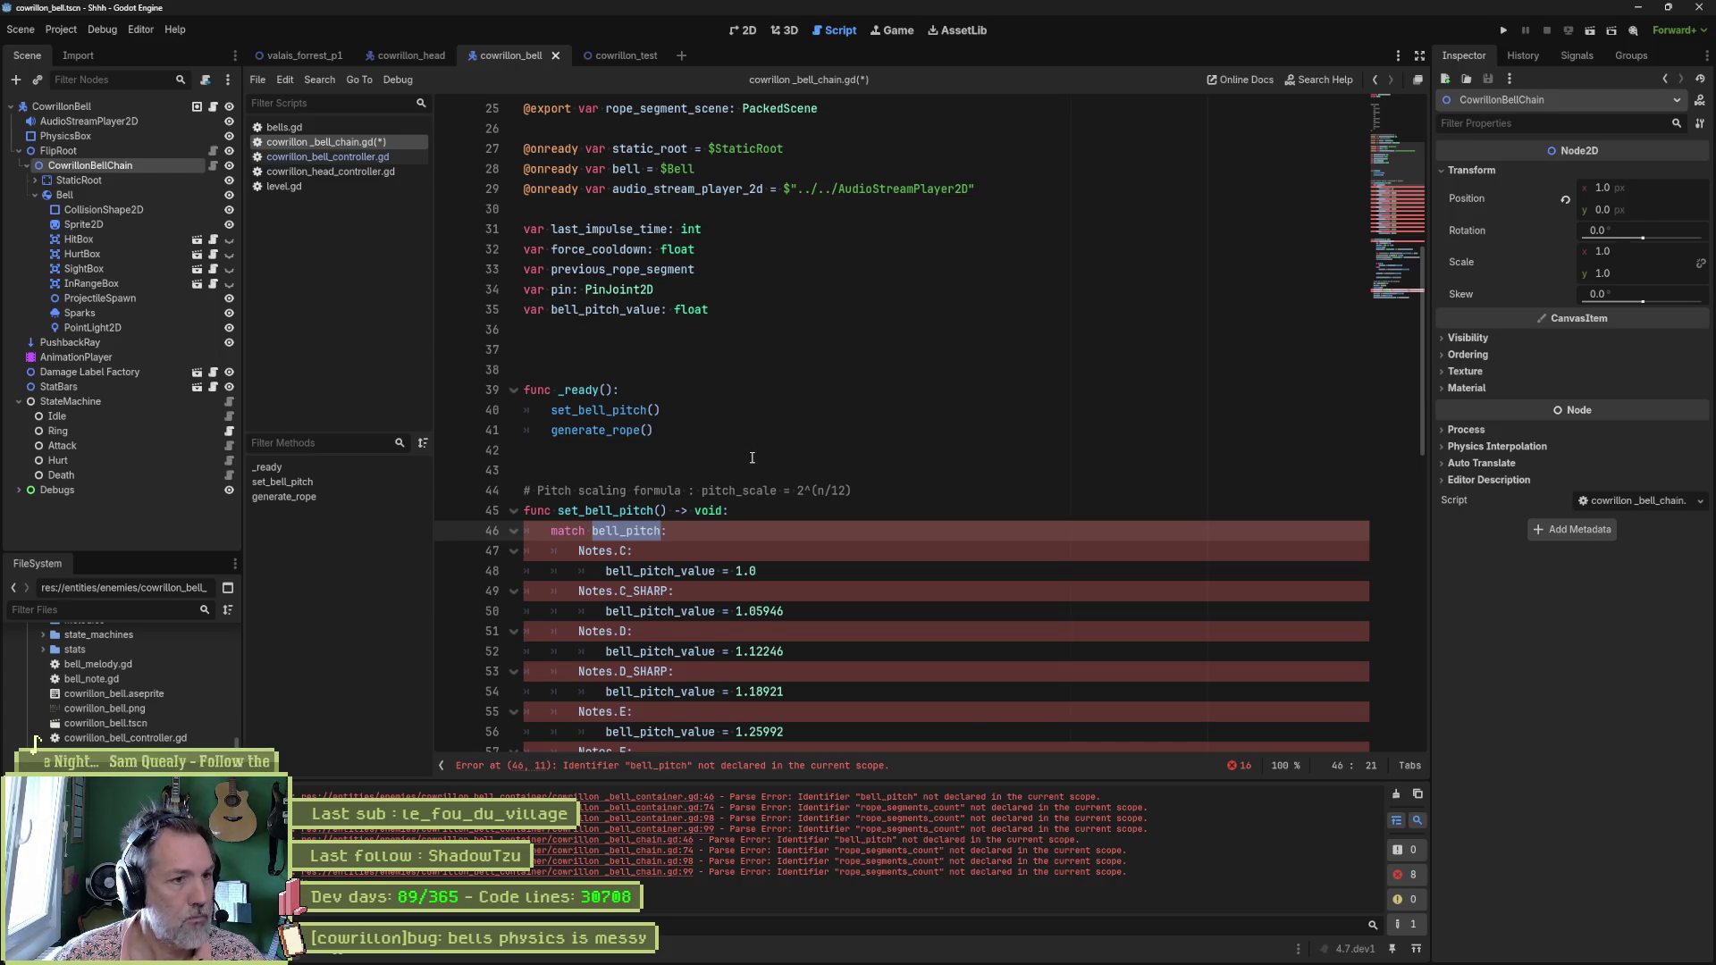
scroll(752, 458, up, 3)
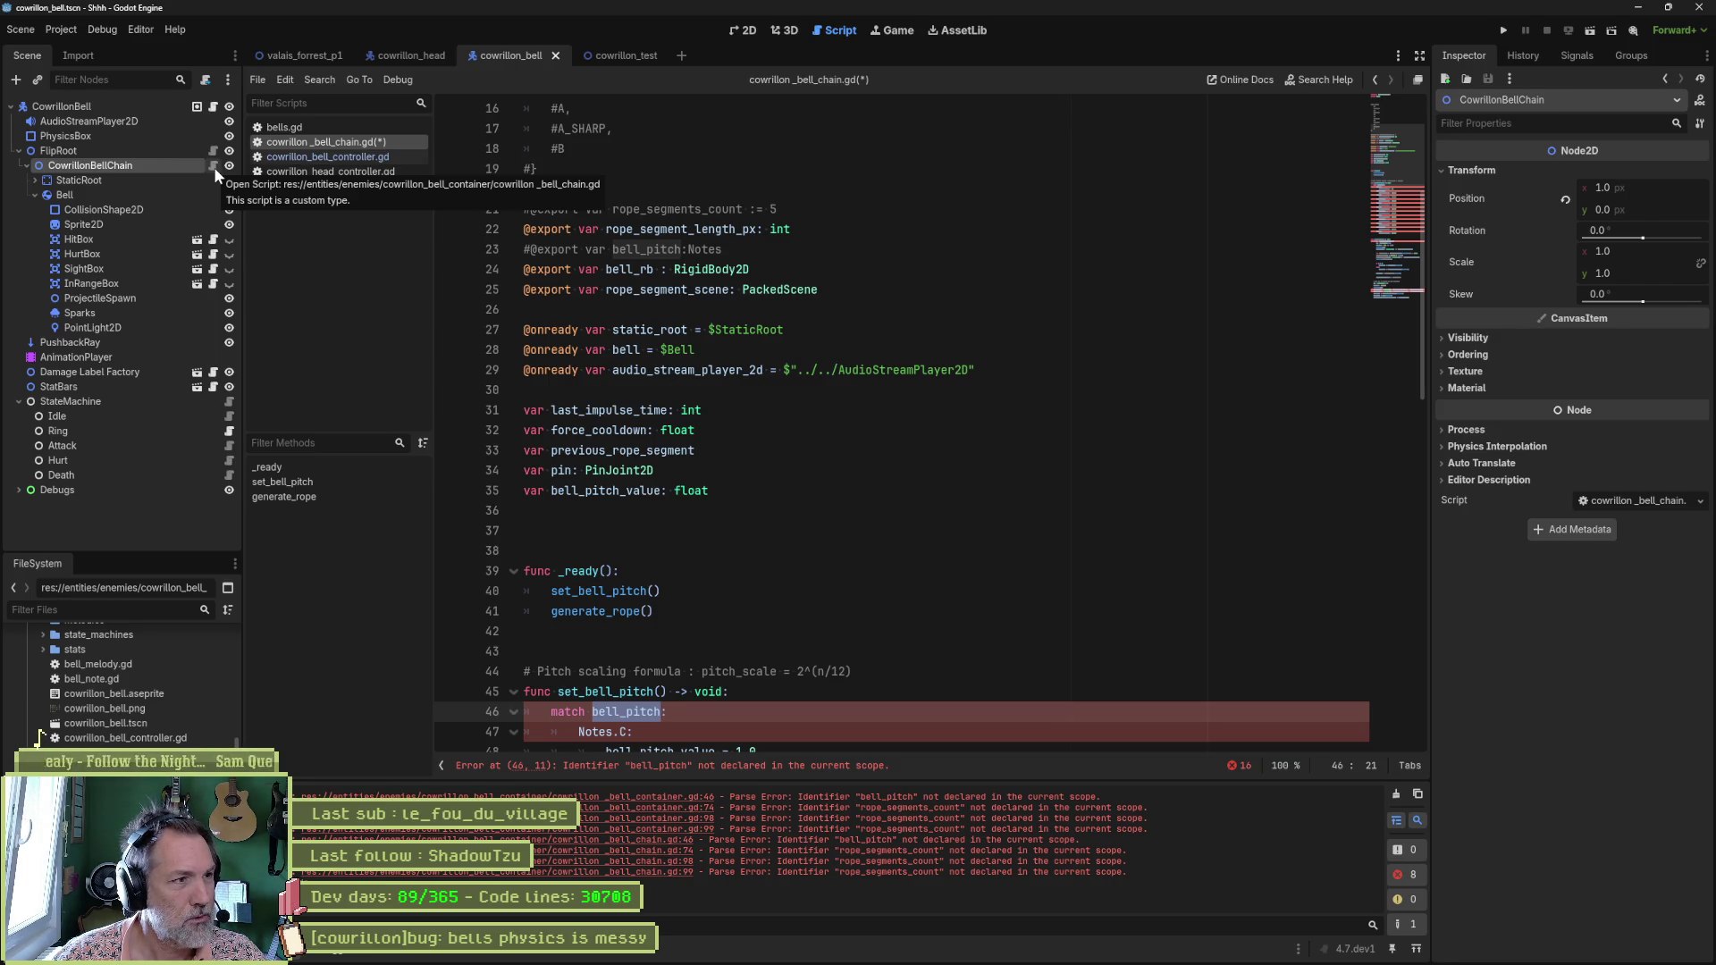
click(792, 250)
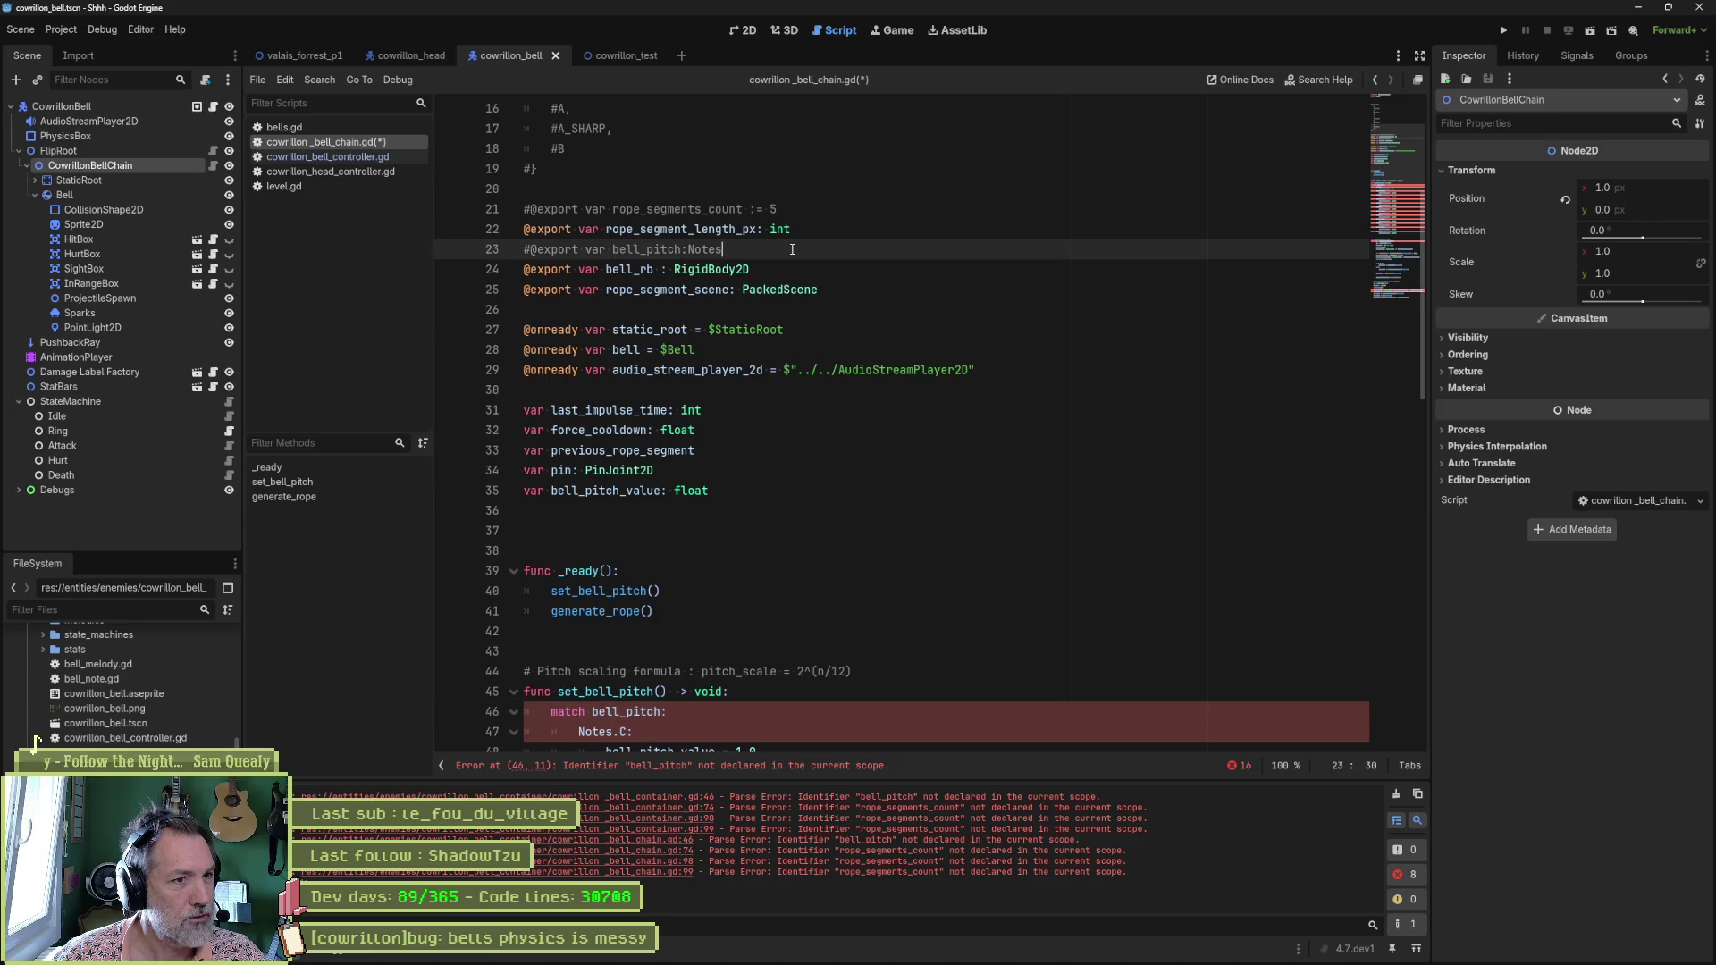
key(Return)
text(@export var )
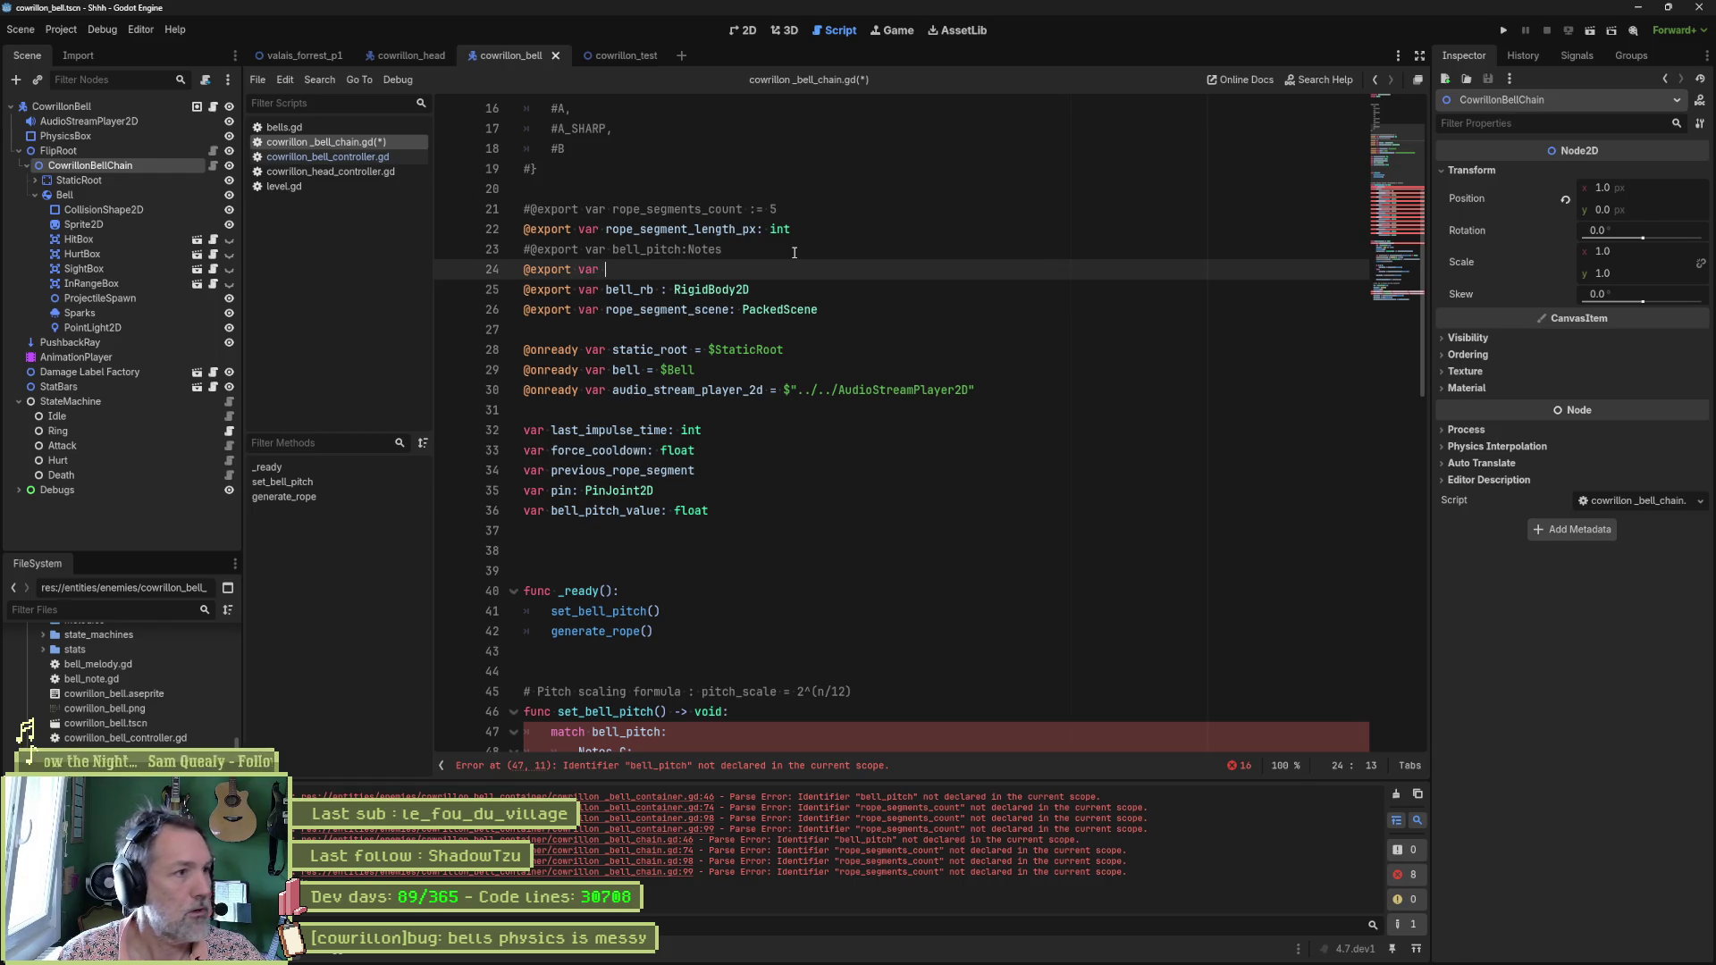
text(bell_controller: )
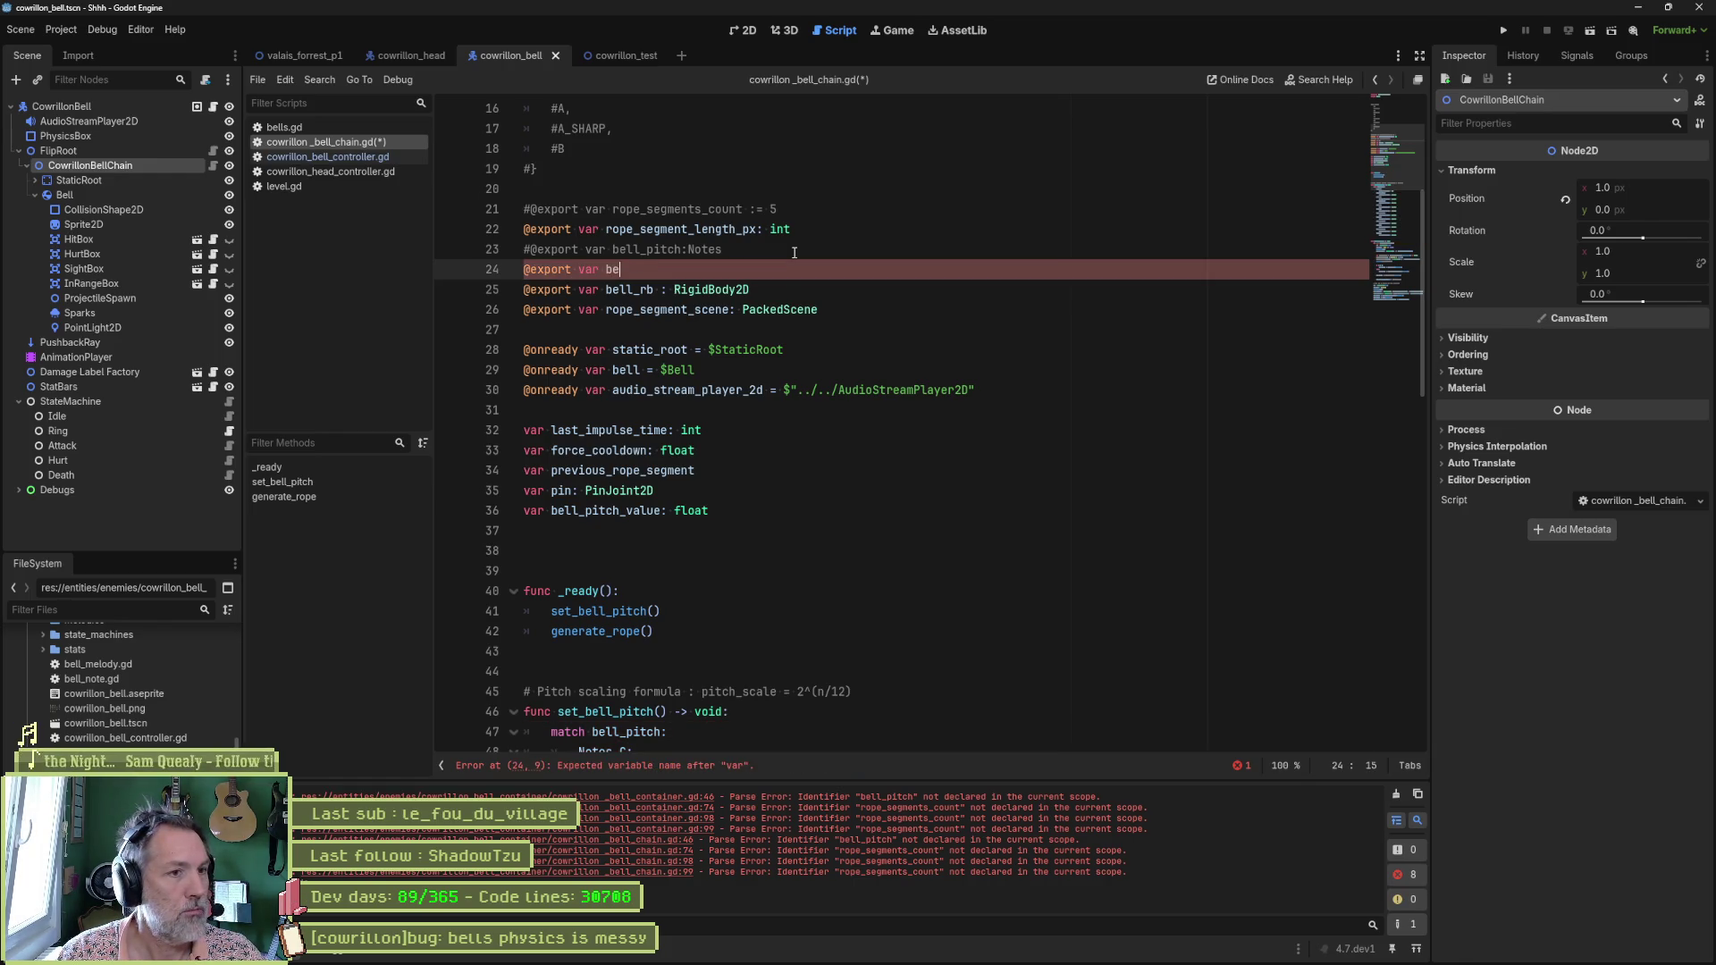
text(CowrillonBellContr)
key(Return)
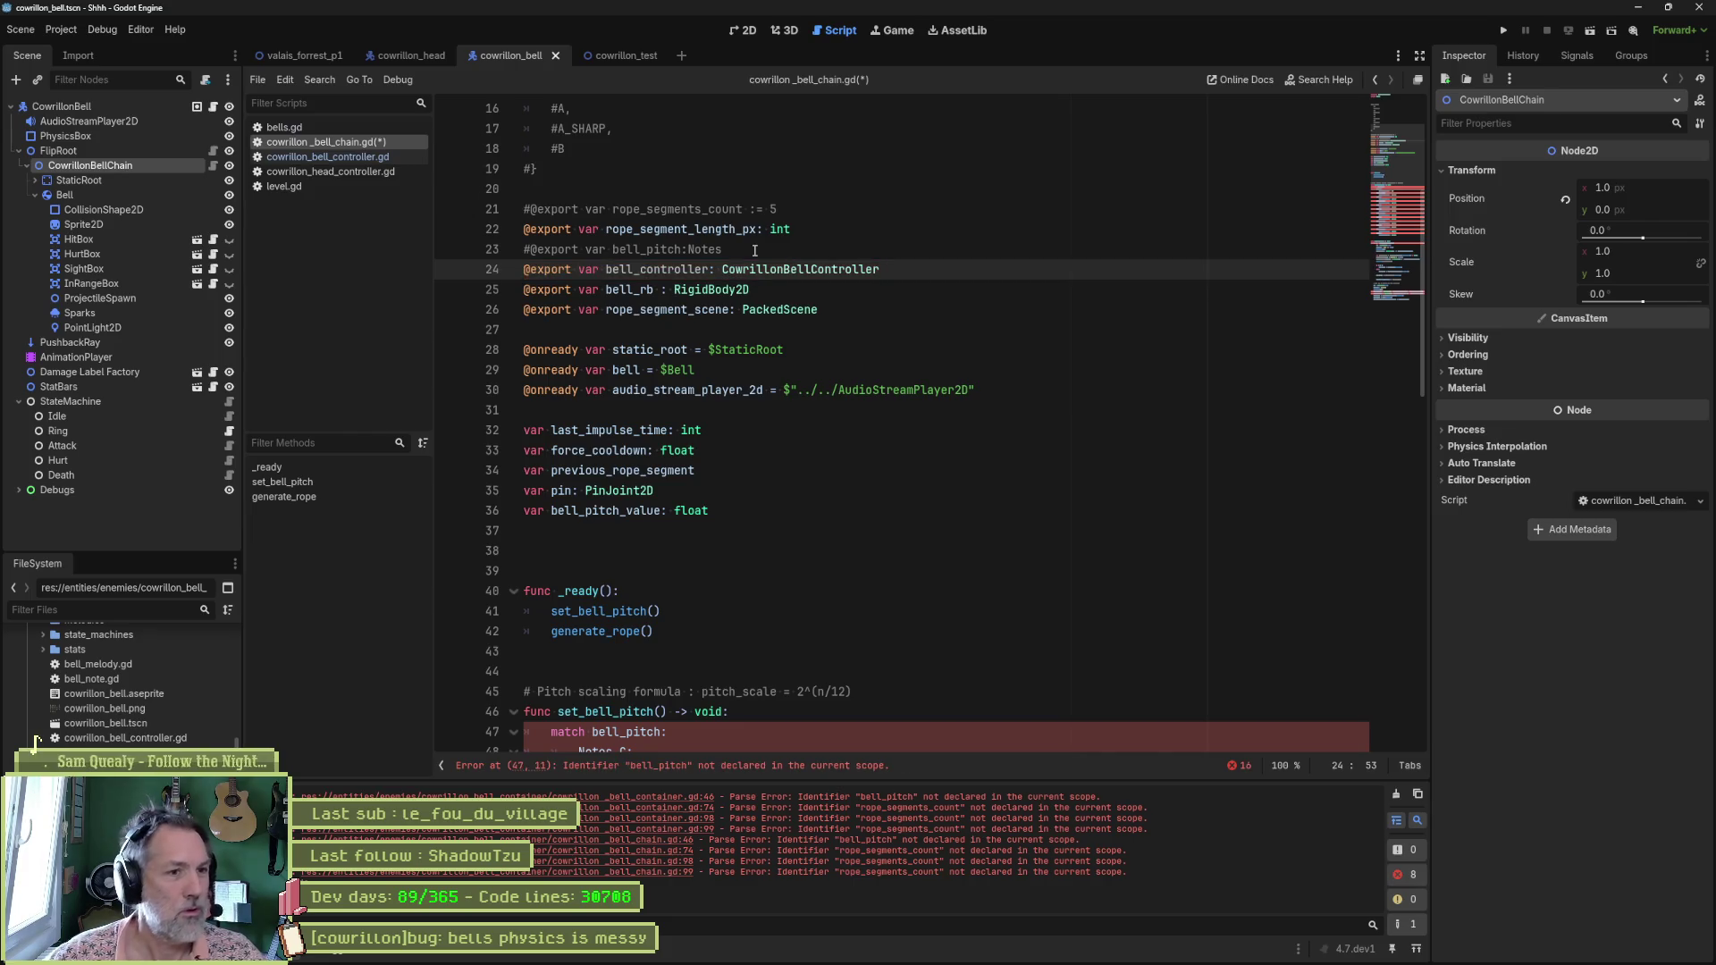
key(alt+Up)
key(alt+Up)
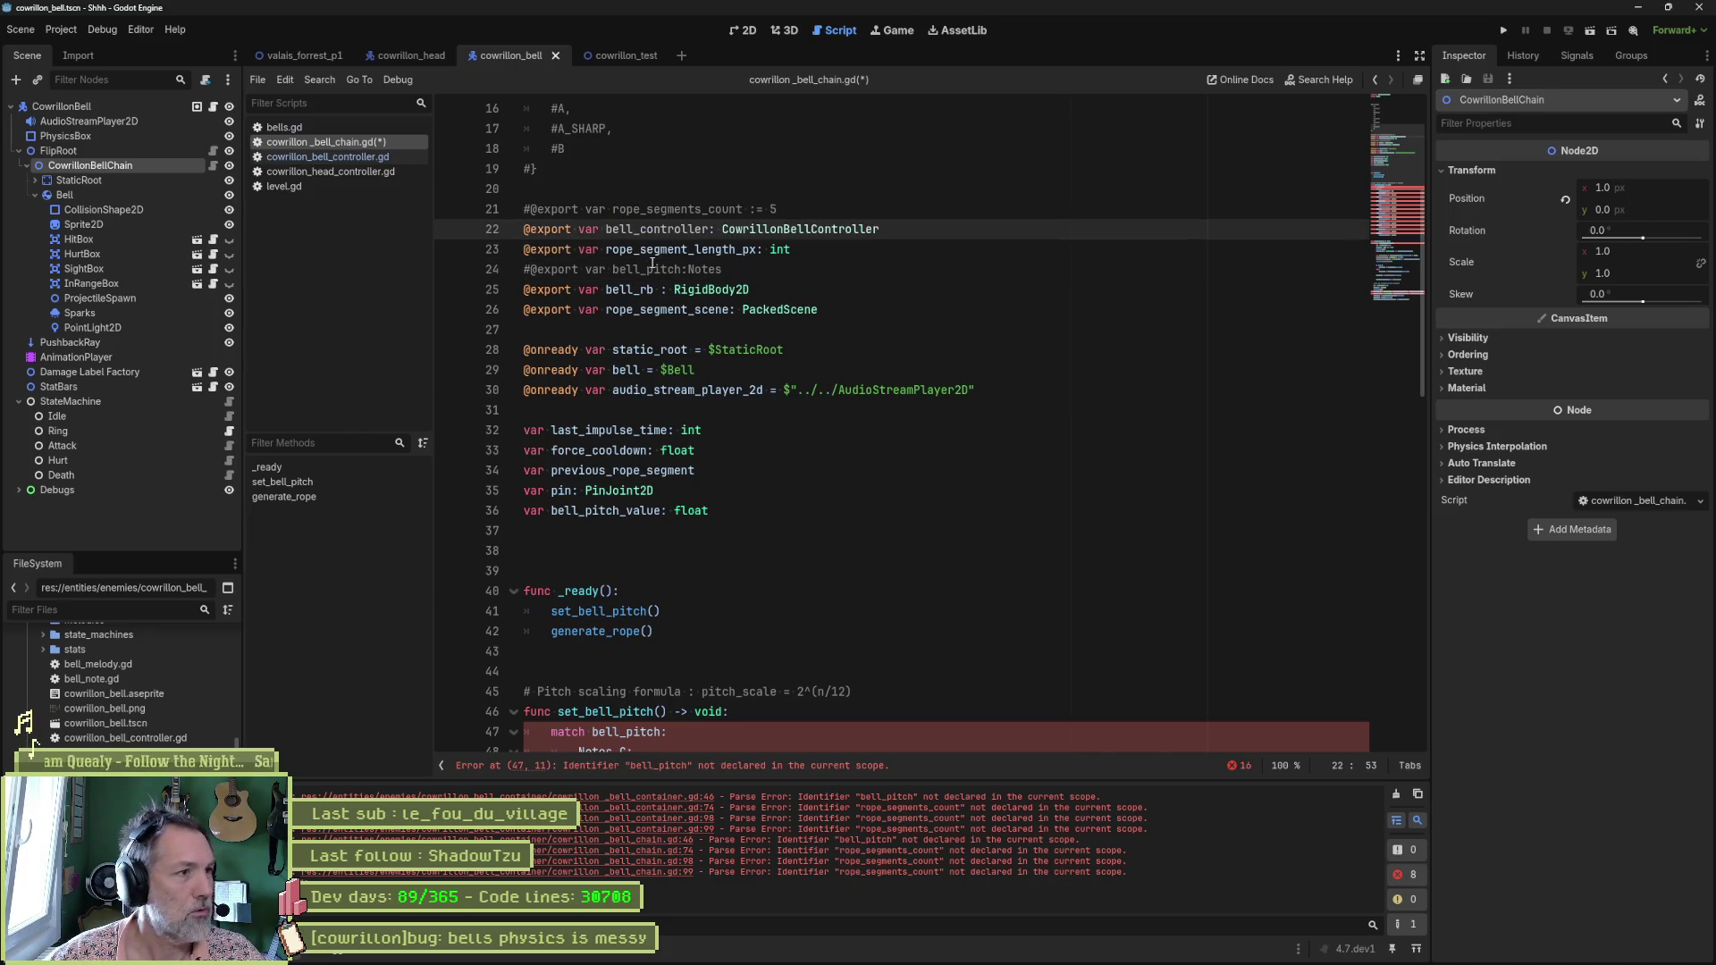
key(ctrl+s)
drag(127, 170, 105, 104)
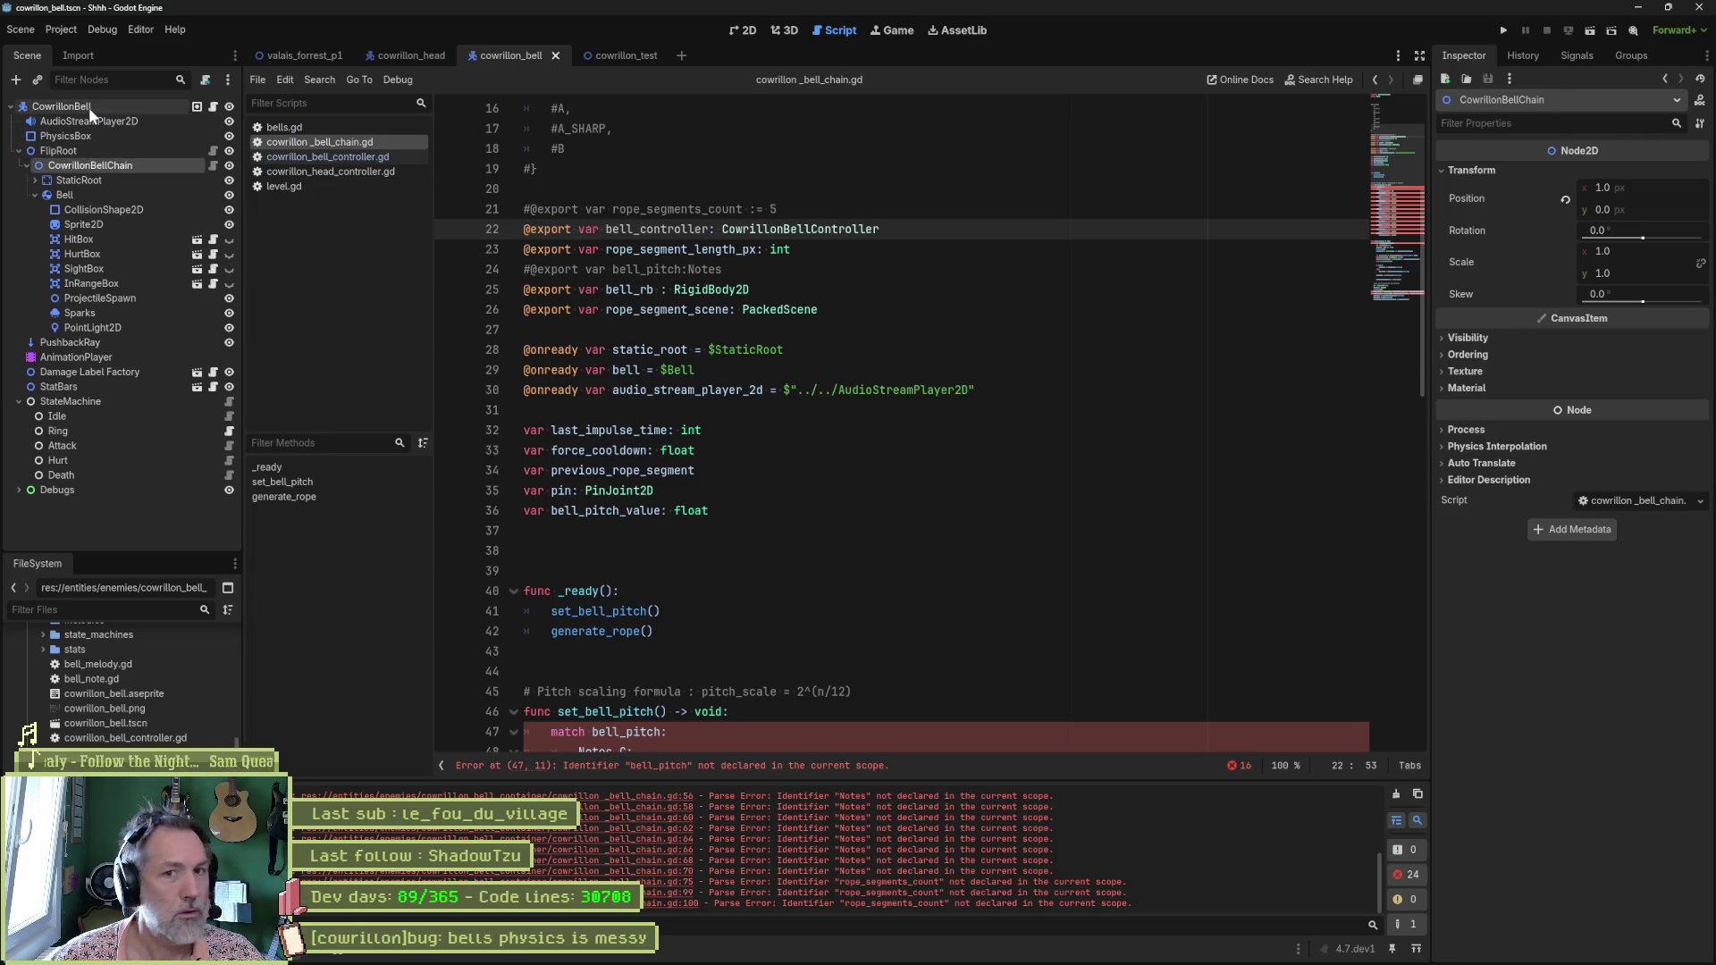
Prefix bell_pitch on line 47 with bell_controller., checking the controller script's members
scroll(749, 522, down, 5)
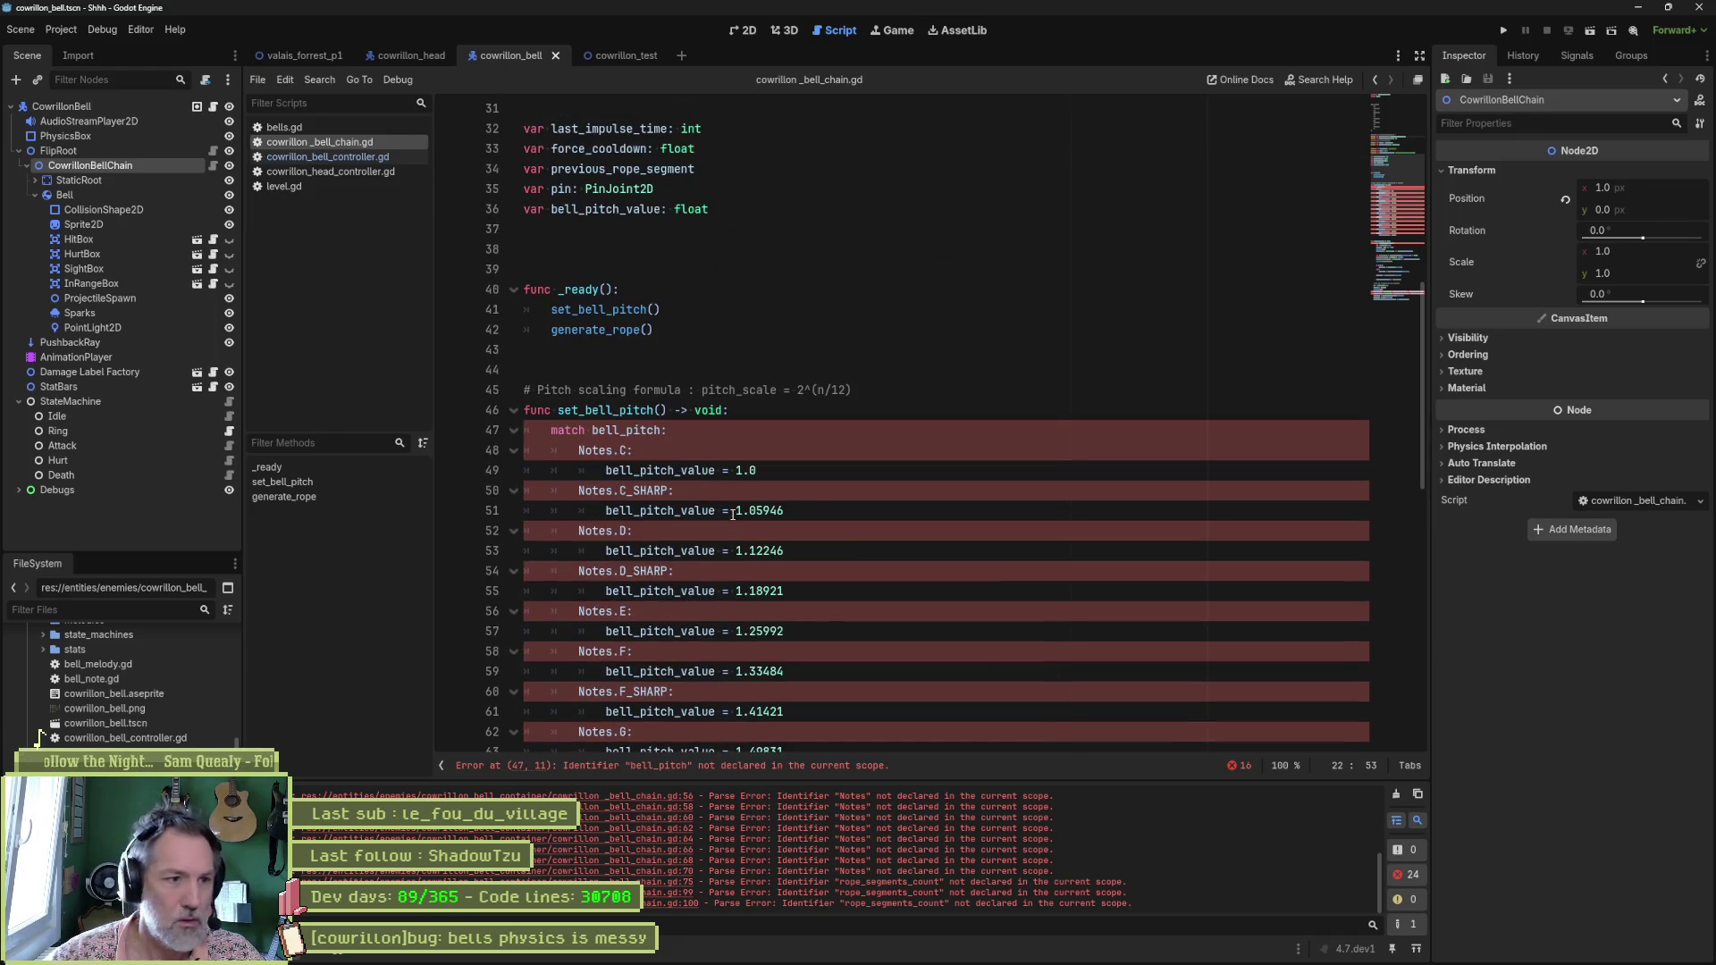
scroll(715, 515, up, 4)
double_click(657, 348)
key(ctrl+c)
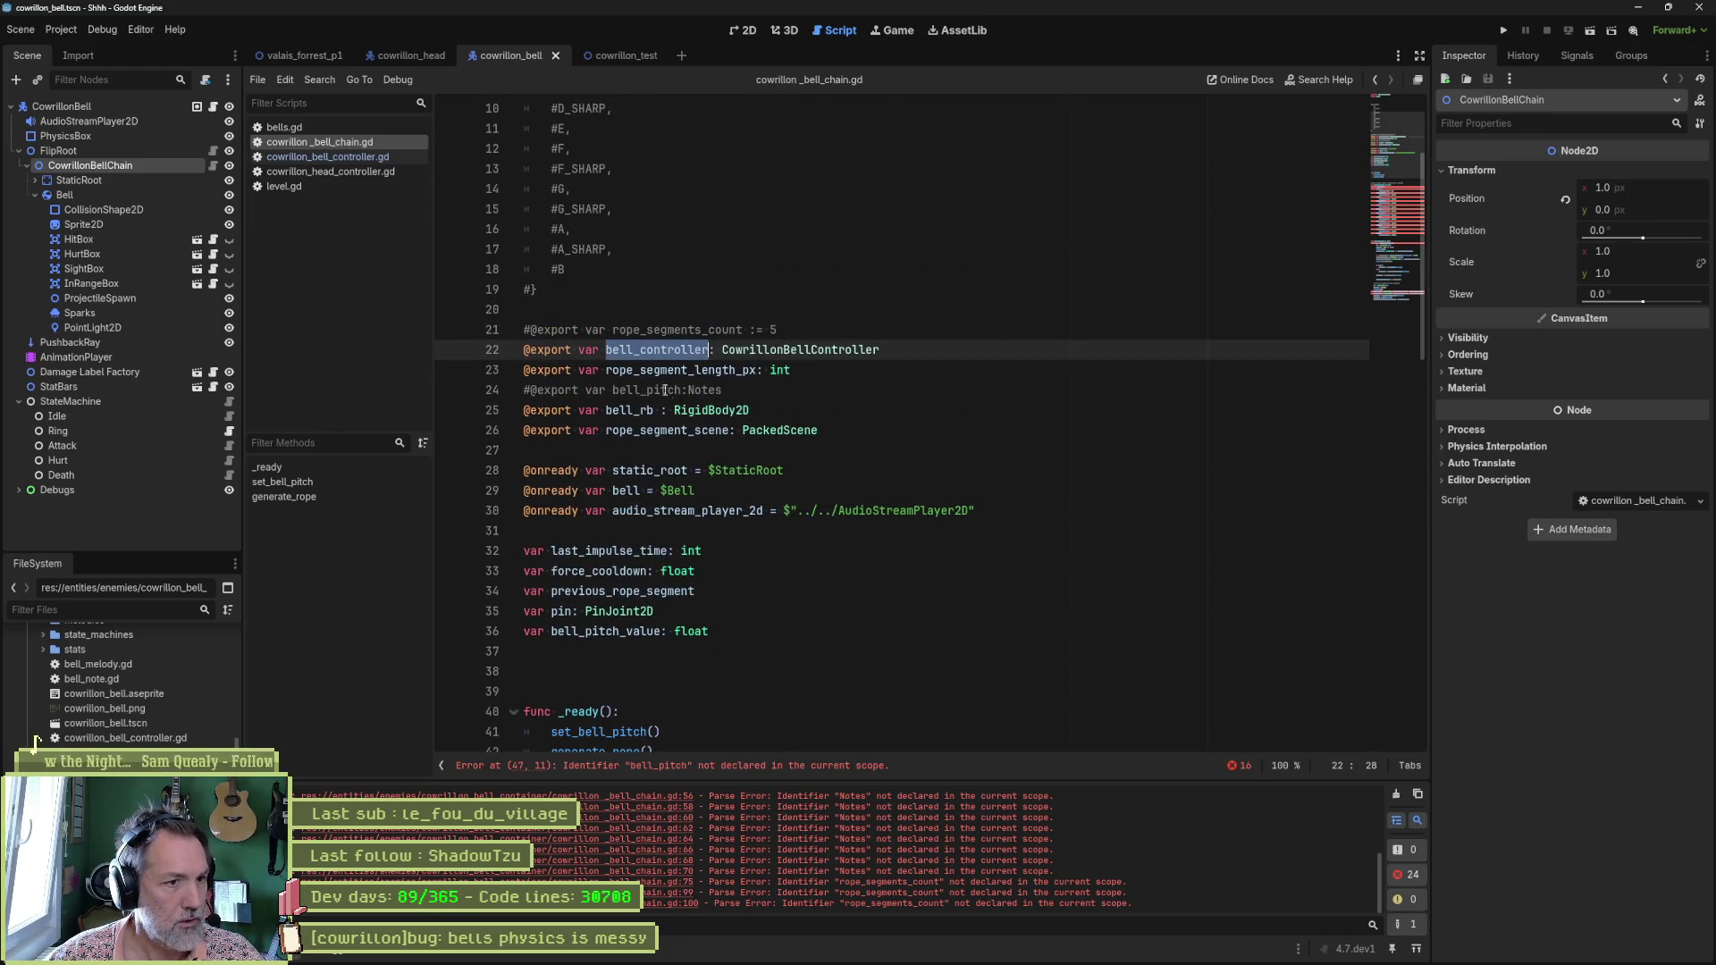
scroll(751, 572, down, 4)
scroll(760, 588, down, 1)
click(590, 372)
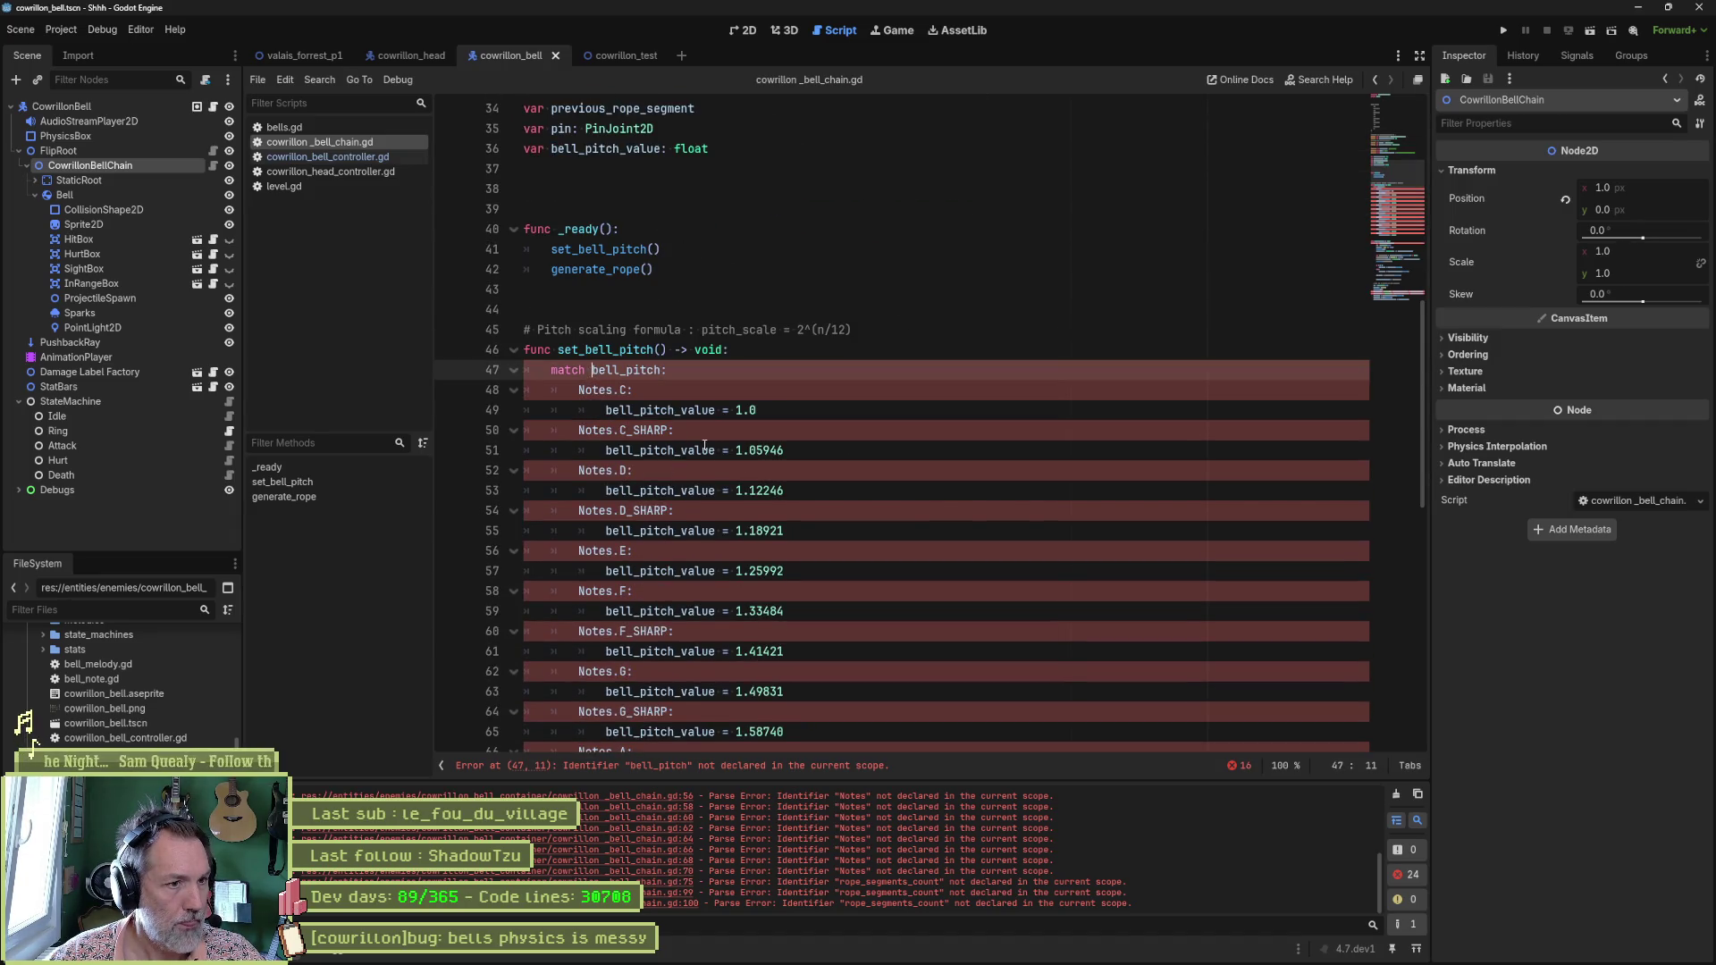
key(ctrl+v)
text(.)
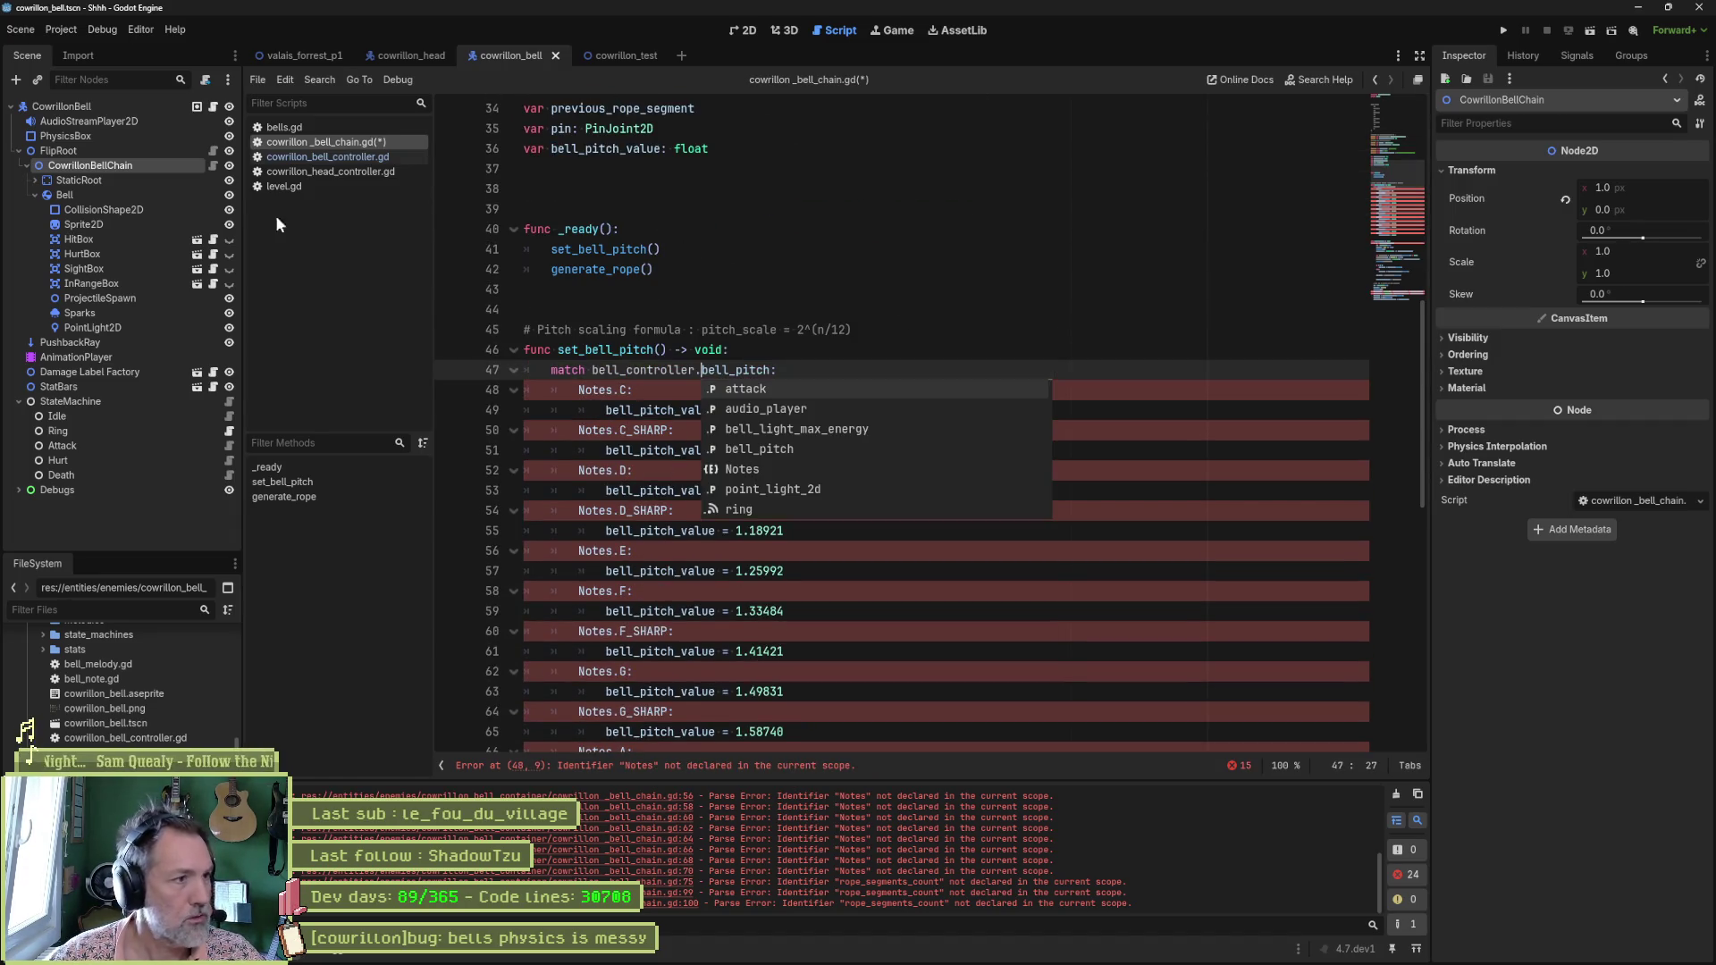
click(327, 157)
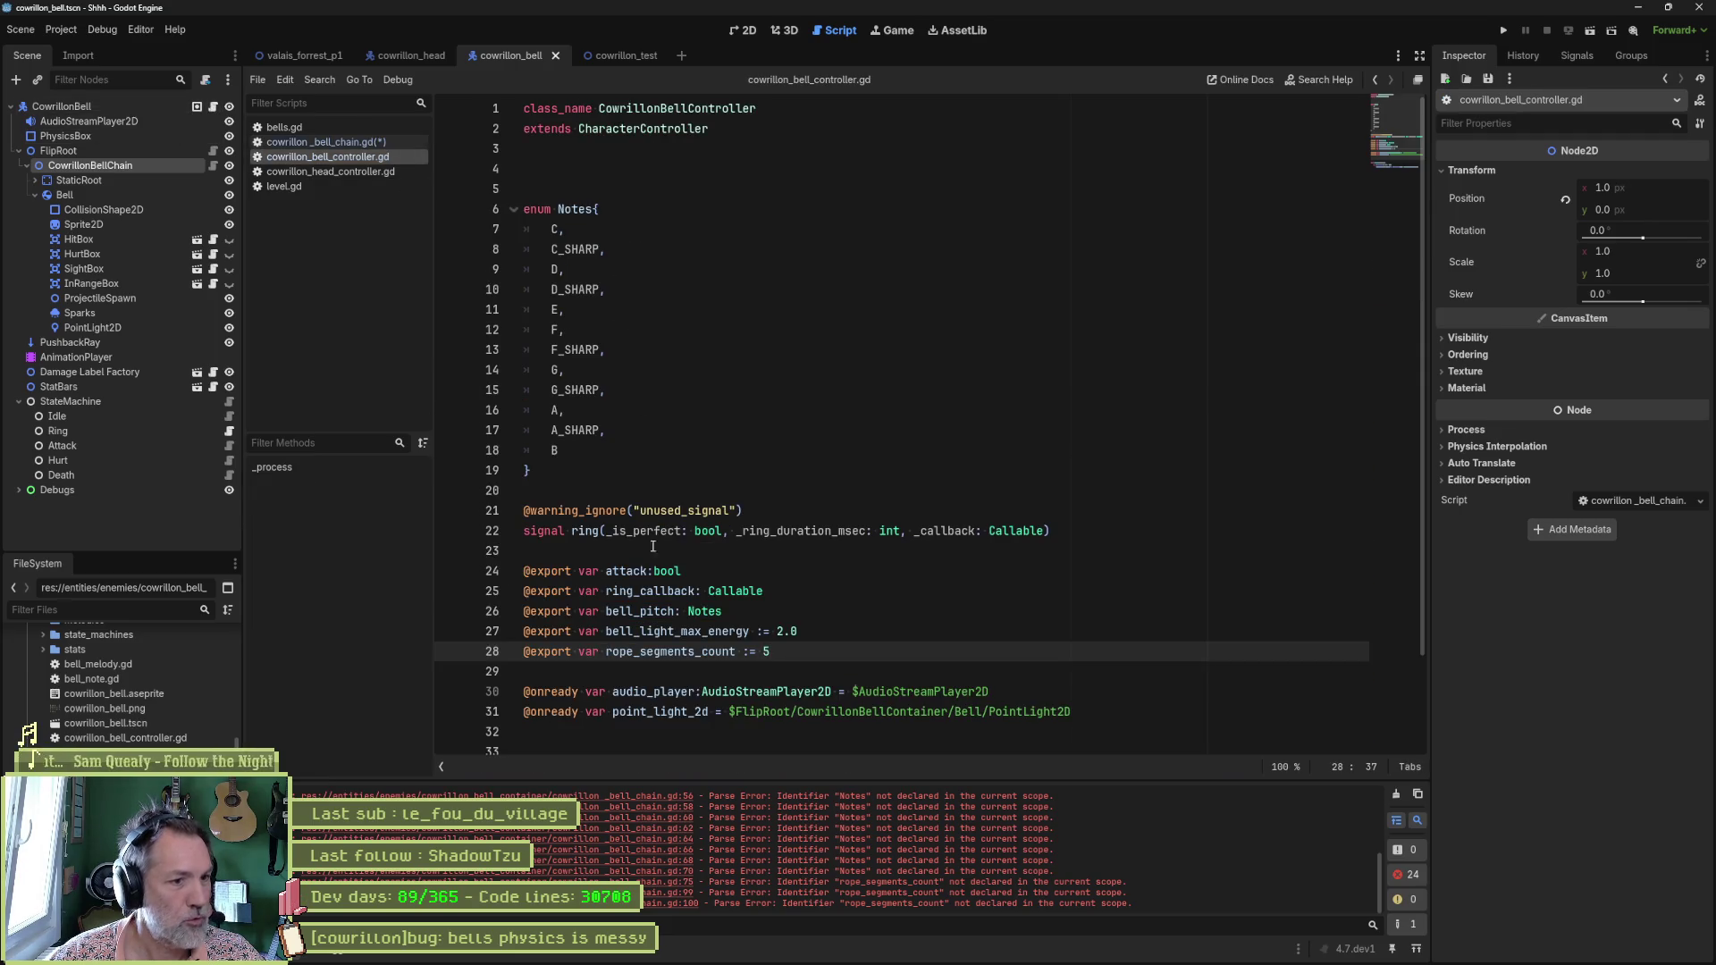
key(alt+Left)
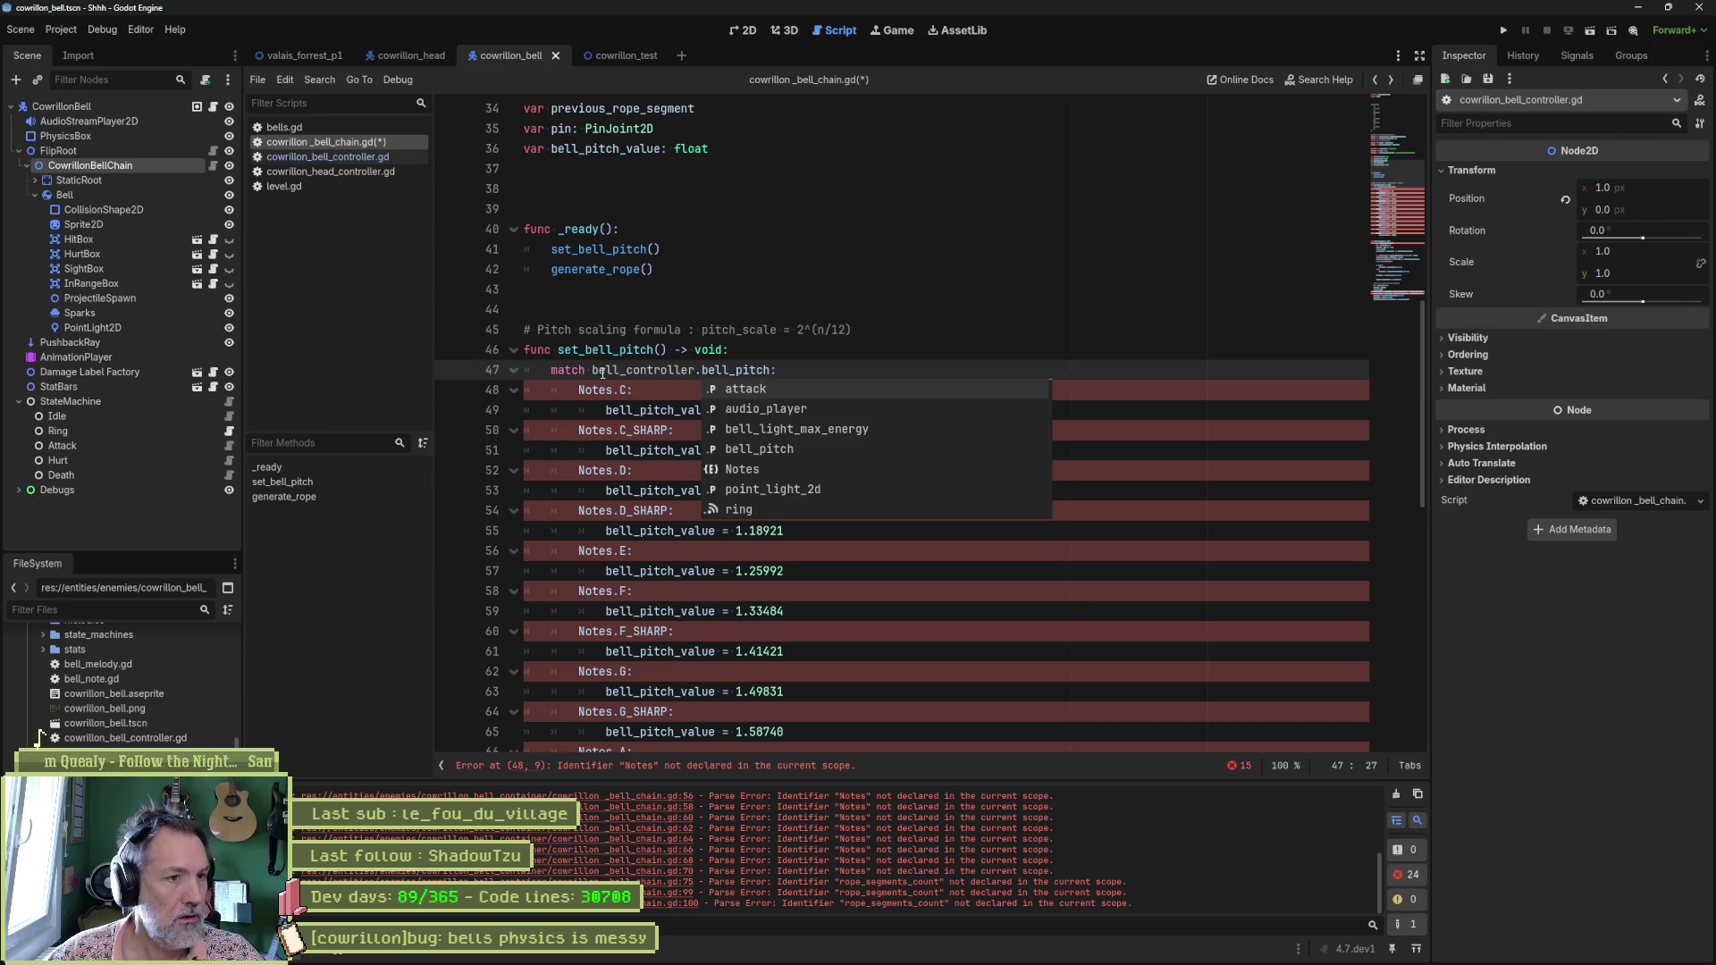
key(Escape)
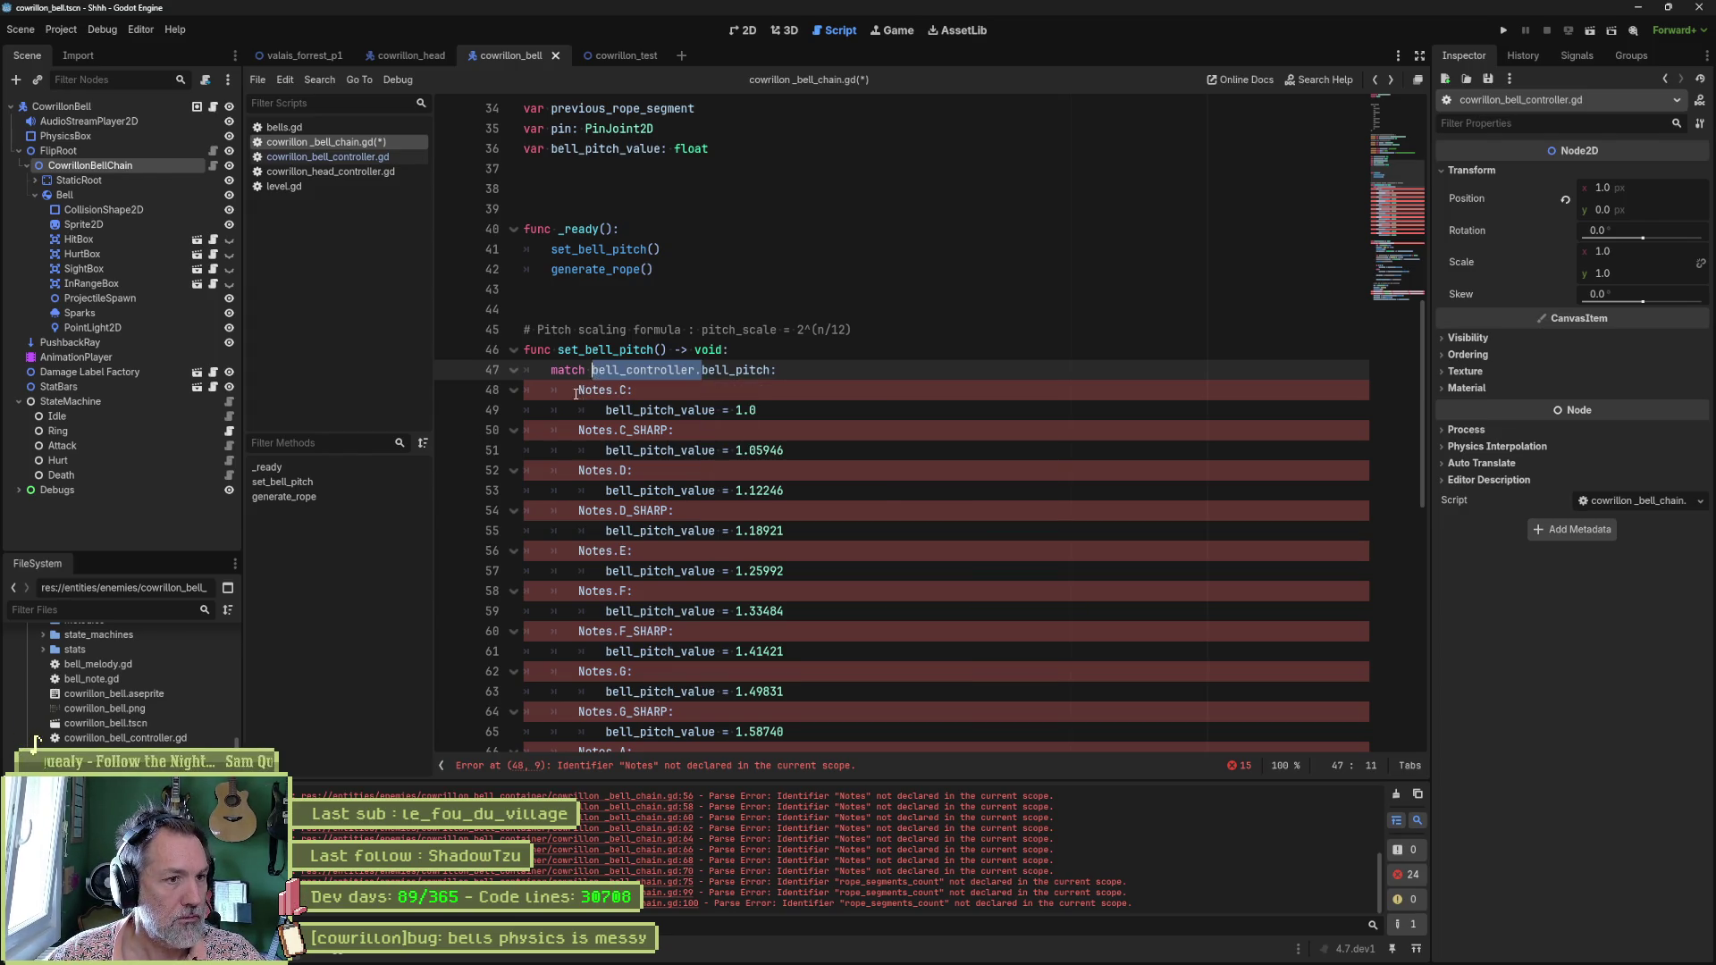
Prefix every Notes reference on lines 48–70 with bell_controller. using multiple carets
click(578, 390)
key(ctrl+v)
text(.)
click(578, 430)
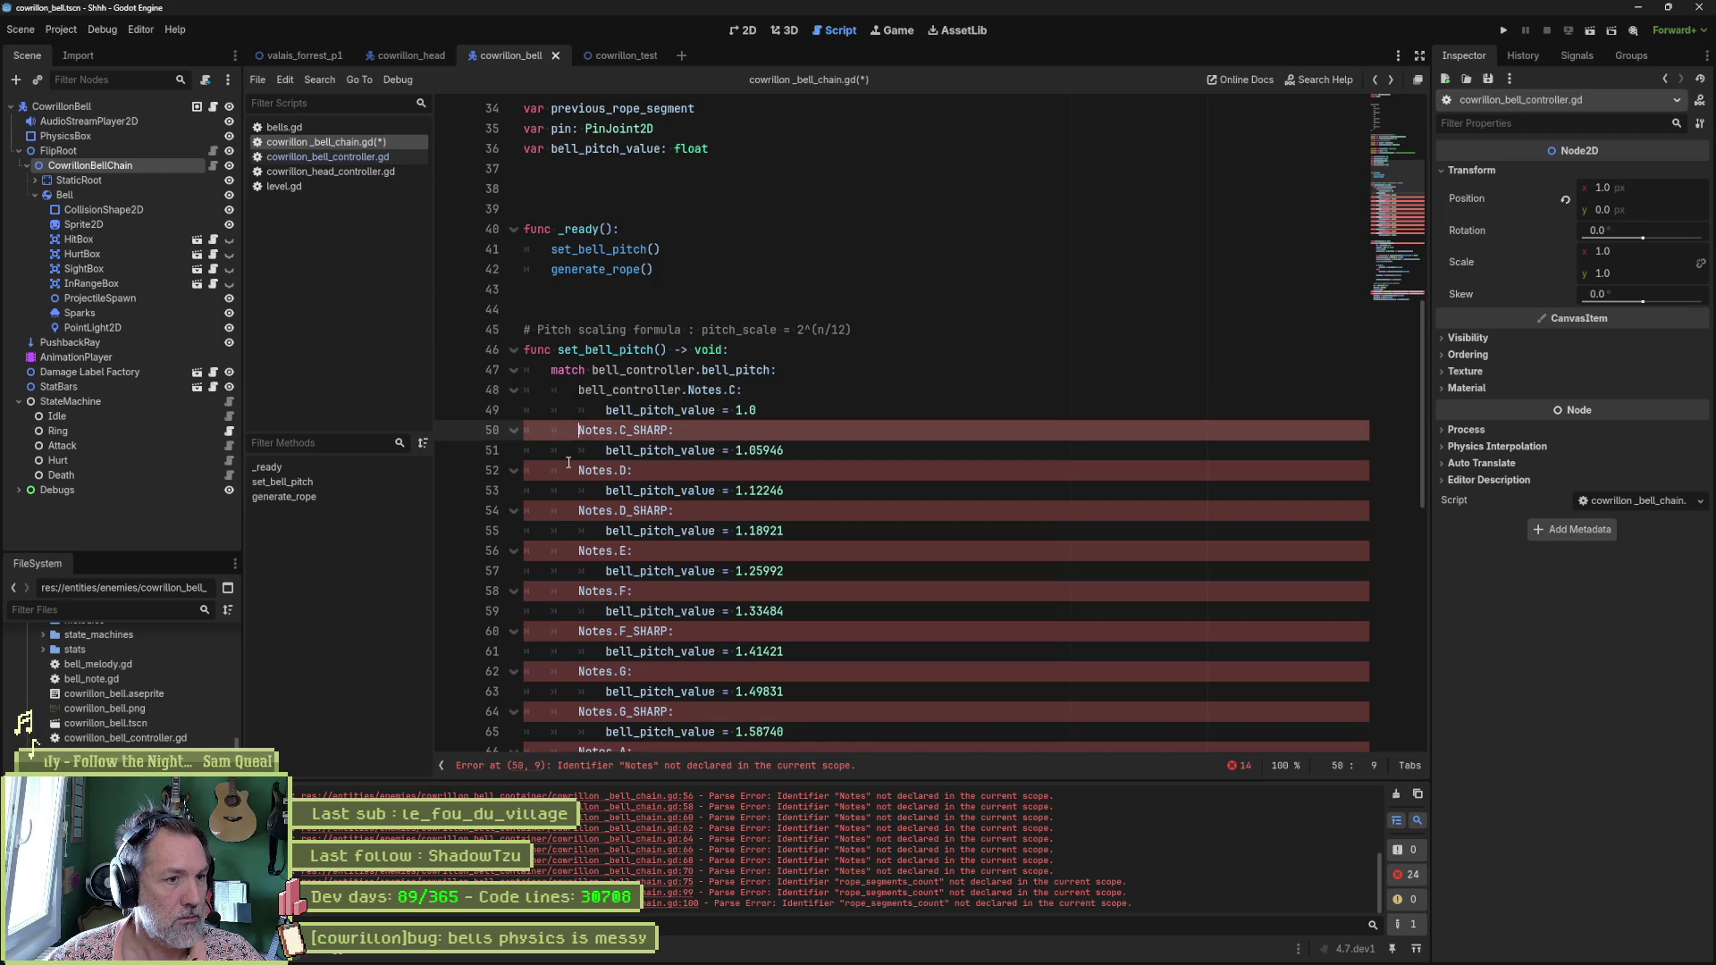
alt+click(578, 471)
alt+click(578, 510)
alt+click(578, 551)
scroll(581, 536, down, 3)
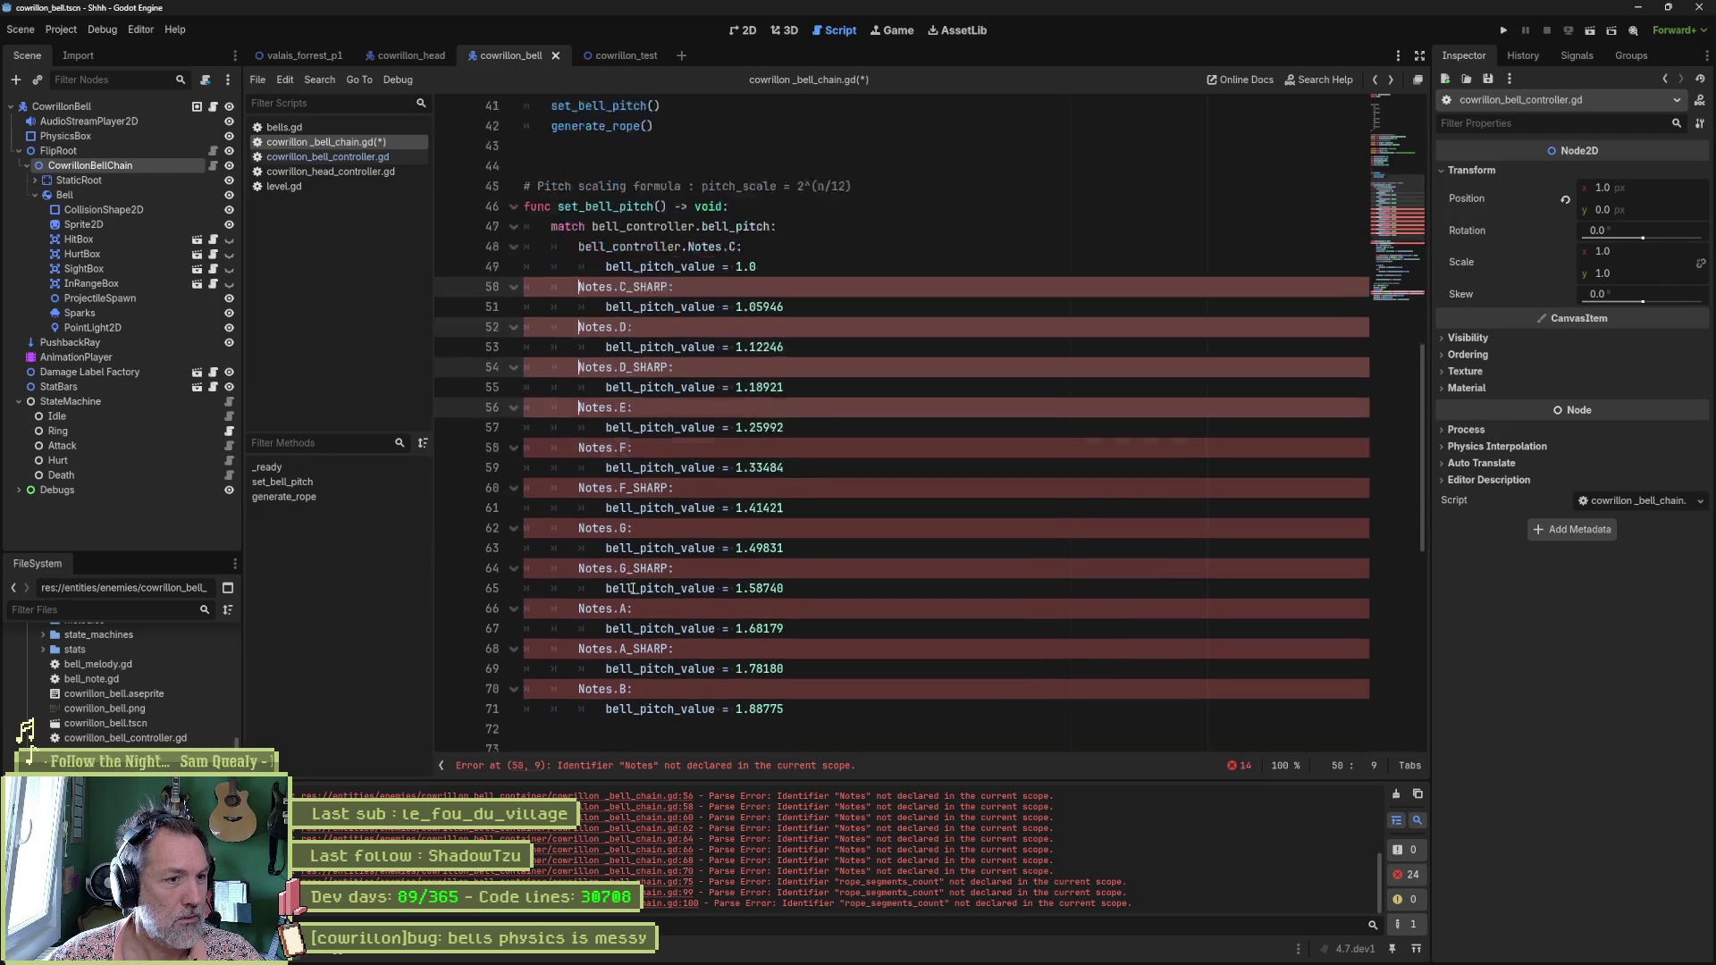
alt+click(578, 410)
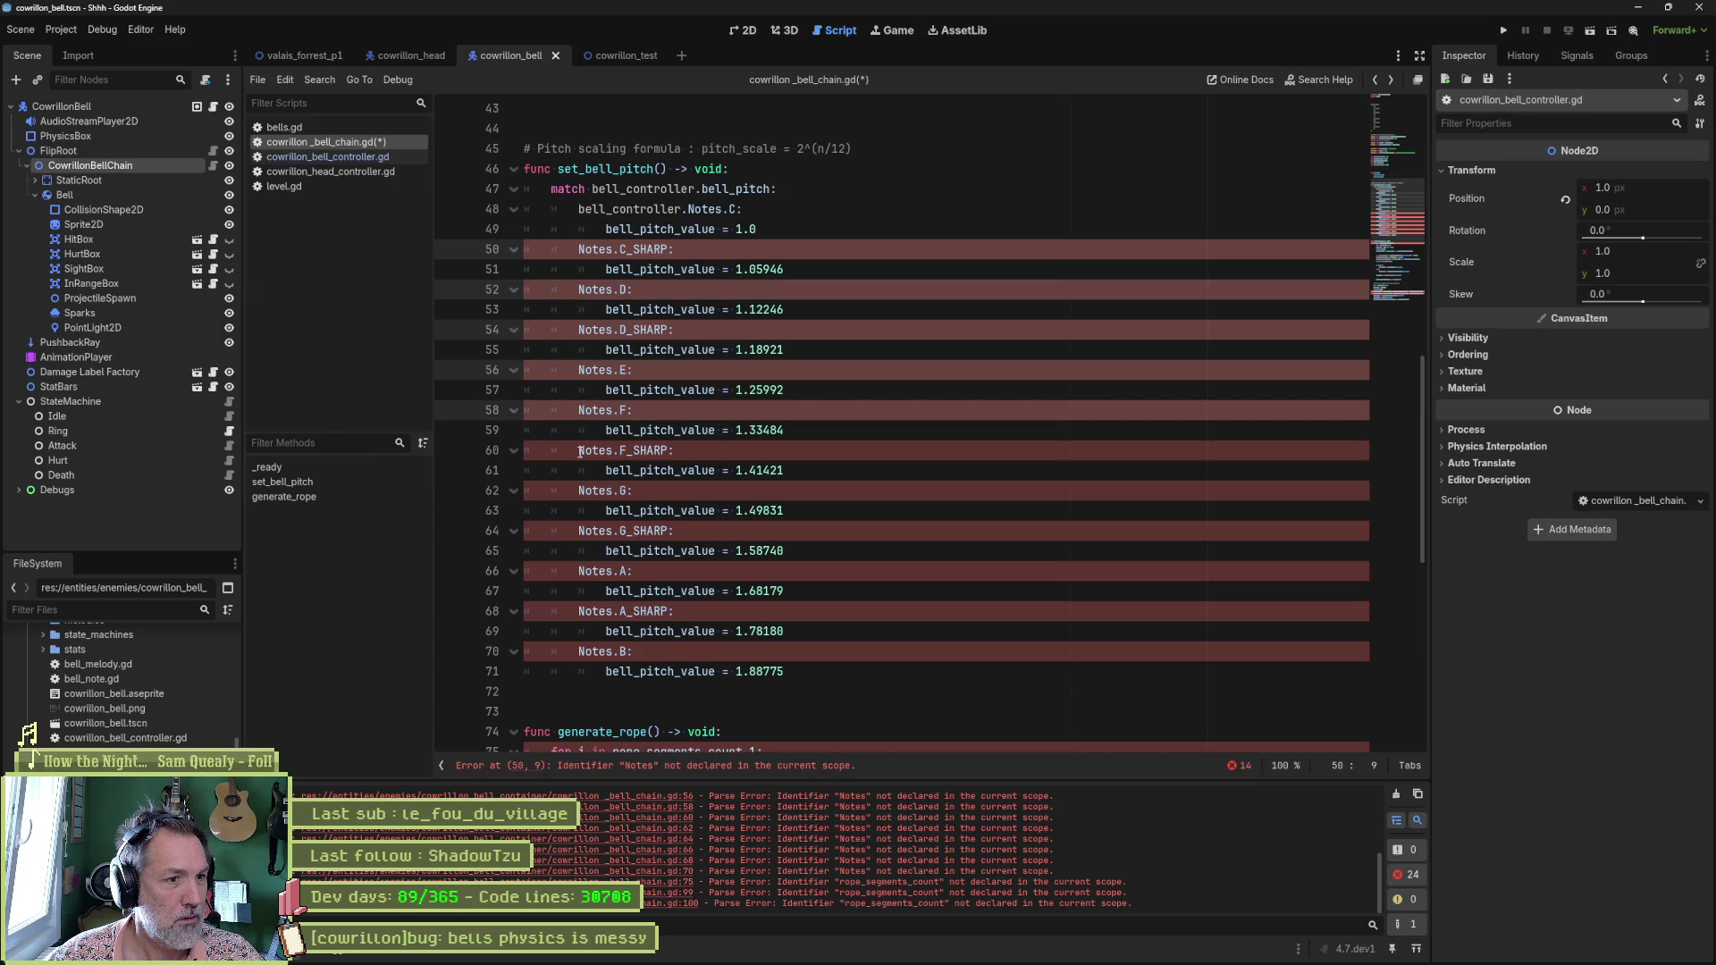
alt+click(579, 450)
alt+click(579, 491)
alt+click(578, 531)
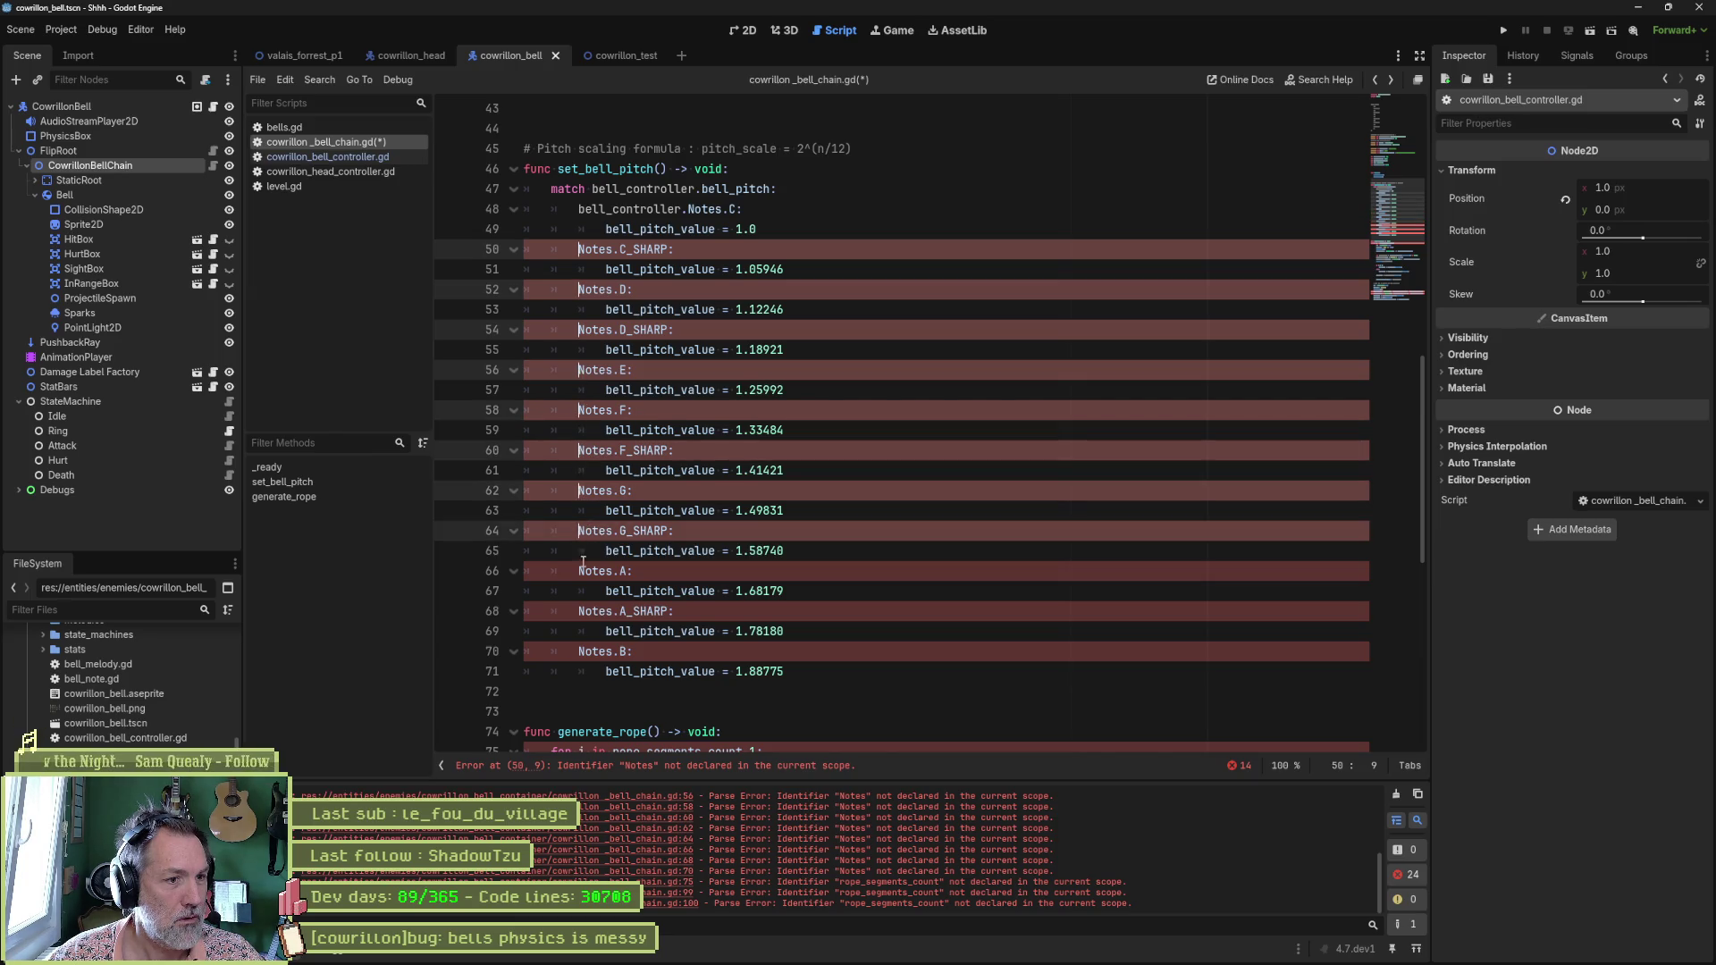
alt+click(578, 571)
alt+click(579, 612)
alt+click(579, 651)
text(bell_controller.)
Prefix the rope_segments_count references with bell_controller. and save the chain script
scroll(805, 537, down, 7)
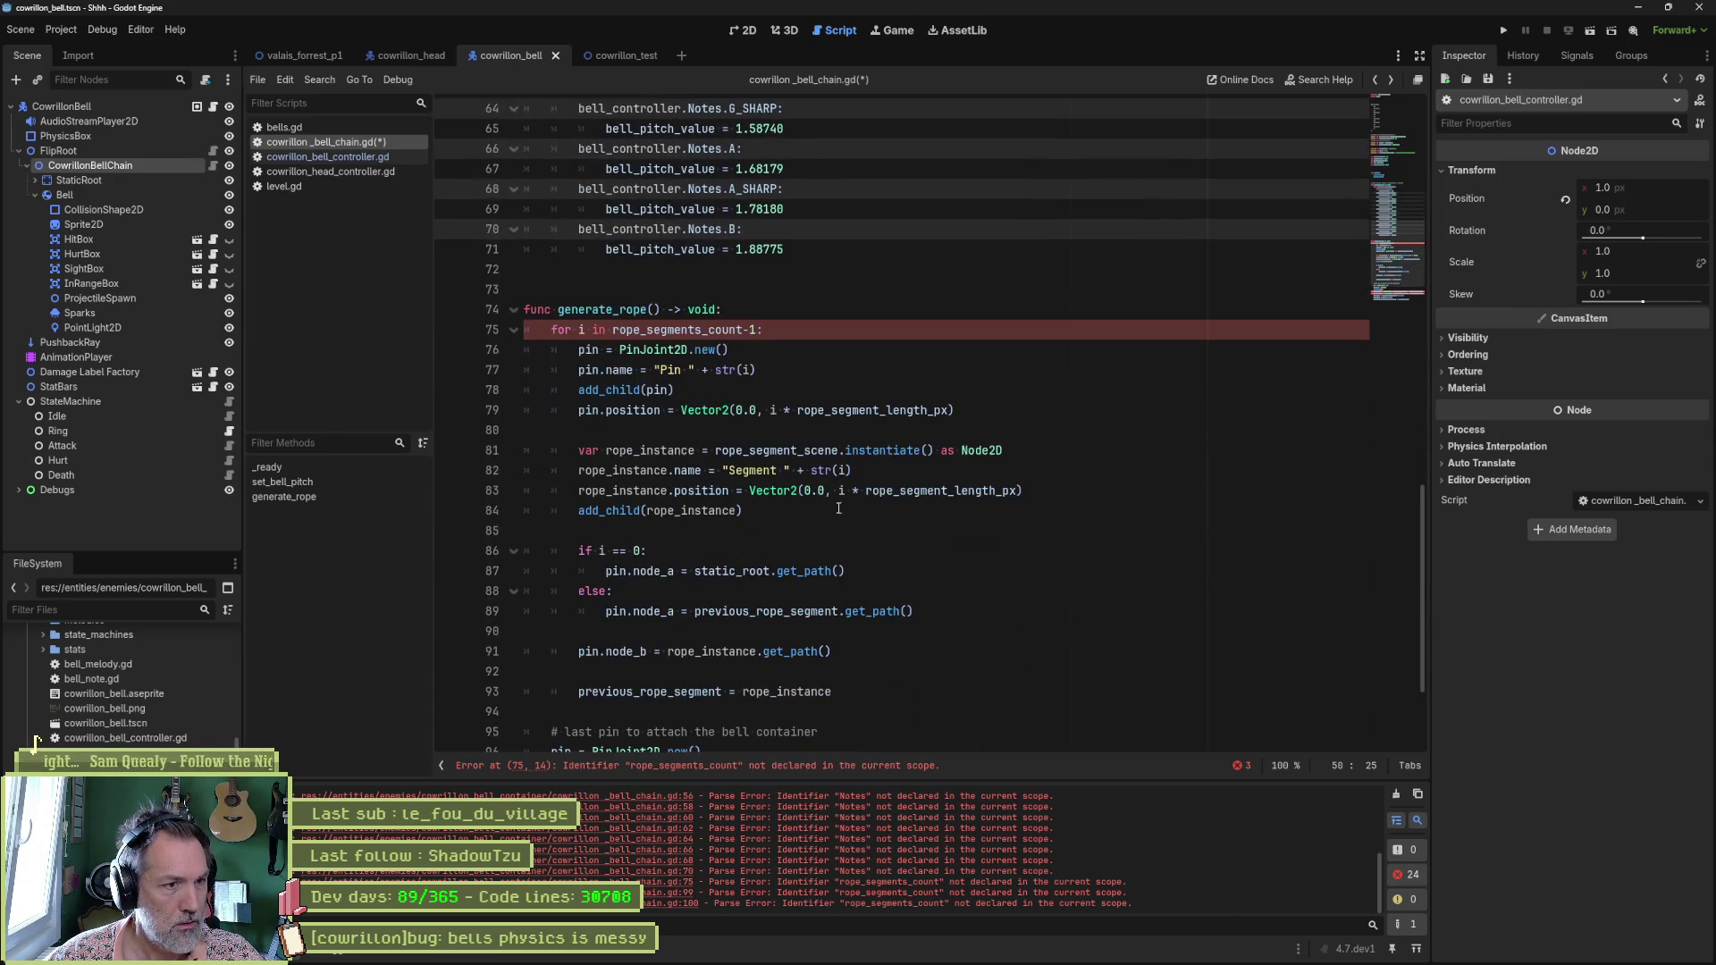
click(613, 329)
text(bell_controller.)
scroll(930, 662, down, 3)
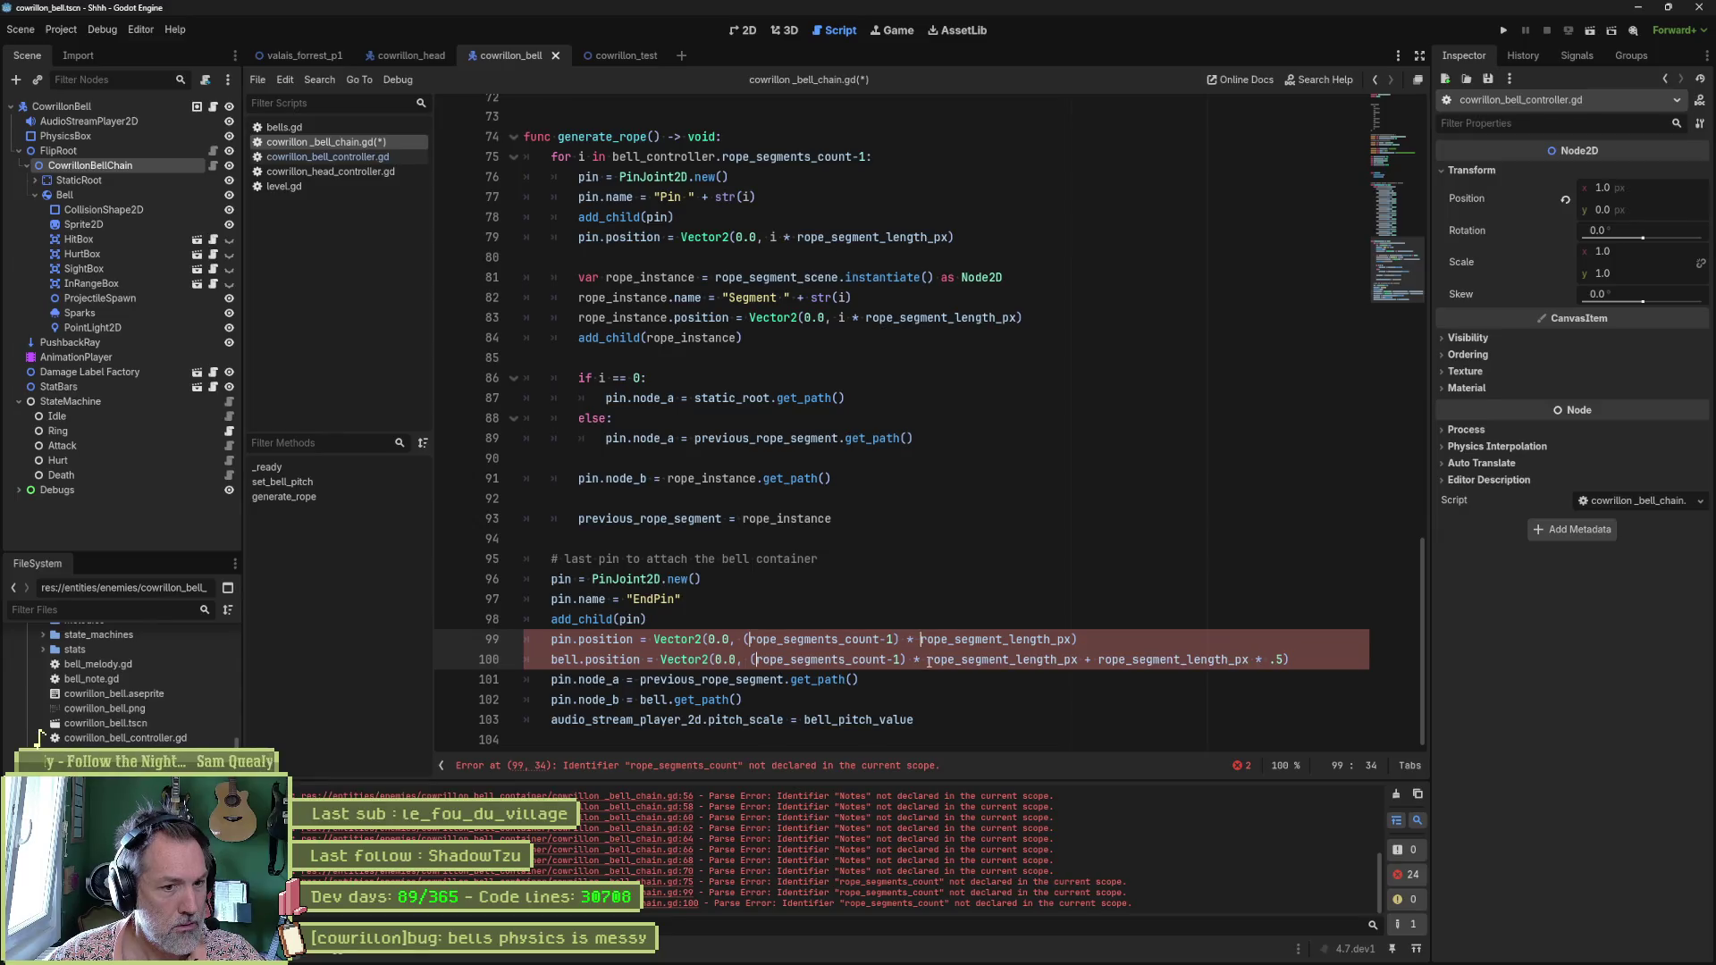
alt+click(1096, 661)
text(bell_controller.)
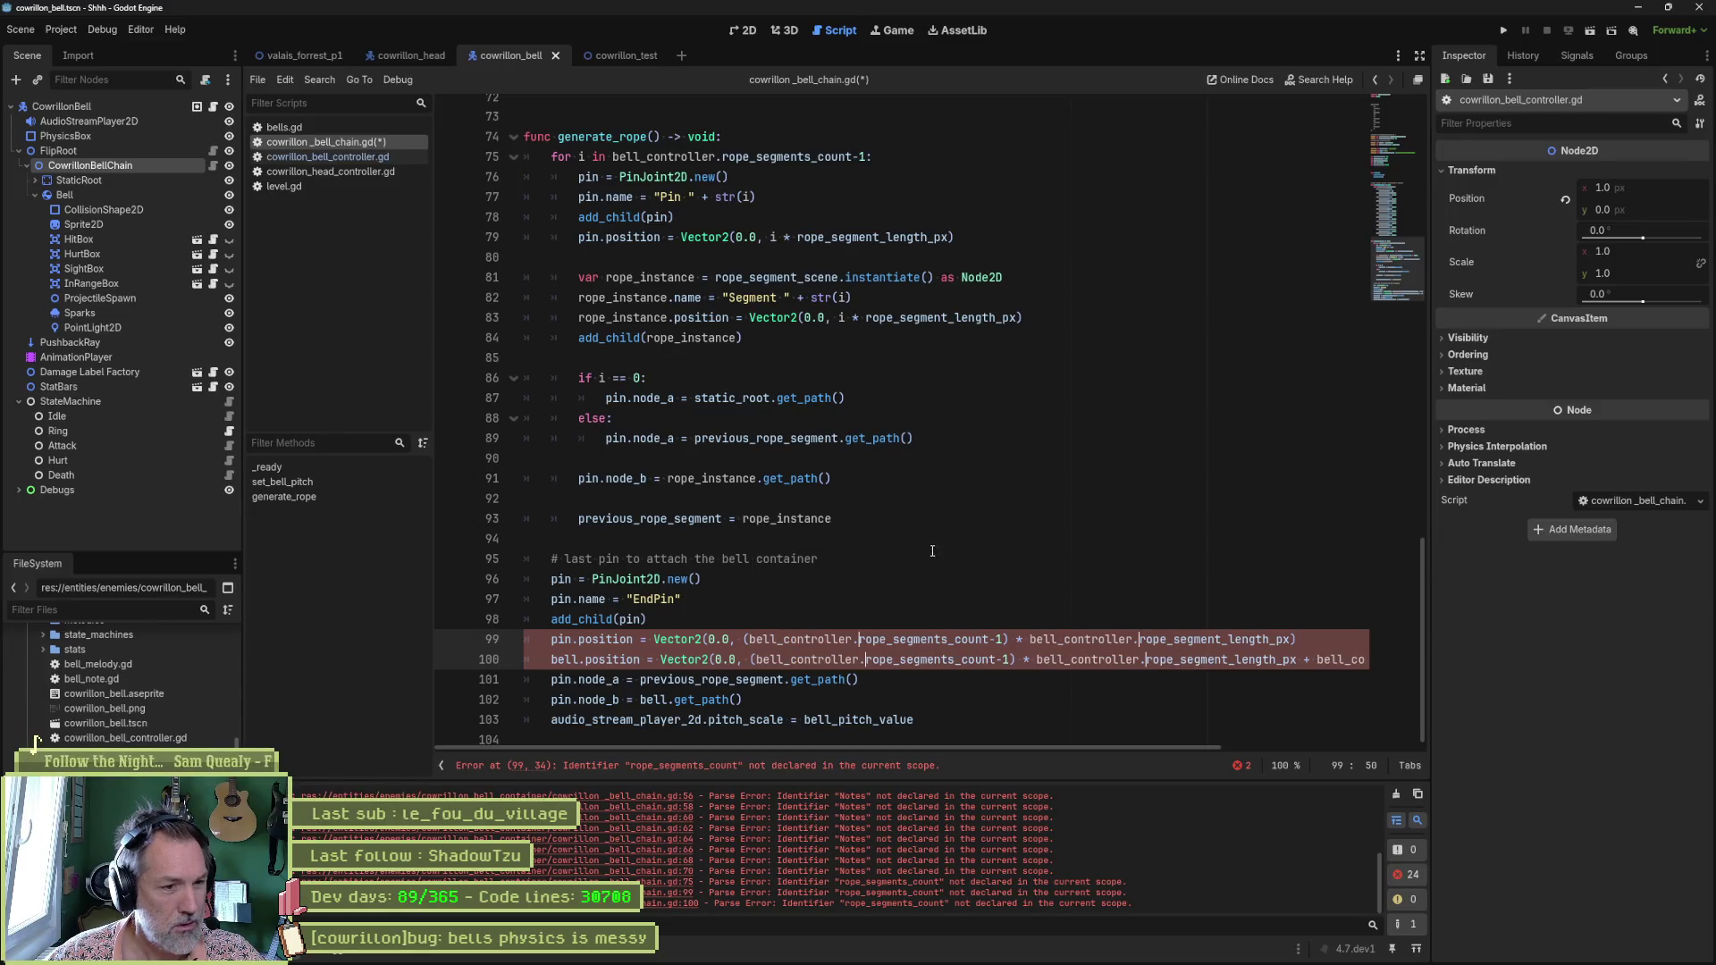
key(ctrl+s)
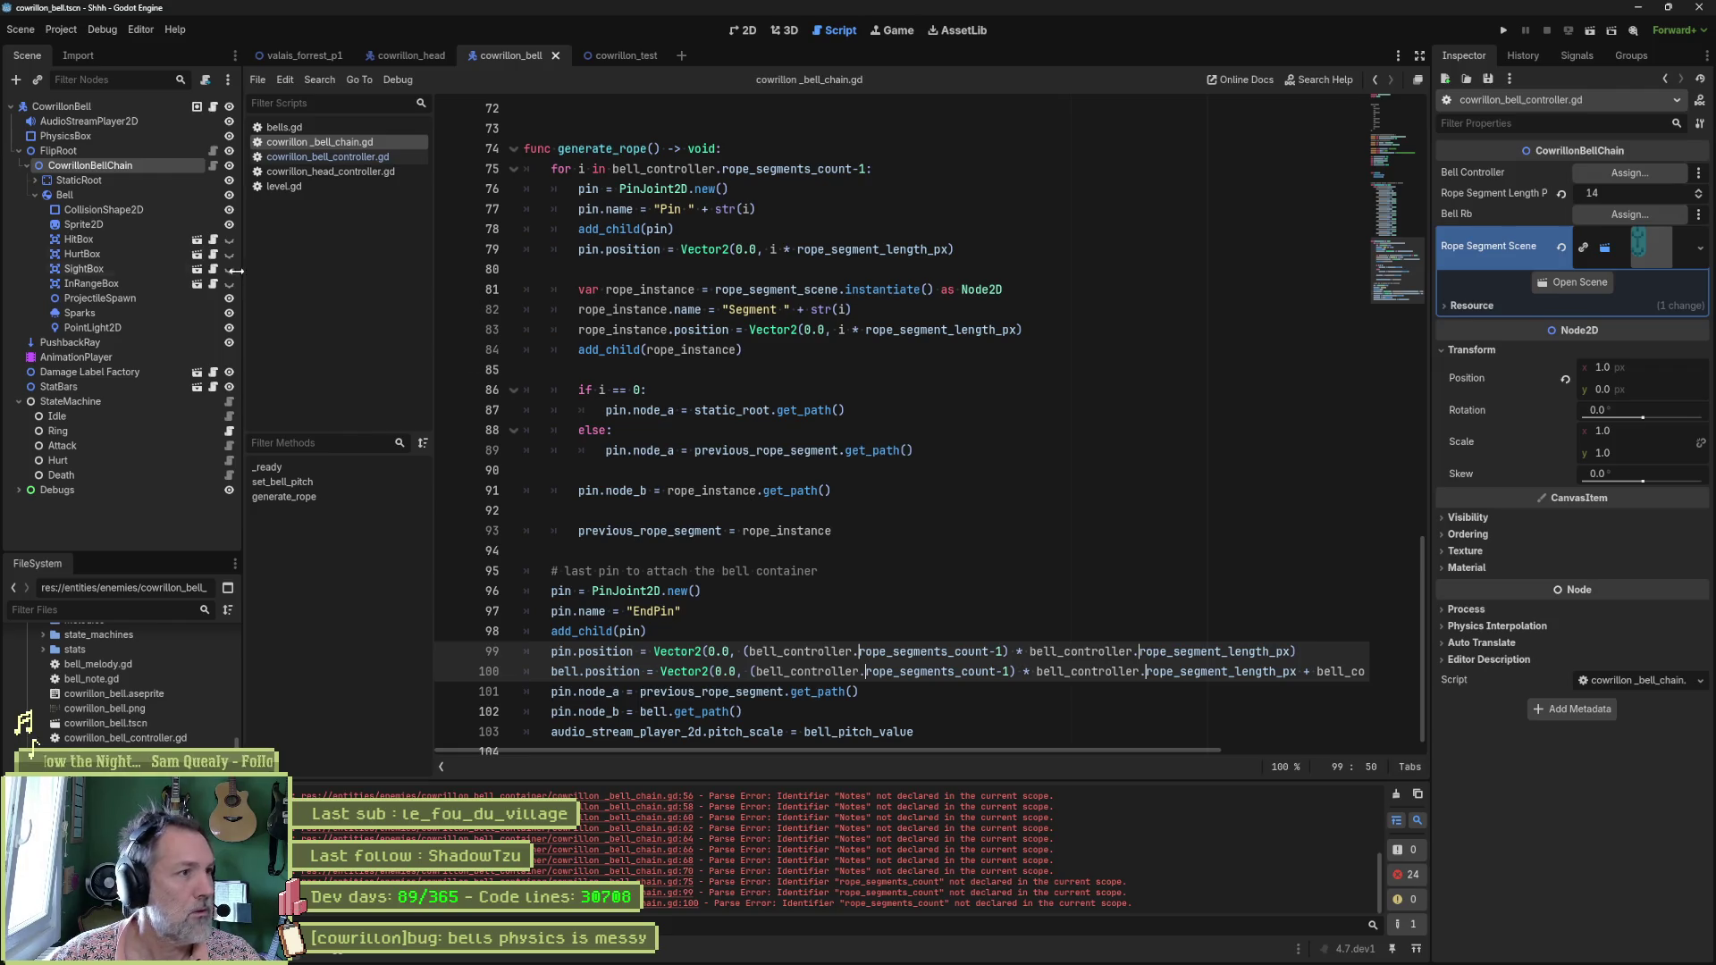
Assign CowrillonBell as CowrillonBellChain's Bell Controller and save the bell scene
click(128, 167)
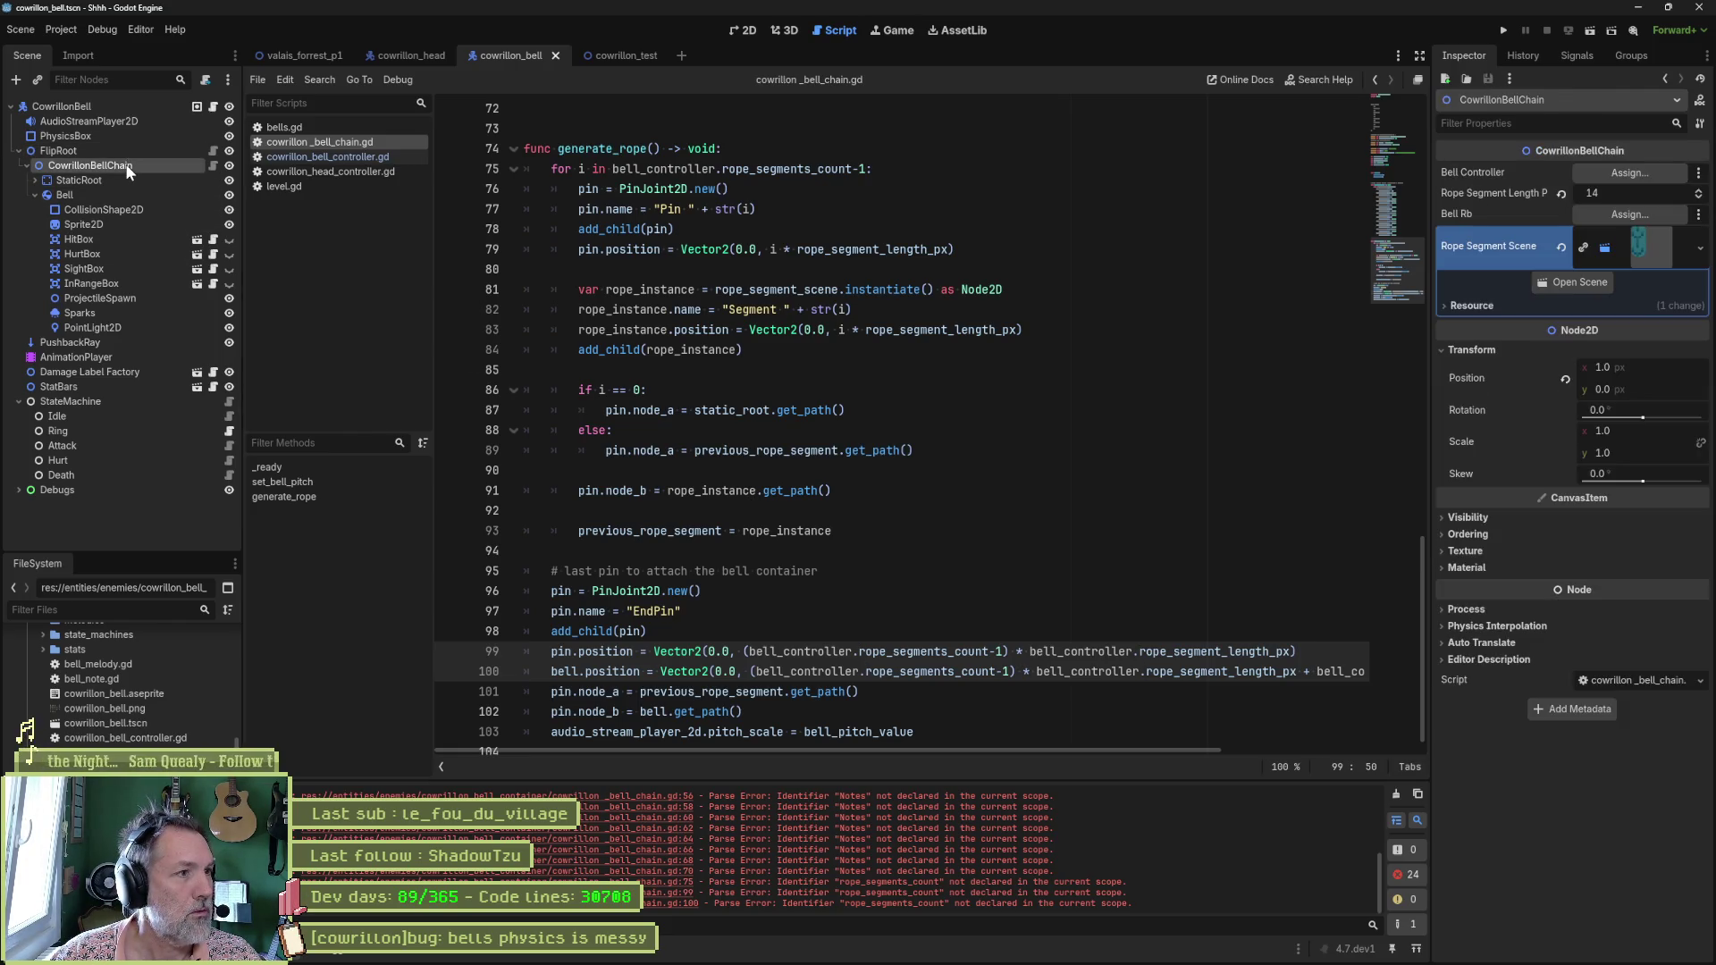
drag(101, 111, 1609, 170)
click(936, 452)
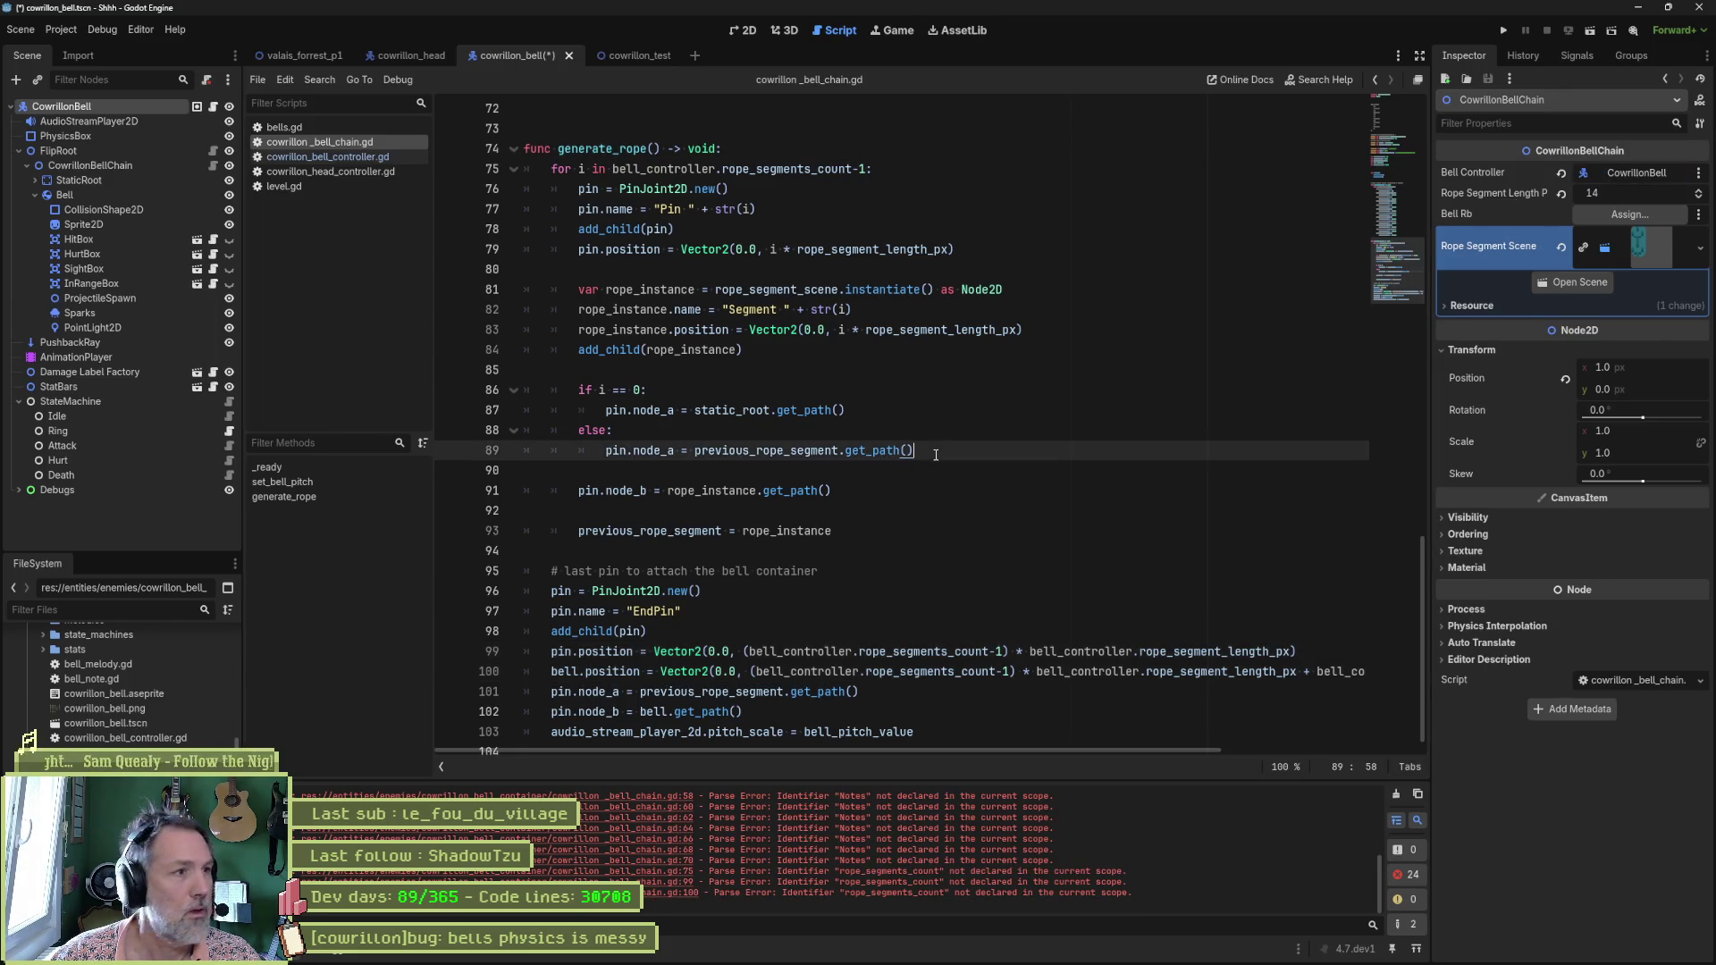
key(ctrl+s)
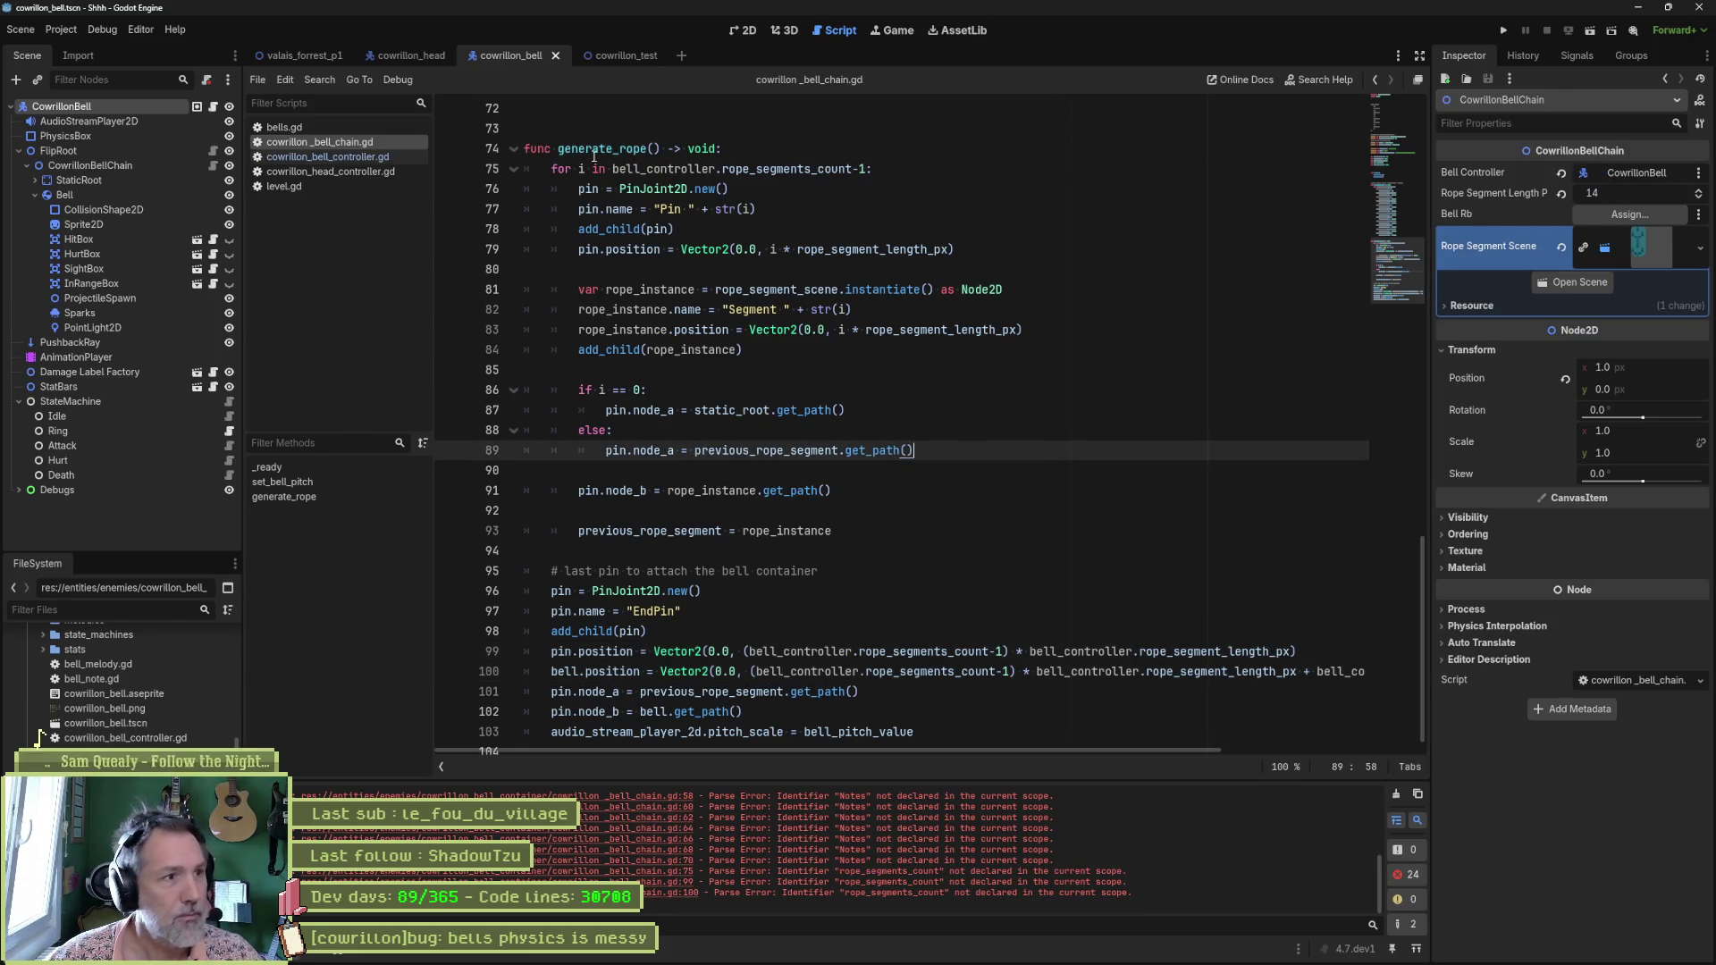
click(605, 58)
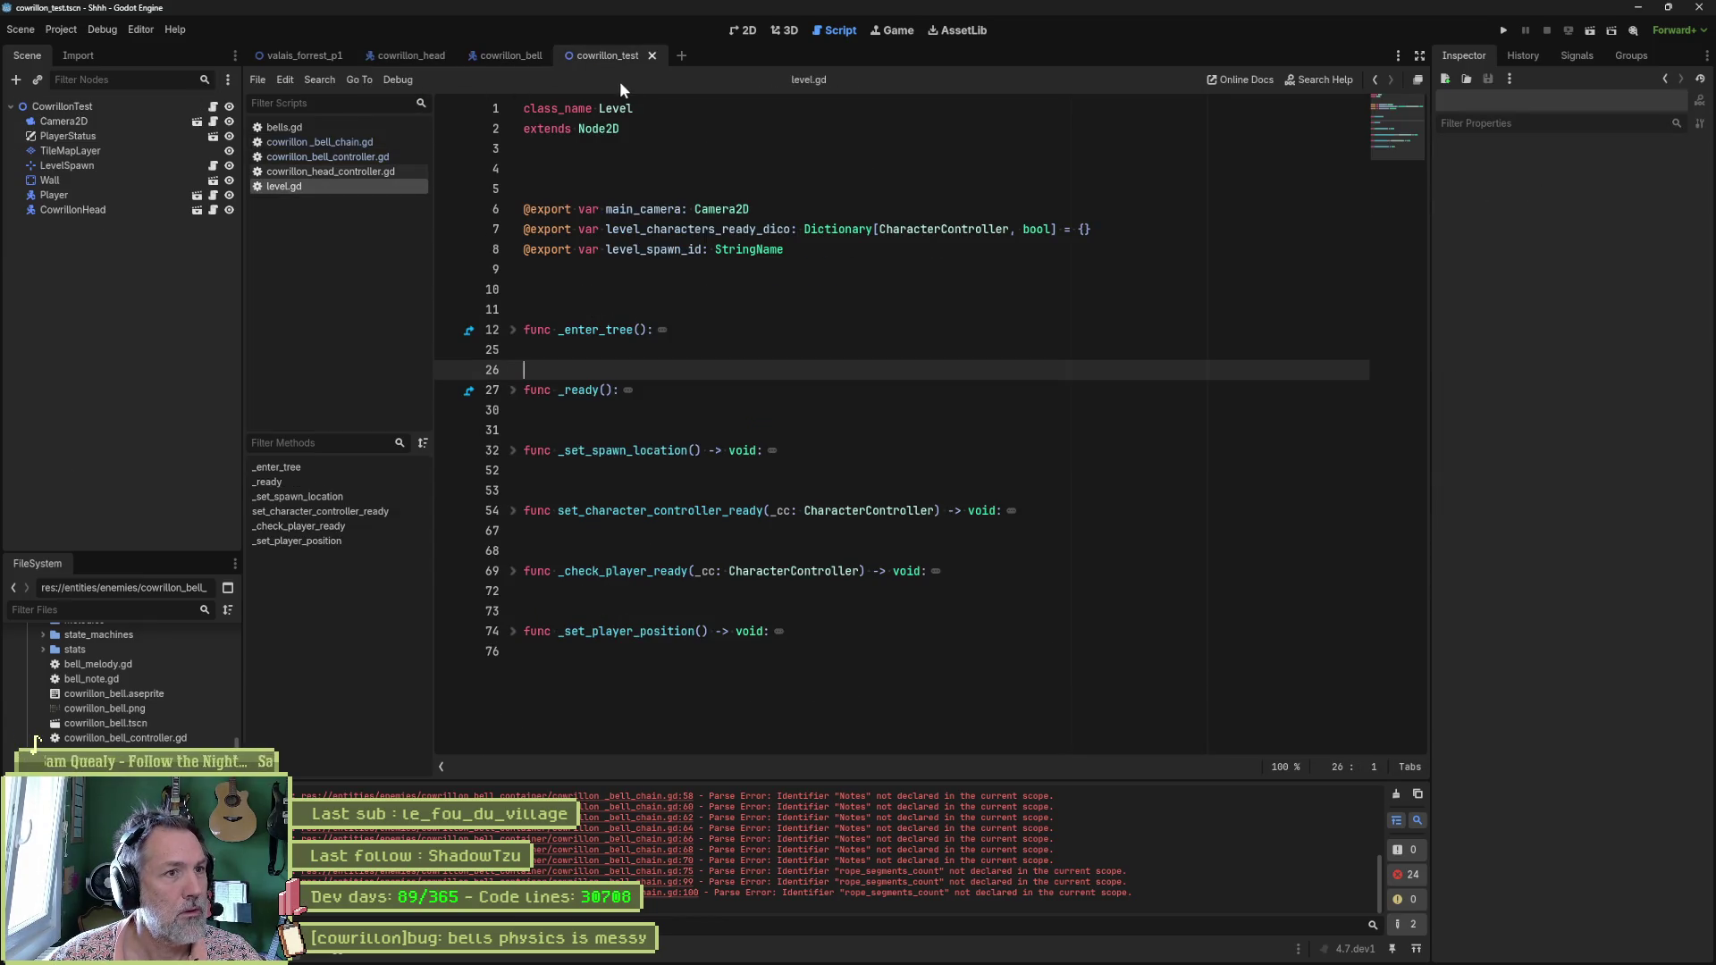
Open the cowrillon_head boss scene and select the first CowrillonBell
click(746, 33)
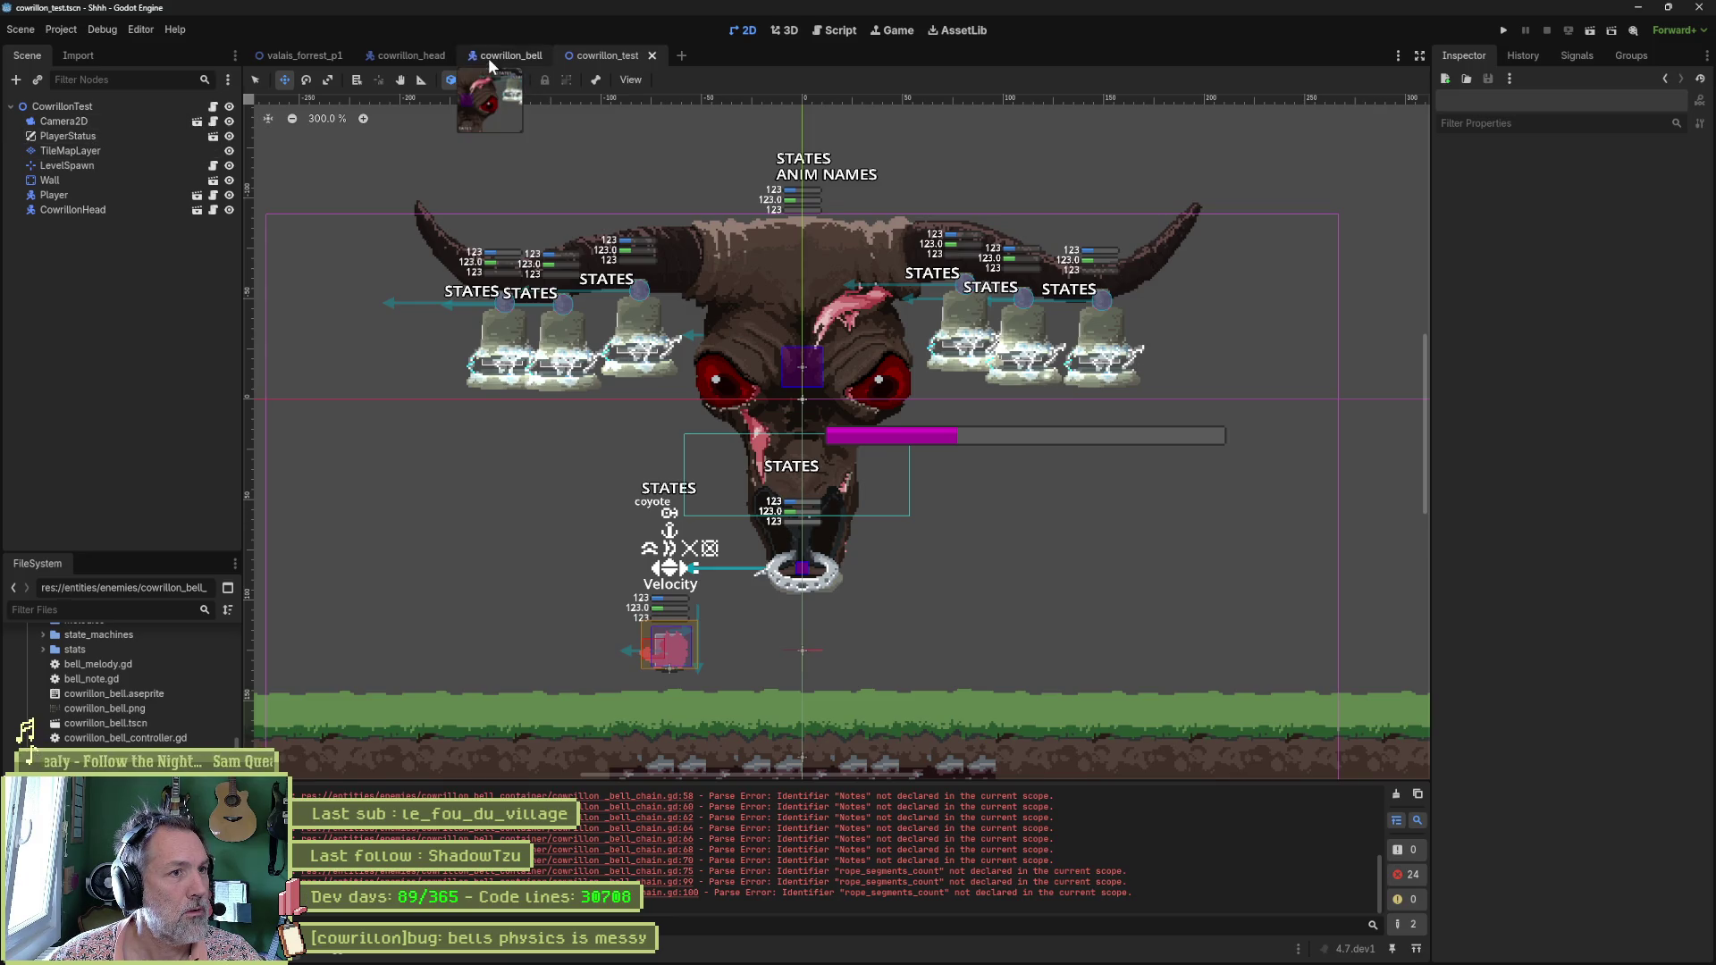
click(425, 56)
mouse_move(613, 66)
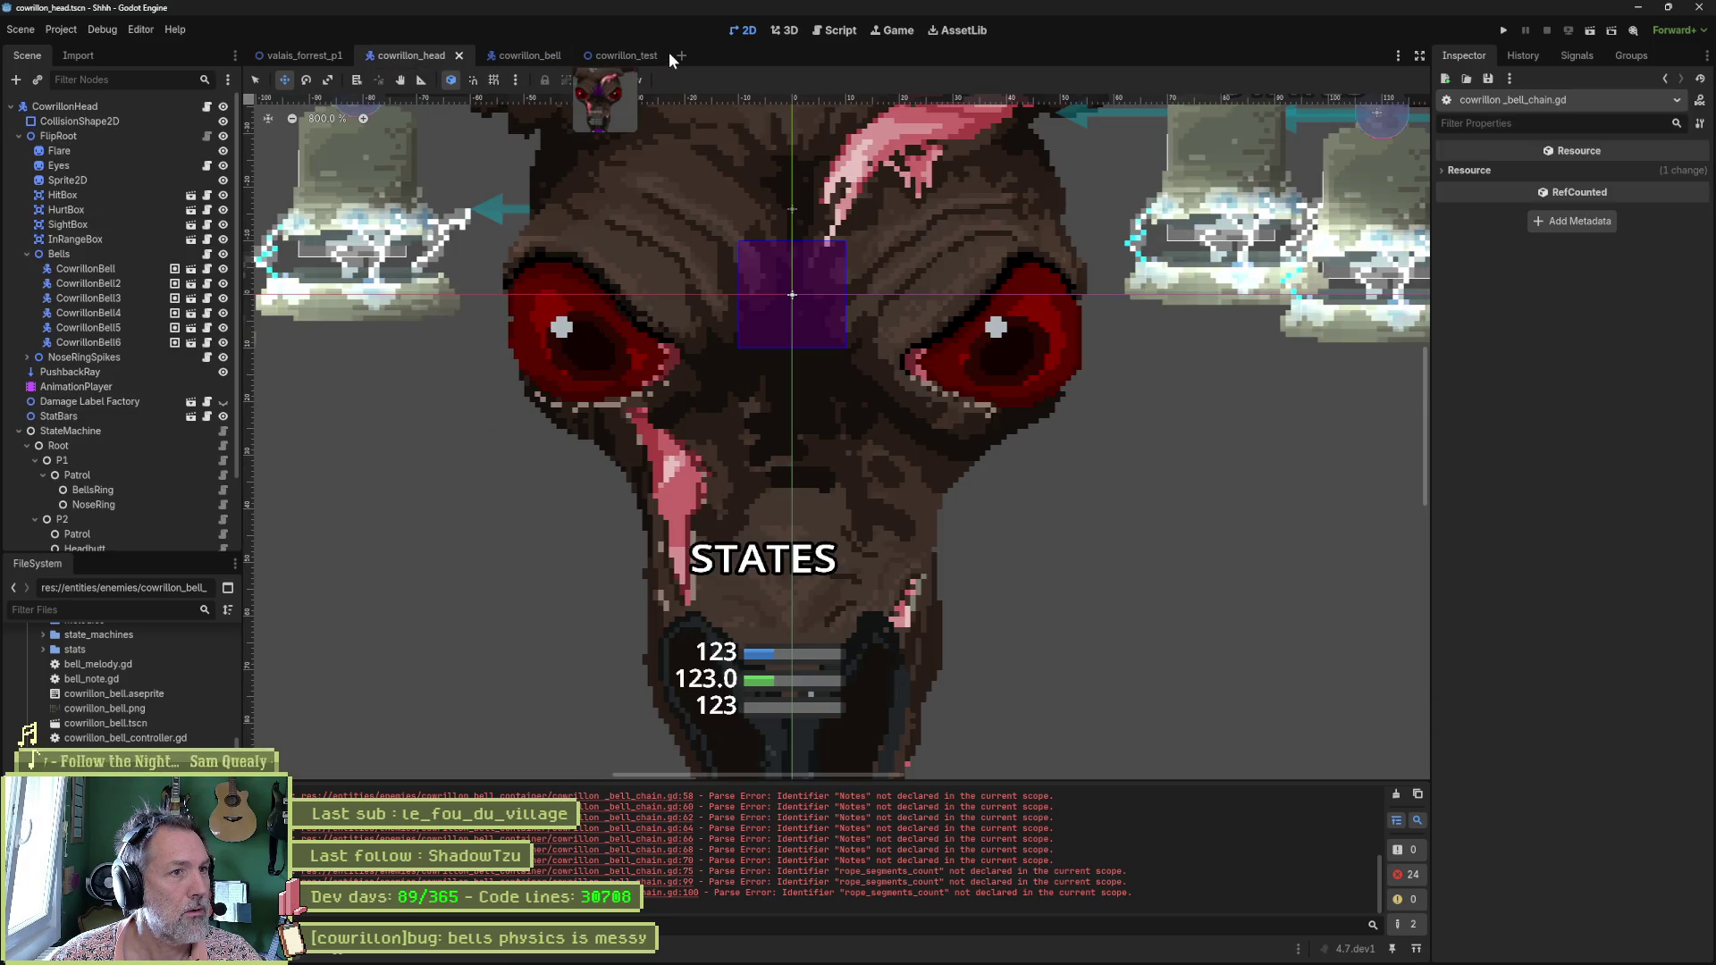
click(125, 268)
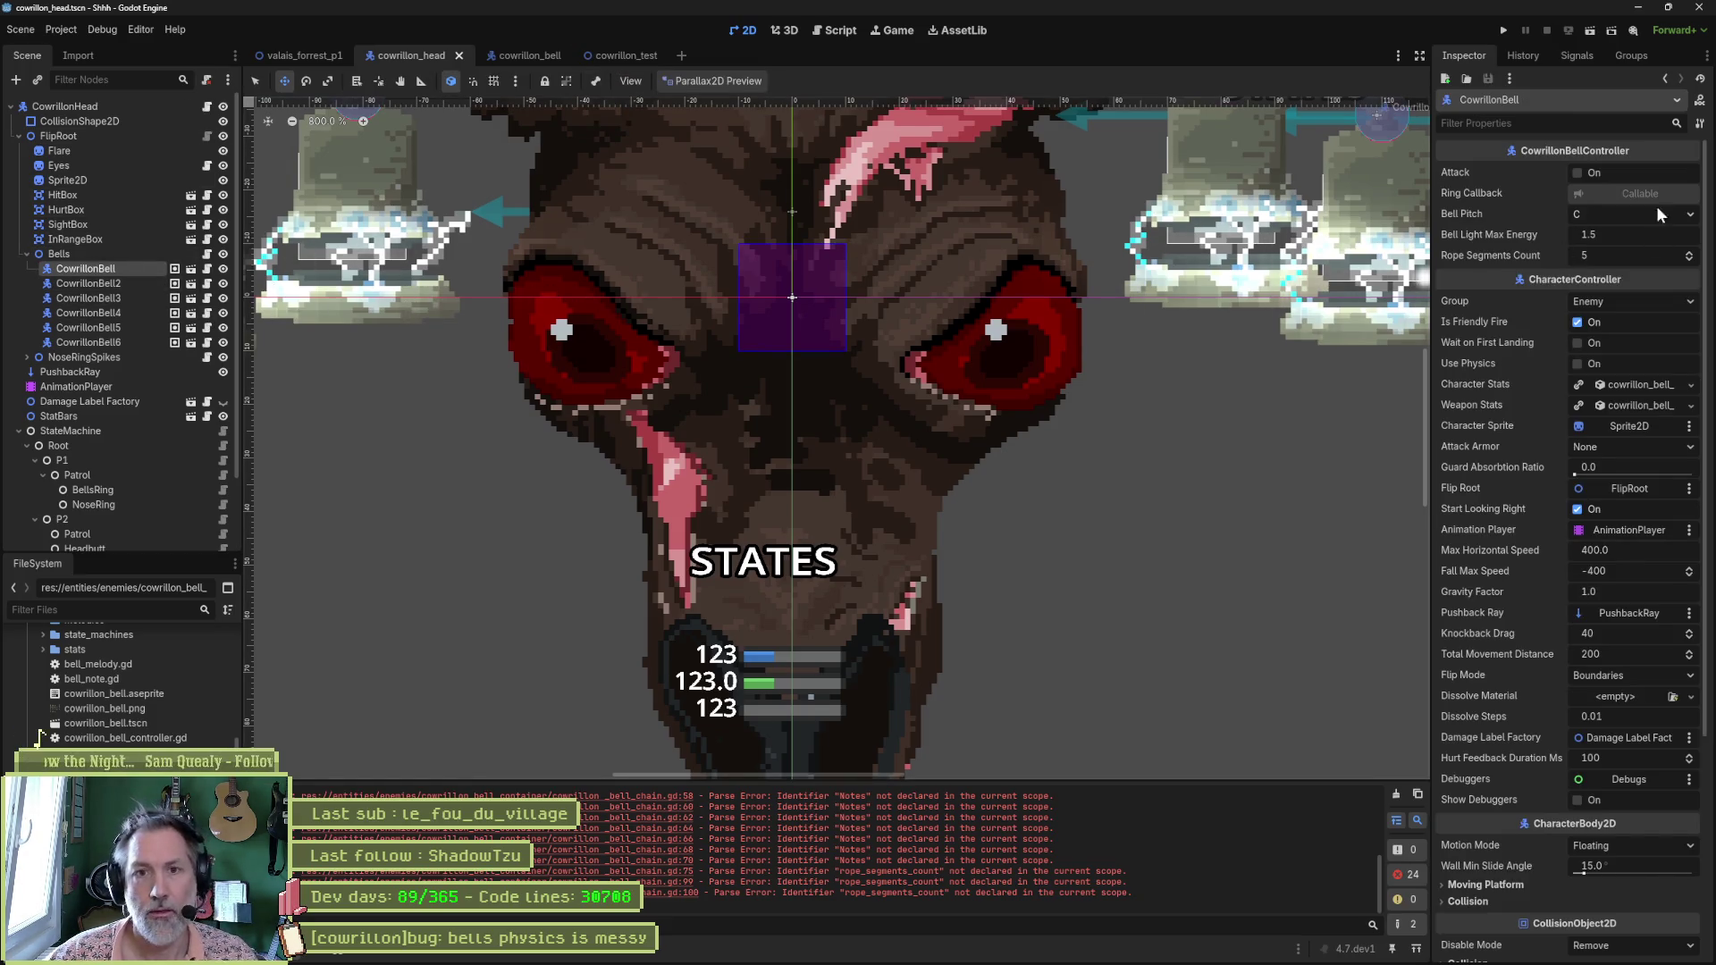
Set CowrillonBell2's Bell Pitch to D and CowrillonBell3's to E
click(89, 284)
click(1631, 214)
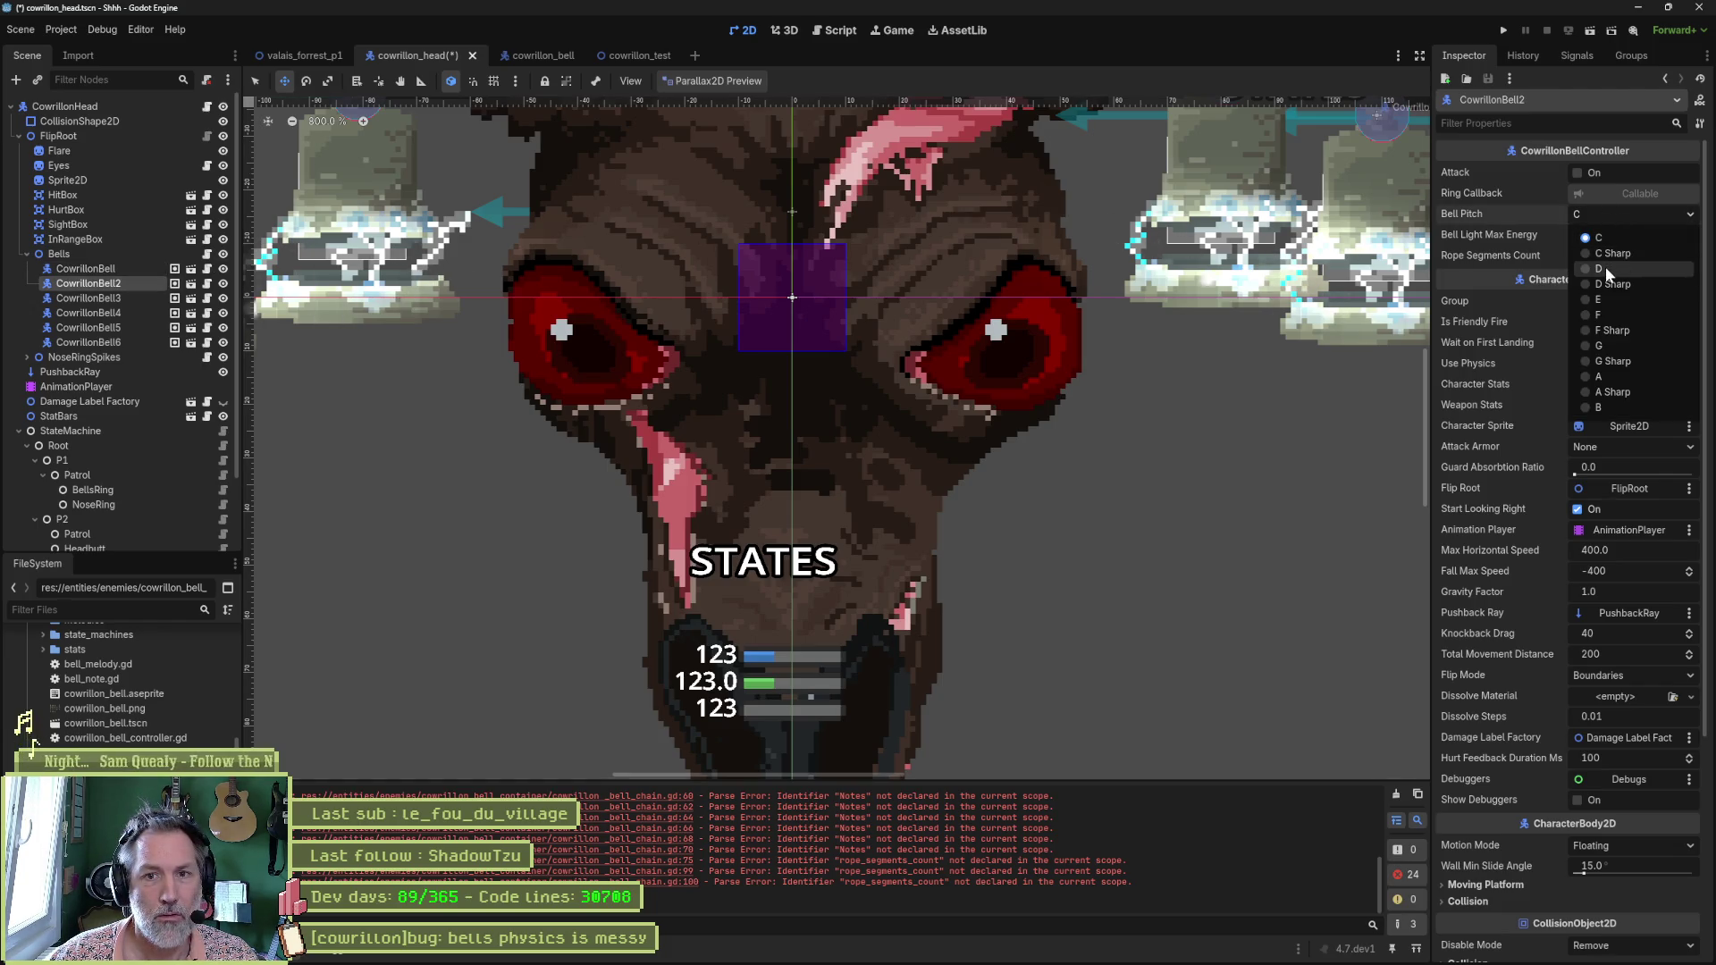
click(1627, 273)
click(134, 298)
click(1596, 214)
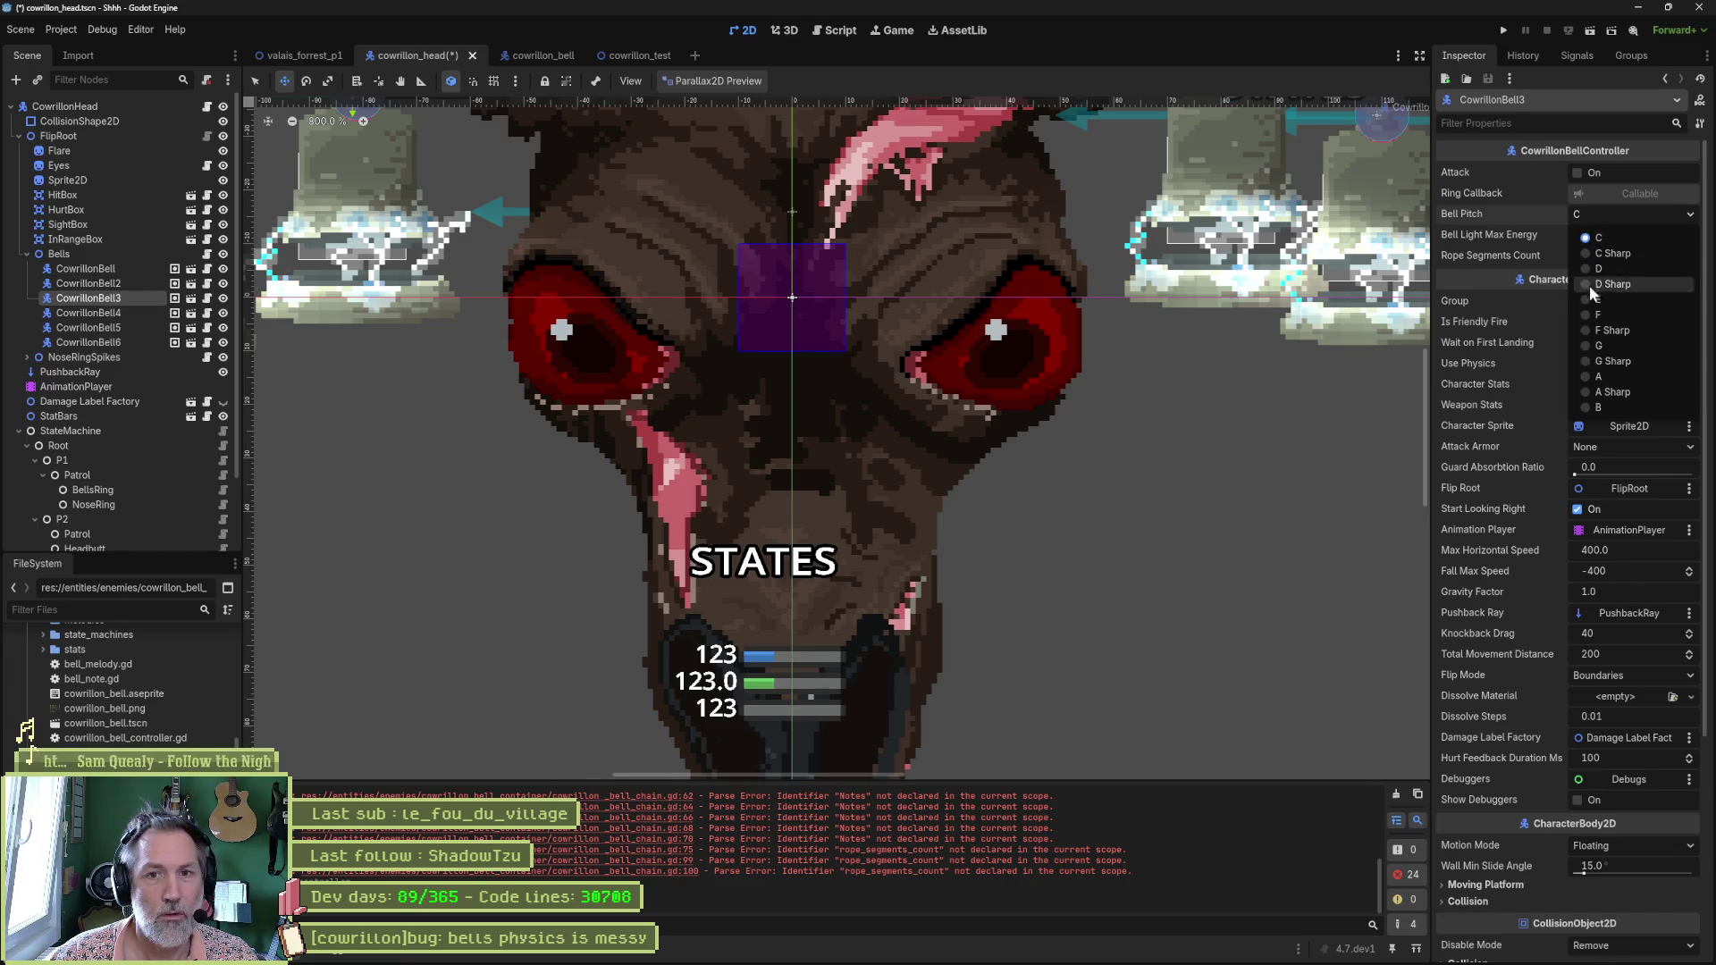
click(1598, 299)
Set CowrillonBell4's pitch to F and CowrillonBell5's to G, then start on CowrillonBell6
click(89, 312)
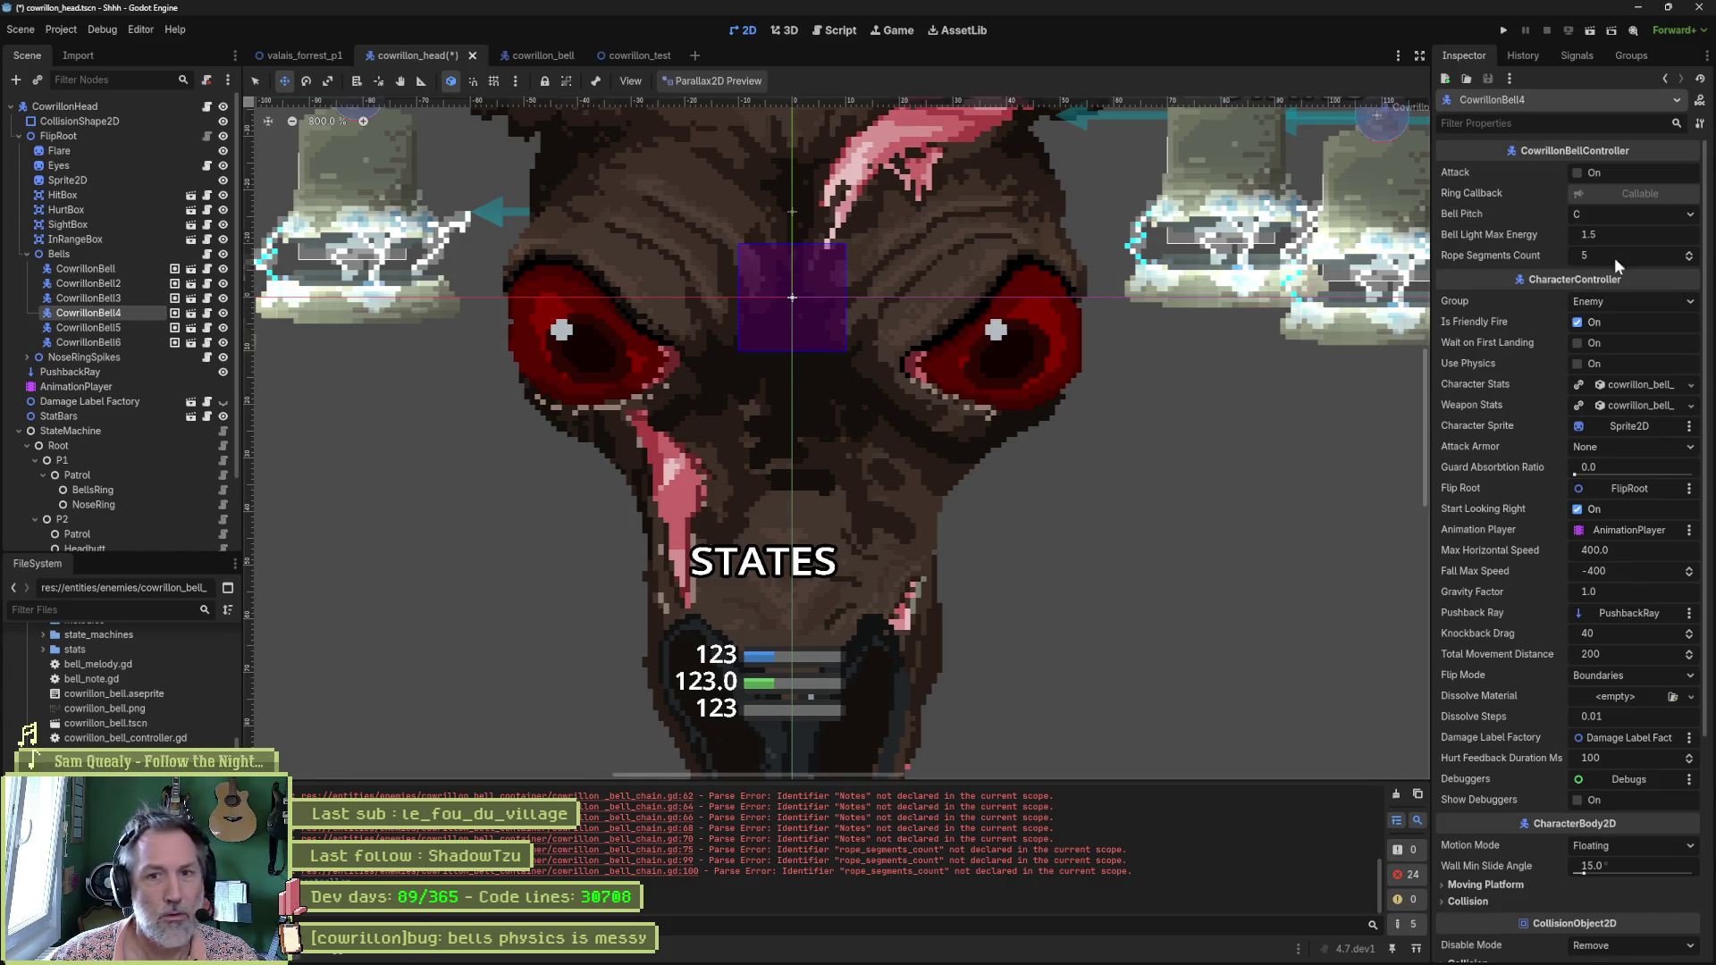
click(1647, 216)
click(1614, 315)
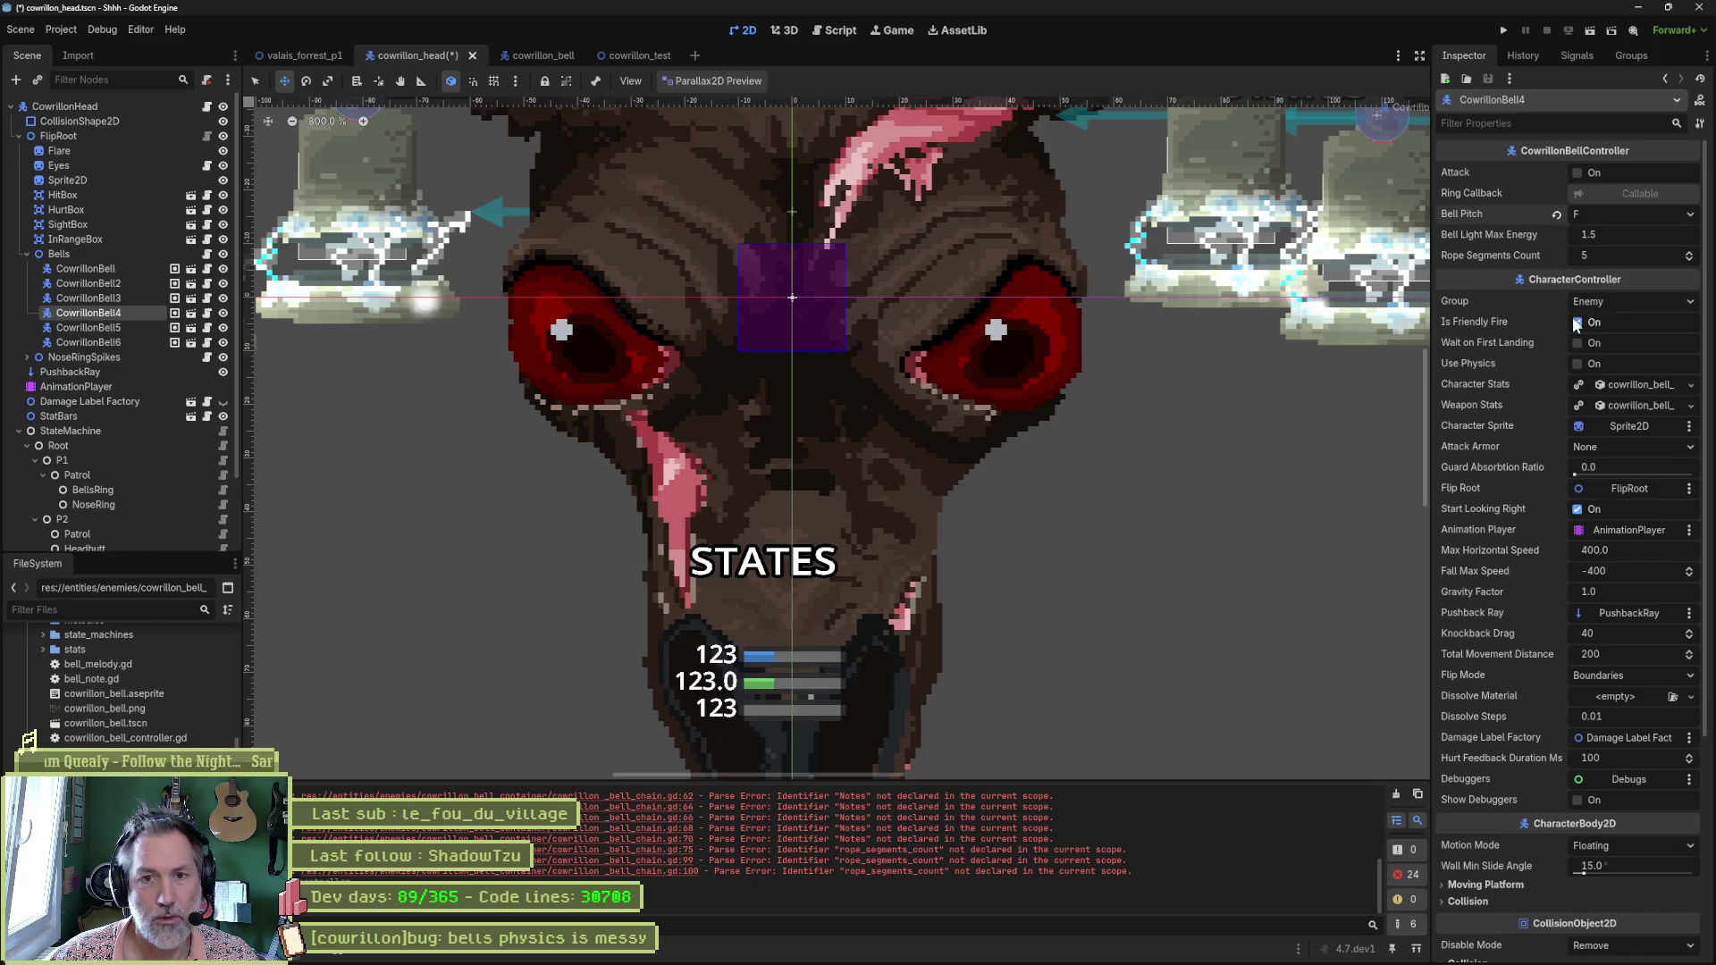
click(88, 327)
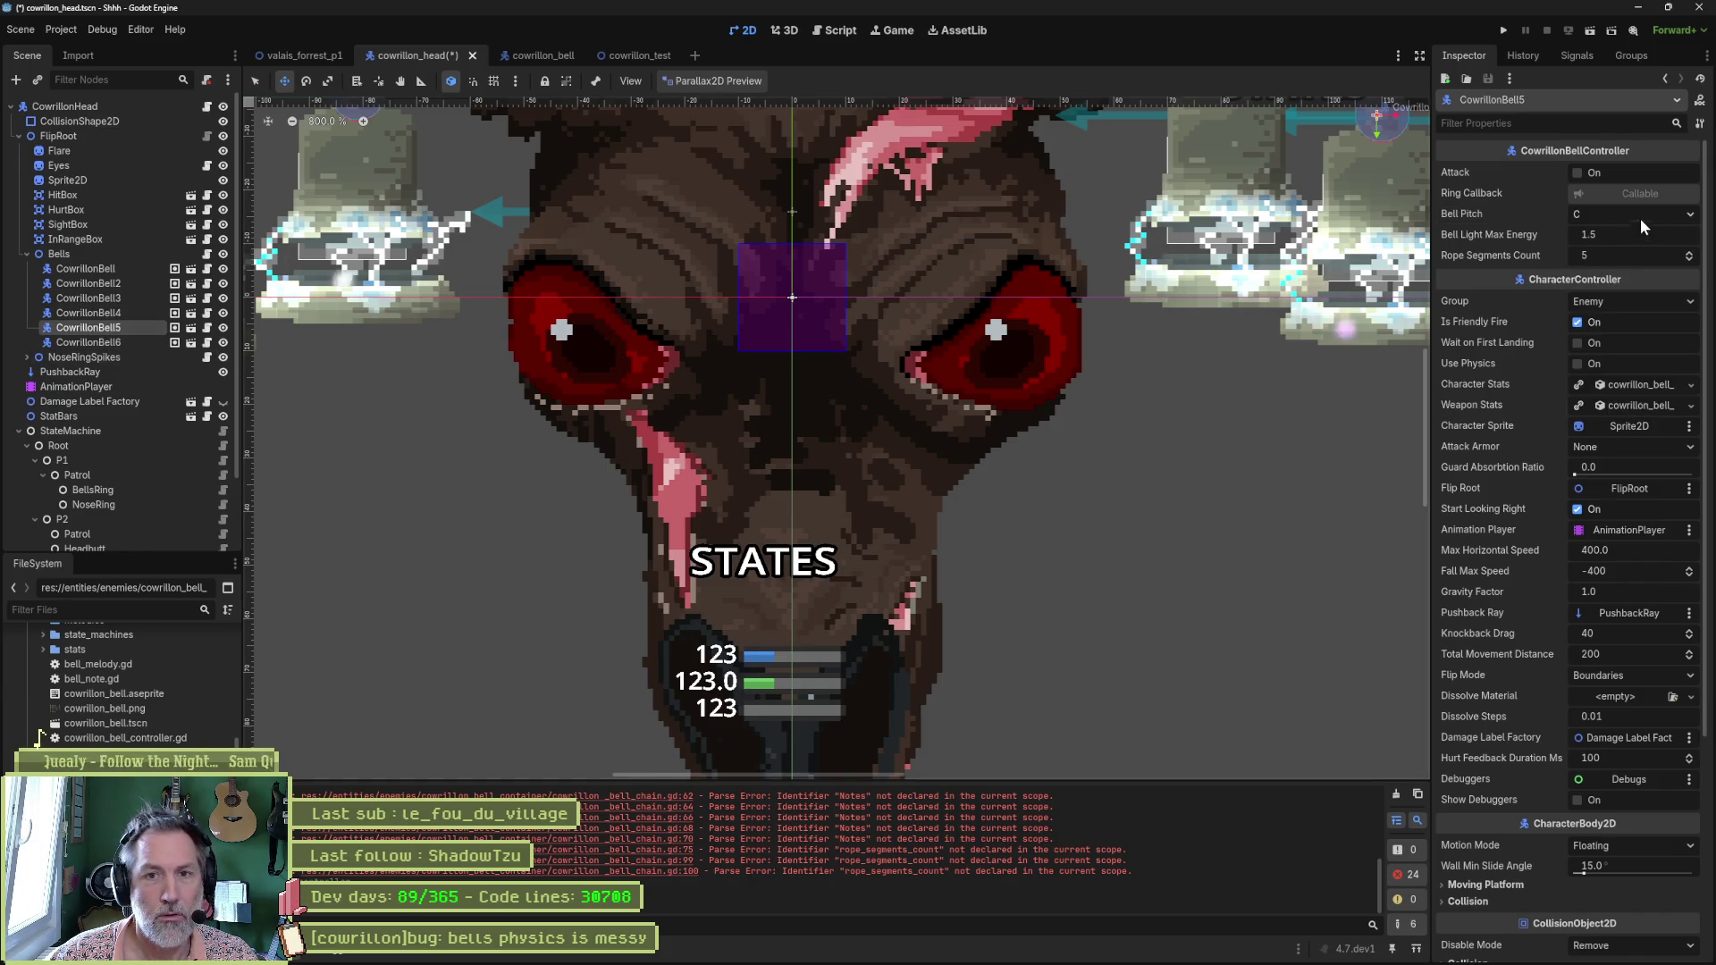
click(1639, 217)
click(1611, 347)
click(89, 343)
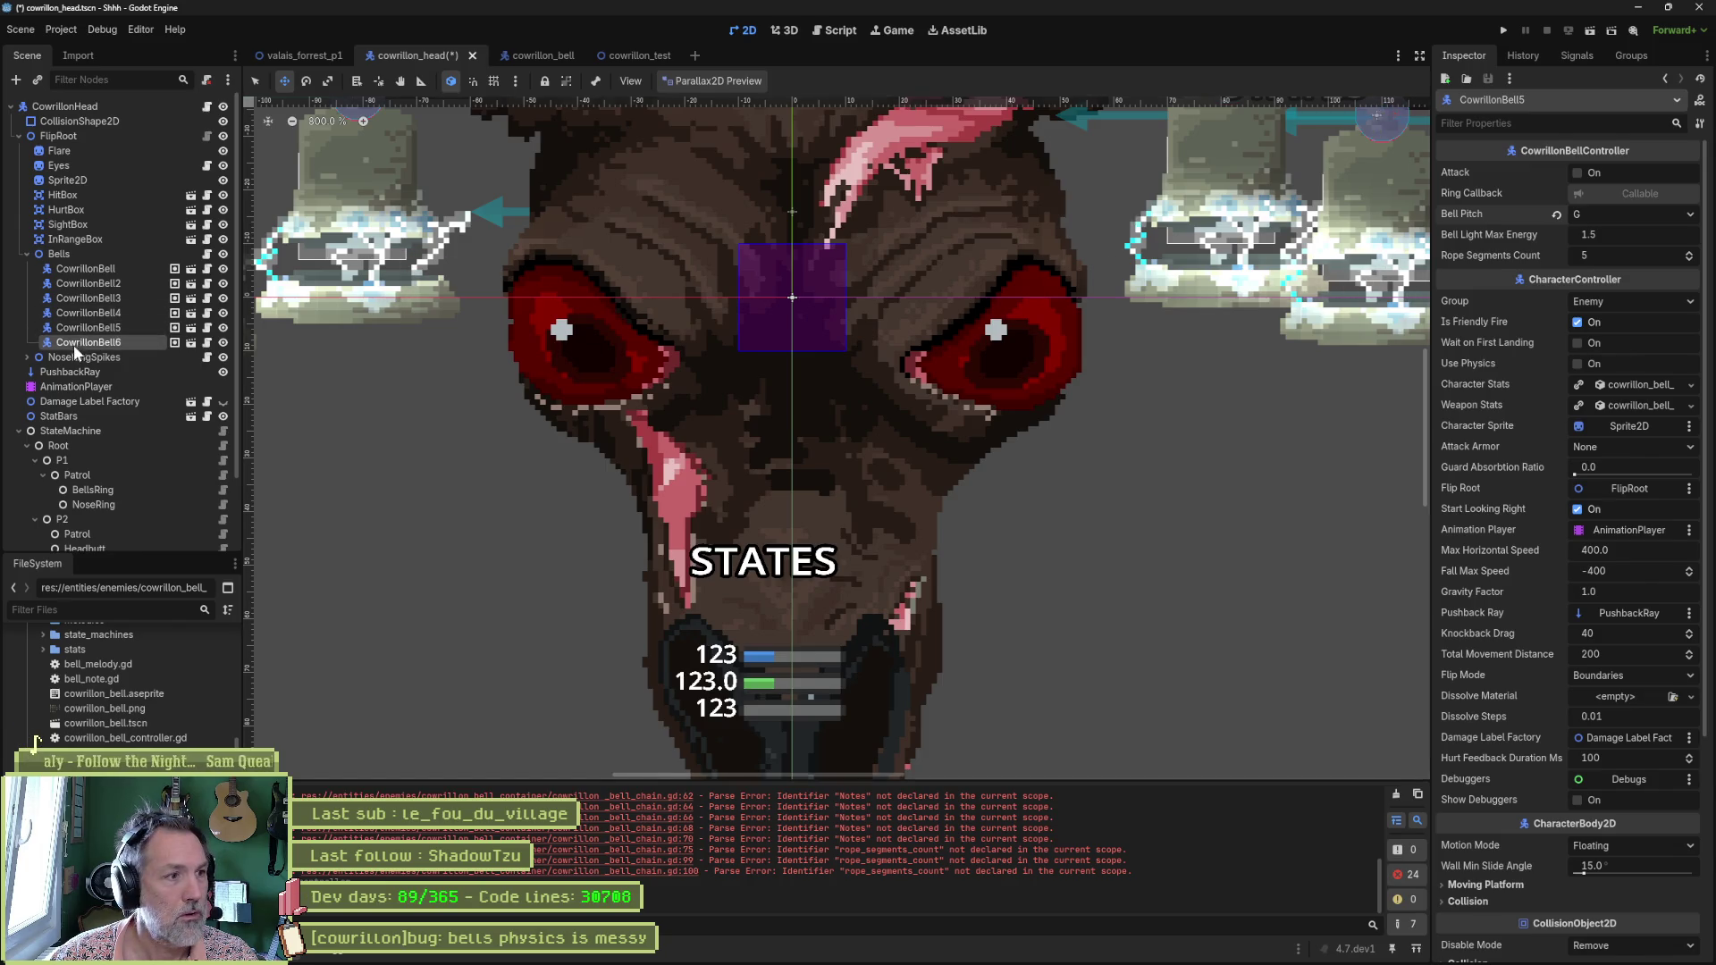
click(1635, 215)
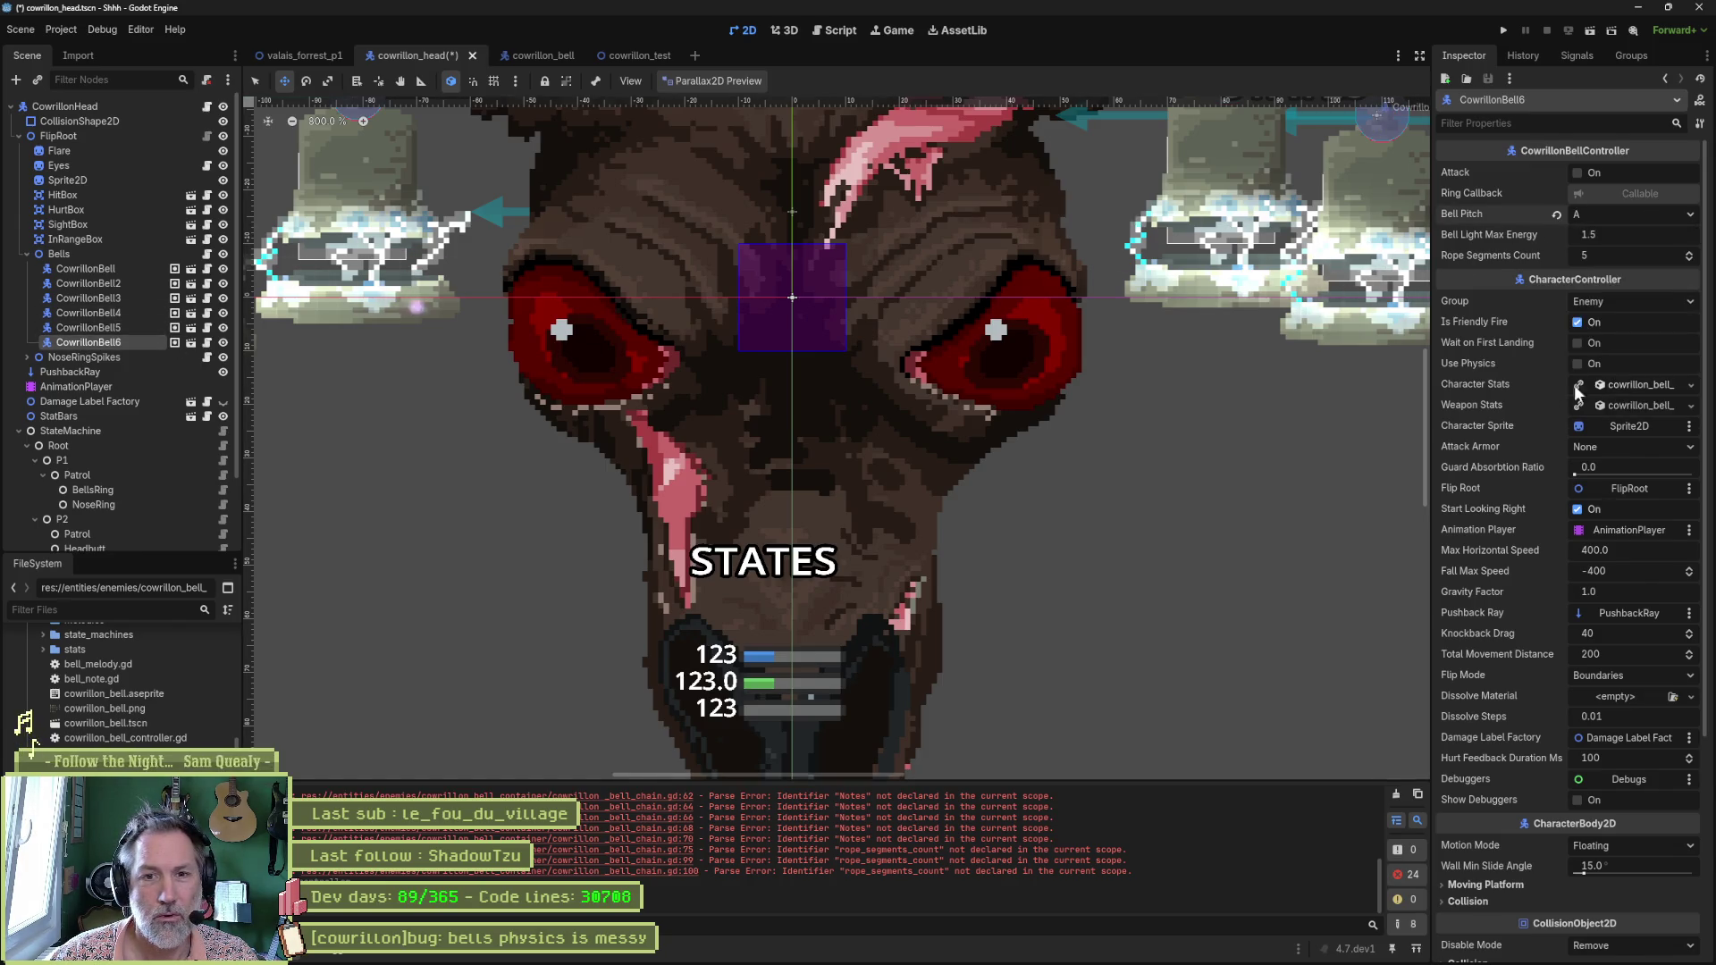
Set CowrillonBell6's pitch to A, save the head scene, and jump to the reported gd:70 error
click(1625, 380)
key(ctrl+s)
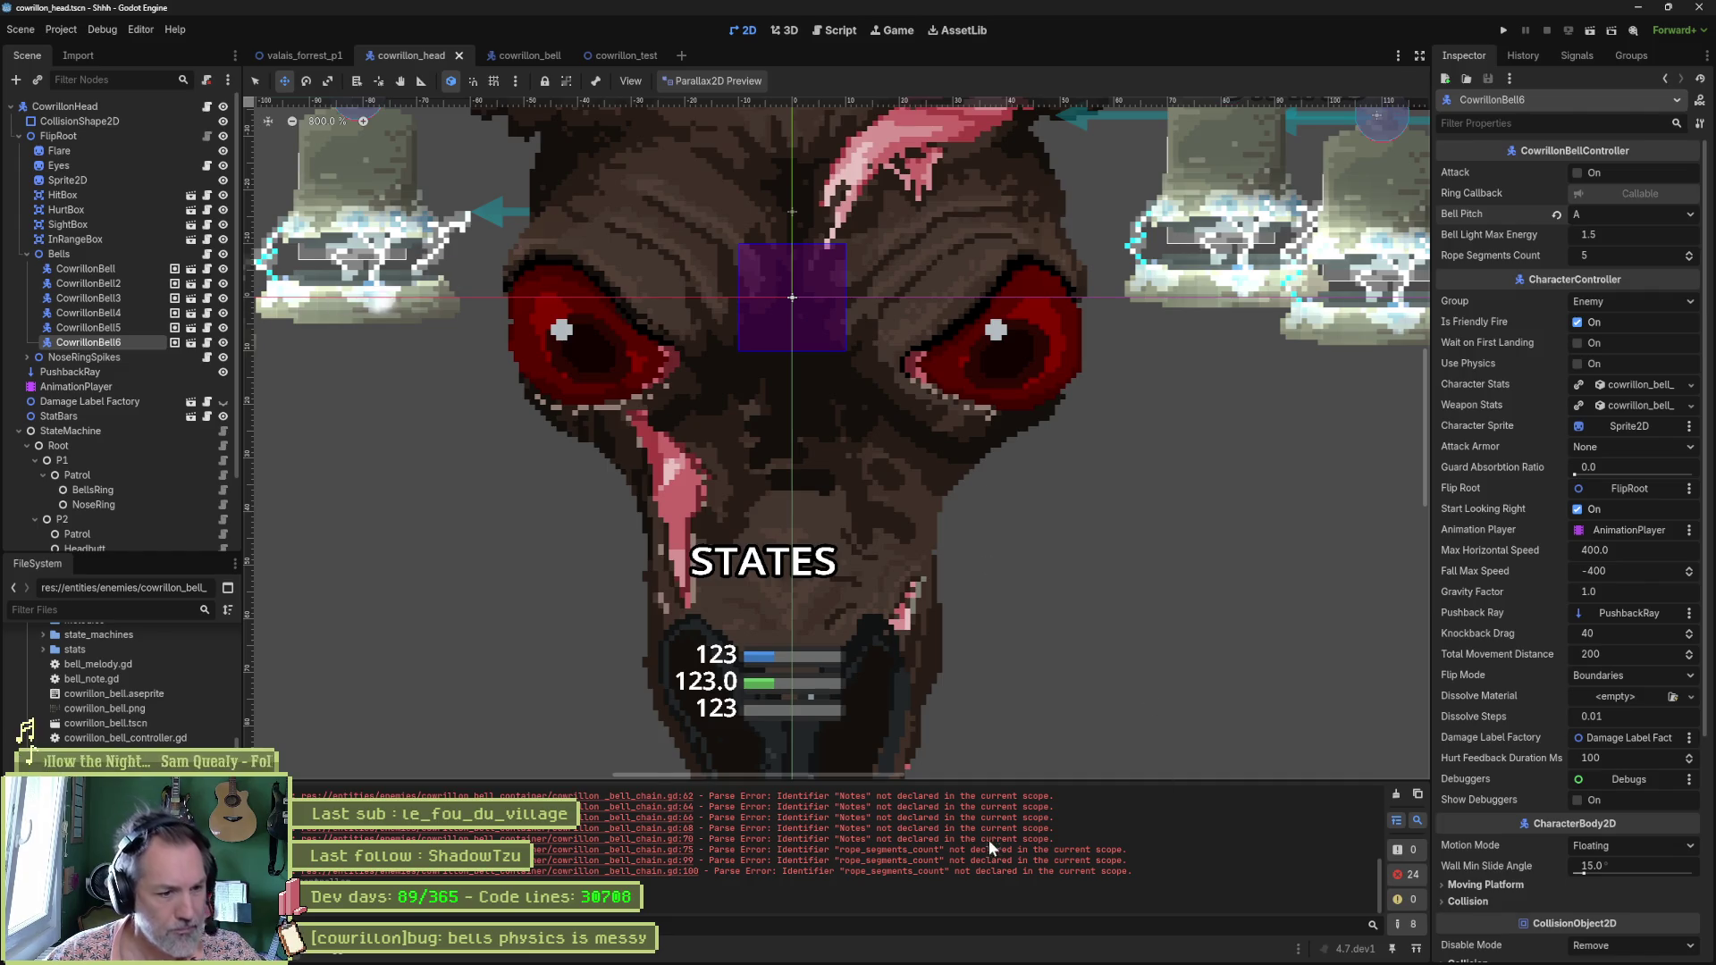
click(653, 838)
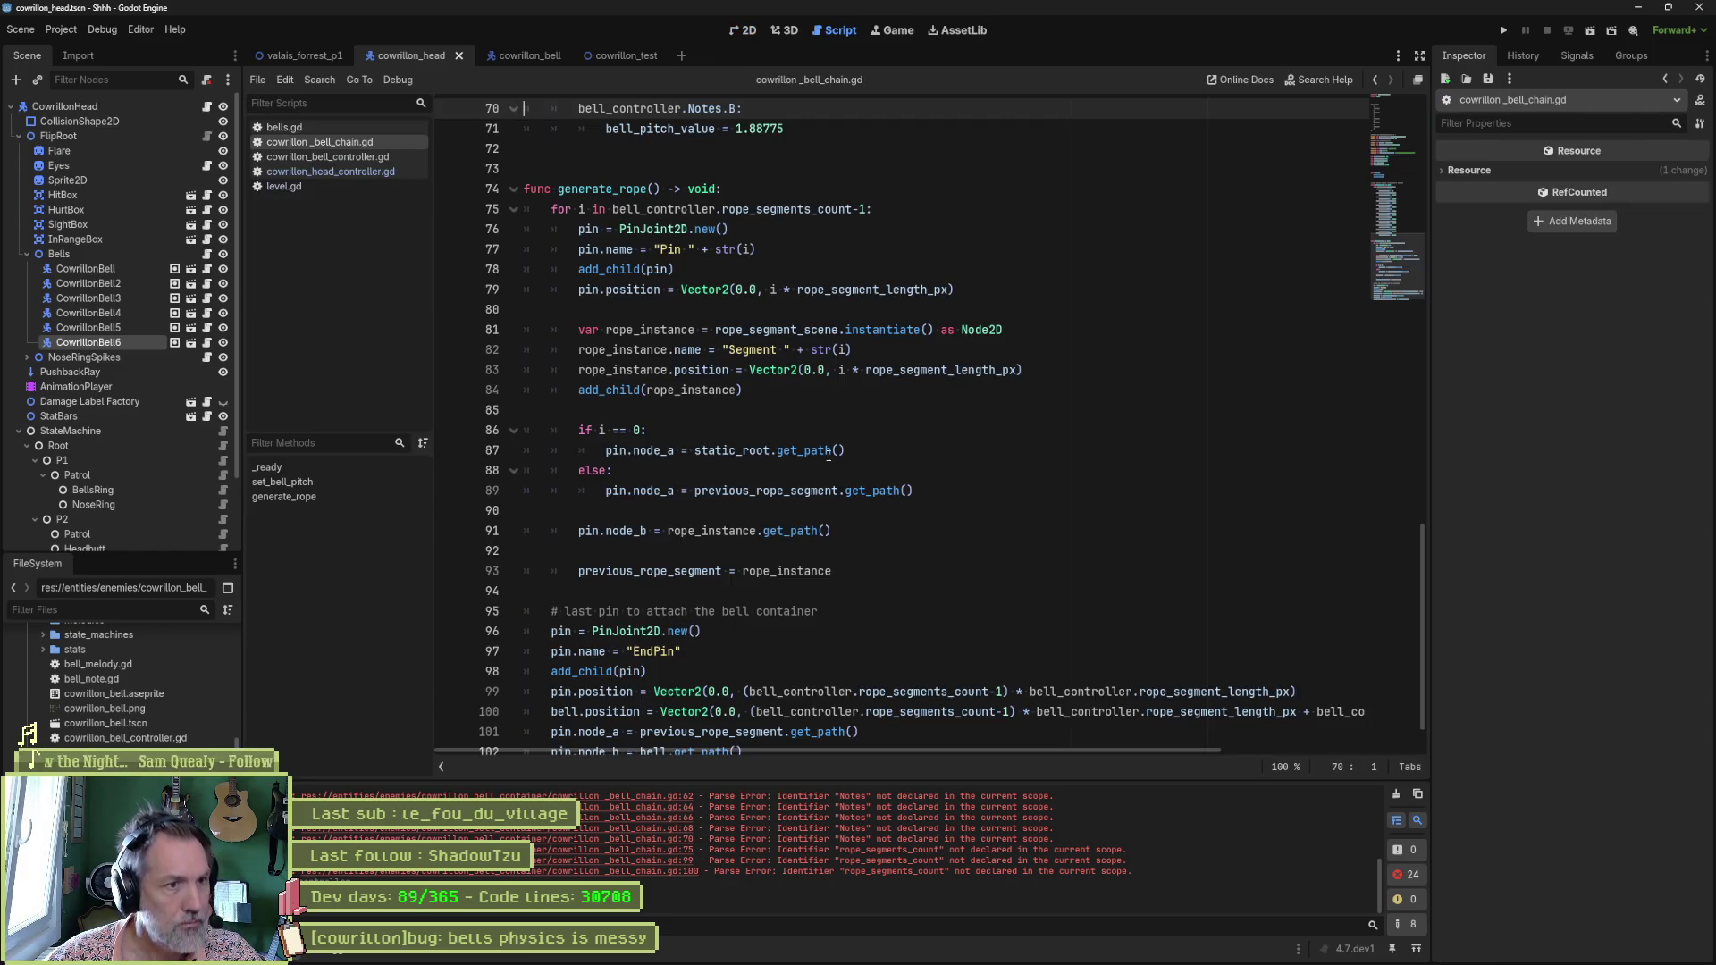
scroll(820, 454, up, 1)
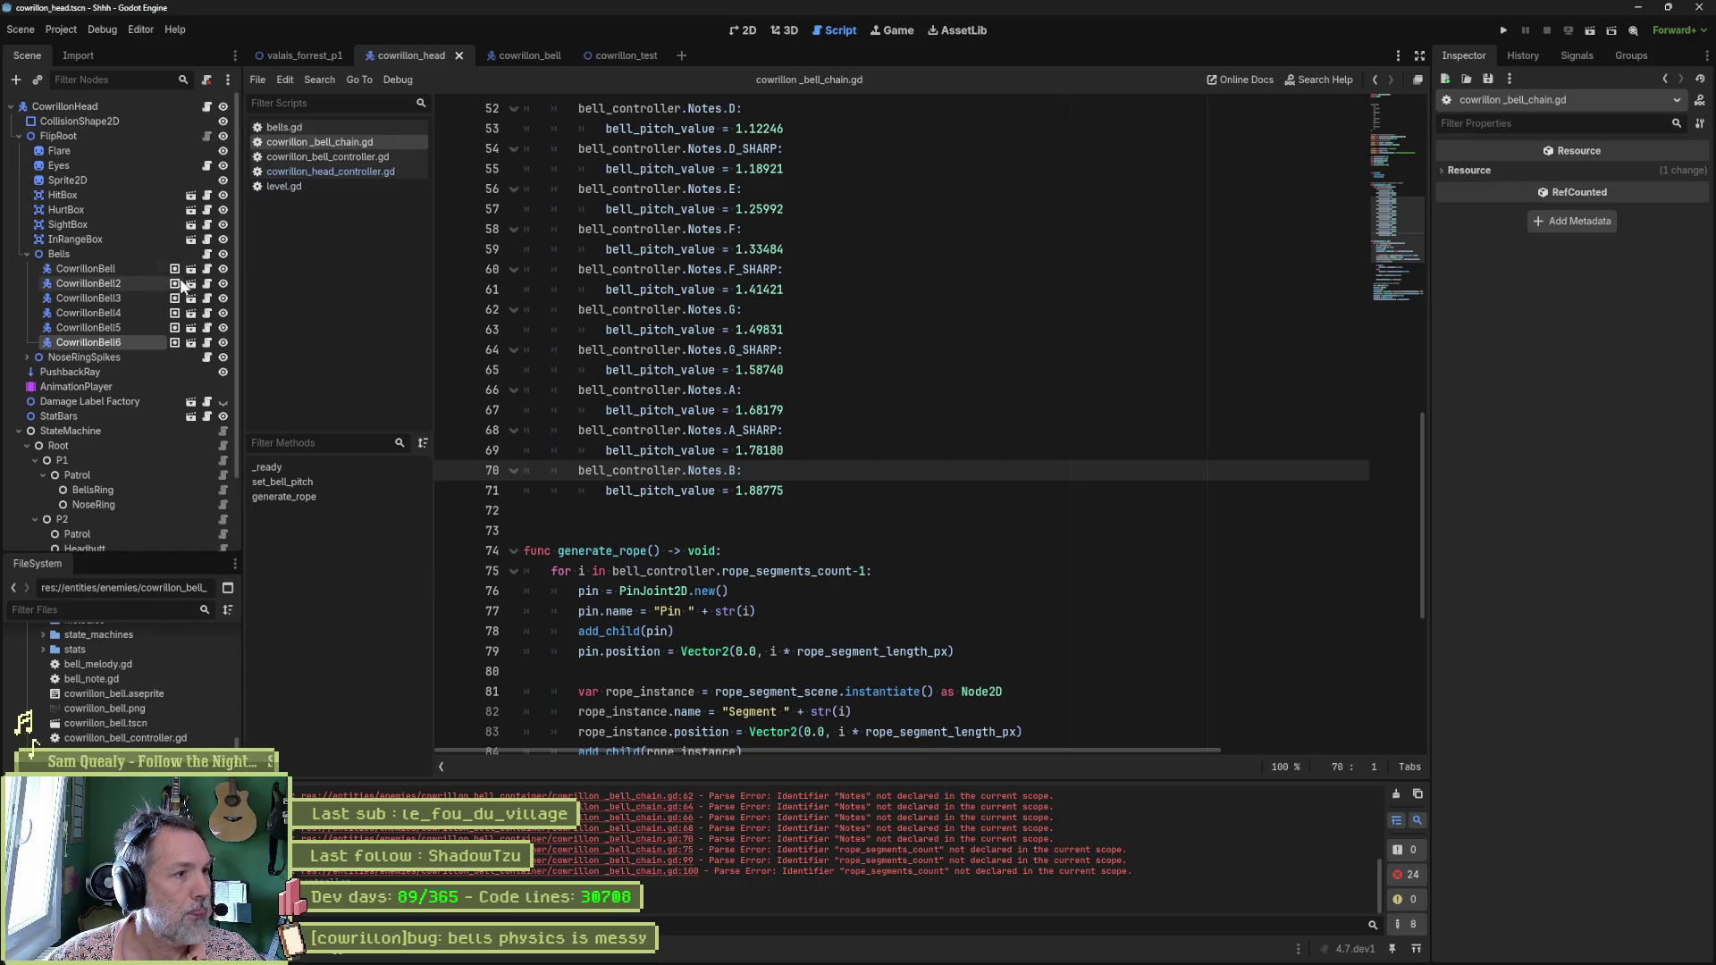
Inspect the bell chain error and the bell controller script, then run cowrillon_head with F6
click(538, 56)
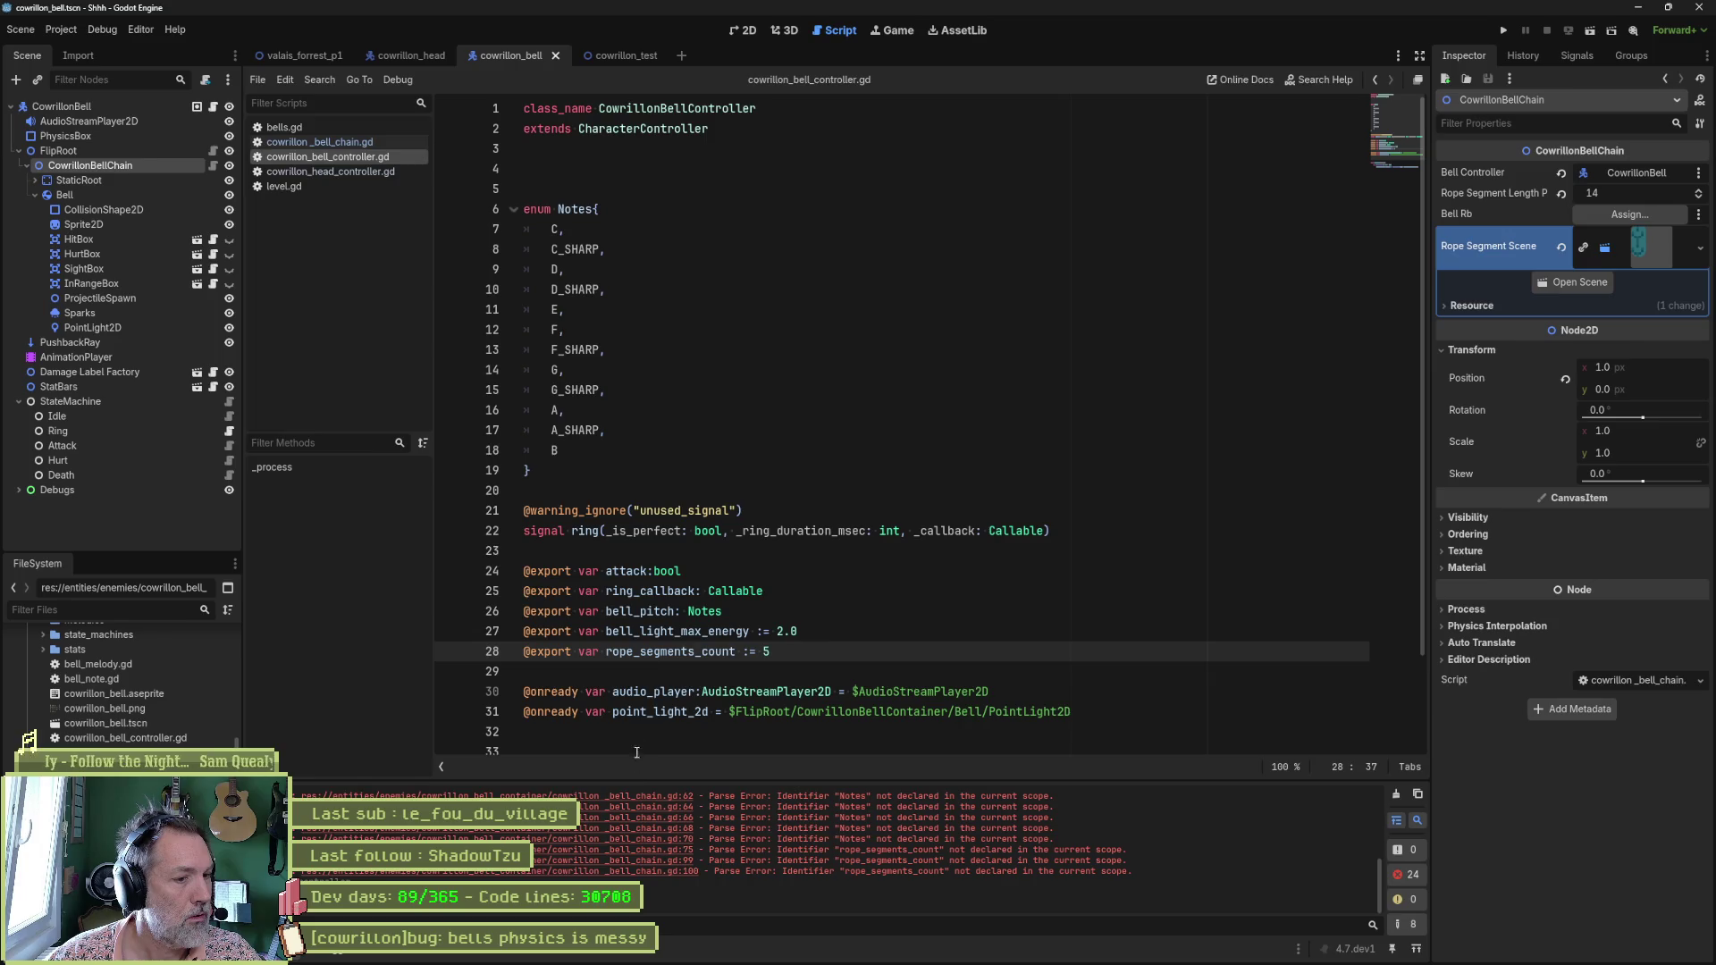
click(639, 796)
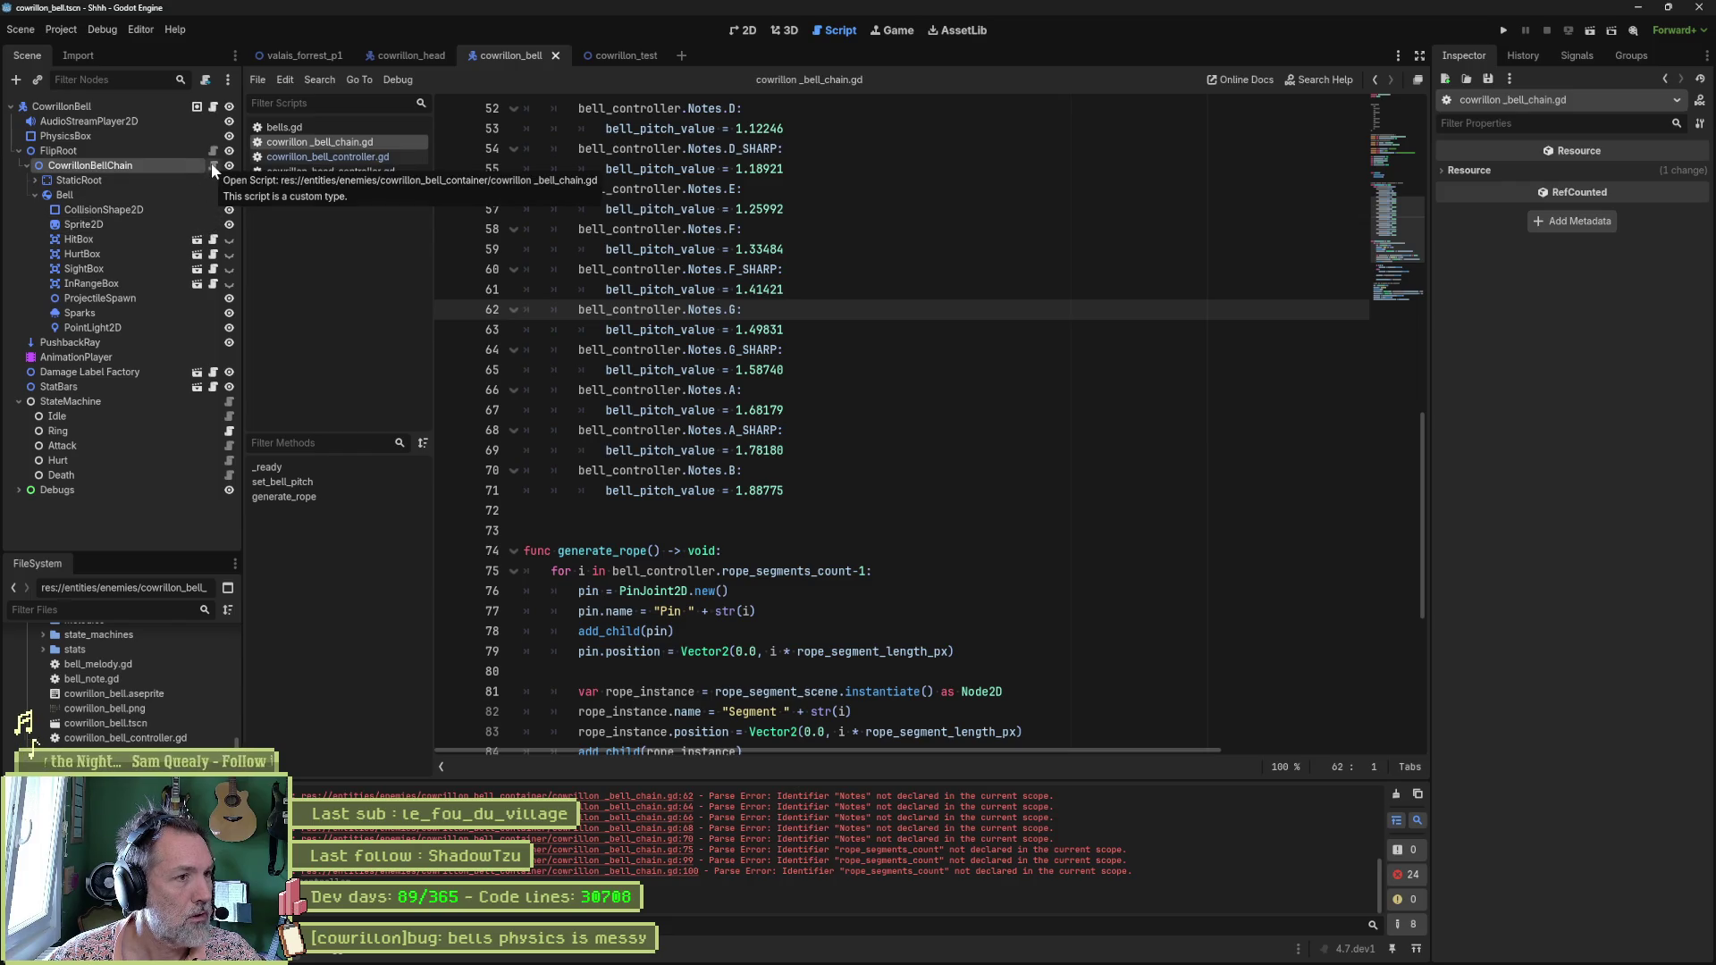
click(215, 108)
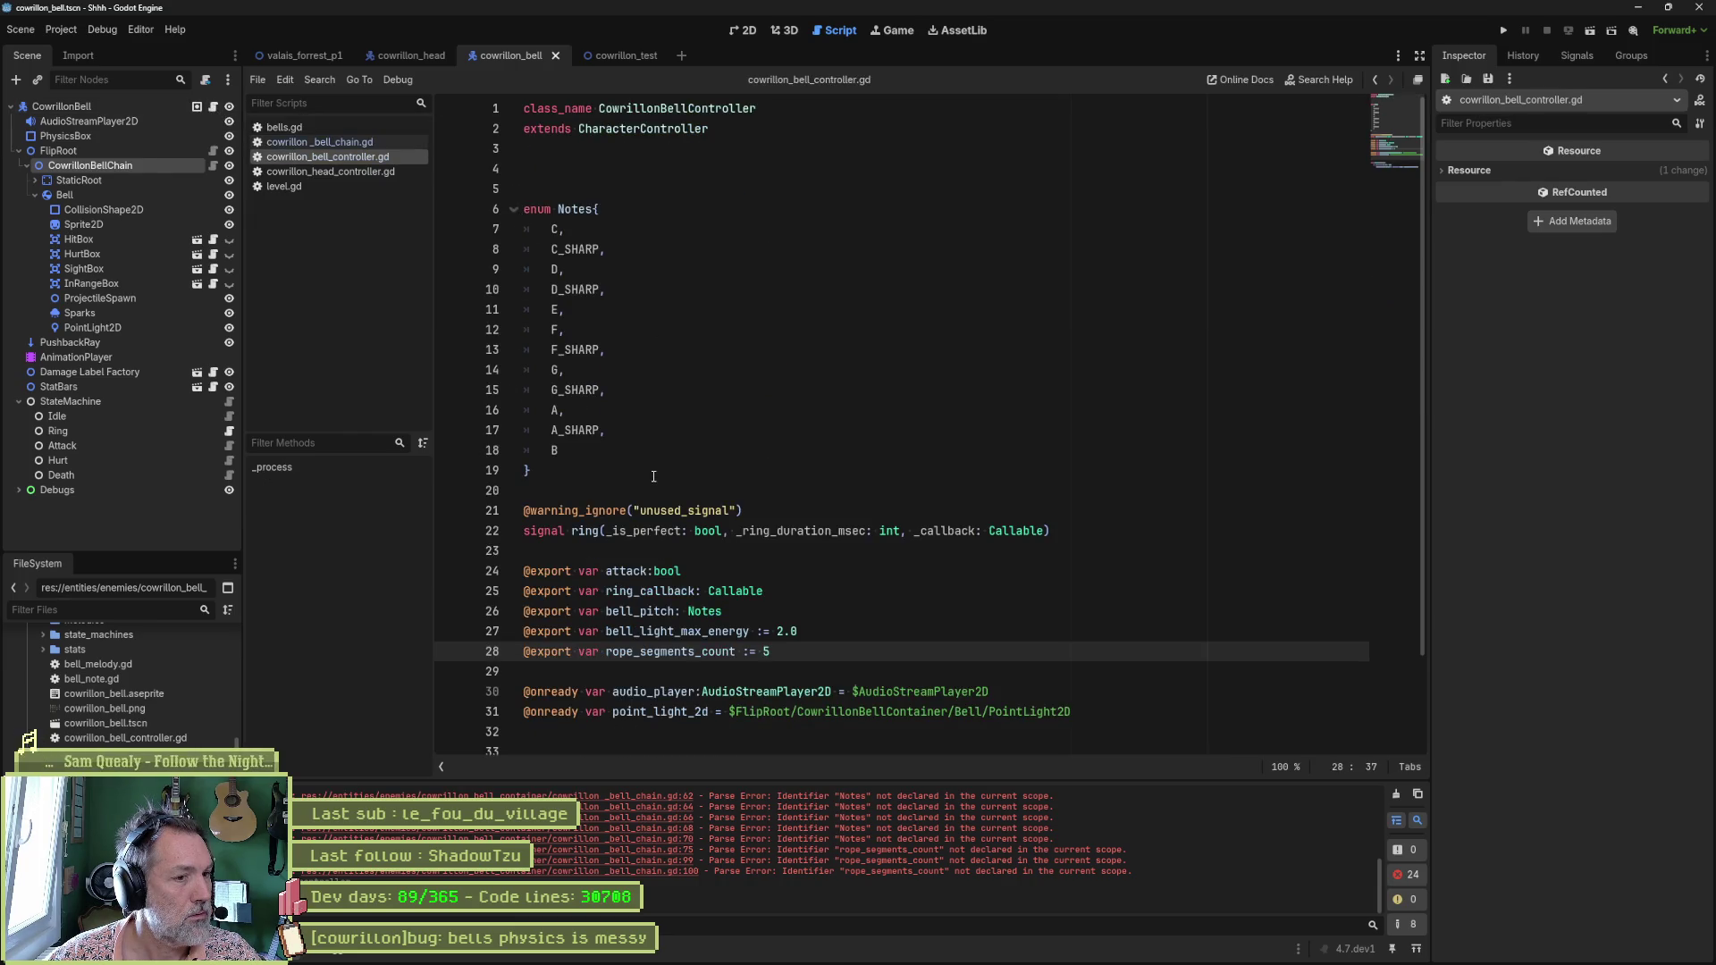
click(411, 57)
key(F6)
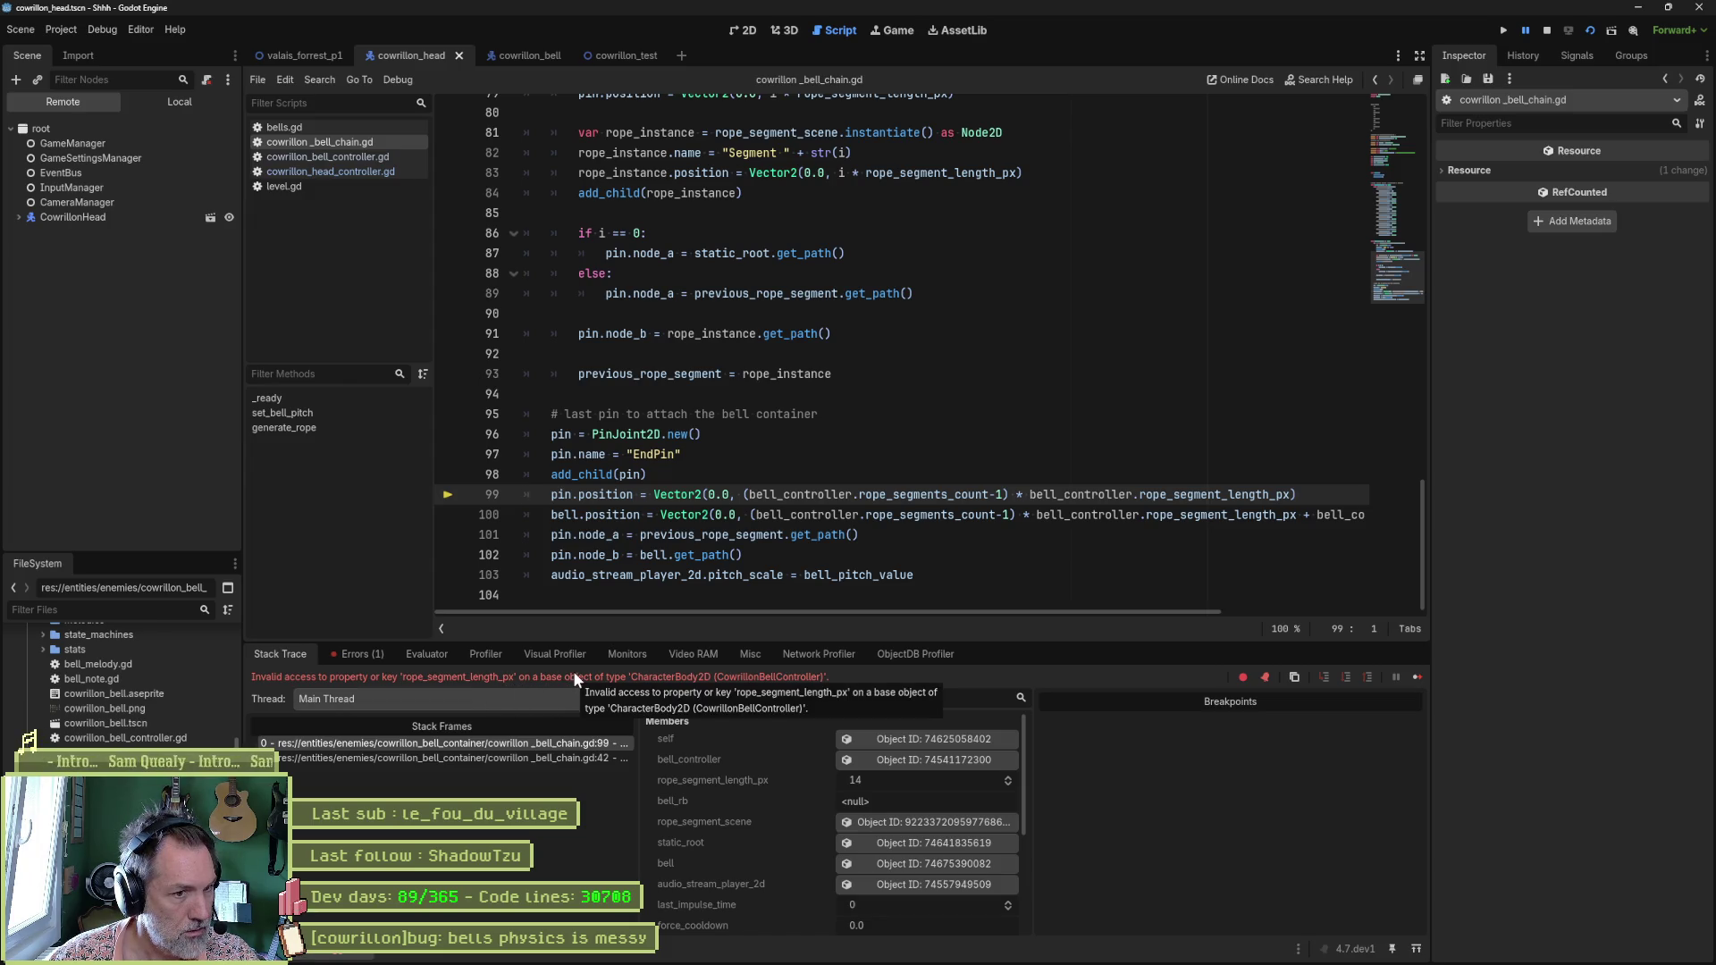
Stop the game and comment out the rope_segment_length_px export on line 23 of the chain script
key(F8)
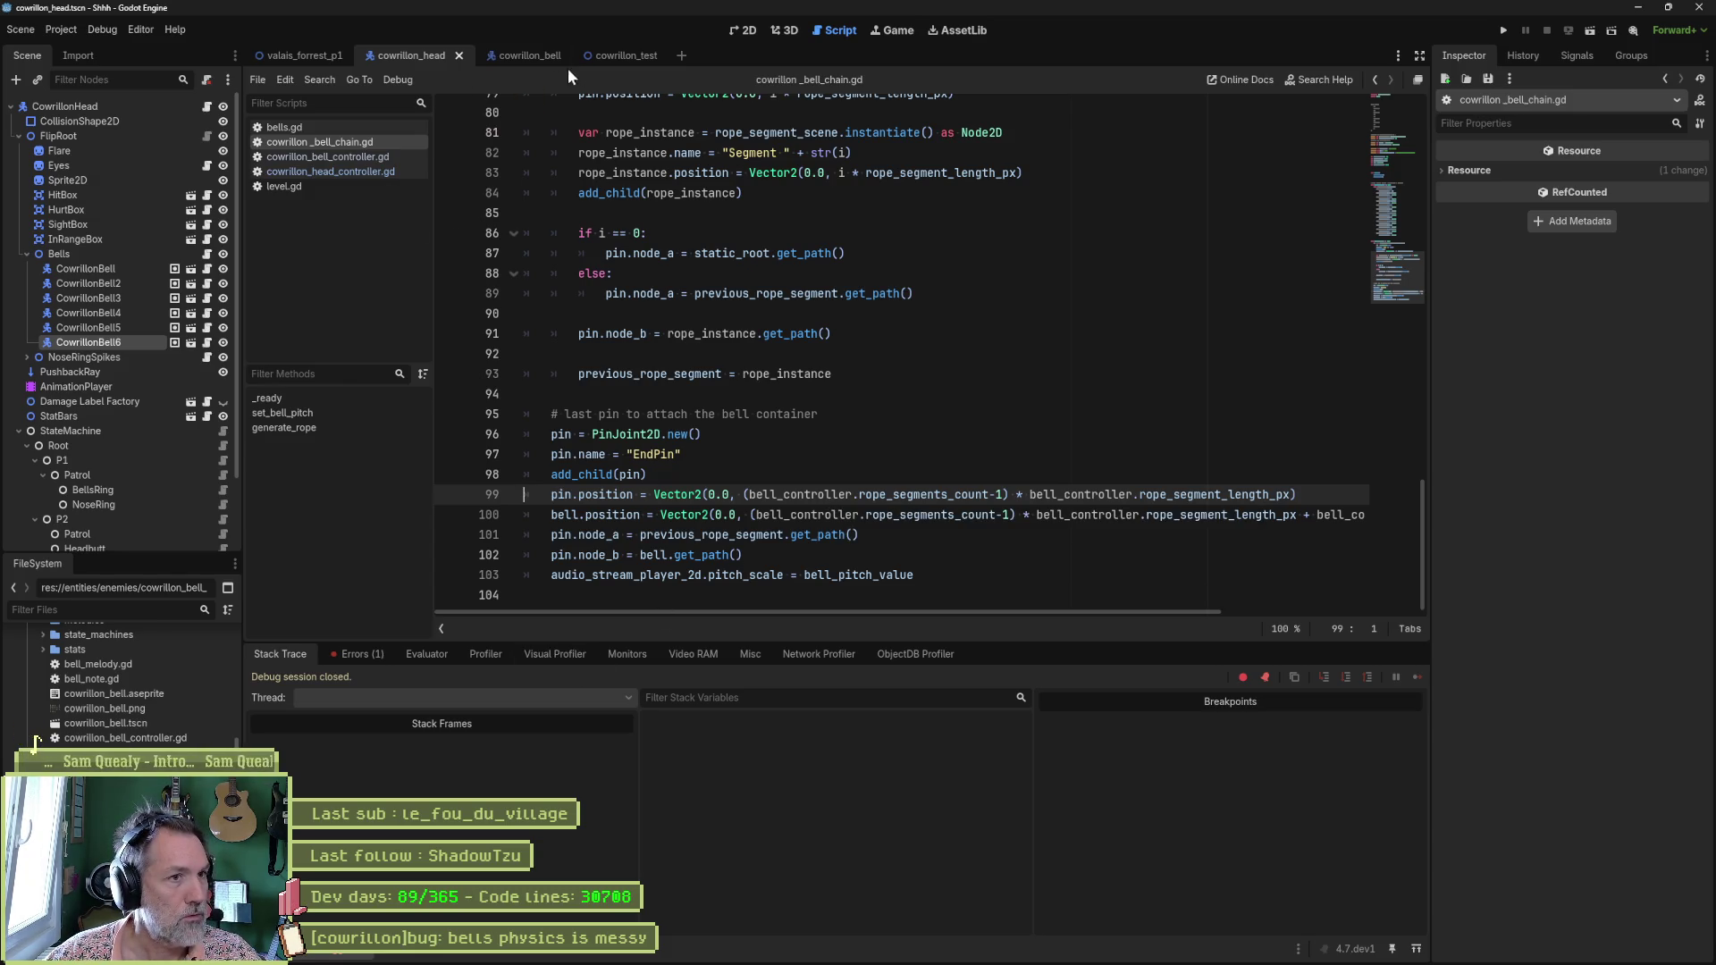
click(368, 155)
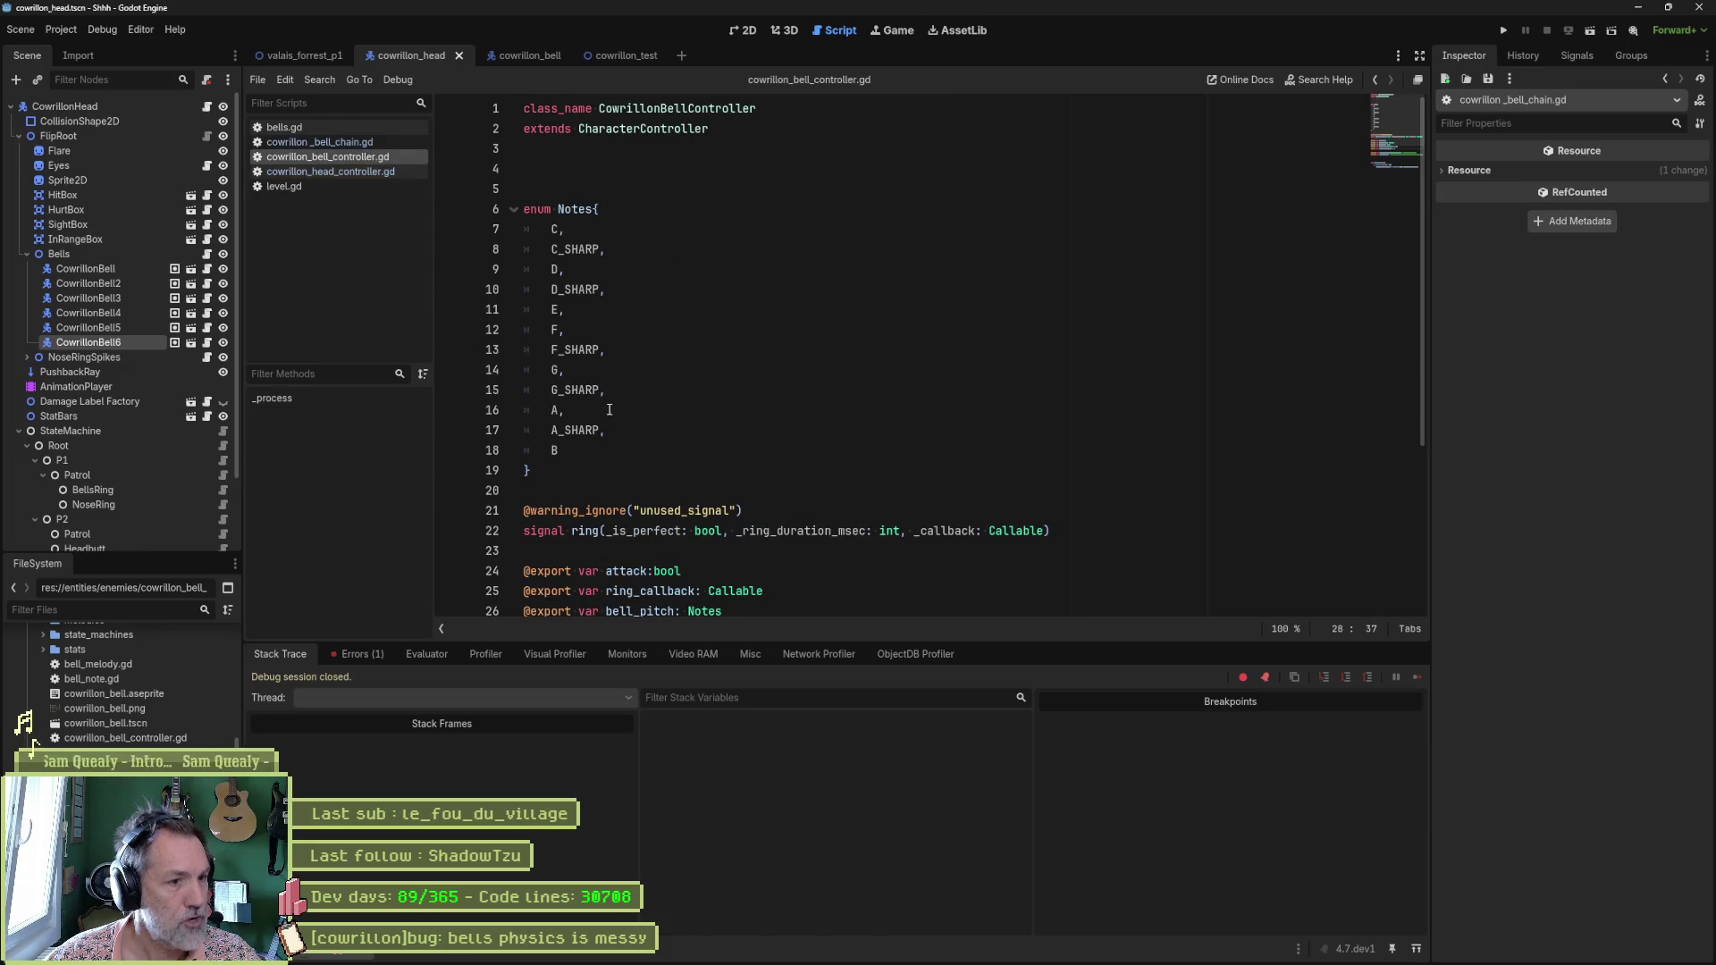
scroll(644, 430, down, 4)
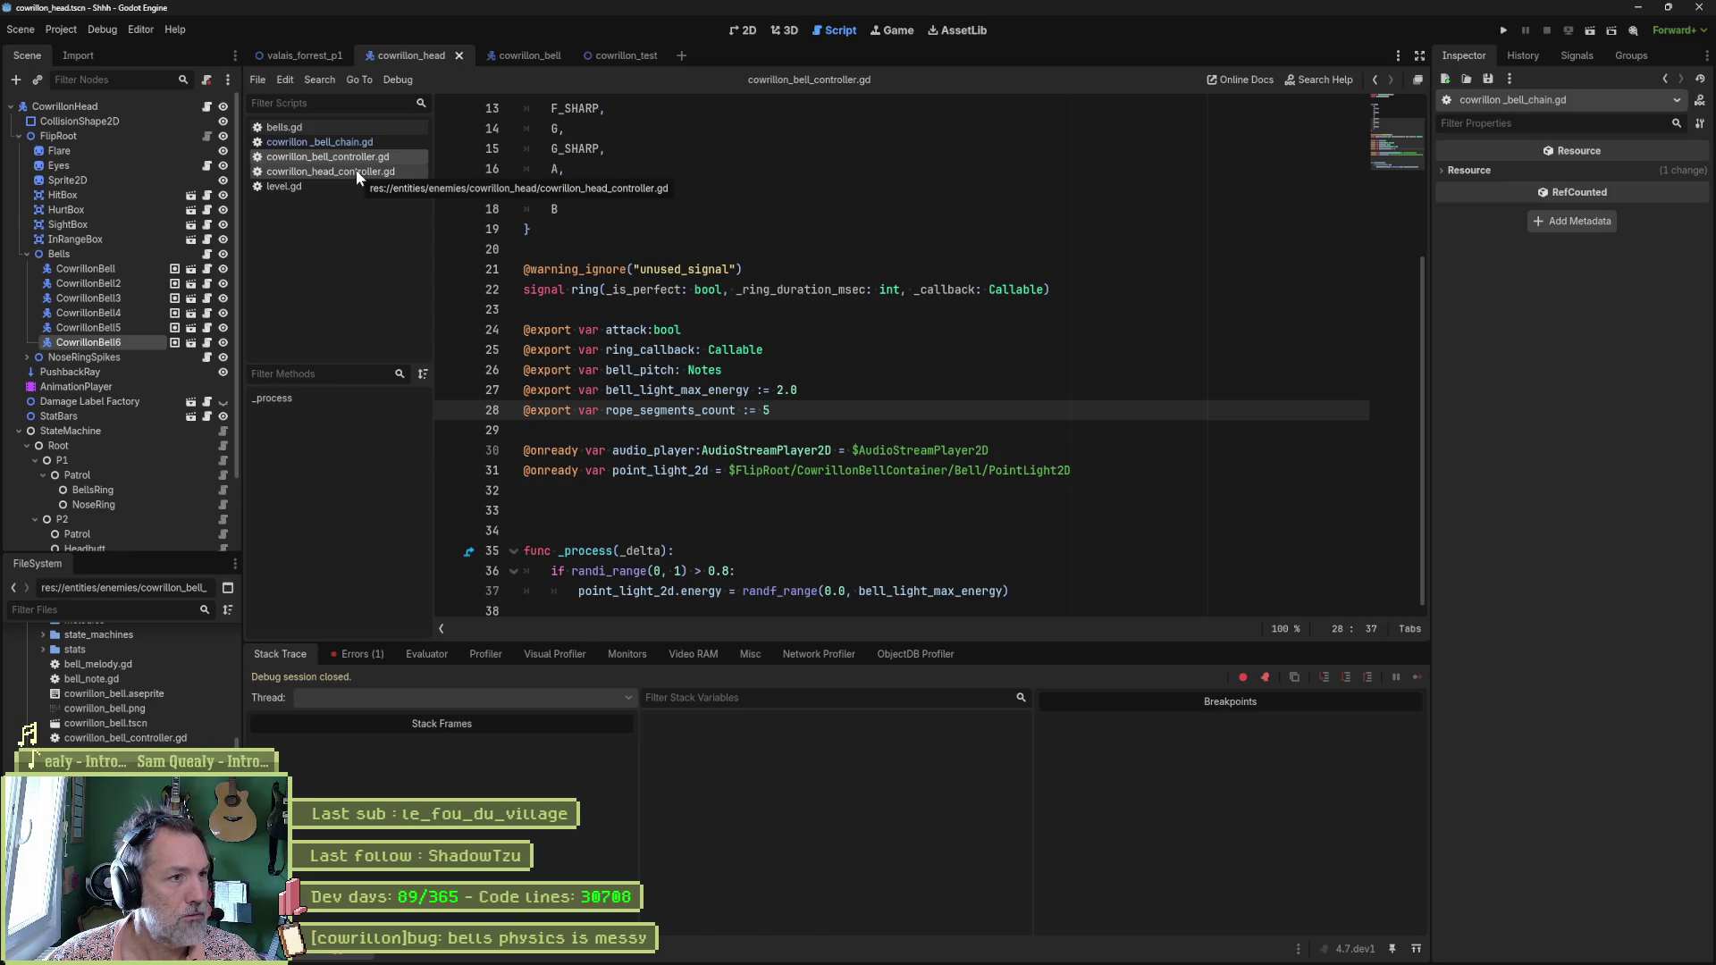
click(340, 142)
scroll(1087, 320, up, 10)
scroll(1087, 320, up, 12)
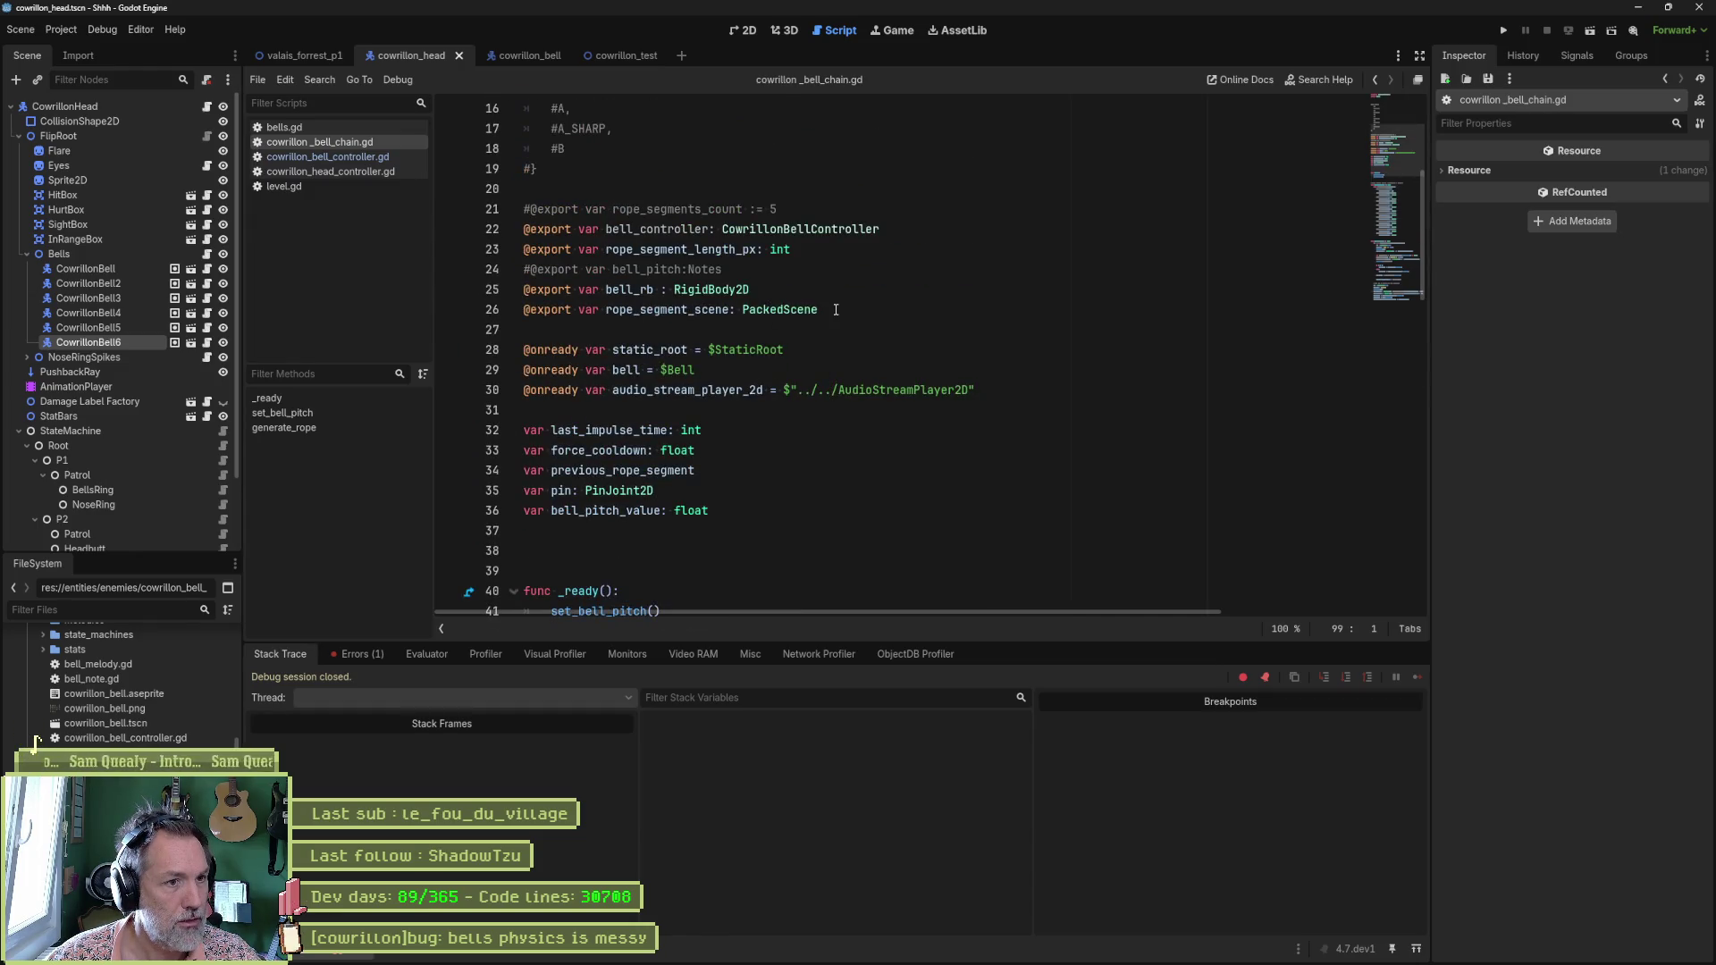
drag(812, 252, 896, 235)
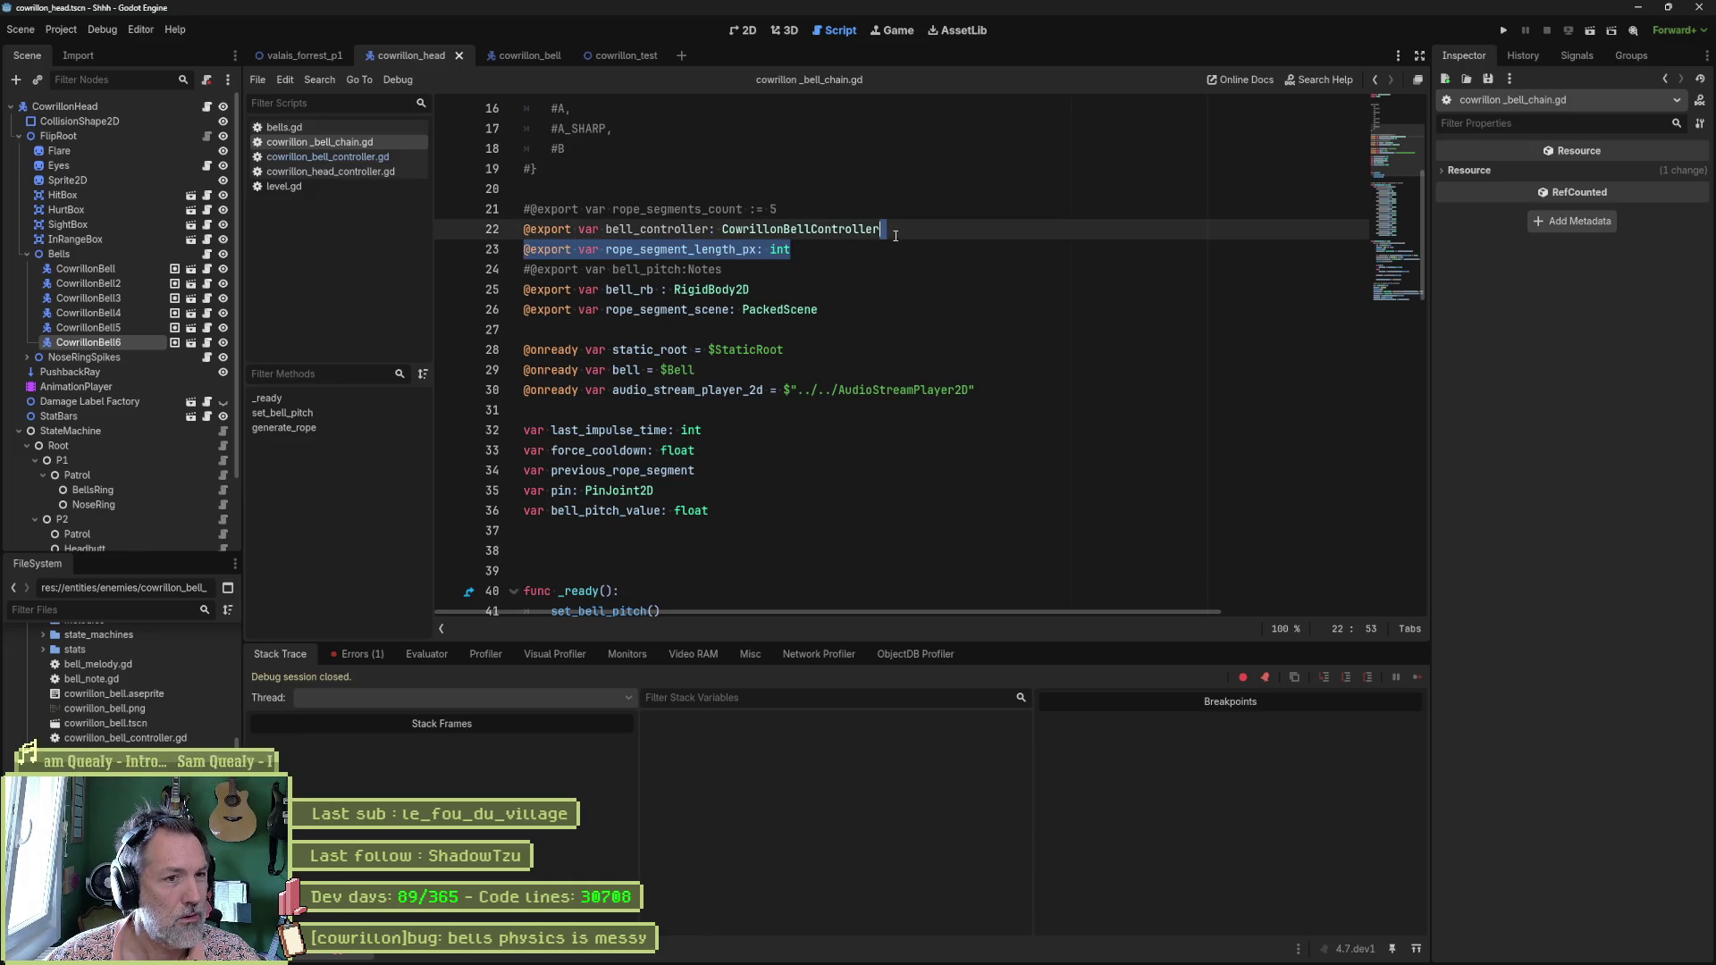
click(526, 250)
text(#)
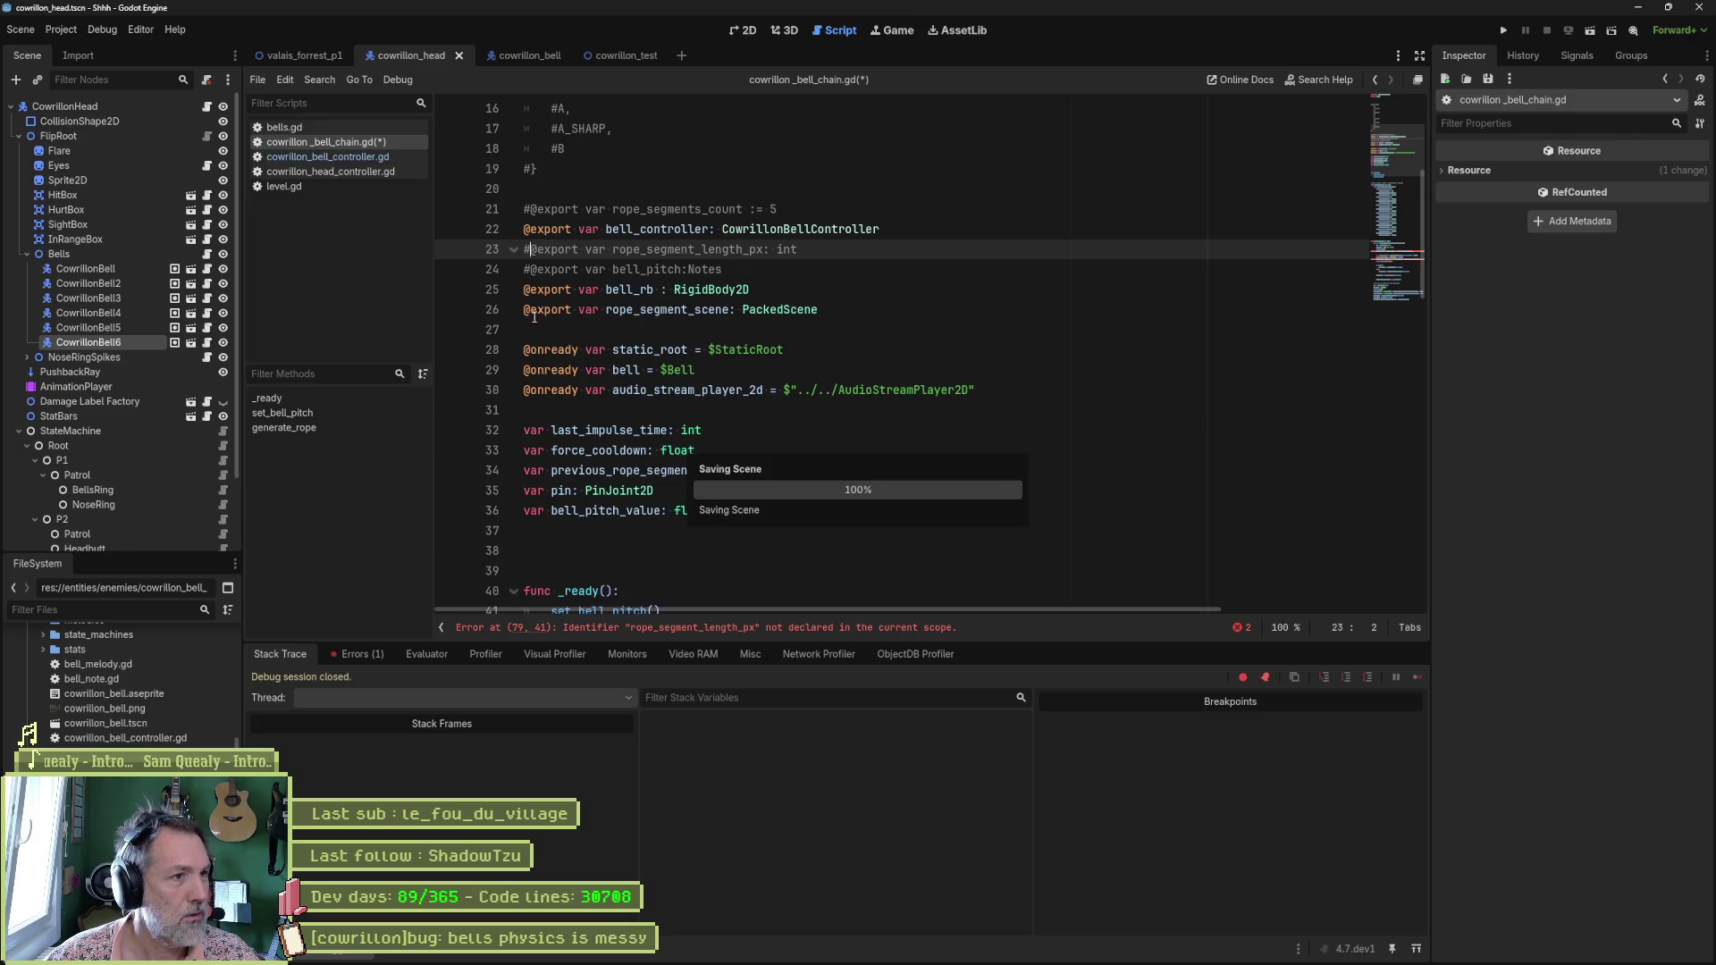
click(368, 159)
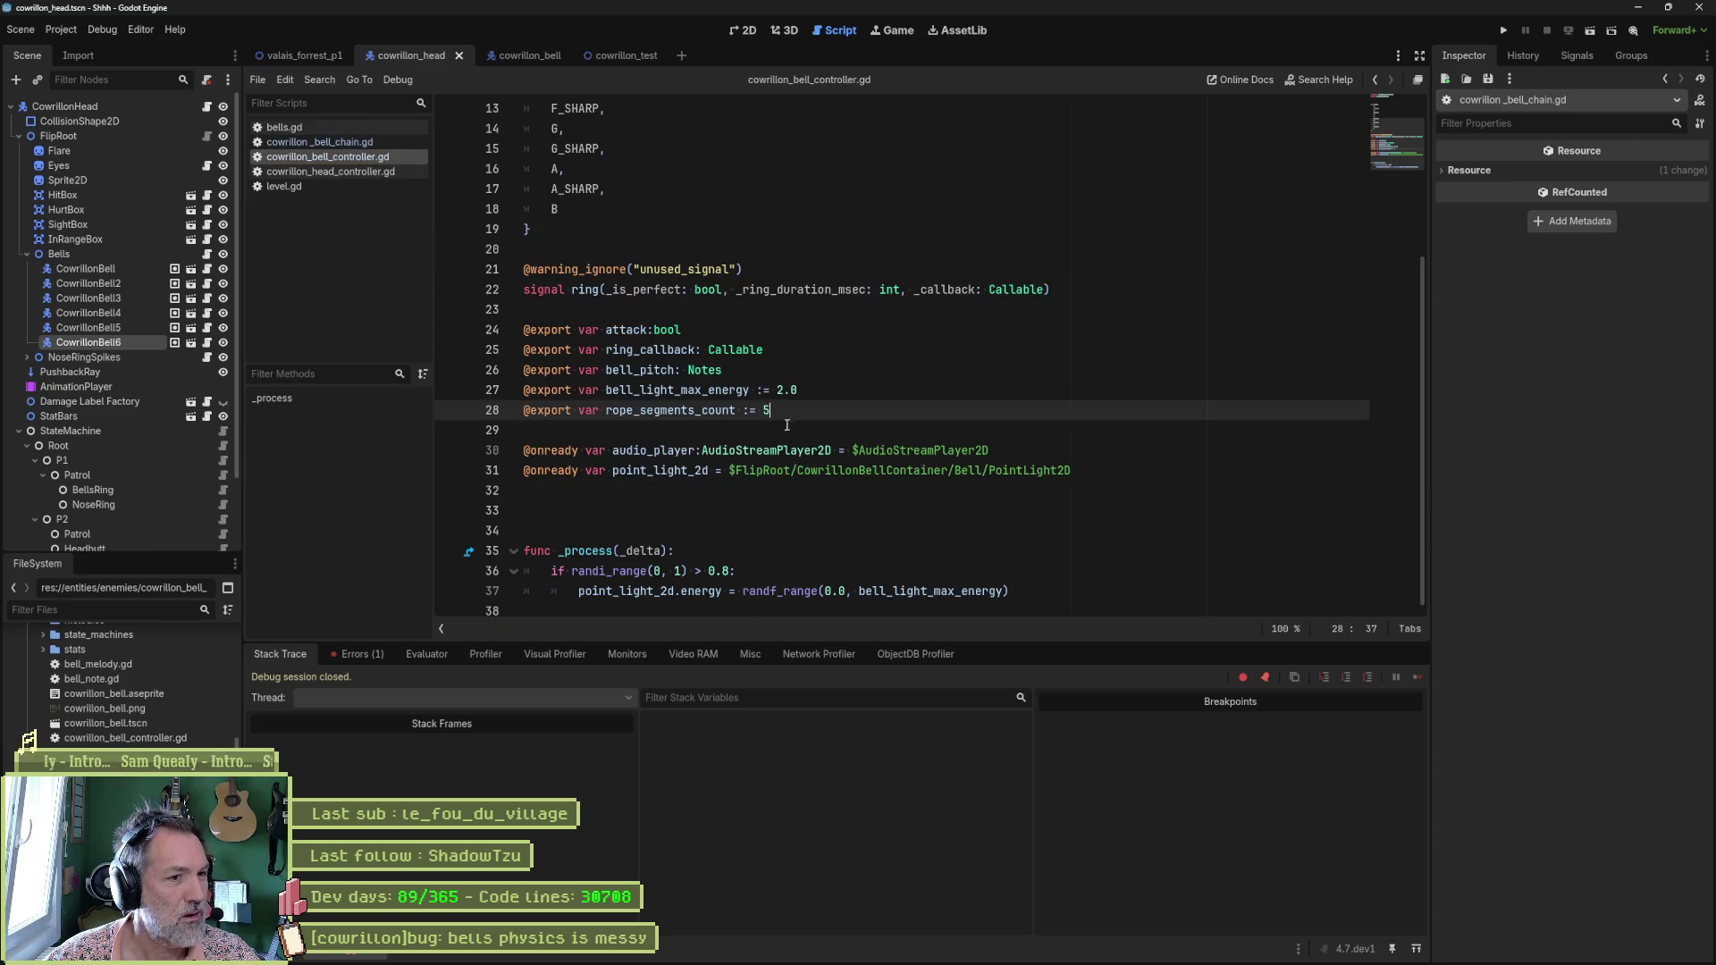
key(Return)
text(@export var rope_segment_length_px: int)
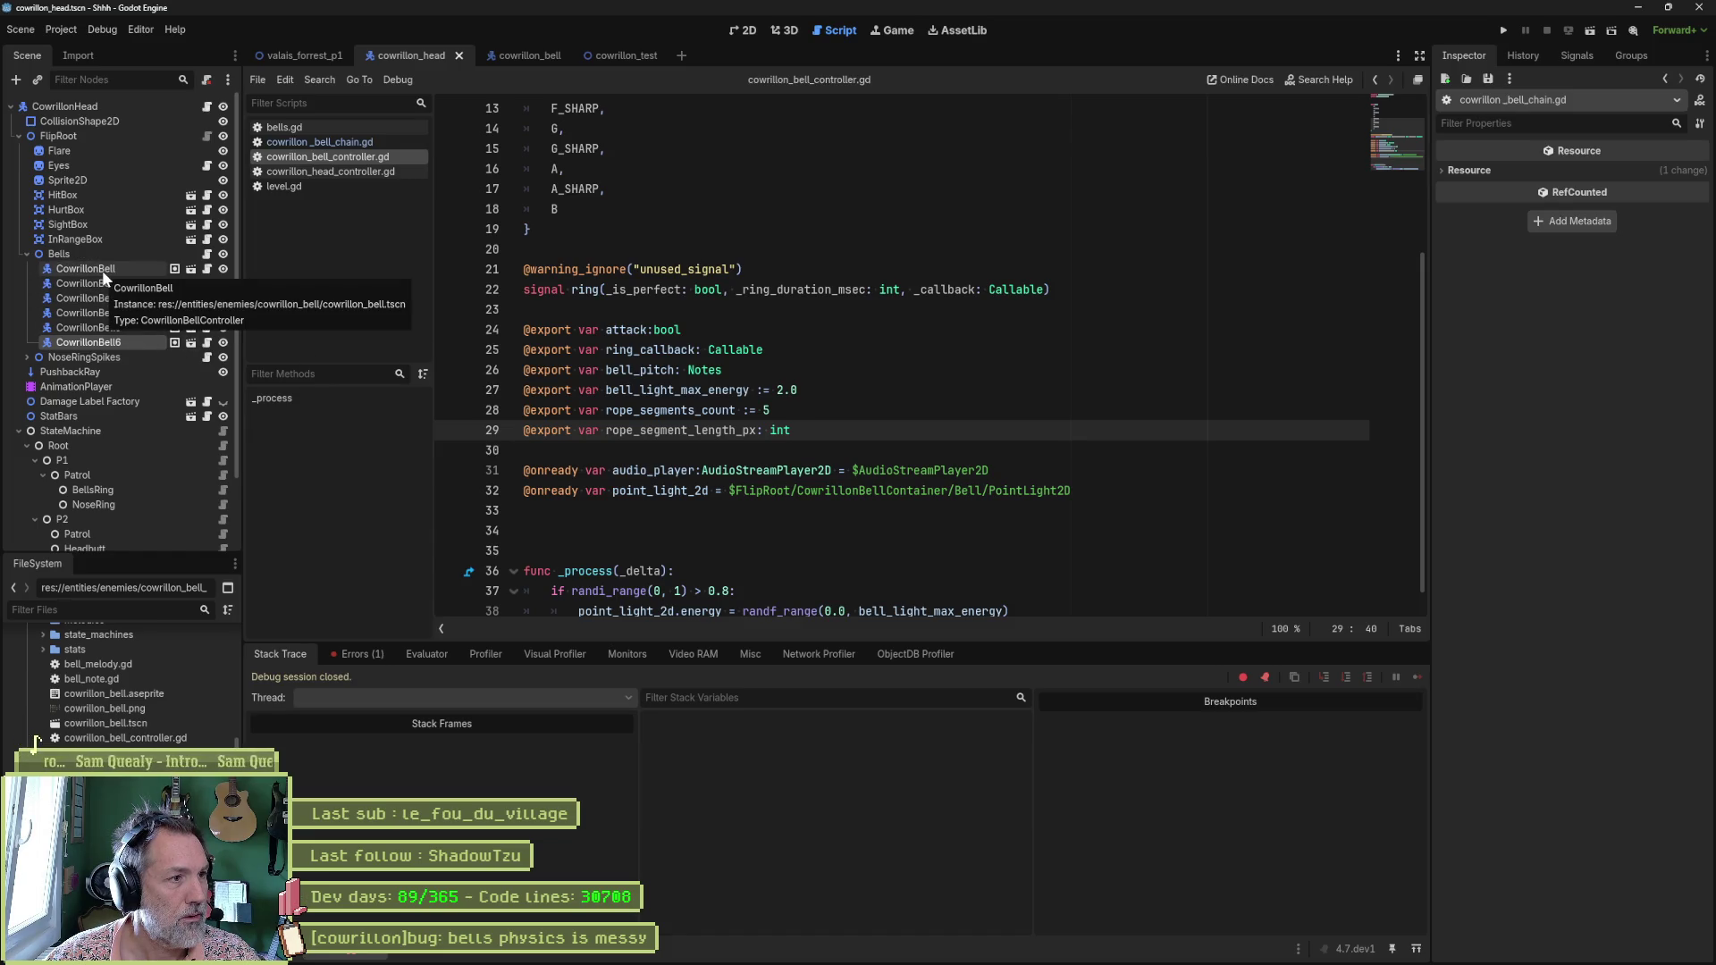
key(F6)
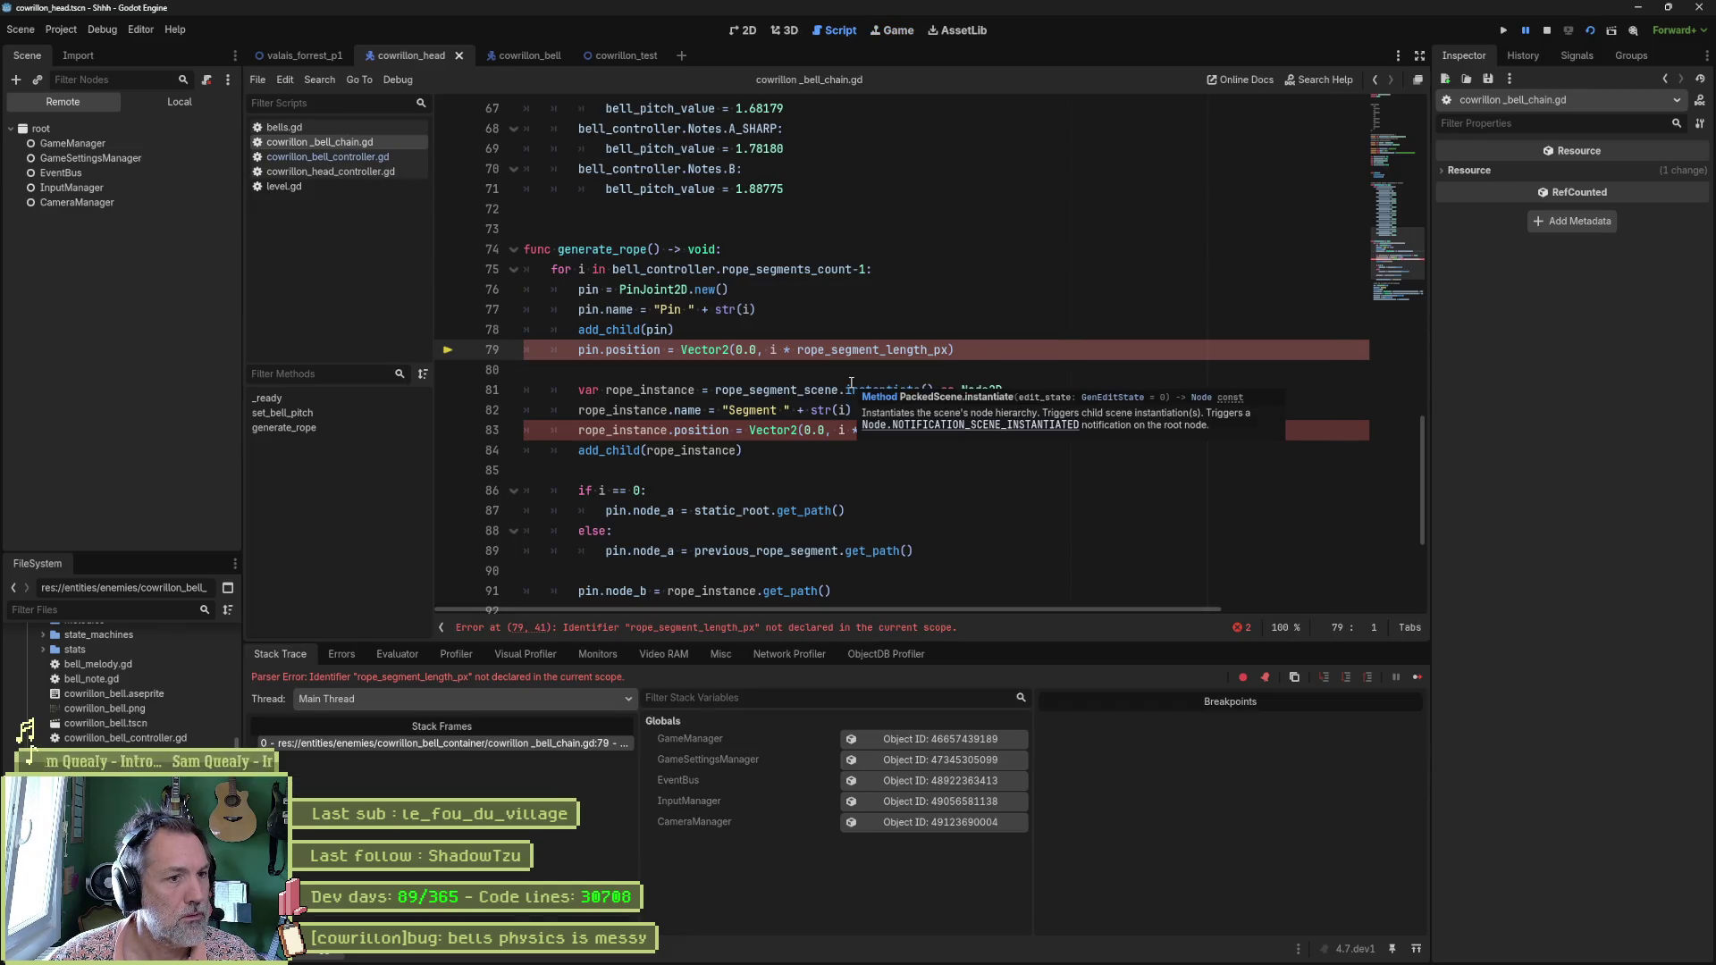
Prefix rope_segment_length_px on lines 79 and 83 with bell_controller. and rerun the scene
key(F8)
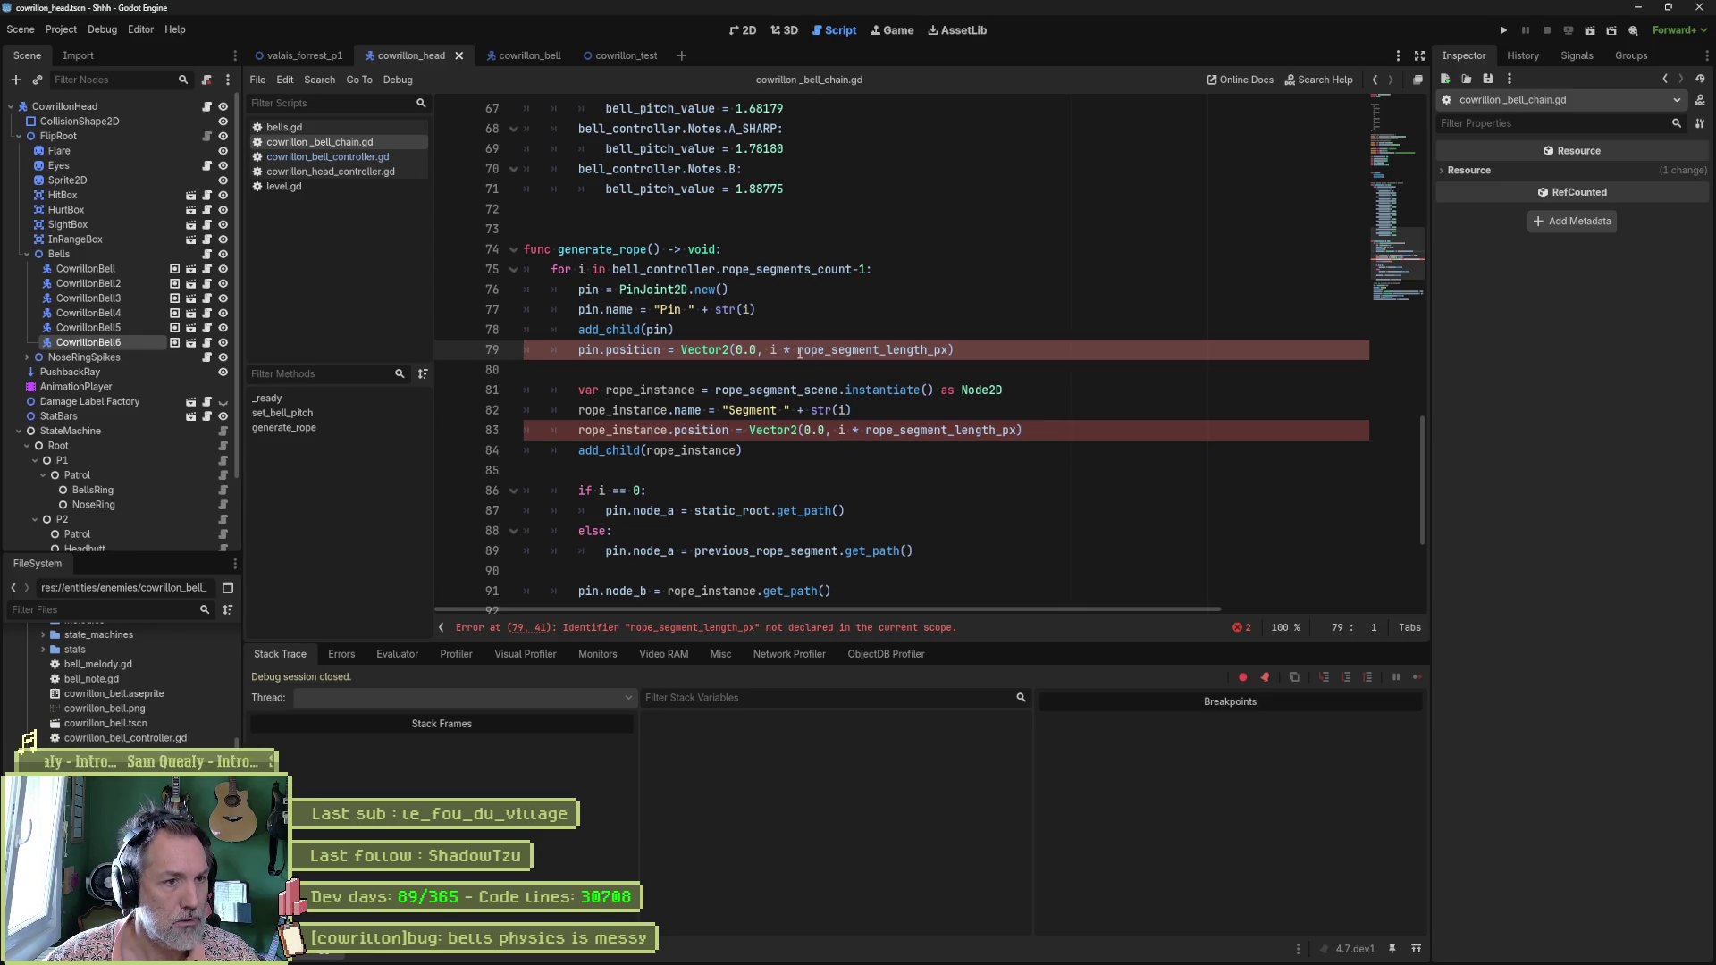
drag(722, 270, 613, 270)
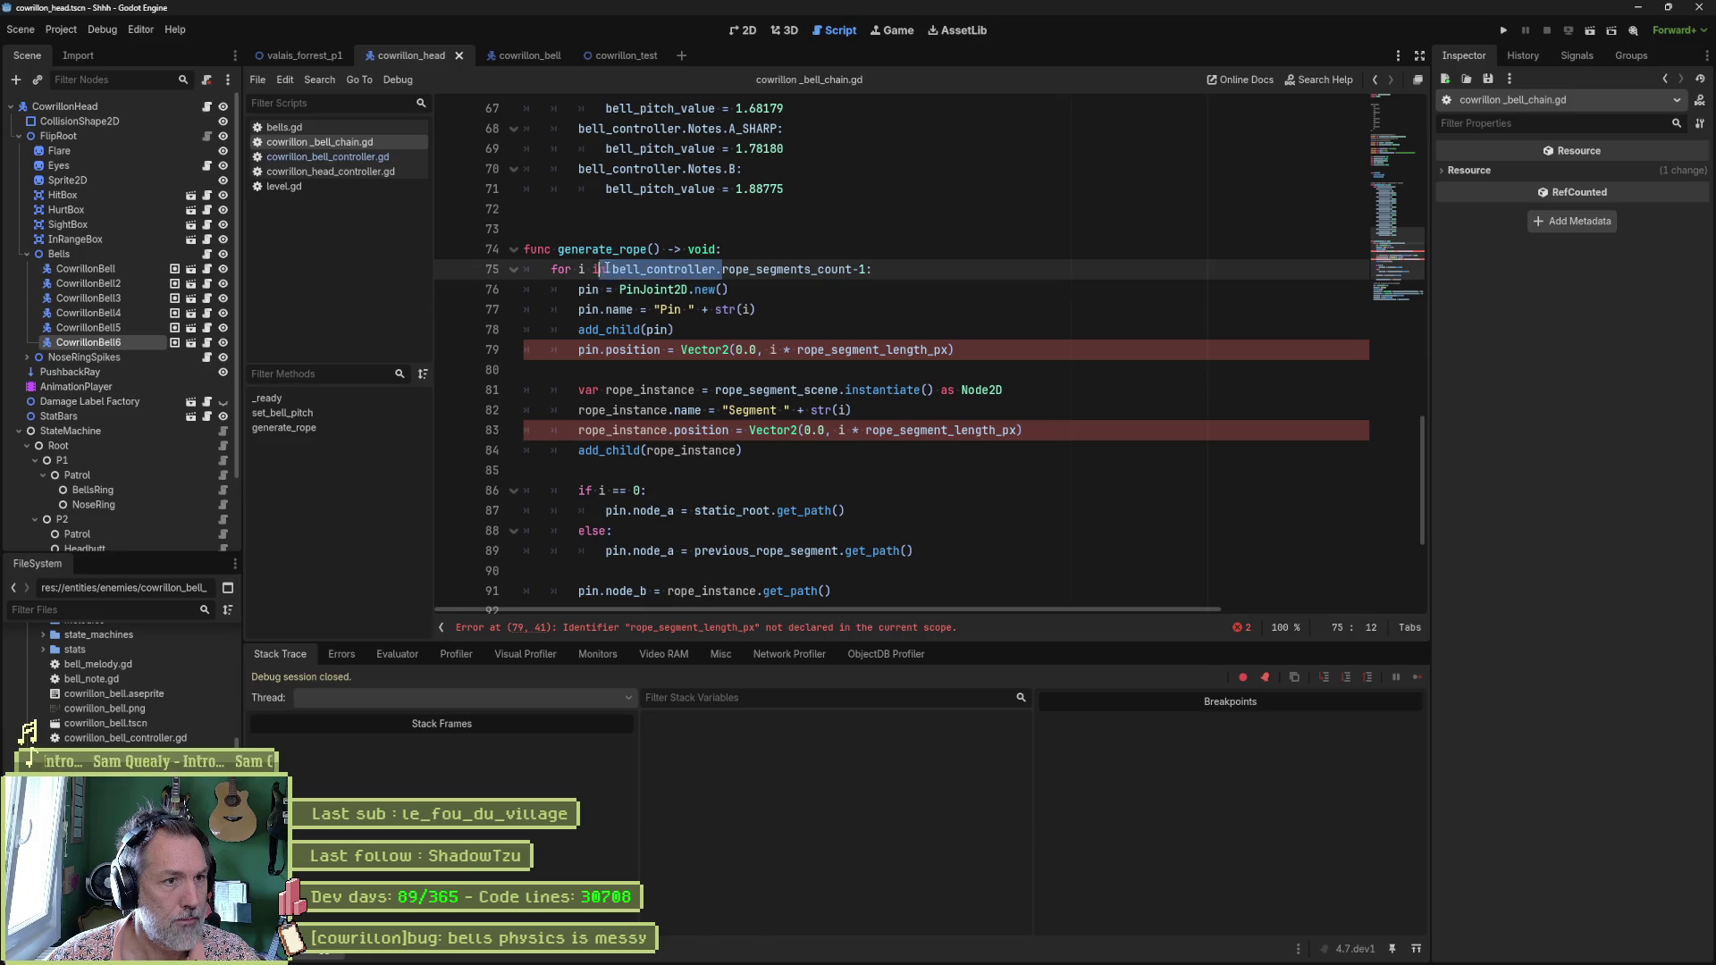
key(ctrl+c)
click(799, 349)
key(ctrl+v)
click(864, 430)
key(ctrl+v)
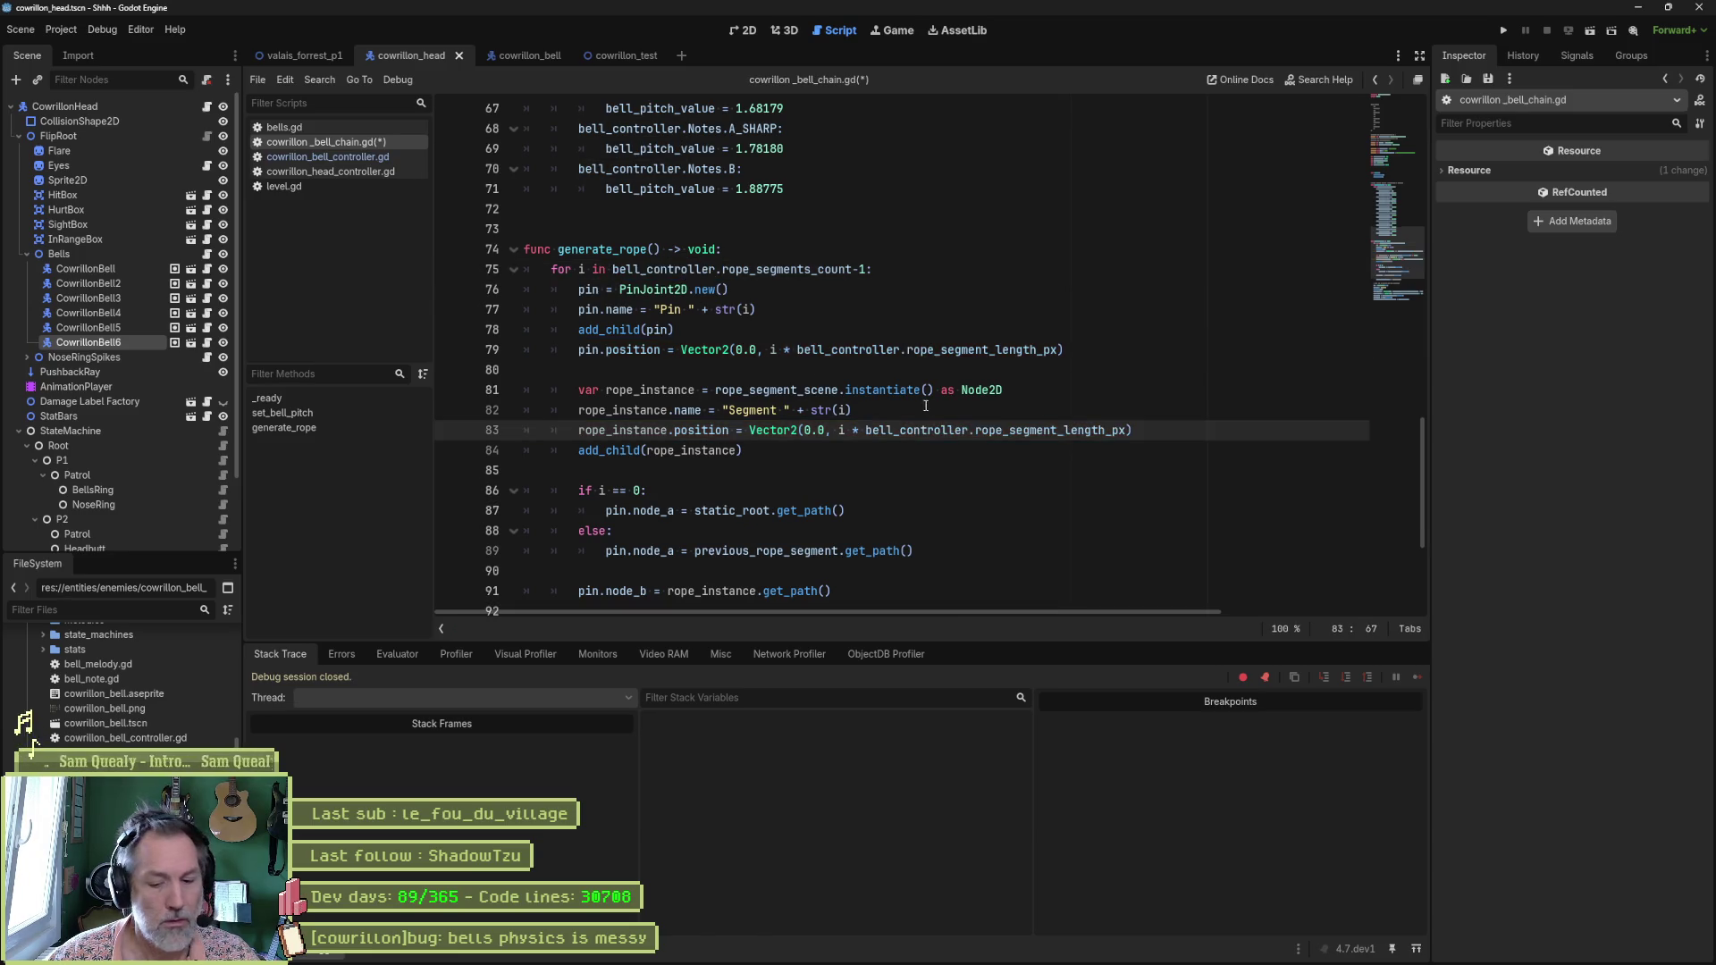
key(F6)
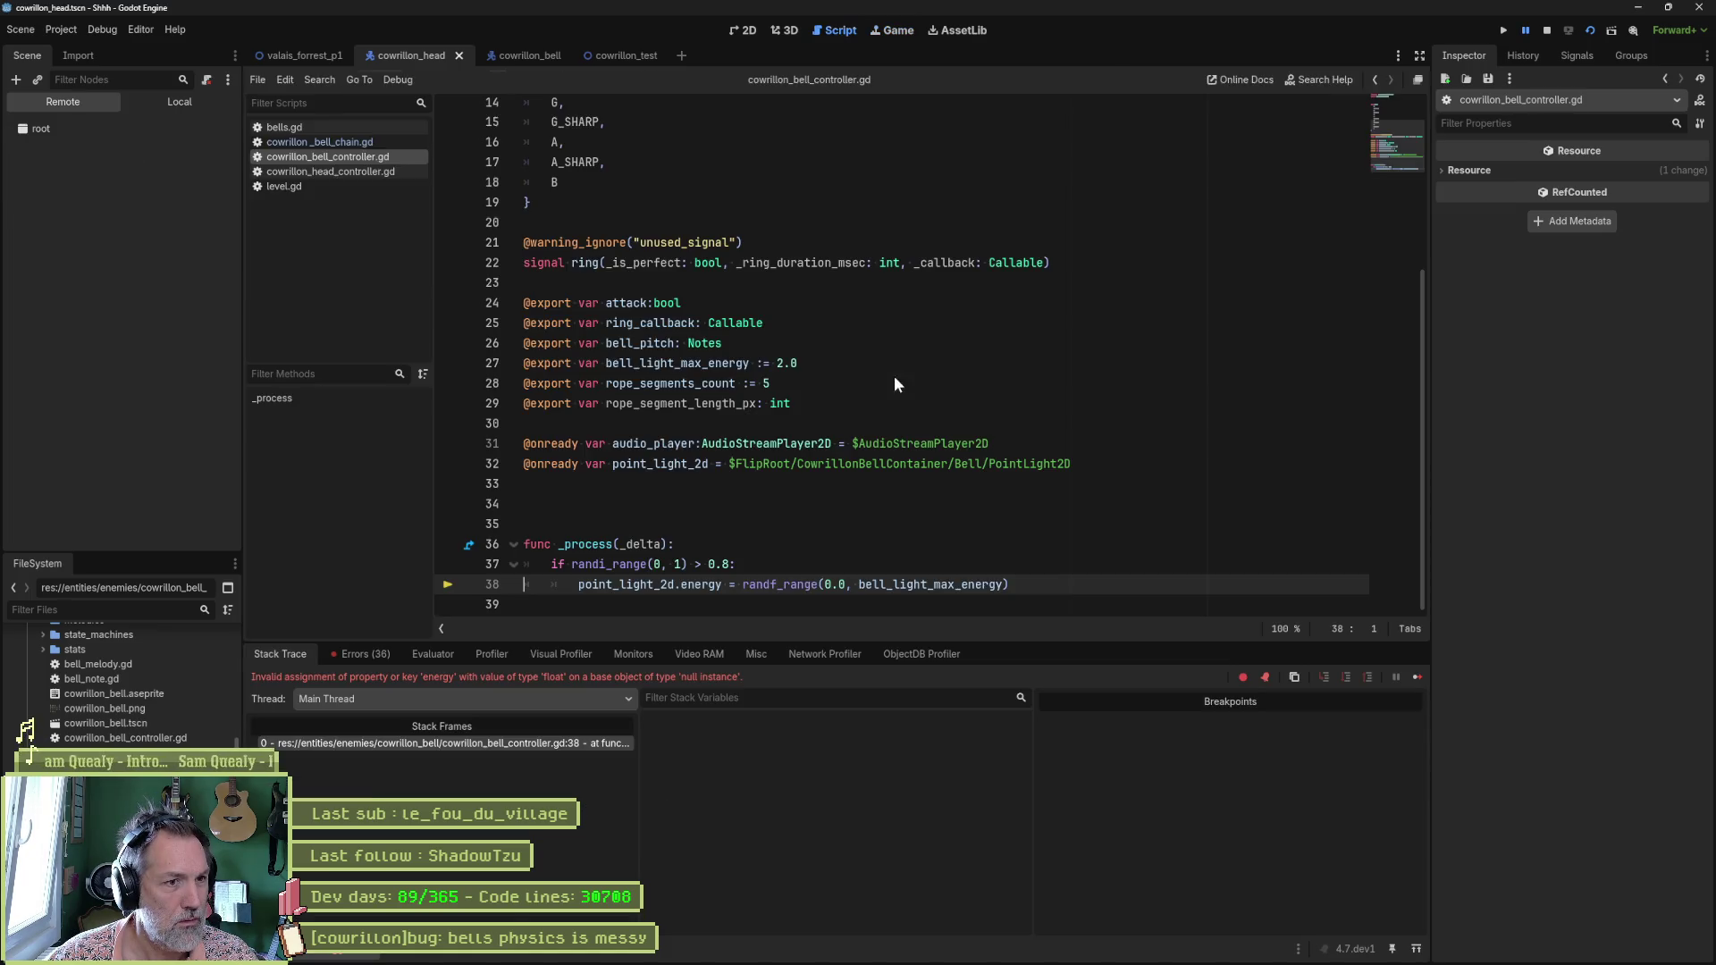
Stop the game, review both bell scripts, and open the first missing-node error in the Errors list
key(F8)
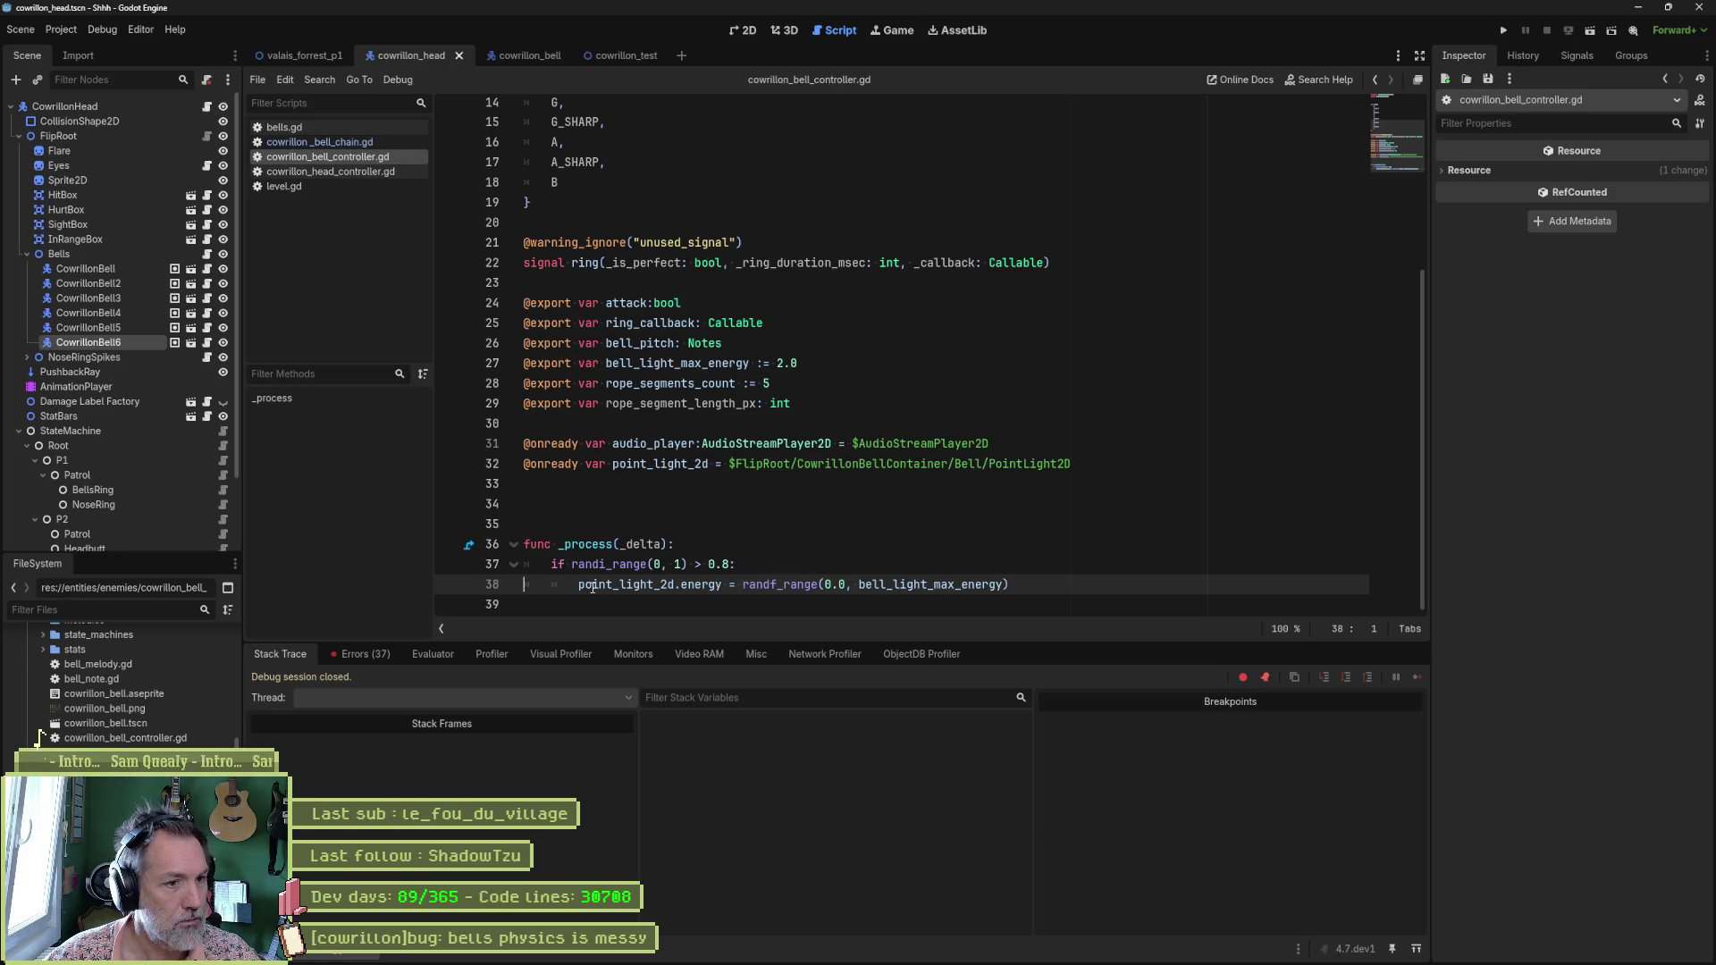
click(350, 145)
scroll(815, 382, up, 14)
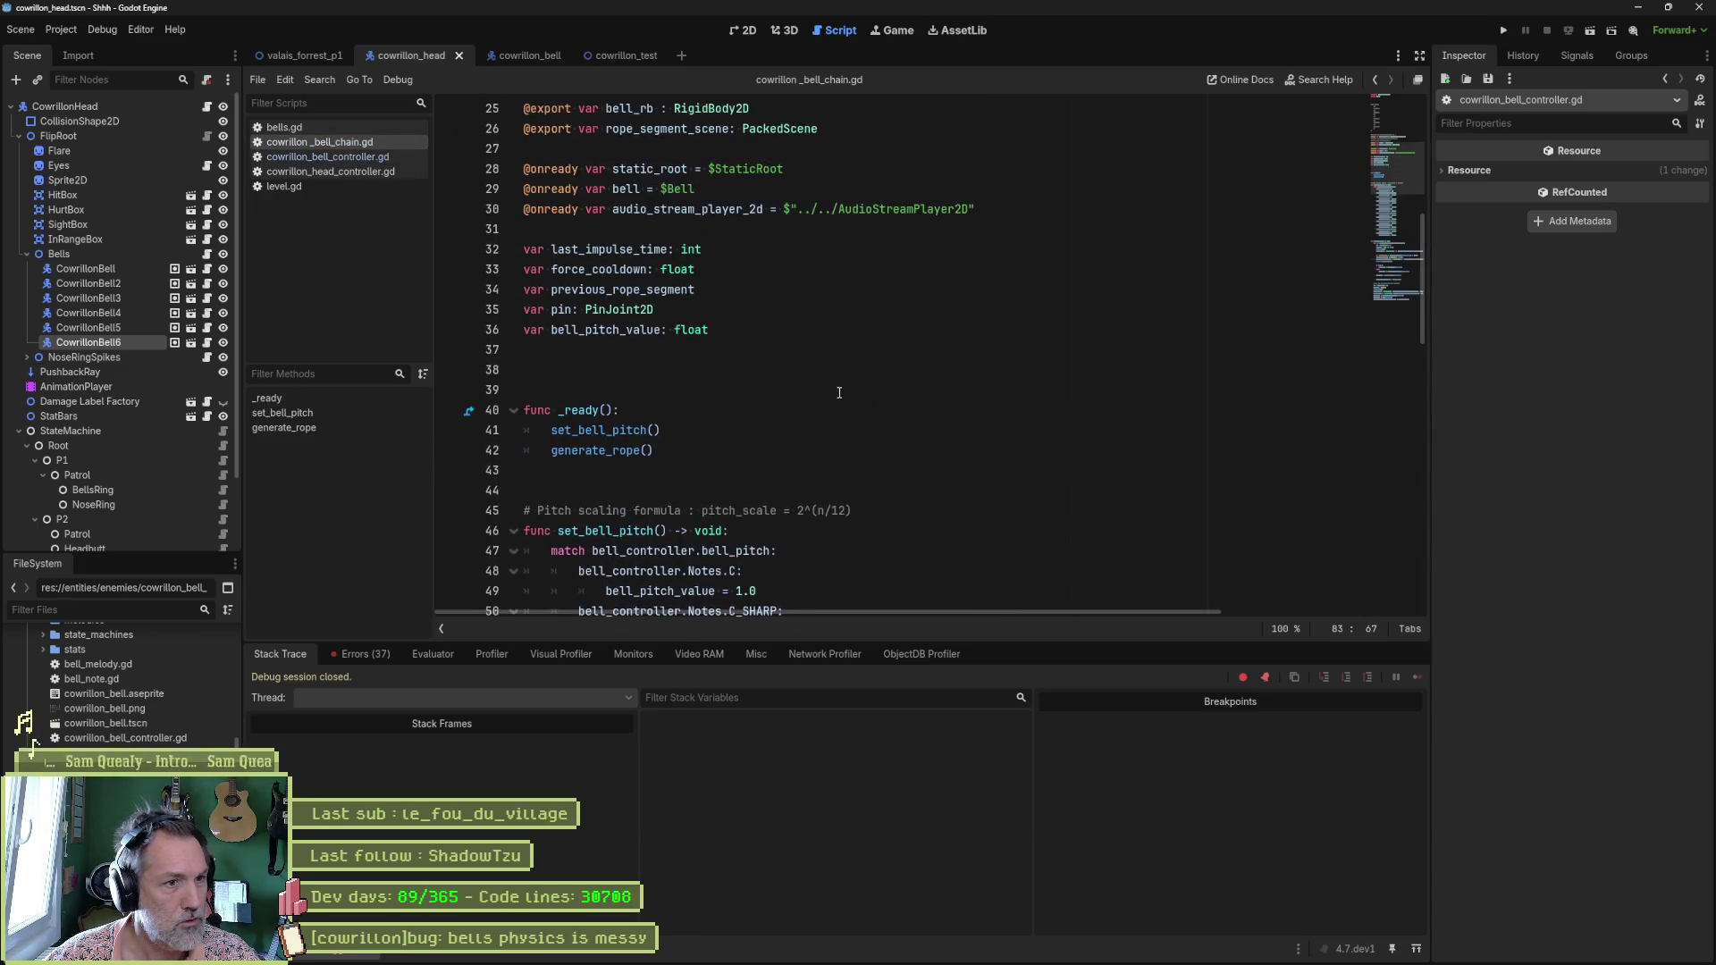
scroll(814, 383, up, 3)
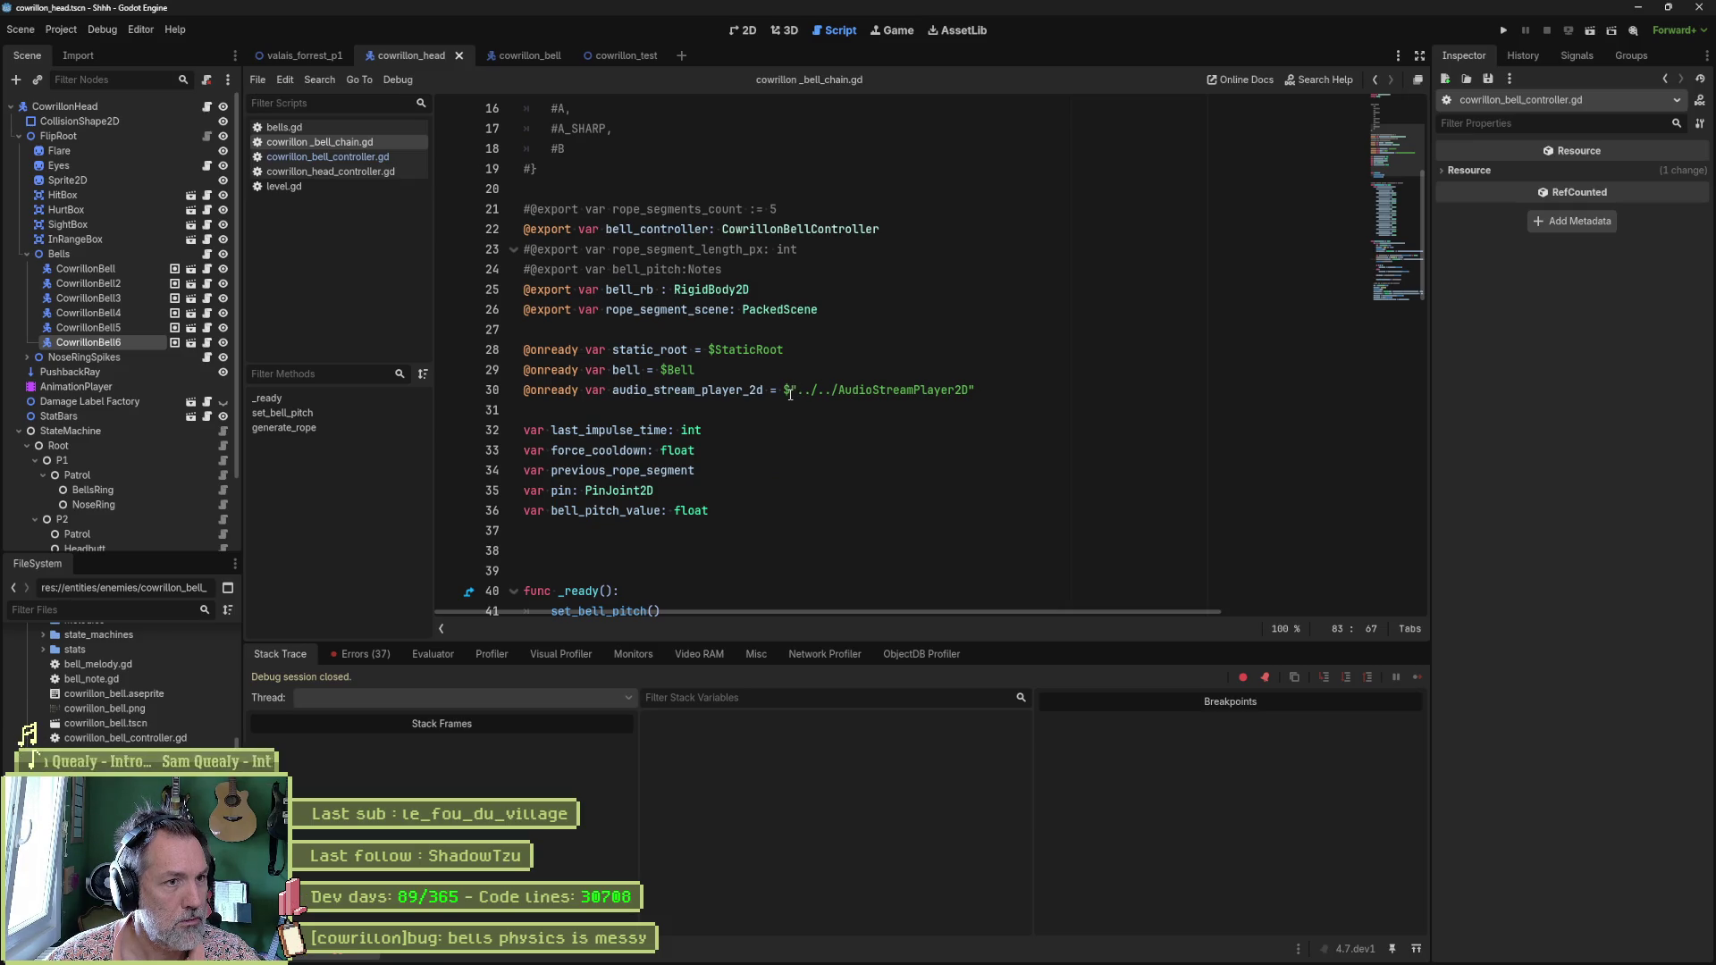
scroll(789, 393, up, 2)
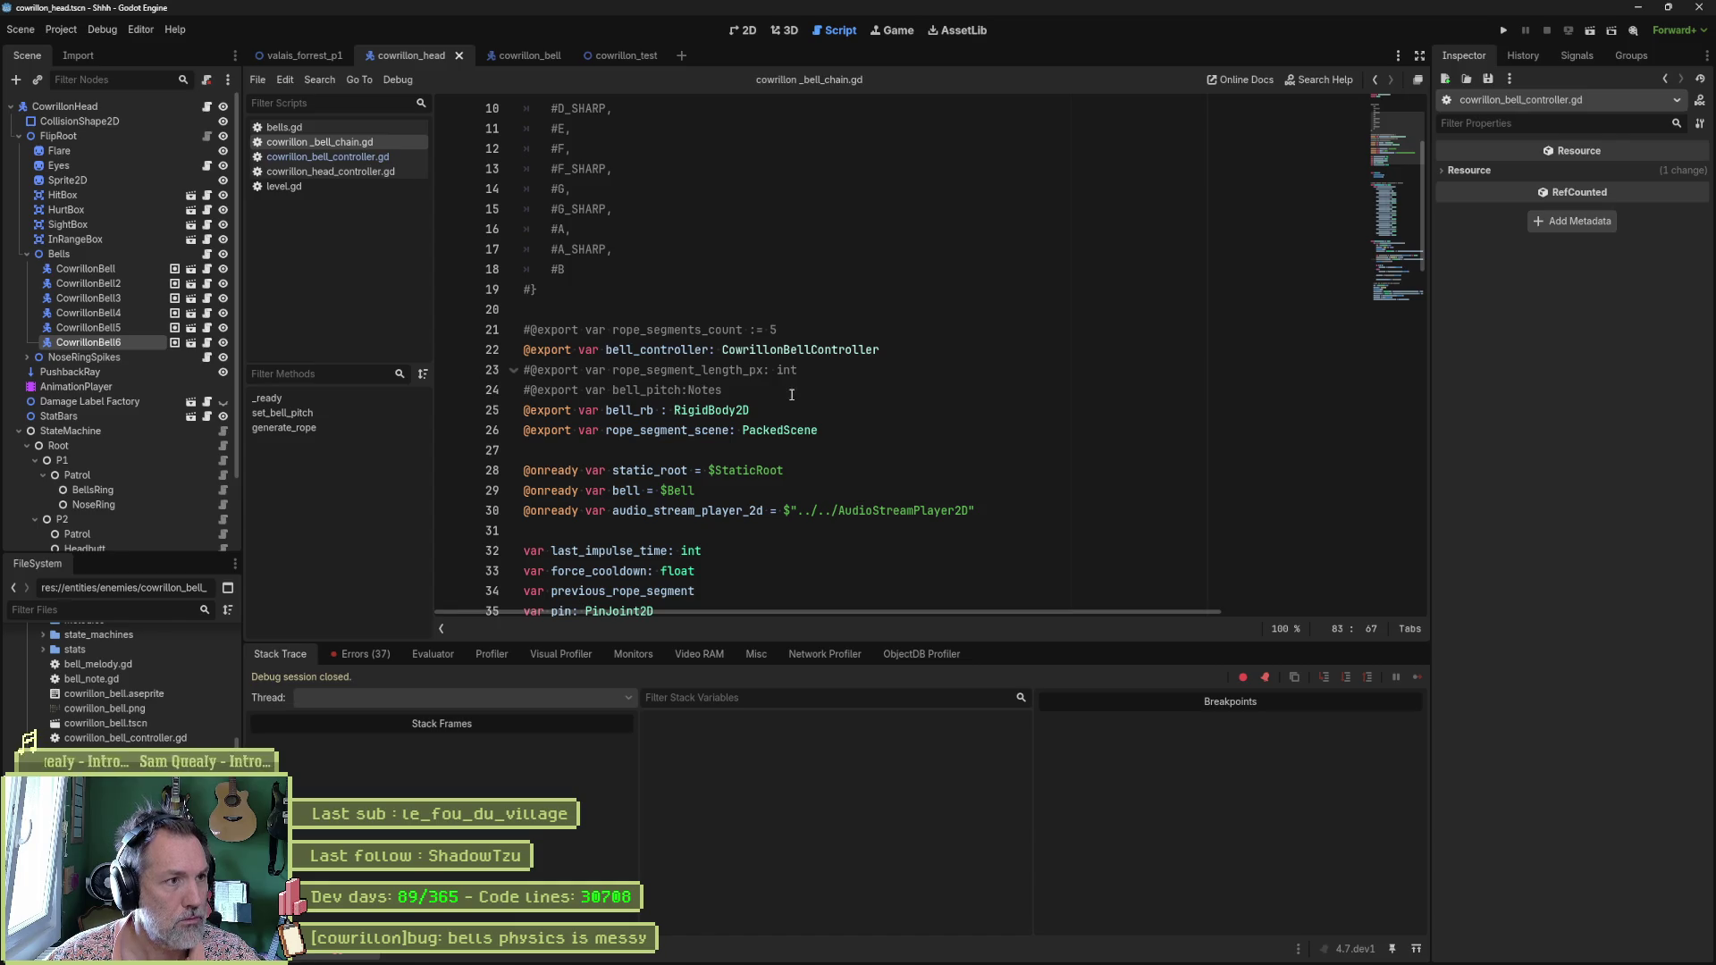
scroll(787, 387, up, 3)
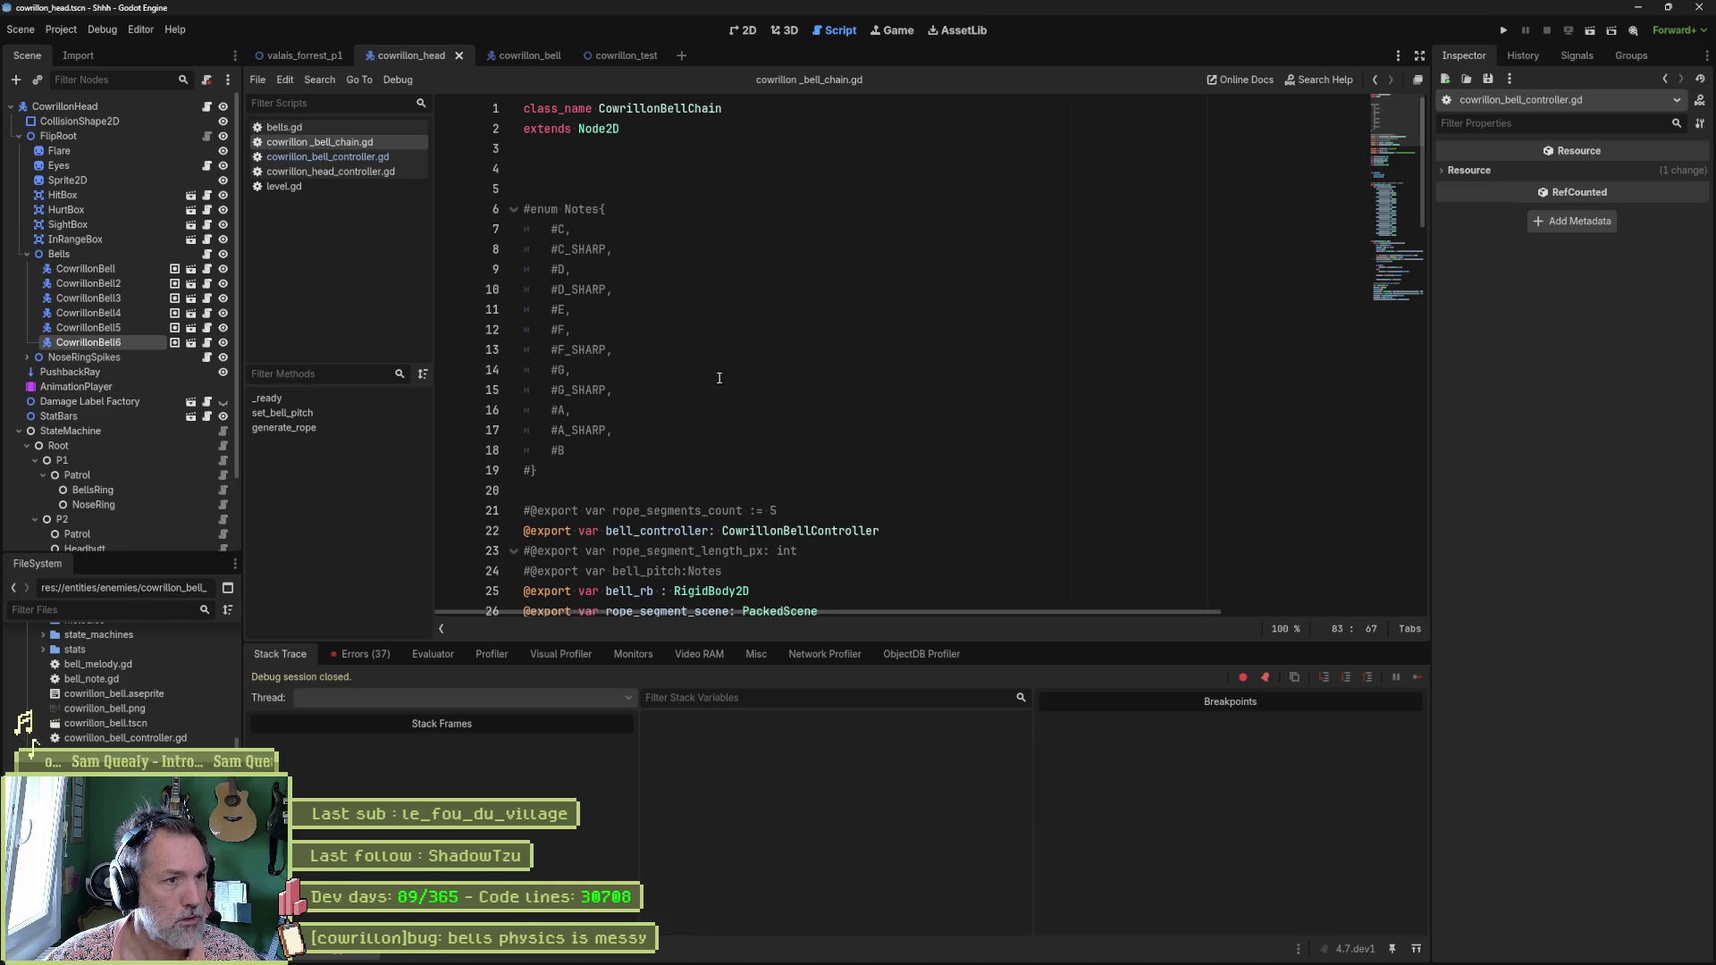
scroll(456, 215, down, 5)
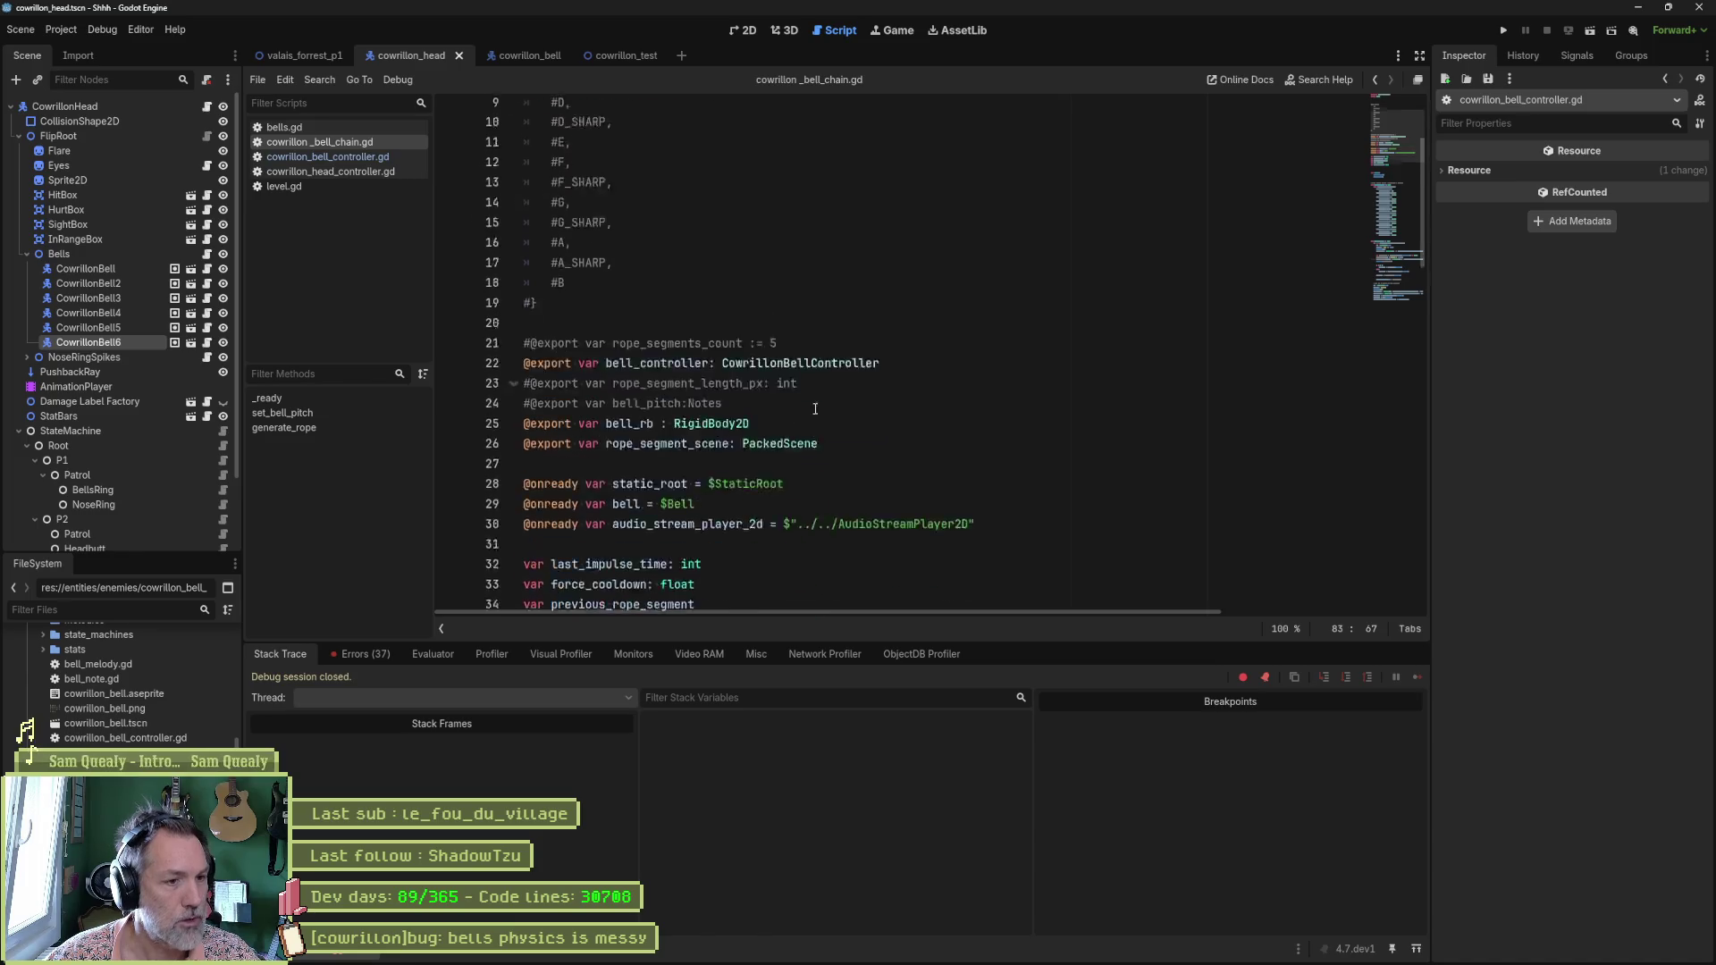
click(345, 157)
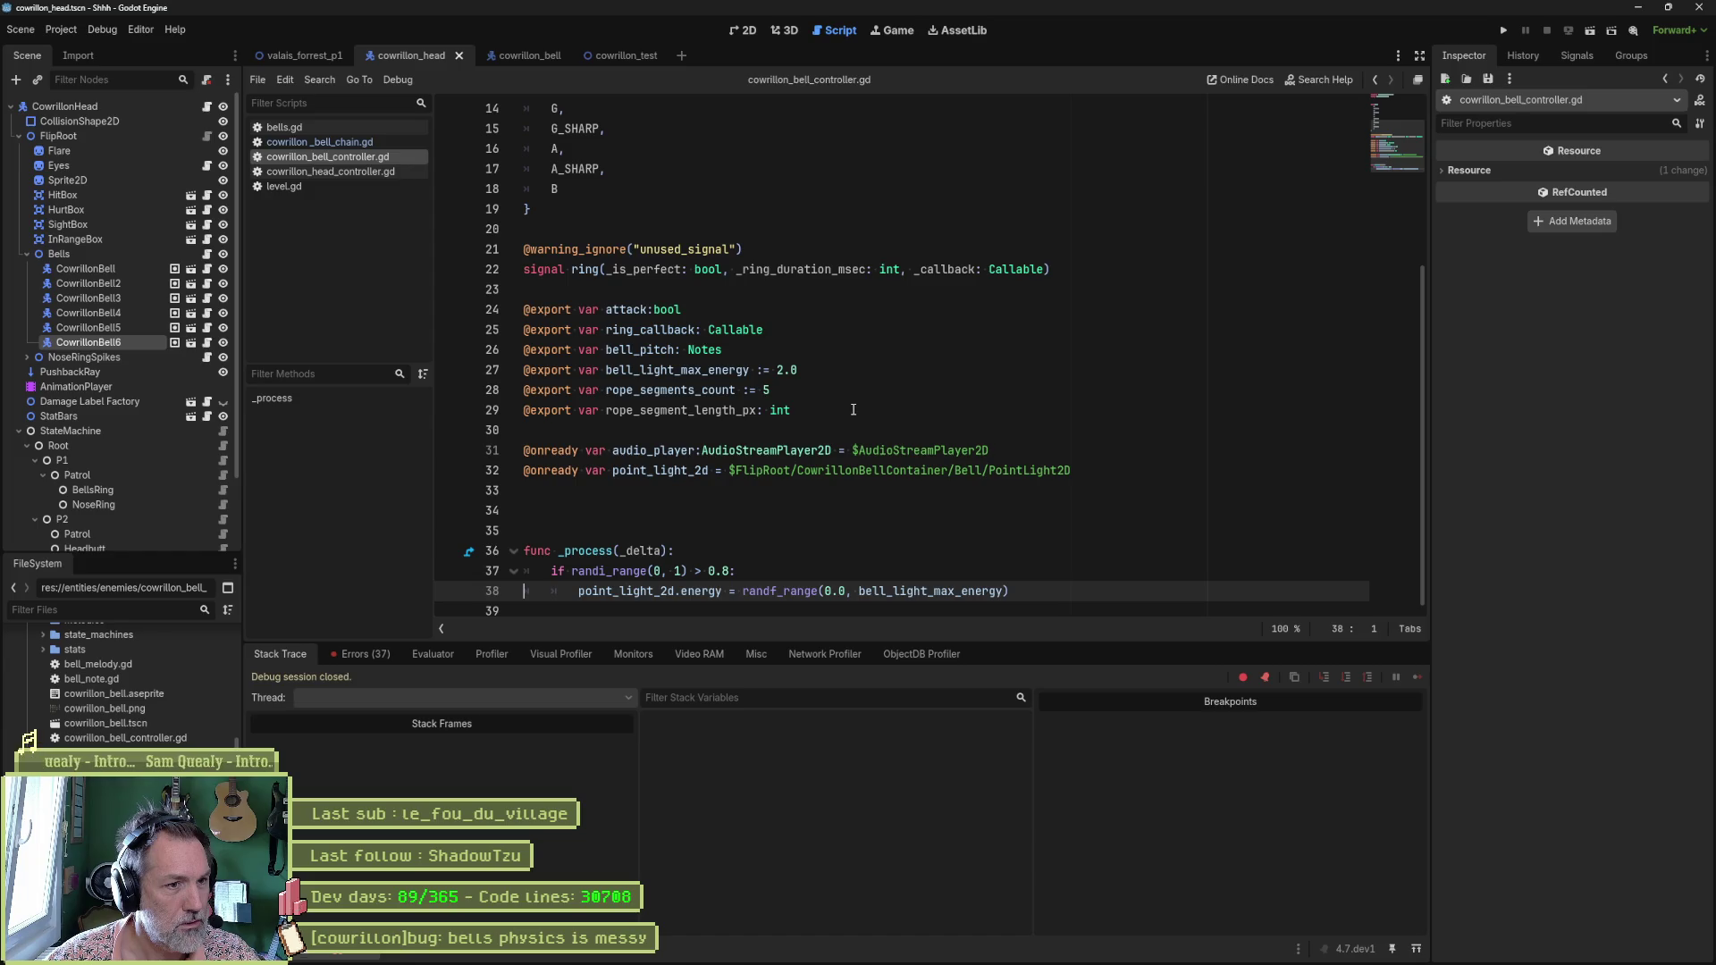
double_click(731, 371)
key(ctrl+c)
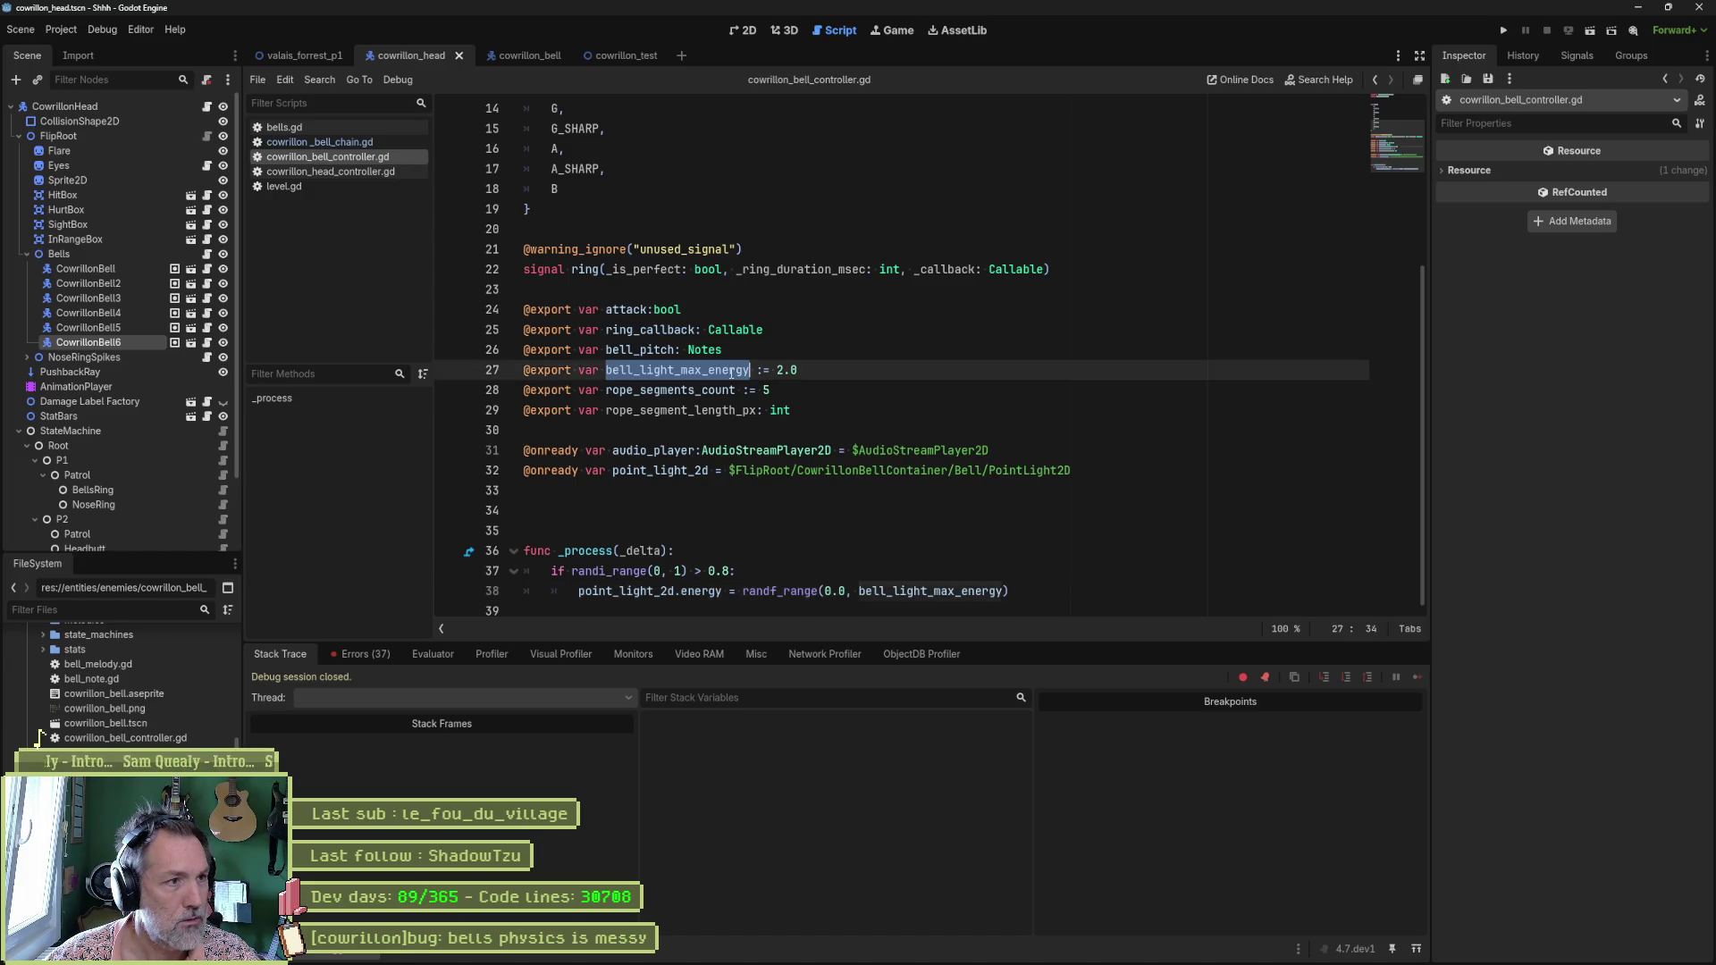
click(362, 143)
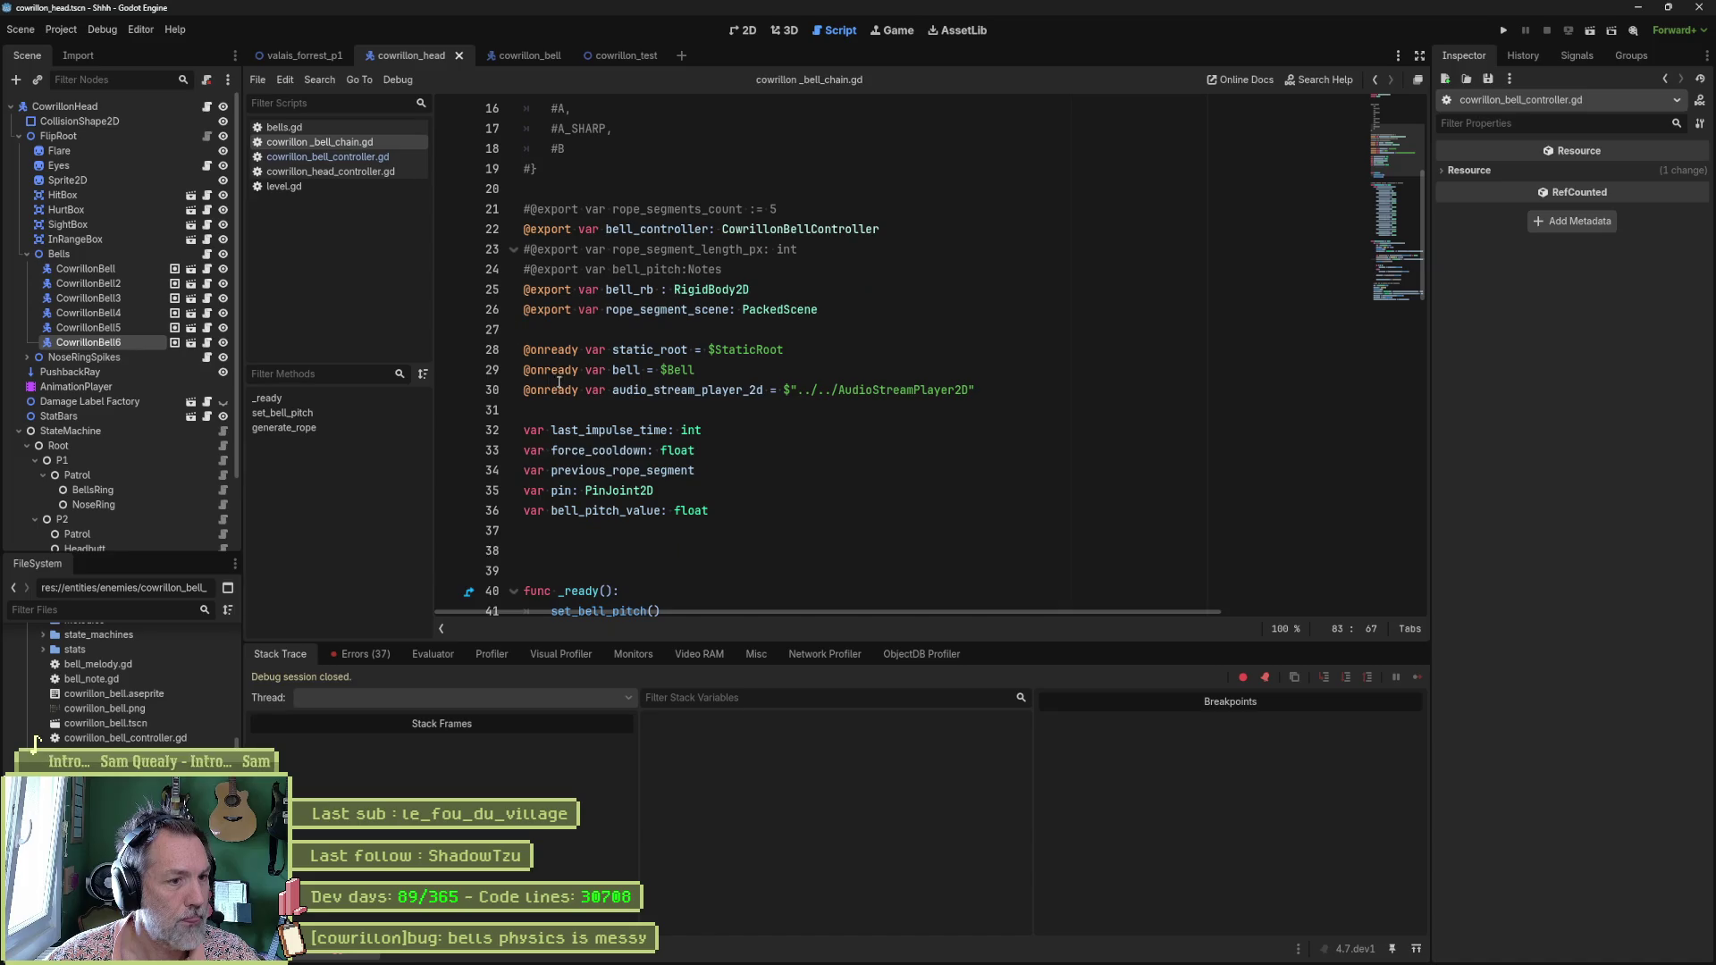
click(348, 655)
click(413, 705)
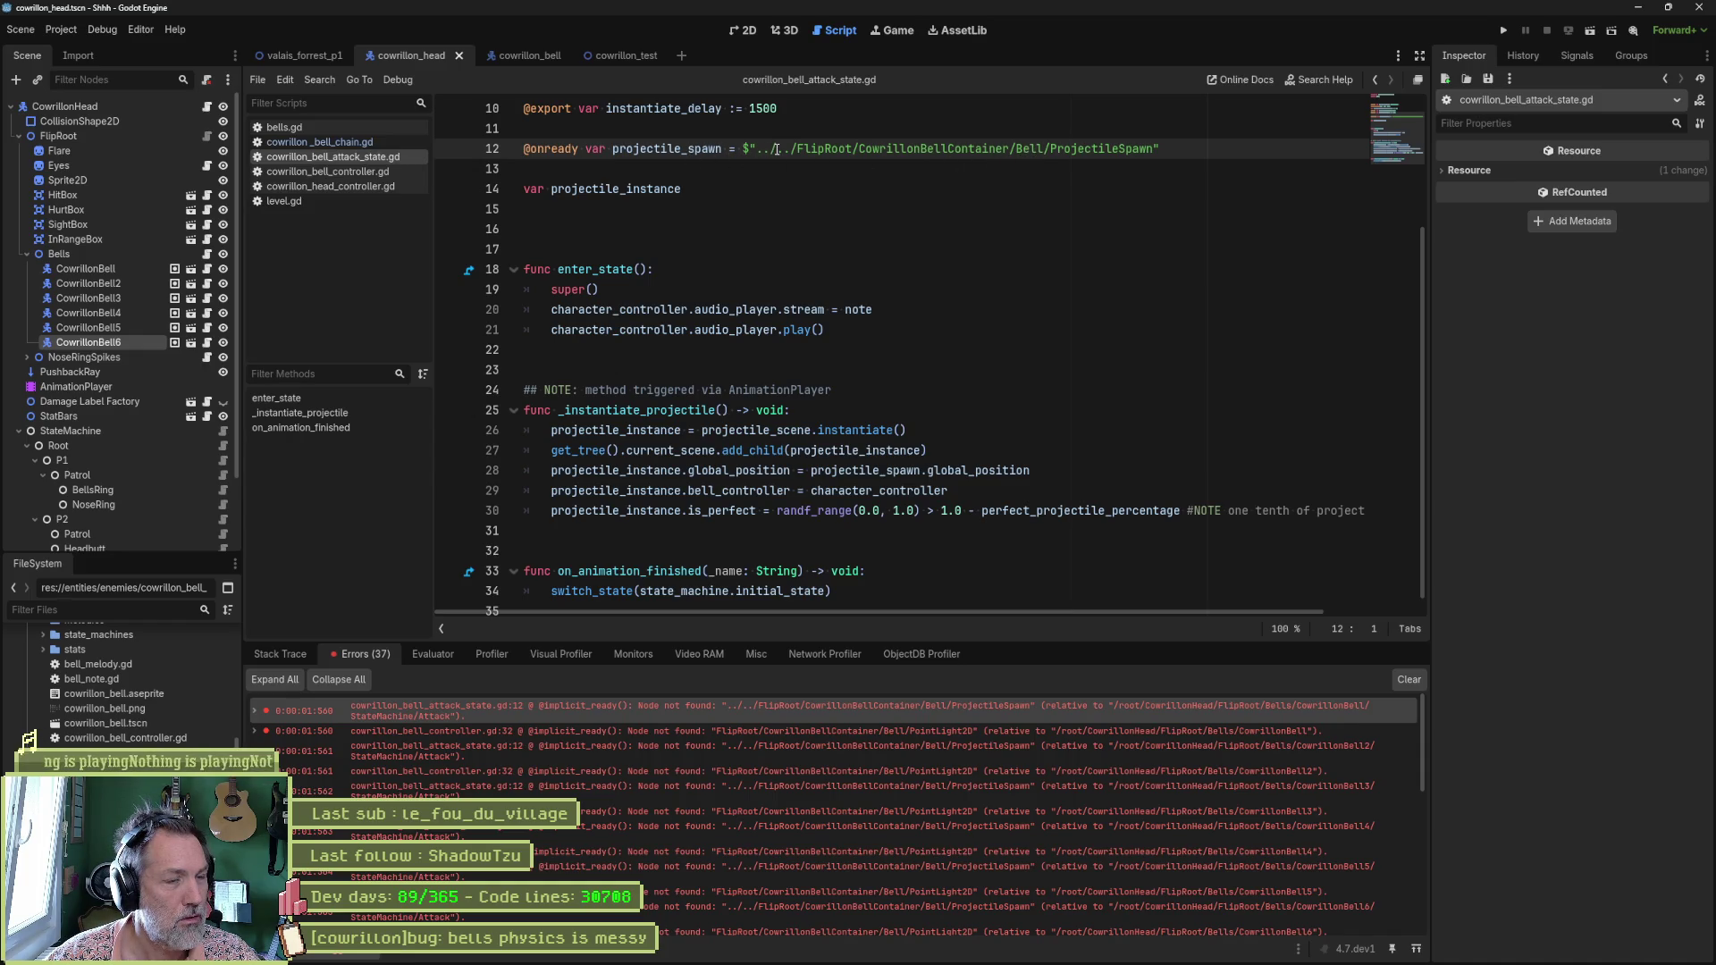
Rerun the scene and return to the crash on line 38 of the bell controller script
scroll(825, 340, up, 3)
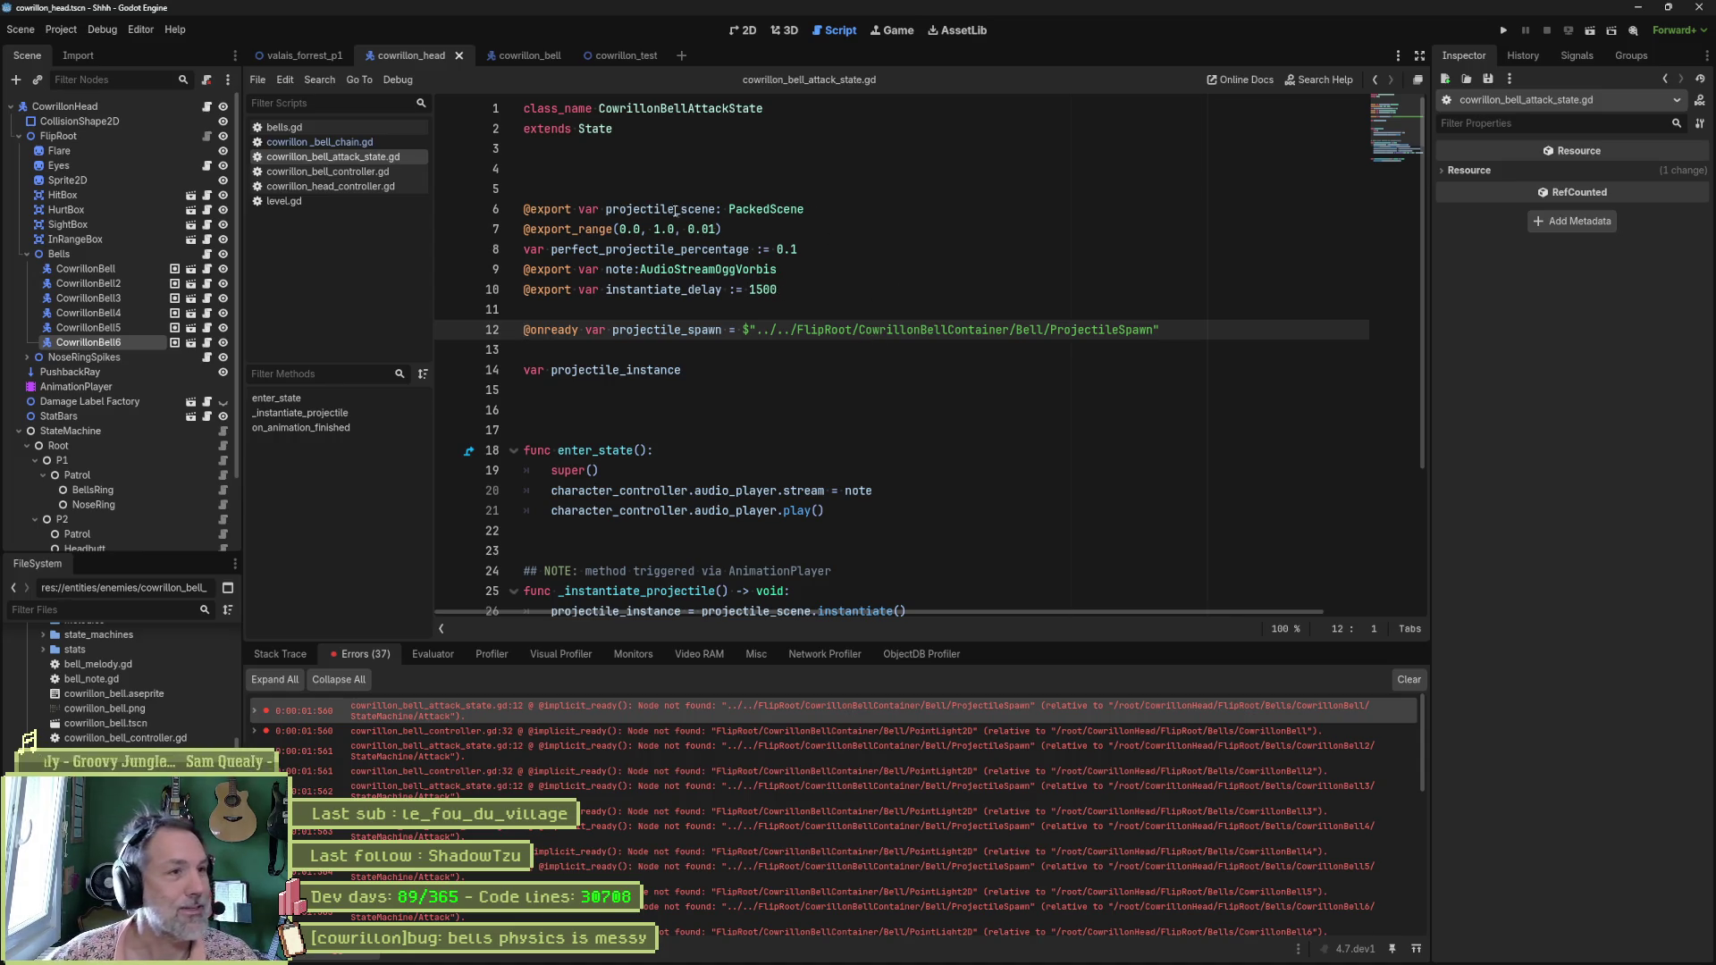
key(F6)
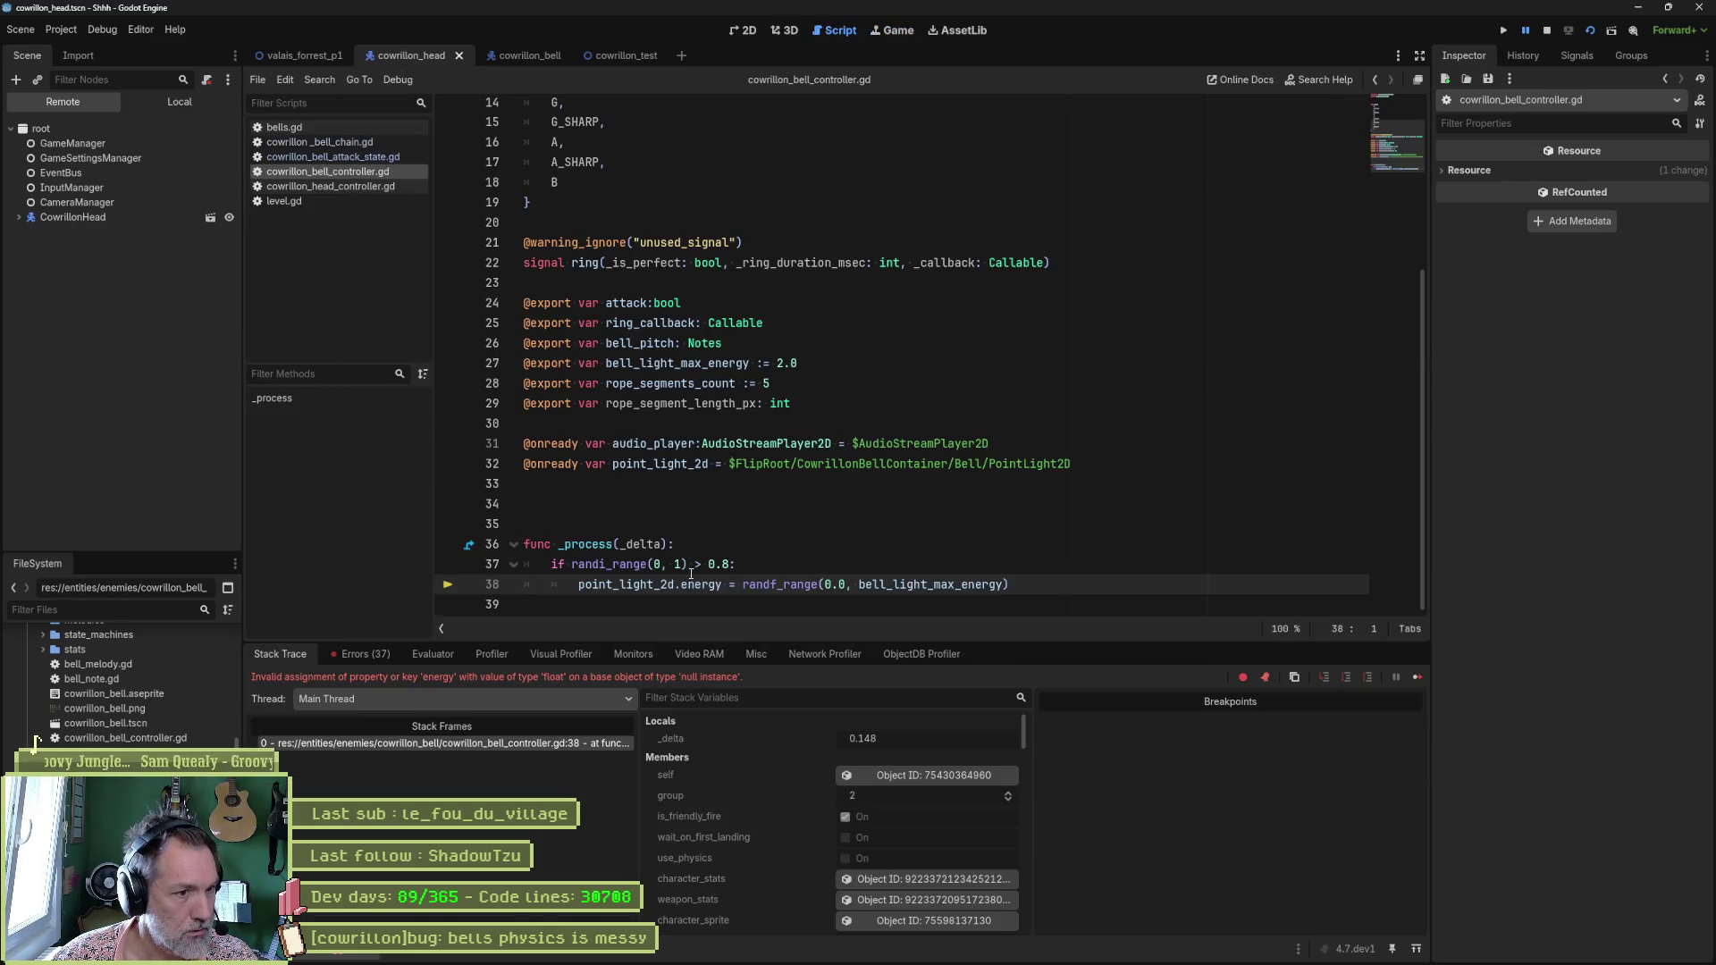
click(676, 584)
Try and revert a bell_light_max_energy prefix on line 38, save, and examine point_light_2d
click(579, 586)
key(ctrl+v)
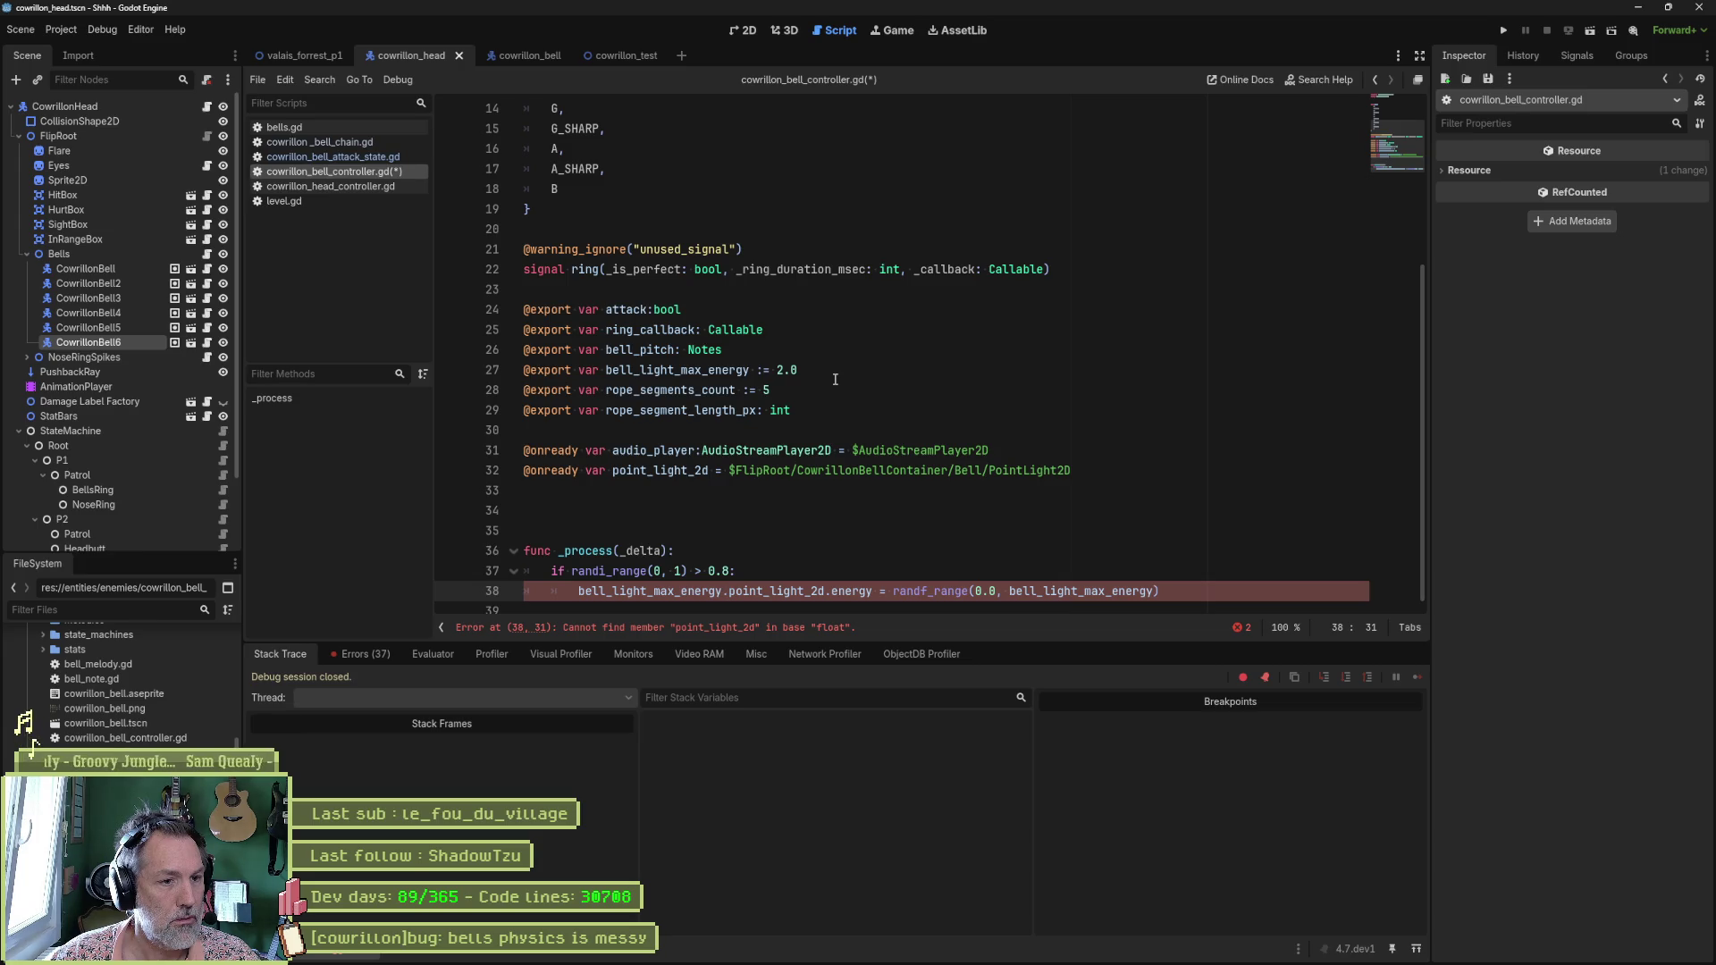
key(BackSpace)
key(BackSpace)
key(BackSpace)
key(ctrl+s)
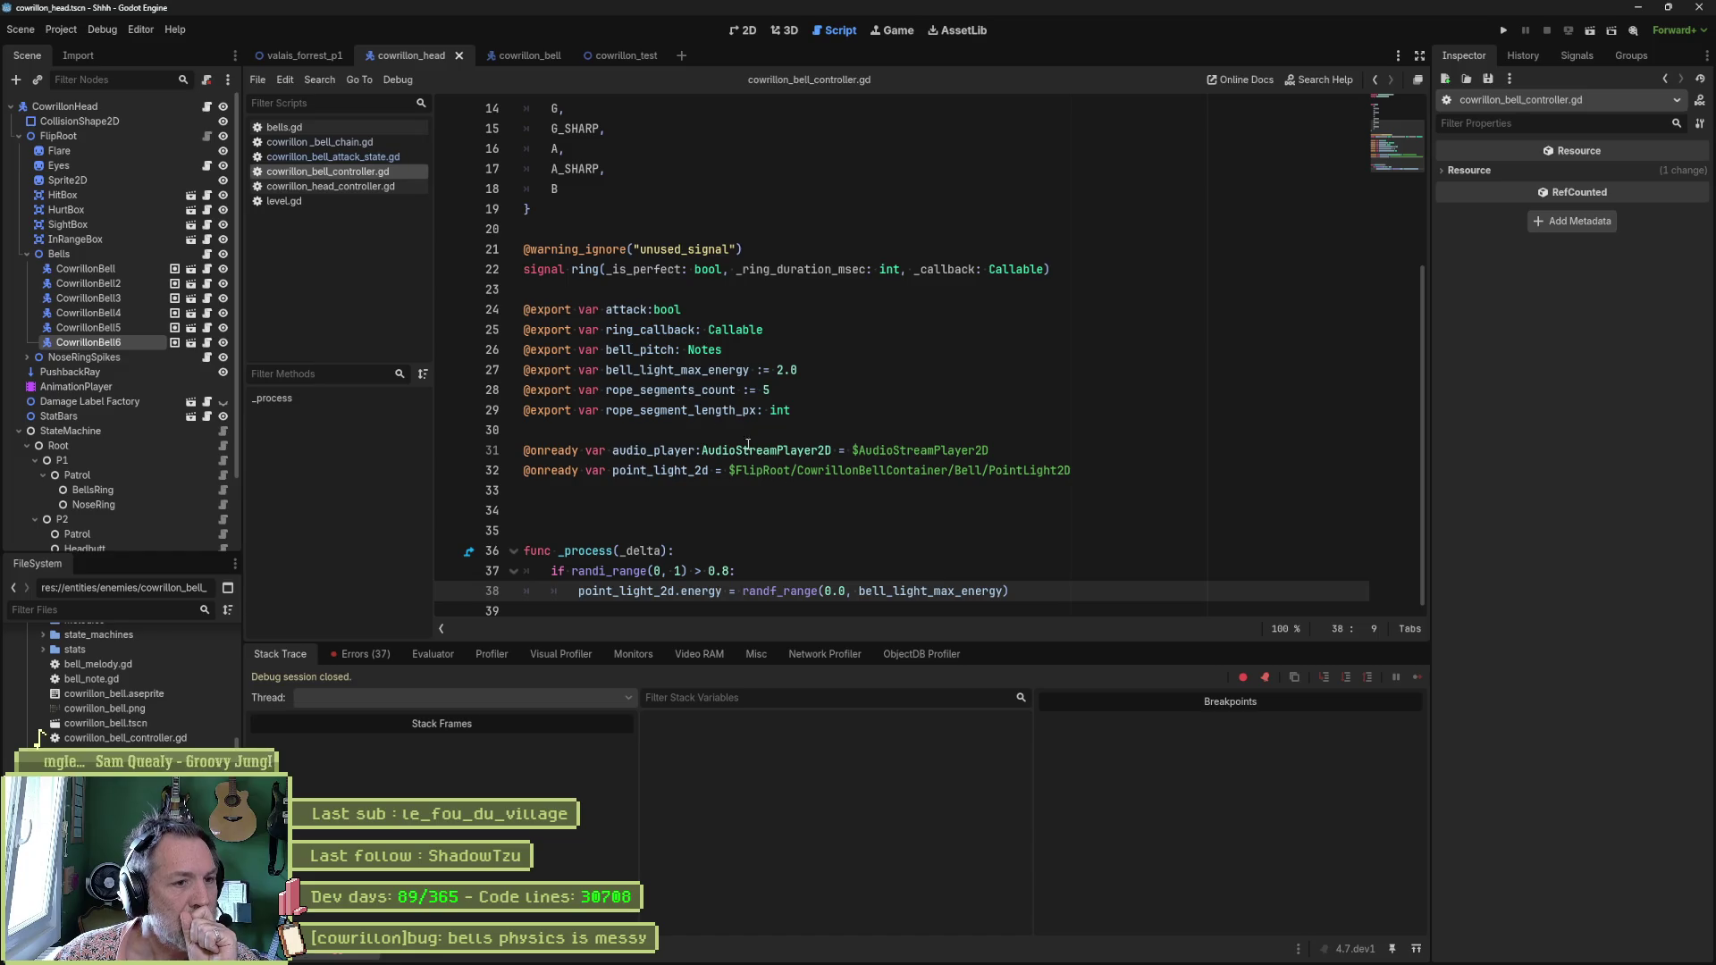
double_click(715, 370)
double_click(640, 591)
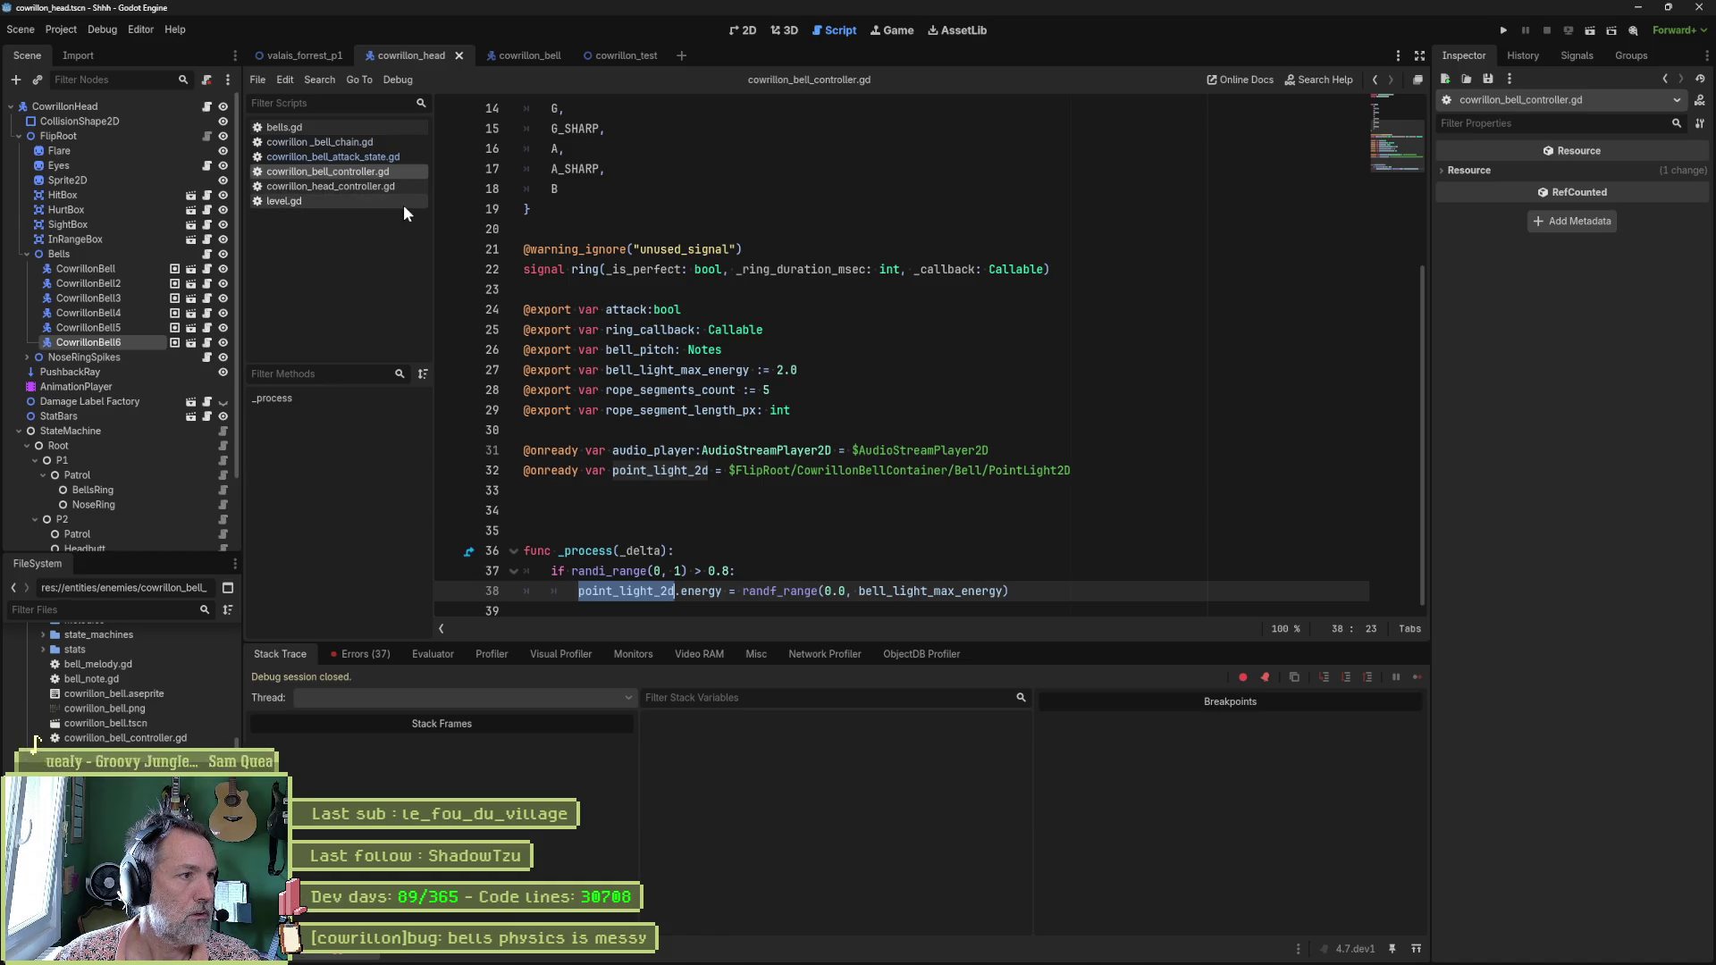
Open cowrillon_bell.tscn via the open-in-editor icon beside CowrillonBell6
click(190, 343)
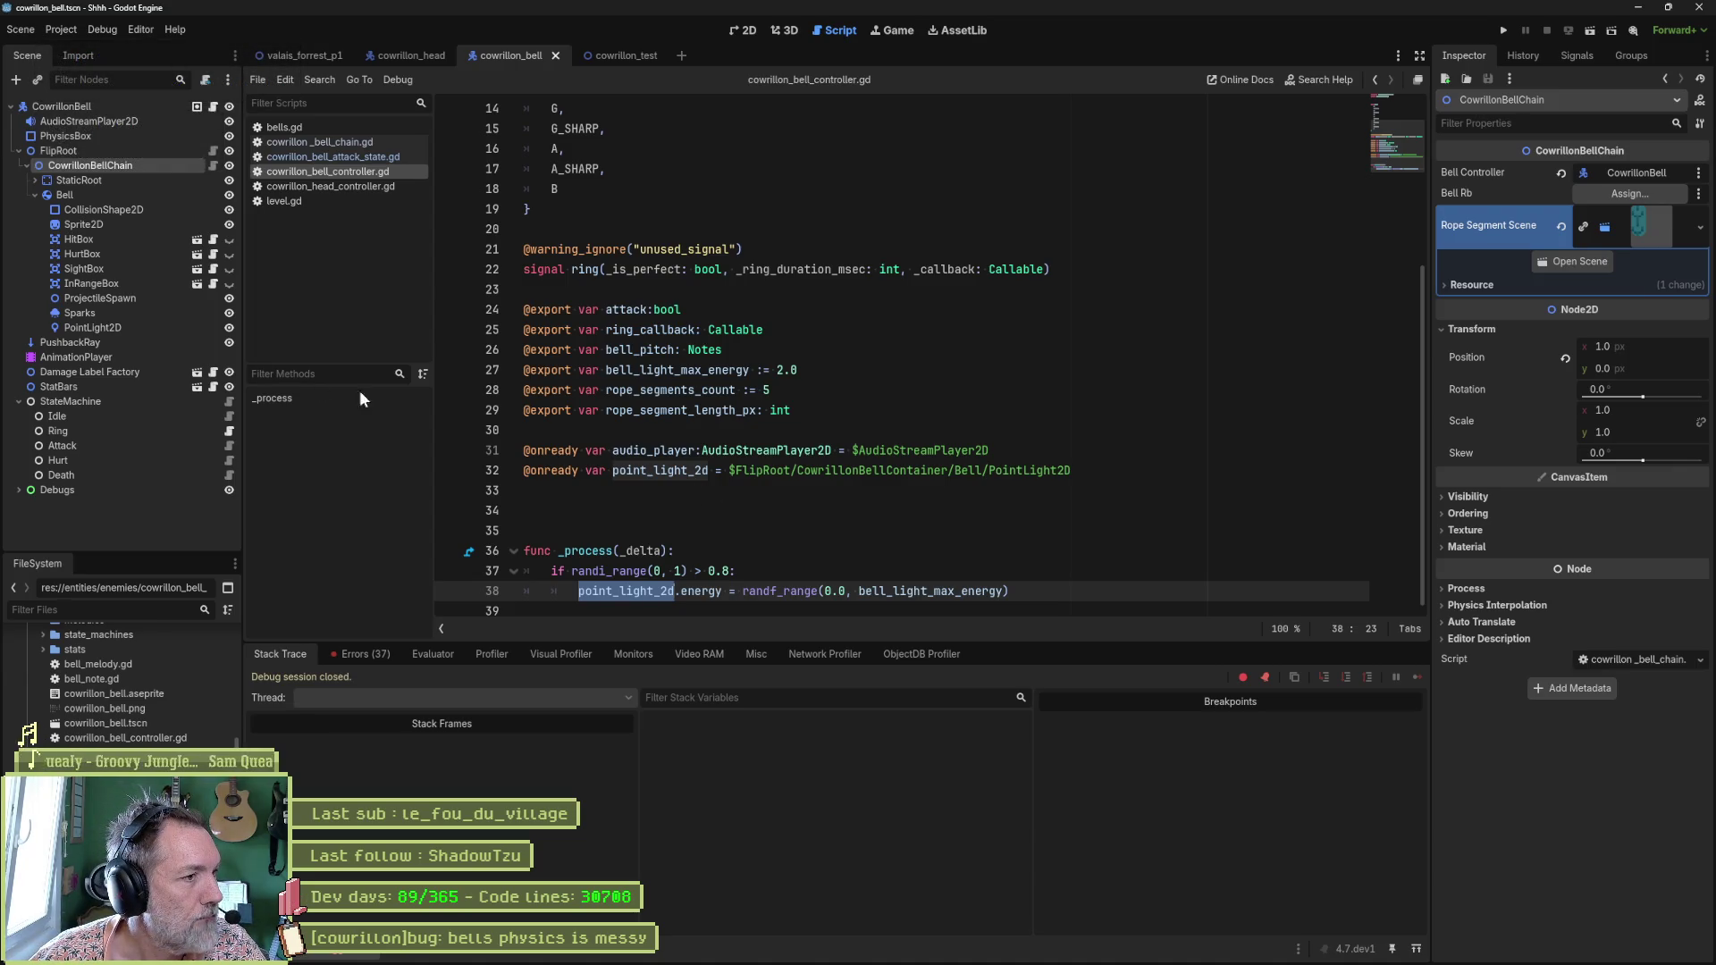
Replace line 32's point_light_2d onready path with FlipRoot/CowrillonBellChain/Bell/PointLight2D
drag(101, 324, 597, 504)
click(890, 474)
key(ctrl+shift+k)
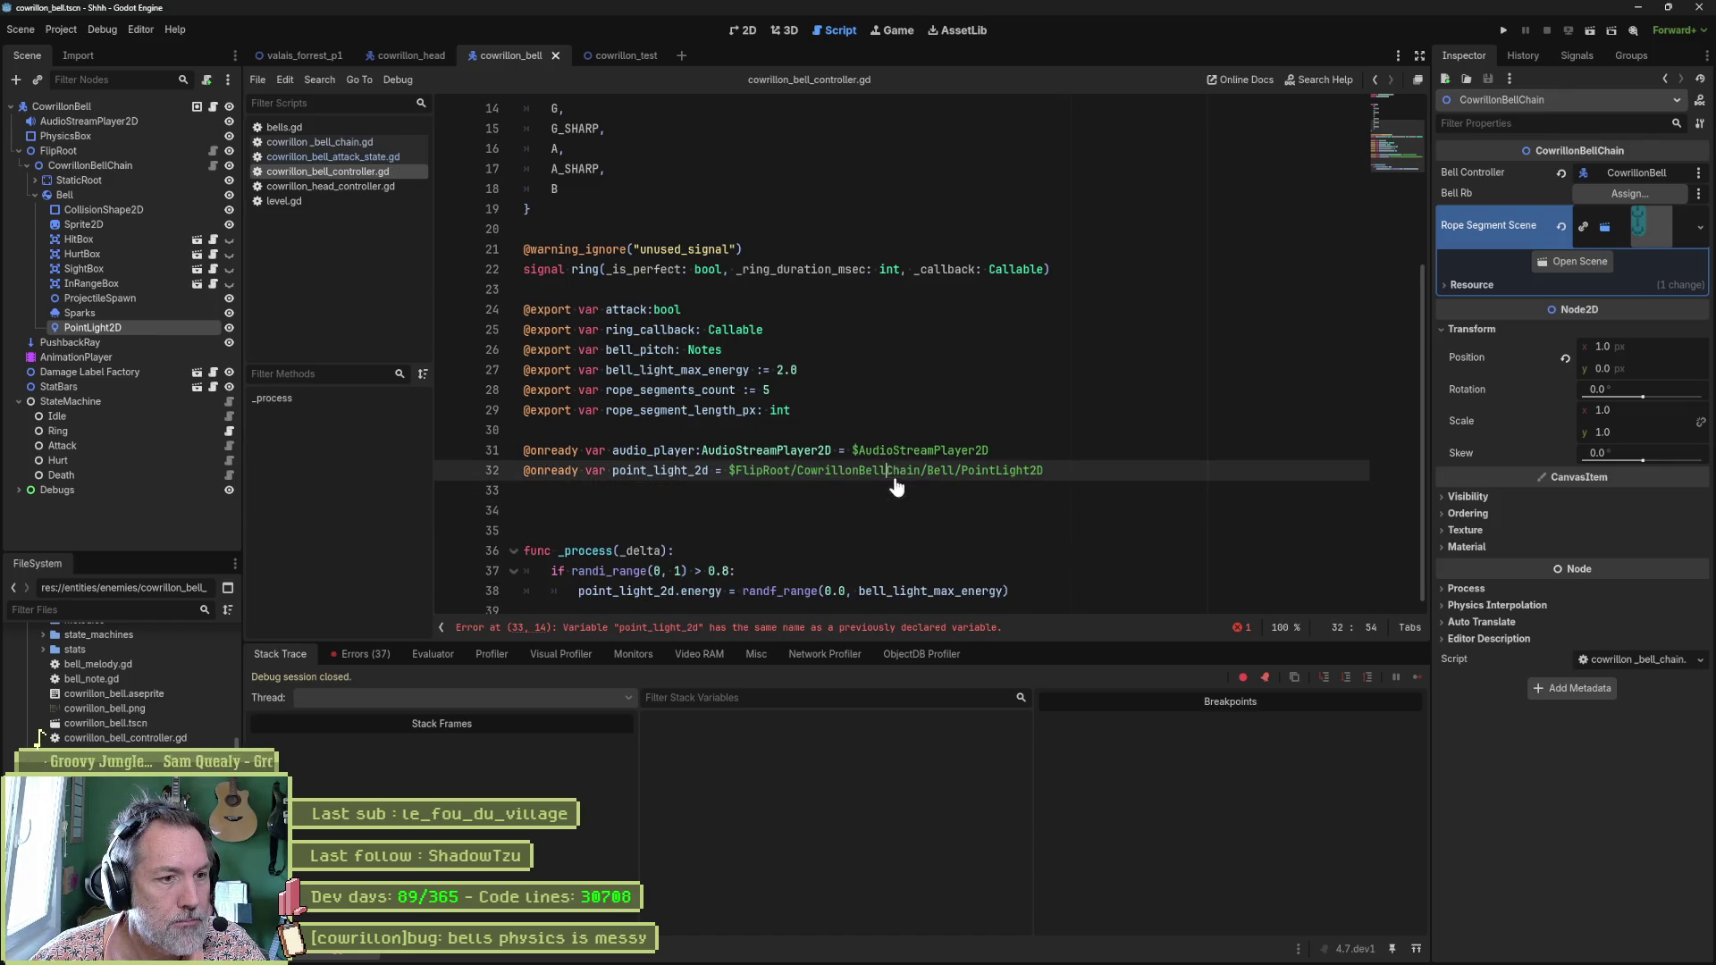
Test-run and stop the game, then run and stop it from the Cowrillon head scene
key(F5)
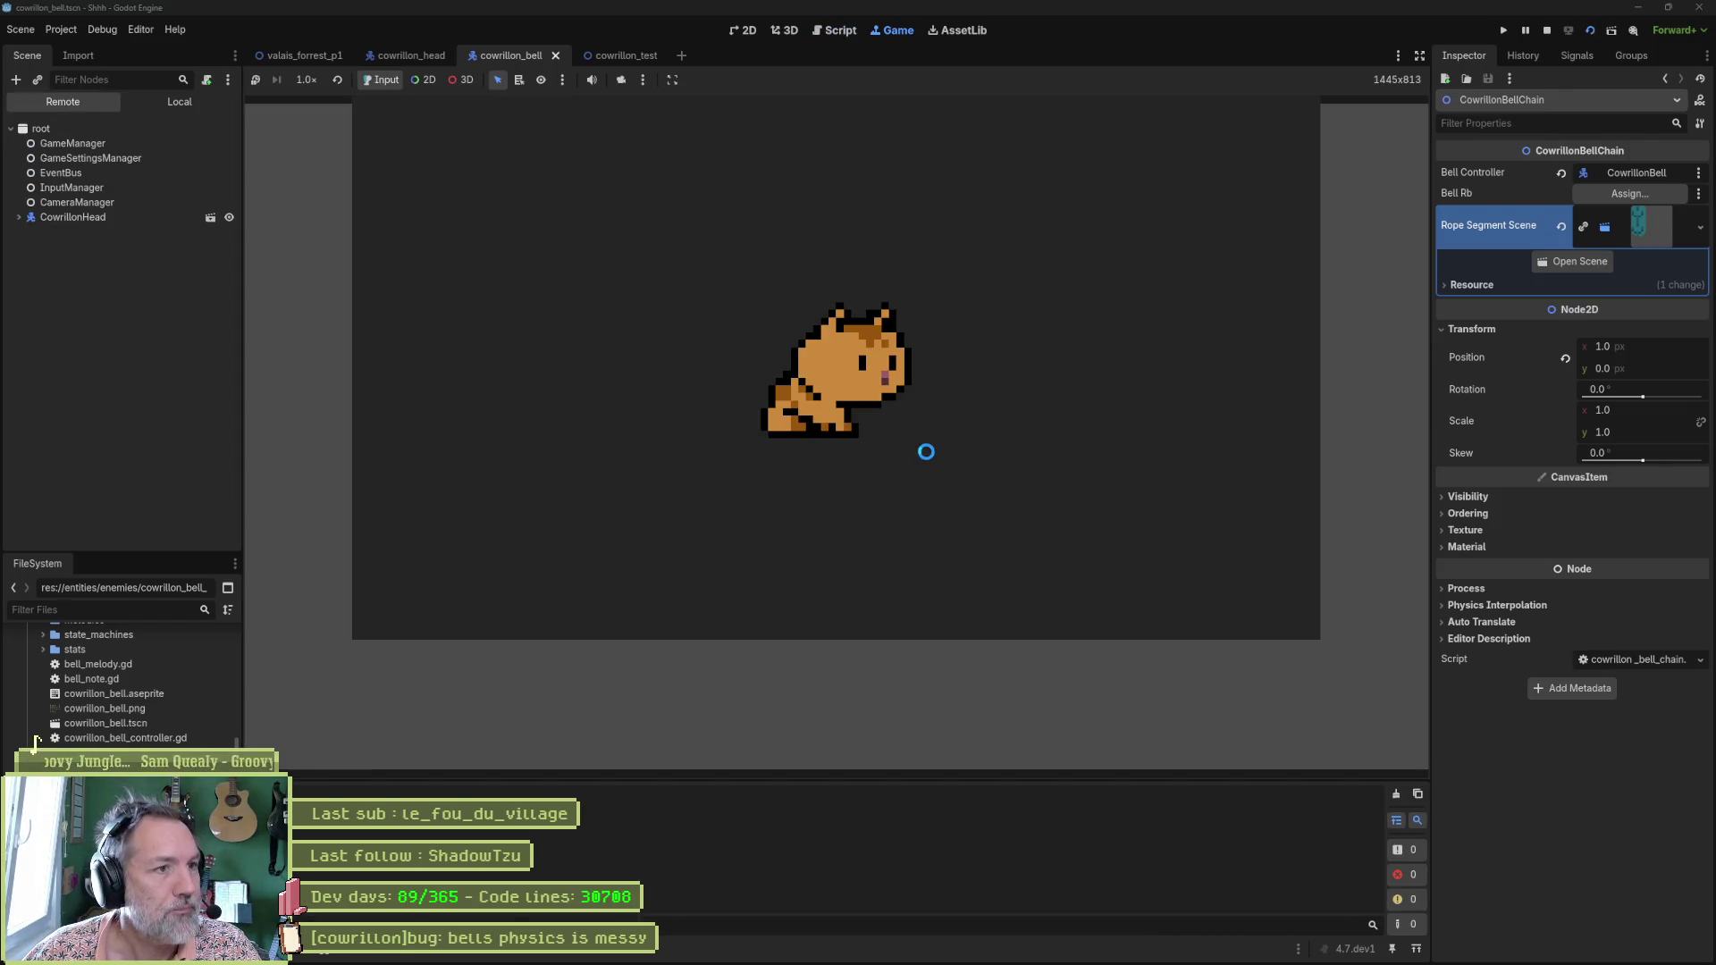
key(F8)
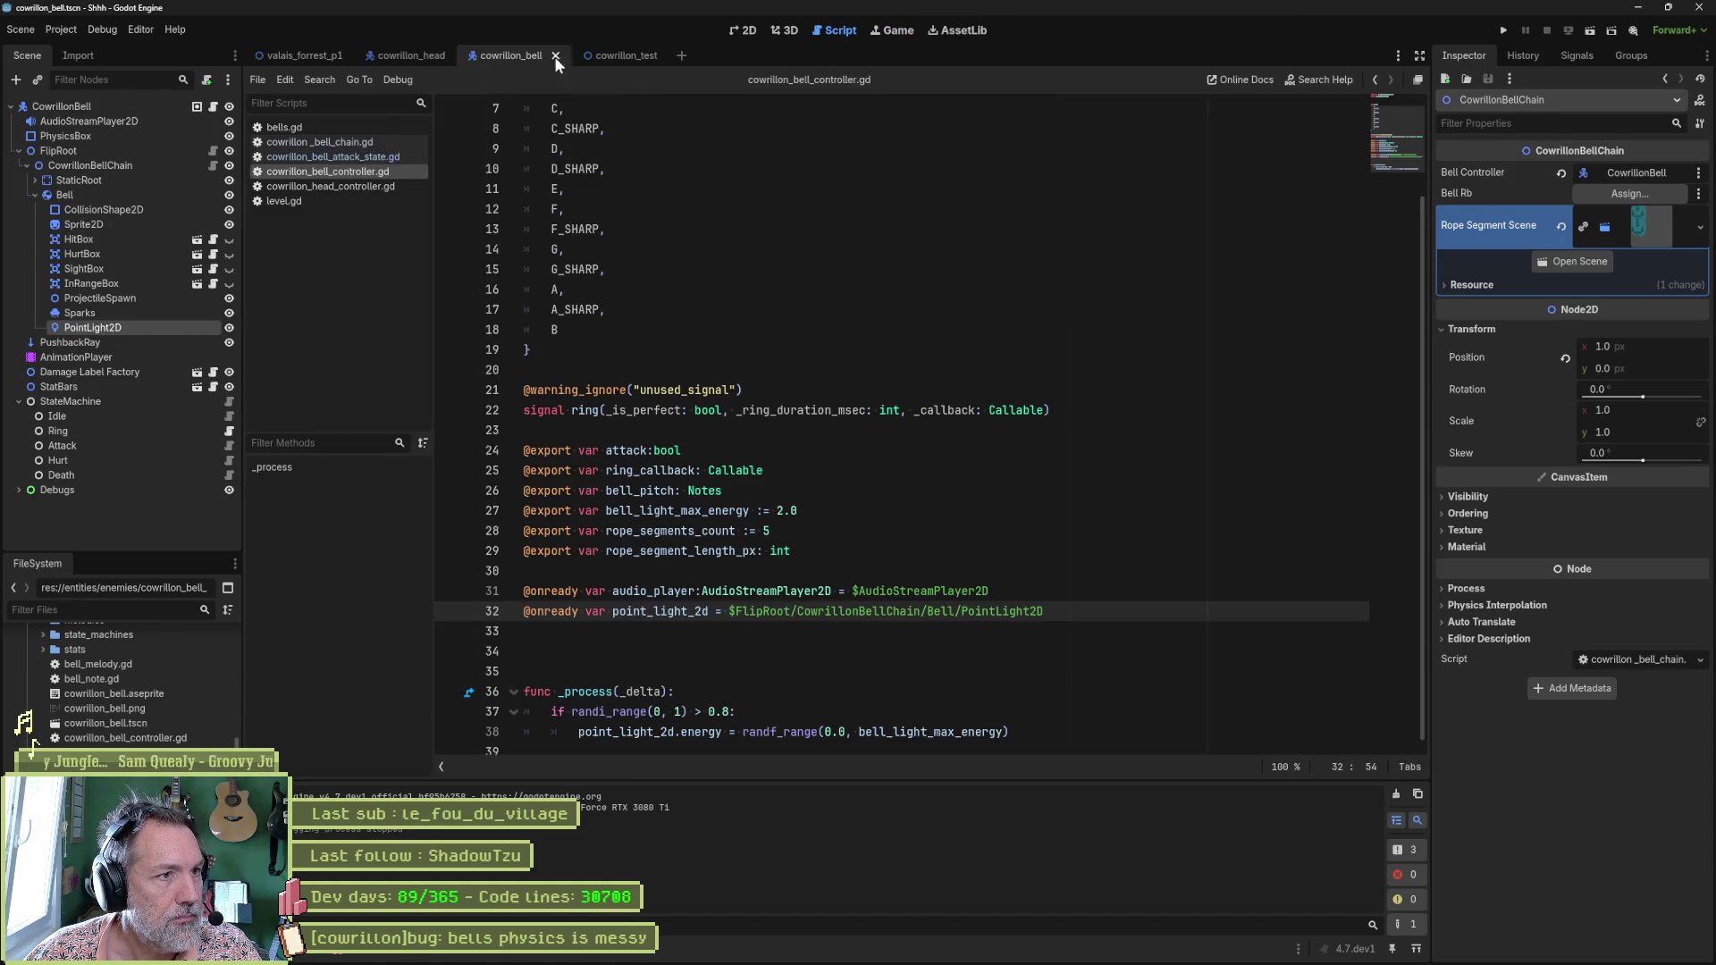
click(417, 55)
key(F5)
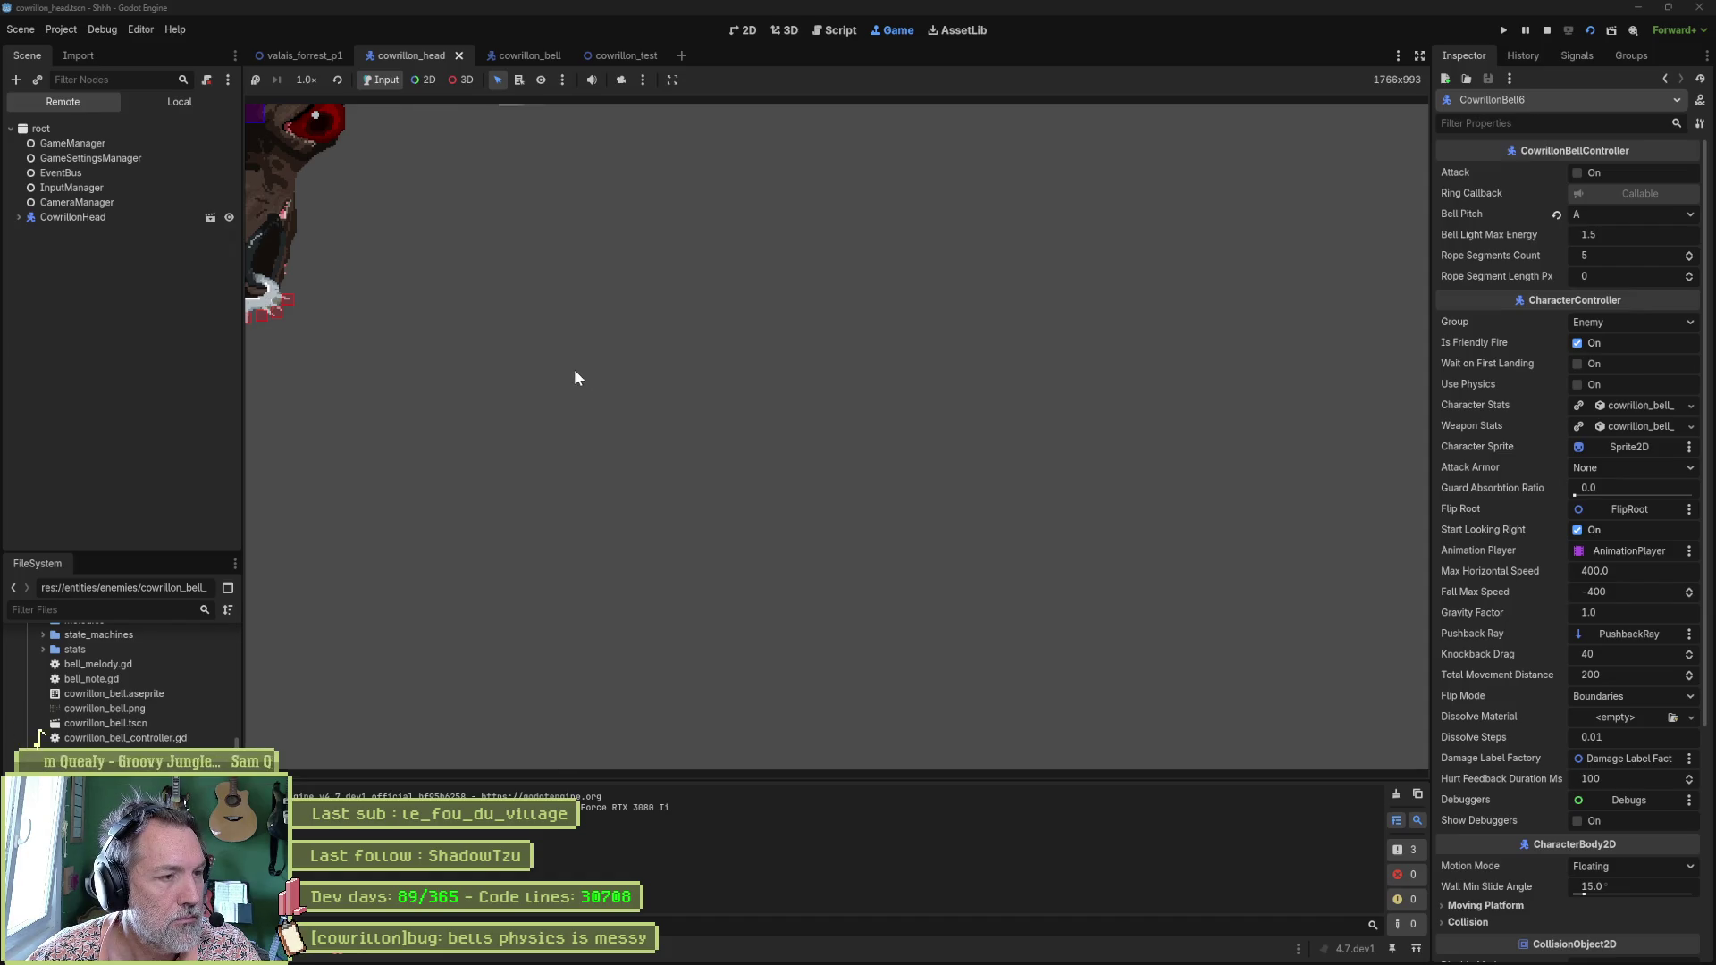
key(F8)
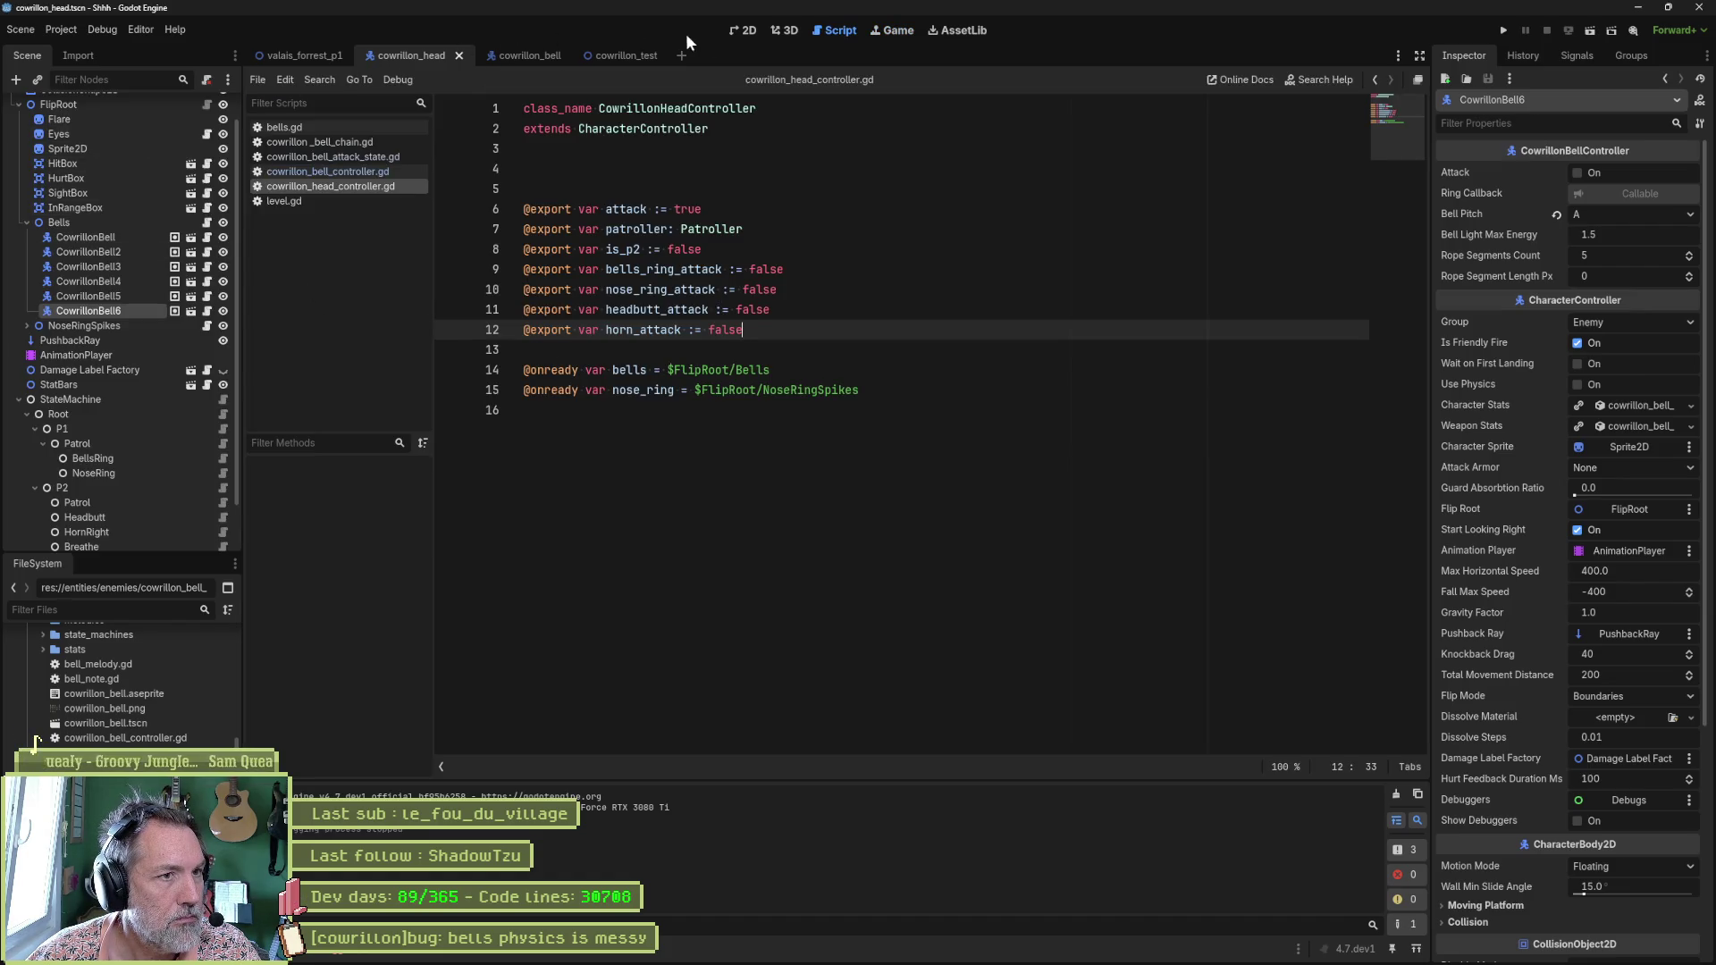
Run the CowrillonHead scene with F6, then select CowrillonBell and edit its Rope Segment Length Px
click(745, 29)
scroll(80, 200, up, 1)
click(90, 106)
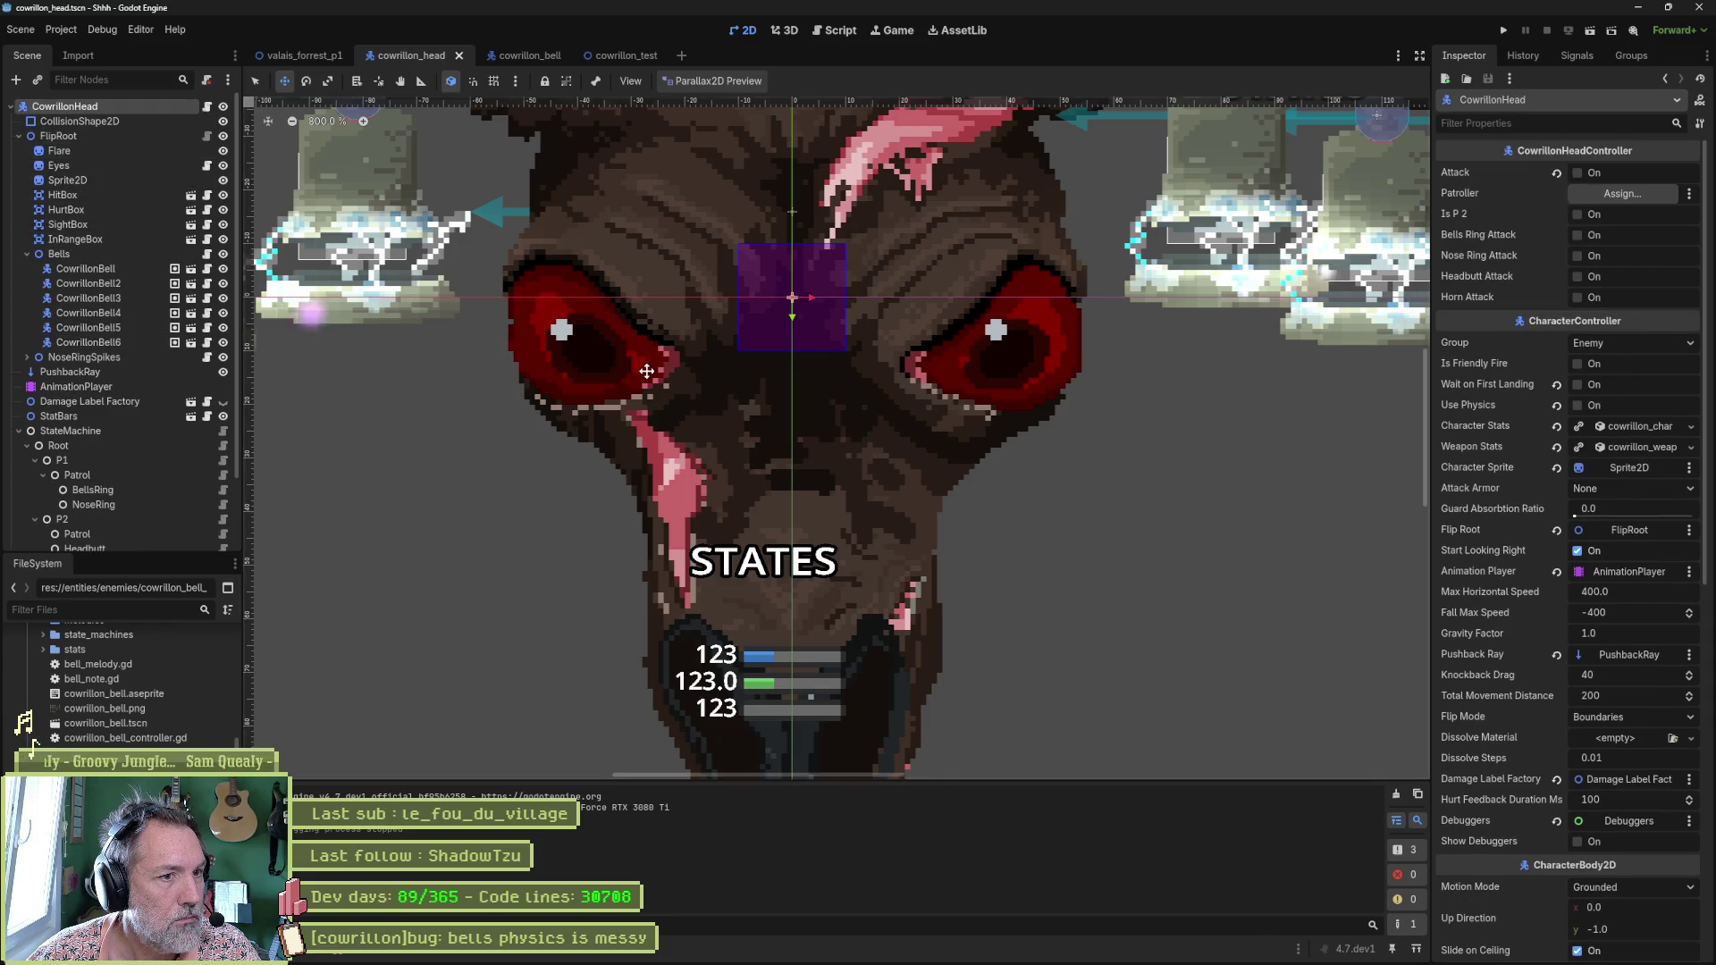
scroll(647, 370, down, 10)
key(F6)
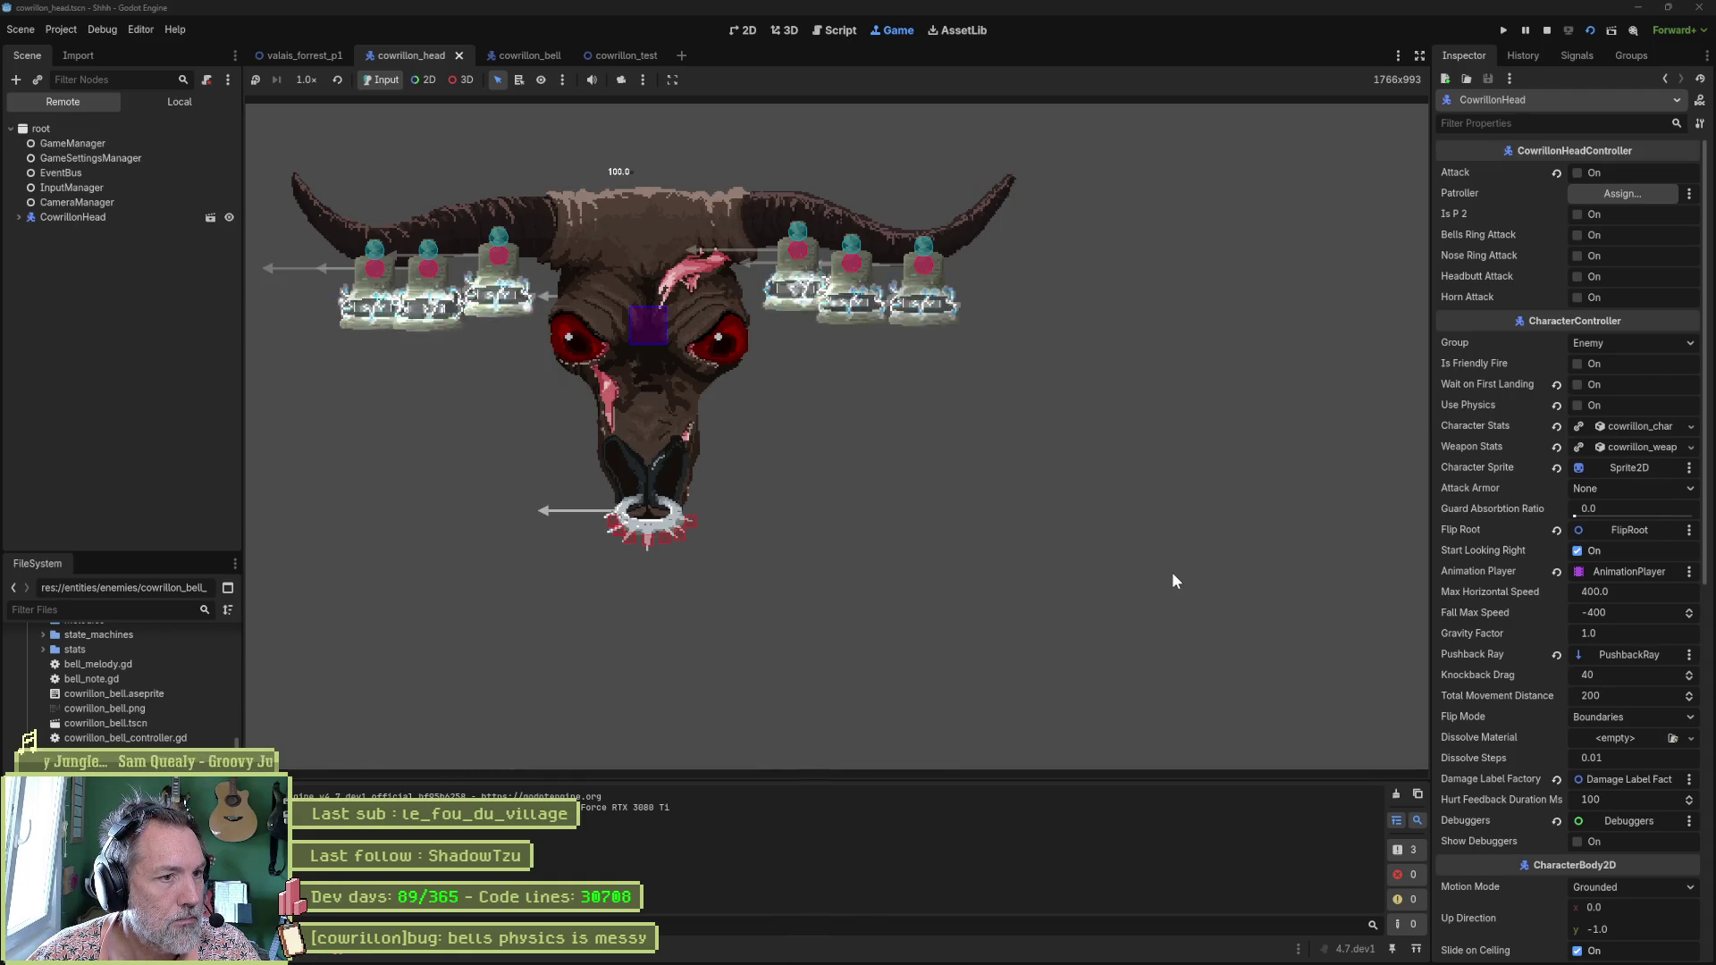
key(F8)
click(85, 268)
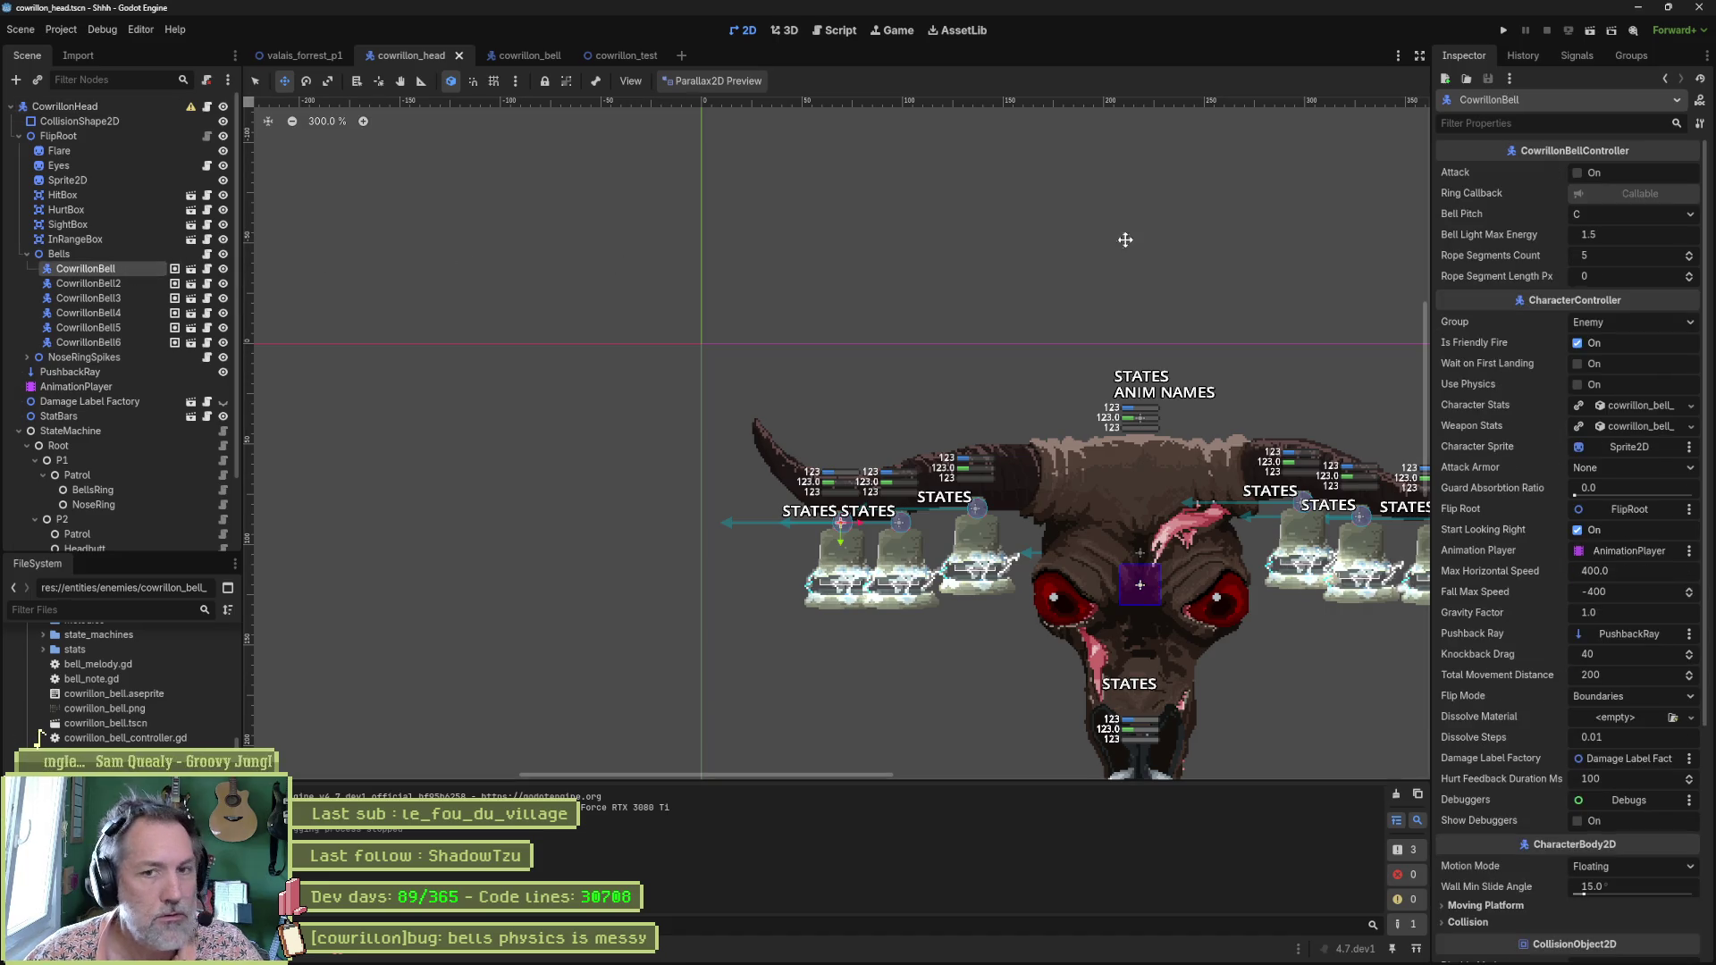
click(1607, 275)
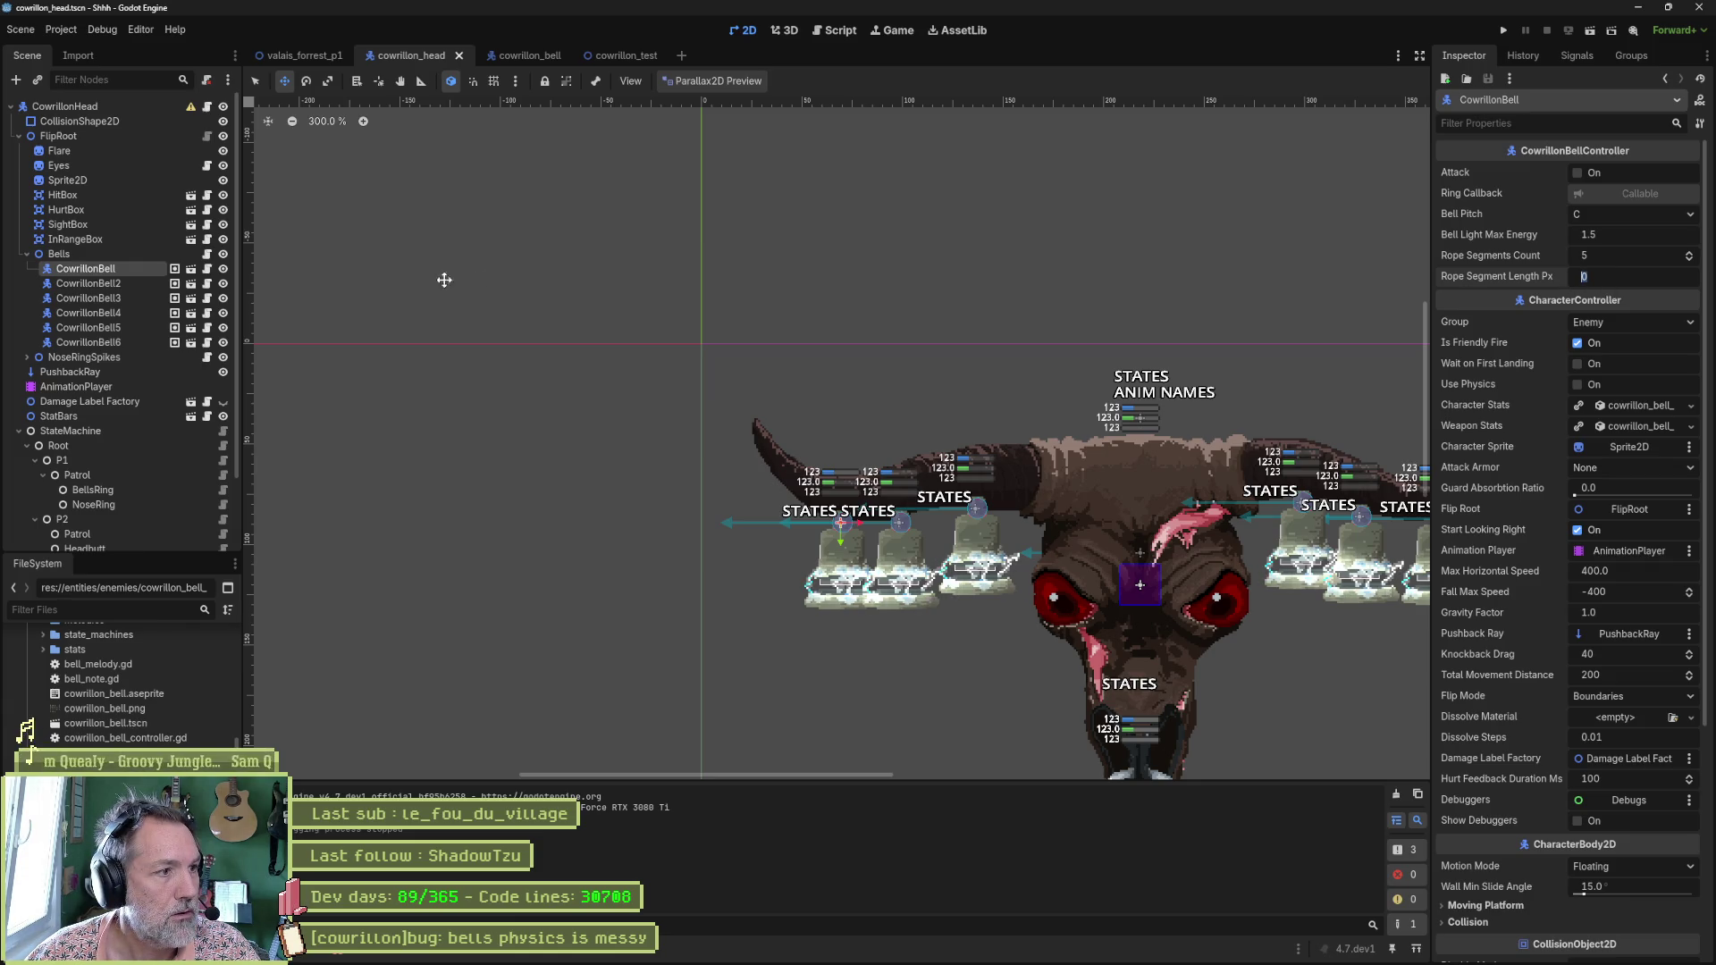
click(207, 269)
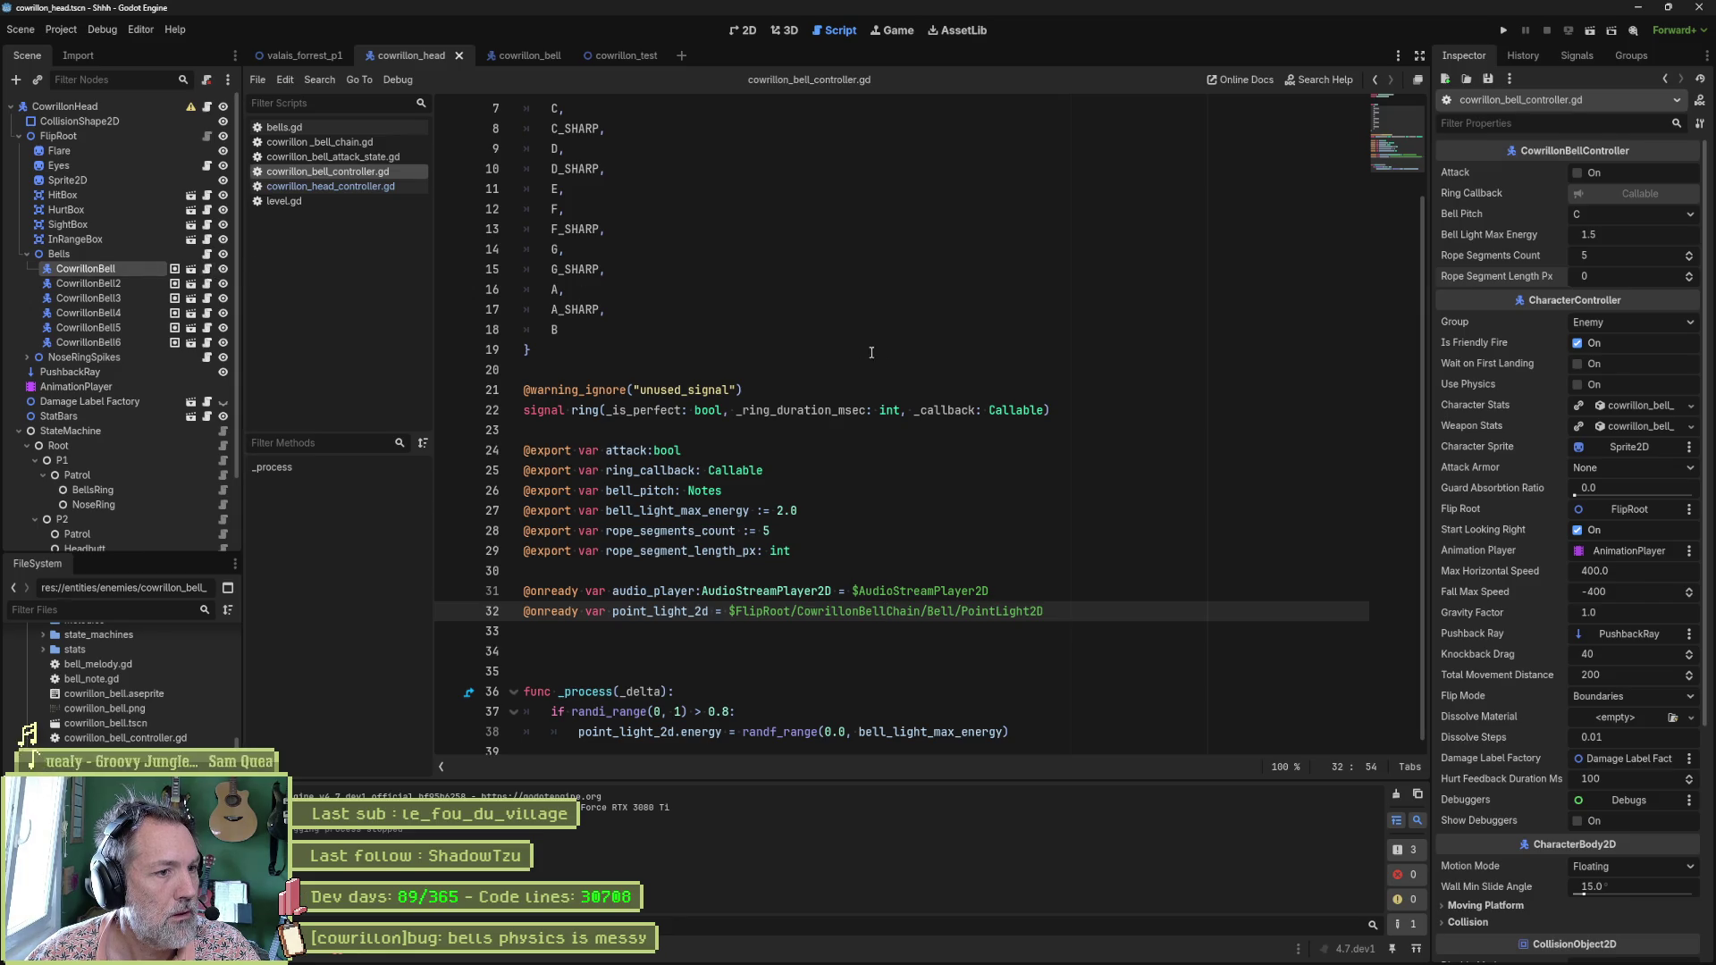
scroll(789, 375, down, 2)
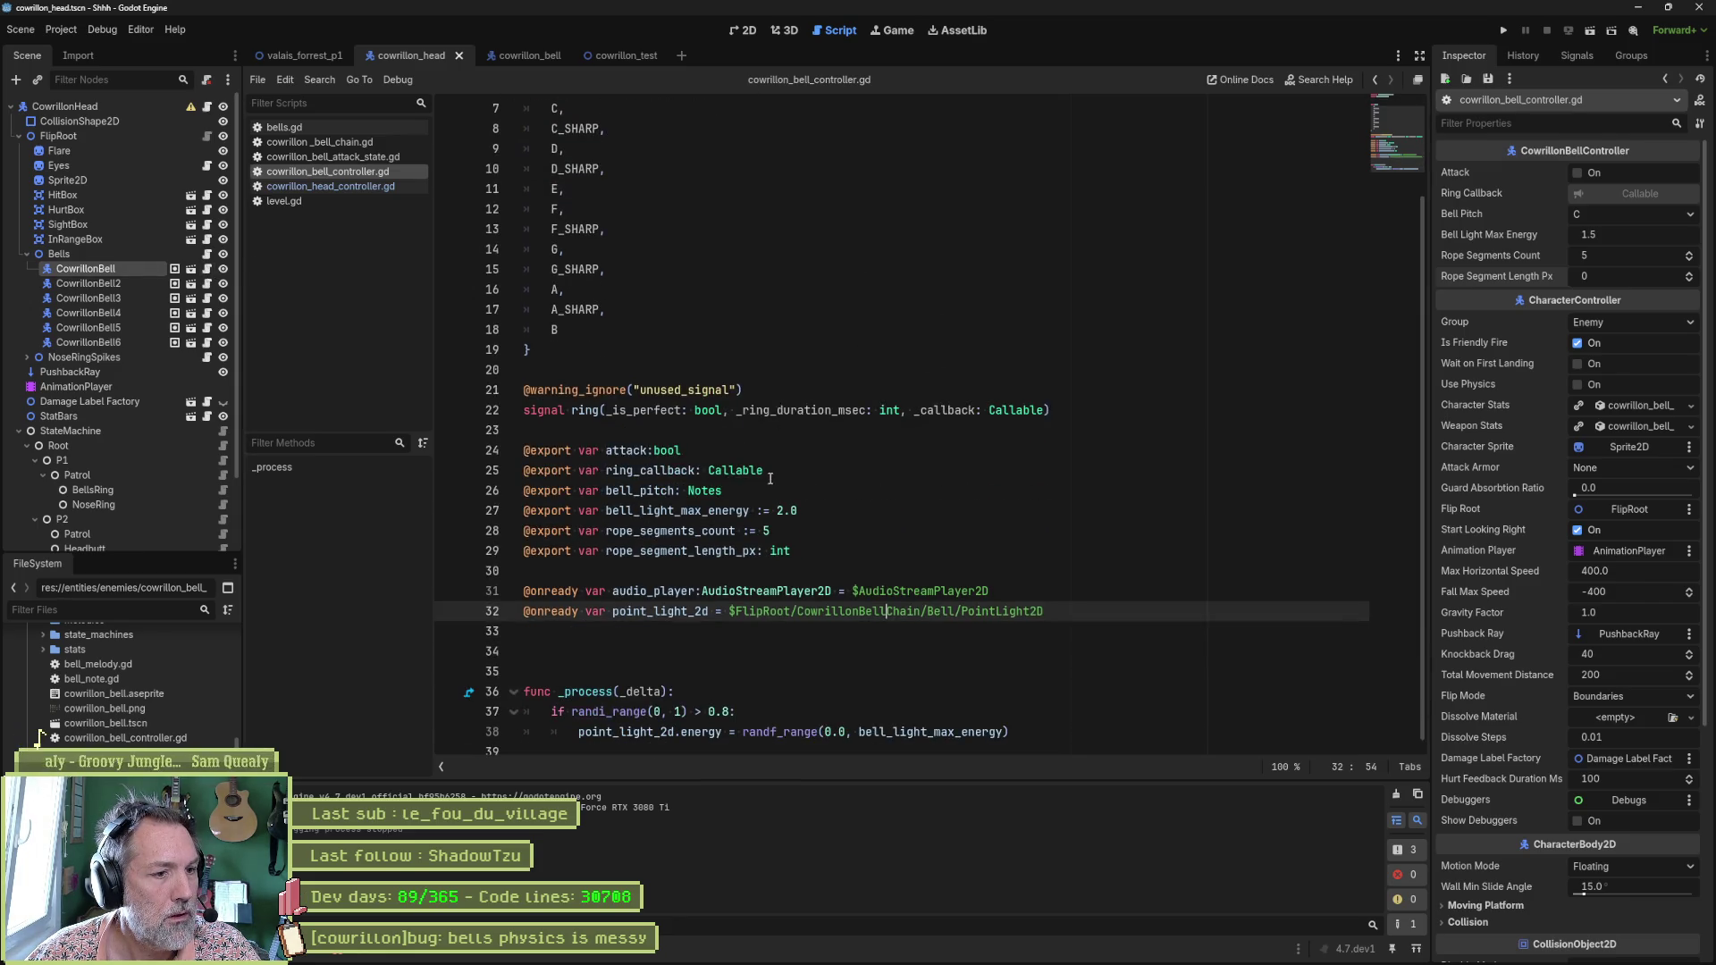
triple_click(817, 541)
key(BackSpace)
key(BackSpace)
key(ctrl+s)
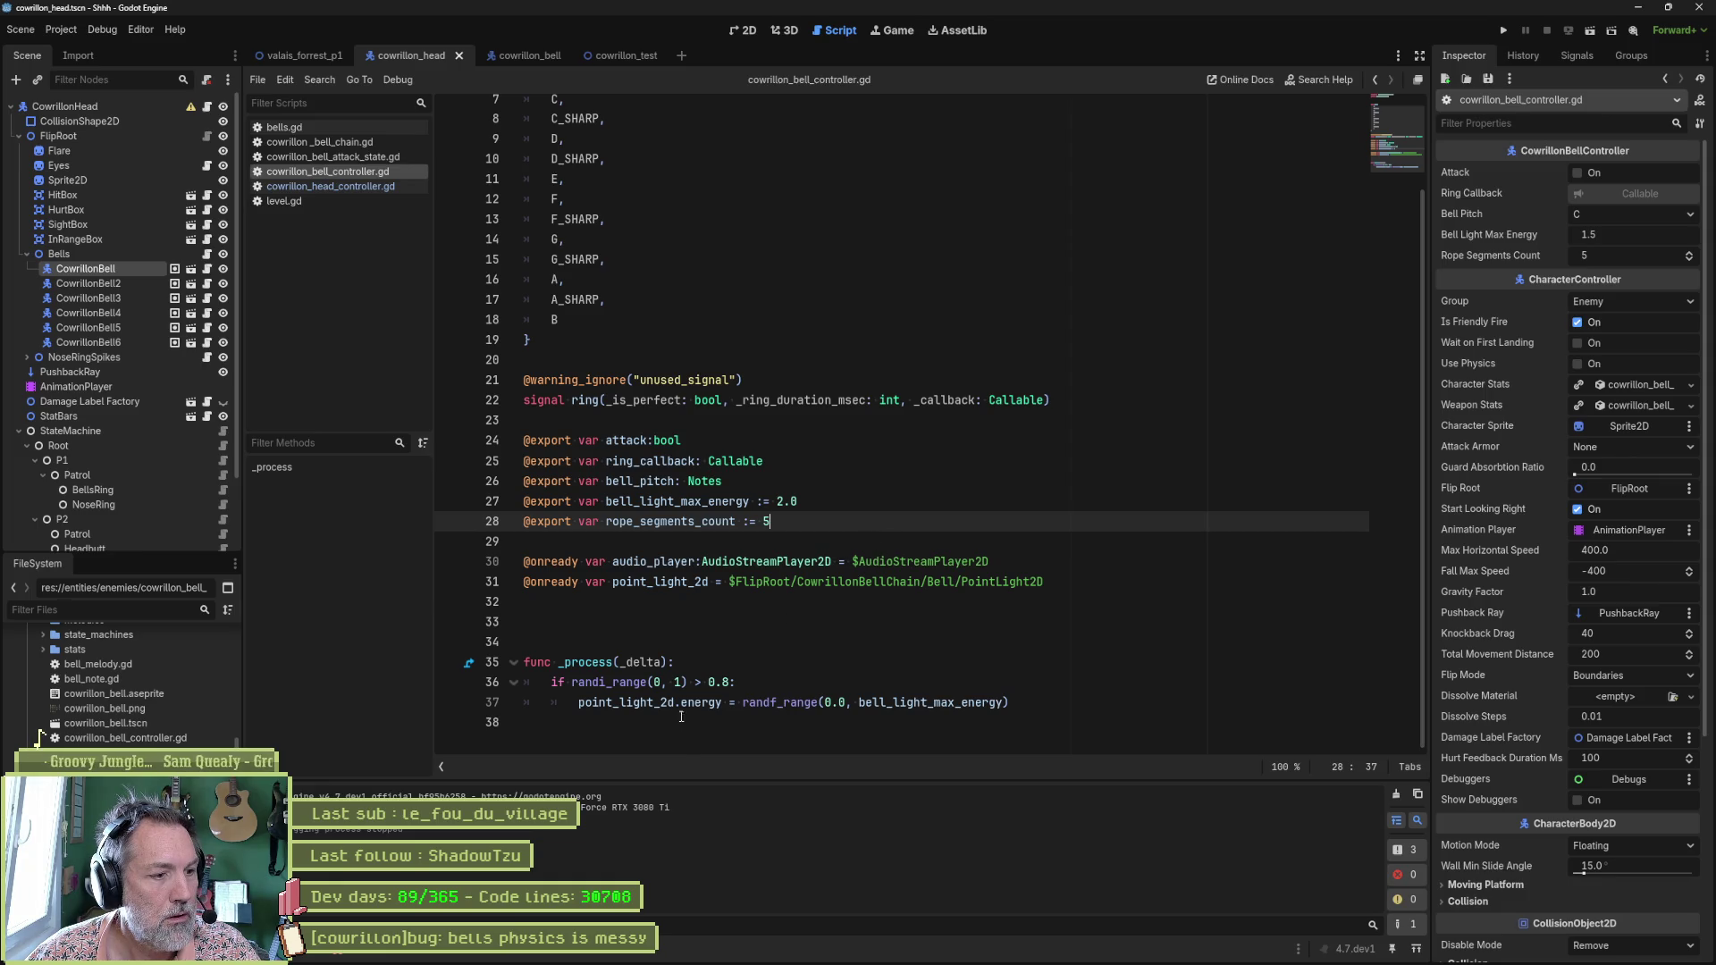
key(F5)
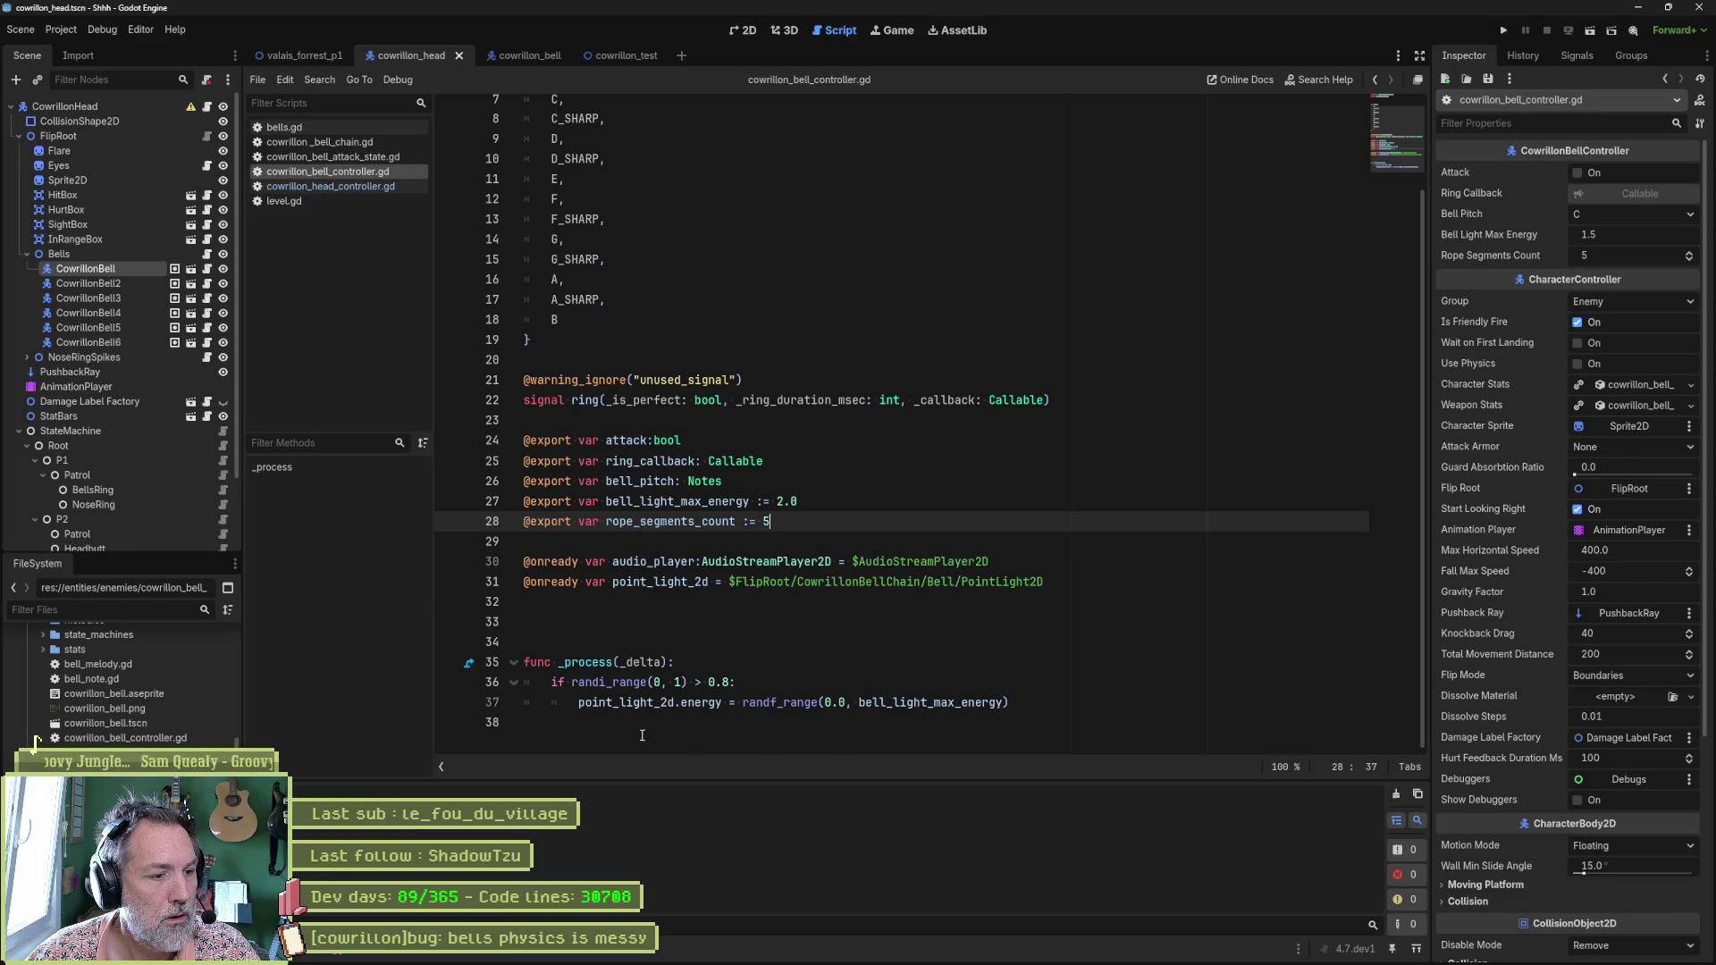
scroll(728, 621, up, 3)
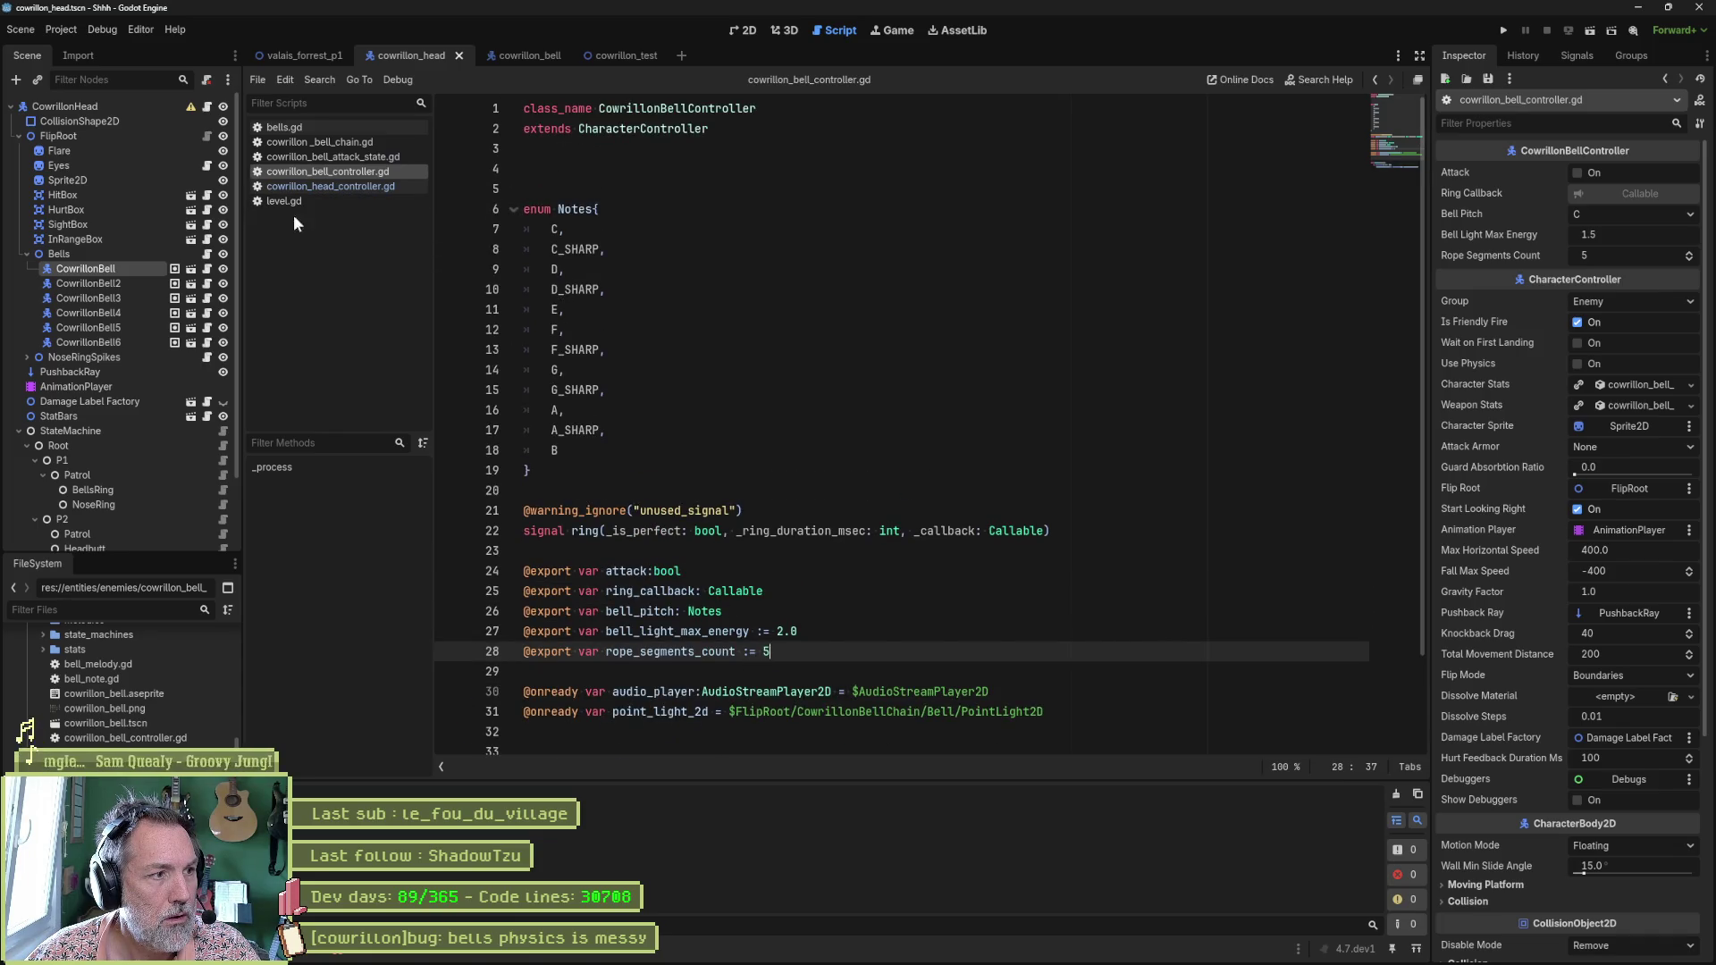
click(191, 269)
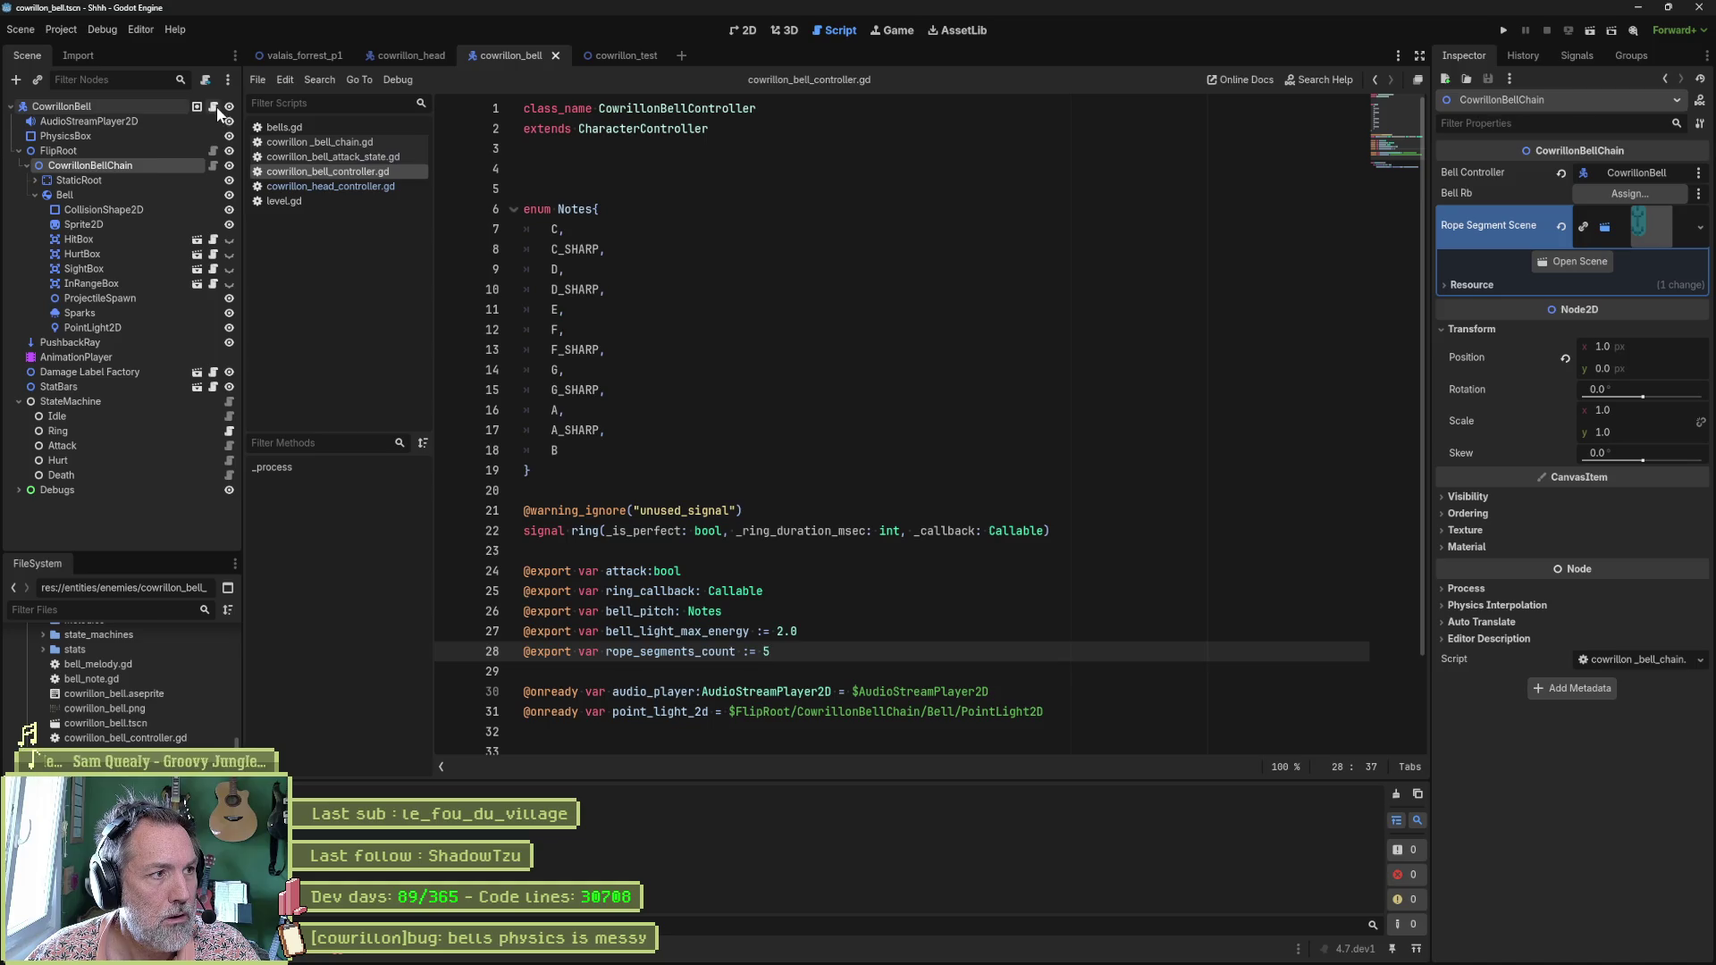
Uncomment the rope_segment_length_px export in cowrillon_bell_chain.gd
click(213, 165)
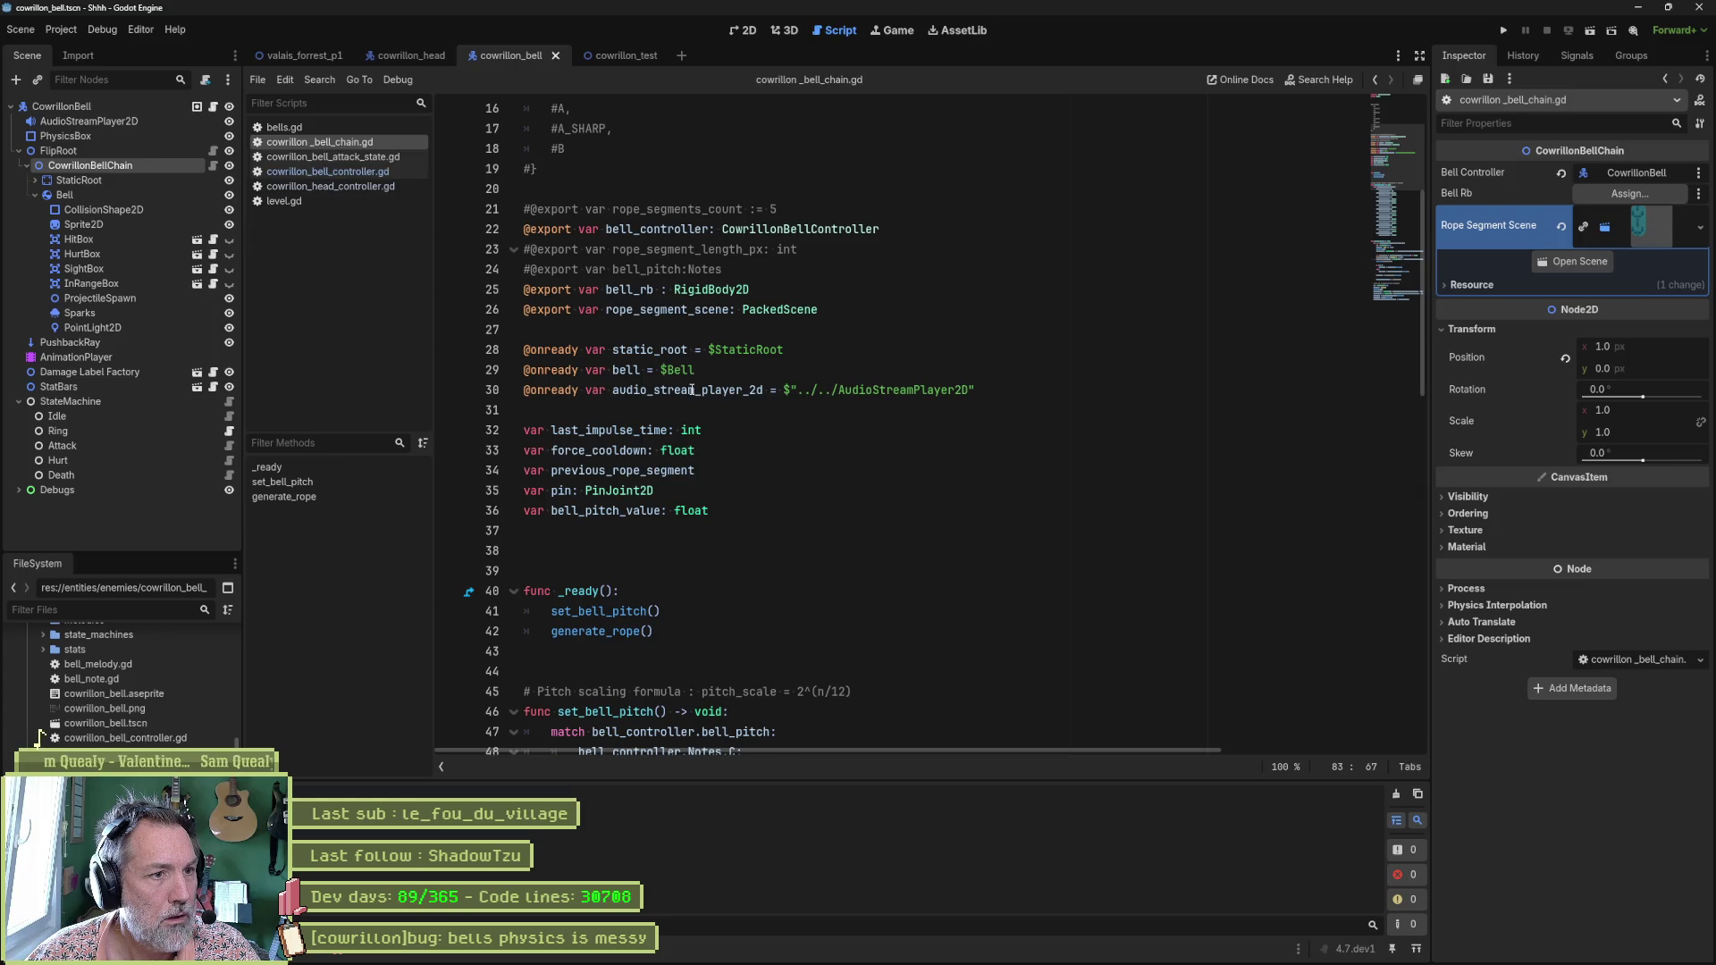
click(530, 248)
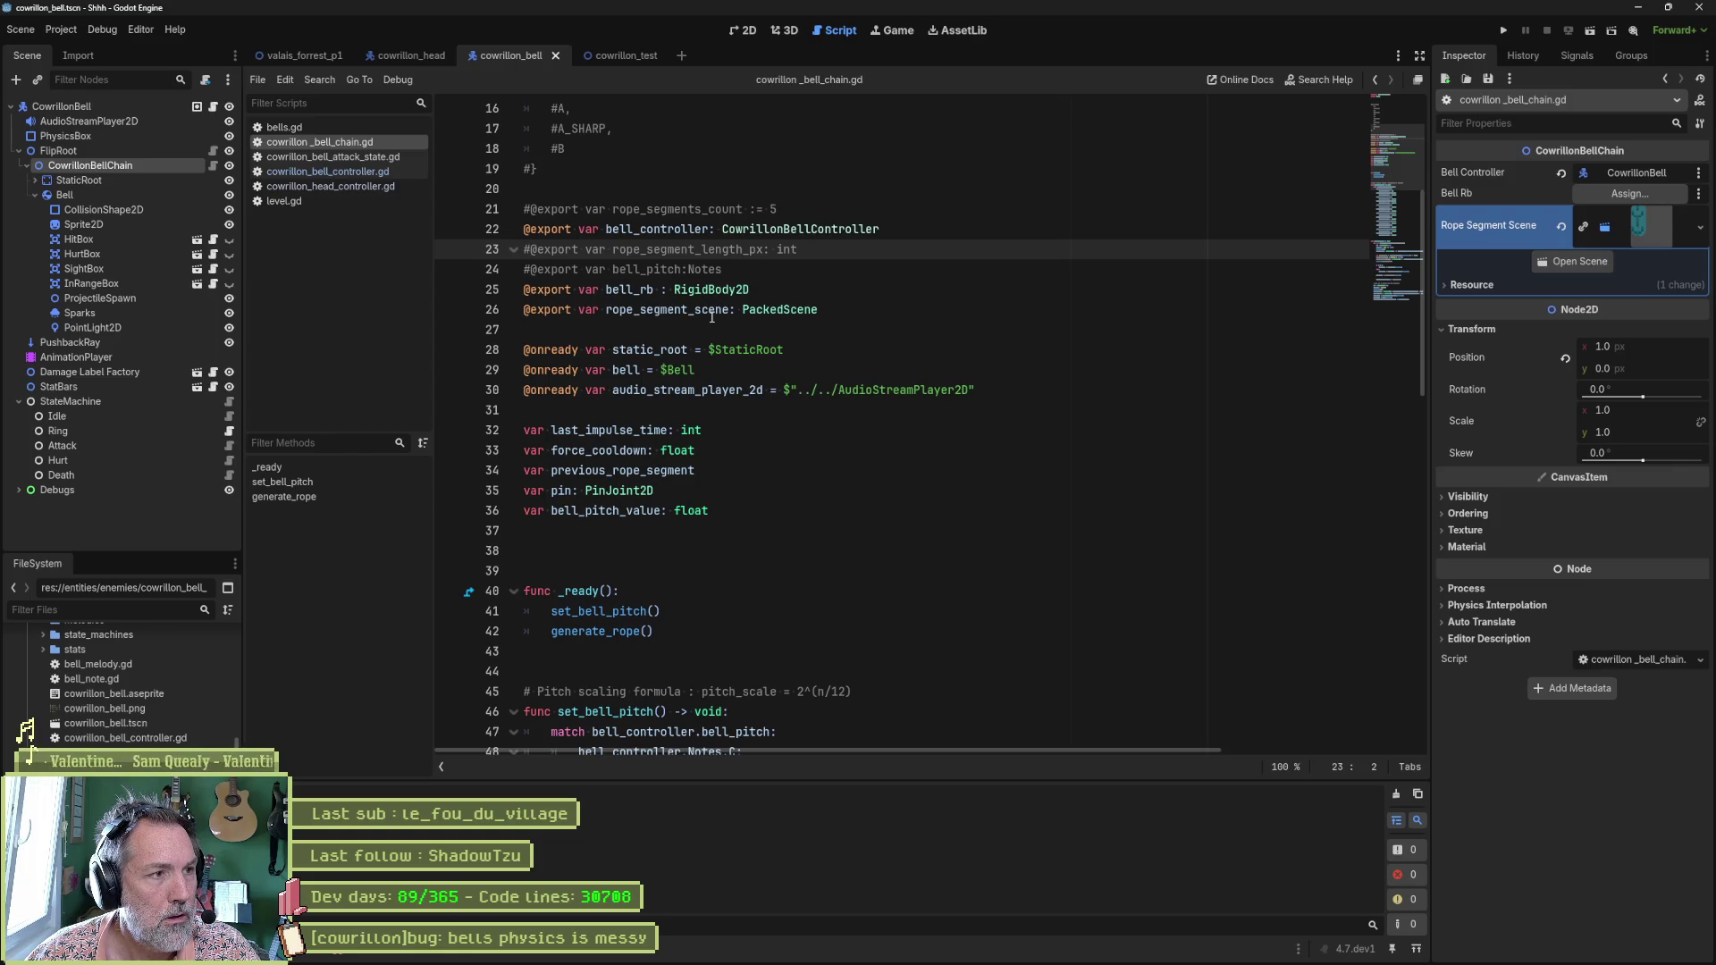
key(BackSpace)
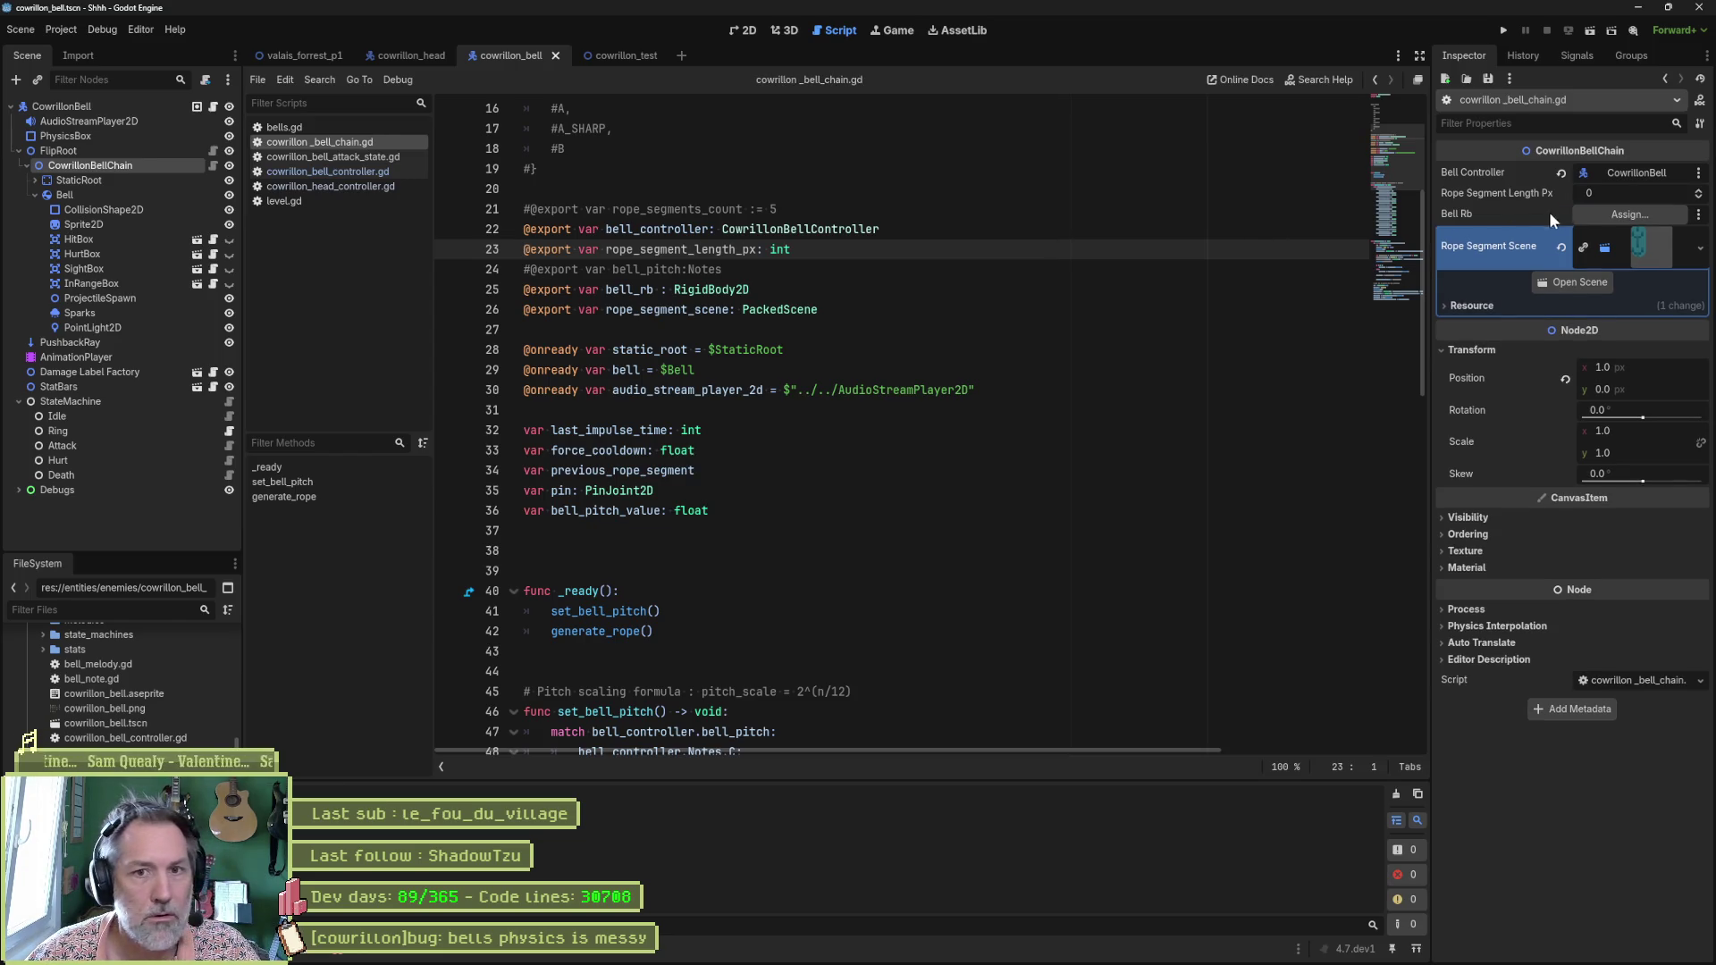
Set the chain's Rope Segment Length Px to 14 and run the cowrillon_head scene
click(1627, 195)
text(14)
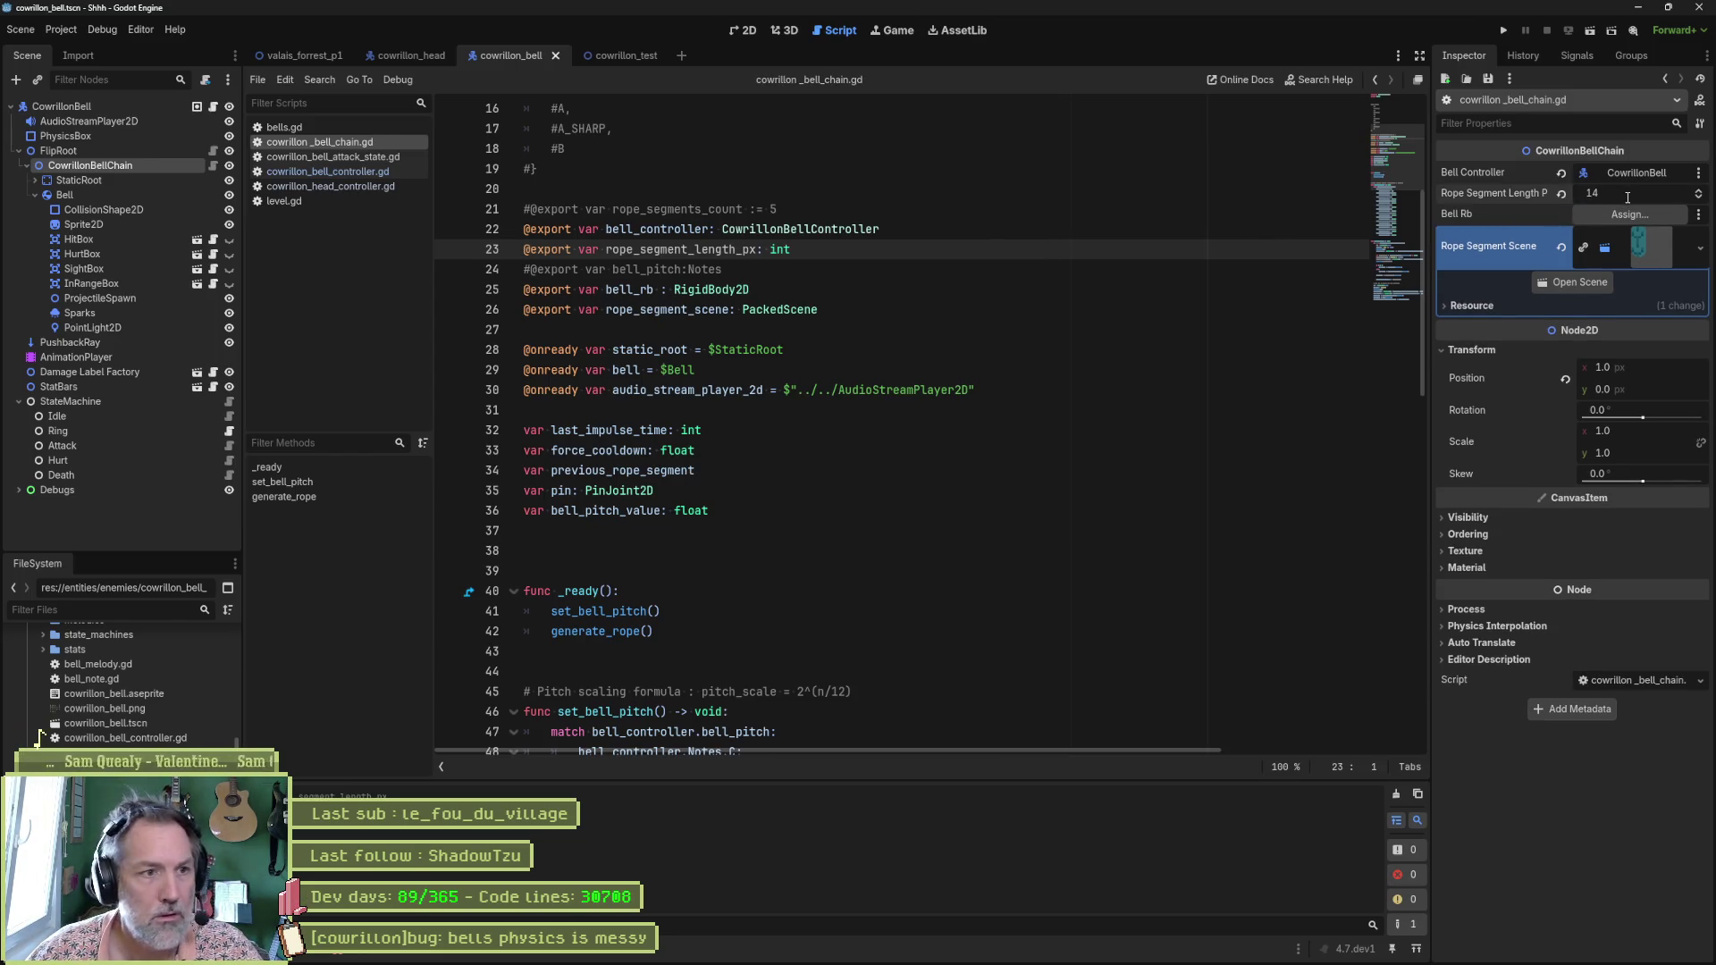
double_click(680, 249)
scroll(1050, 468, down, 15)
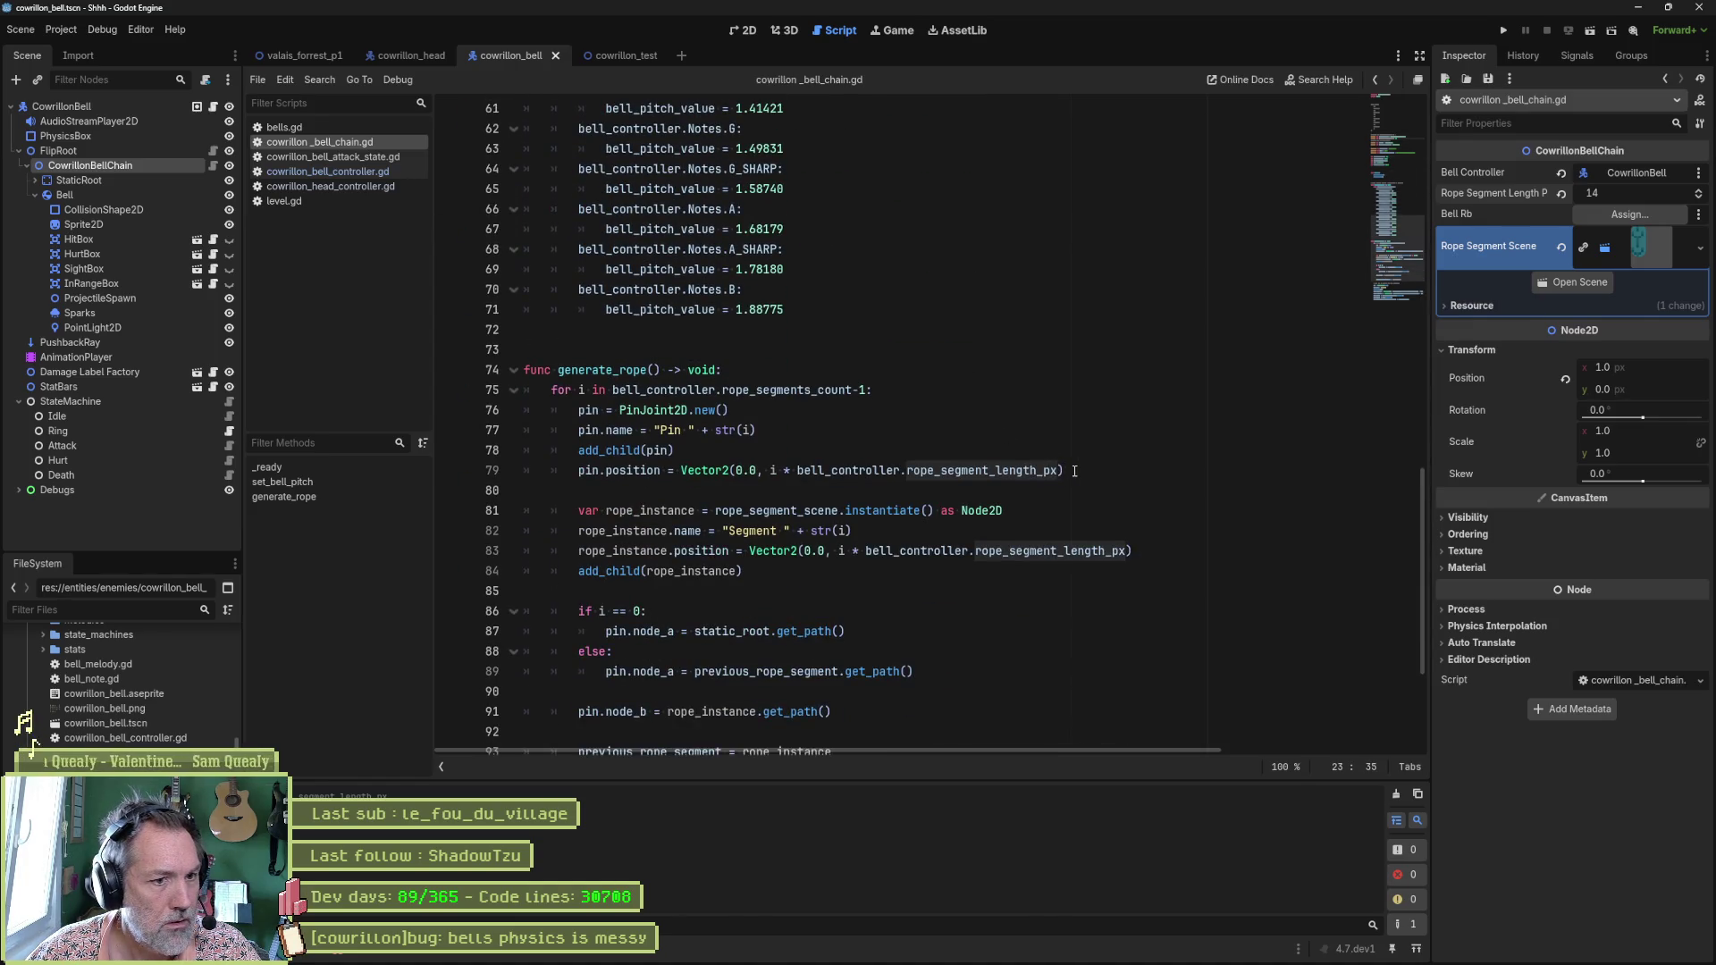
click(407, 56)
key(F6)
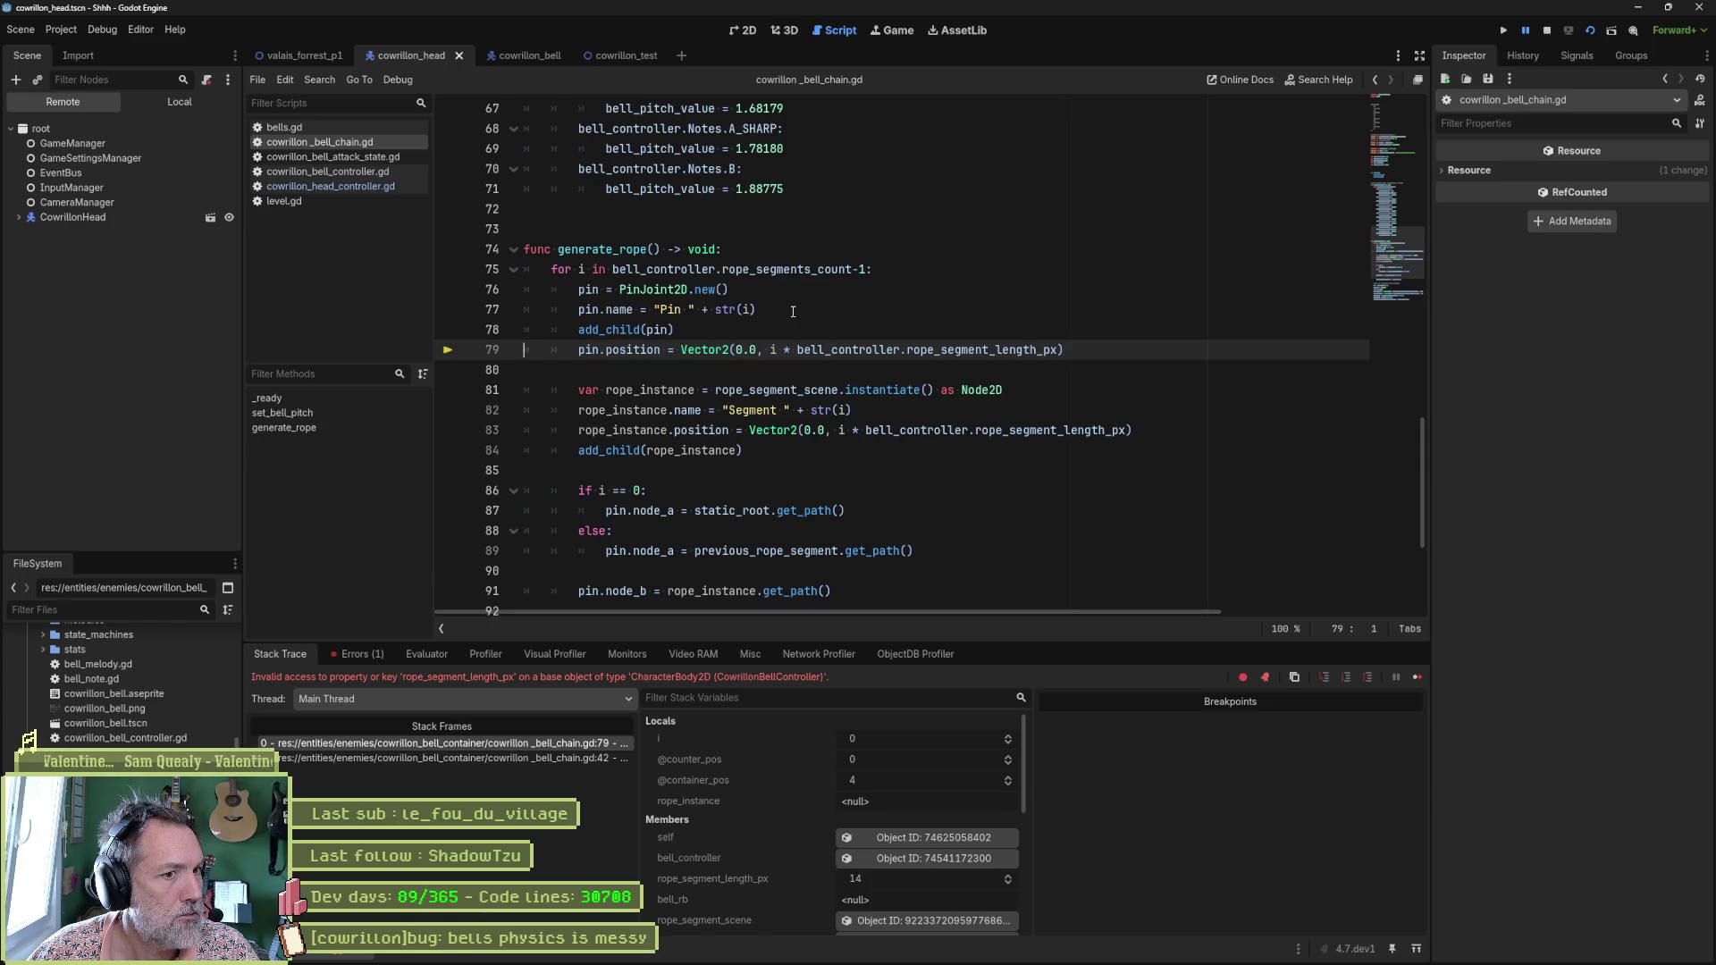
Stop the crashed run and drop the bell_controller prefix on lines 79 and 83
key(F8)
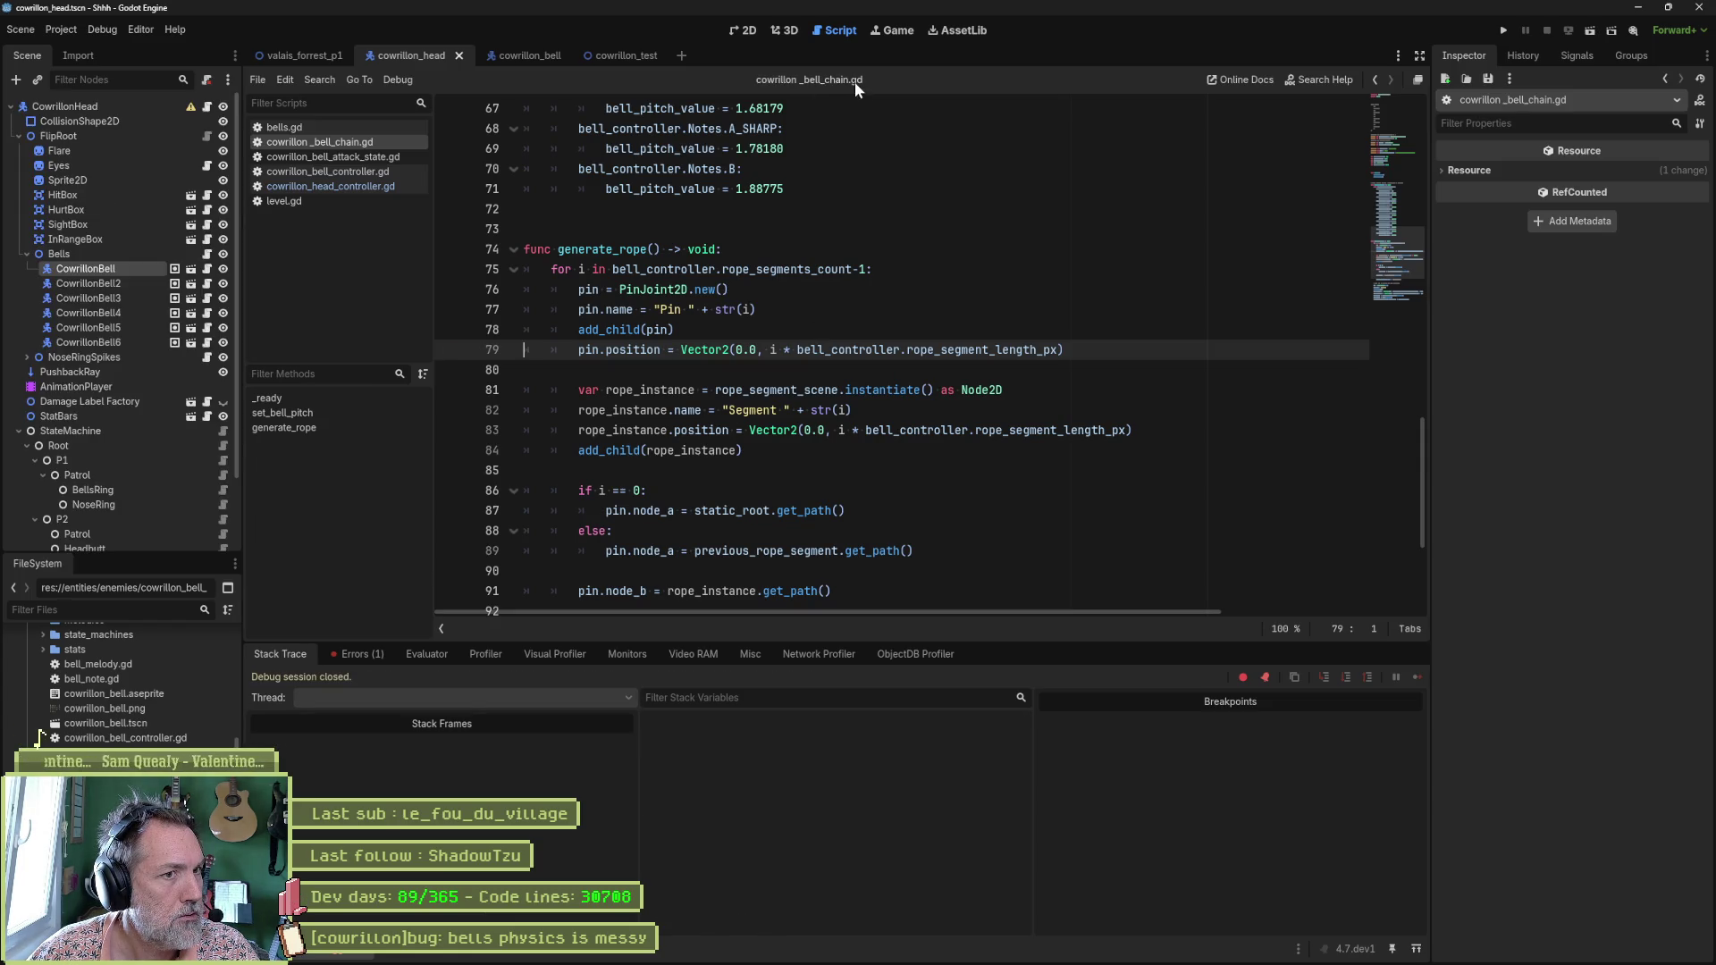
double_click(884, 352)
key(Delete)
key(Delete)
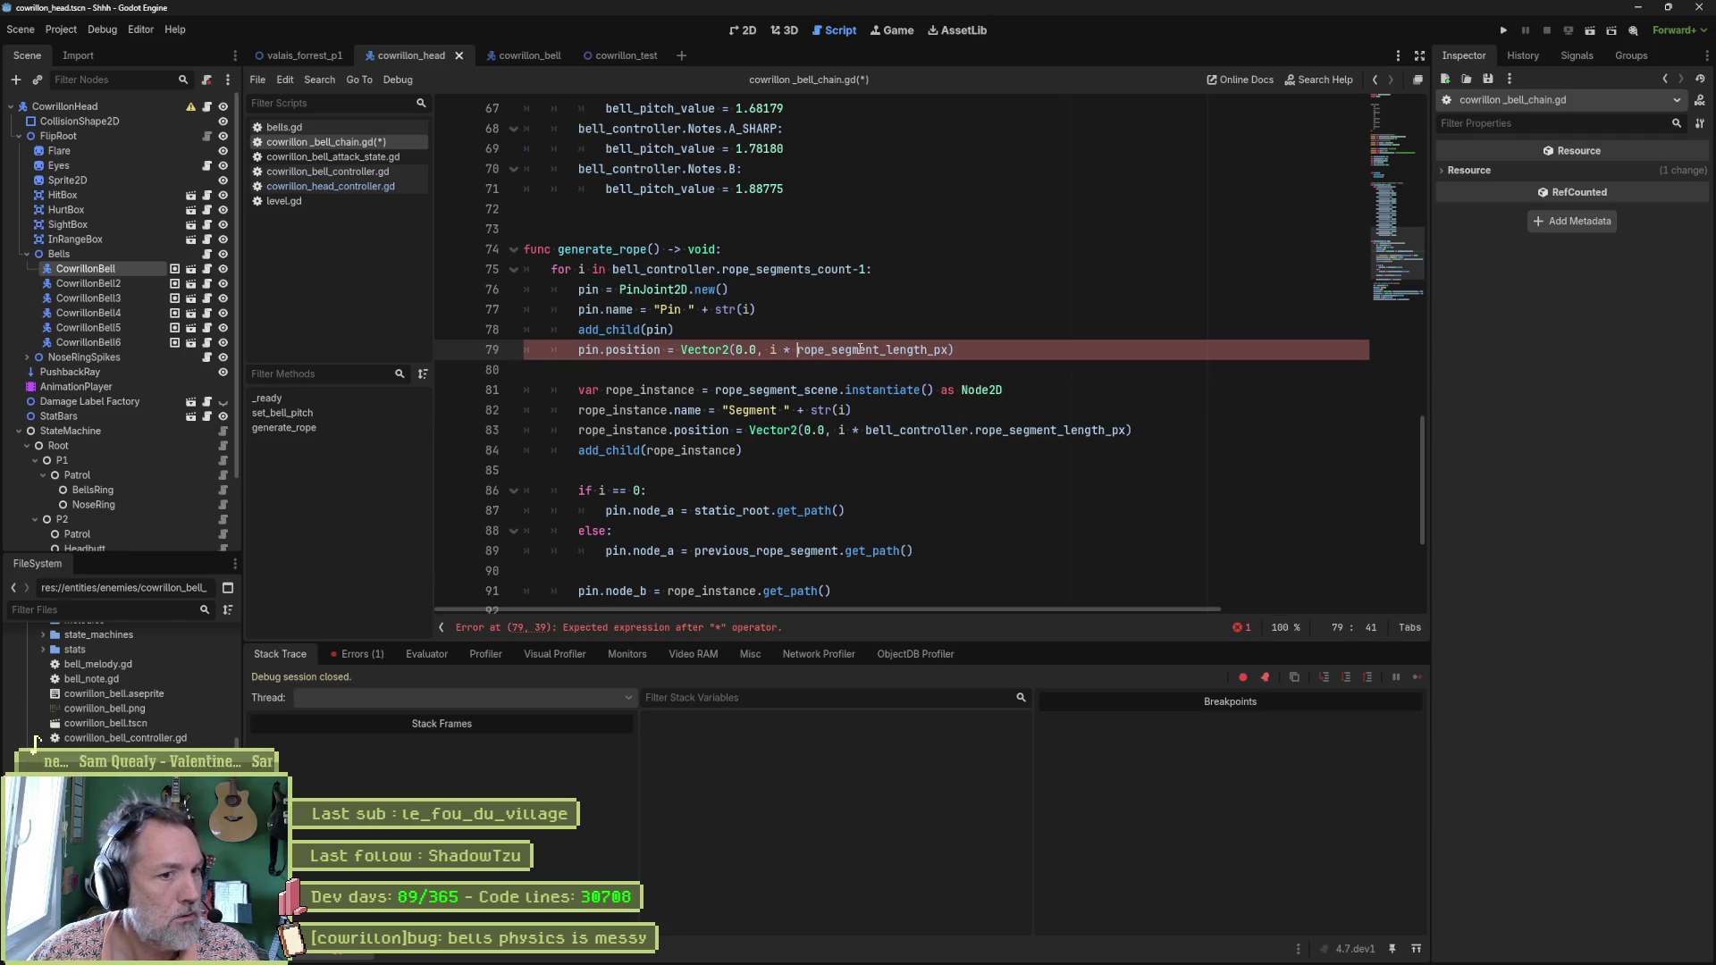
double_click(914, 431)
key(Delete)
key(Delete)
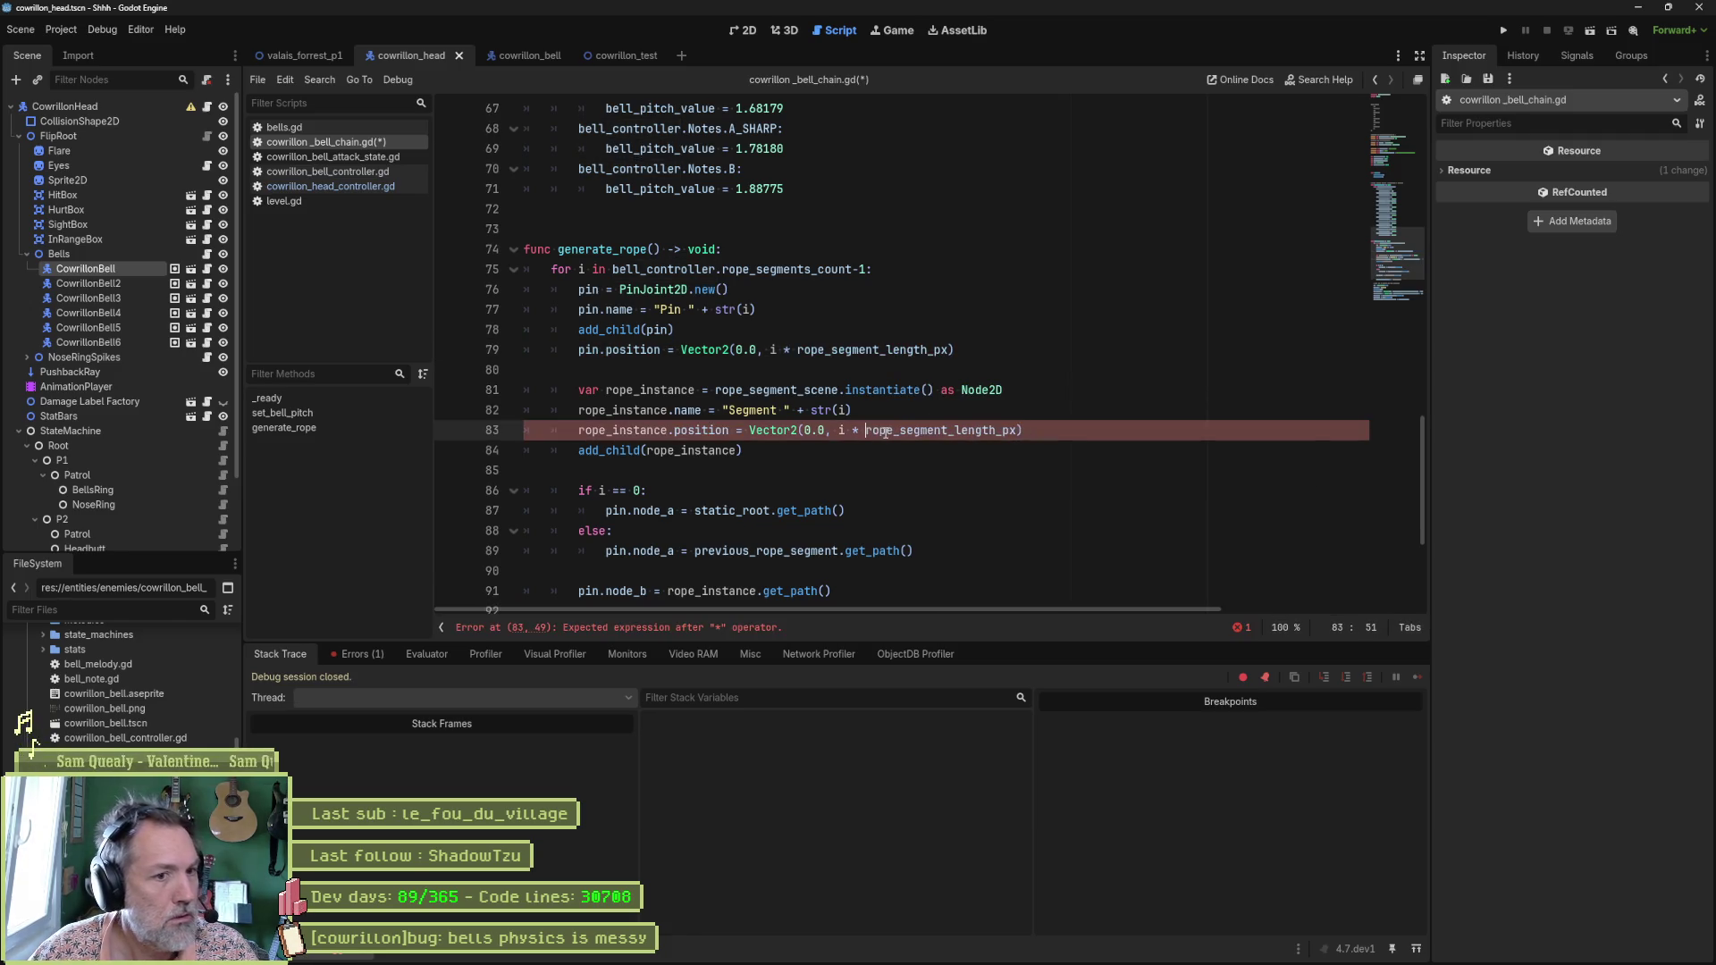
Try removing bell_controller references on lines 99 and 100 with multiple carets, undoing the mistaken deletions
scroll(941, 397, down, 4)
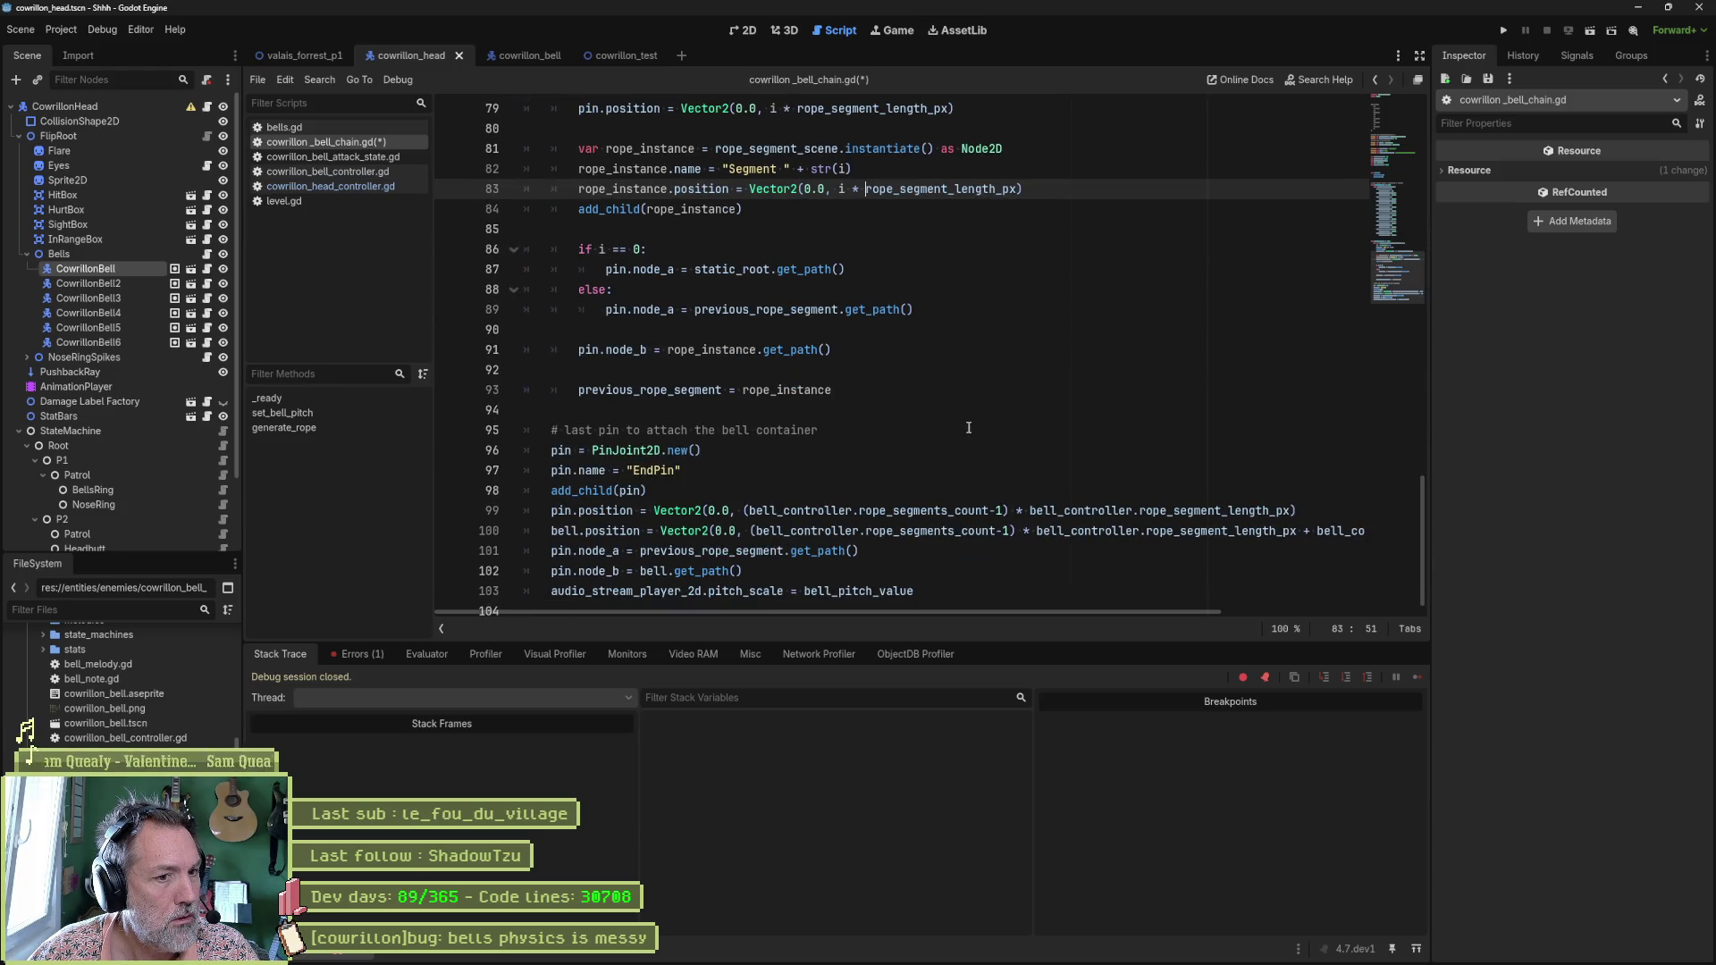
click(756, 511)
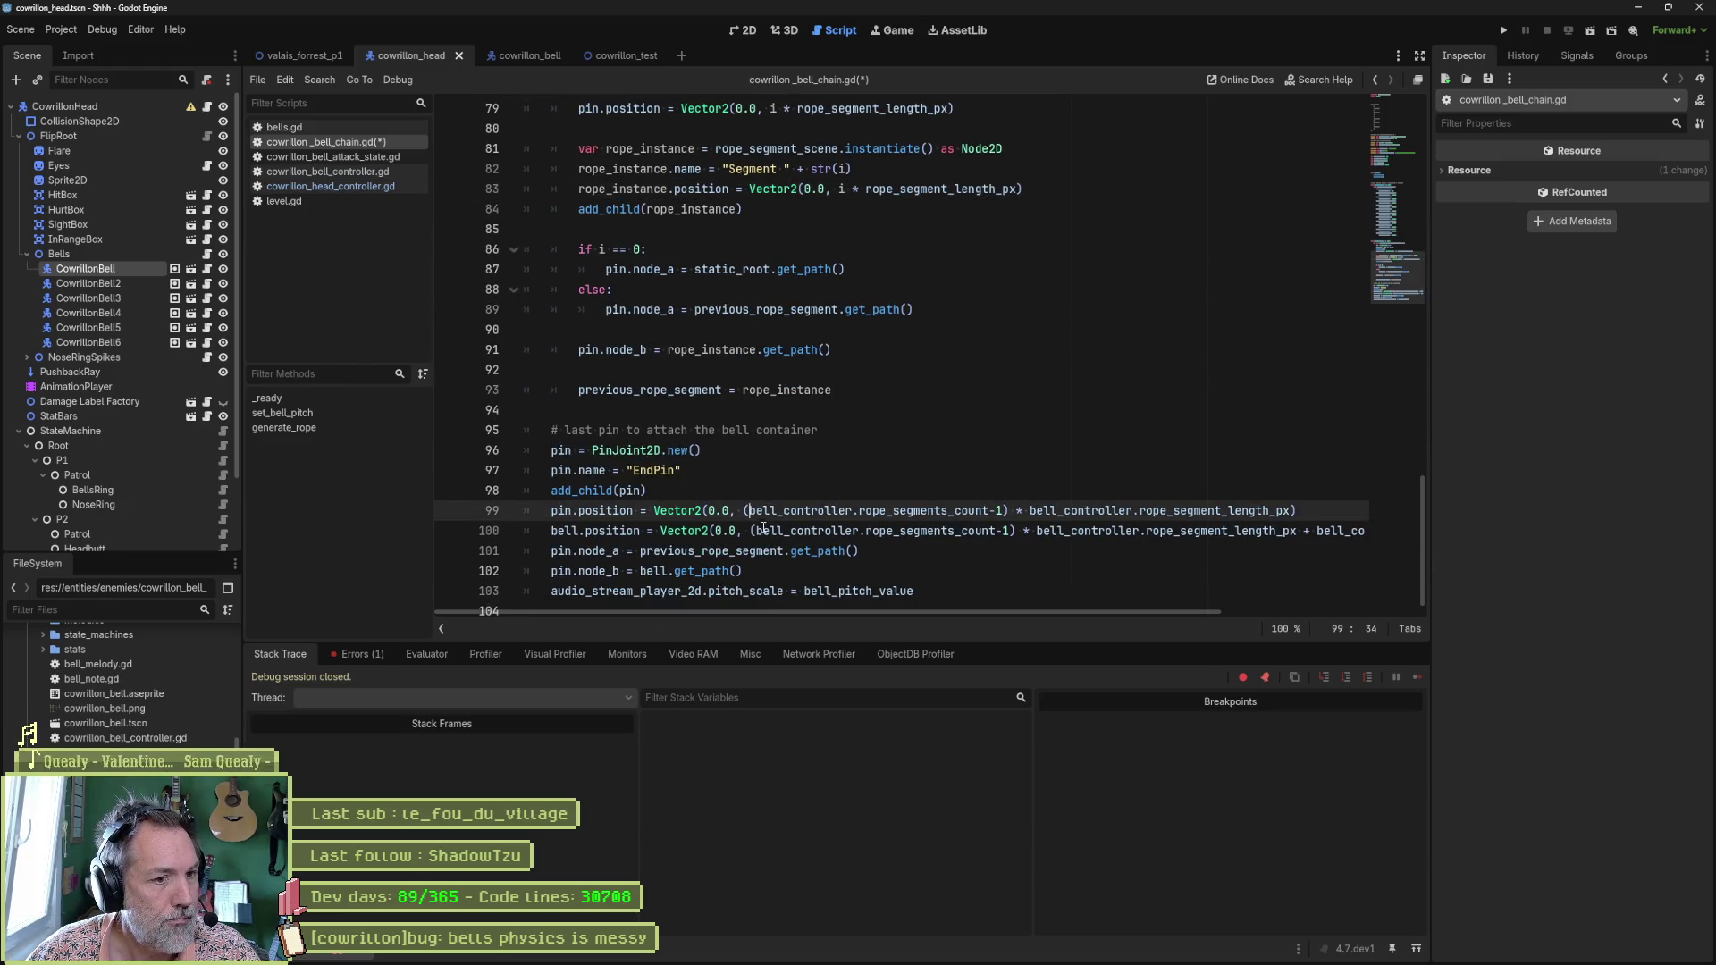
alt+click(762, 531)
alt+click(1026, 510)
alt+click(1031, 534)
key(ctrl+Delete)
key(Delete)
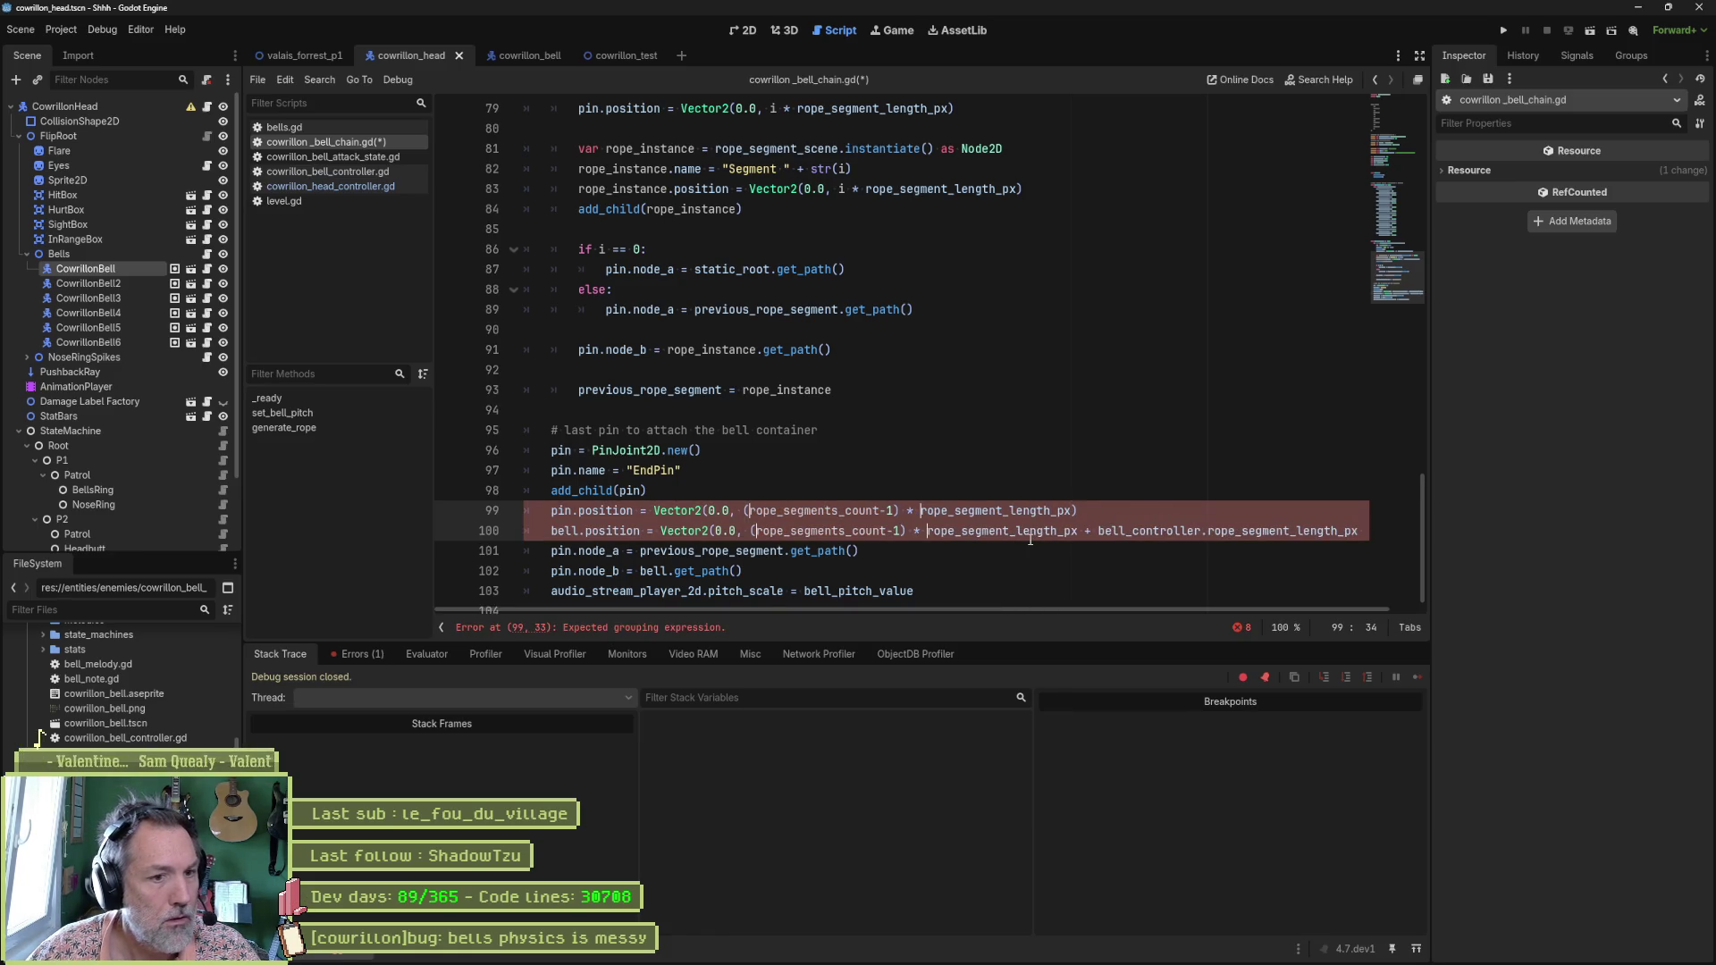
drag(1101, 535, 1209, 536)
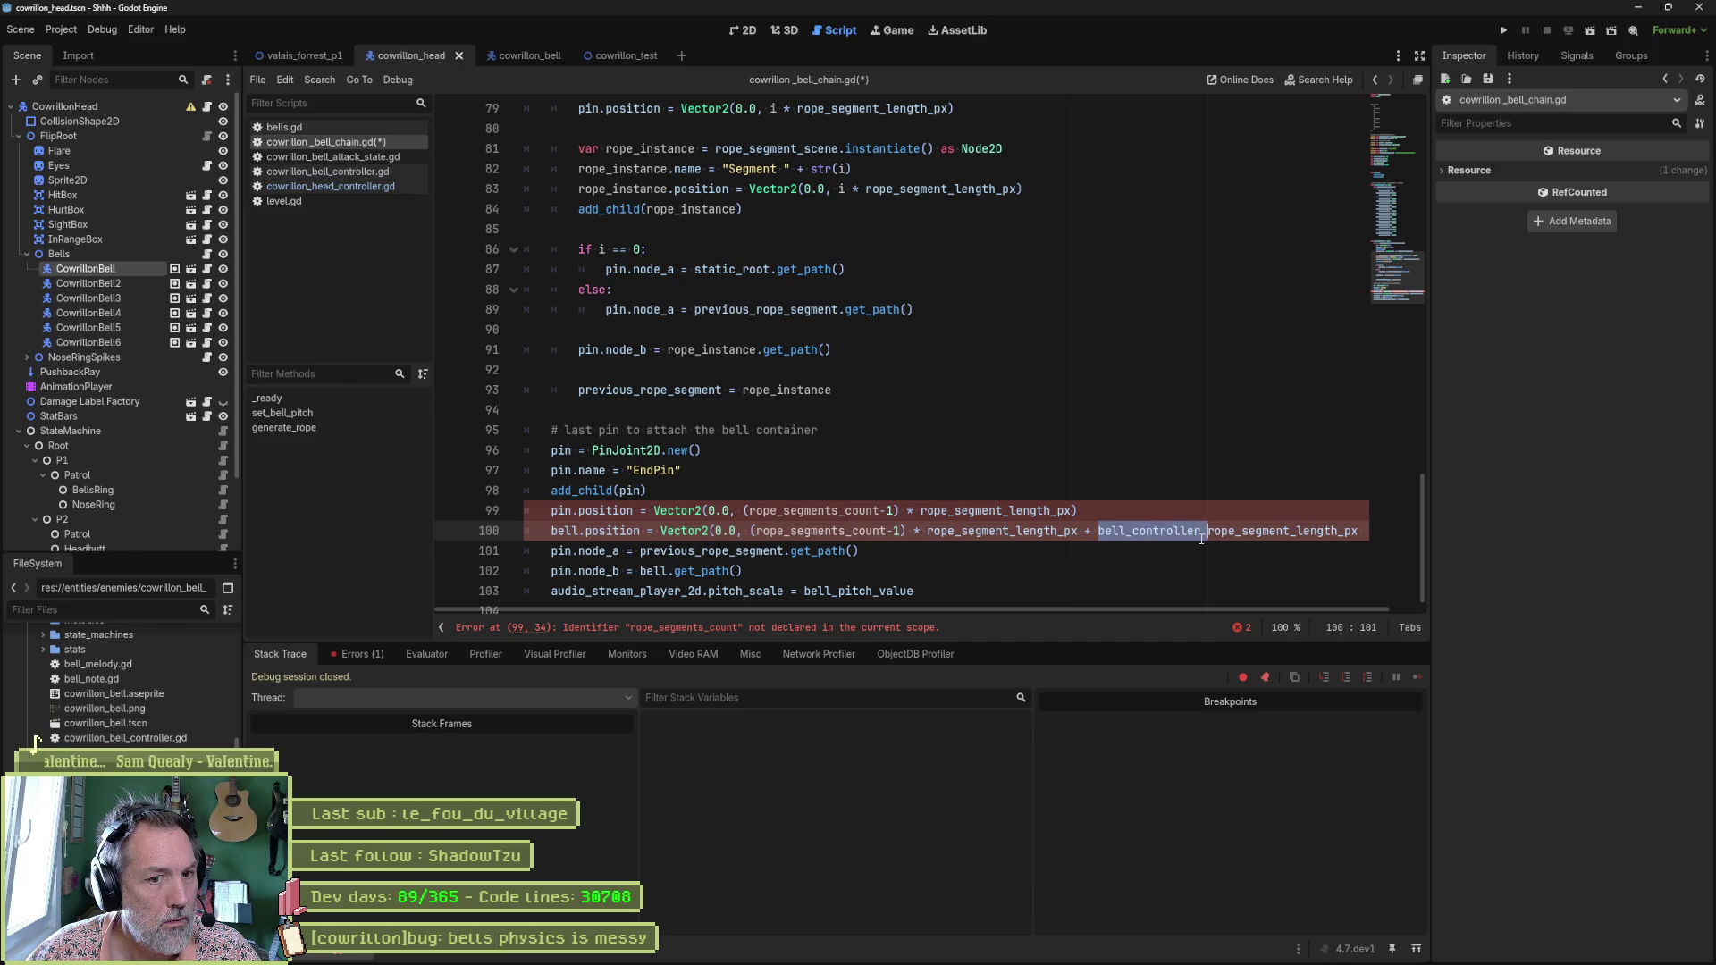
key(Delete)
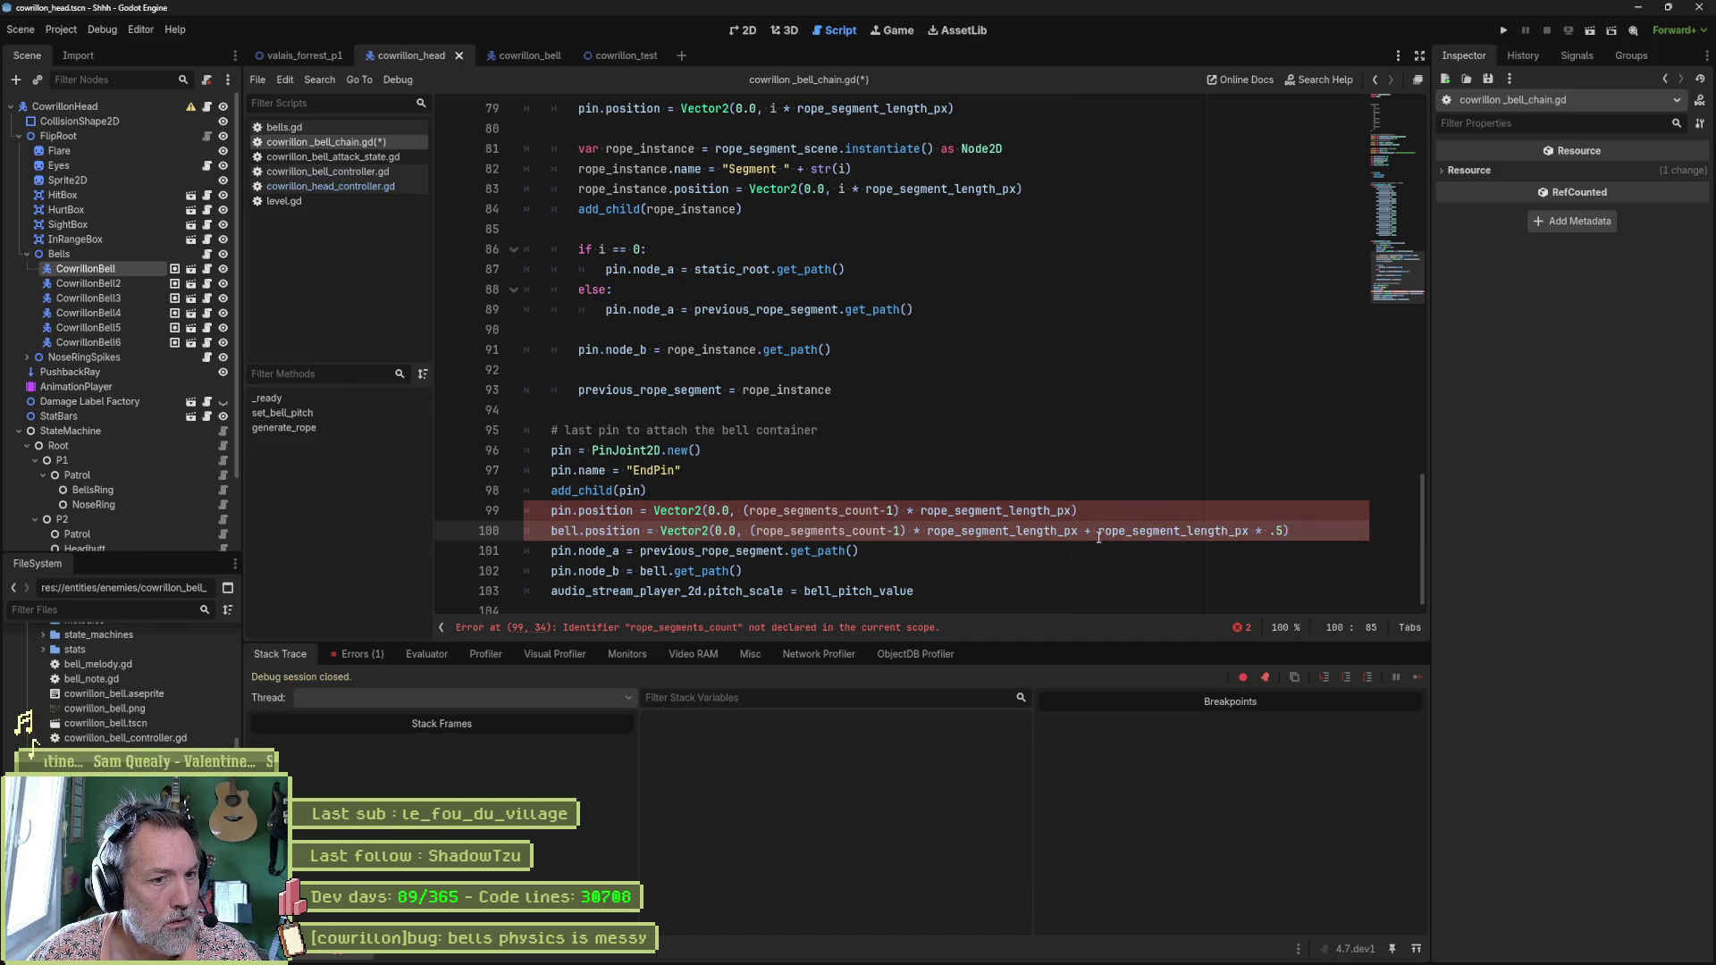
key(ctrl+z)
key(ctrl+z)
key(ctrl+z)
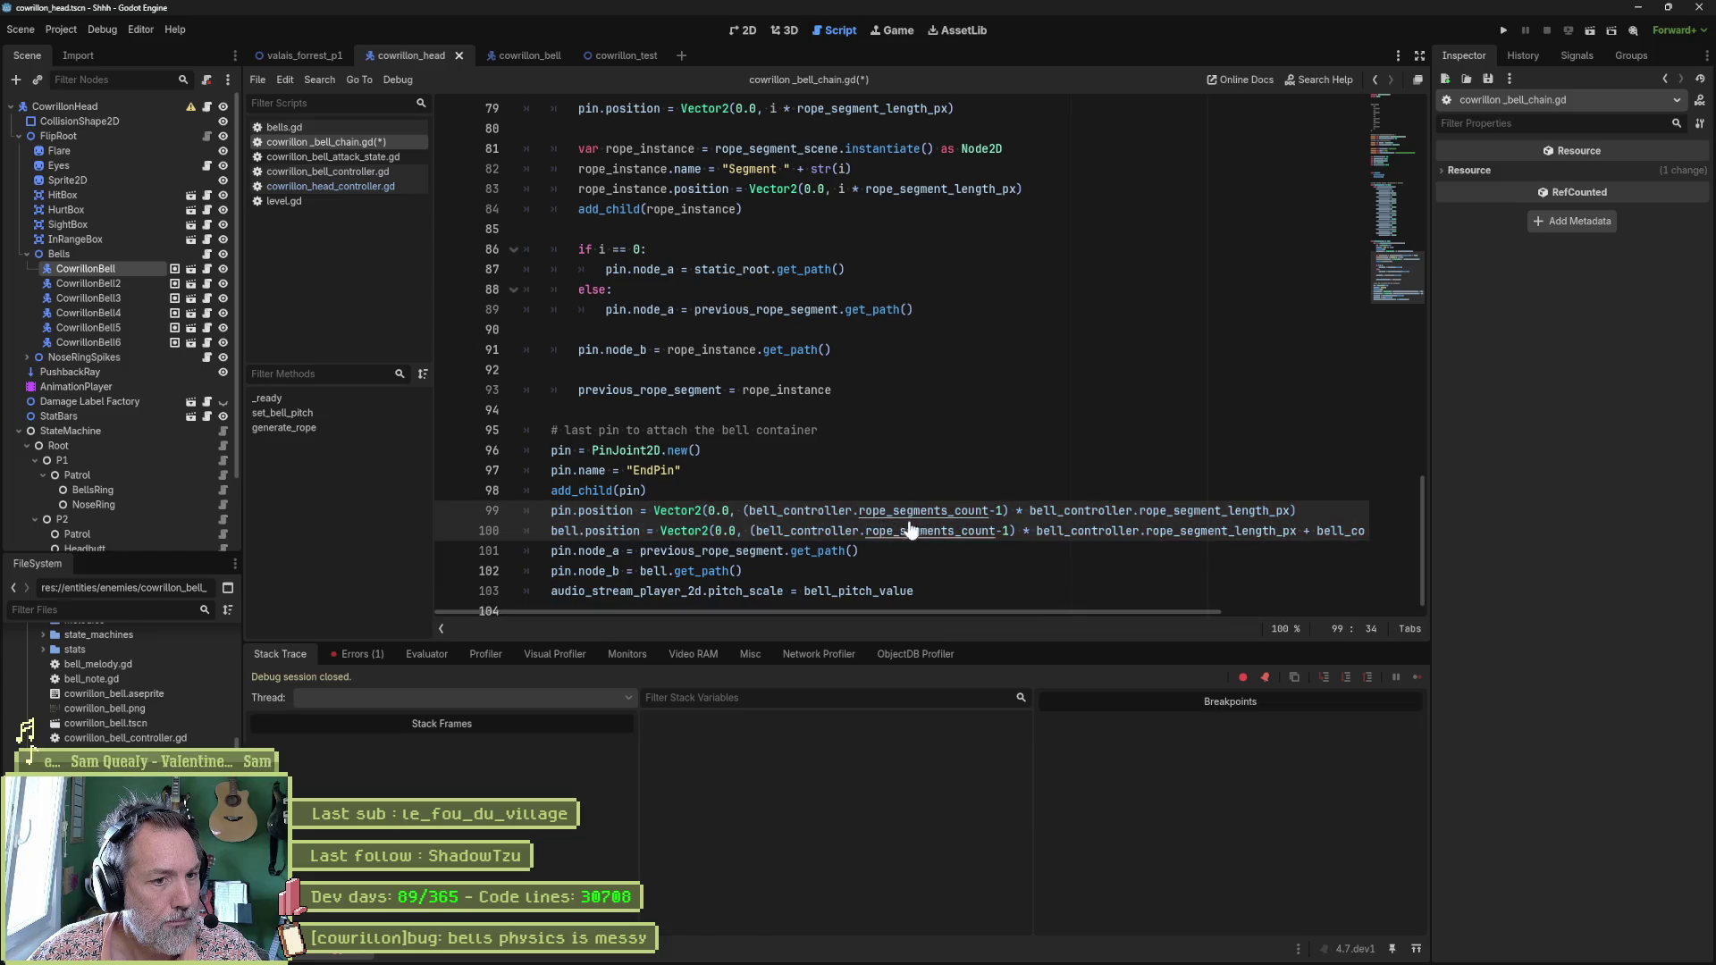
Remove the remaining bell_controller. prefixes on lines 99–100, save, and test-run the head scene
click(1032, 510)
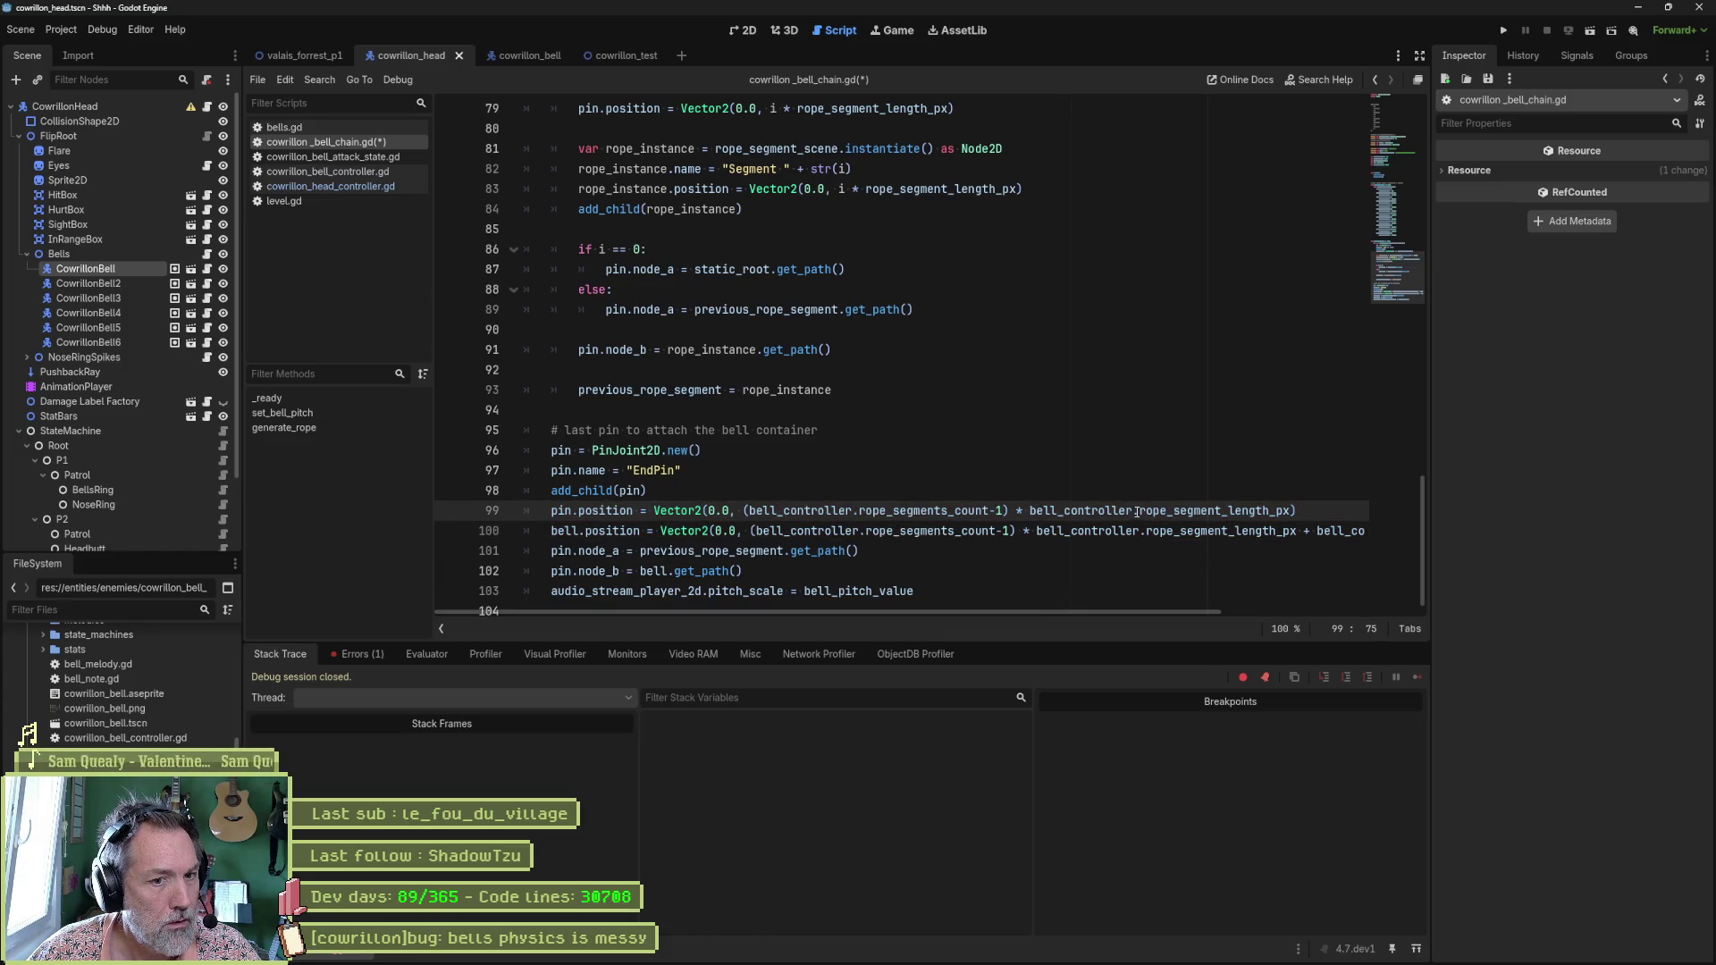
alt+click(1041, 537)
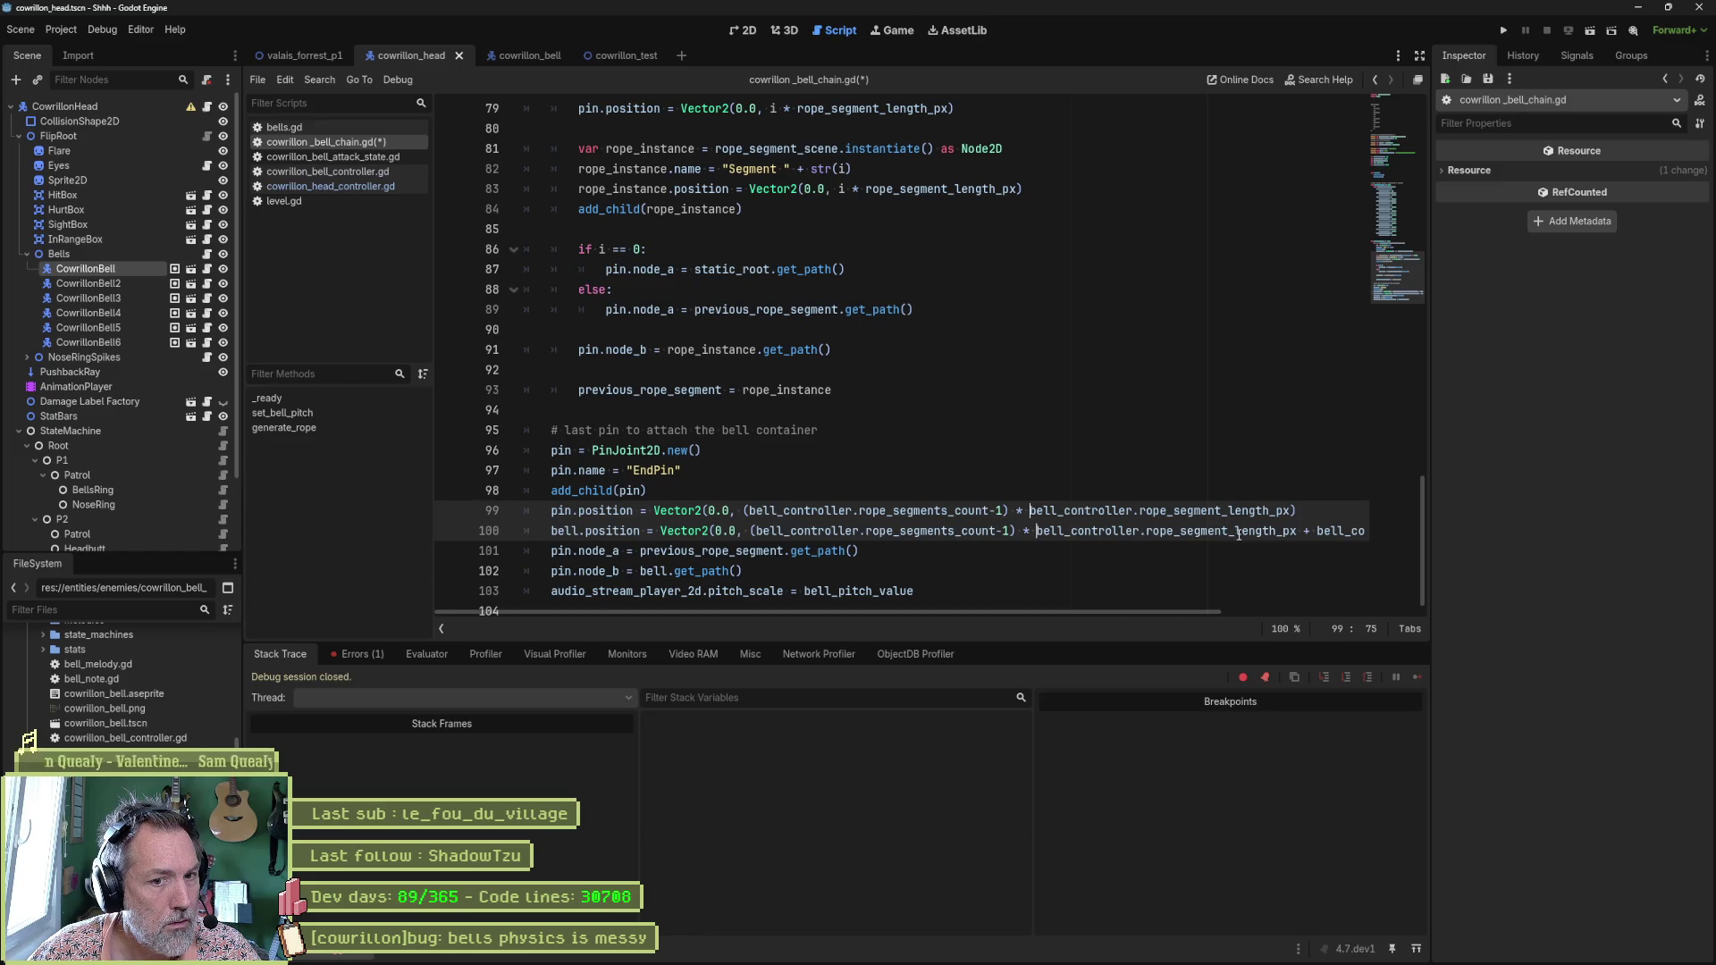
key(ctrl+Delete)
key(ctrl+Delete)
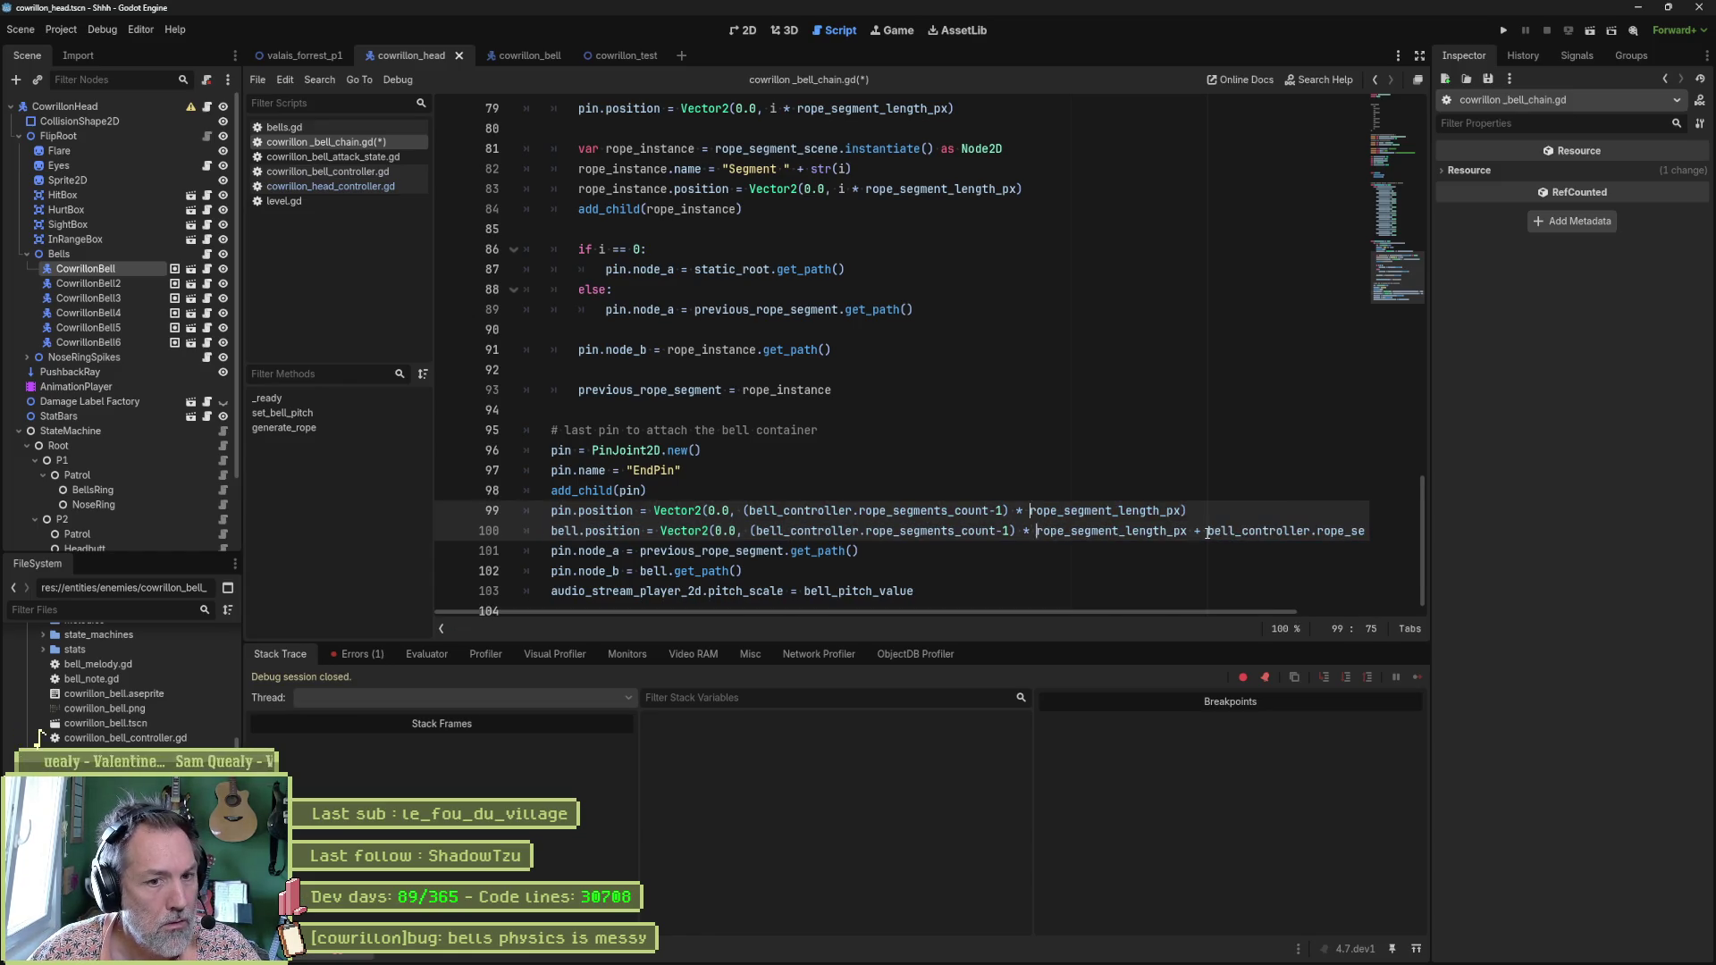
click(1207, 531)
key(ctrl+Delete)
key(ctrl+Delete)
key(ctrl+s)
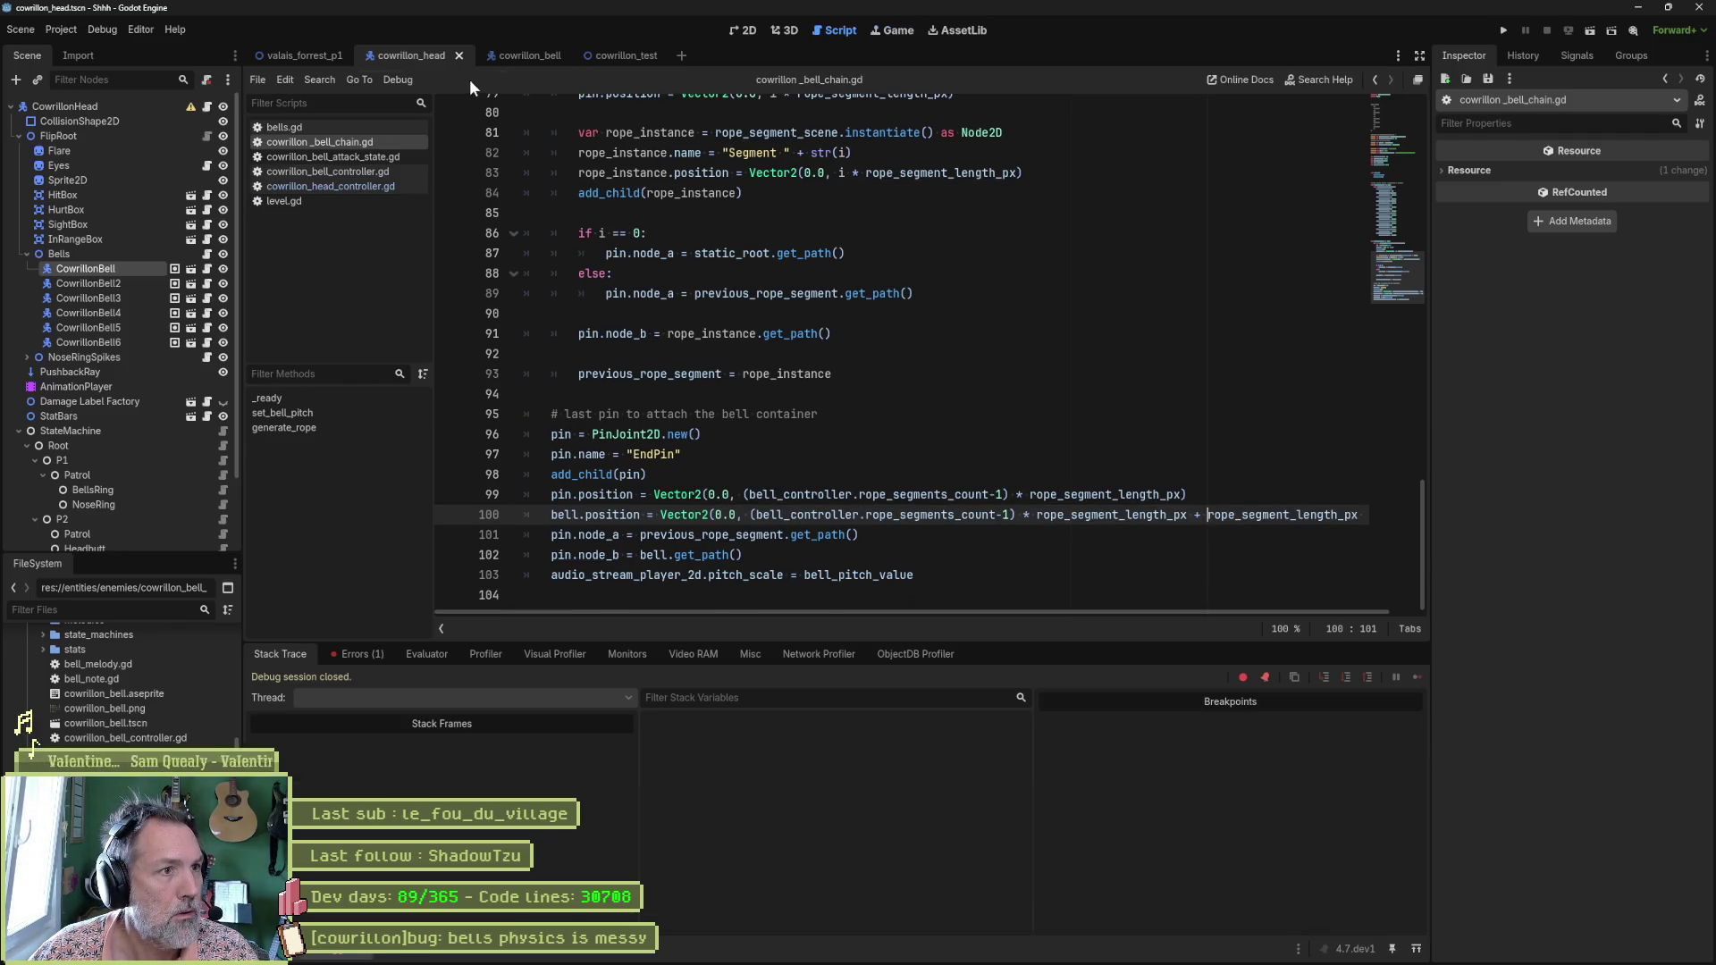
key(F6)
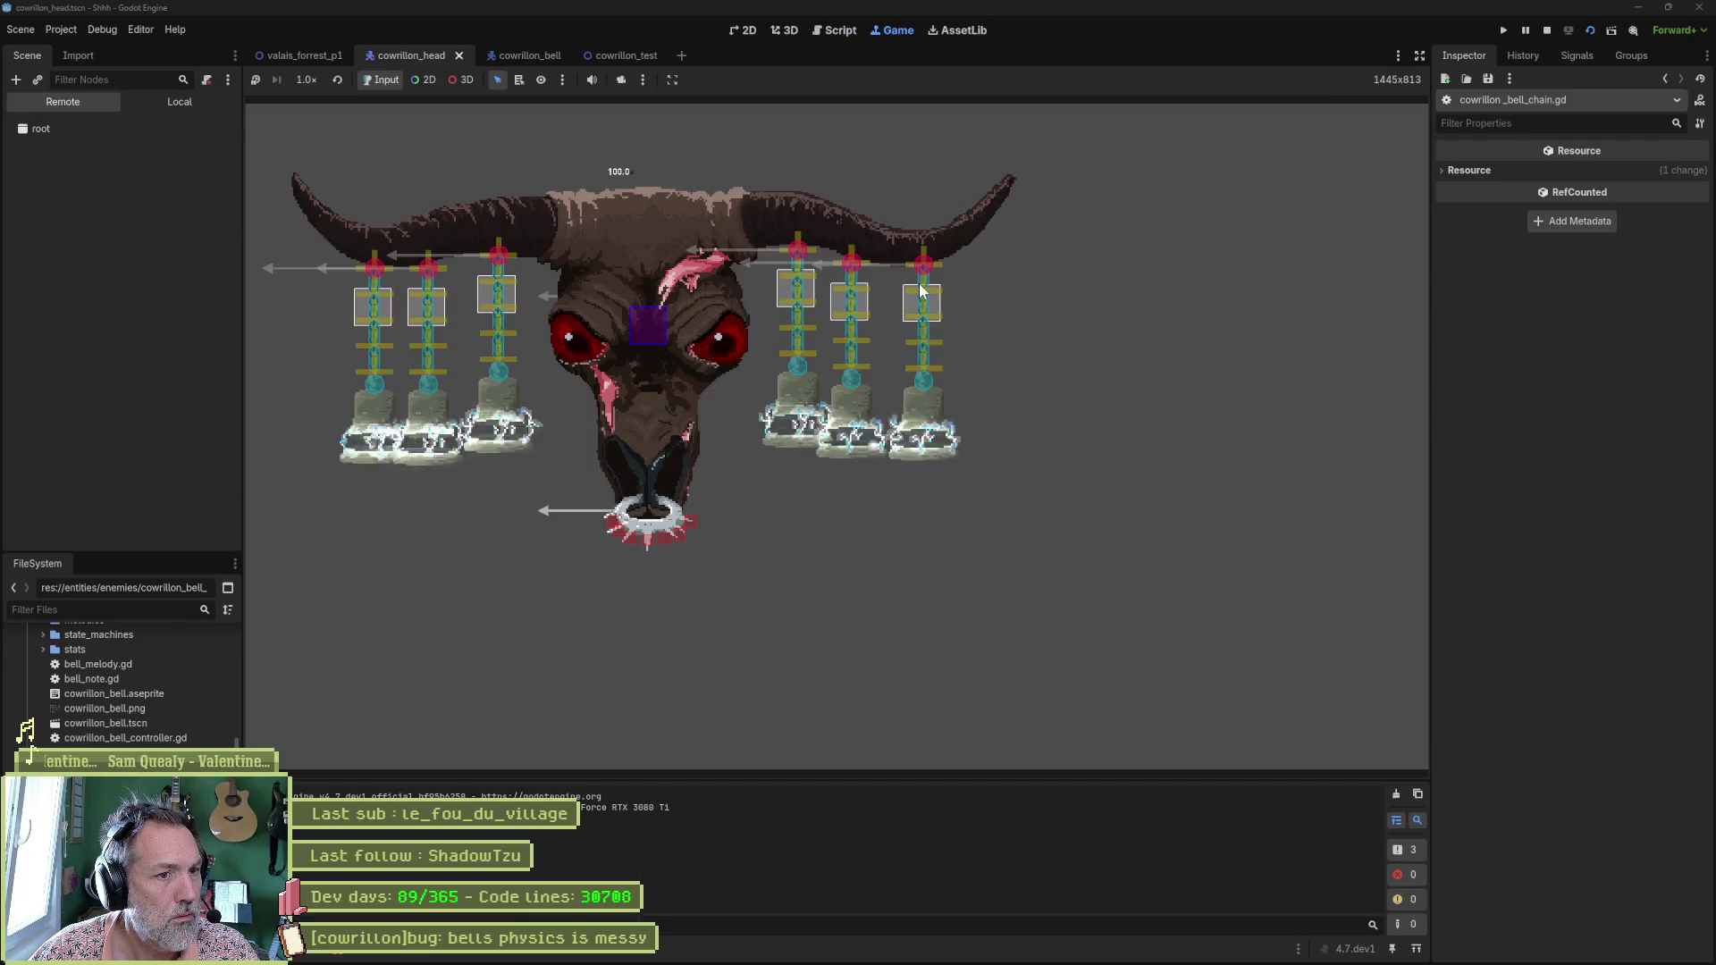
key(F8)
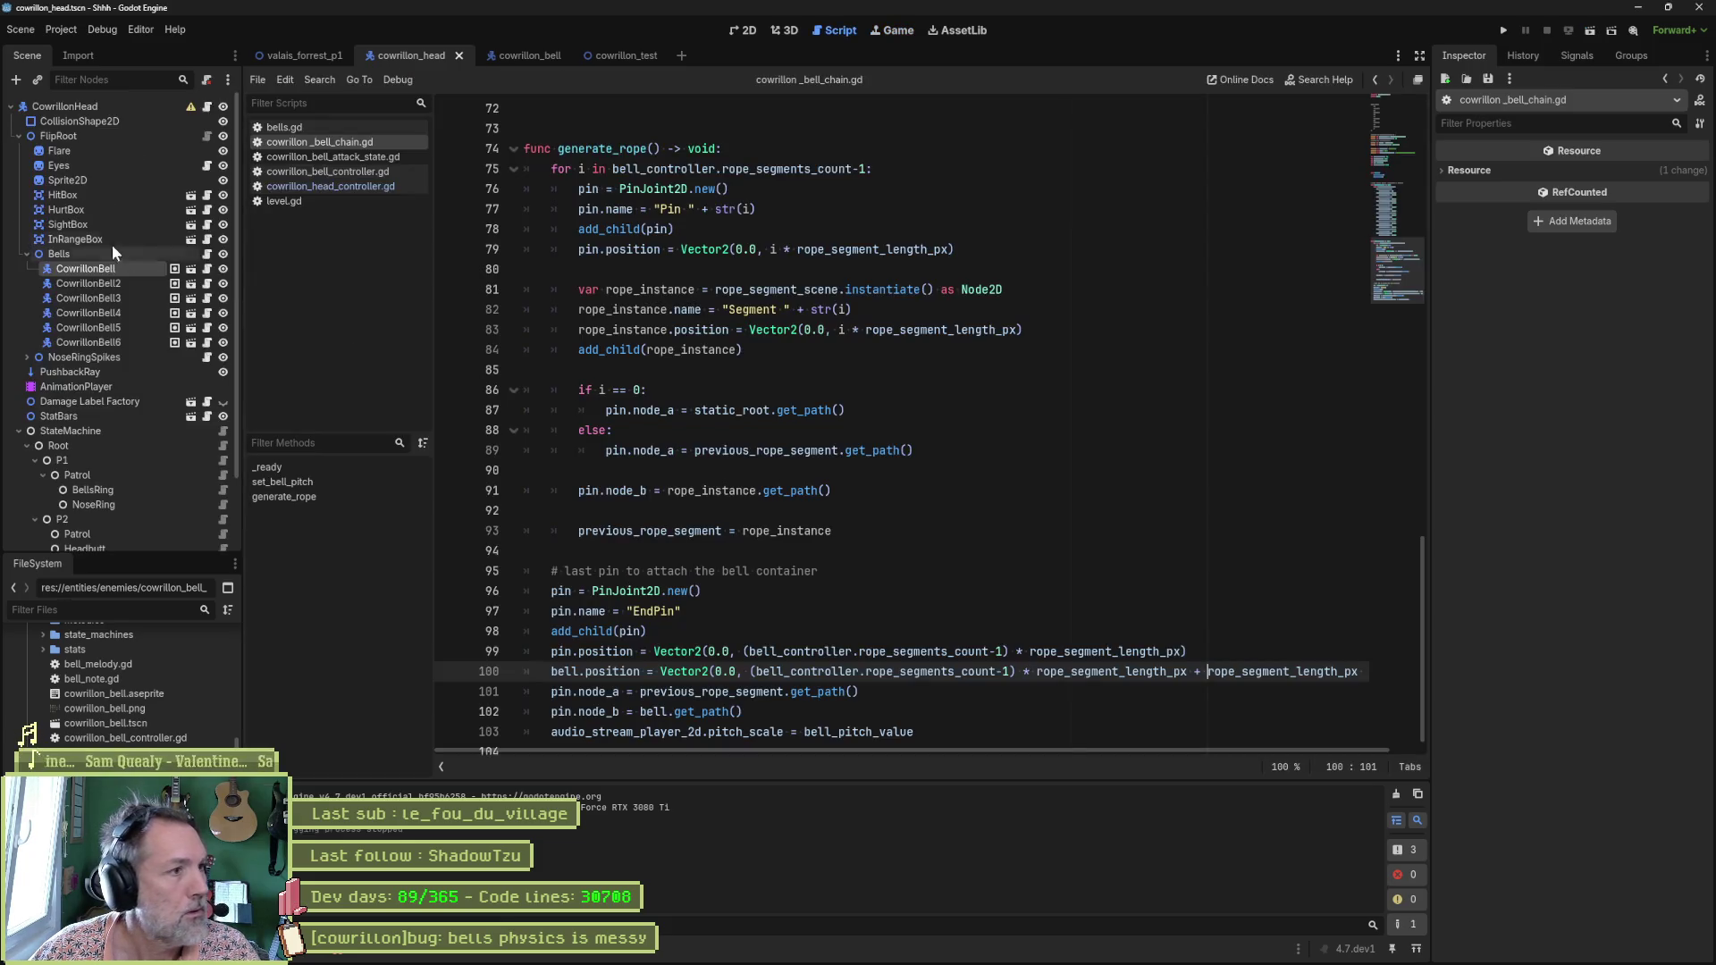
Set Rope Segments Count to 3 on CowrillonBell3 and 6 on CowrillonBell6, then run the head scene
click(110, 270)
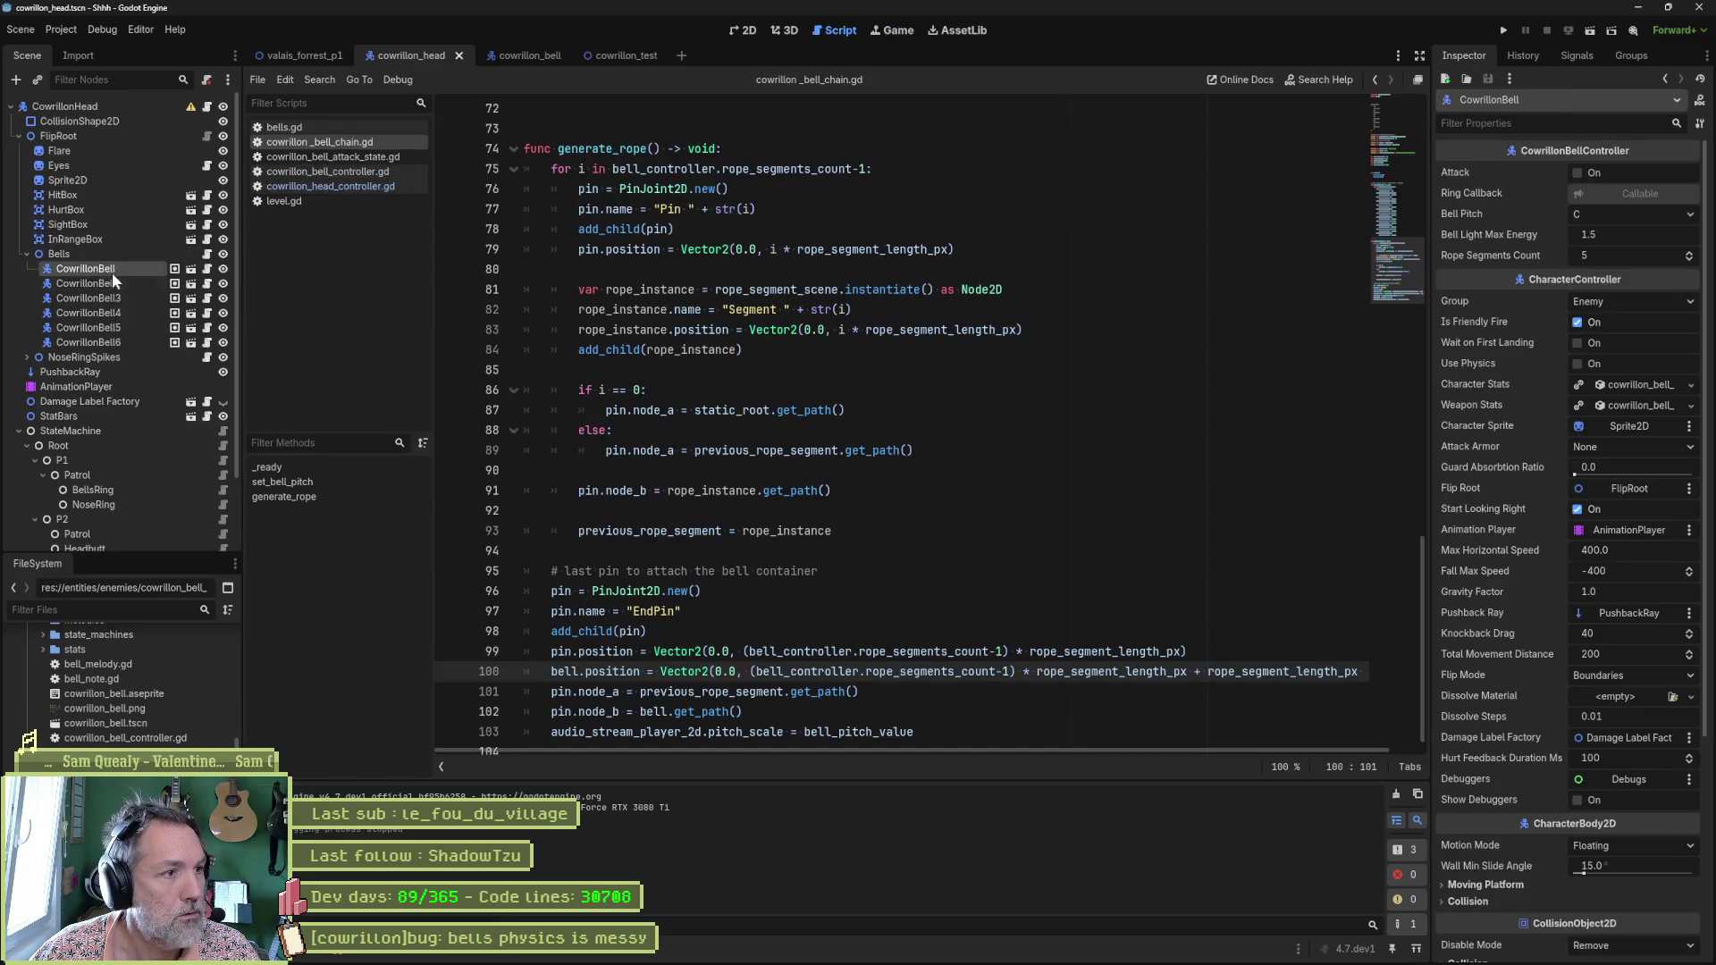
click(99, 283)
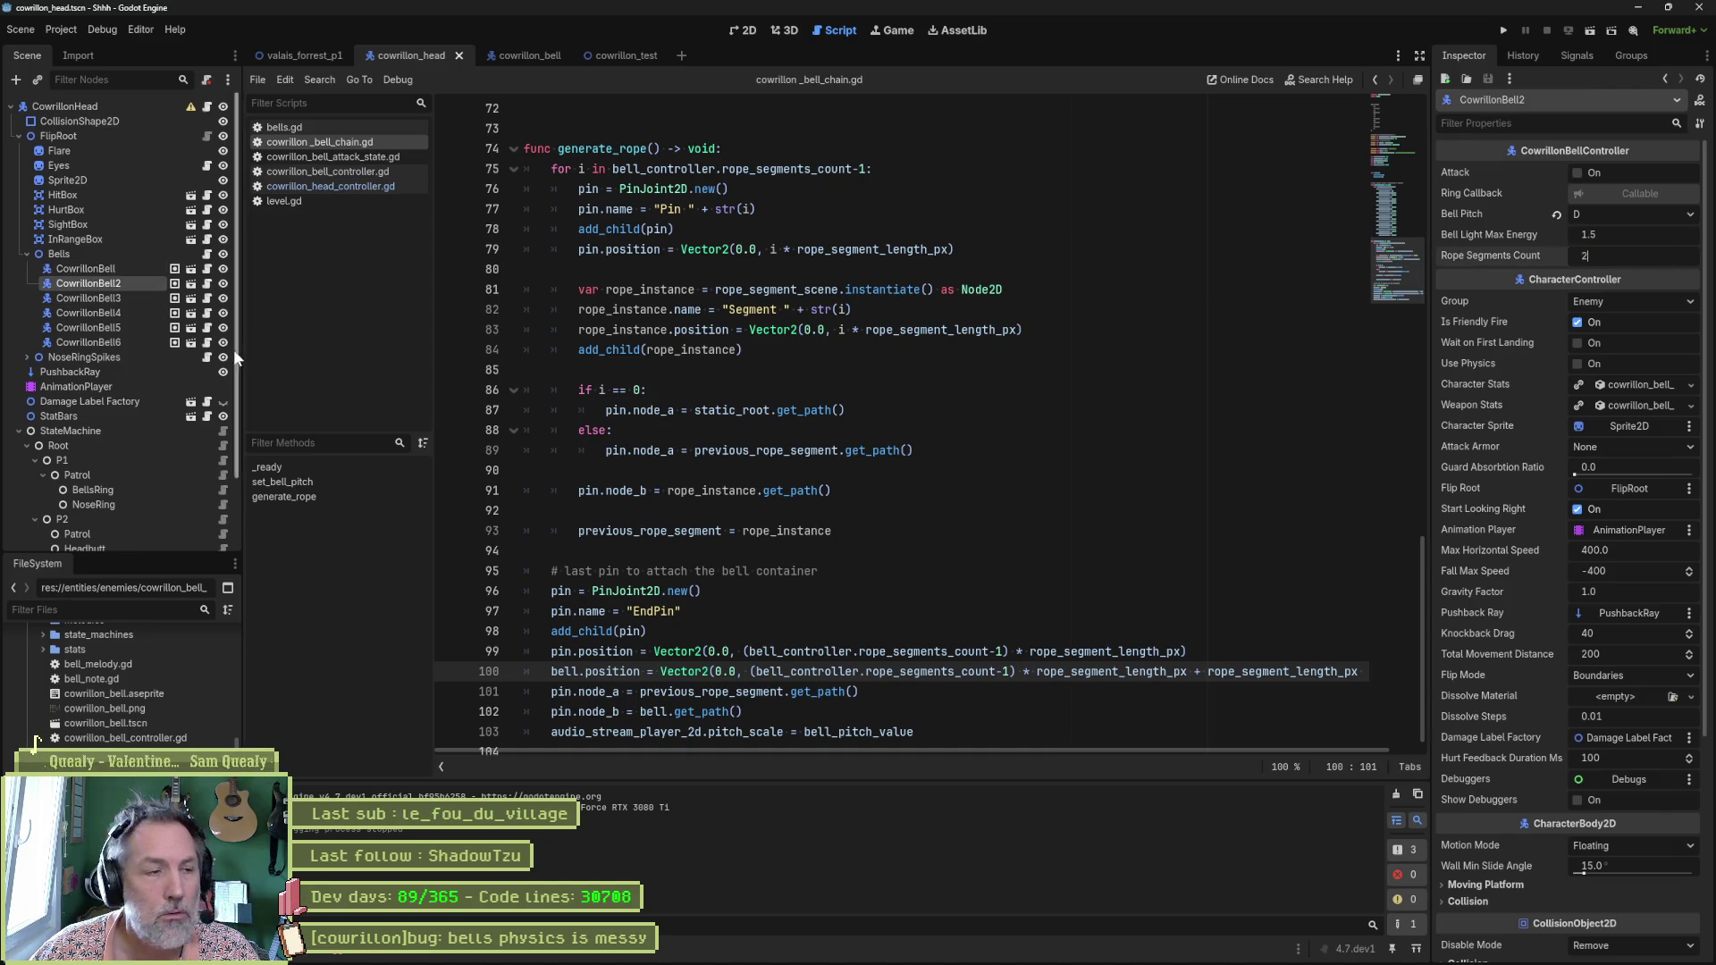
click(87, 298)
click(1688, 259)
click(1688, 259)
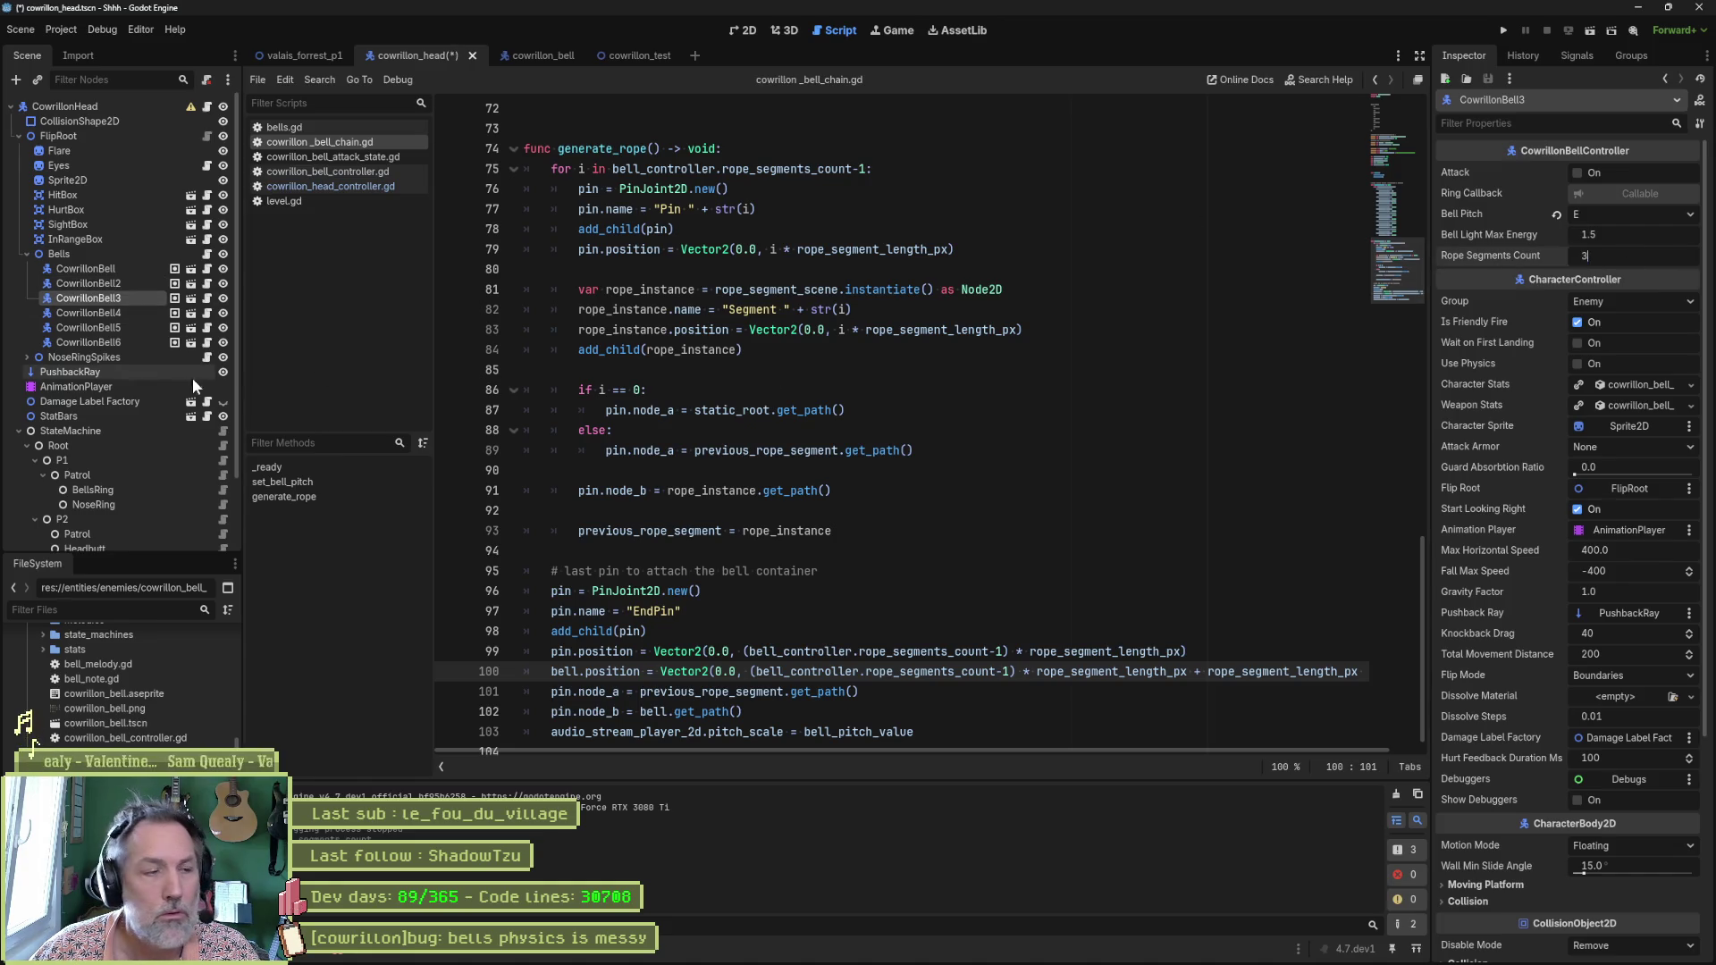
click(1601, 255)
click(130, 341)
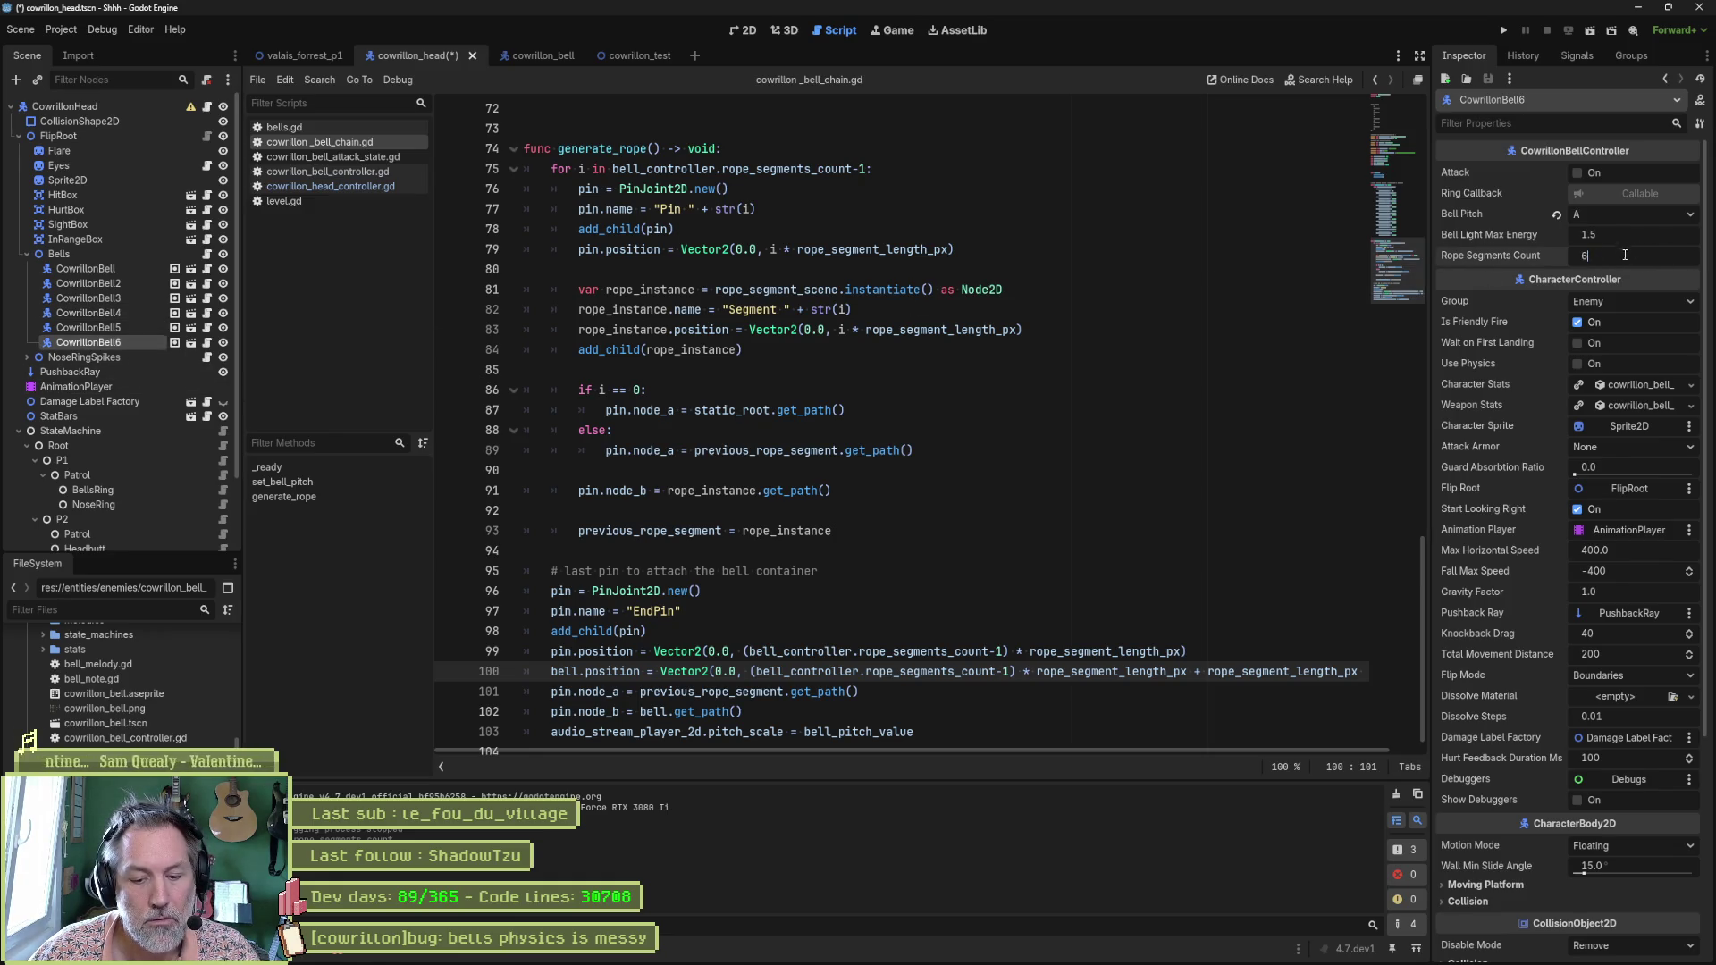
click(838, 471)
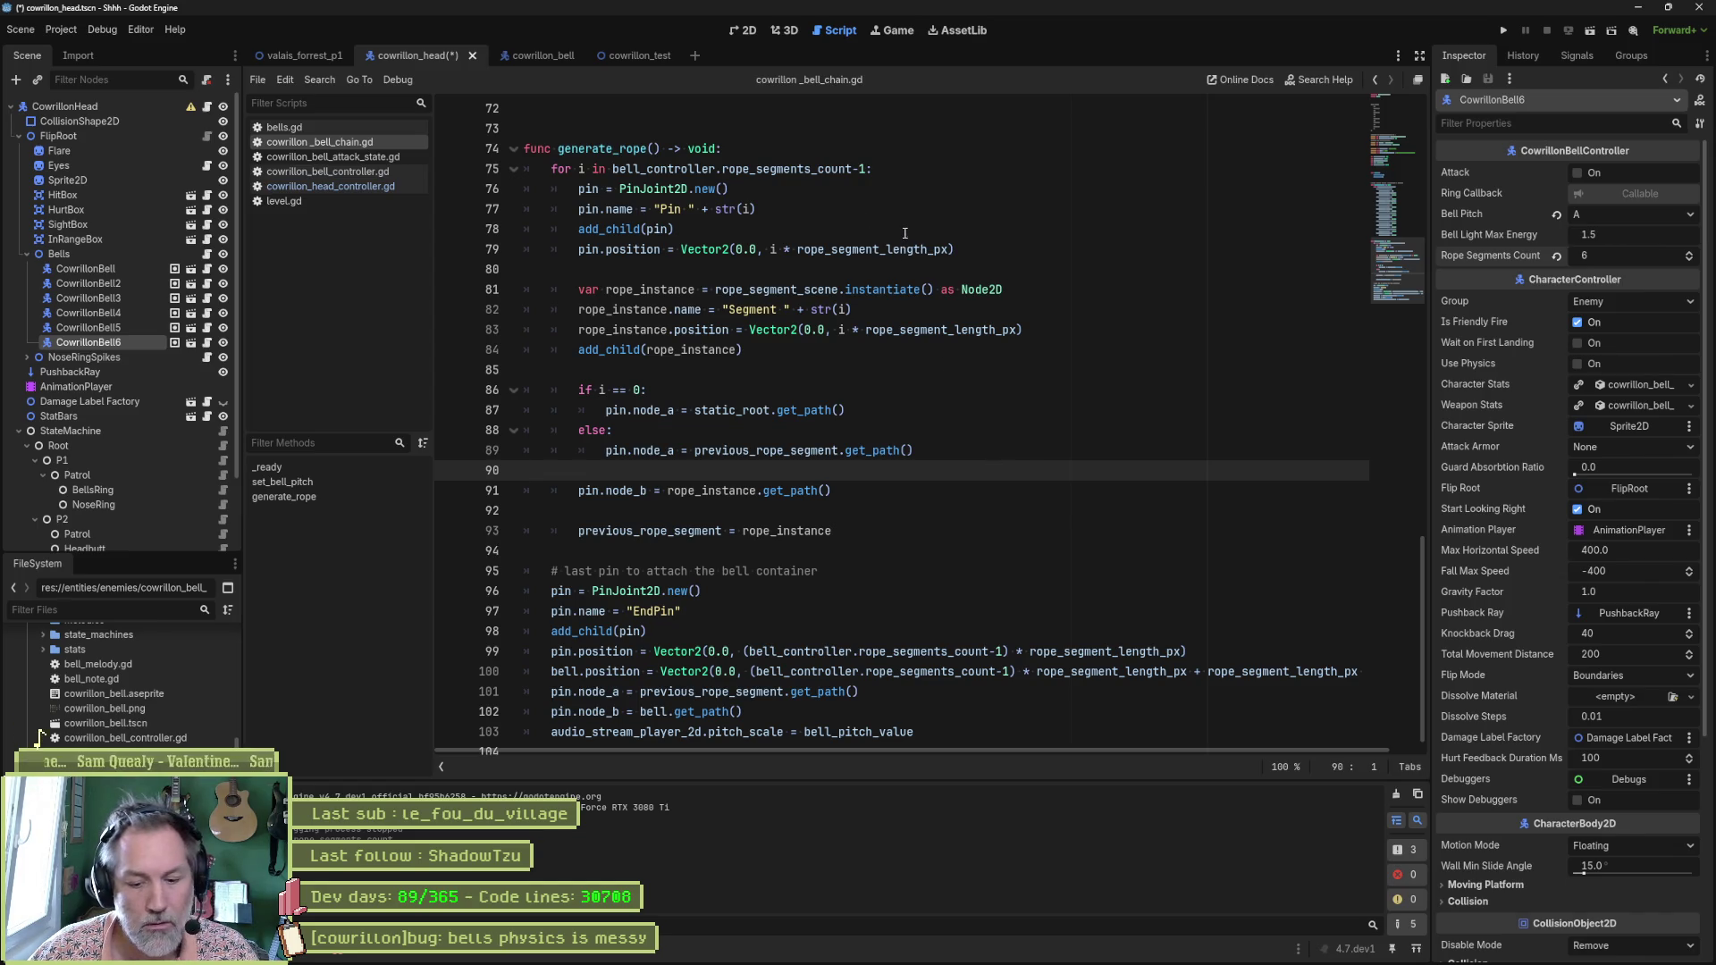
key(F6)
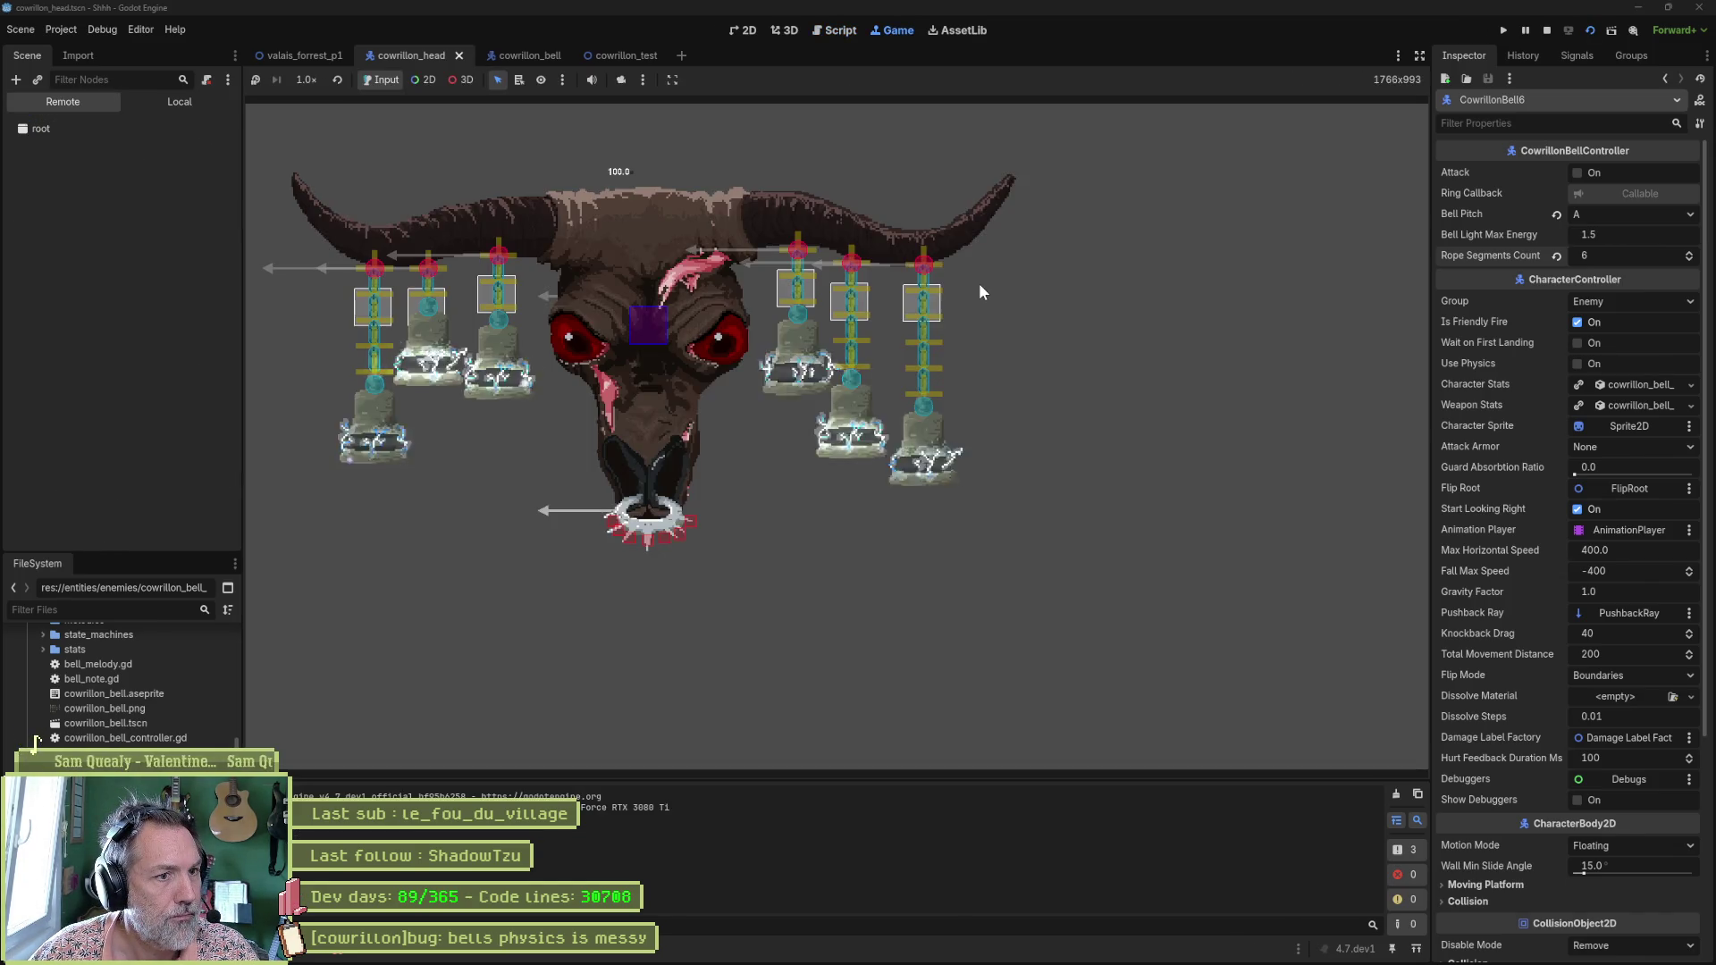
Nudge the running CowrillonHead's Position x slightly right and enable Bells Ring Attack
click(72, 217)
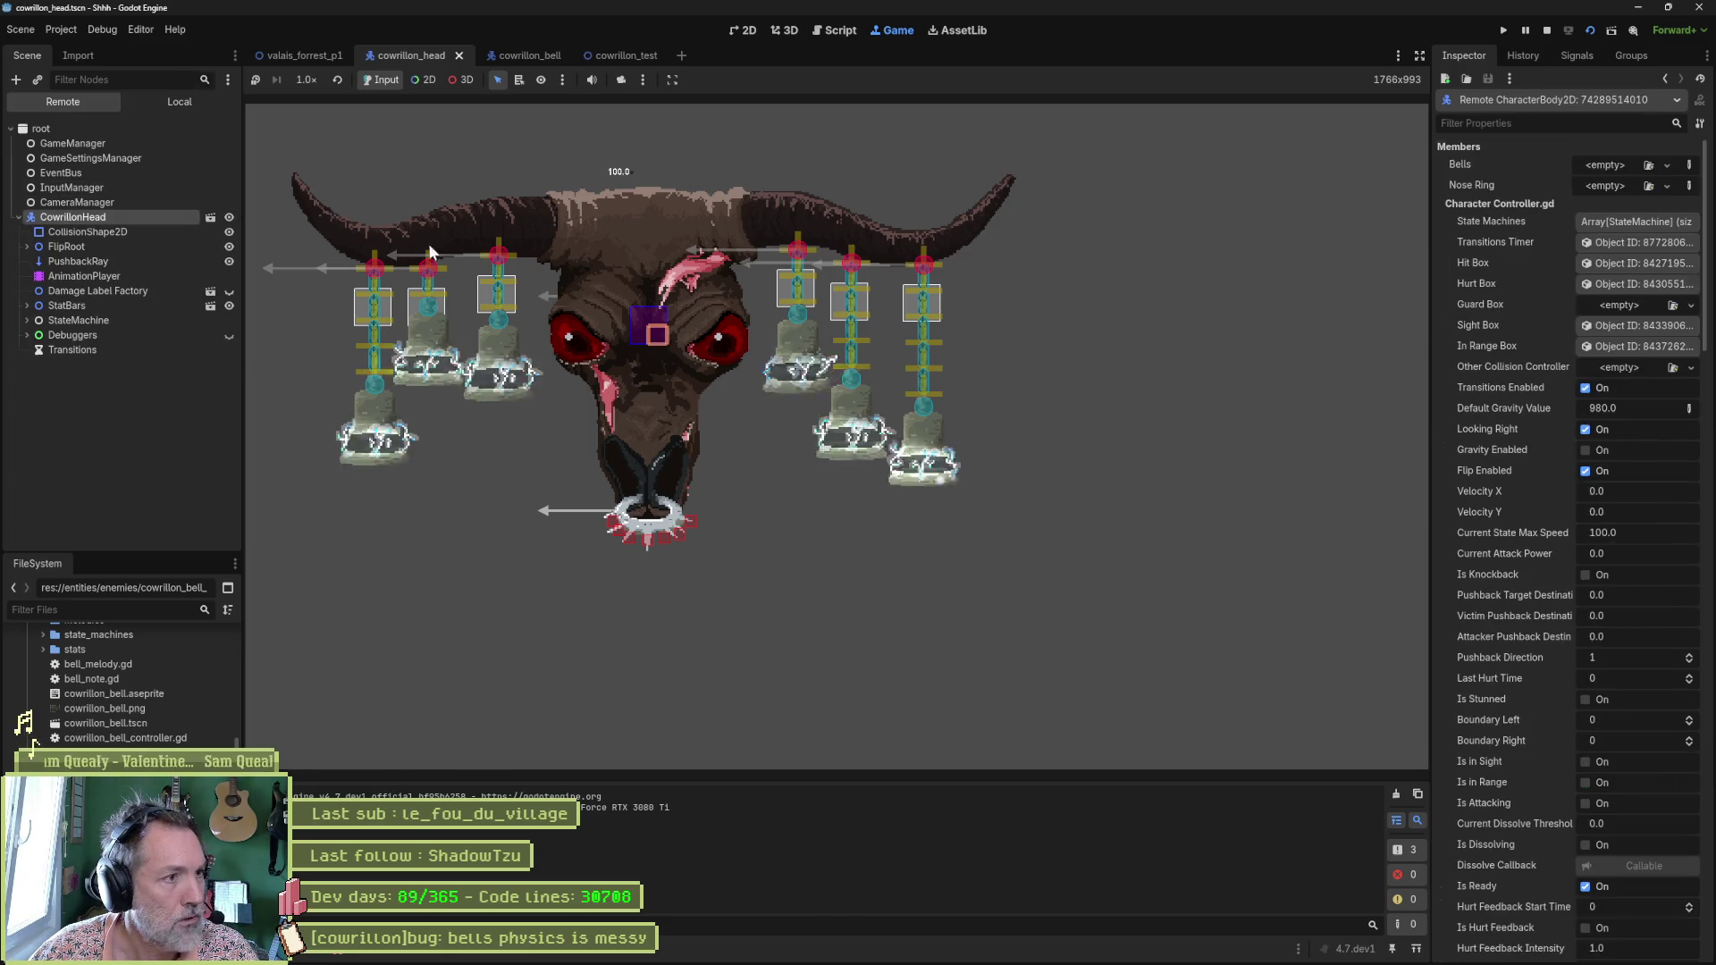
scroll(1595, 593, down, 15)
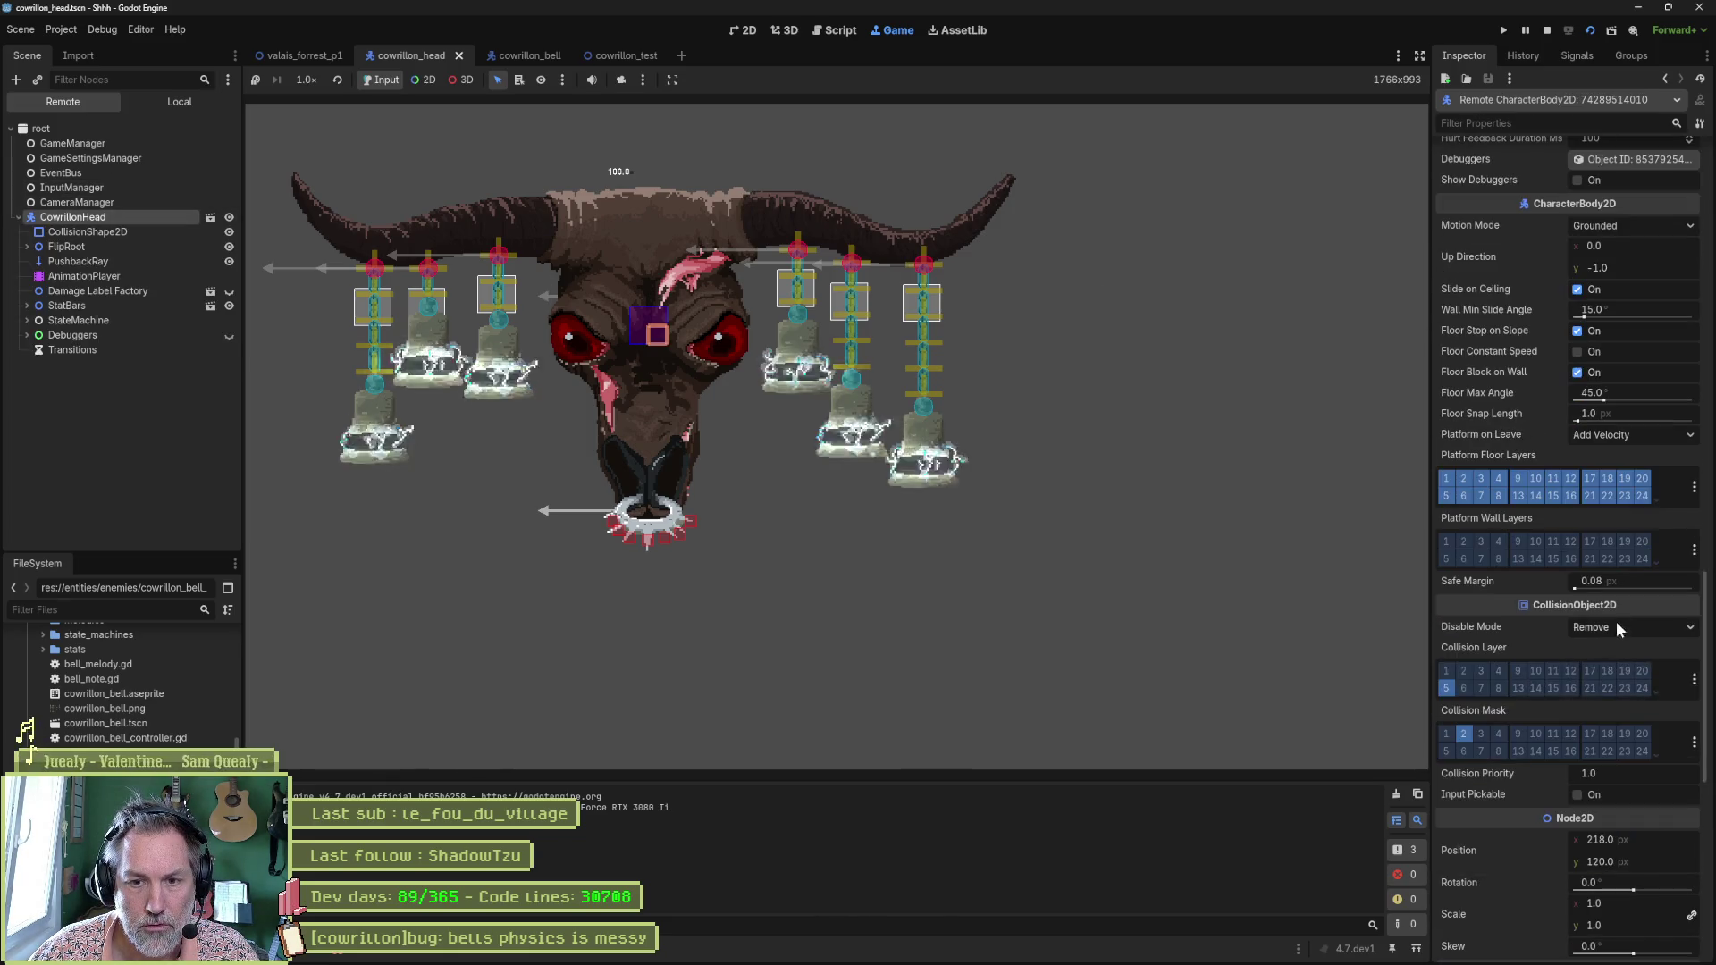
drag(1644, 839, 1653, 839)
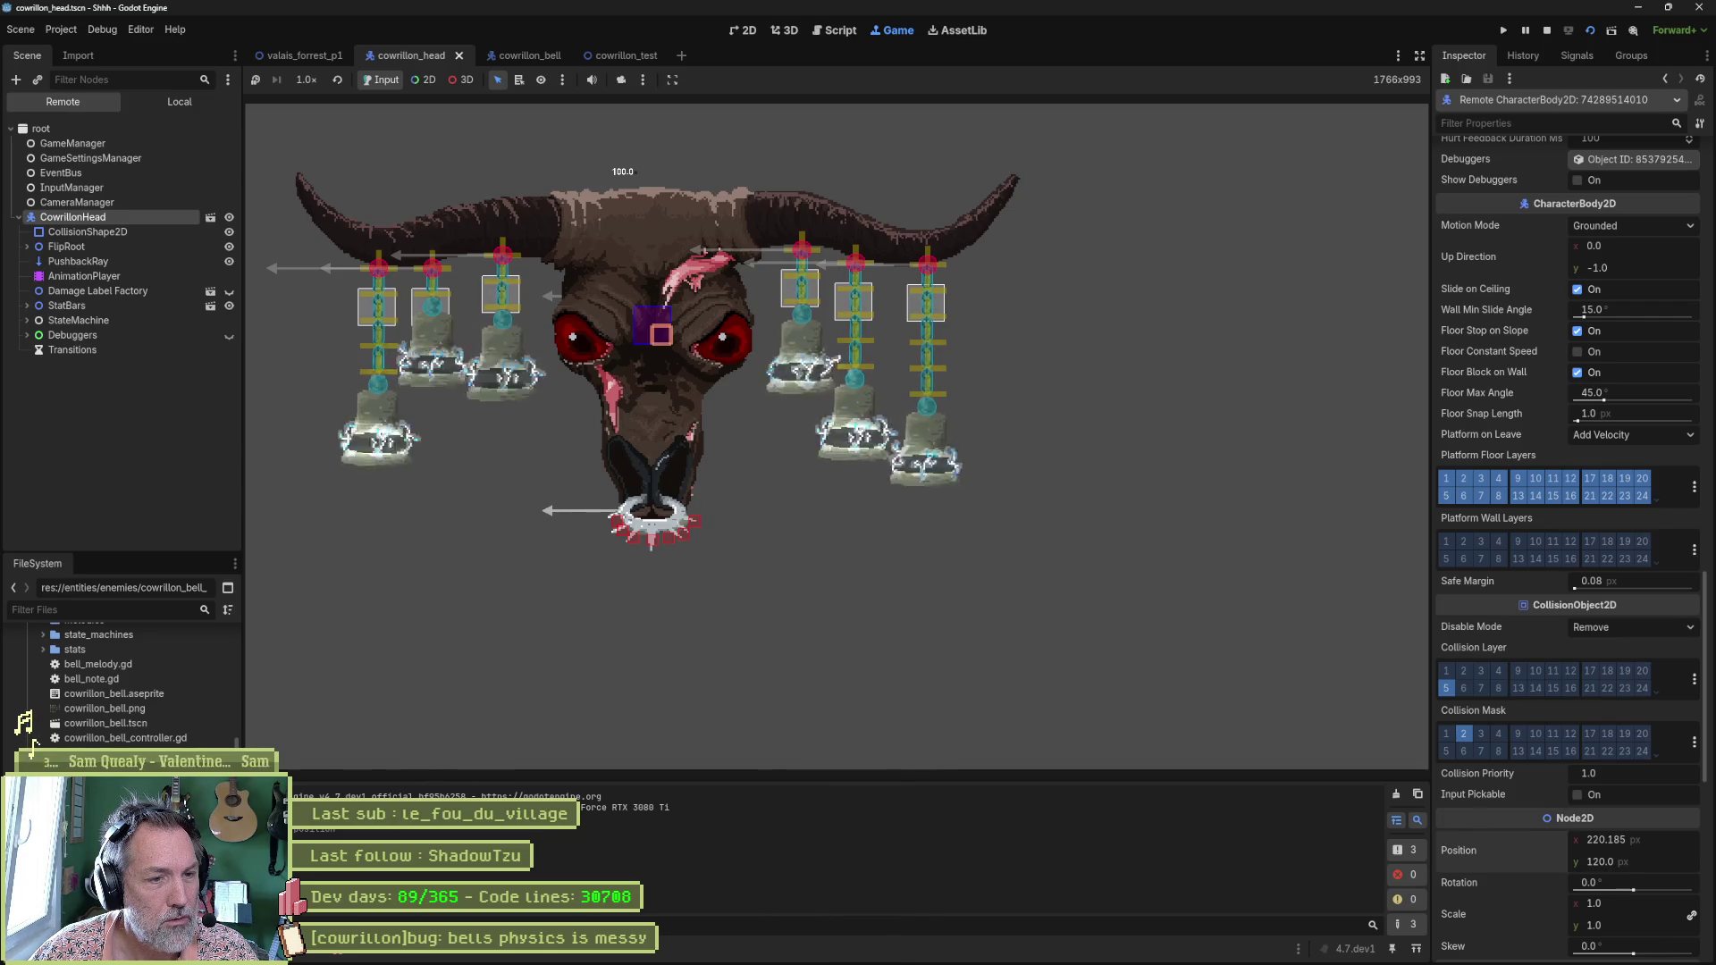
drag(1653, 838, 1656, 839)
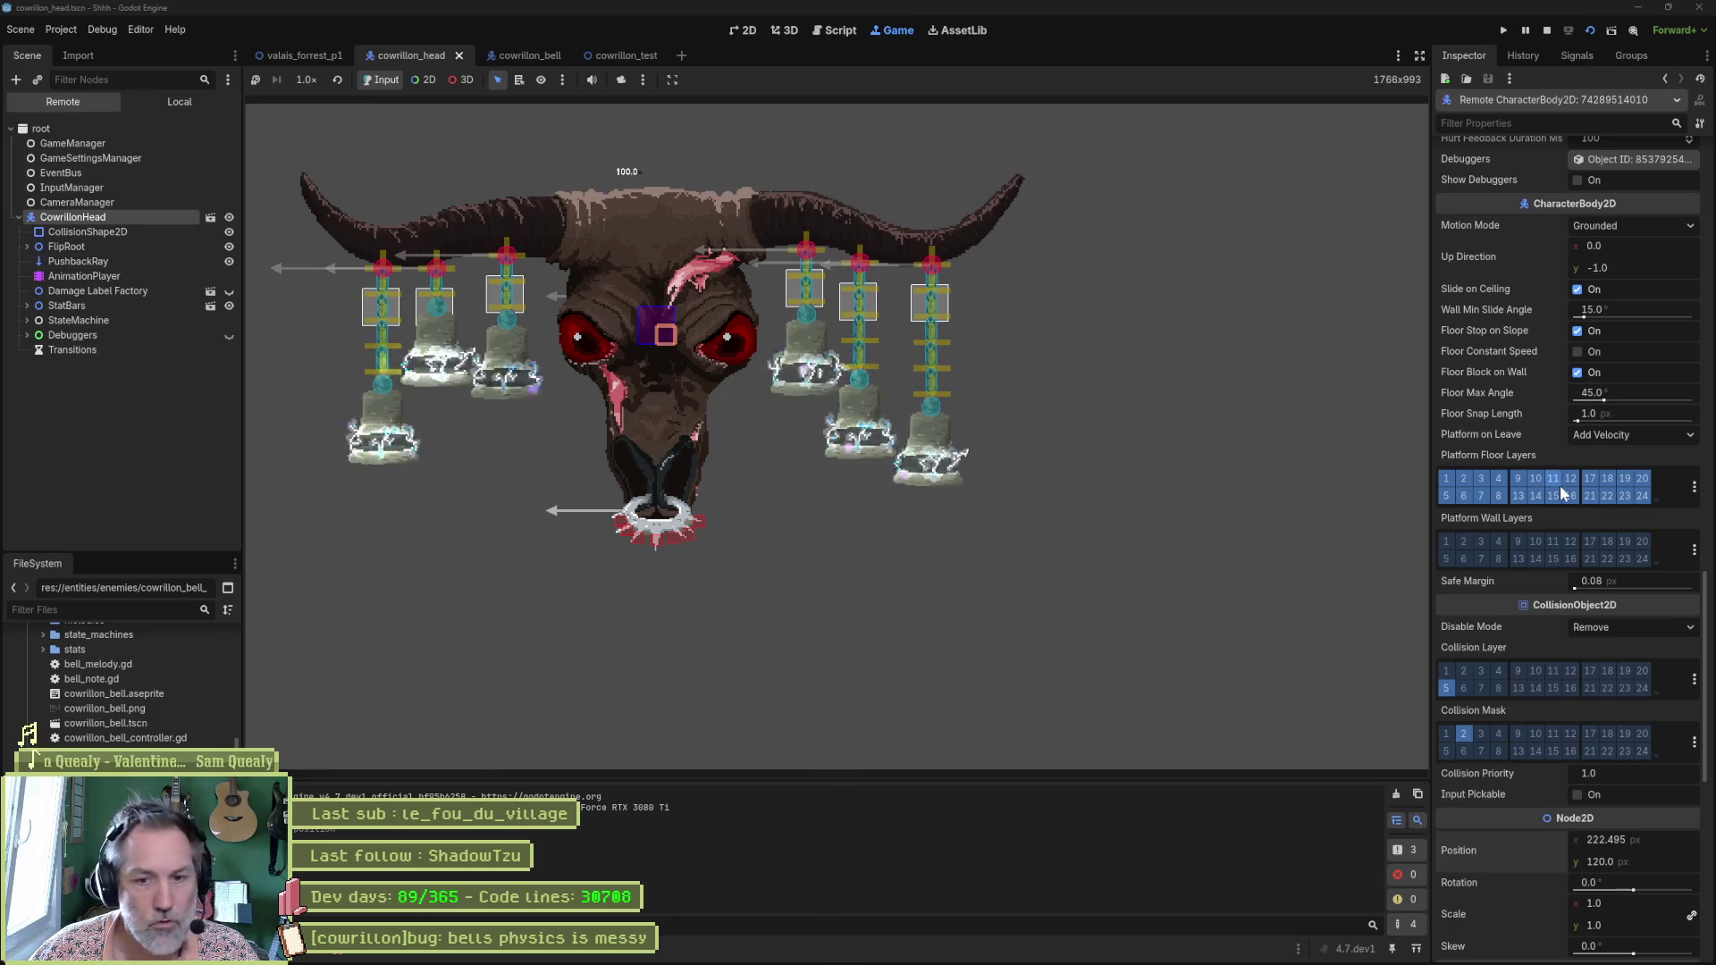
scroll(1531, 605, down, 8)
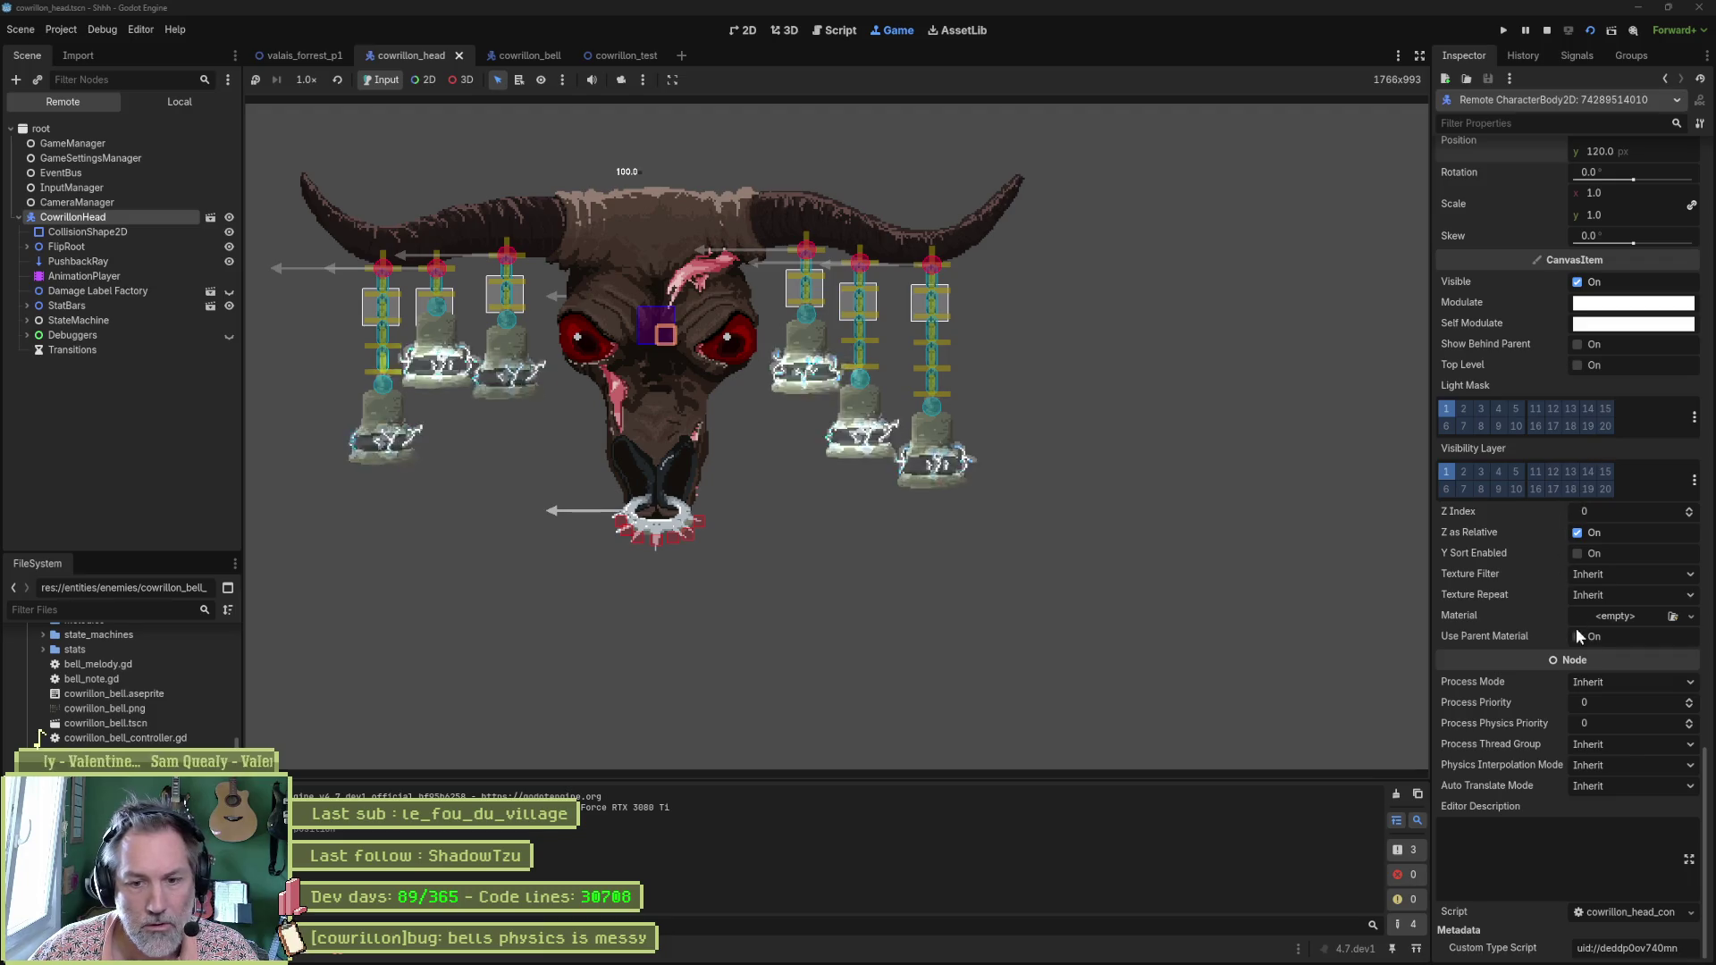
scroll(1575, 628, down, 15)
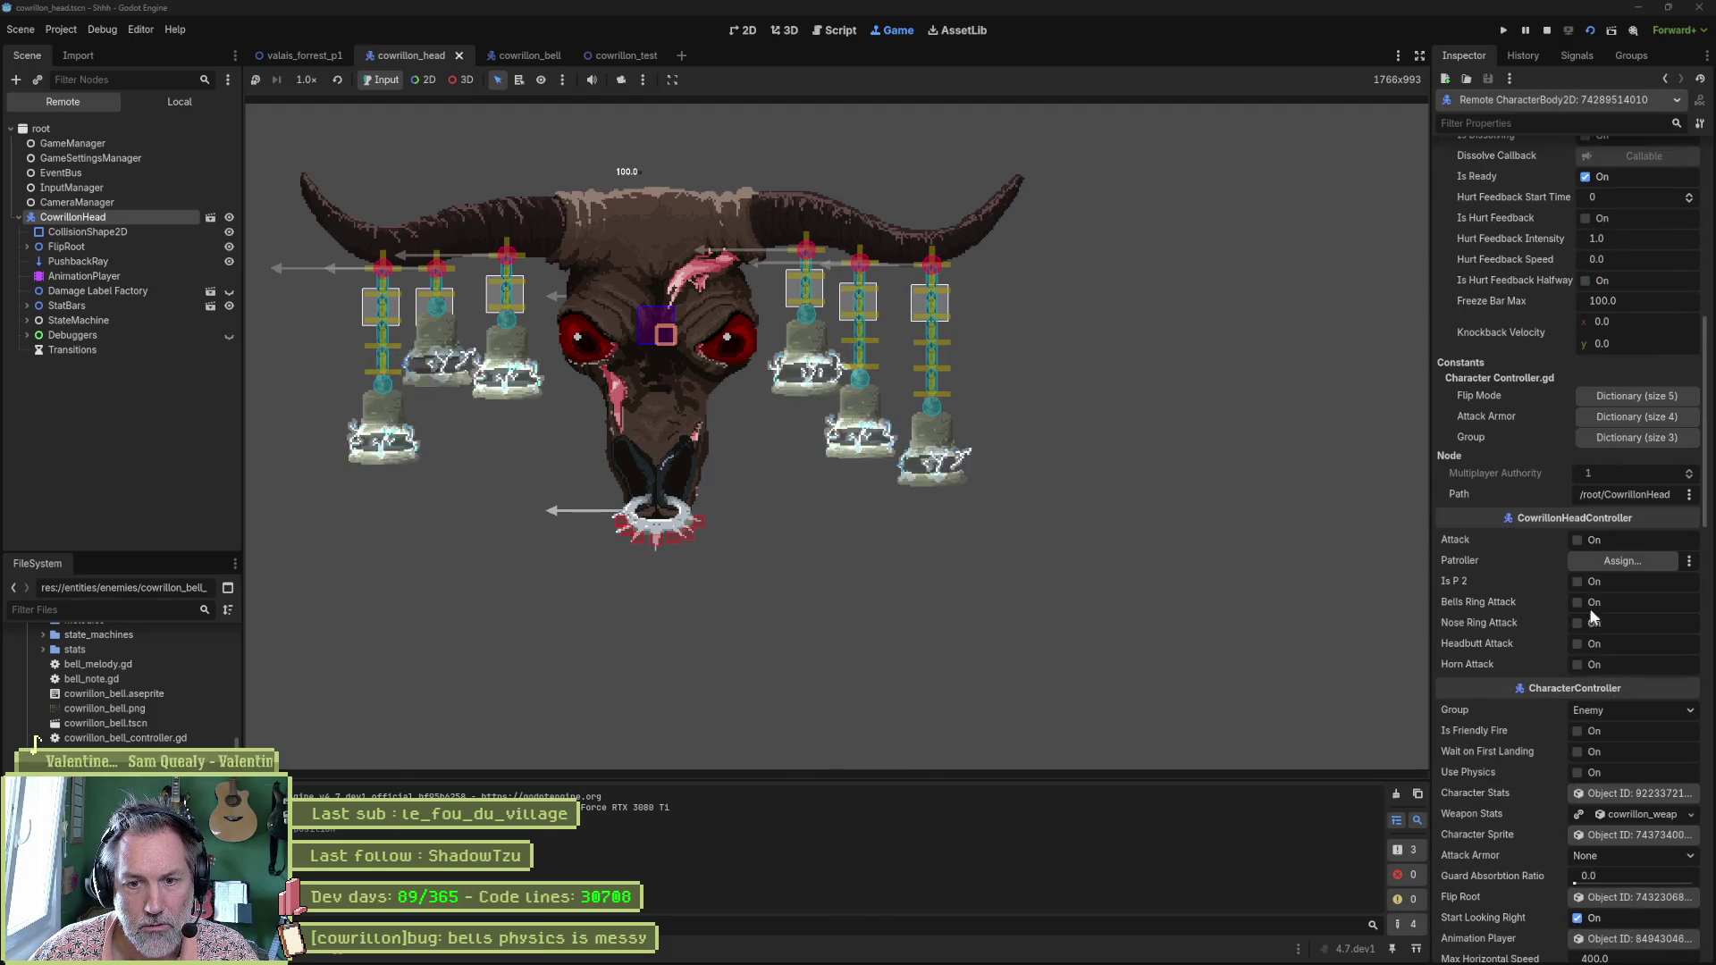
click(1579, 602)
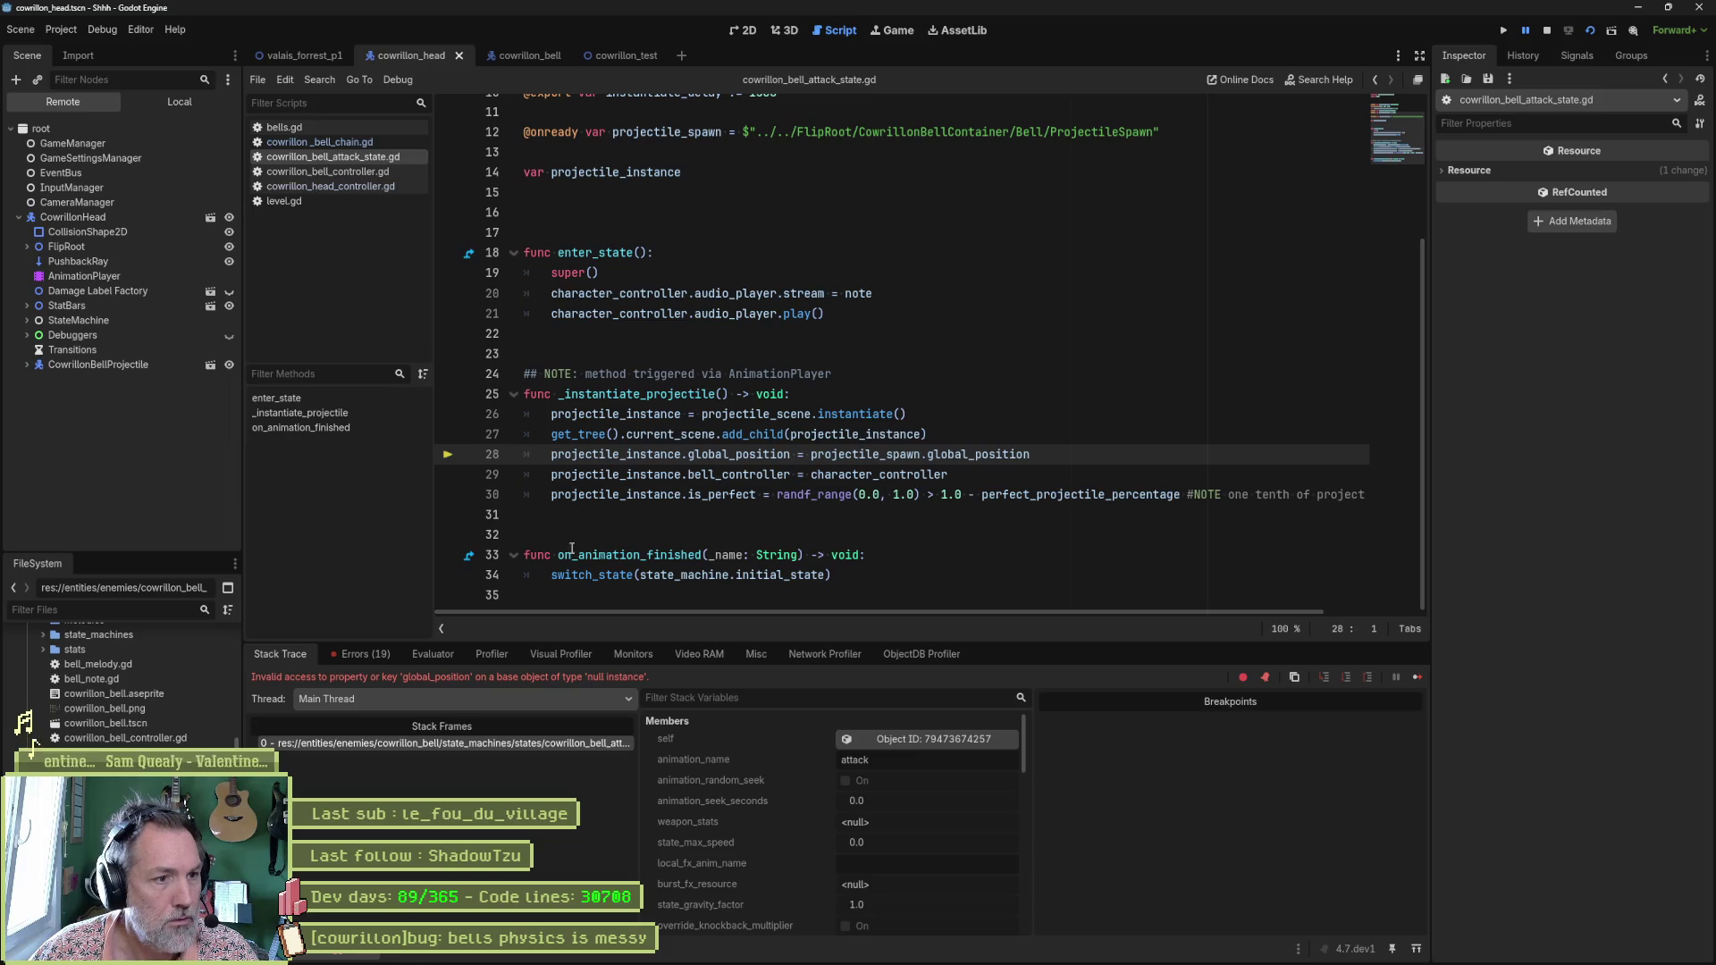
Stop the game and follow the first 'Node not found' error to line 12's ProjectileSpawn path
key(F8)
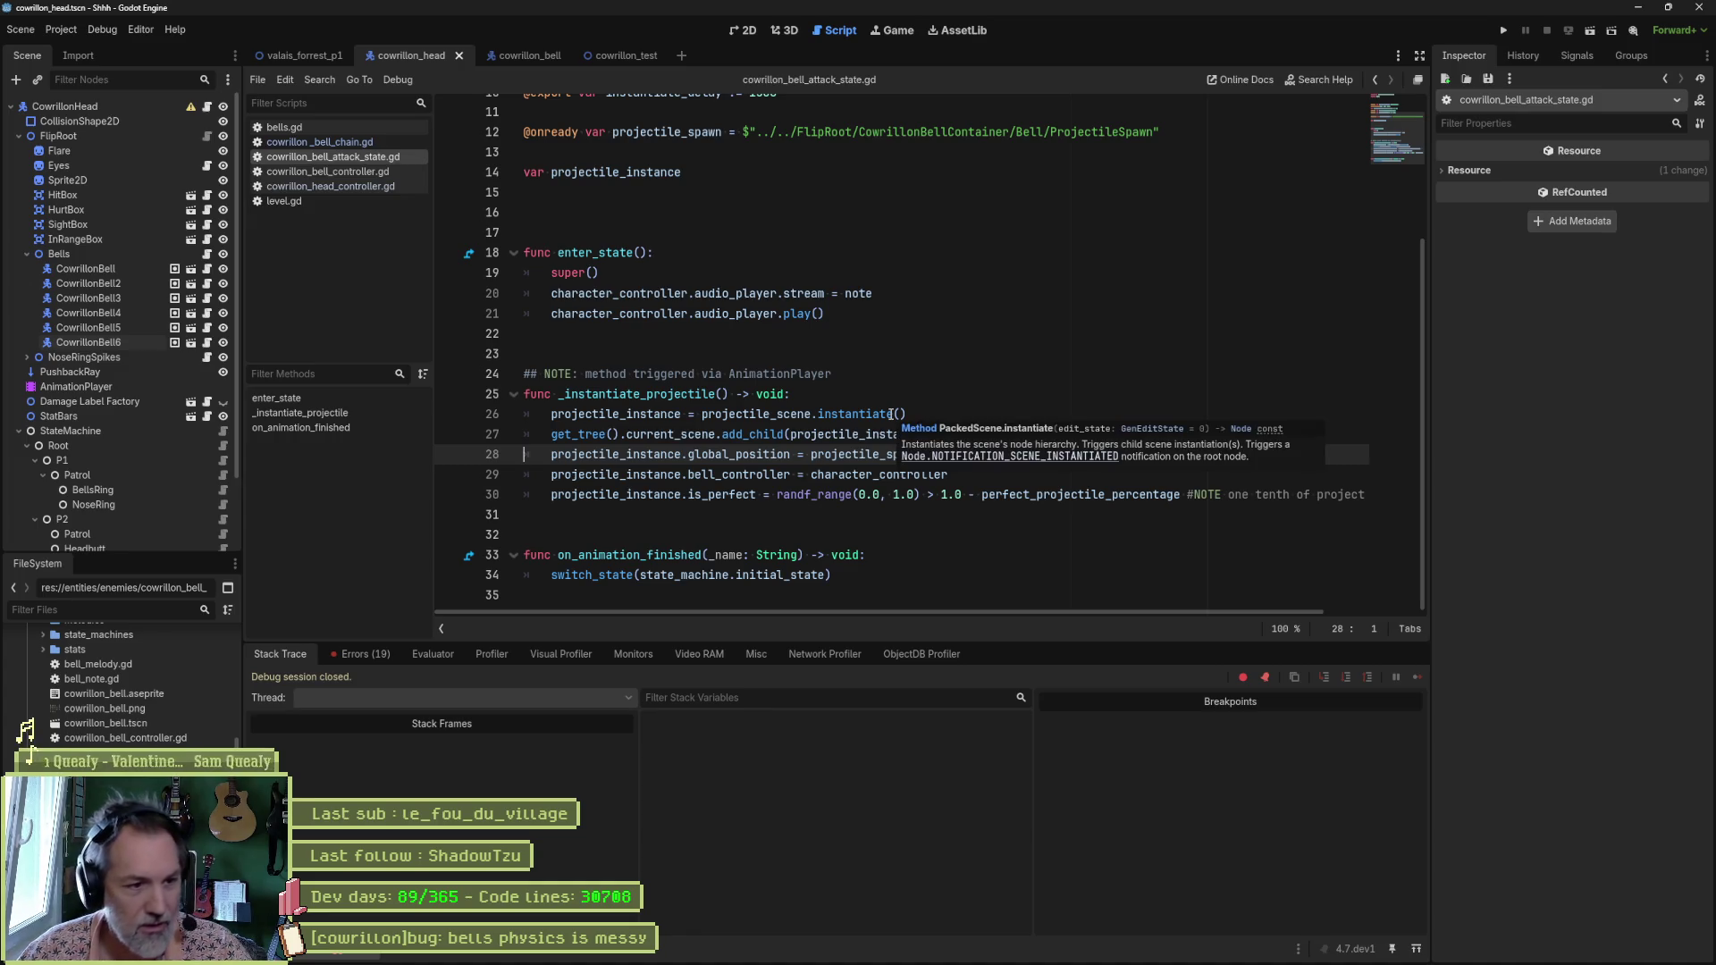
click(925, 415)
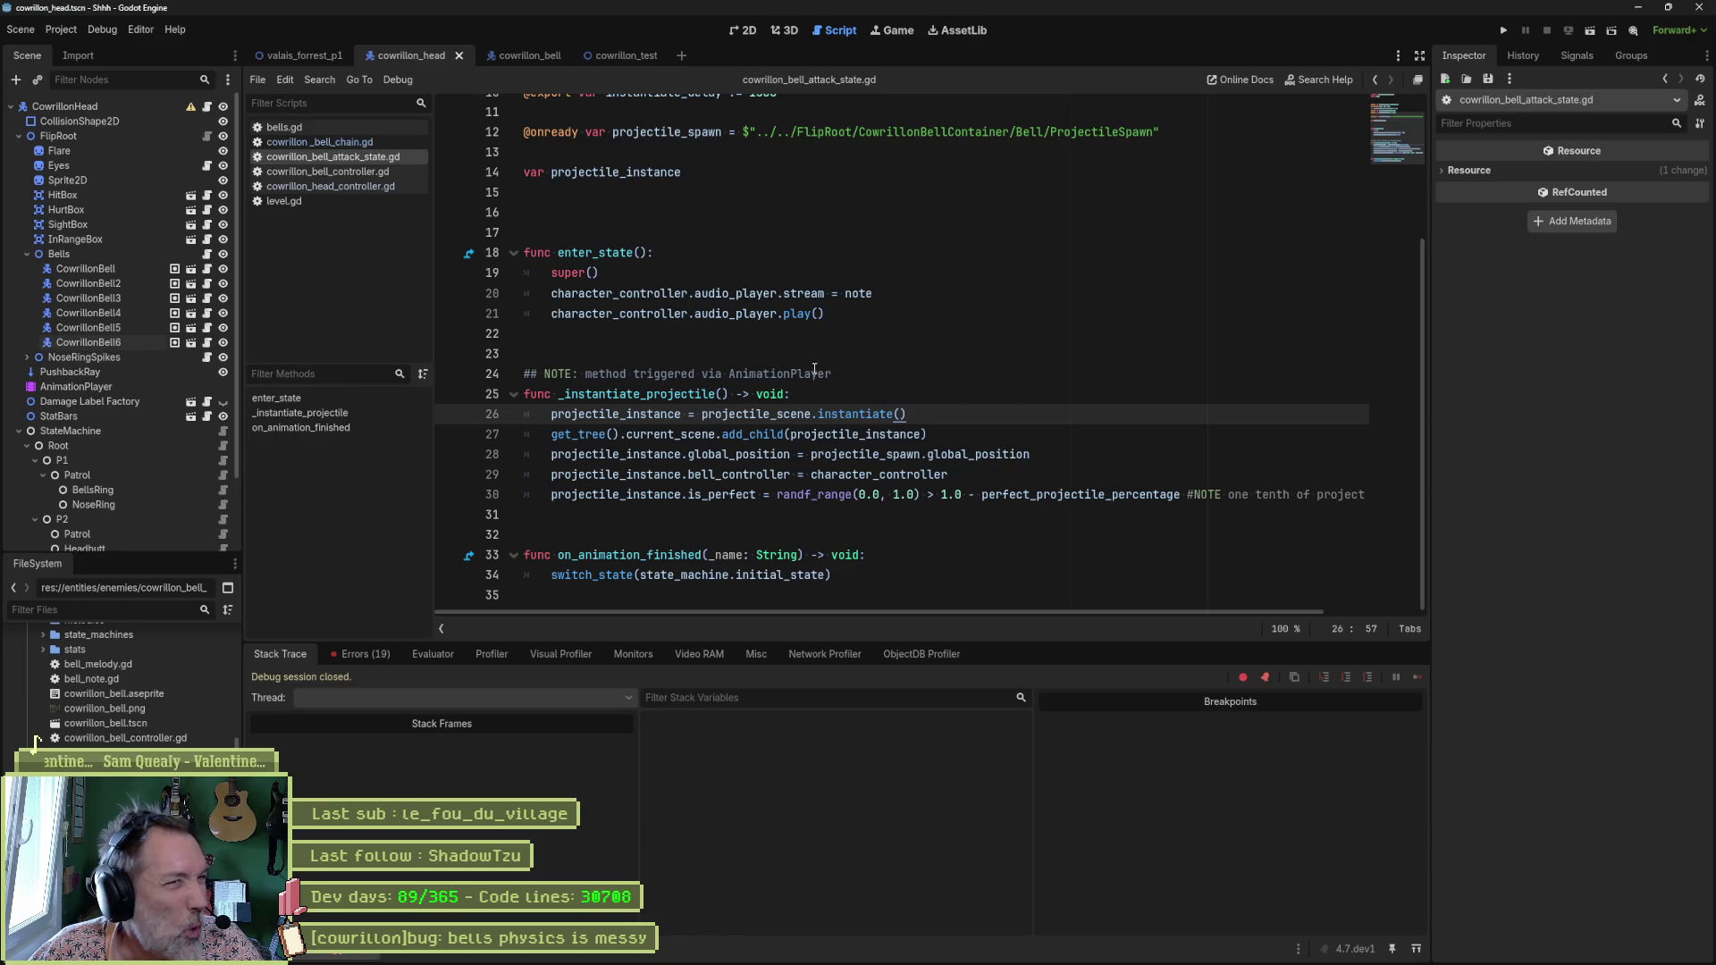
click(337, 955)
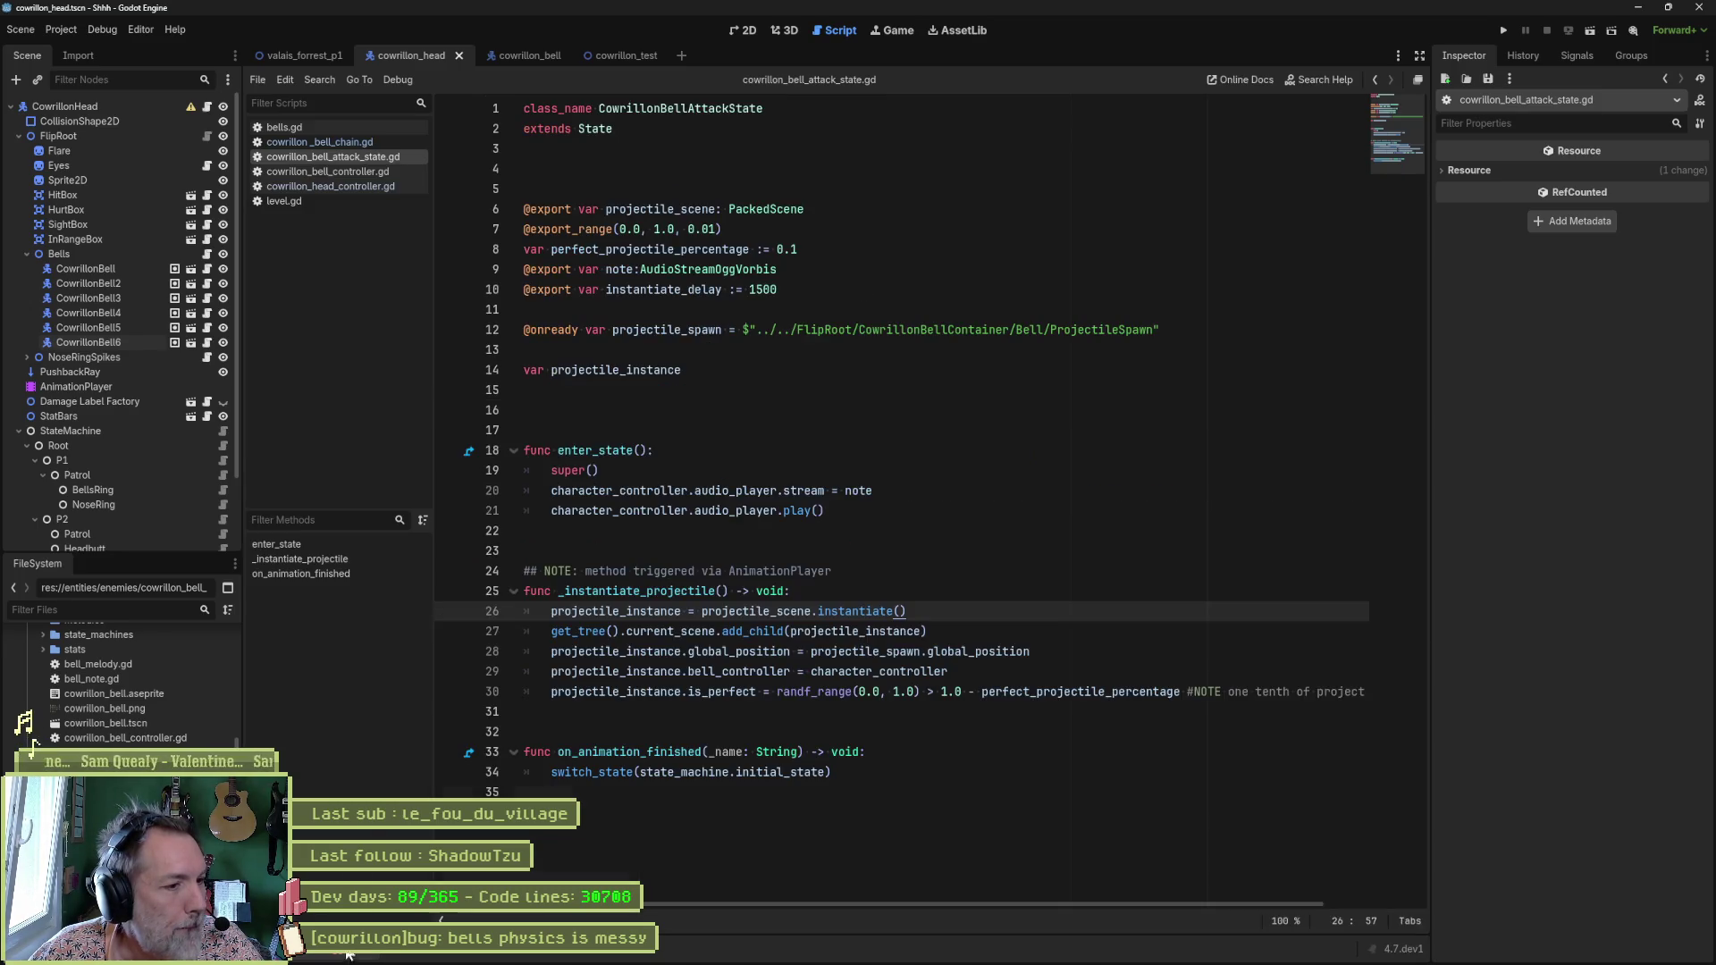
click(337, 954)
click(361, 653)
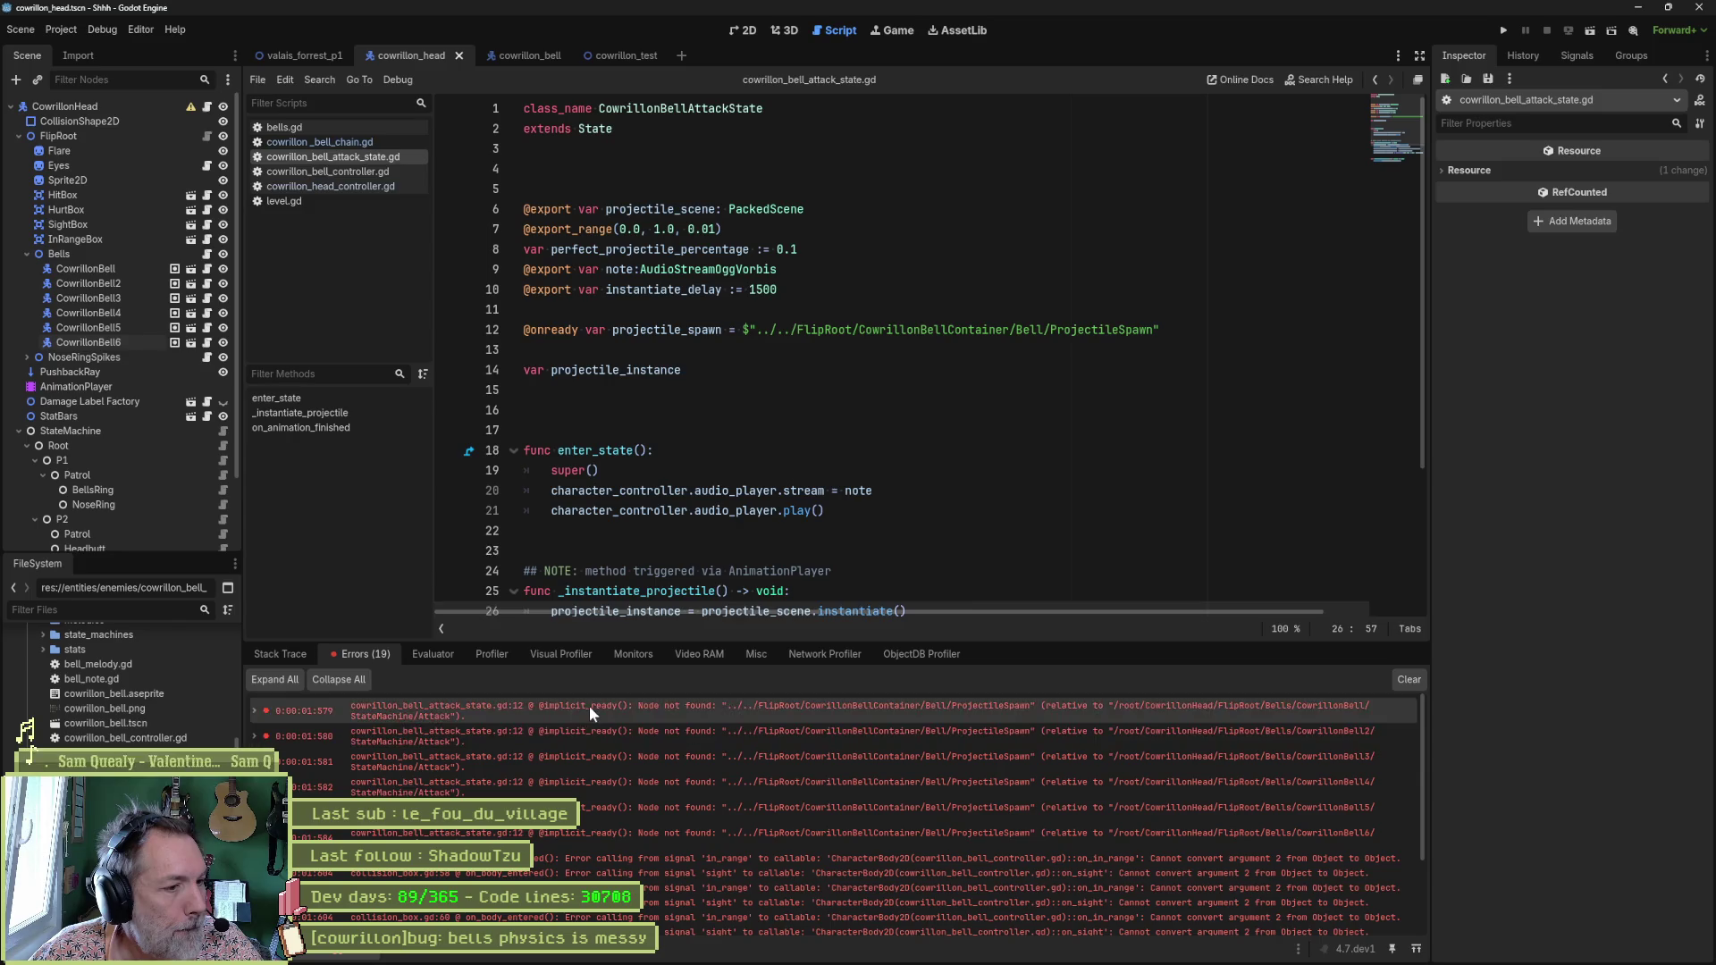
click(590, 707)
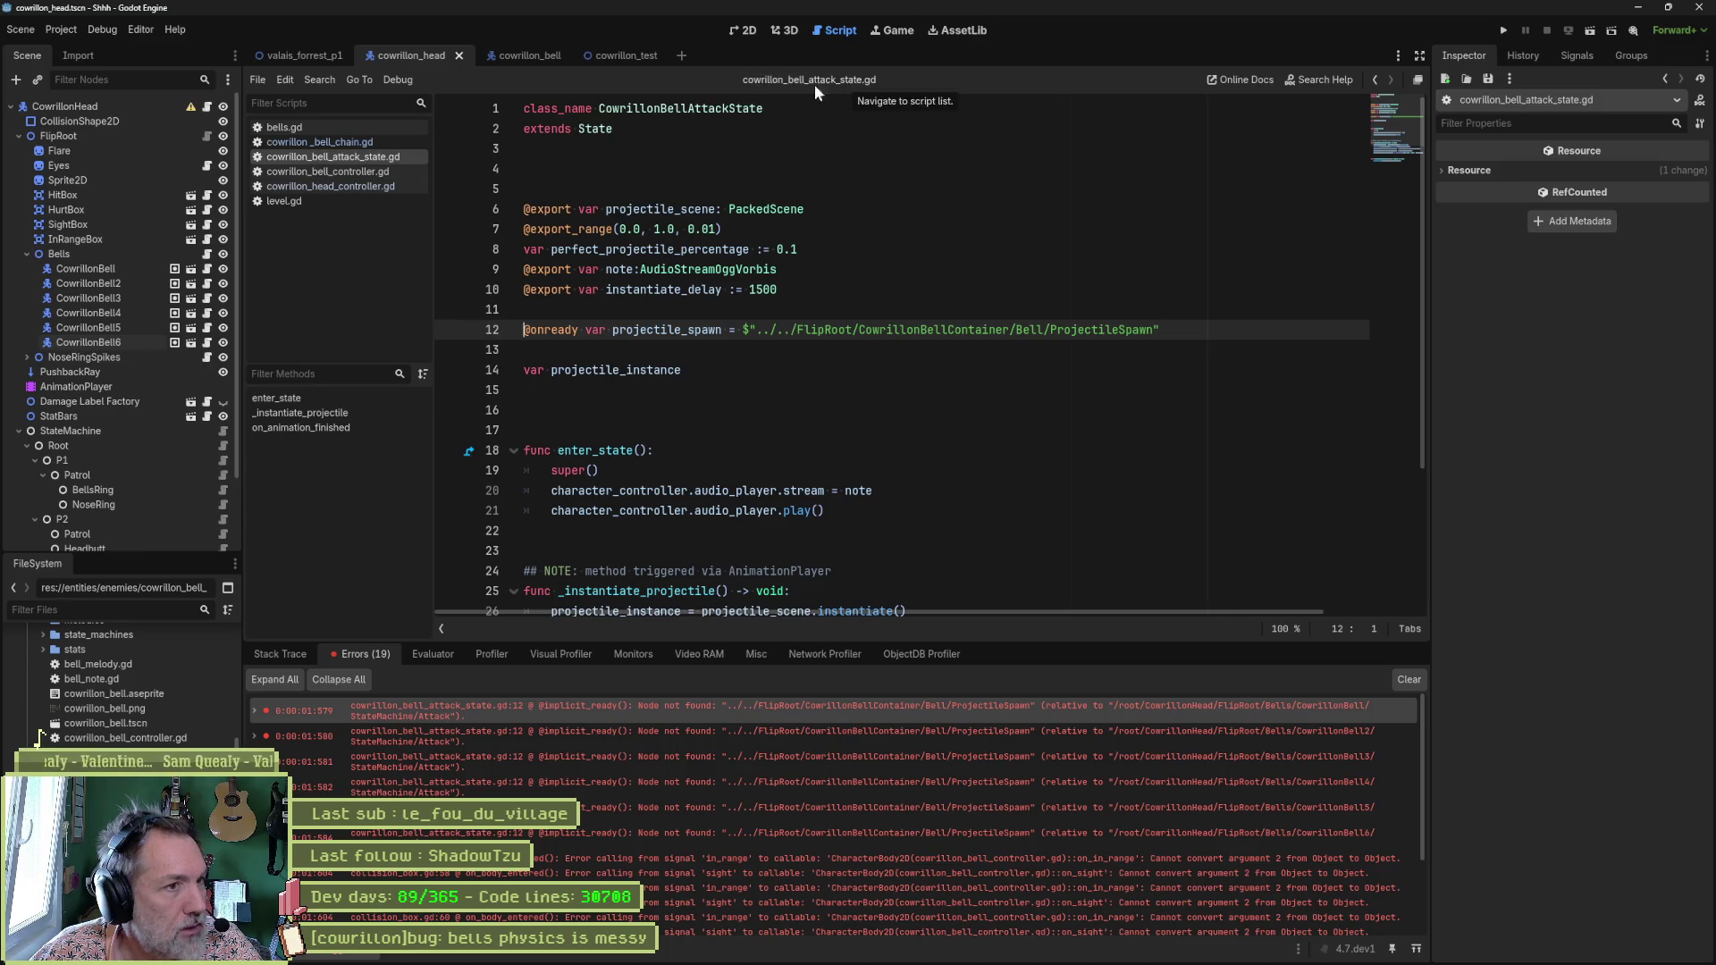
Replace line 12's CowrillonBellContainer path with a dragged-in ProjectileSpawn reference and save cowrillon_bell_attack_state.gd
click(534, 57)
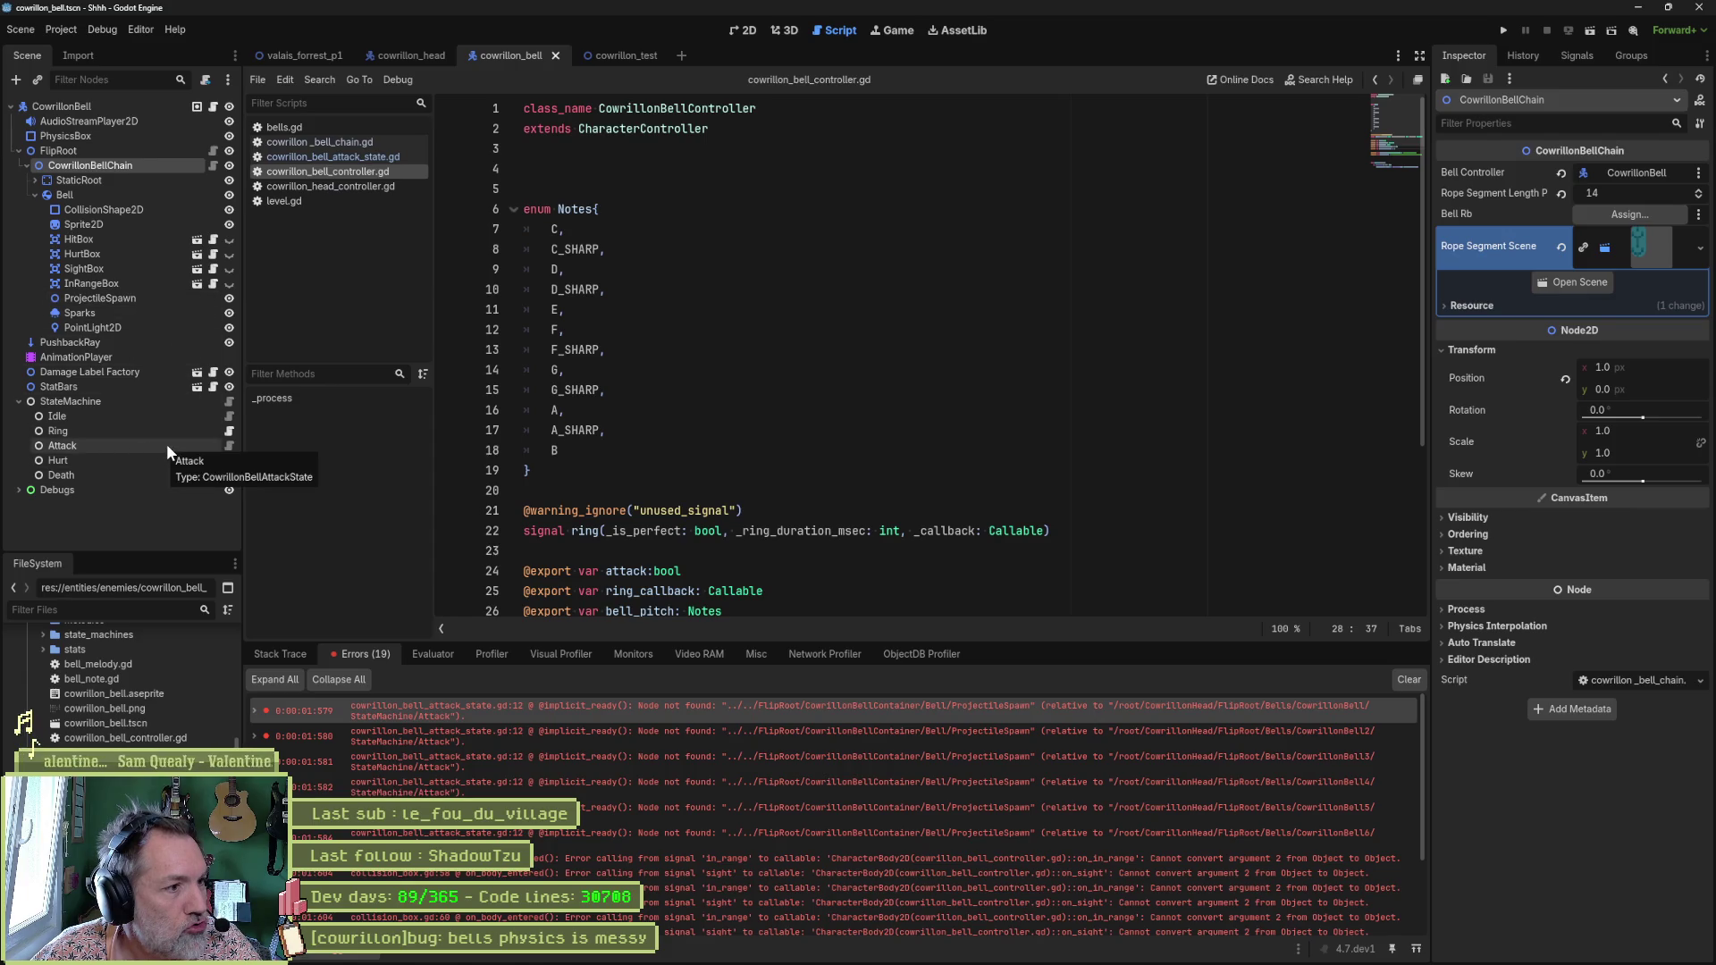
click(228, 444)
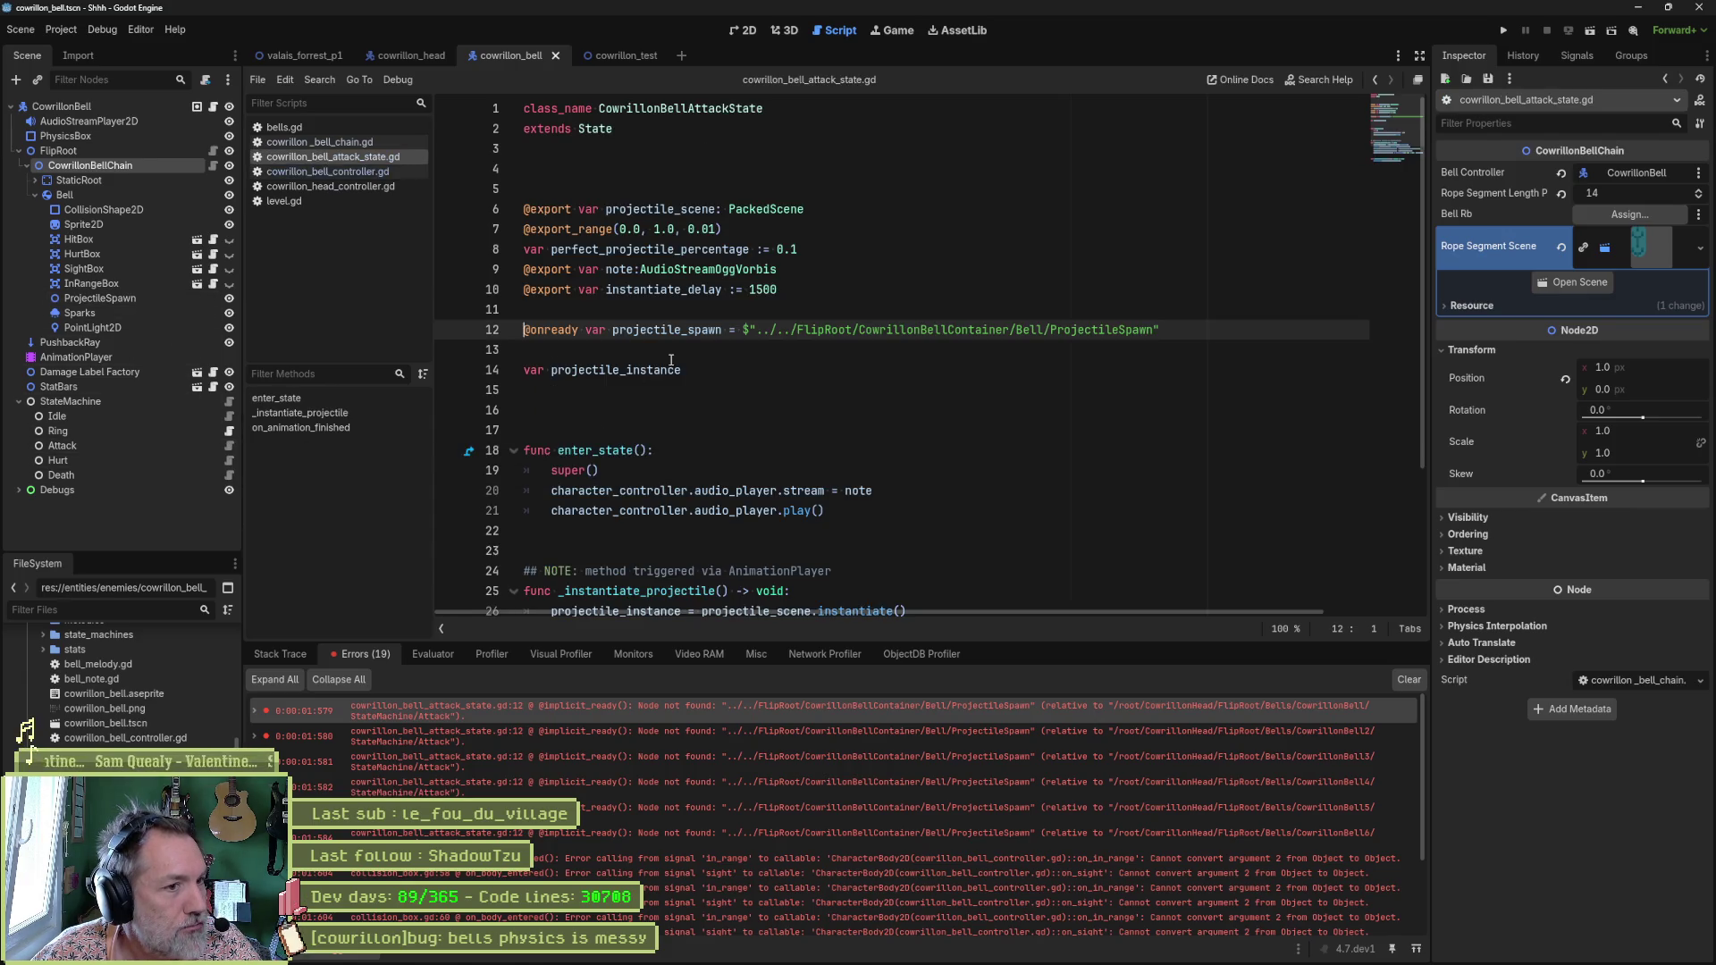
drag(102, 298, 626, 343)
click(858, 330)
key(ctrl+shift+k)
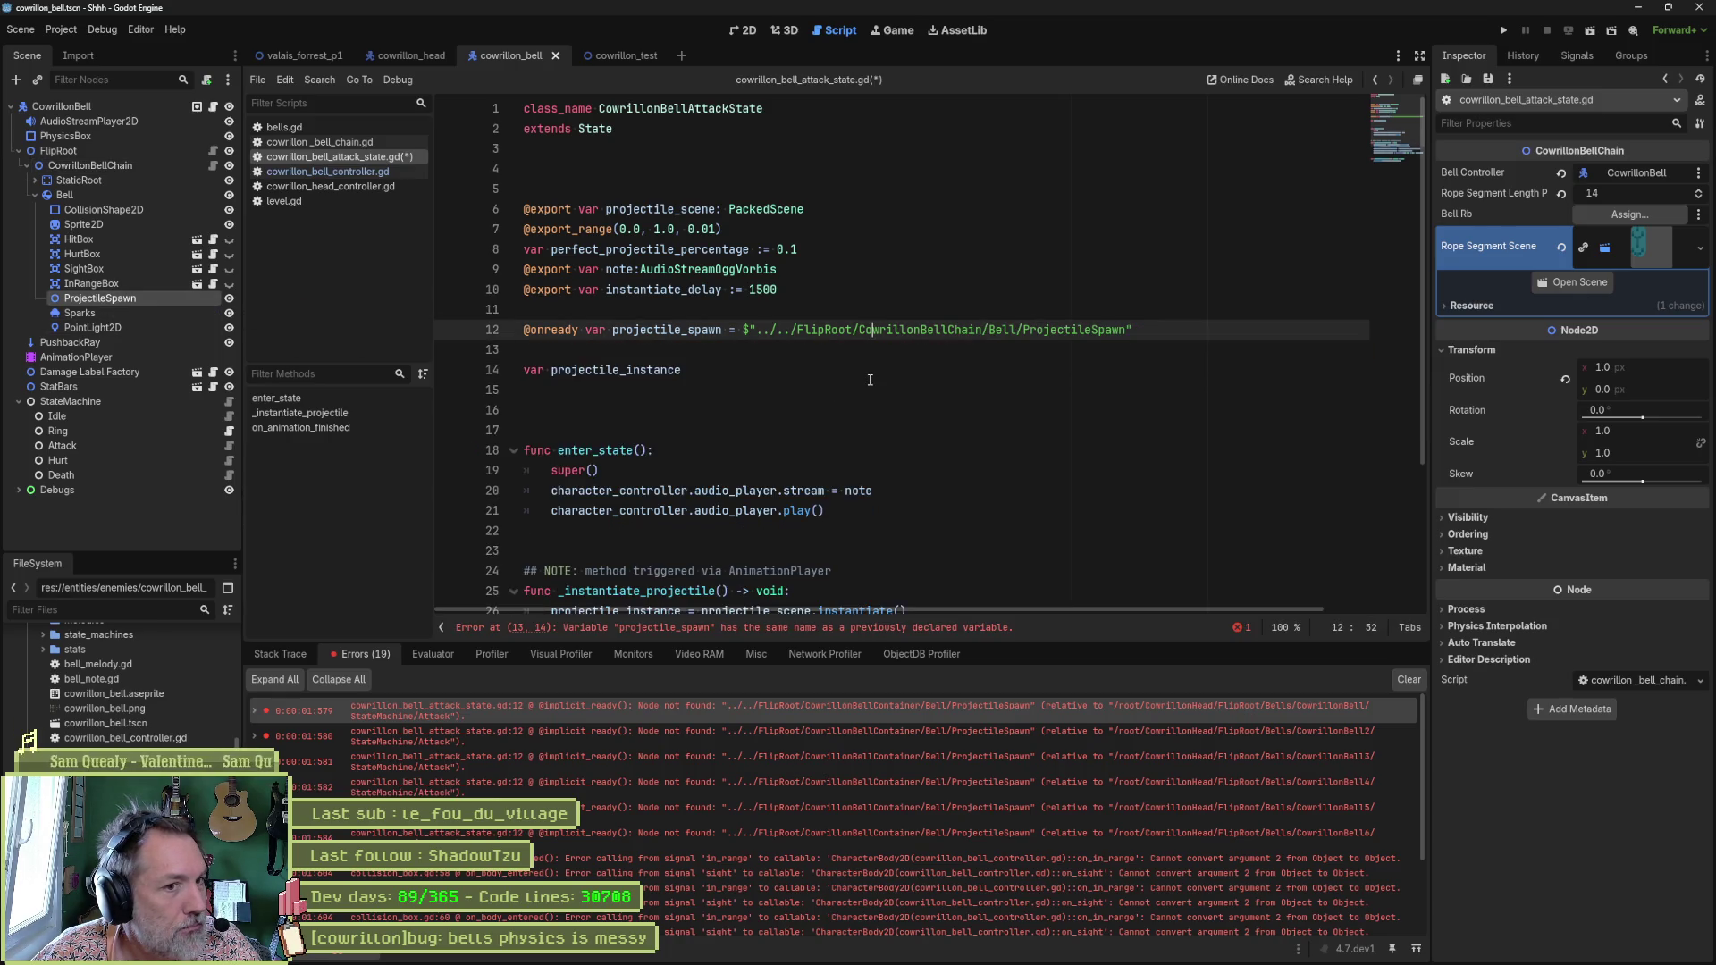
key(ctrl+s)
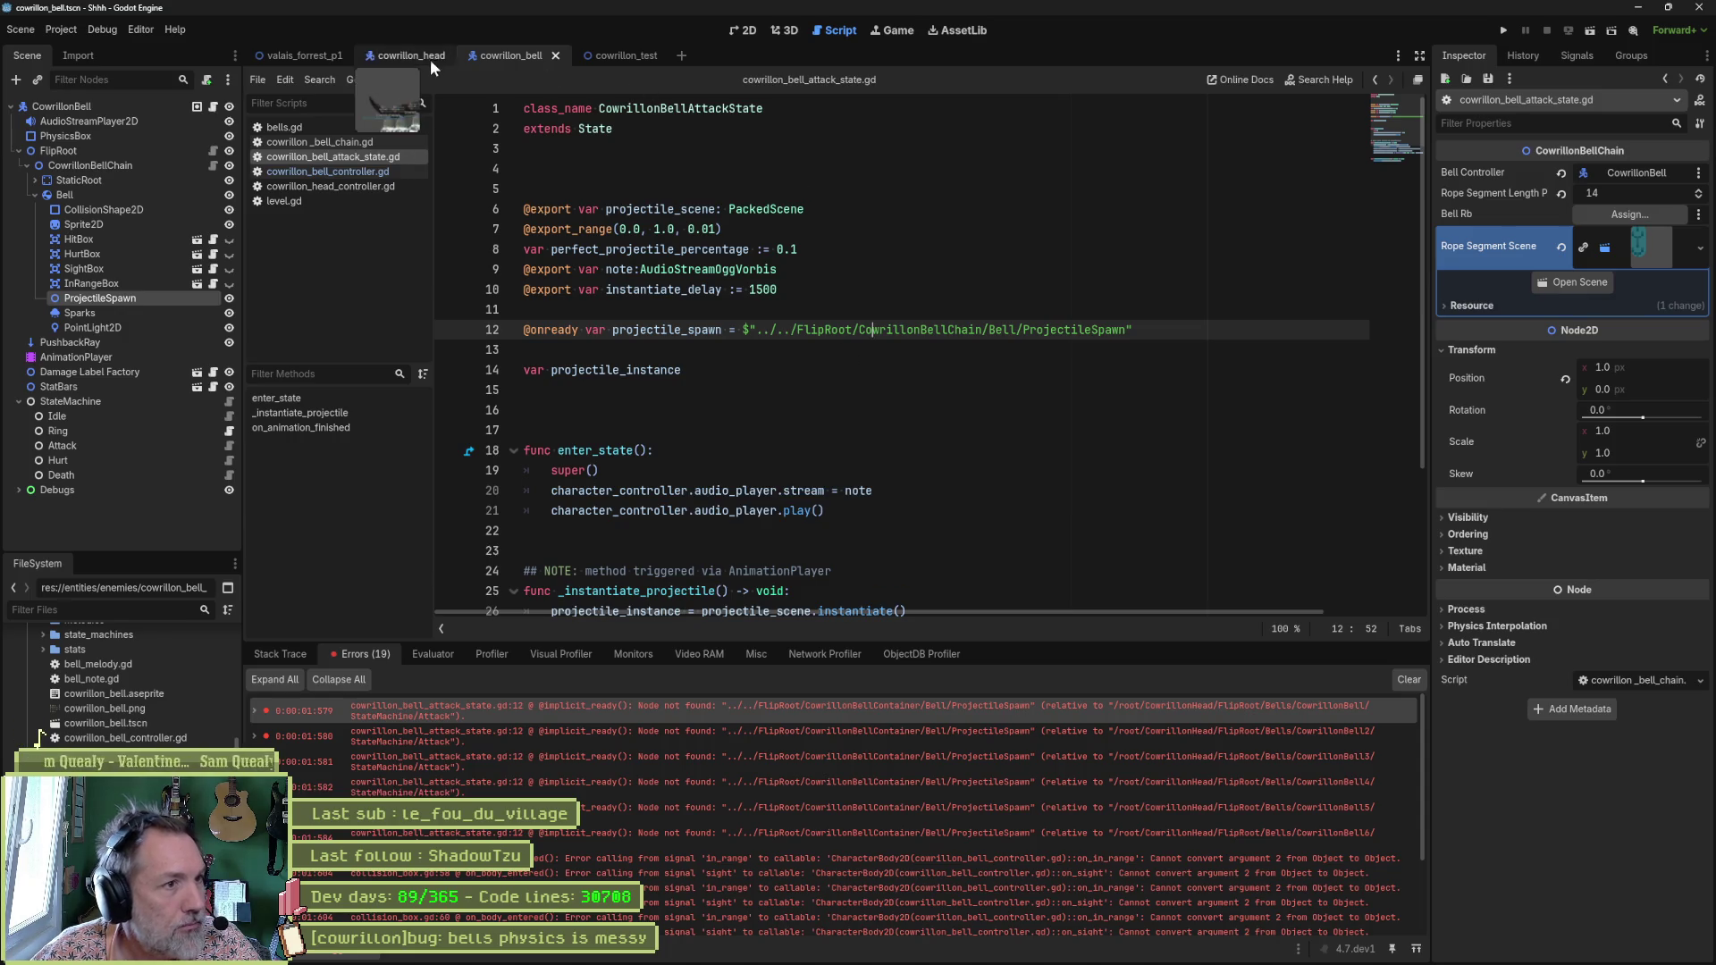
click(420, 56)
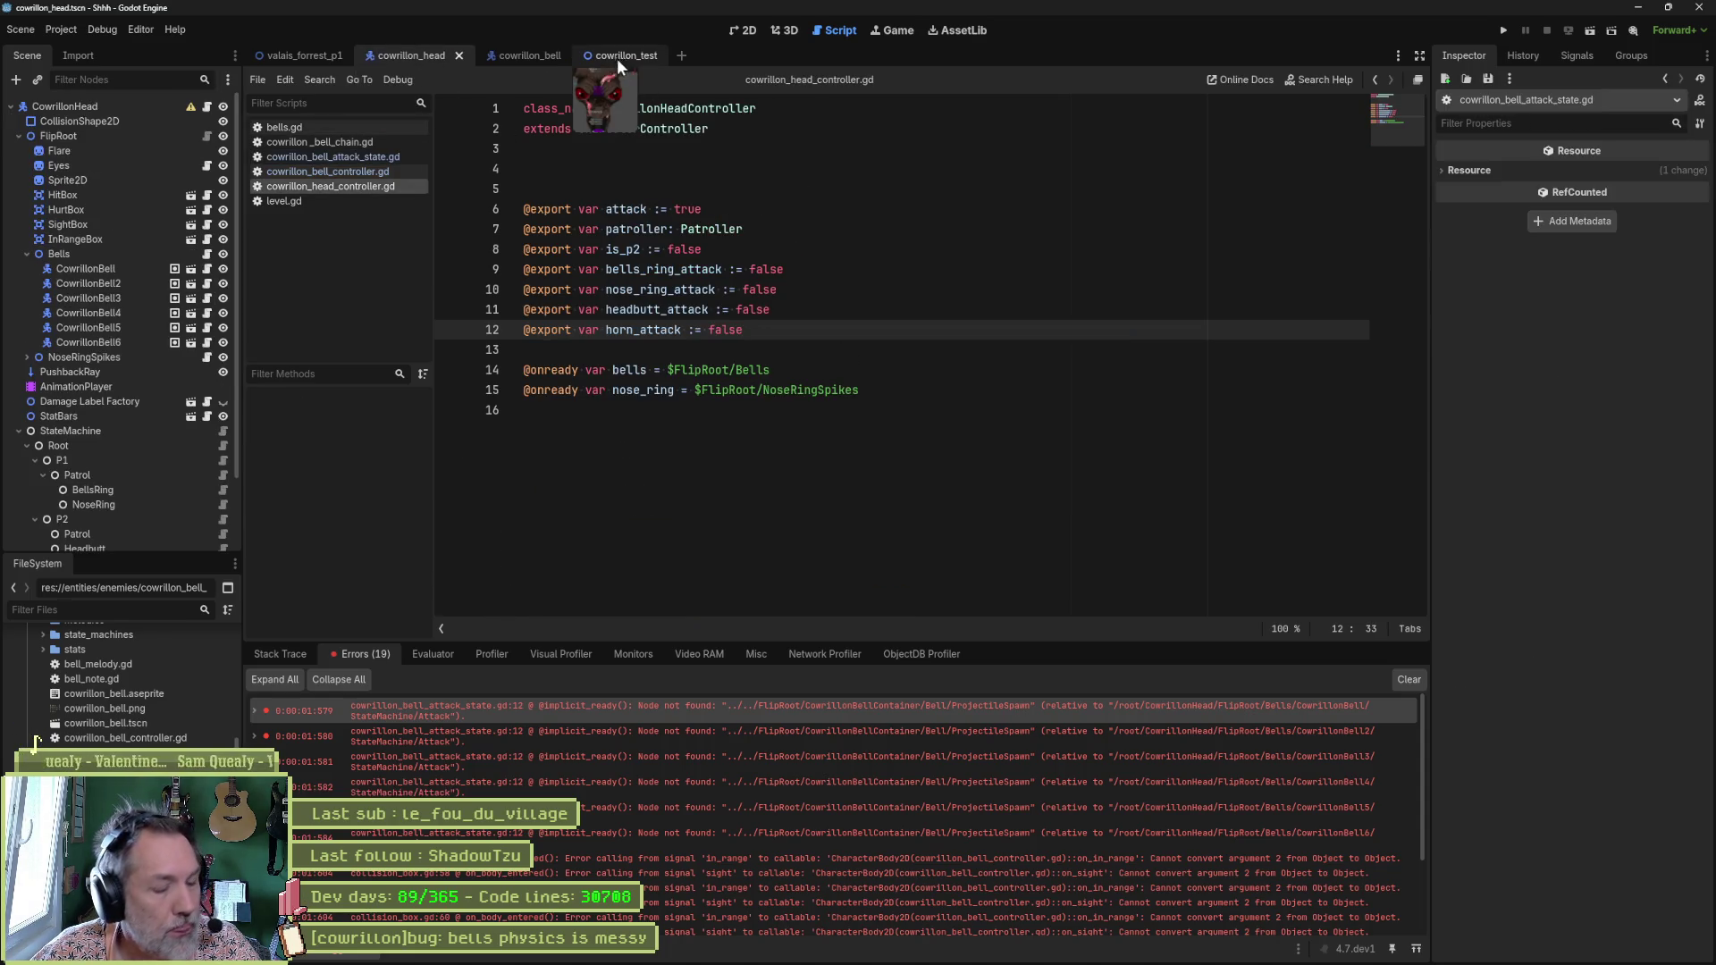
Rerun the boss head, open collision_box.gd from the first runtime error, and stop the game
key(F6)
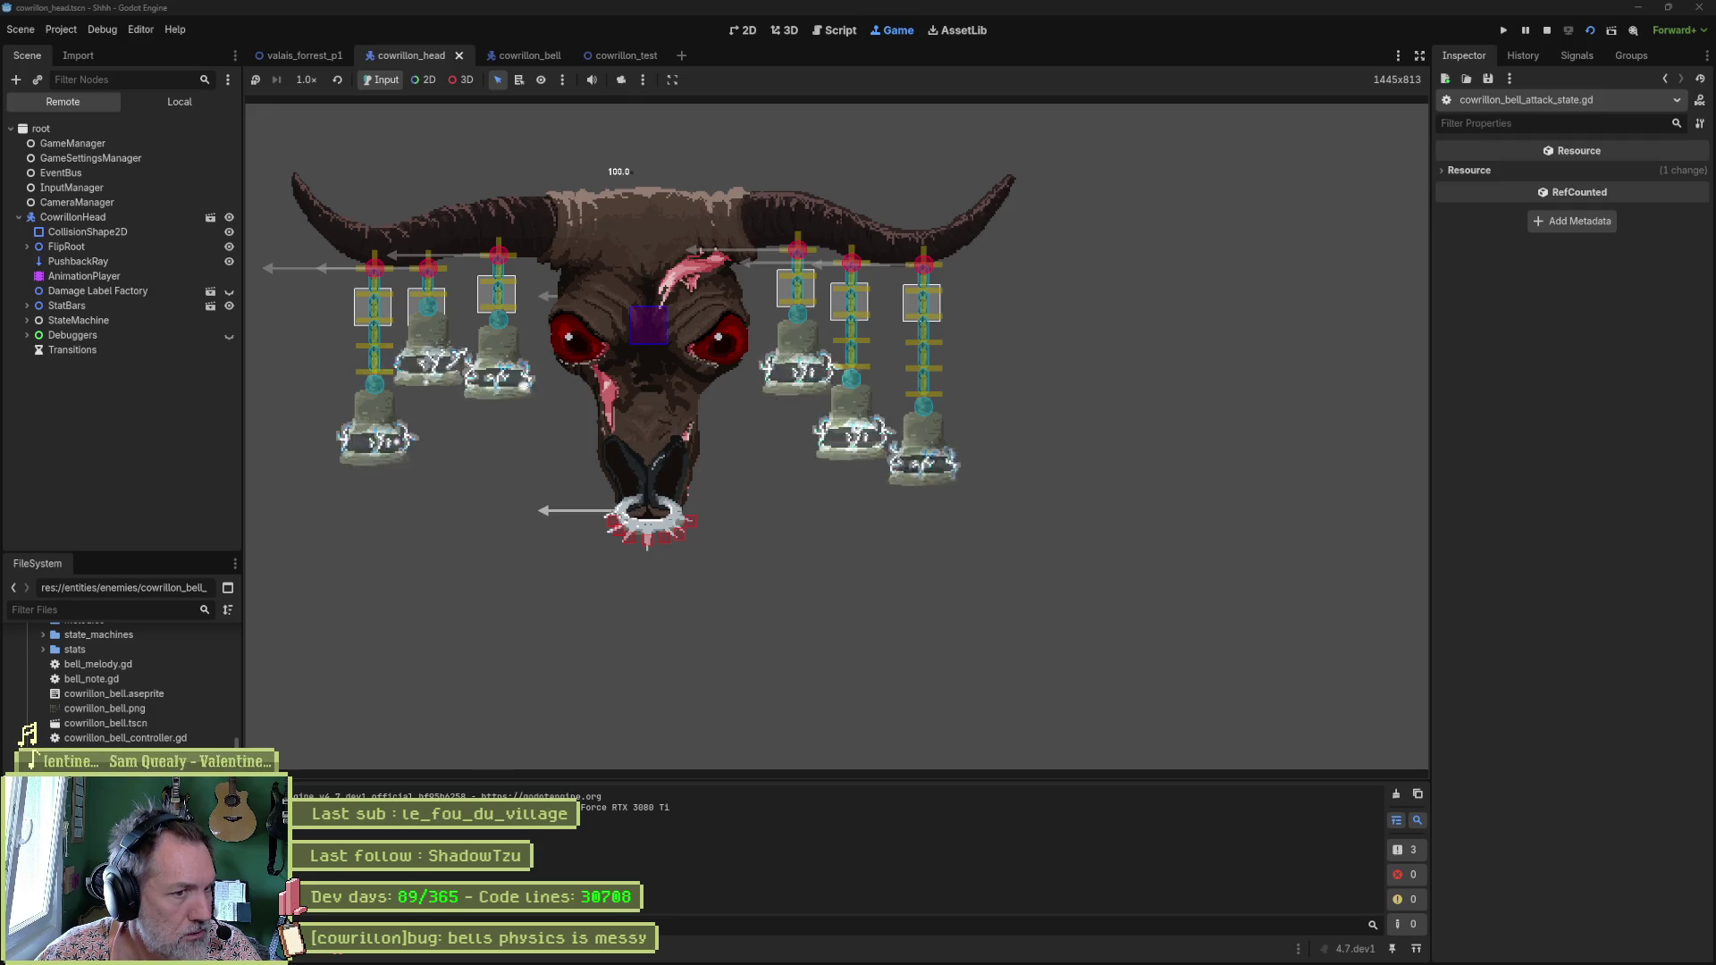
click(357, 921)
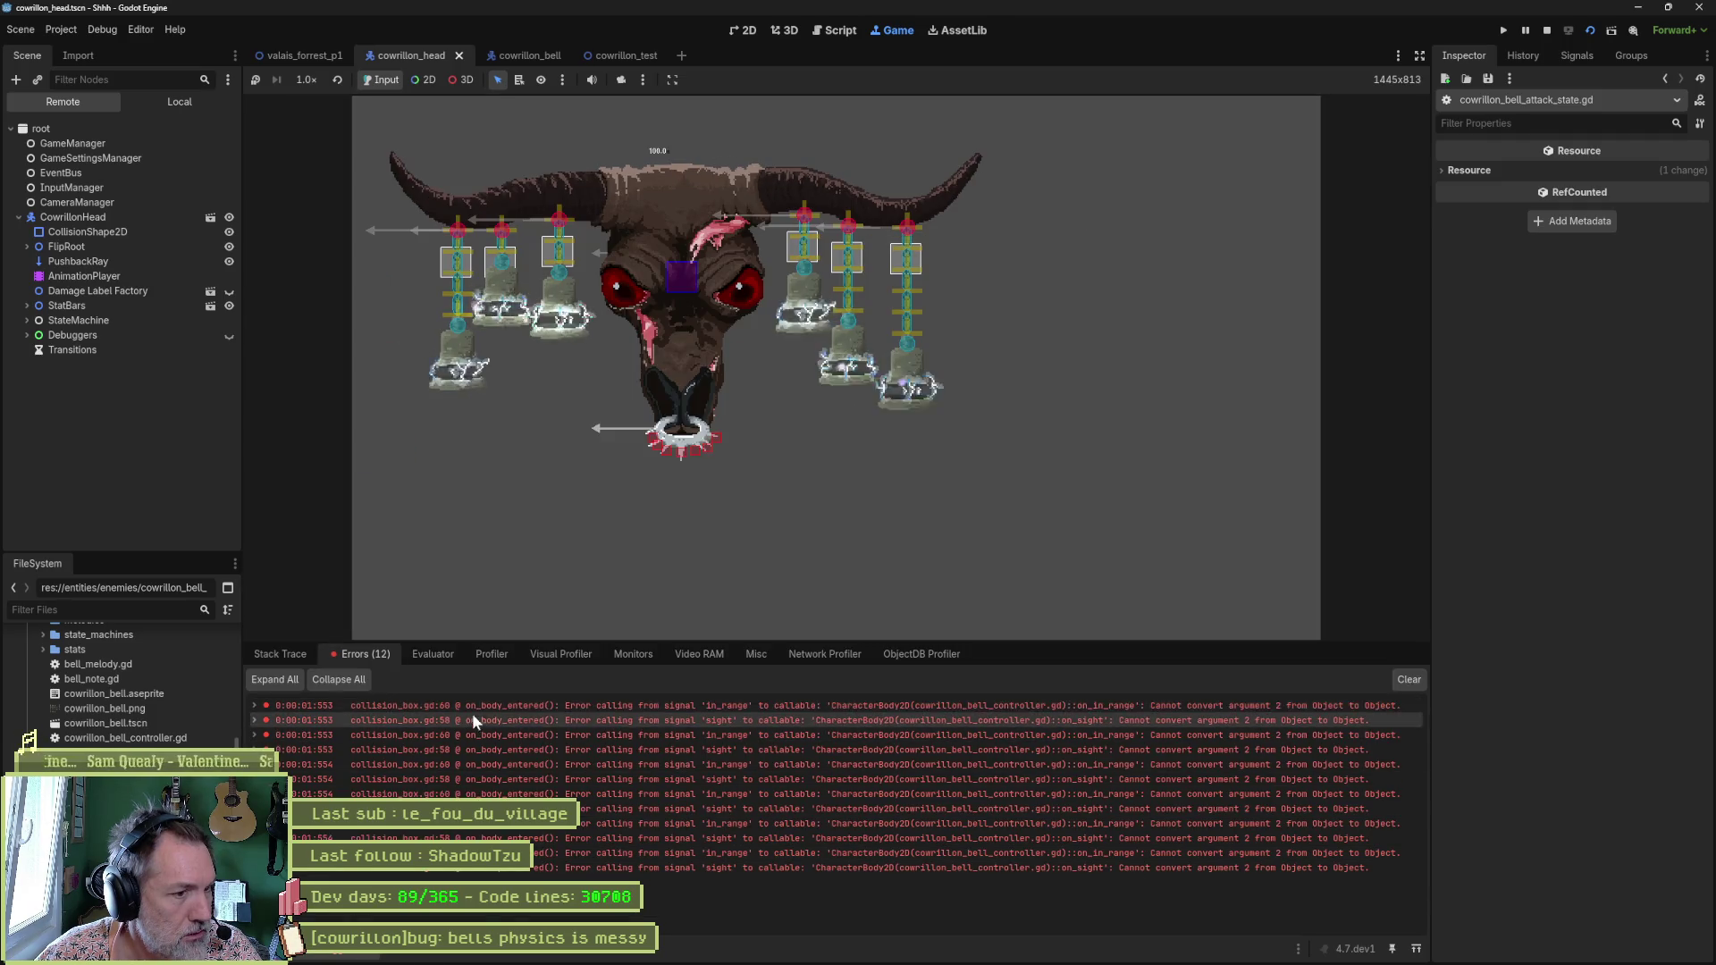
double_click(493, 706)
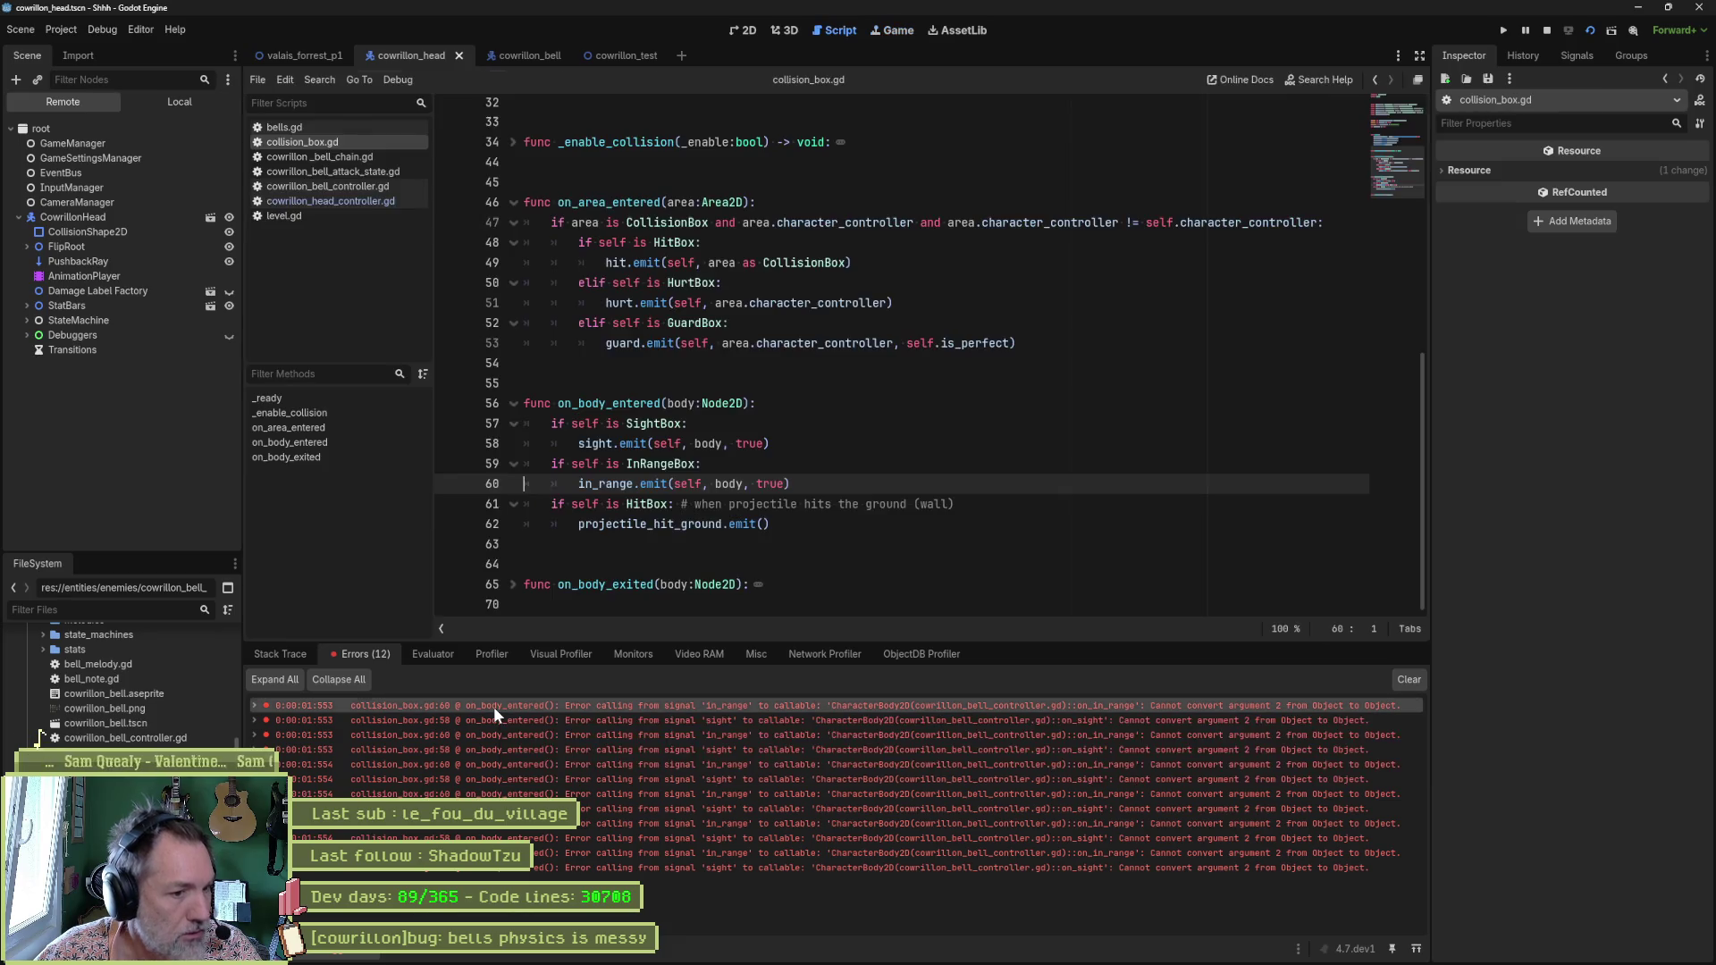
key(F8)
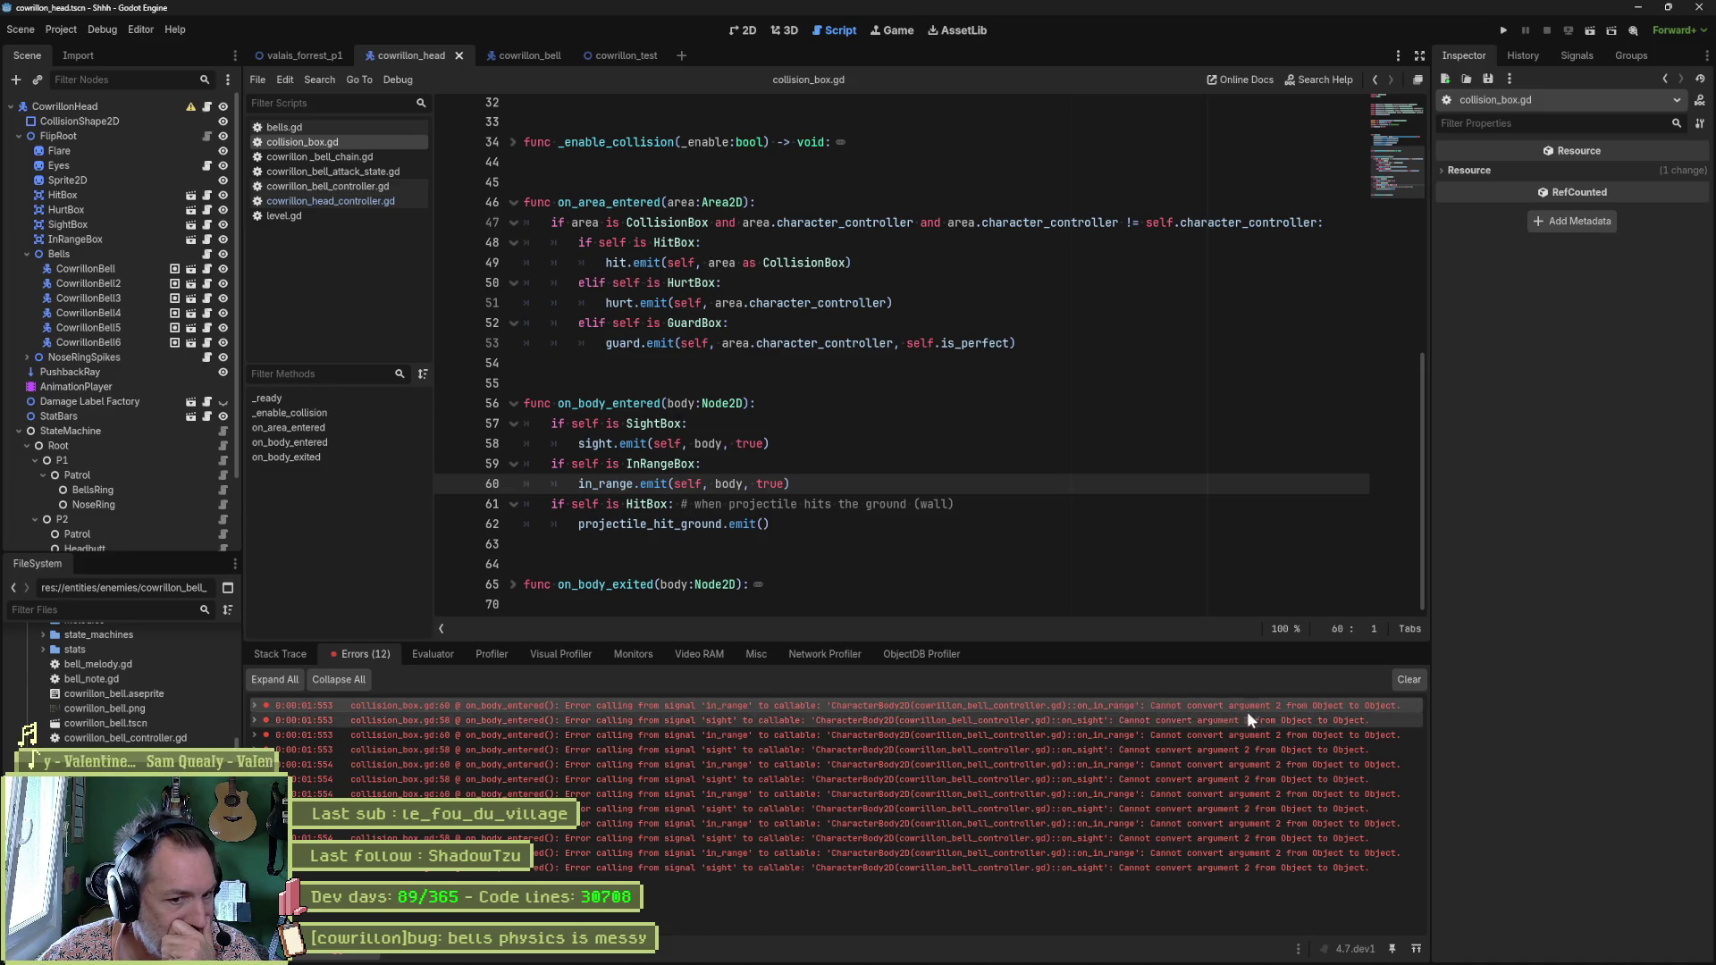
mouse_move(1321, 703)
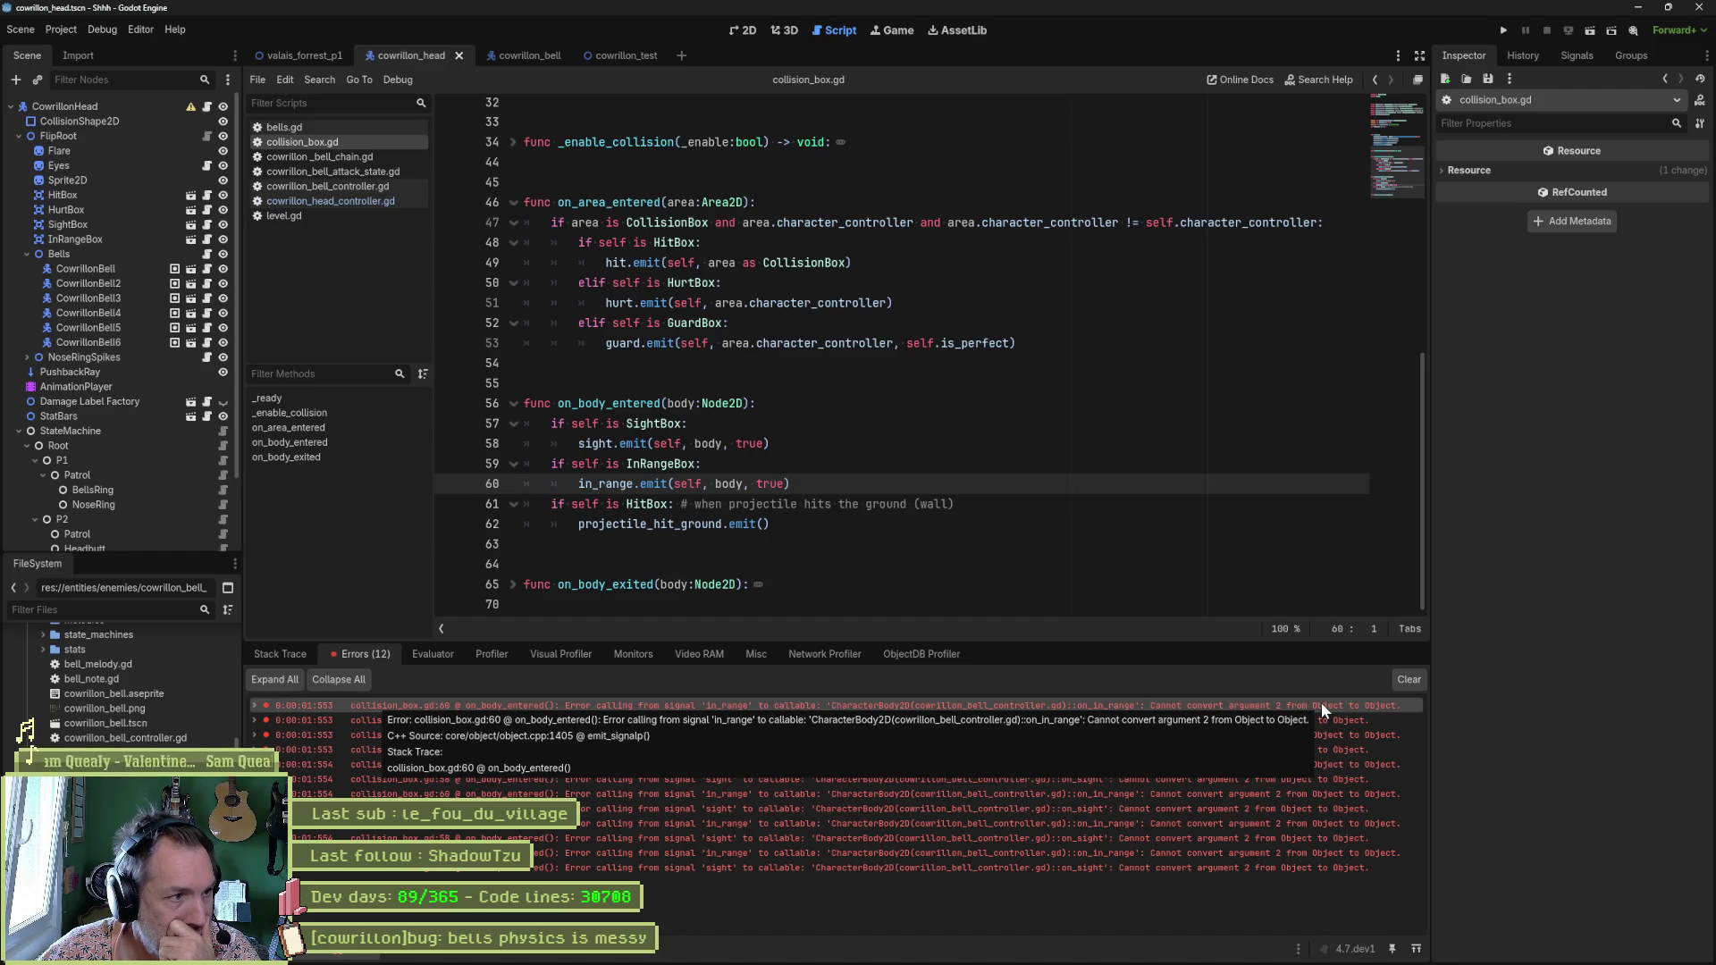
click(192, 269)
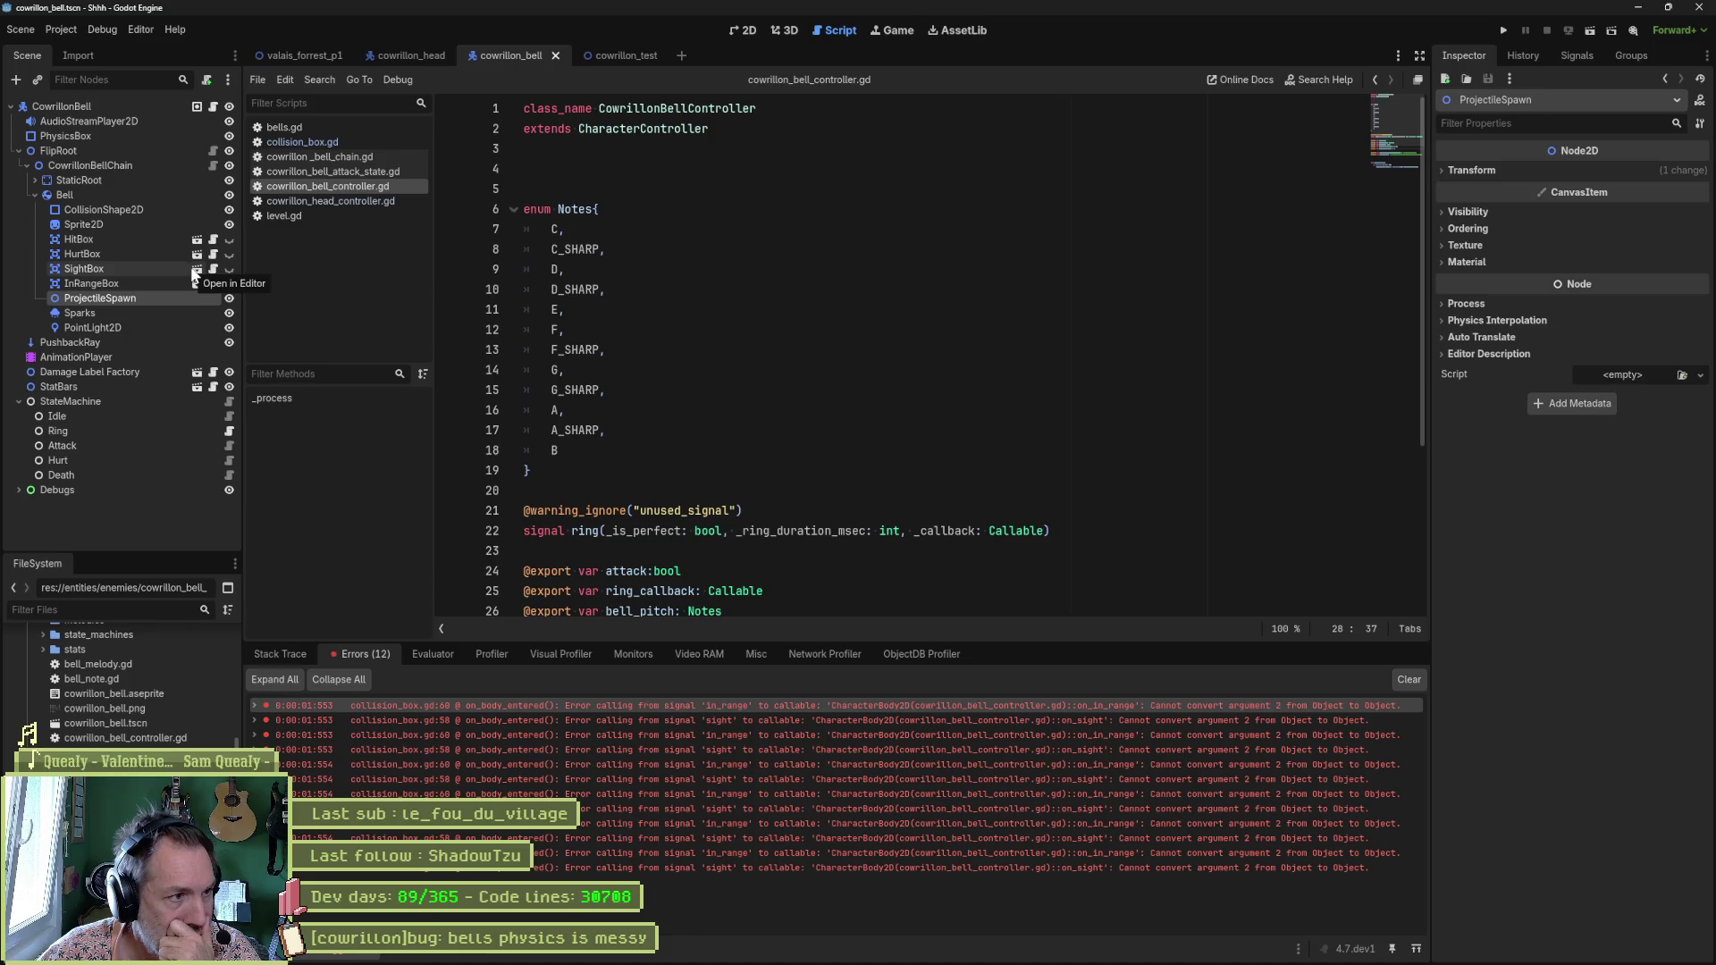
Make HitBox, HurtBox and SightBox visible, then run and stop the bell scene
click(229, 240)
click(229, 255)
click(229, 269)
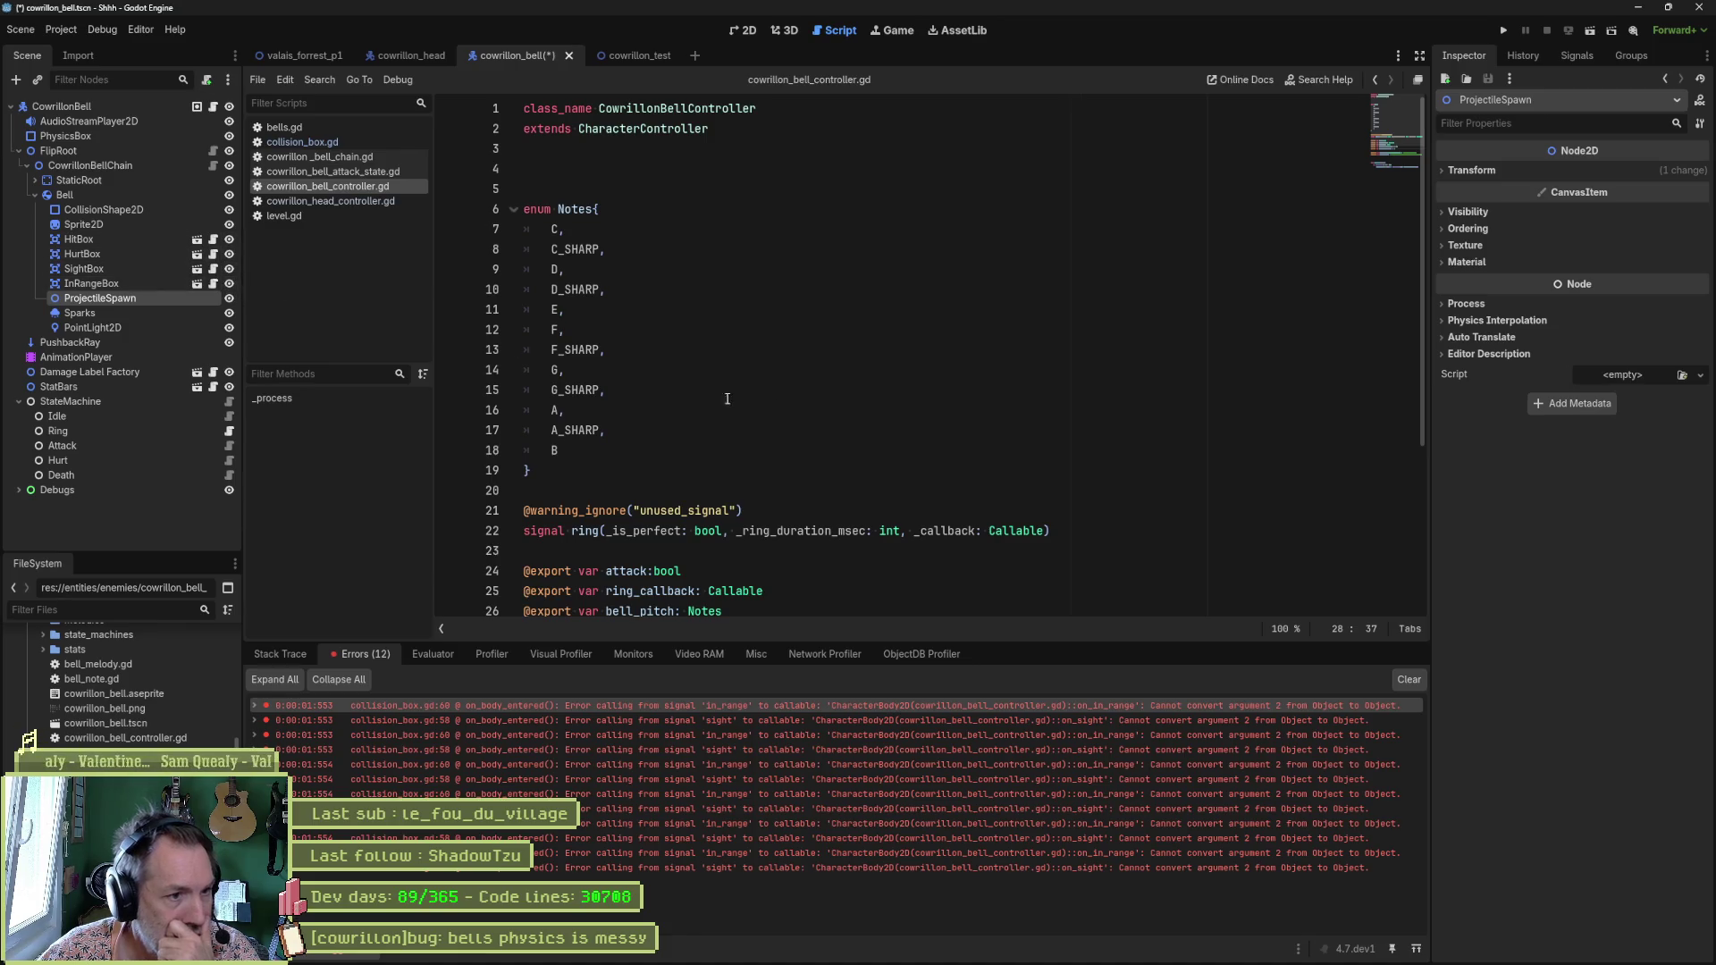
key(F6)
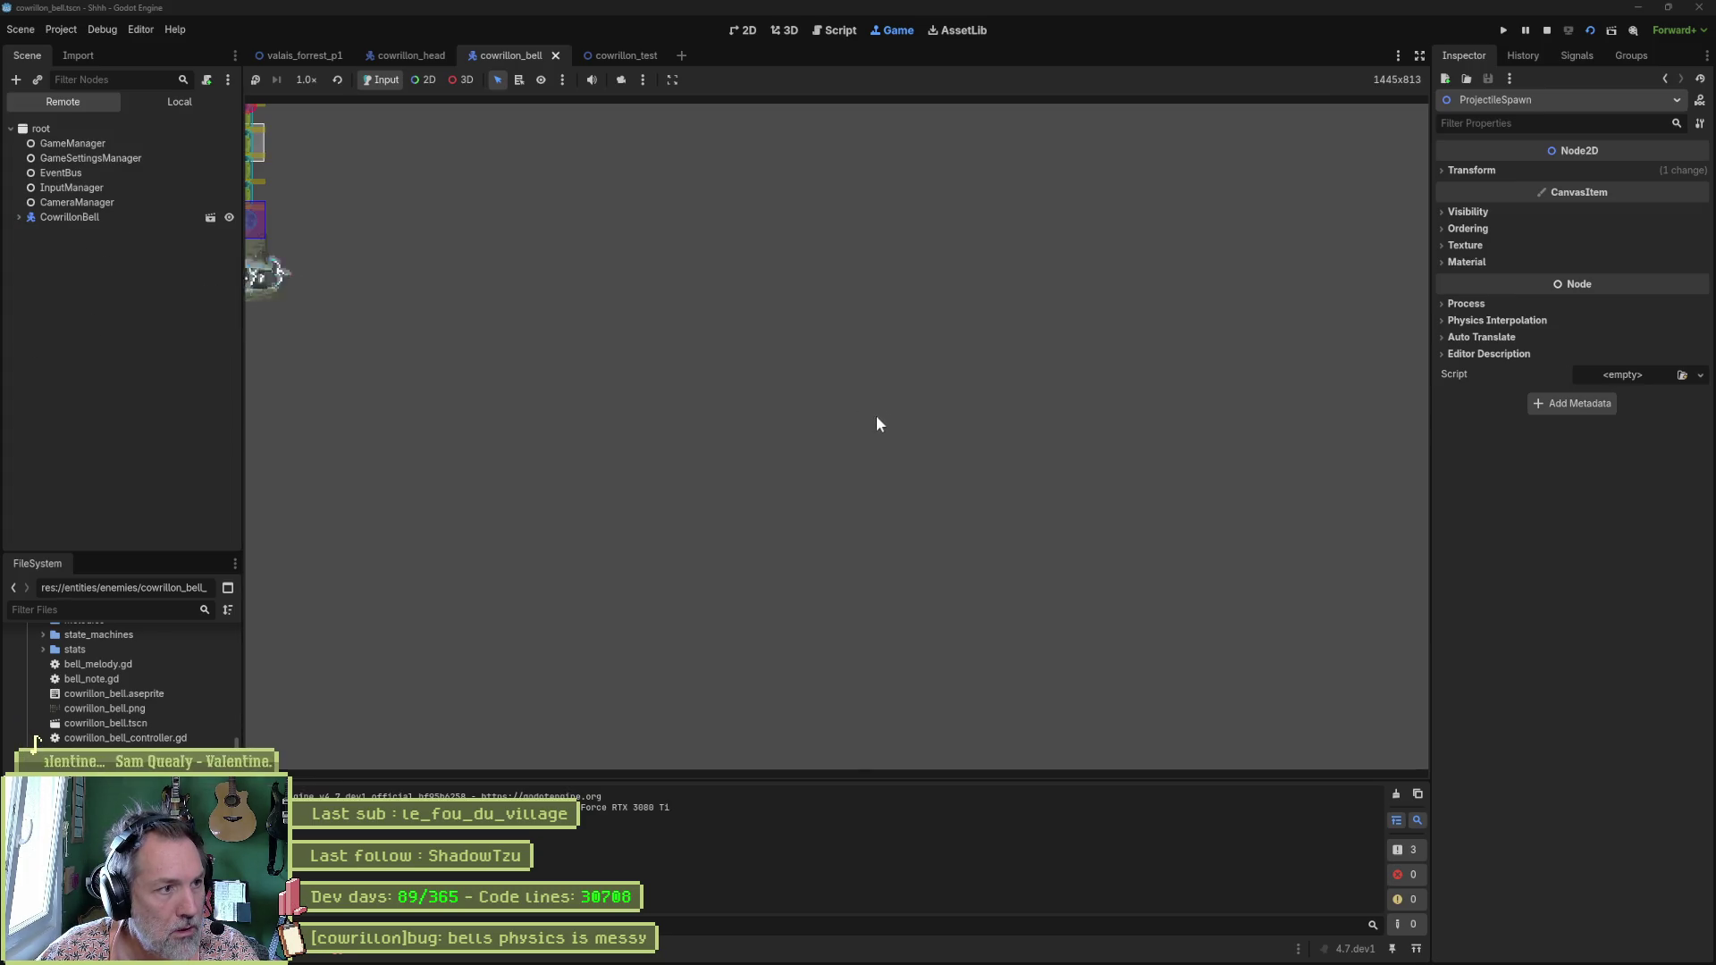
key(F8)
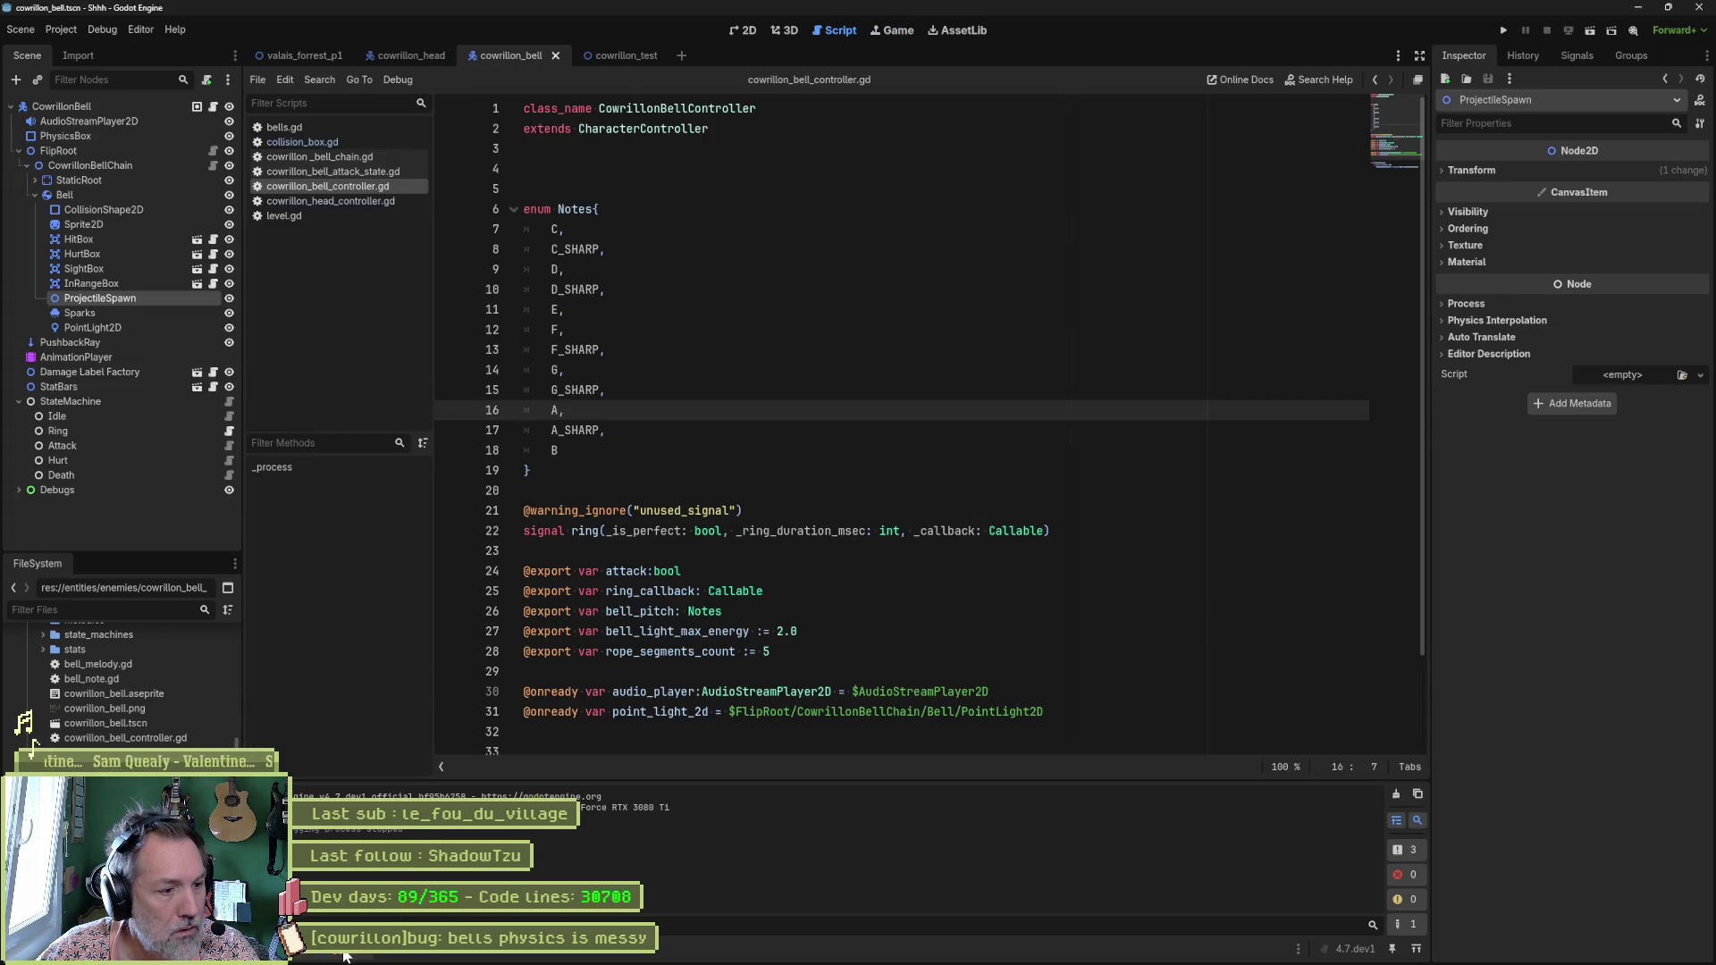
Trace the first error to 'body' on collision_box.gd line 60 and inspect InRangeBox
click(344, 949)
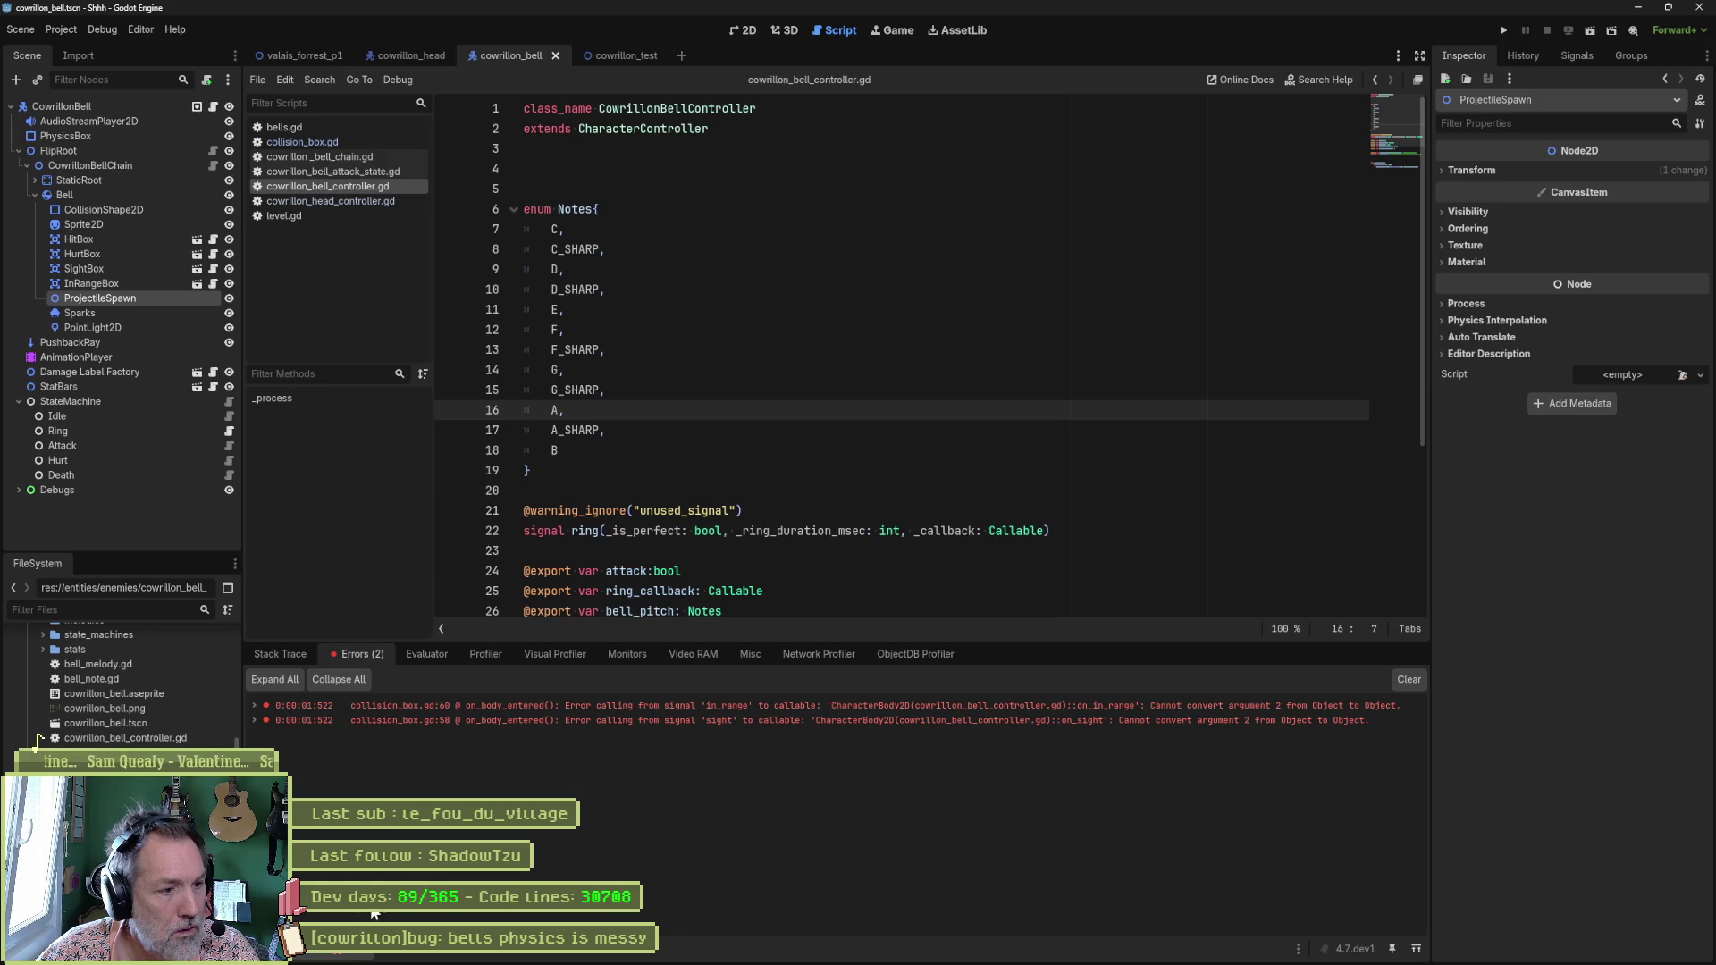
double_click(844, 705)
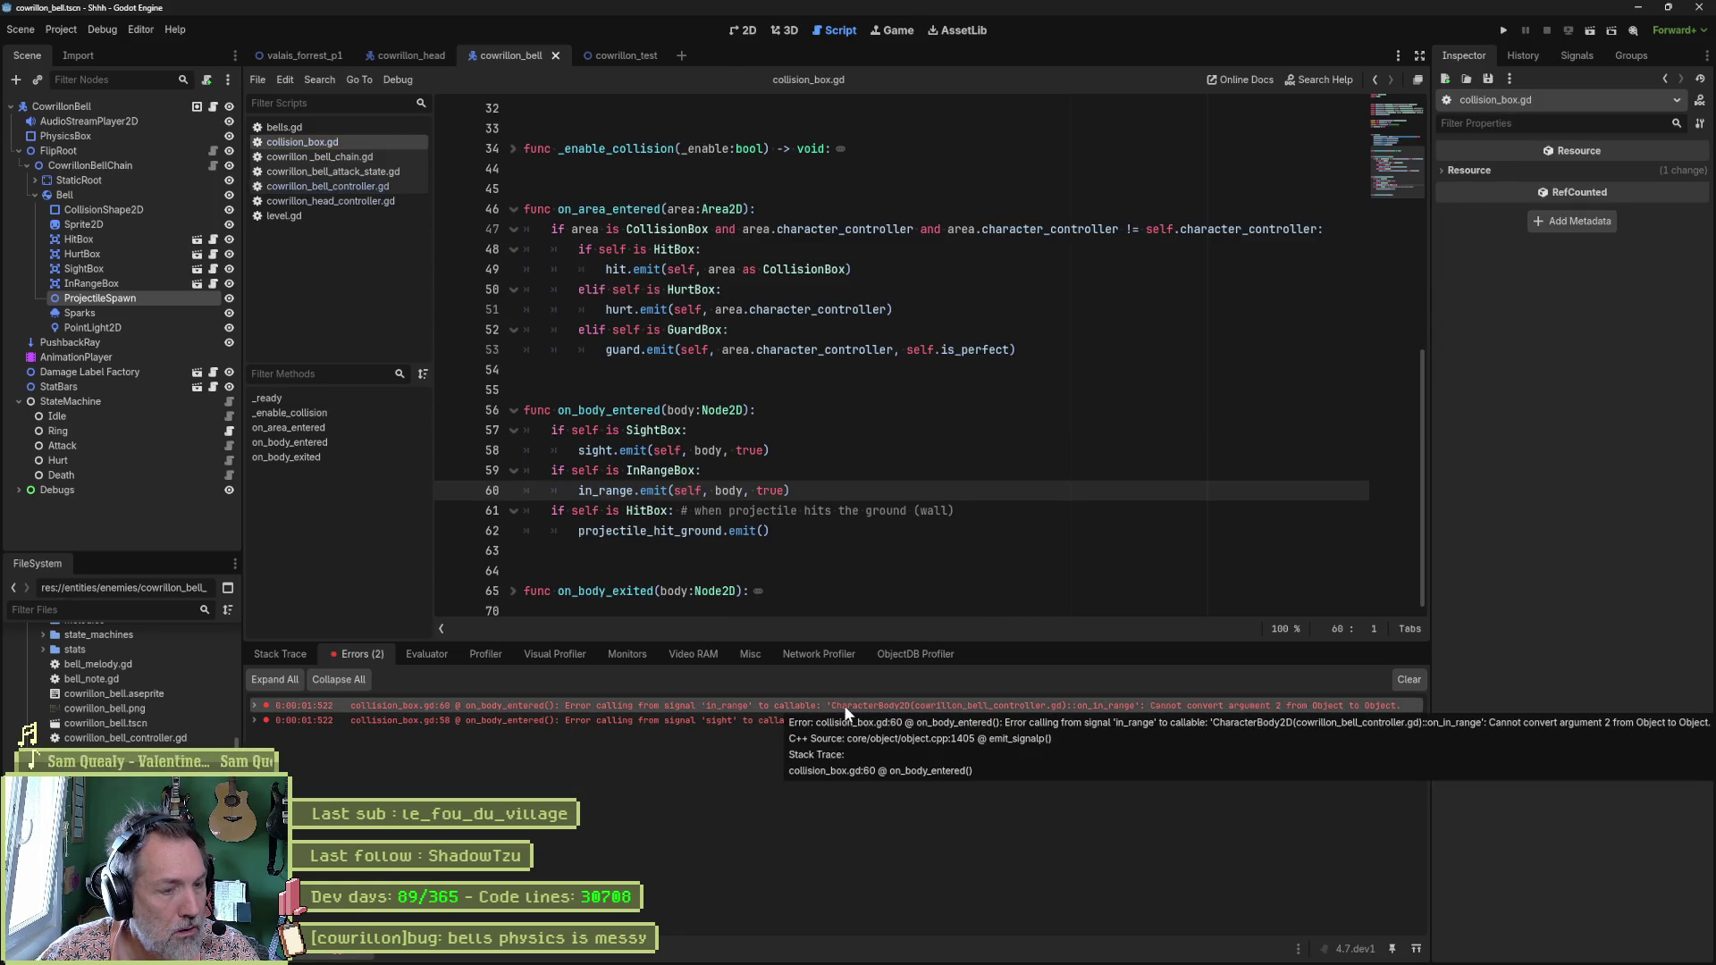
click(256, 706)
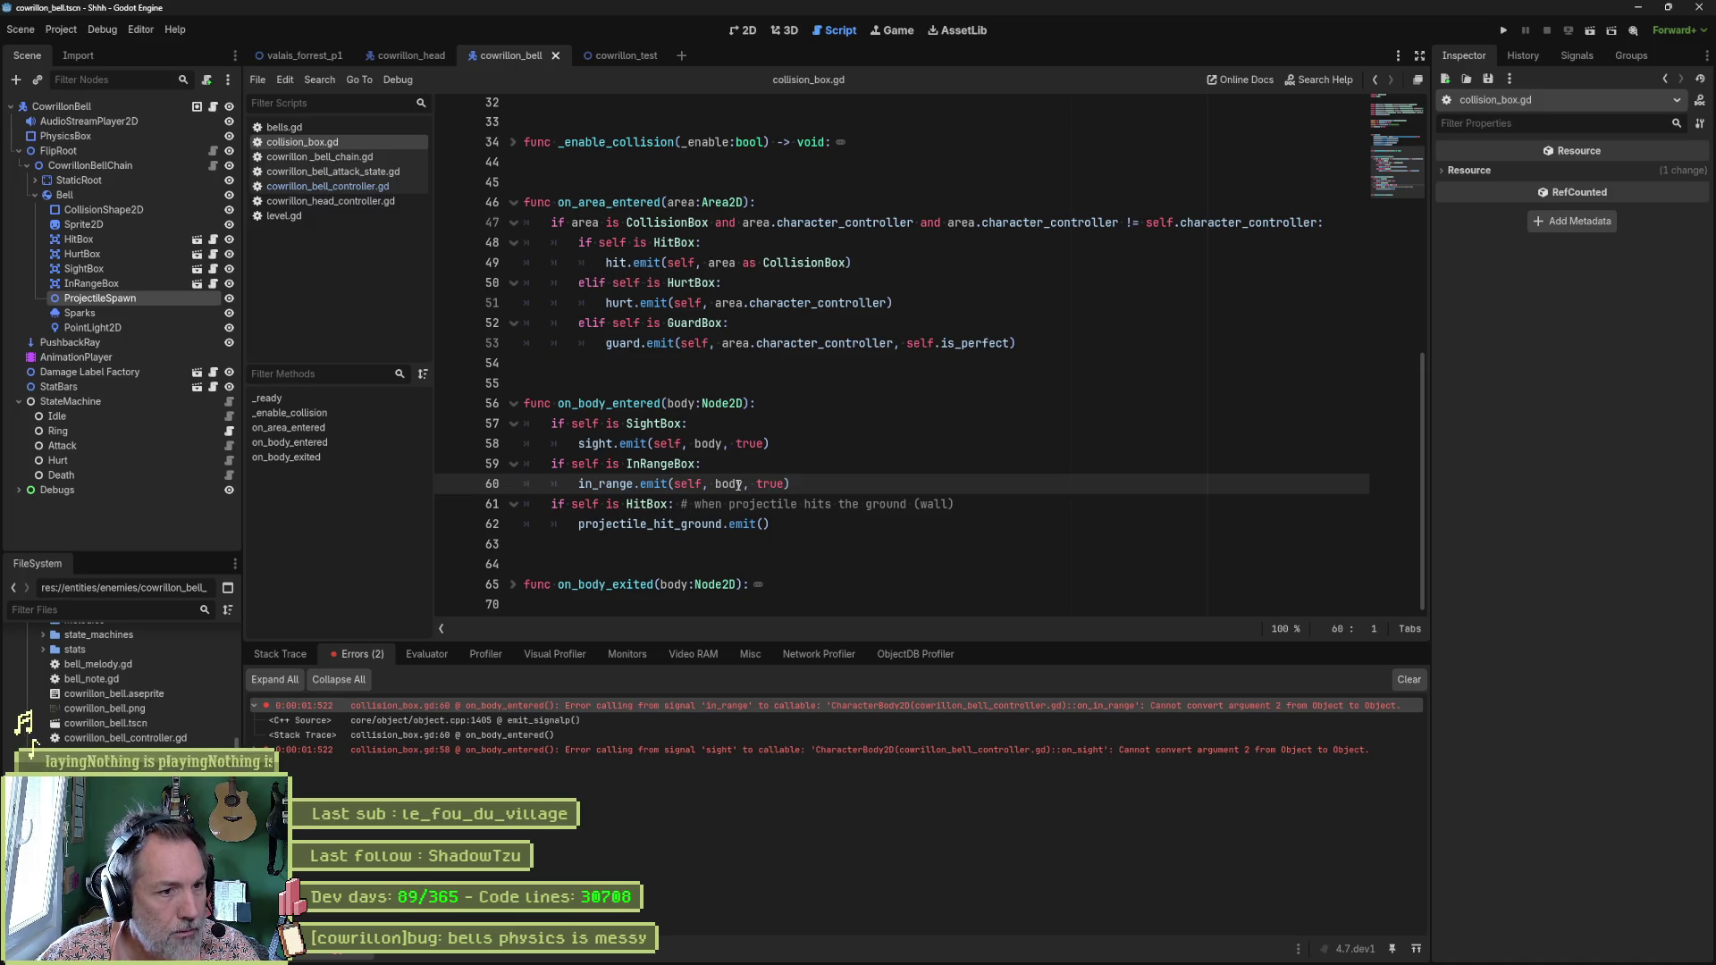
mouse_move(739, 484)
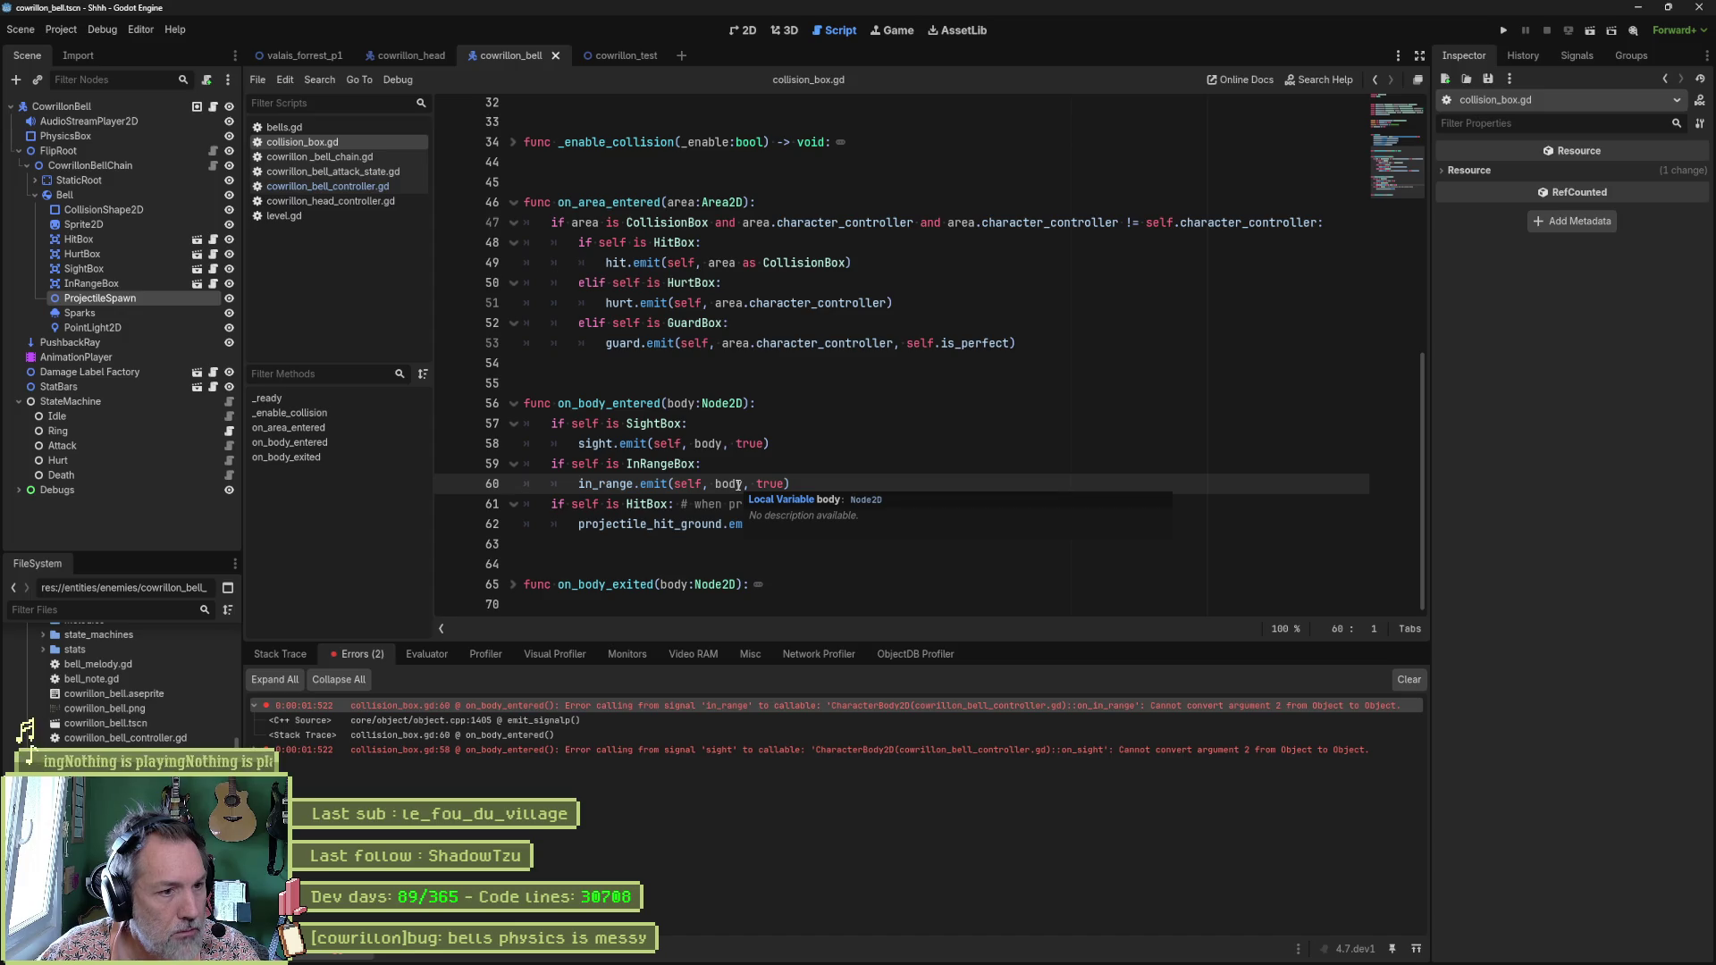
double_click(738, 484)
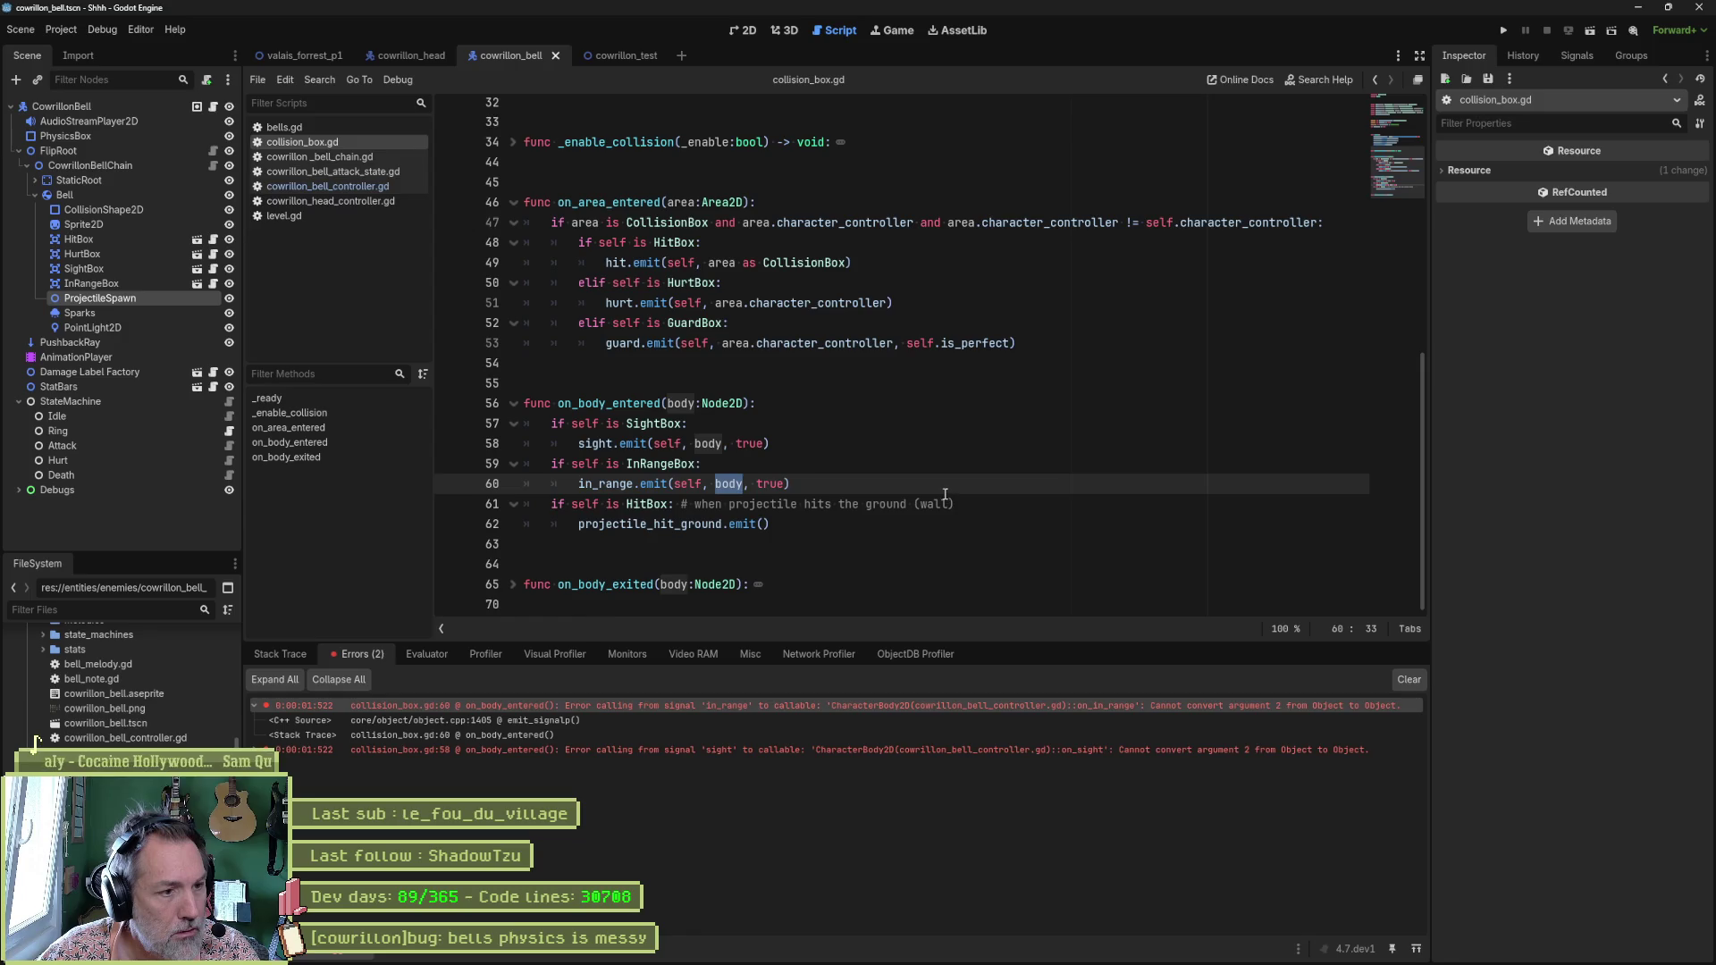
click(144, 283)
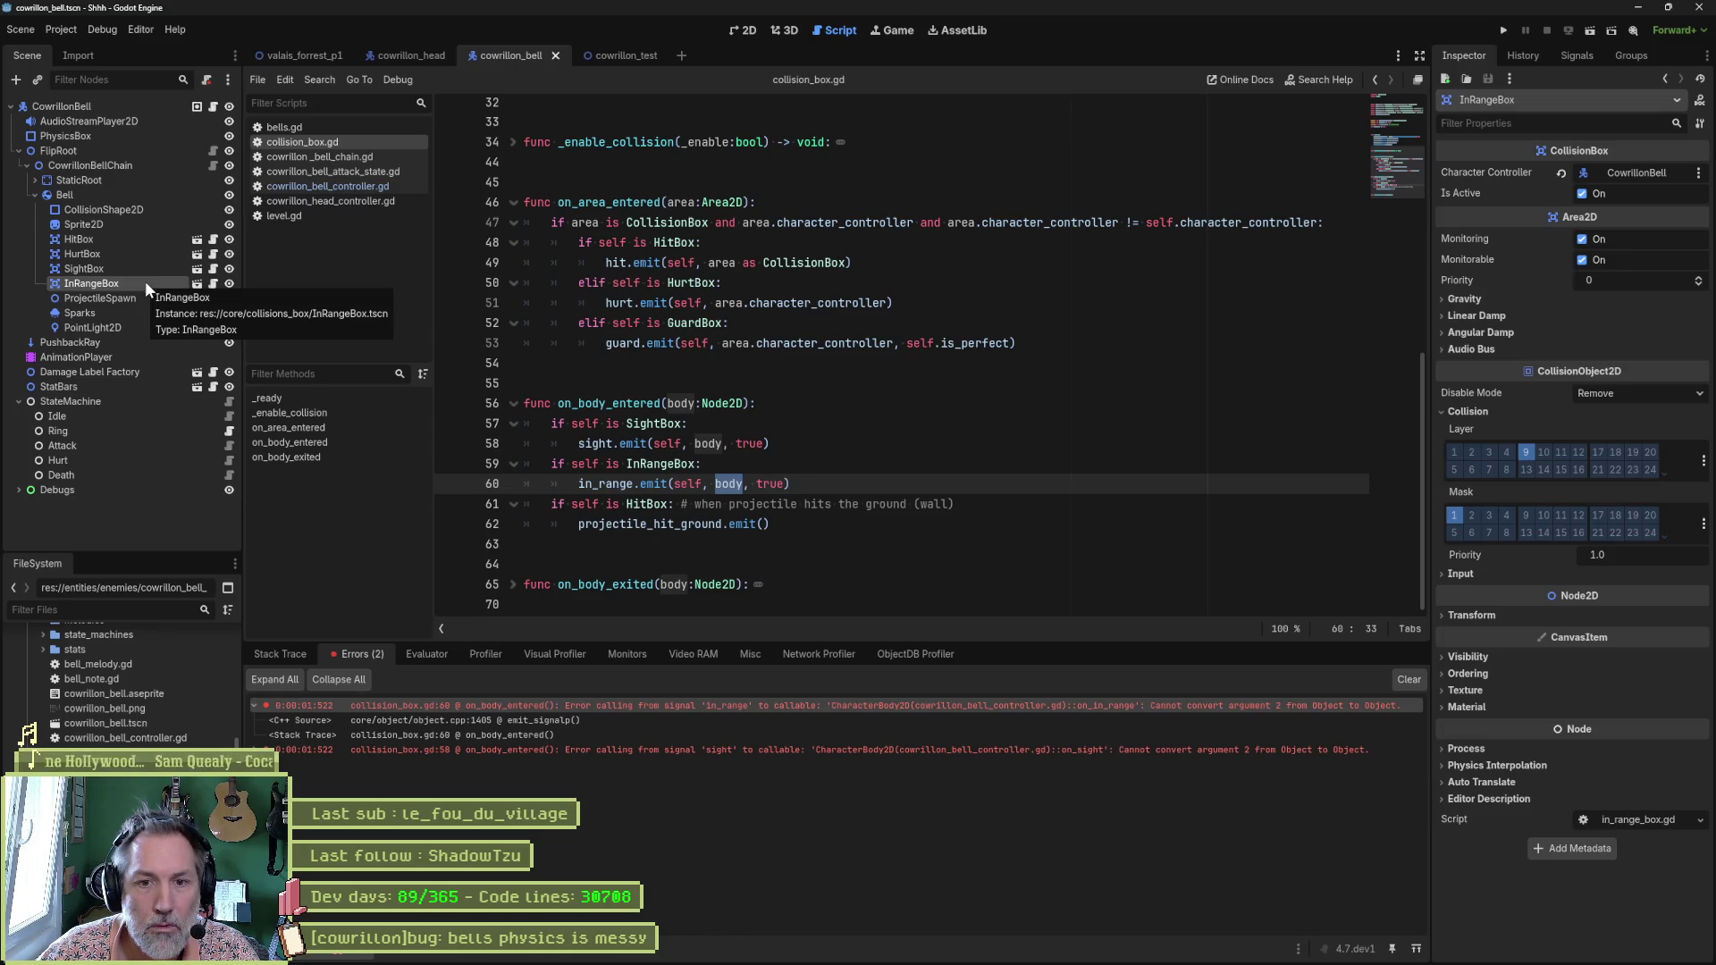
Compare the bell's SightBox and HitBox collision settings in the Inspector
click(142, 269)
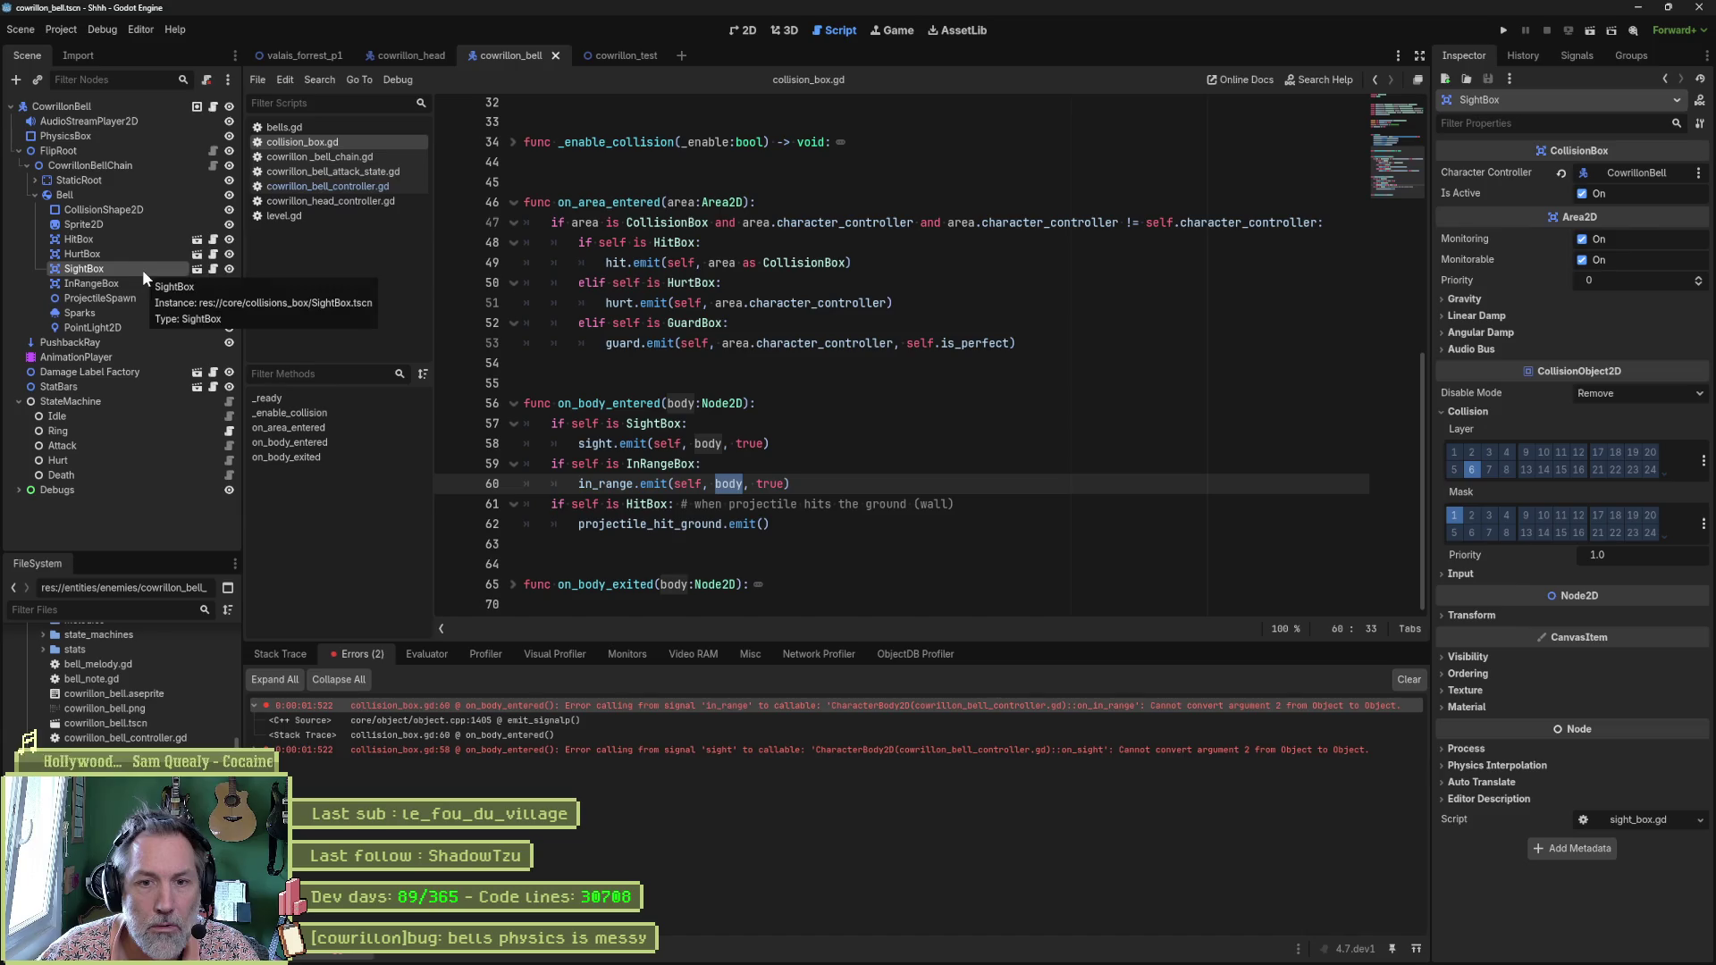
click(152, 243)
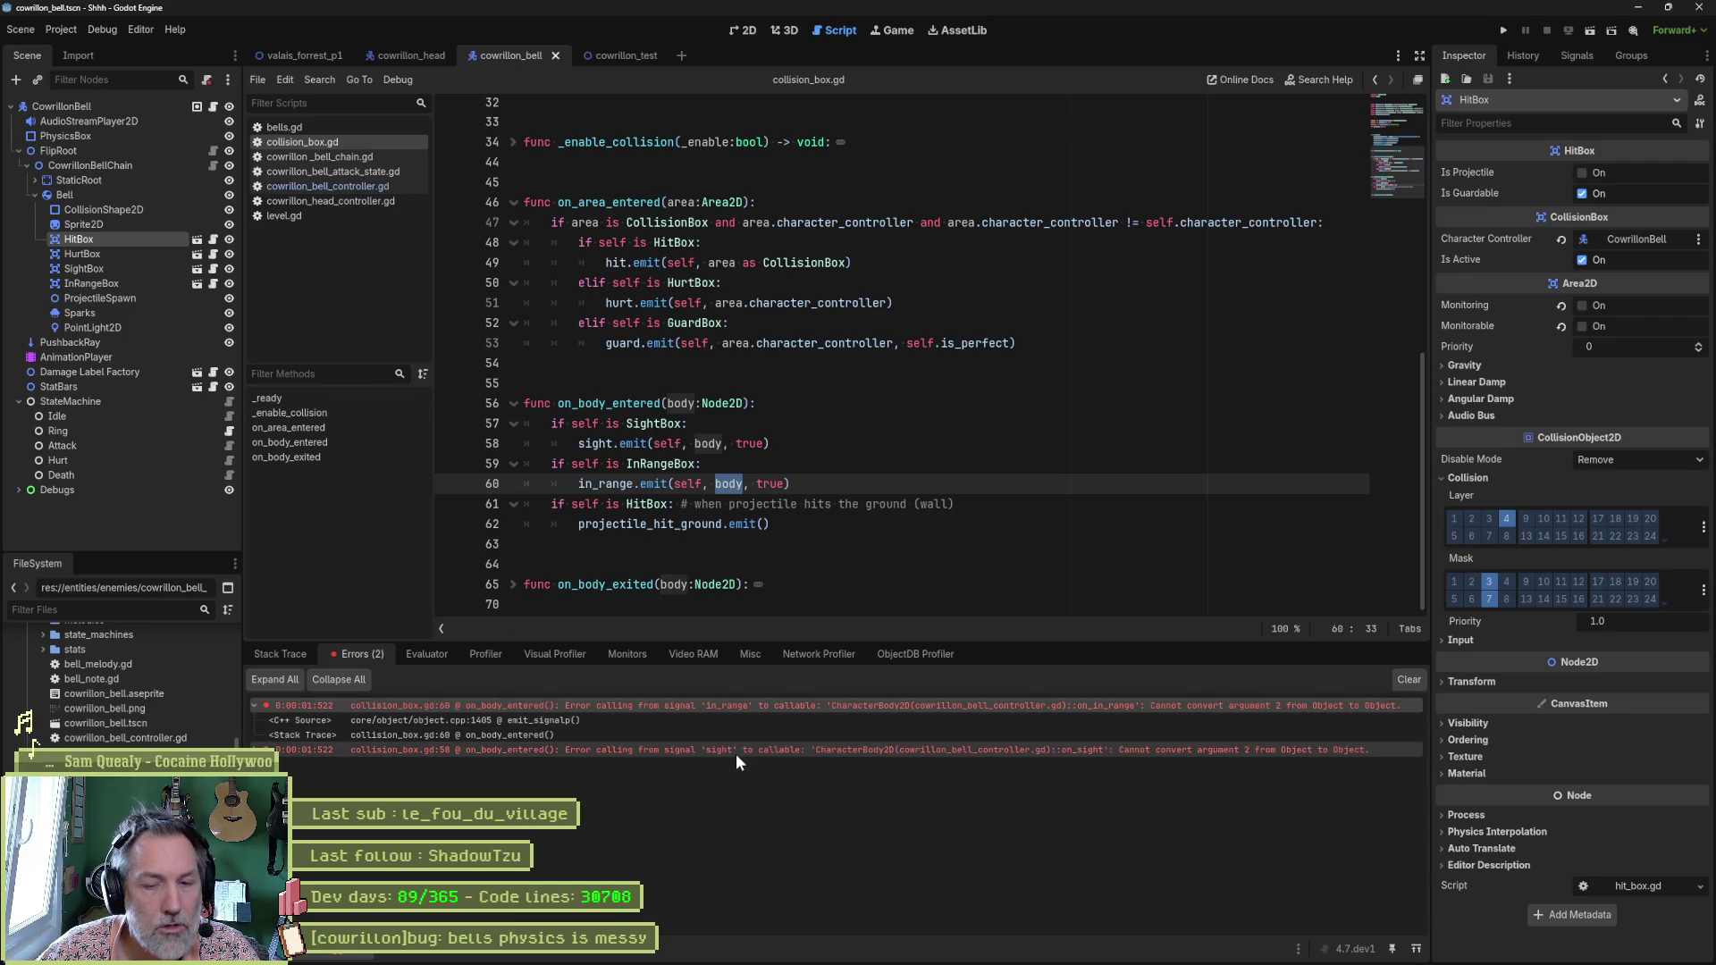
click(116, 269)
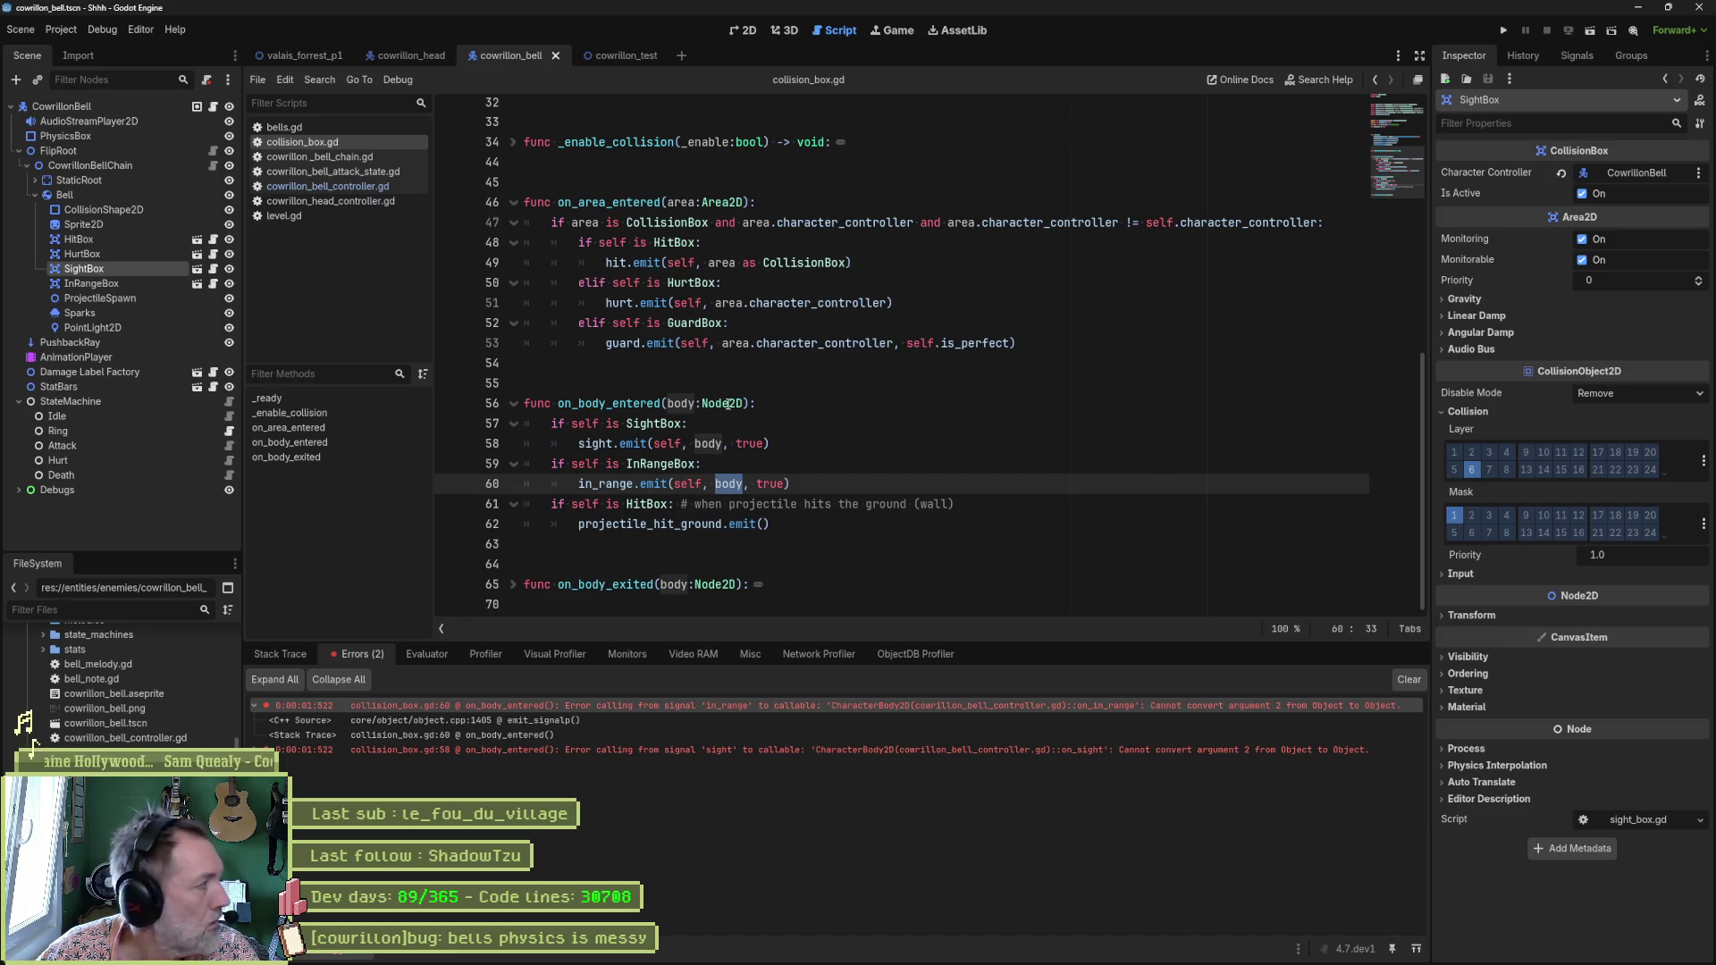
Bring the sight and in_range signal declarations at the top of collision_box.gd into view
mouse_move(729, 397)
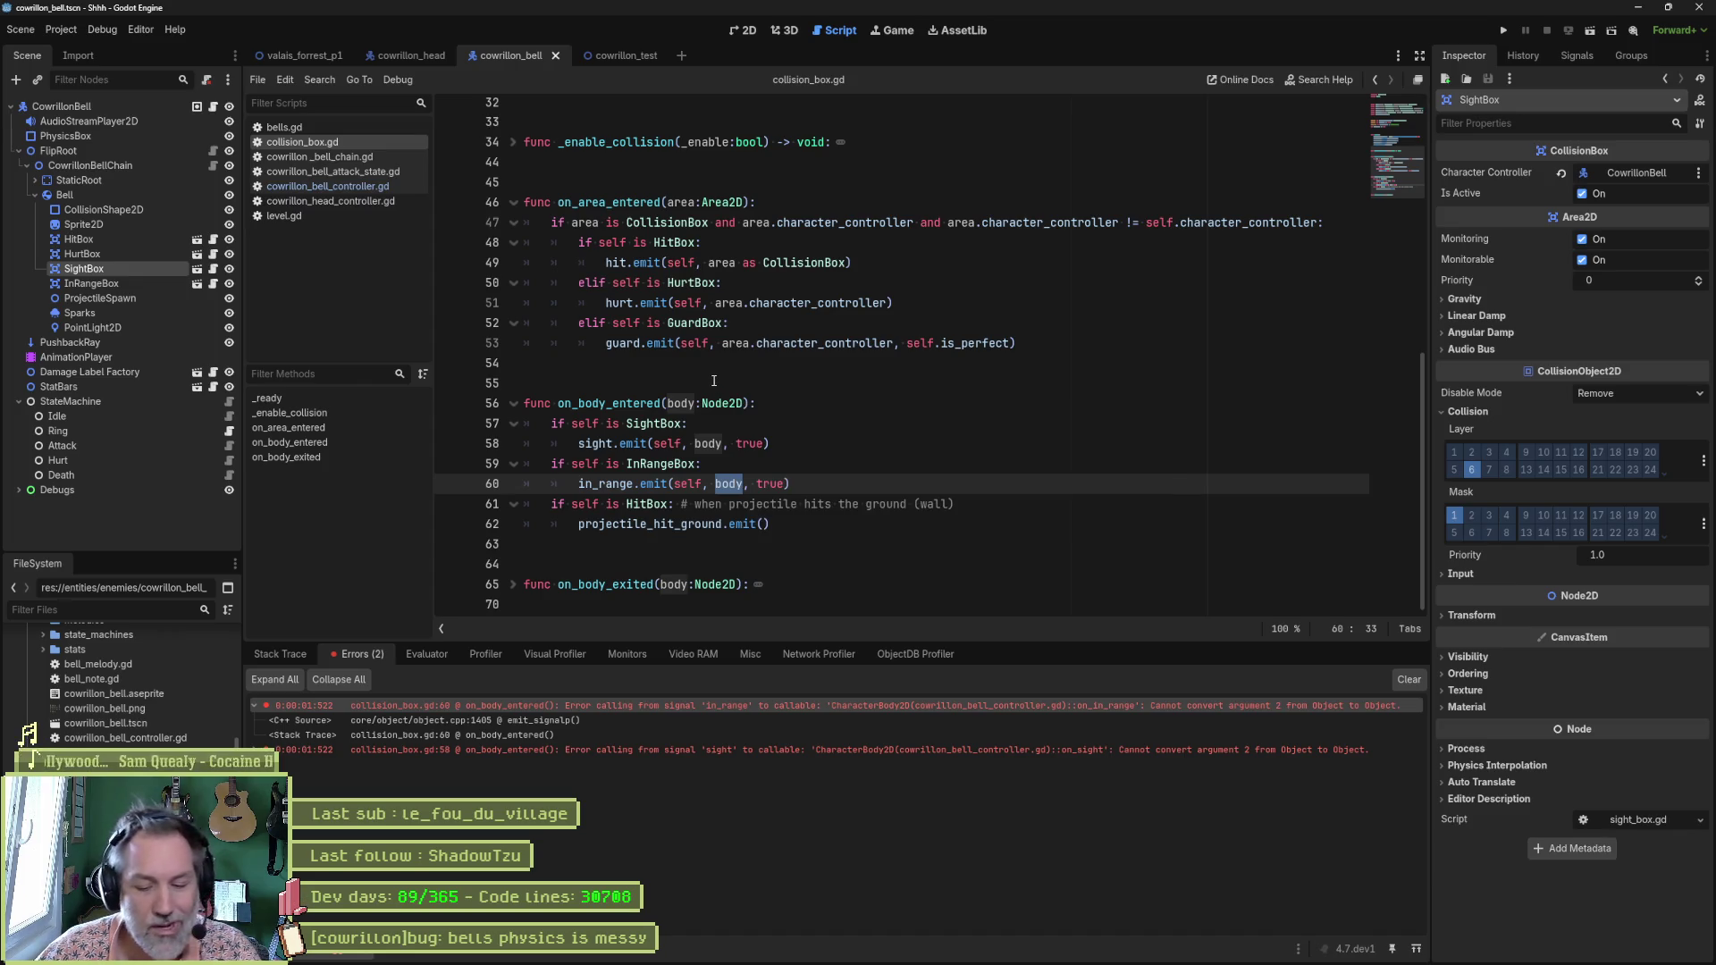
click(770, 382)
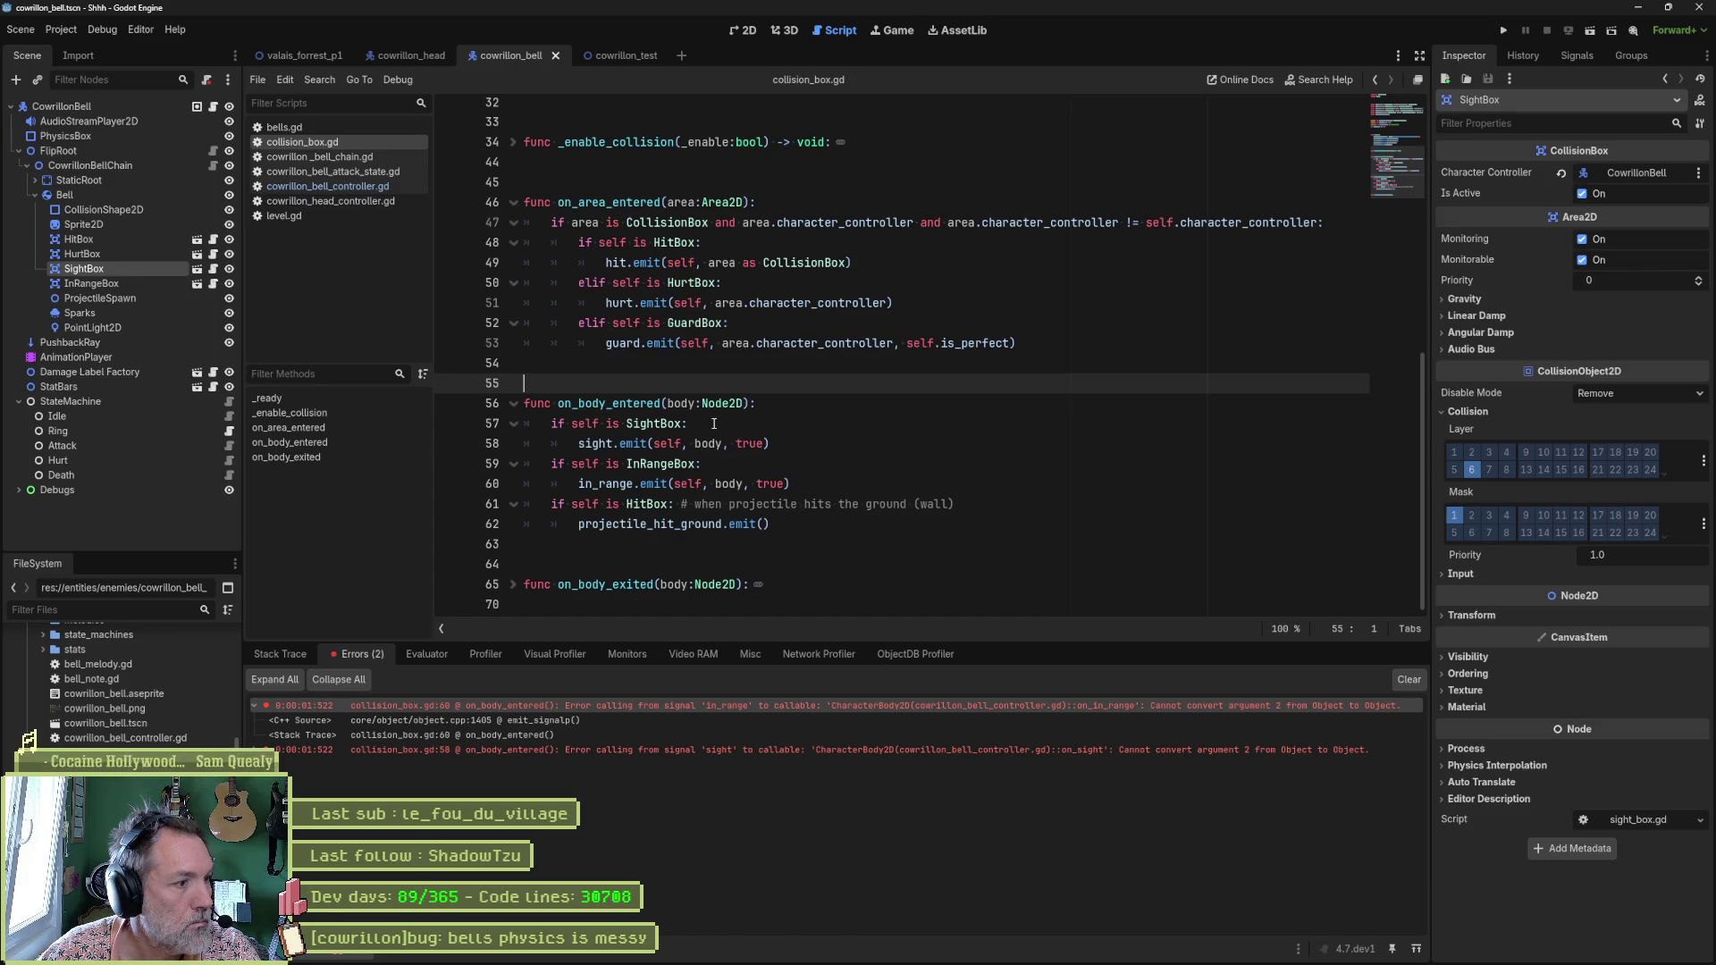
click(1398, 115)
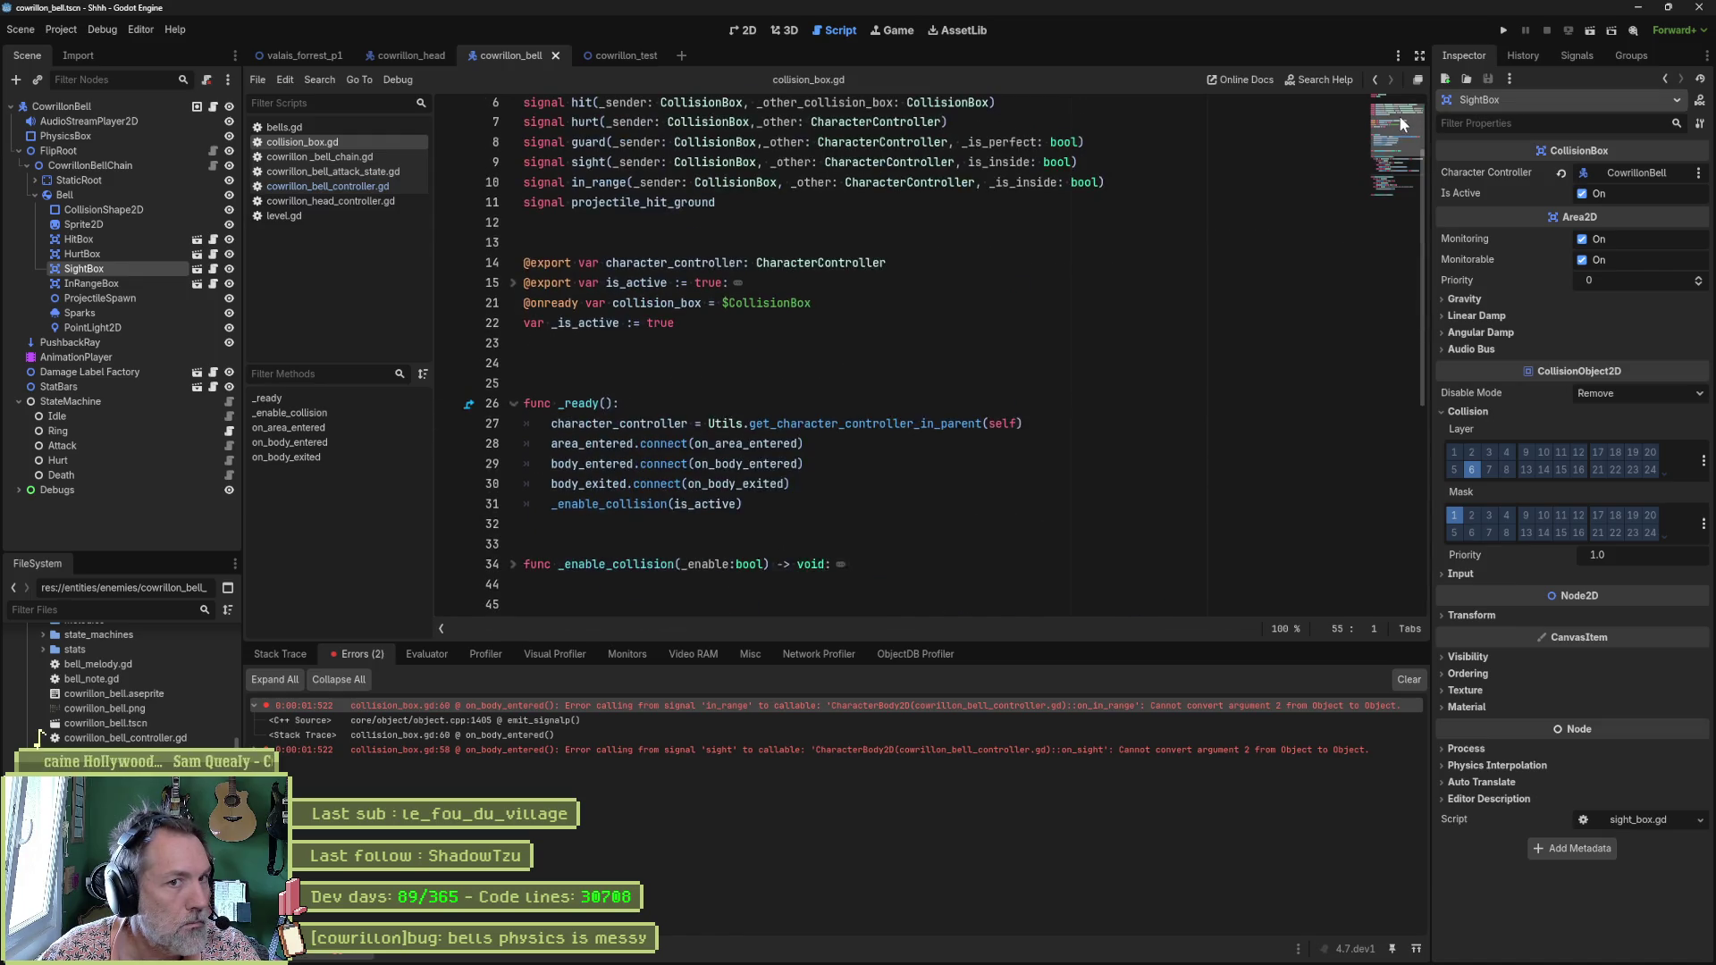
Run the valais_forrest_p1 scene to test the Cowrillon boss fight in the game view
drag(1398, 114, 1398, 111)
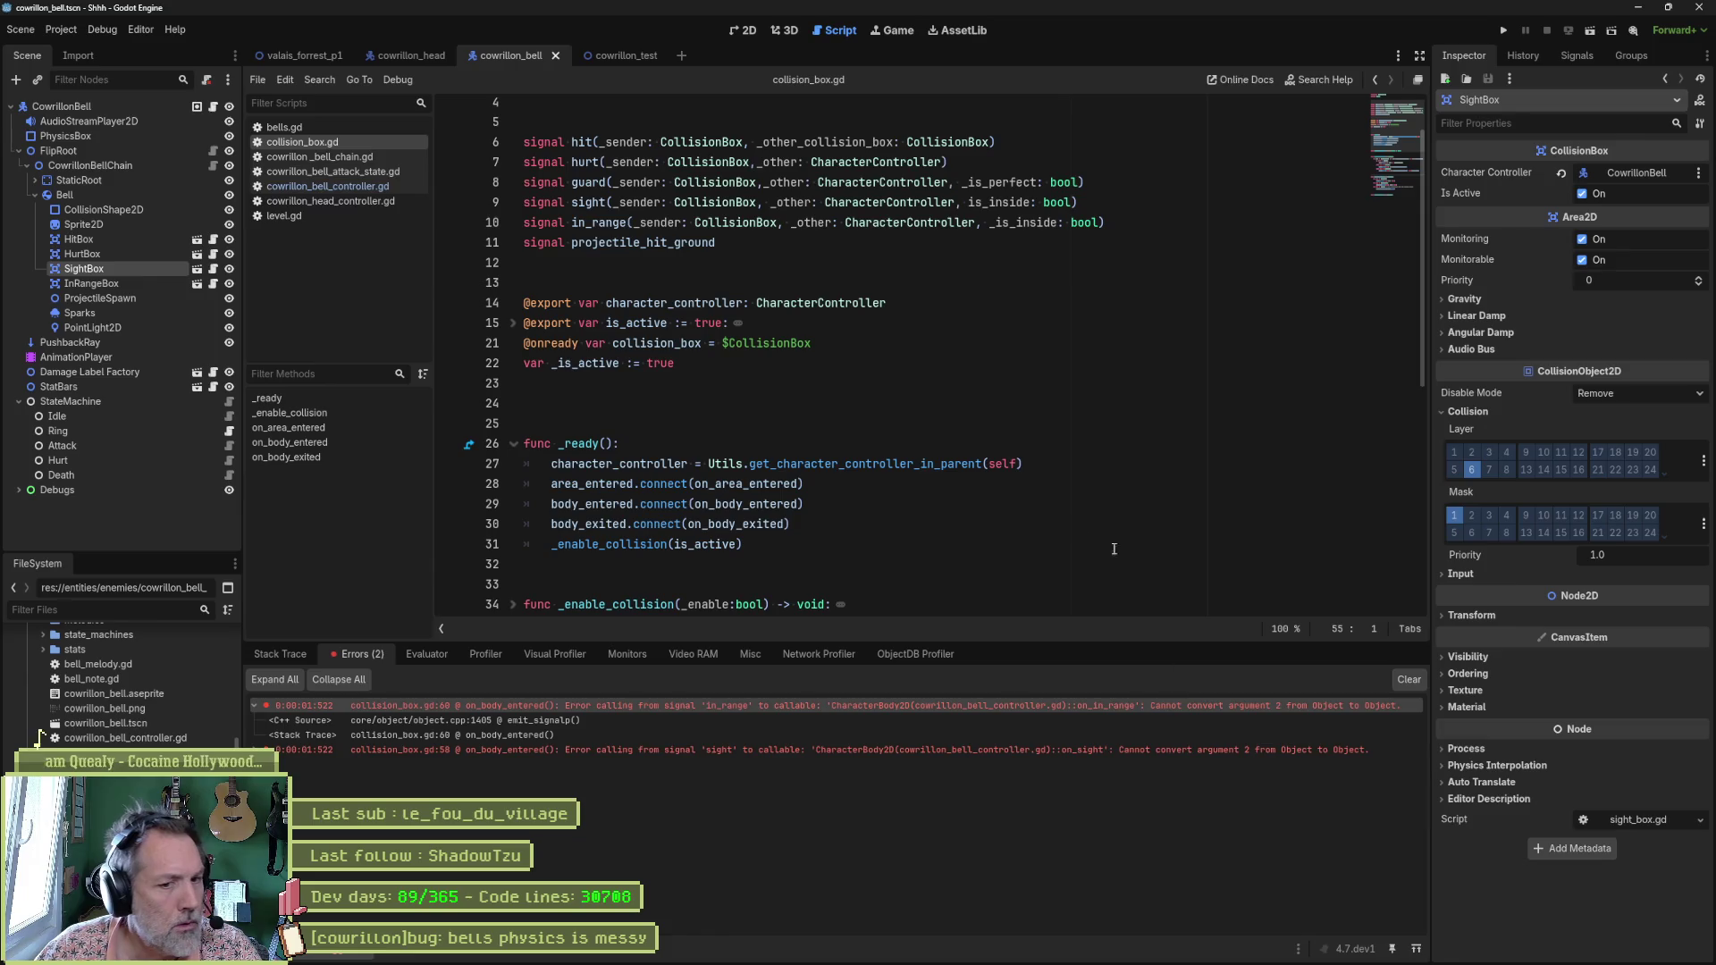
scroll(983, 393, down, 8)
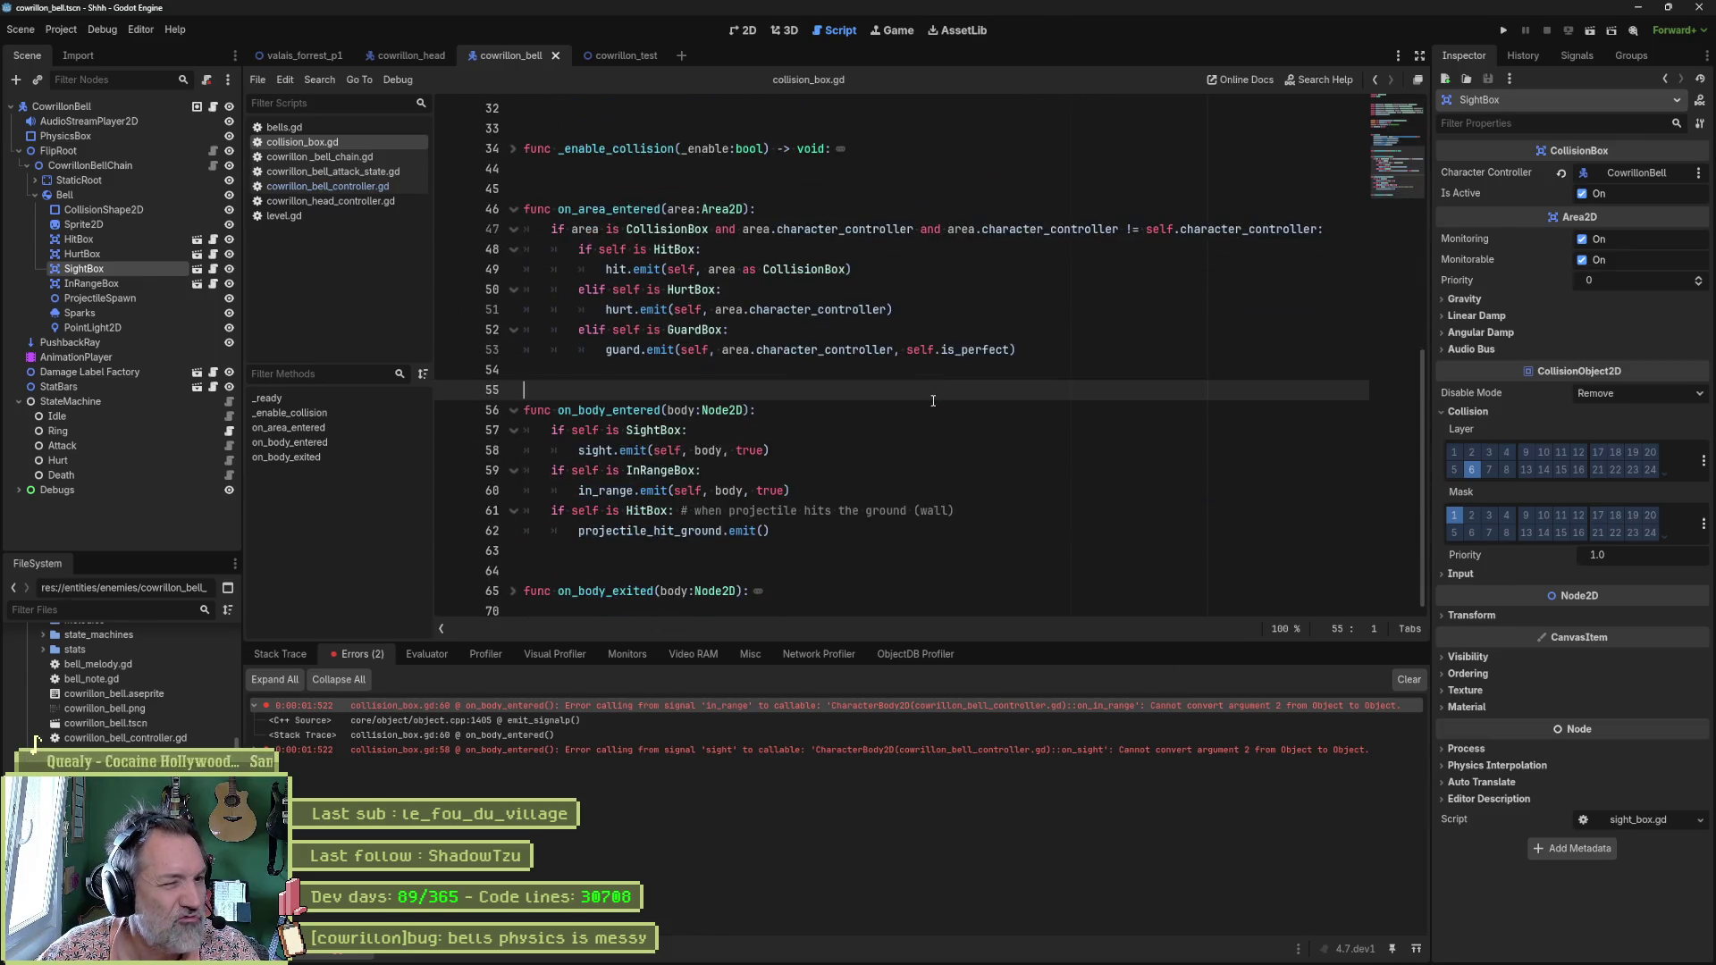
click(299, 56)
key(F6)
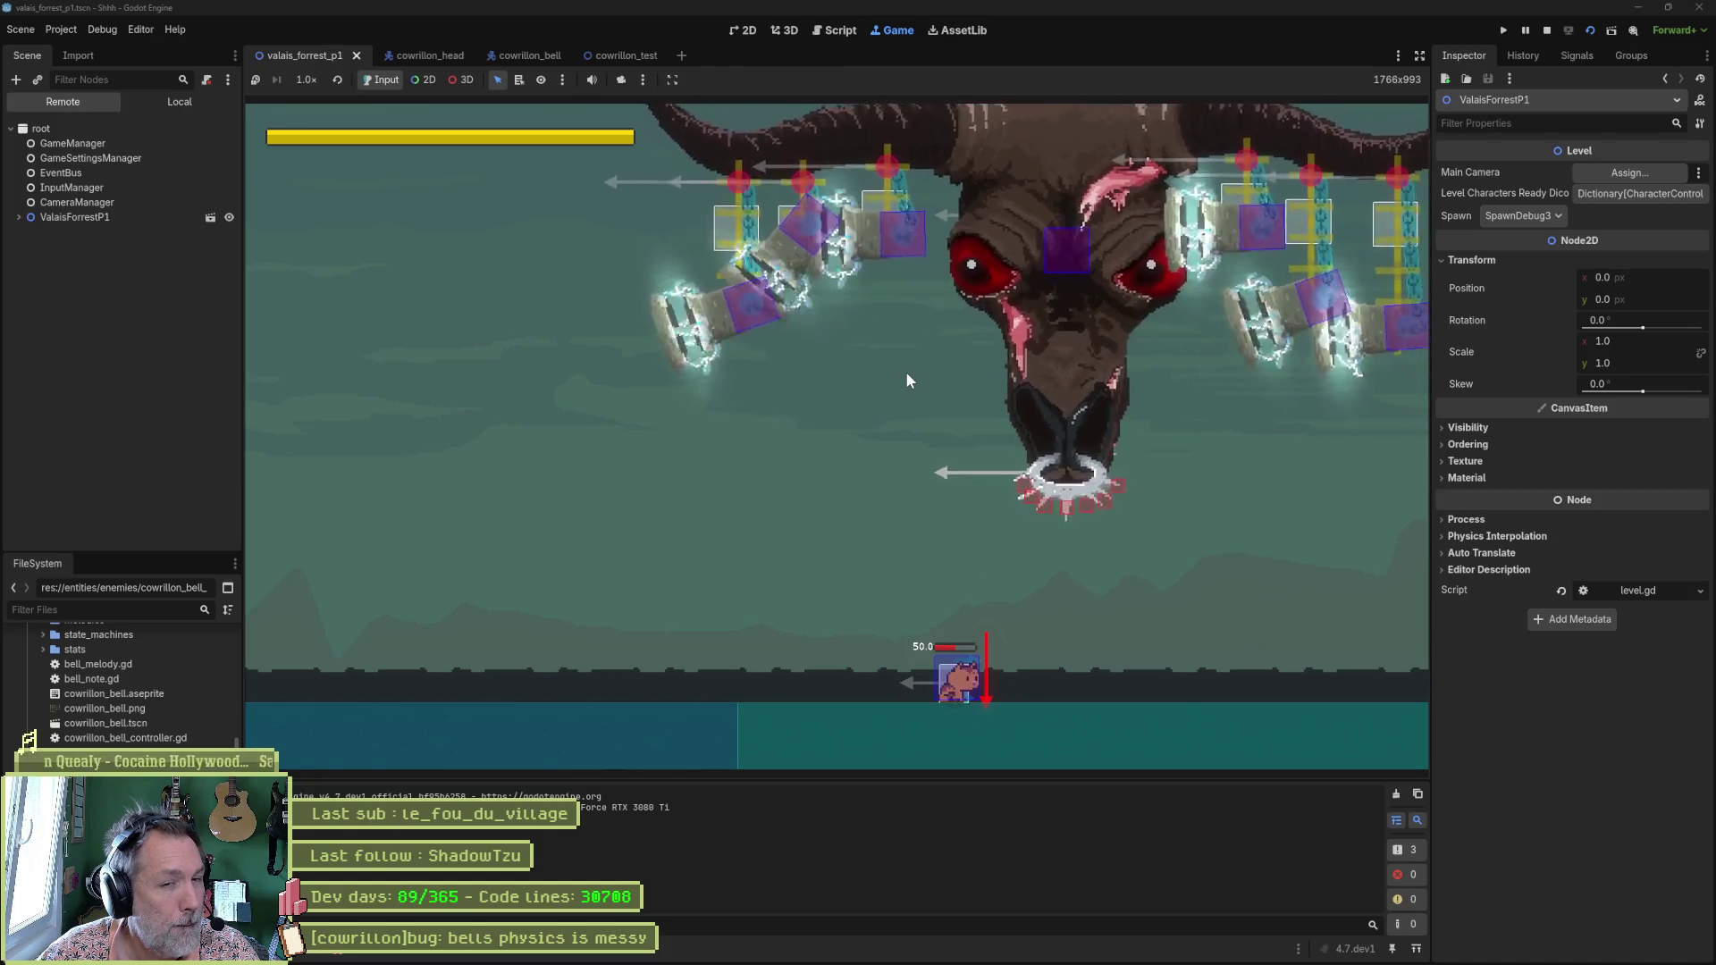
Stop the game and review the CowrillonHead root's properties in the Cowrillon scene
key(F8)
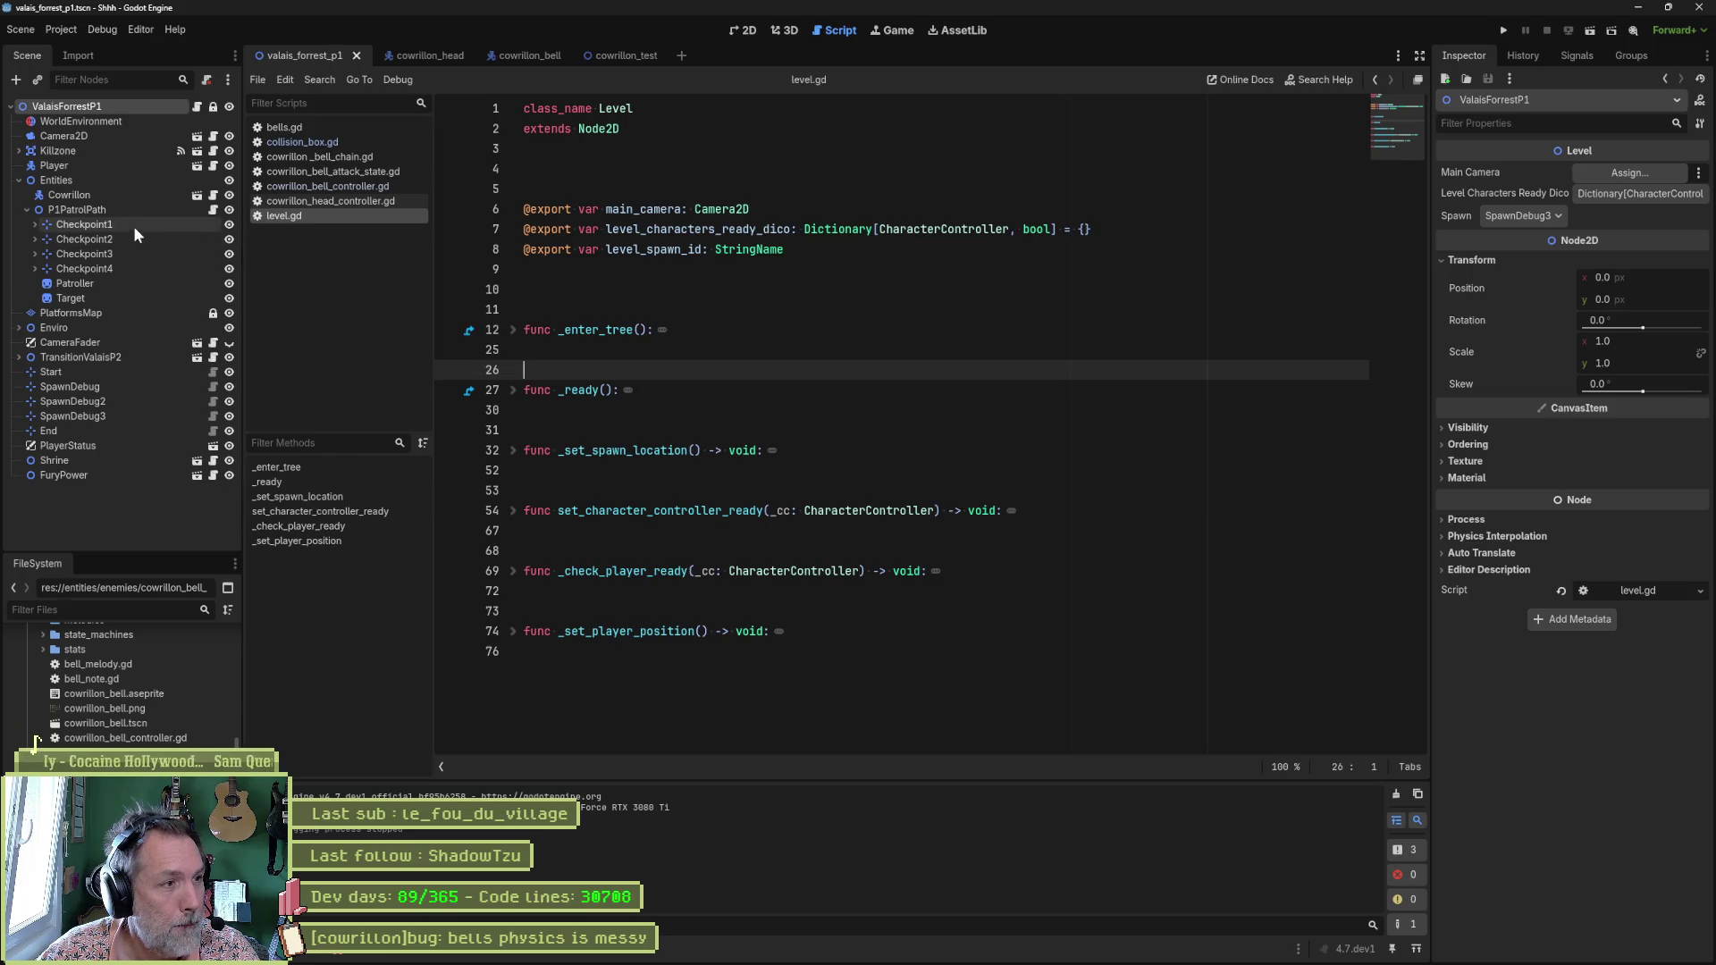
click(195, 194)
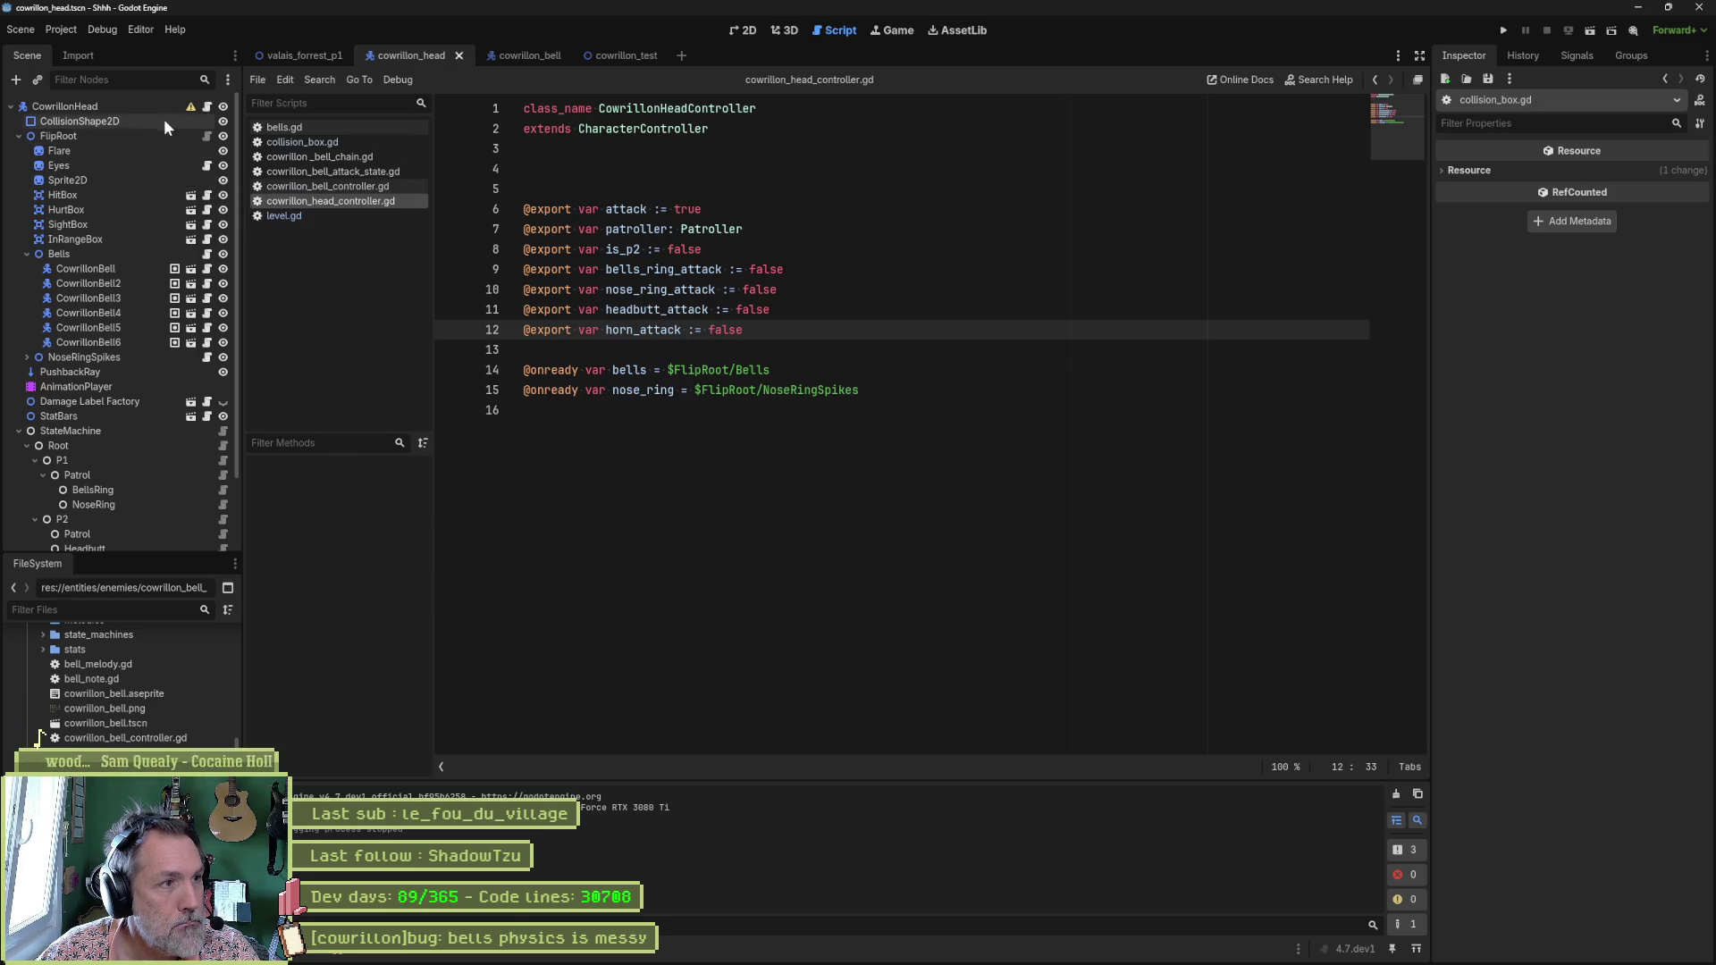
click(134, 106)
scroll(1525, 415, down, 8)
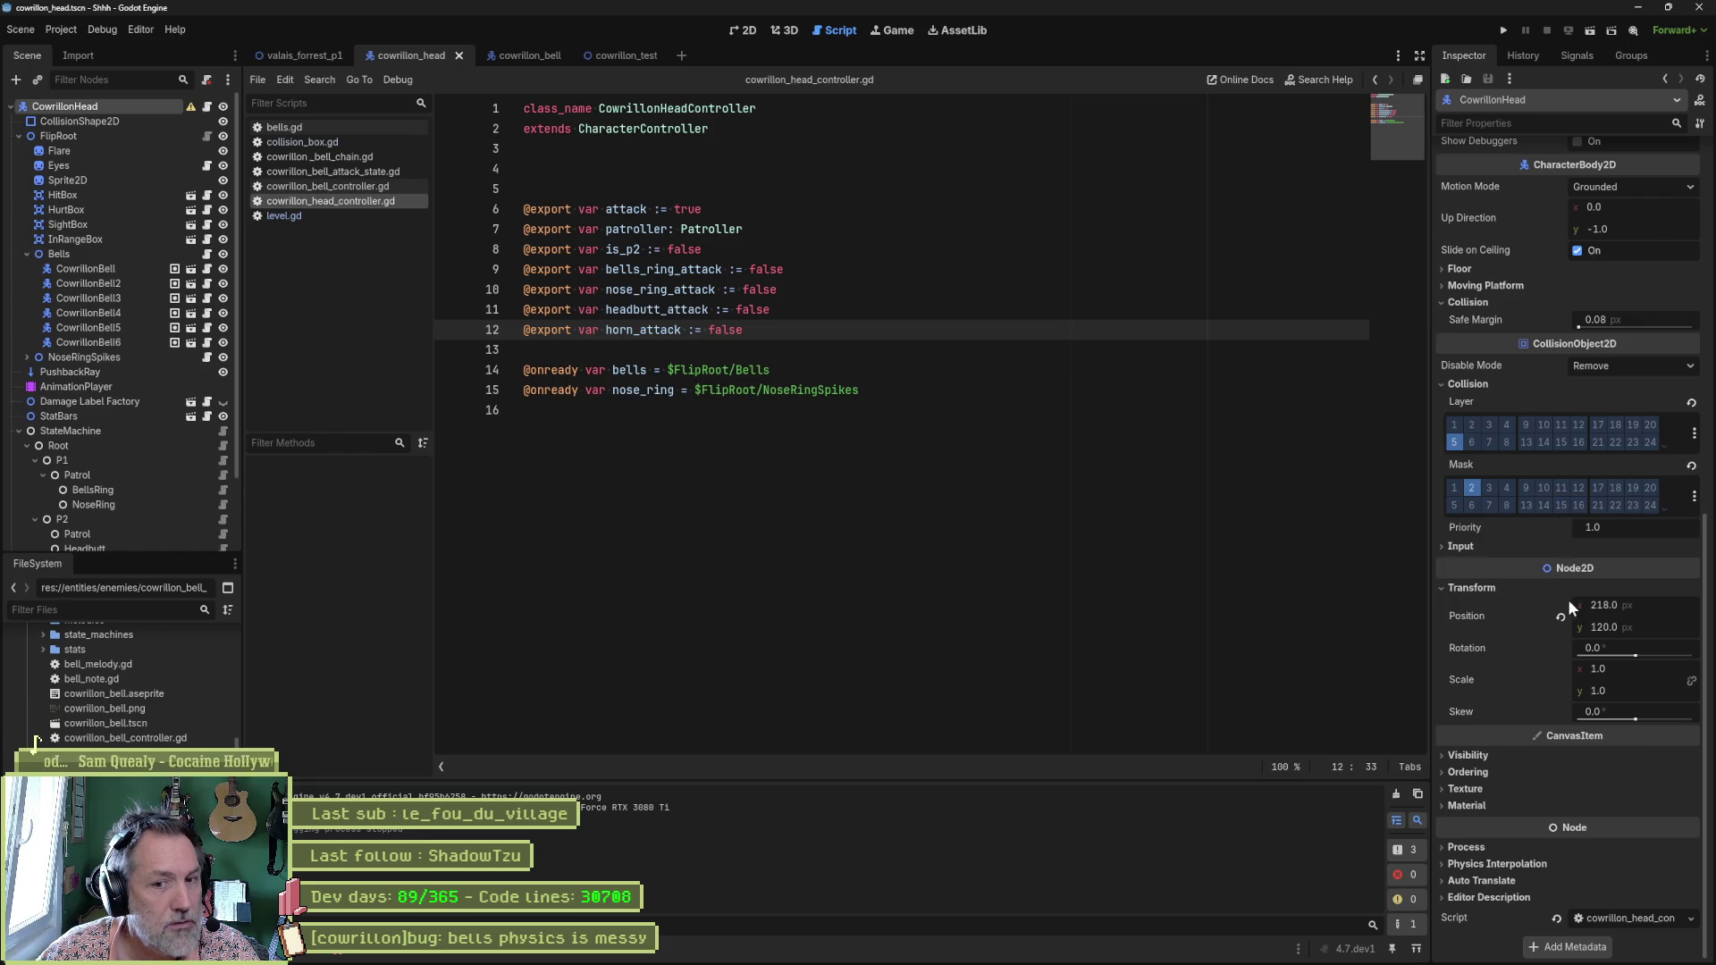
Rerun valais_forrest_p1 and expand its live node tree in the Remote view
click(318, 54)
key(F6)
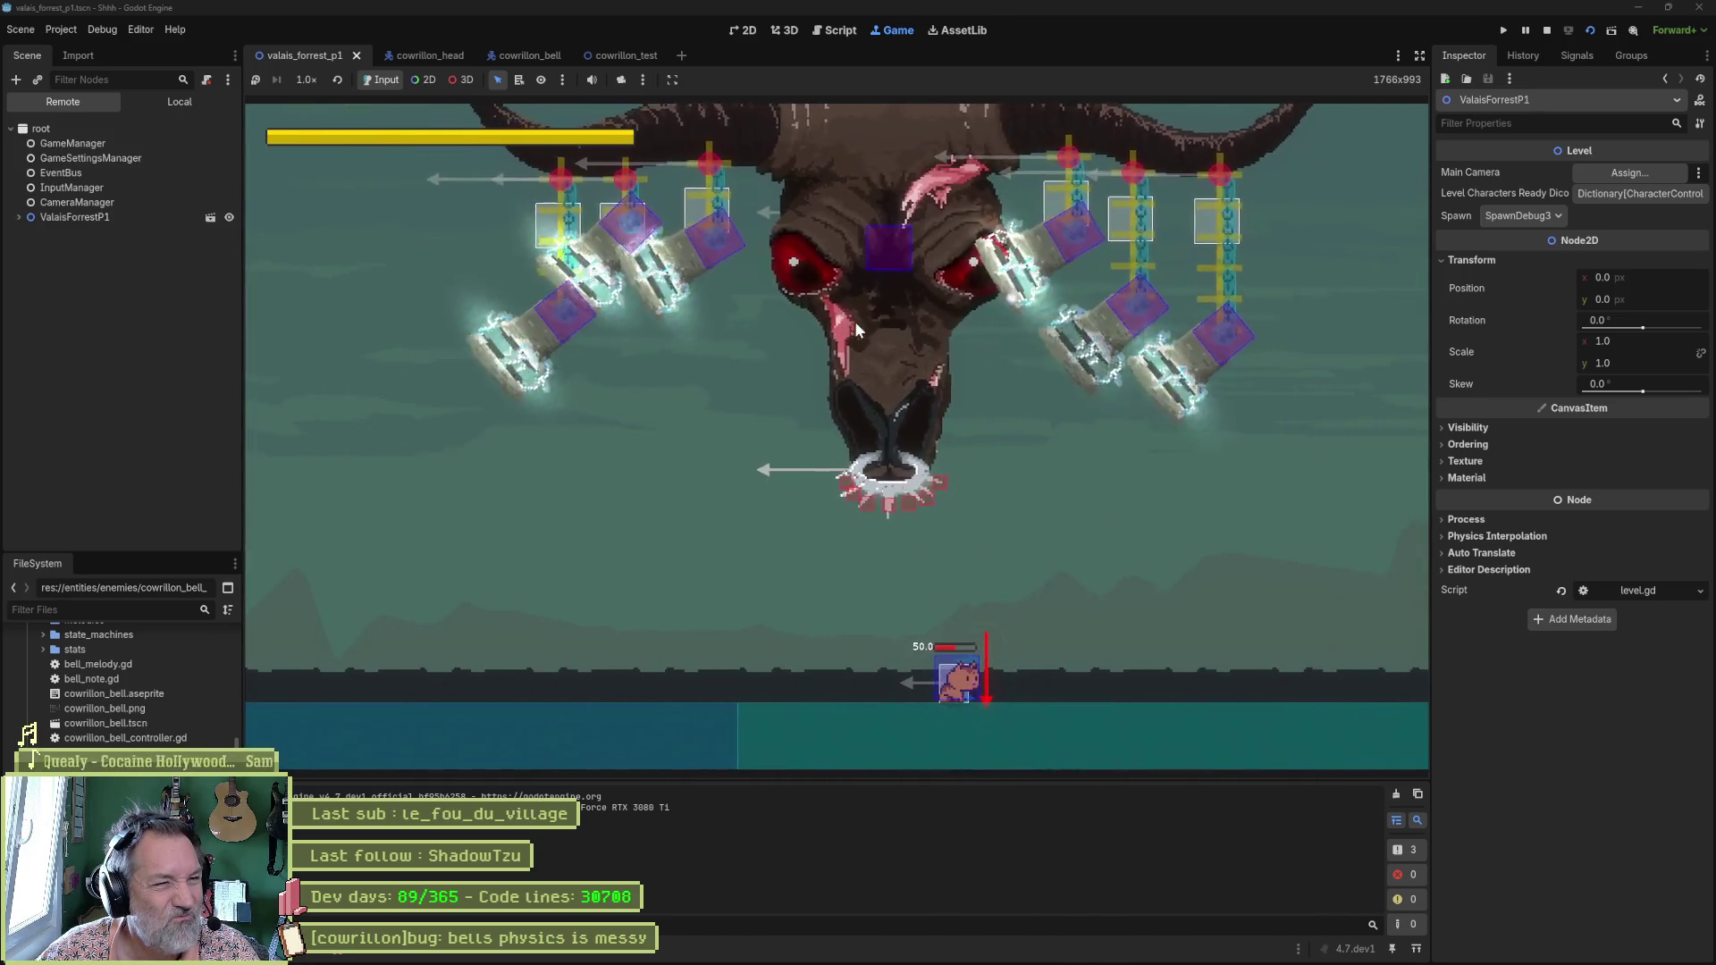
click(19, 217)
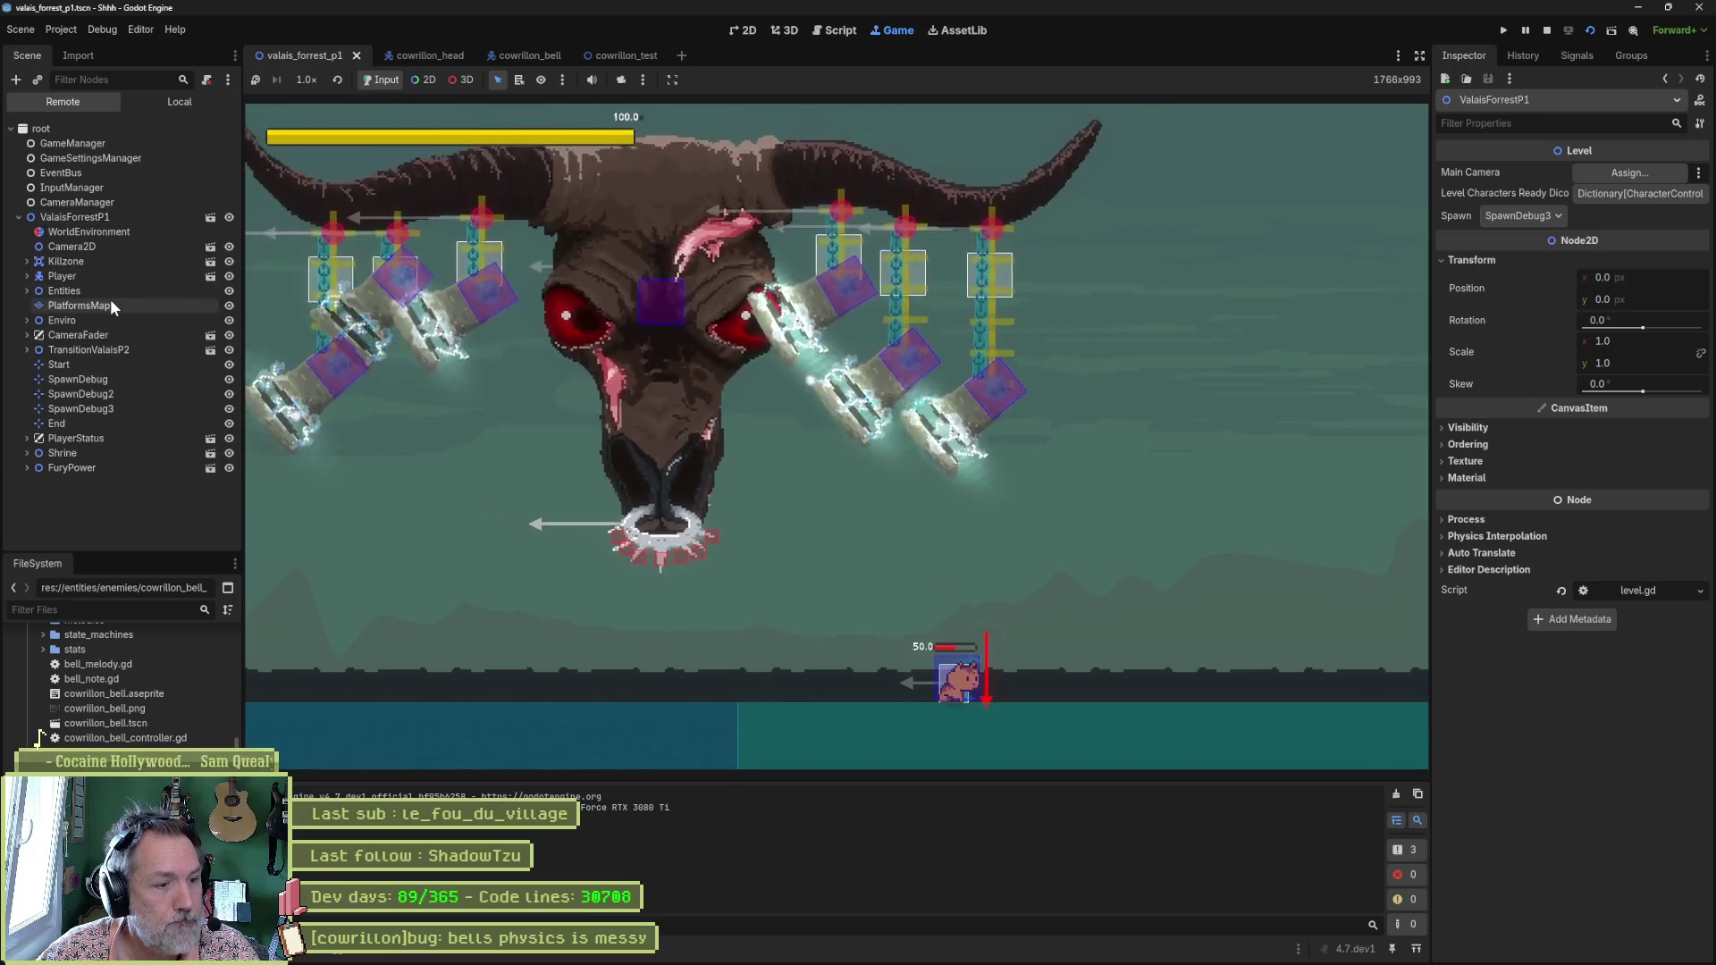
In the Remote tree, expand Entities, Cowrillon and Bells, and select the first CowrillonBell
double_click(39, 292)
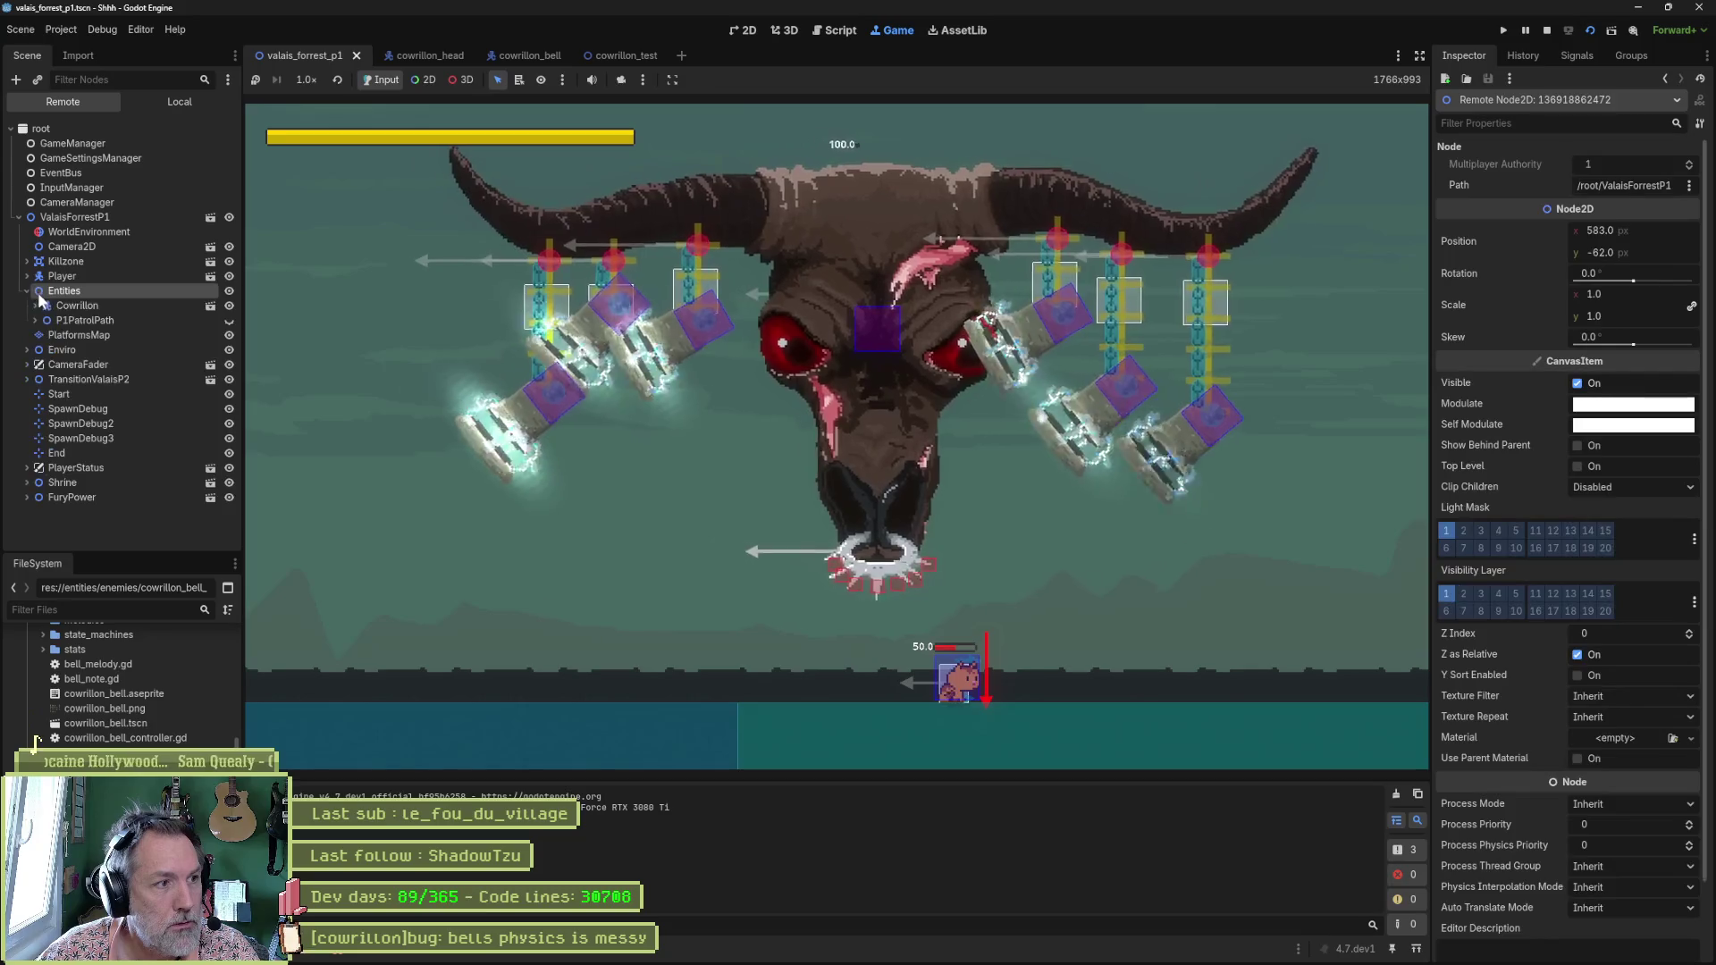
double_click(43, 306)
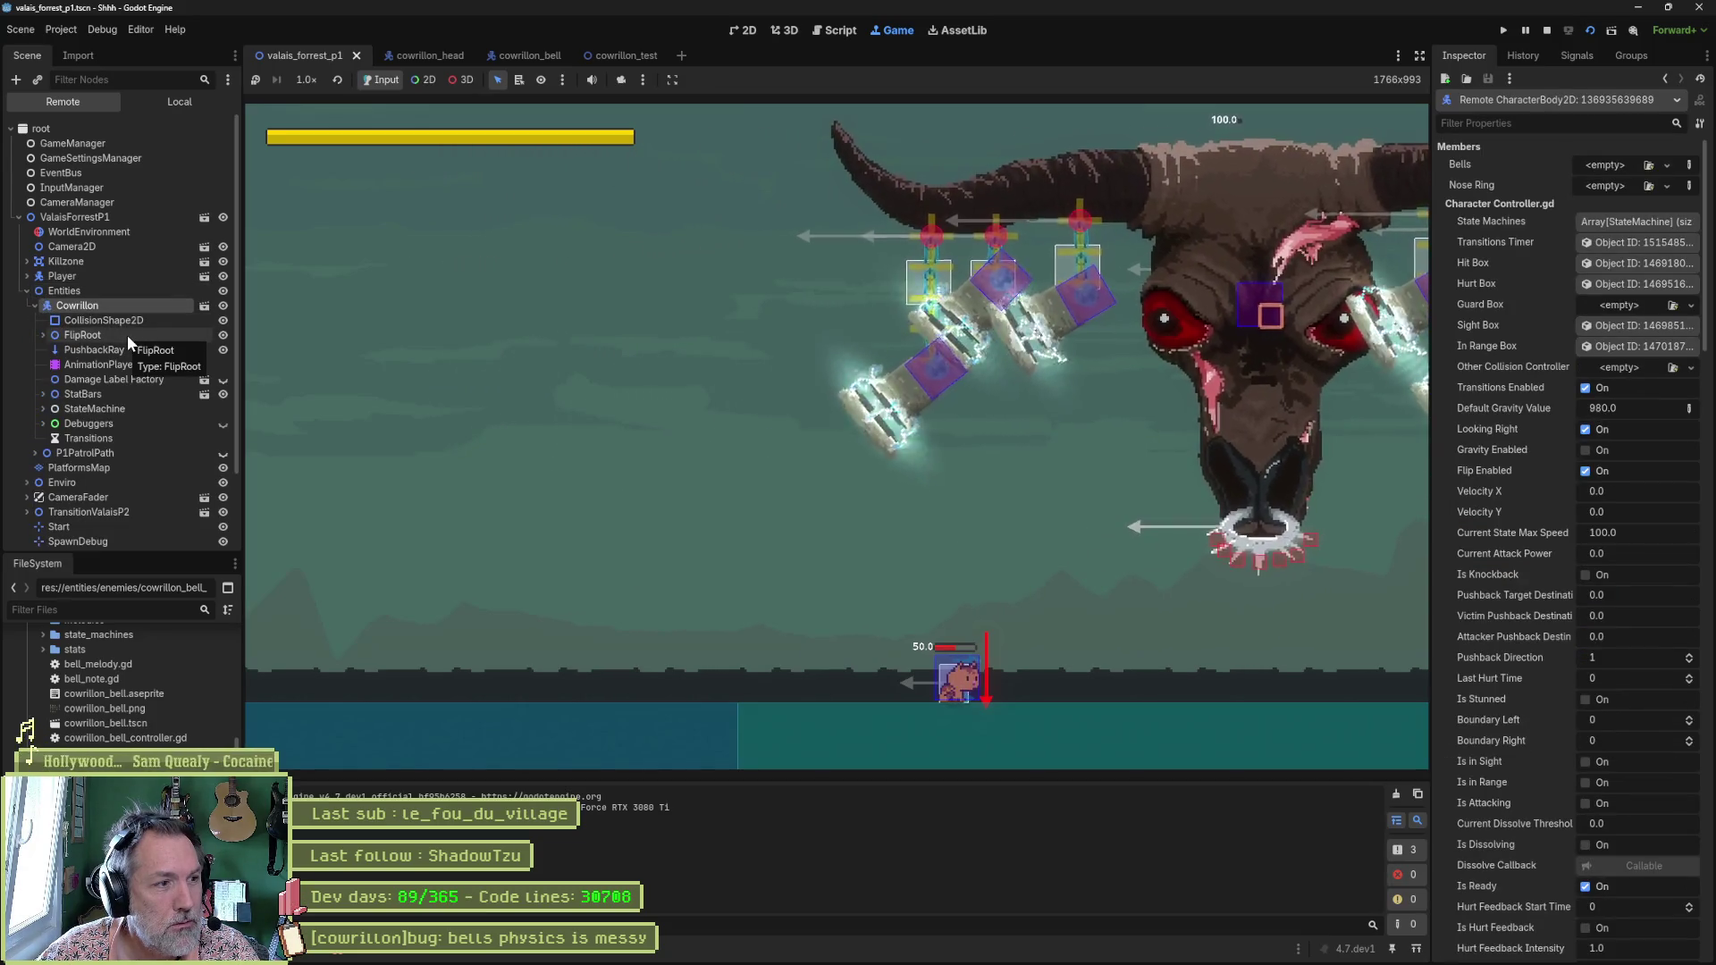
click(42, 336)
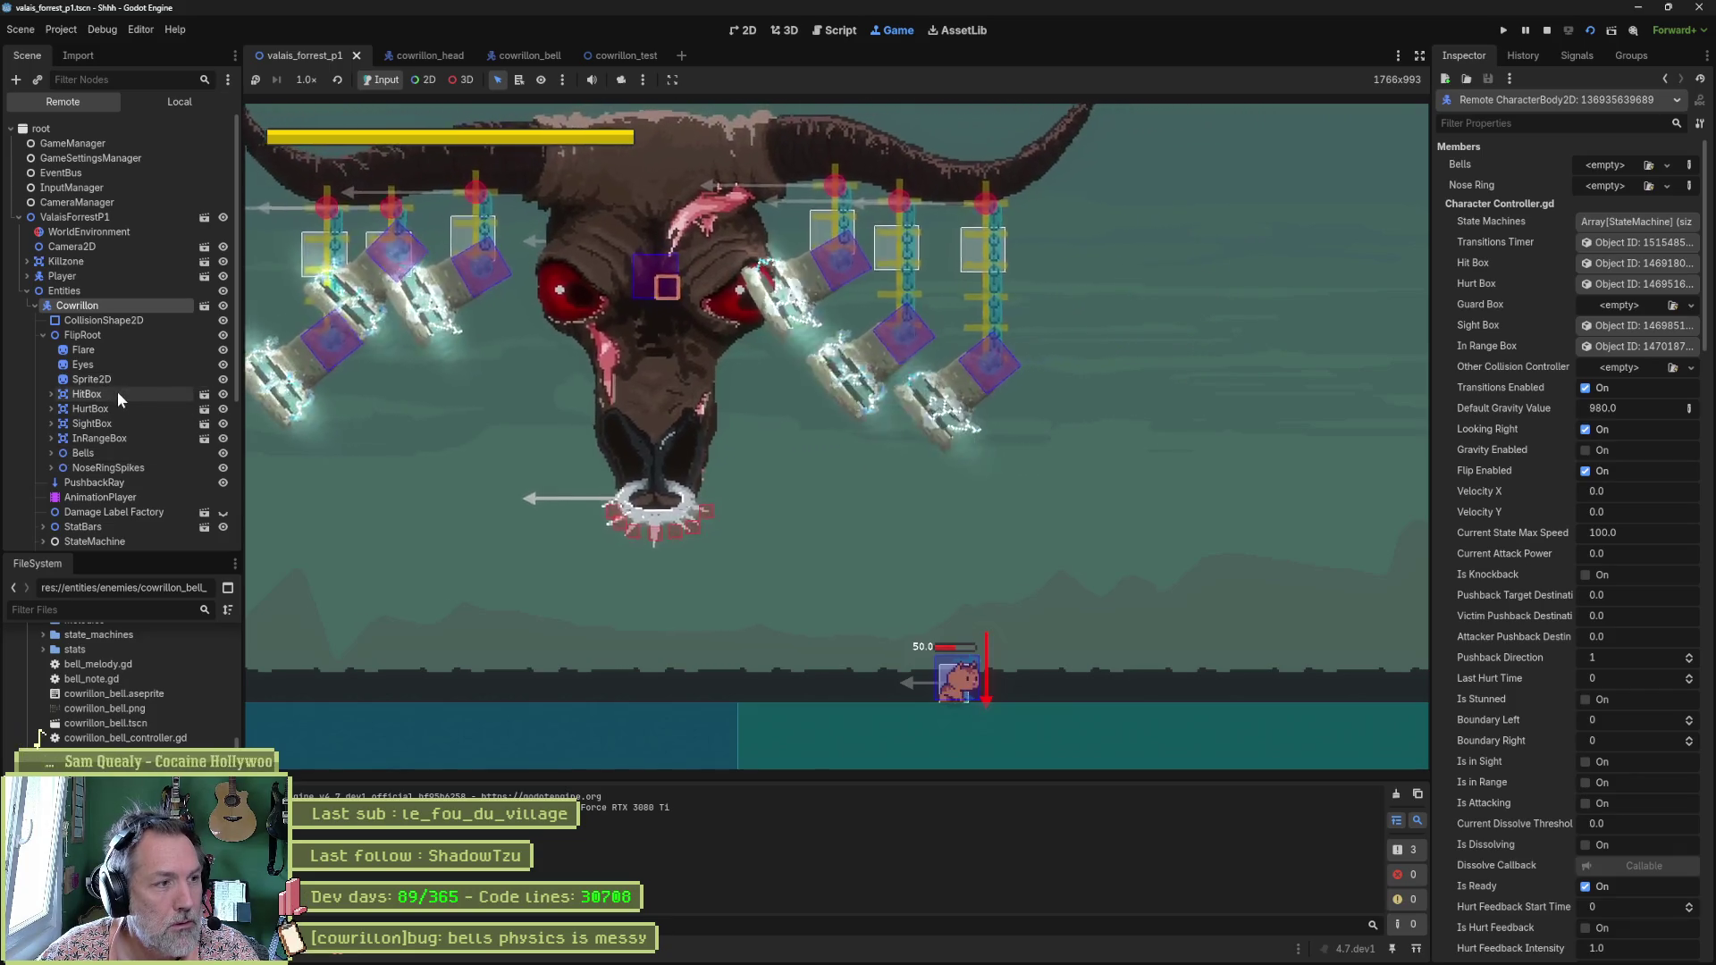
scroll(119, 401, down, 2)
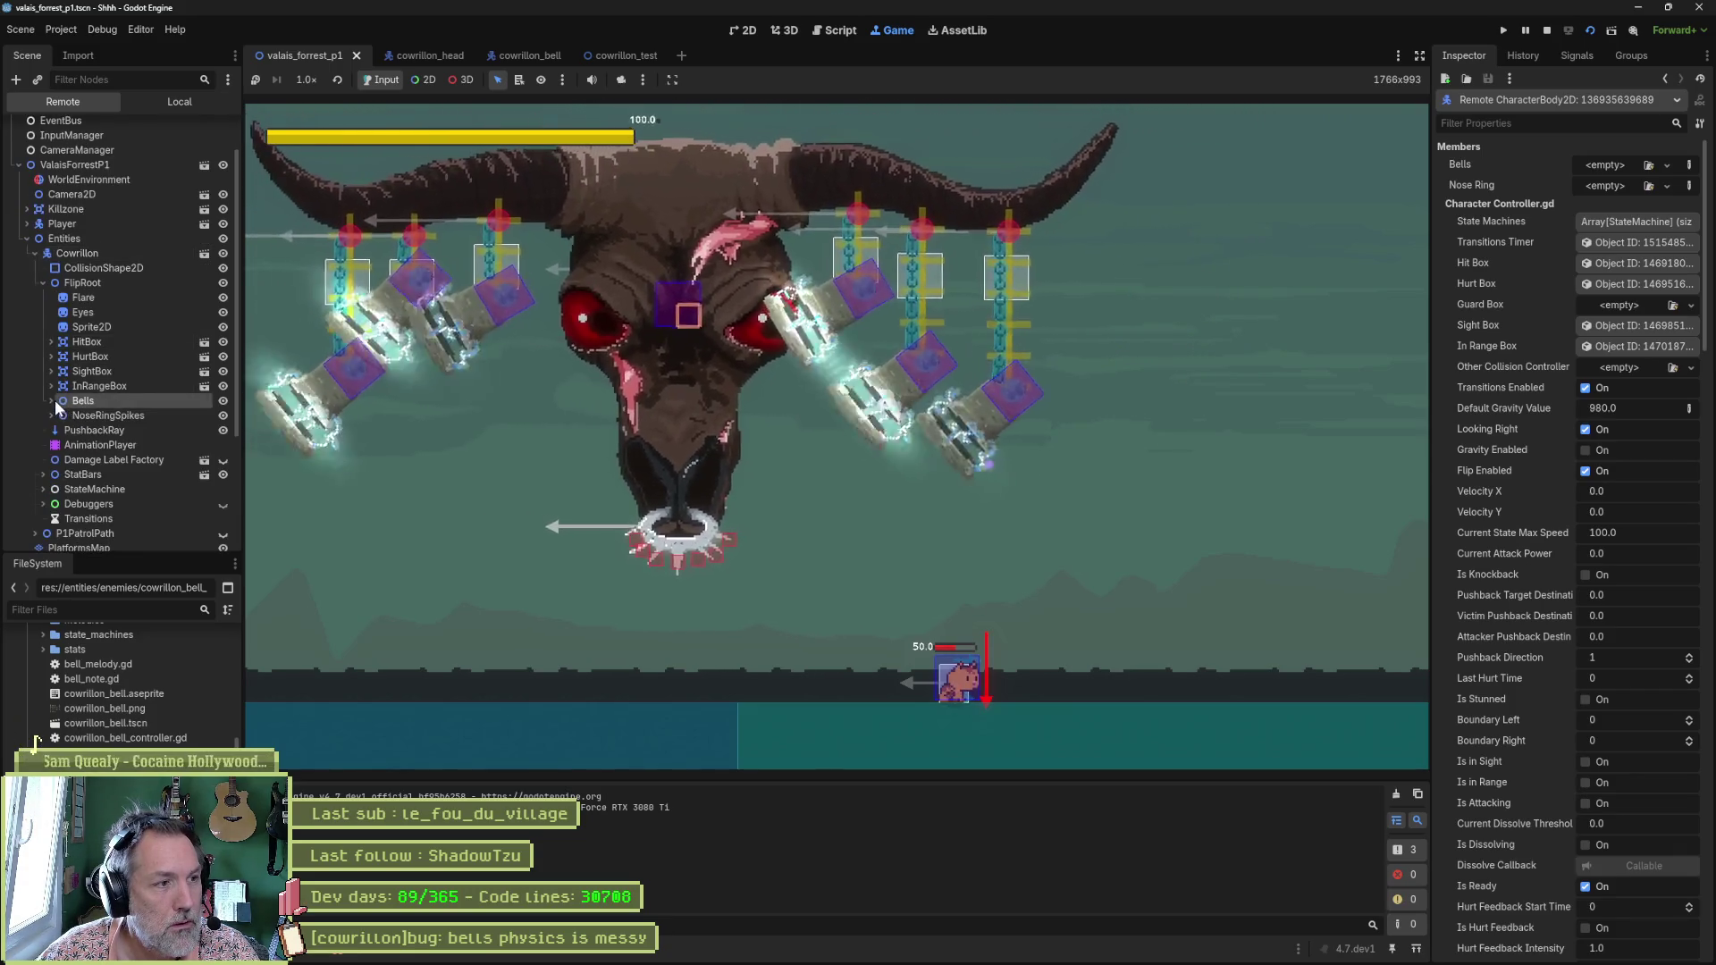
click(56, 401)
click(120, 415)
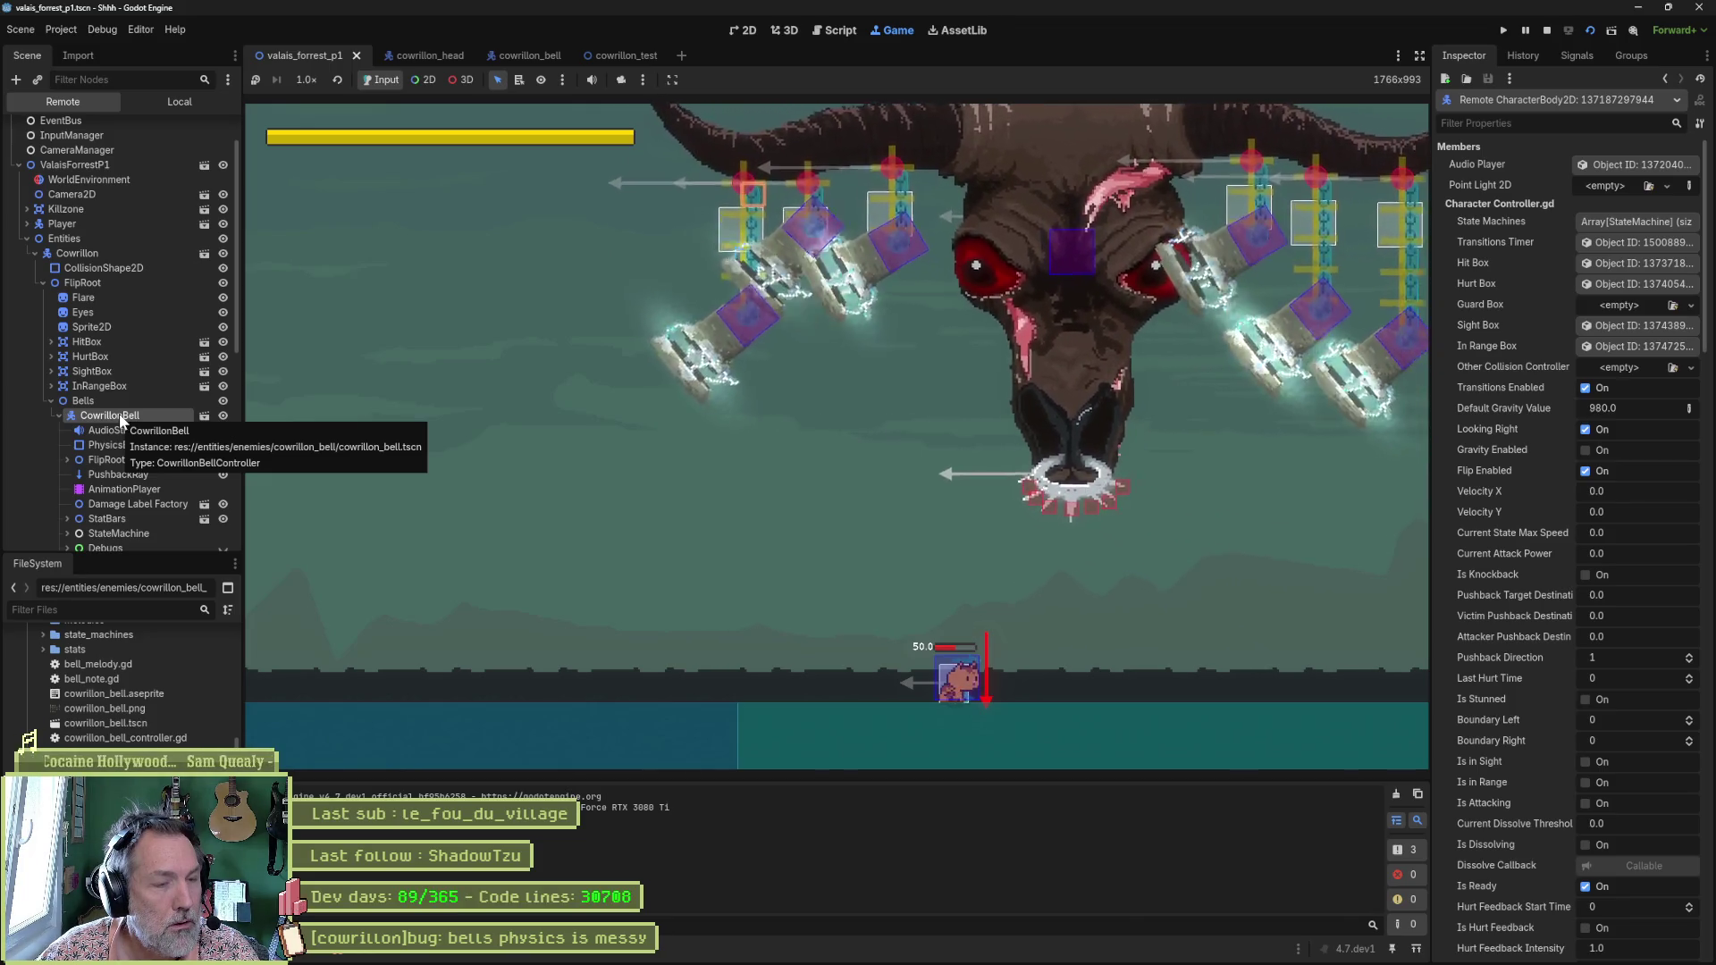
Expand the bell's chain and inspect the live Bell rigid body and its collision shape
scroll(121, 422, down, 3)
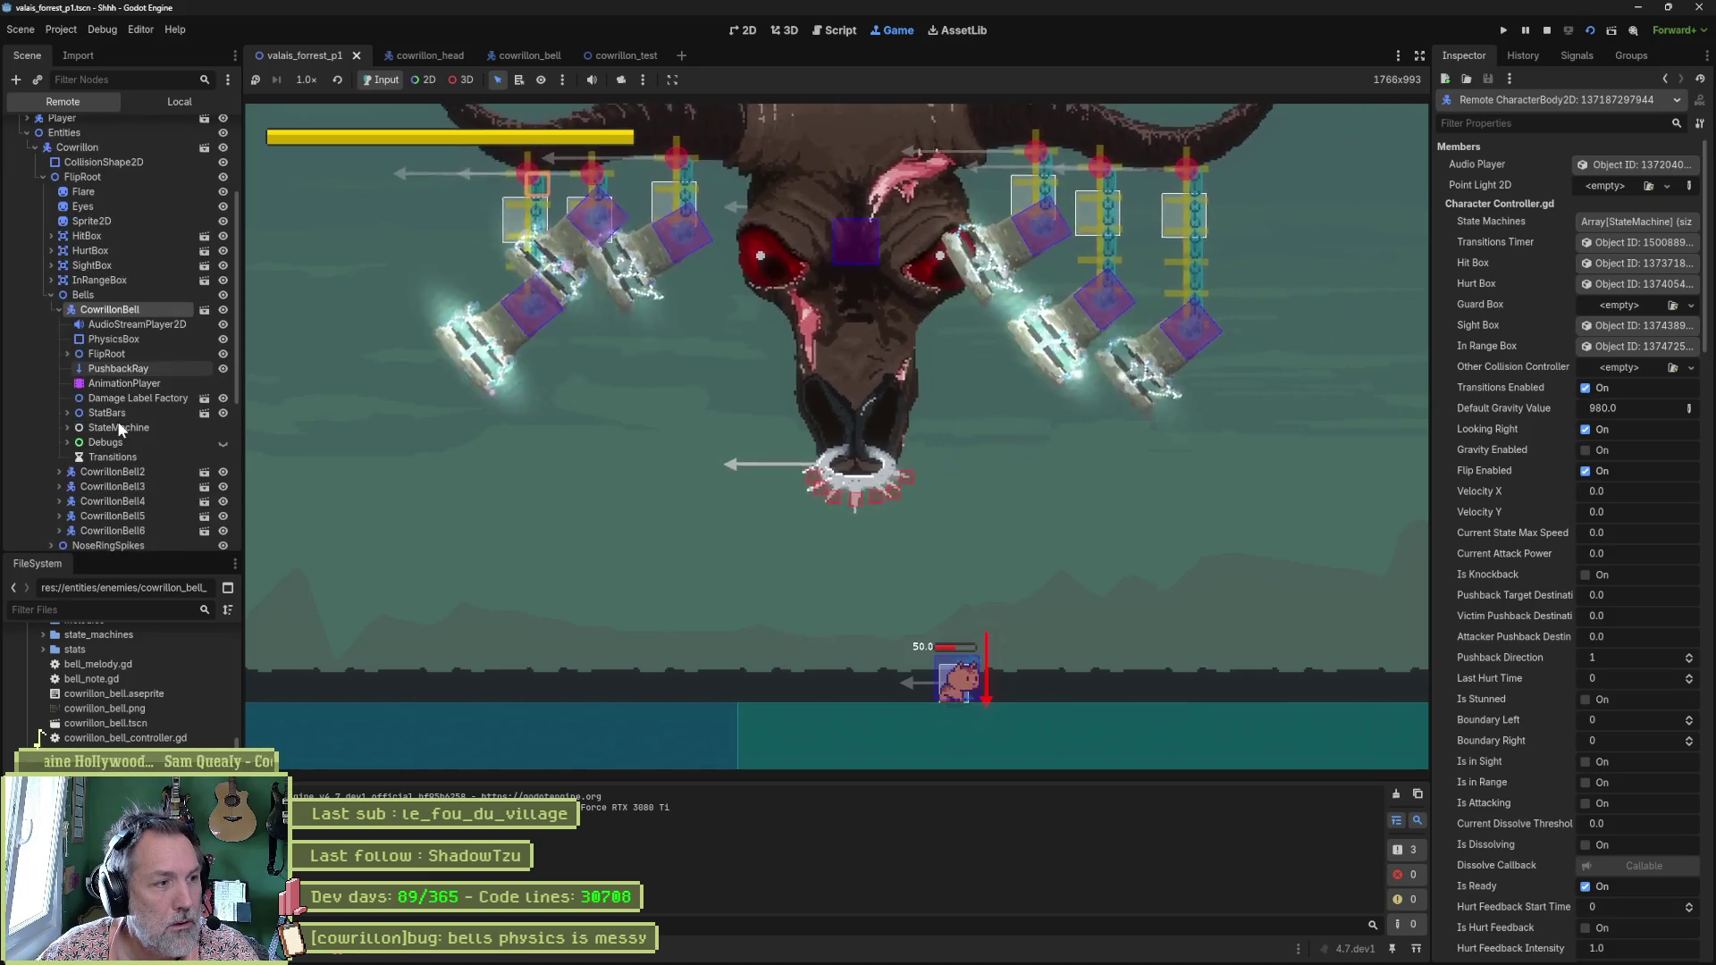
click(67, 352)
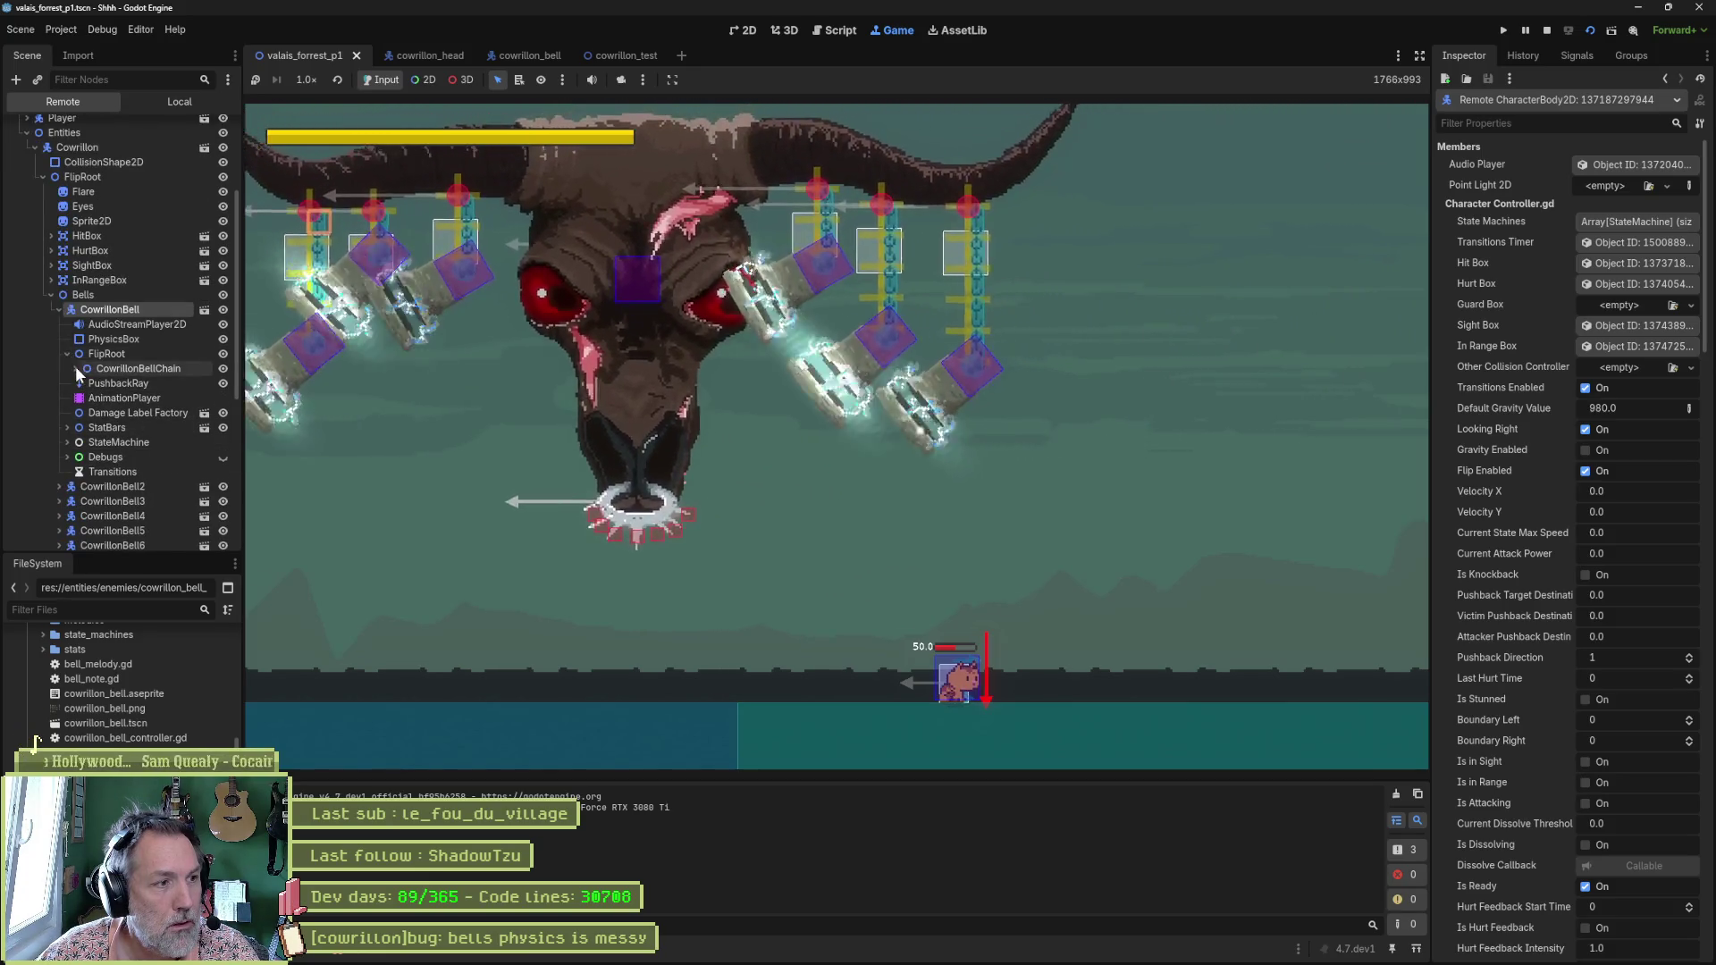
click(76, 368)
click(103, 399)
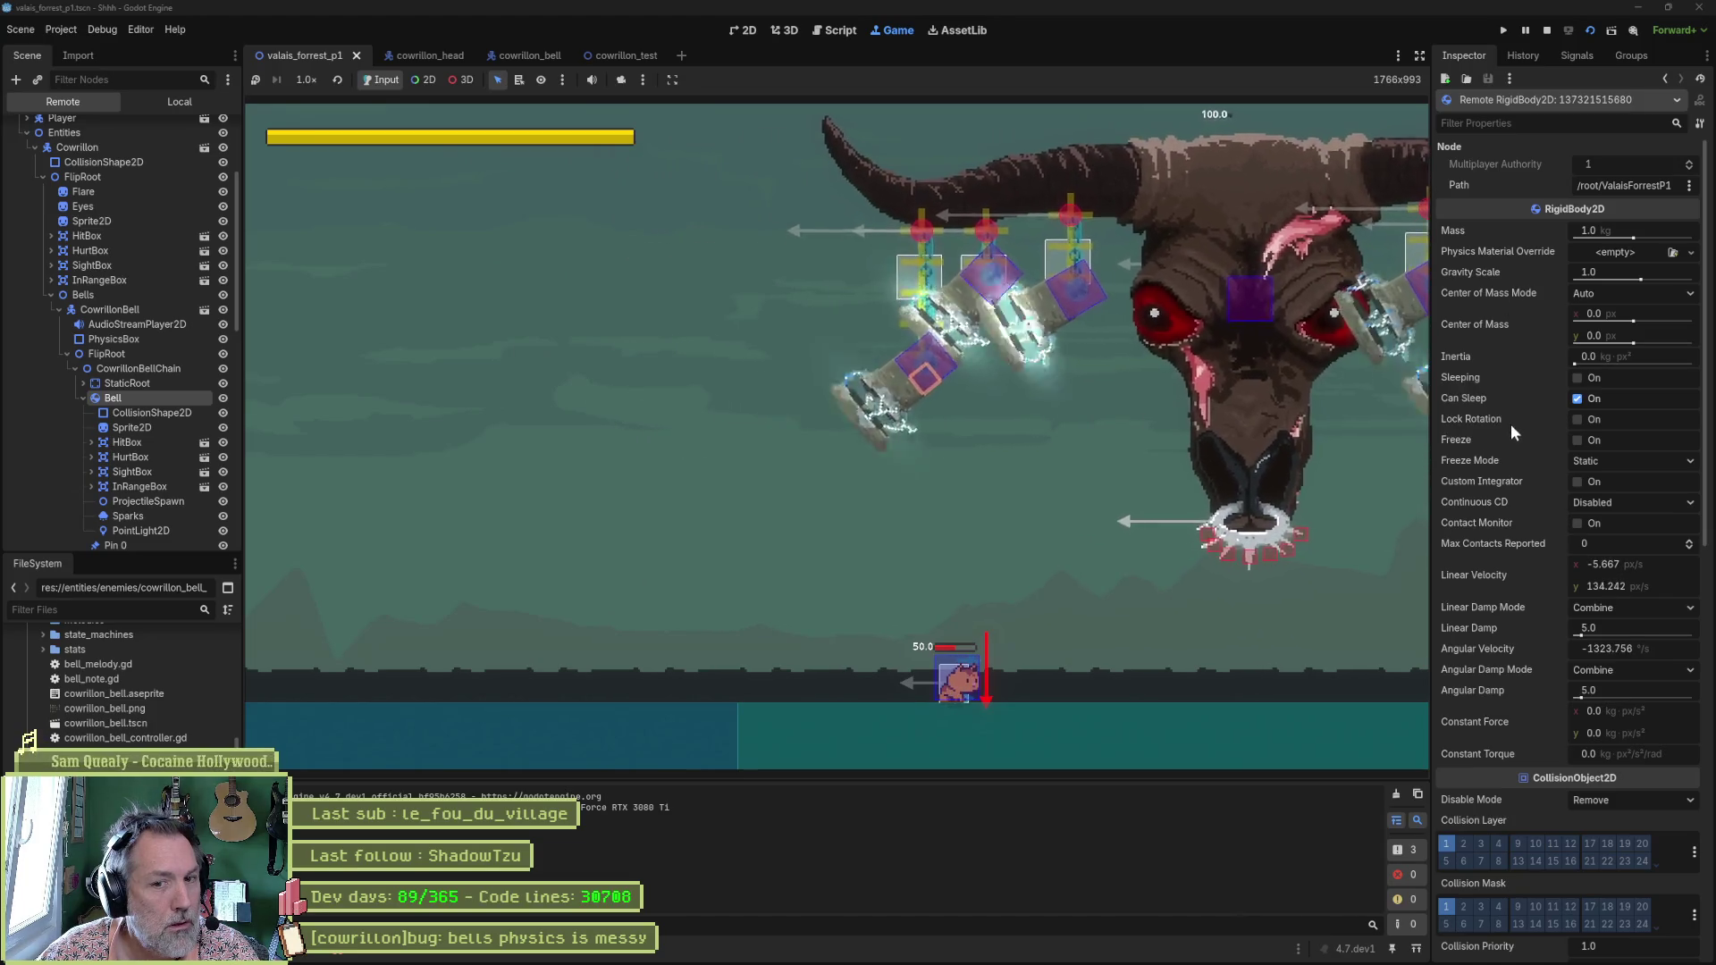
scroll(1495, 309, down, 5)
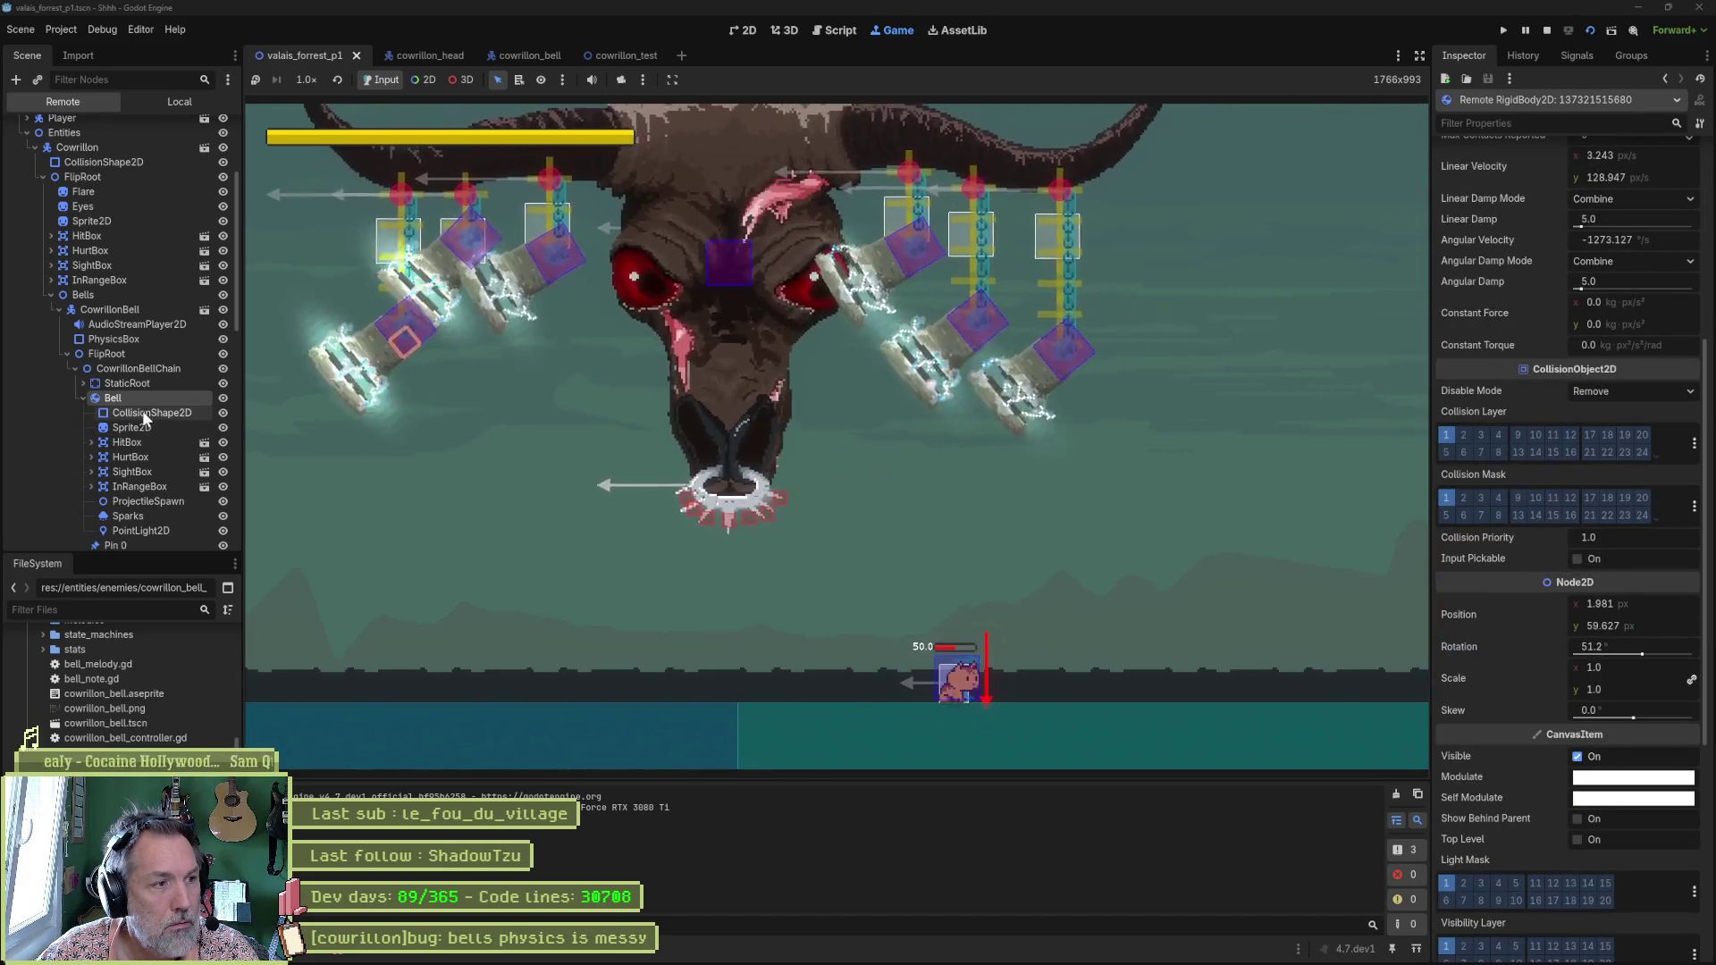
click(146, 413)
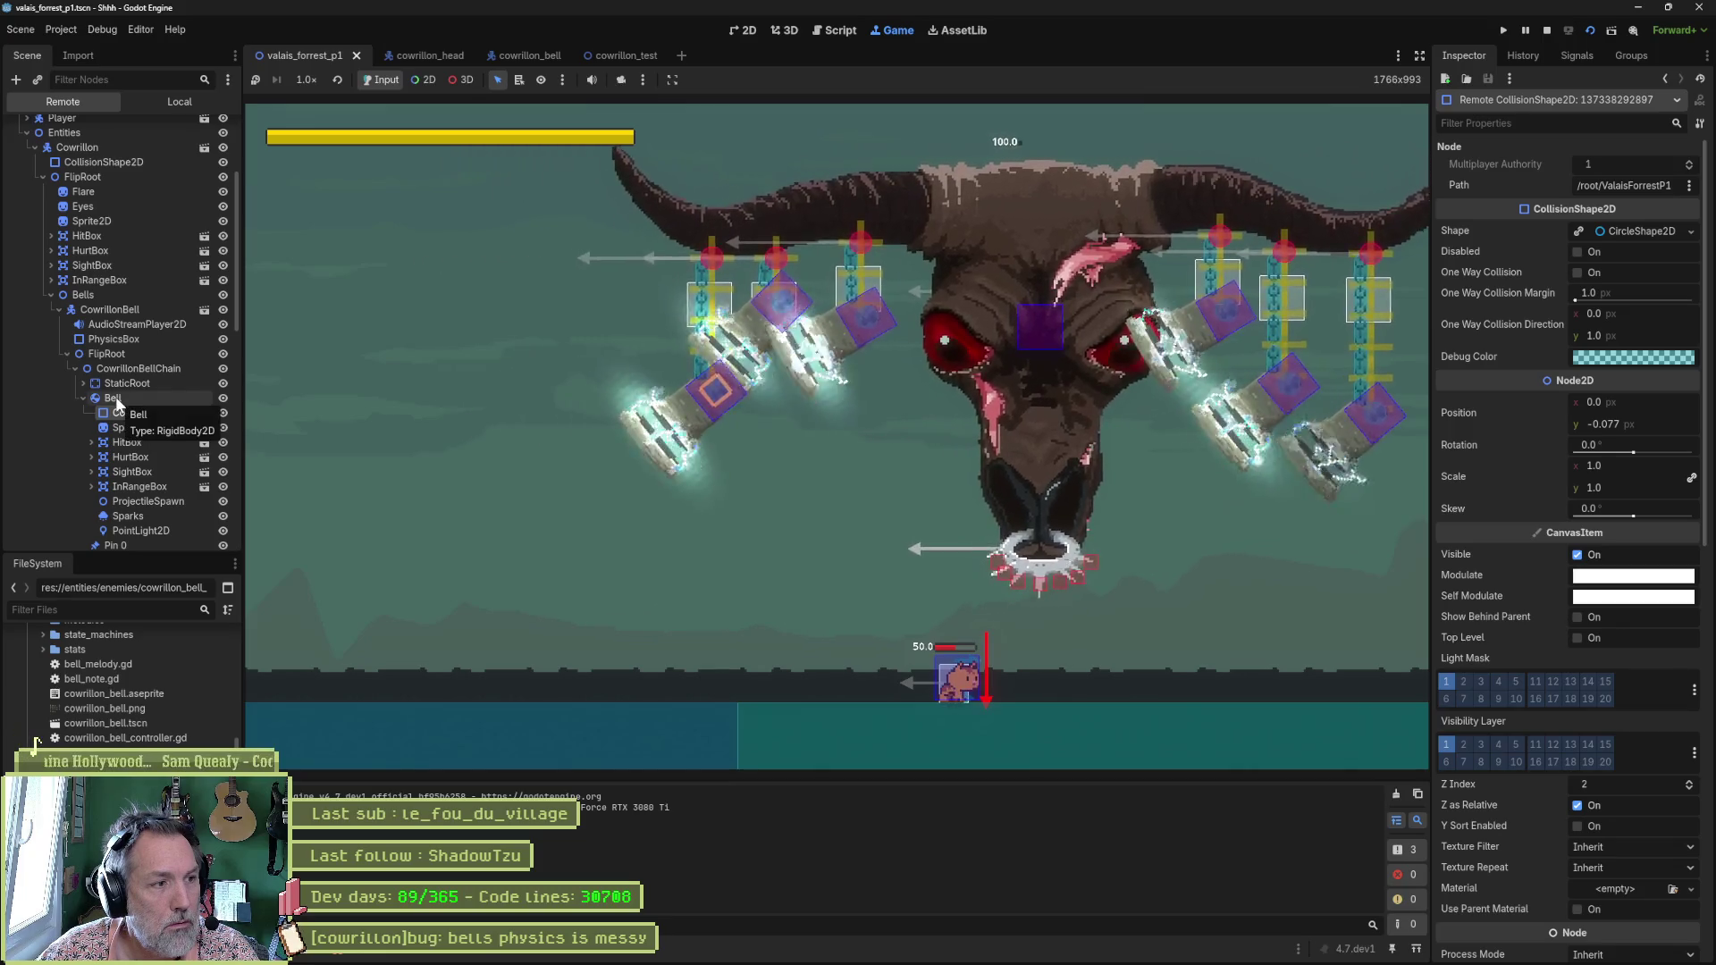
Review the running Bell's RigidBody2D physics properties, then stop the game
scroll(63, 401, down, 3)
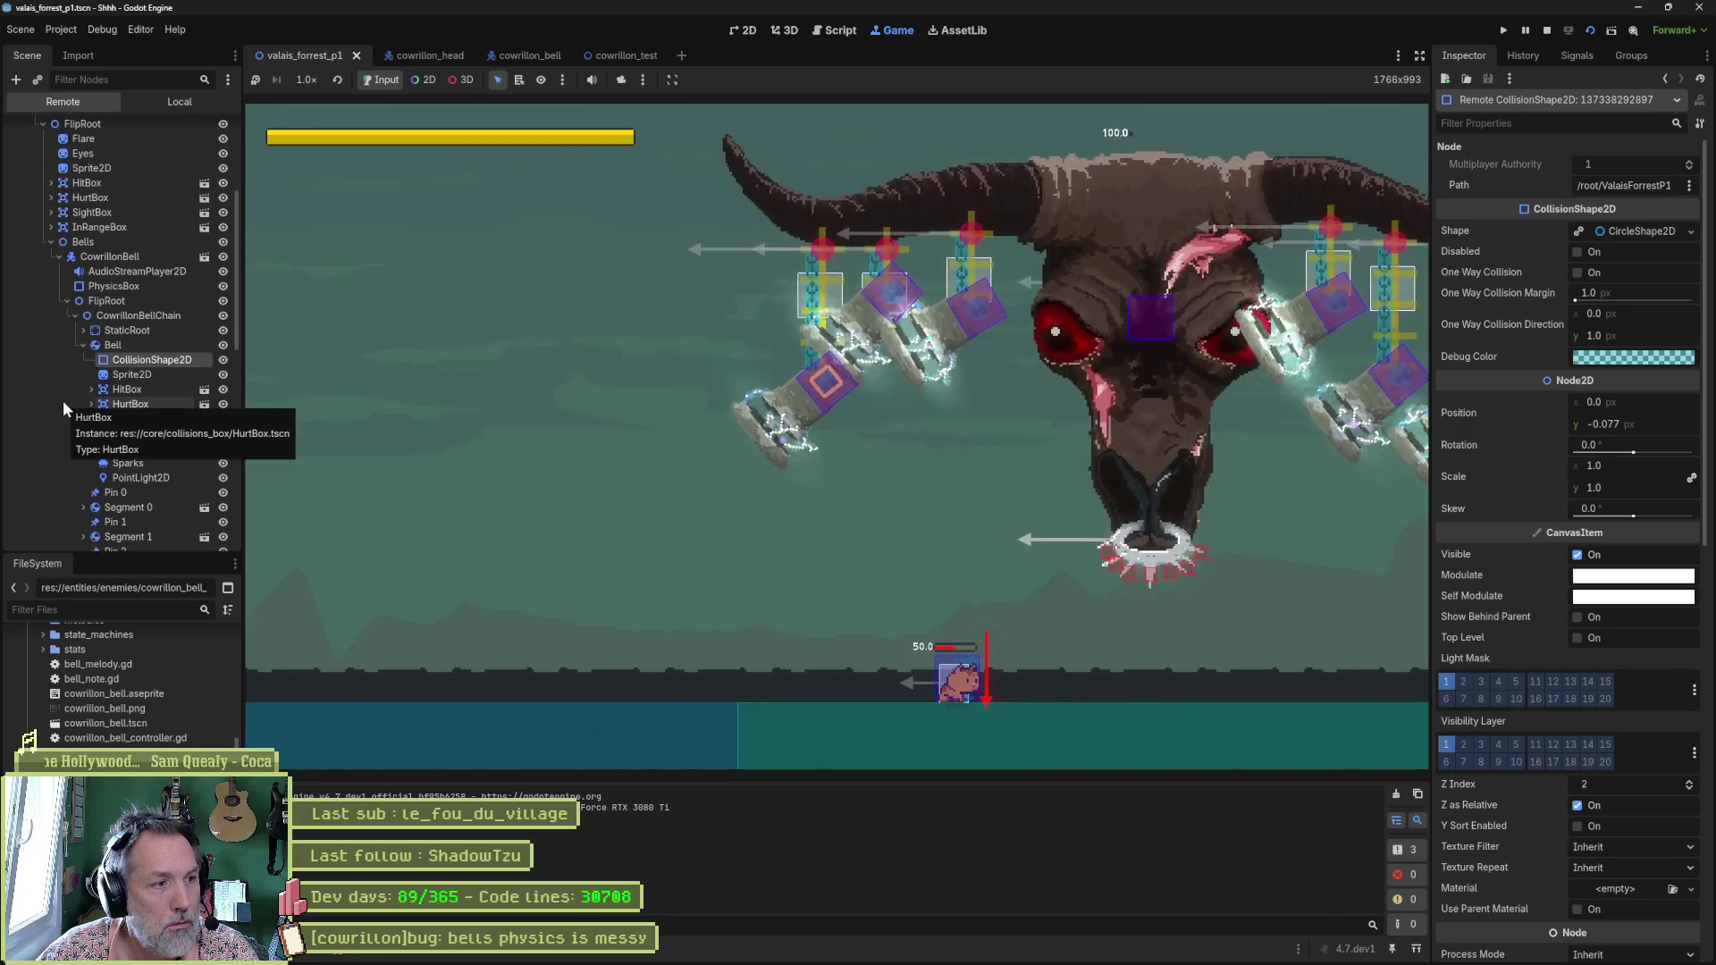
click(121, 346)
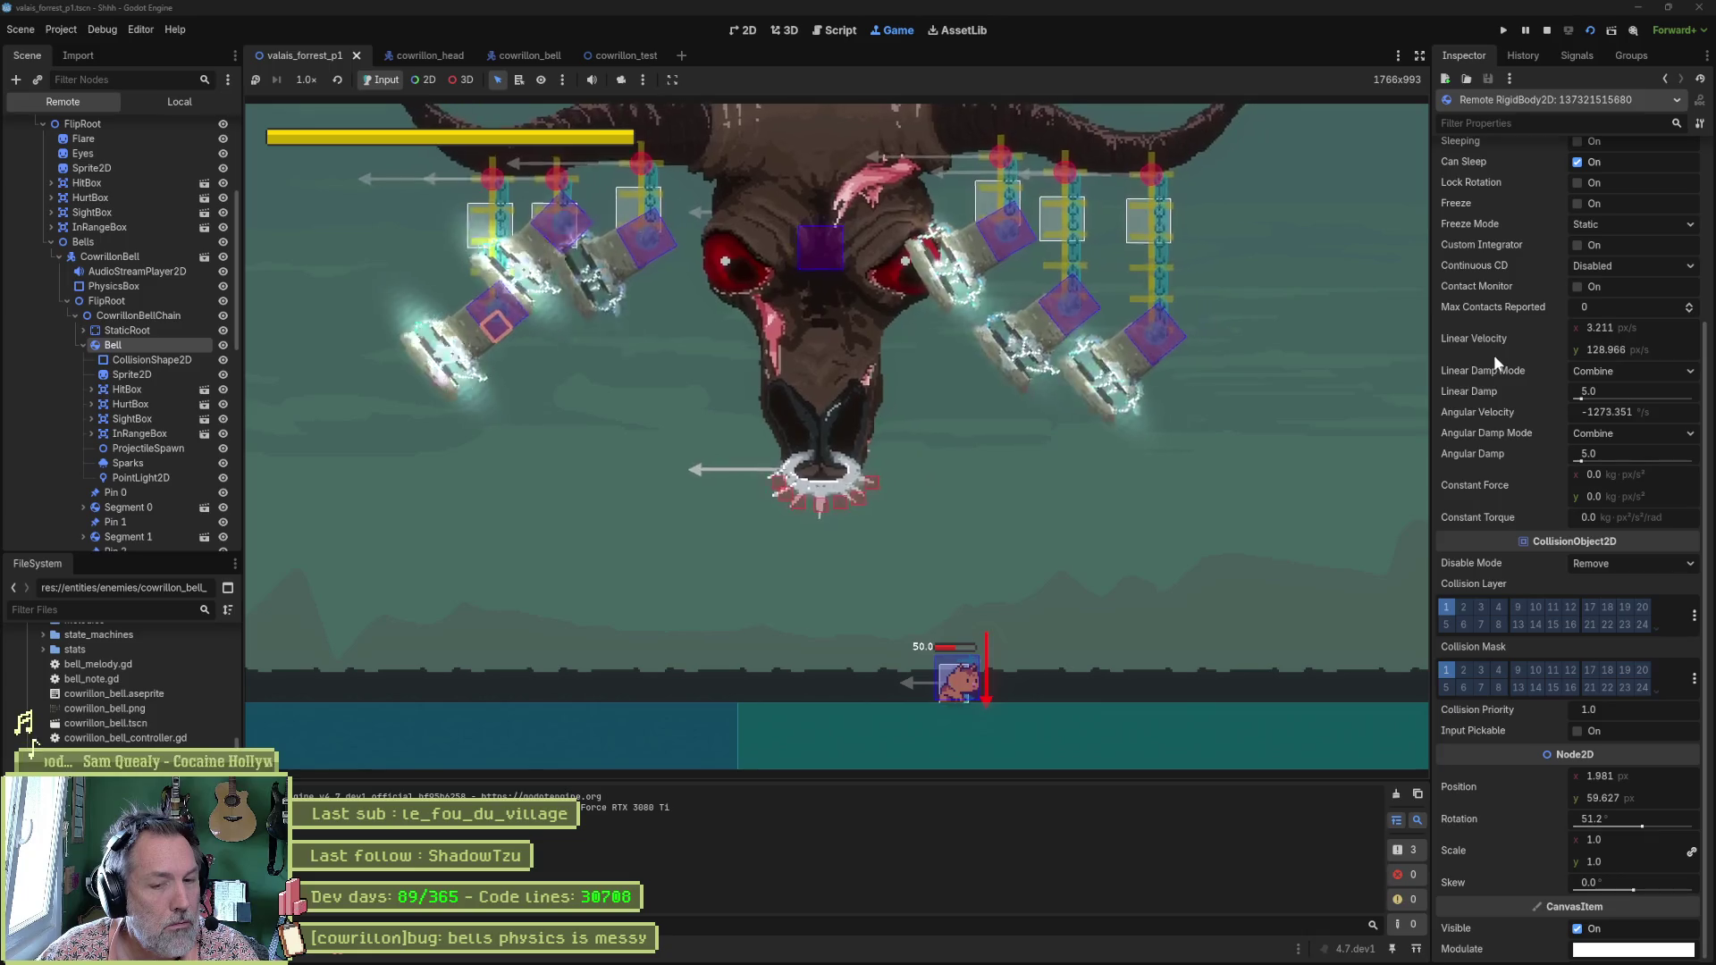
mouse_move(1493, 356)
scroll(1511, 360, up, 5)
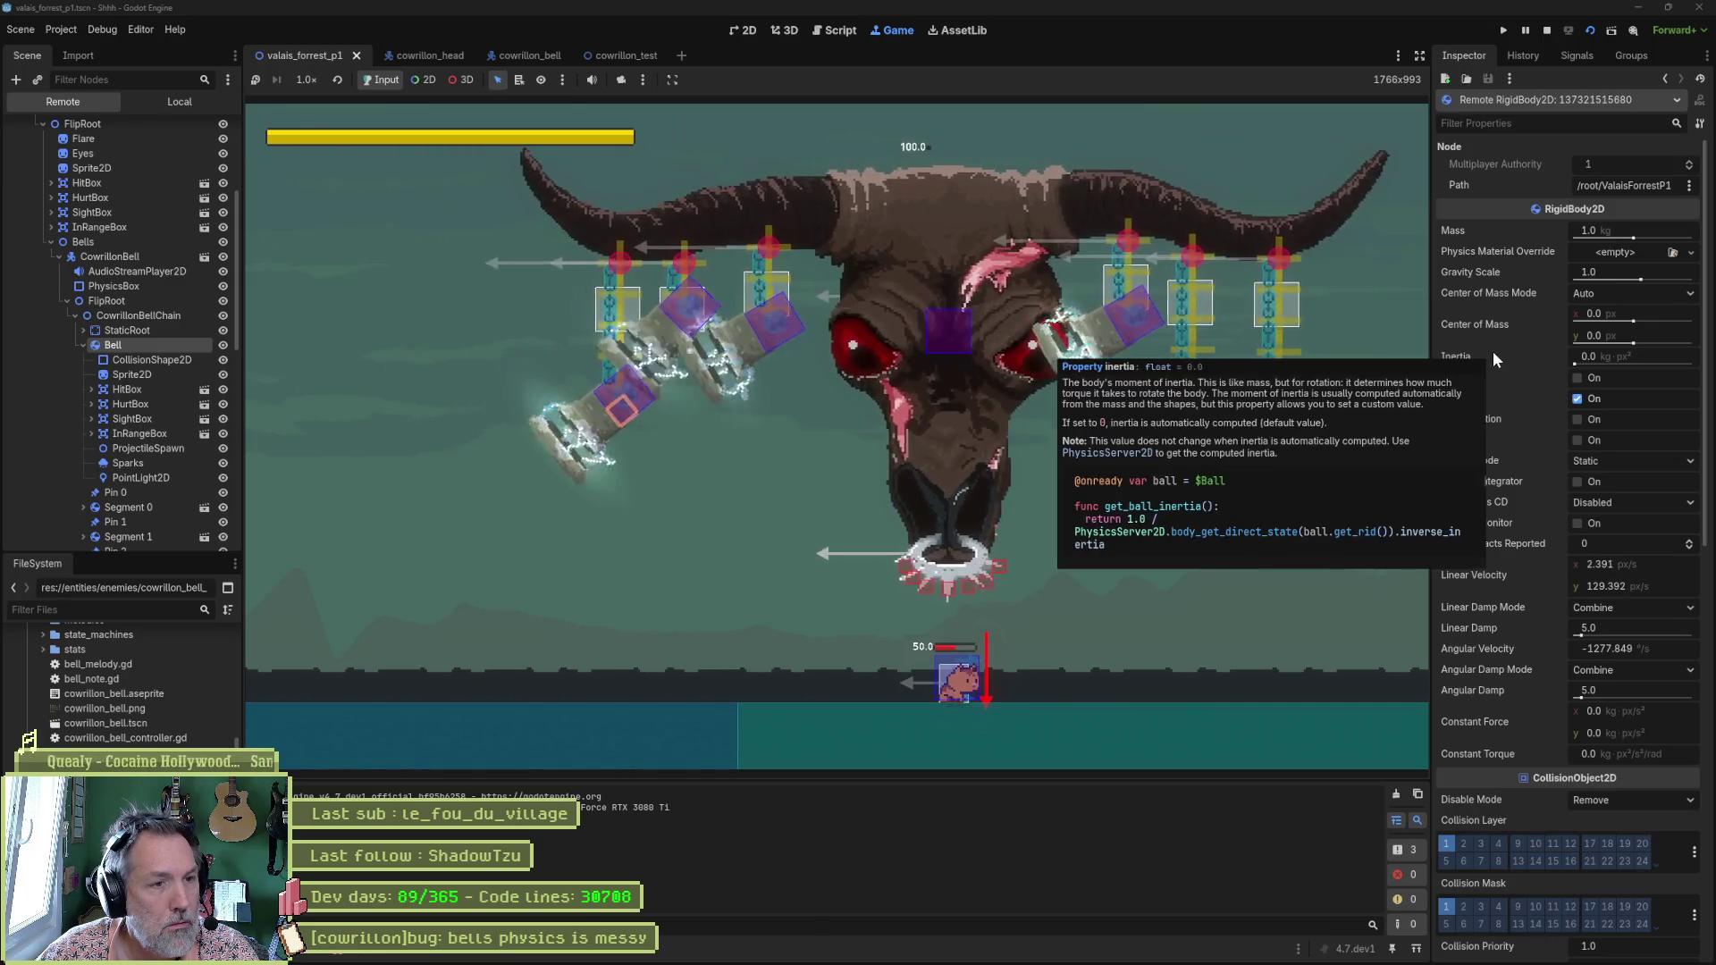
key(F8)
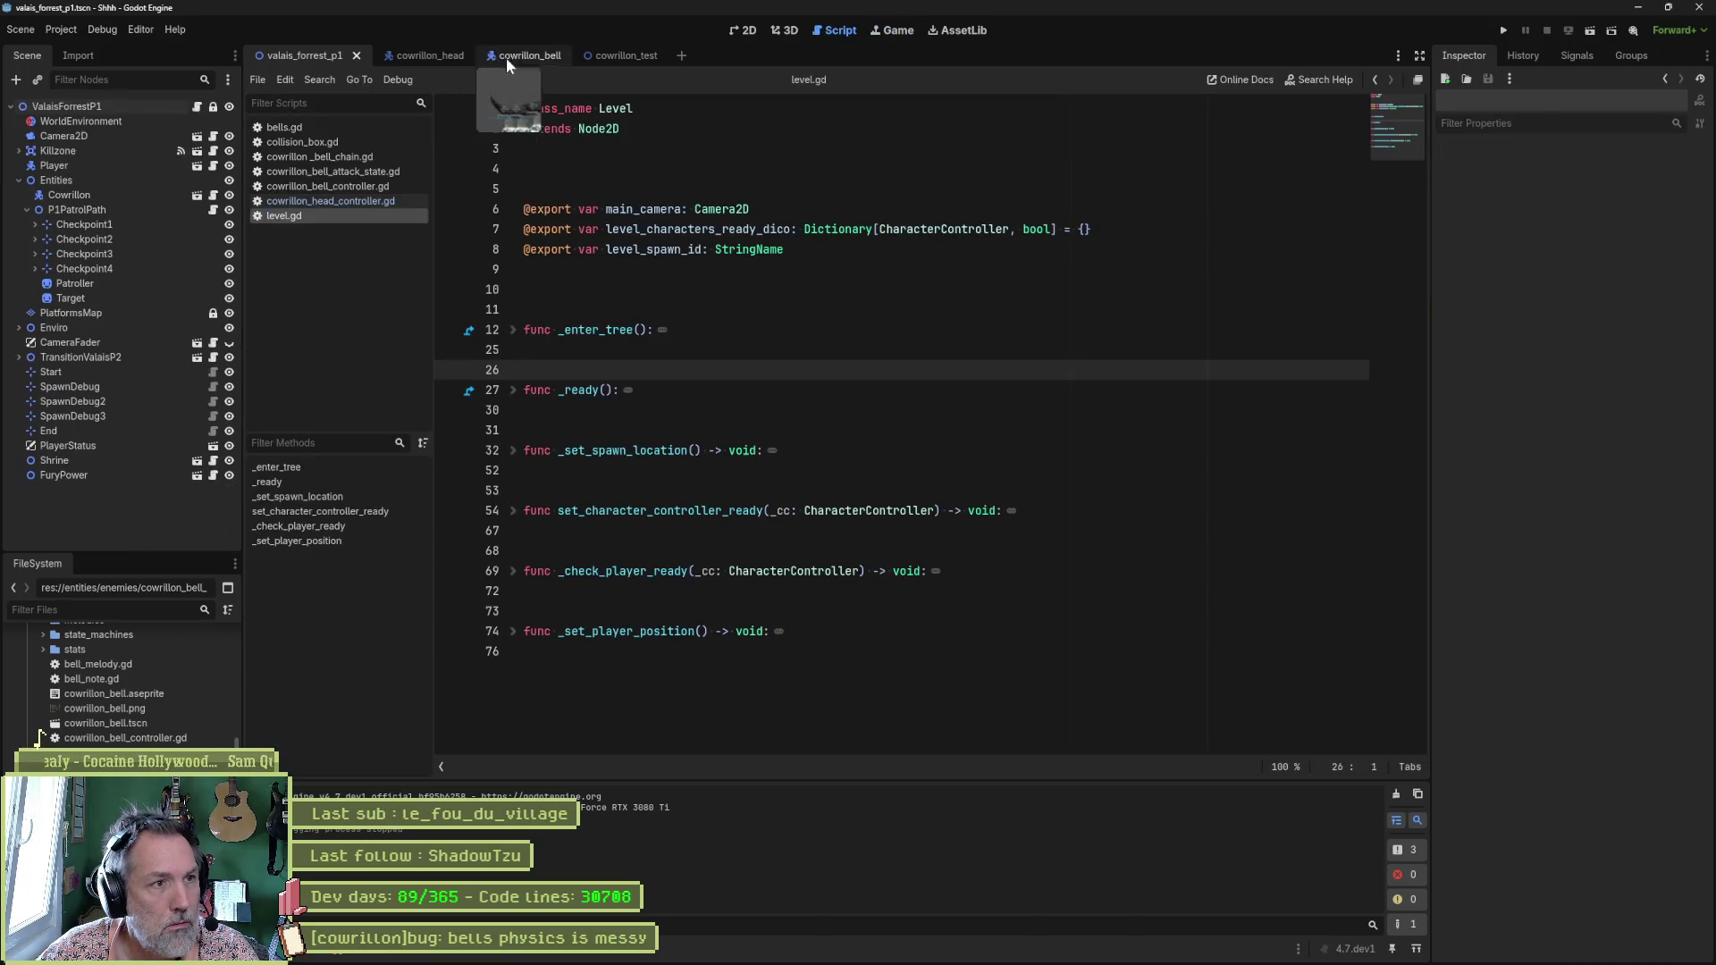
Briefly run the cowrillon_test scene and stop it
click(614, 52)
key(F6)
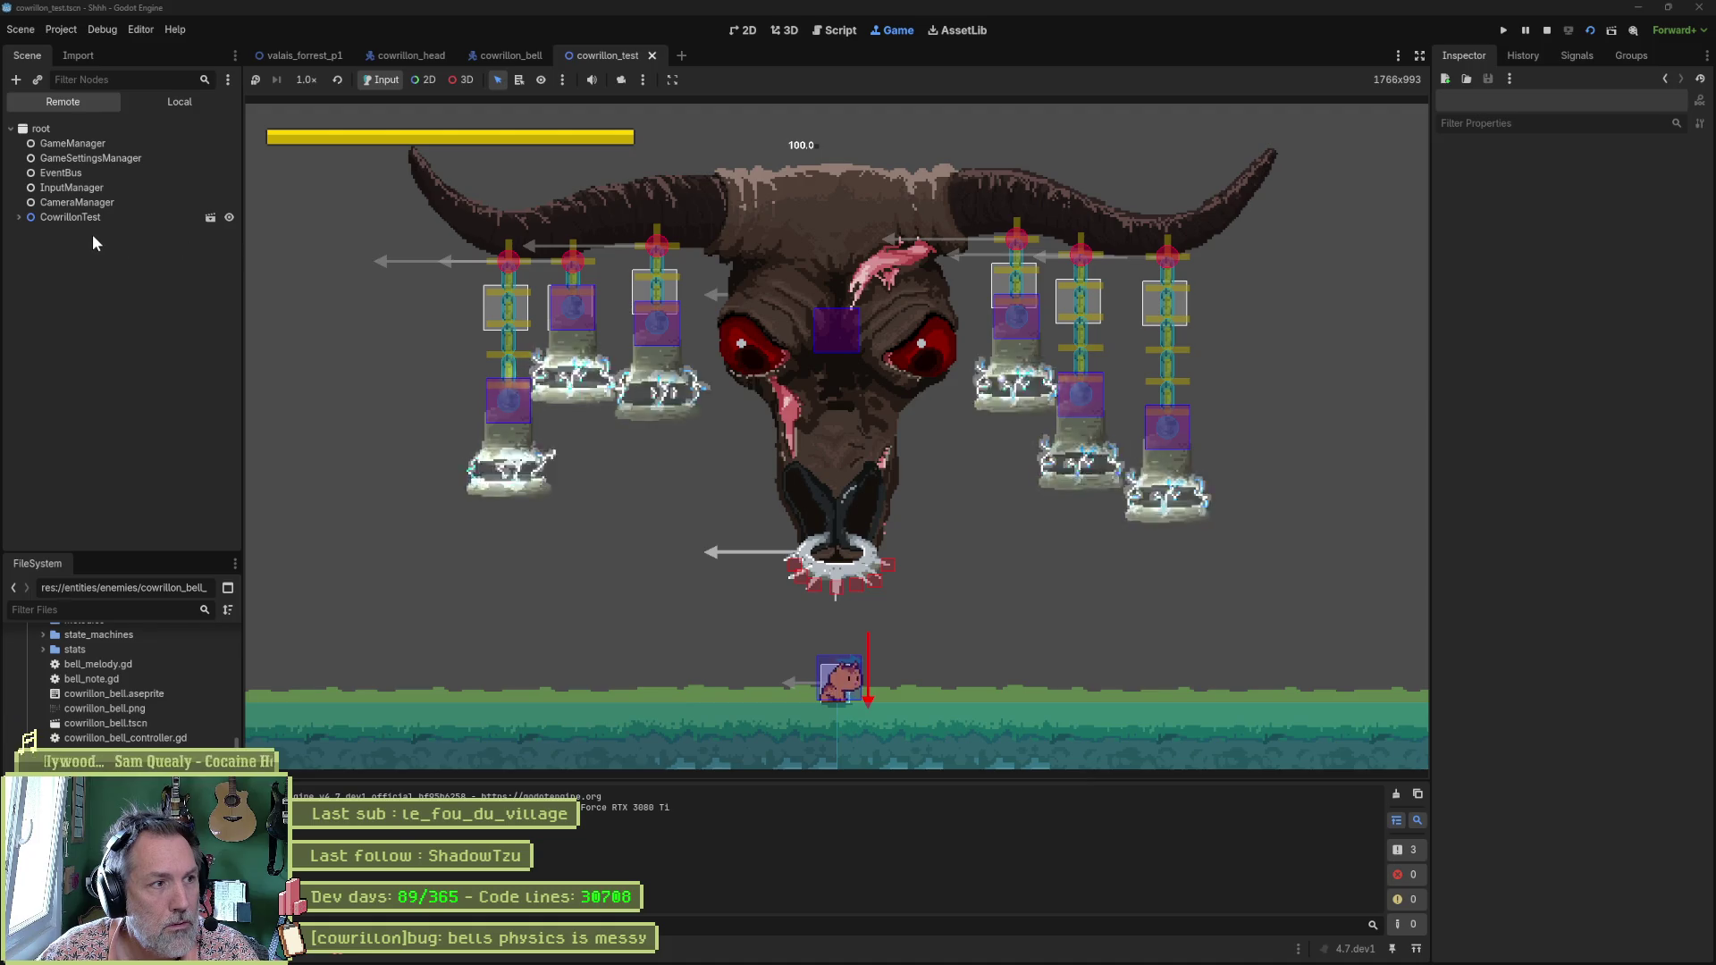
key(F8)
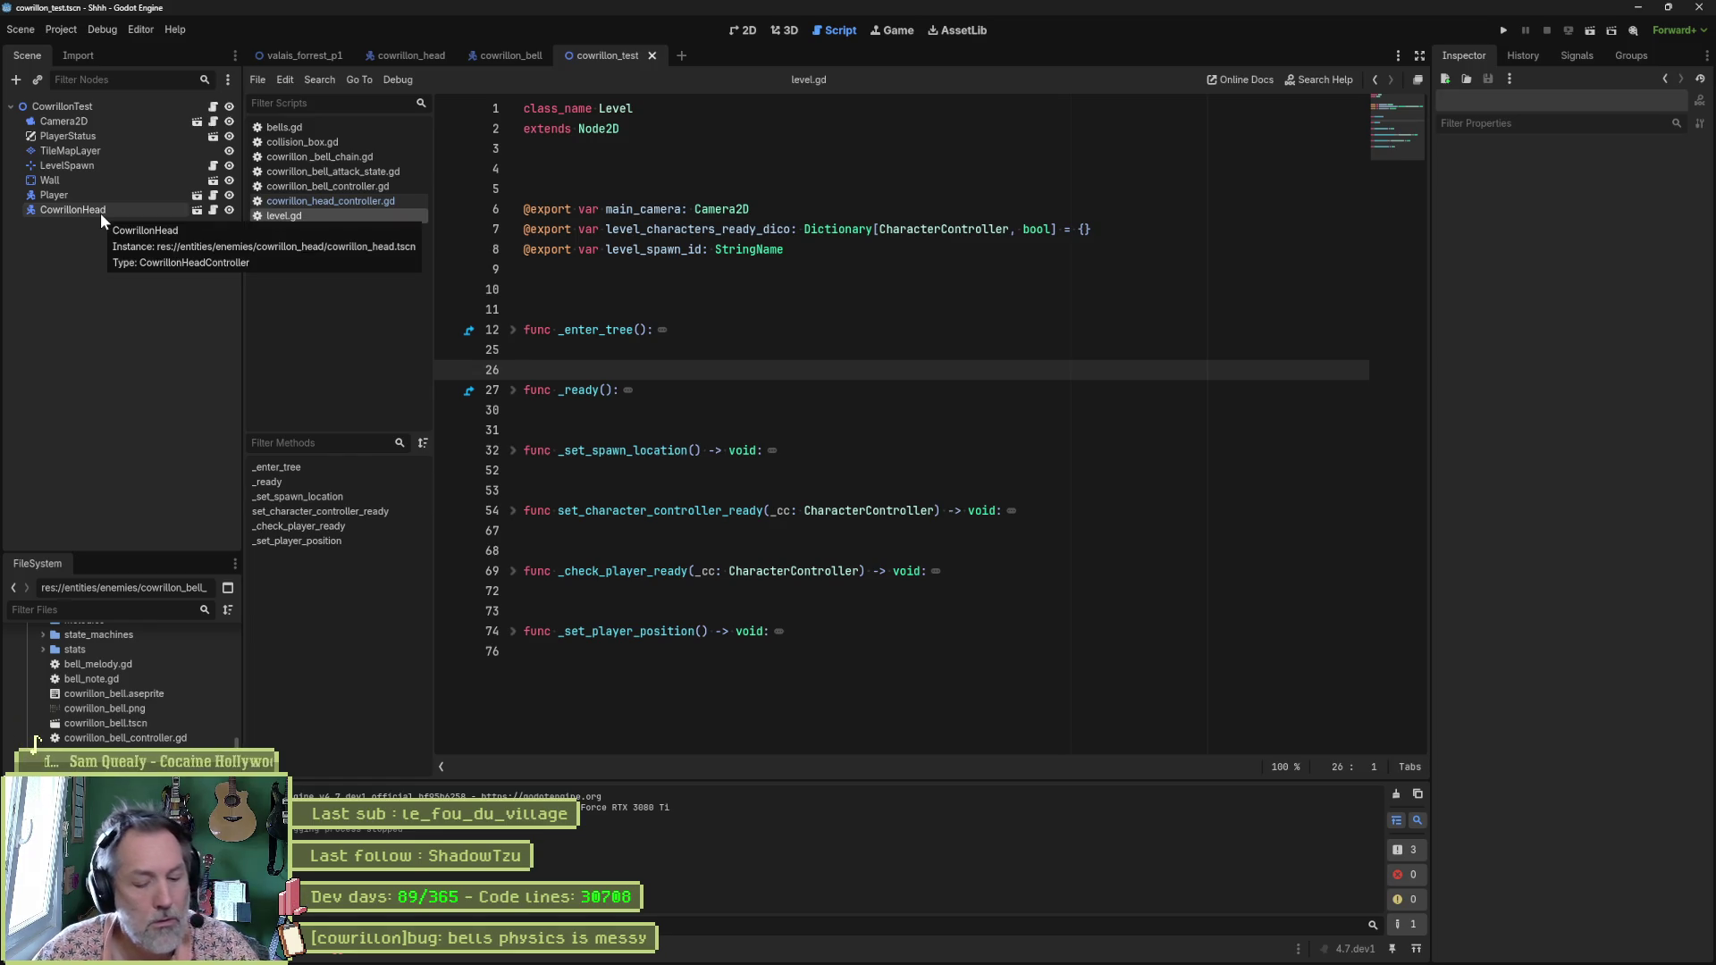
Check the cowrillon_head scene, then show valais_forrest_p1 in 2D with P1PatrolPath selected
click(303, 56)
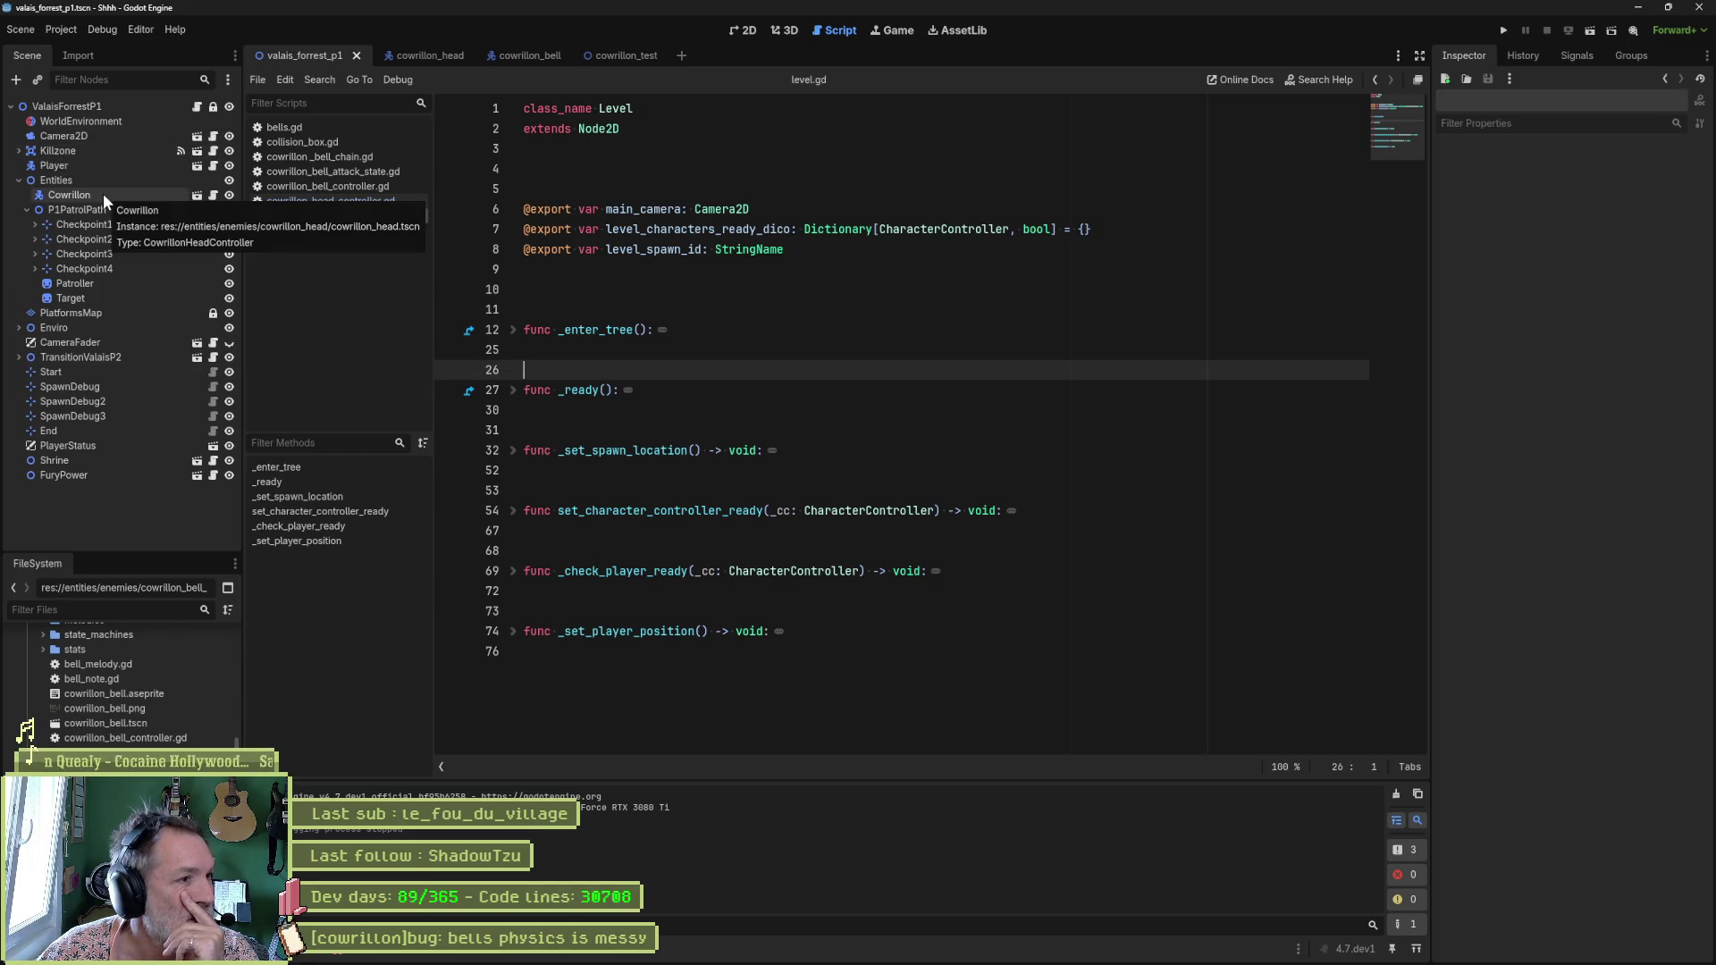
click(199, 195)
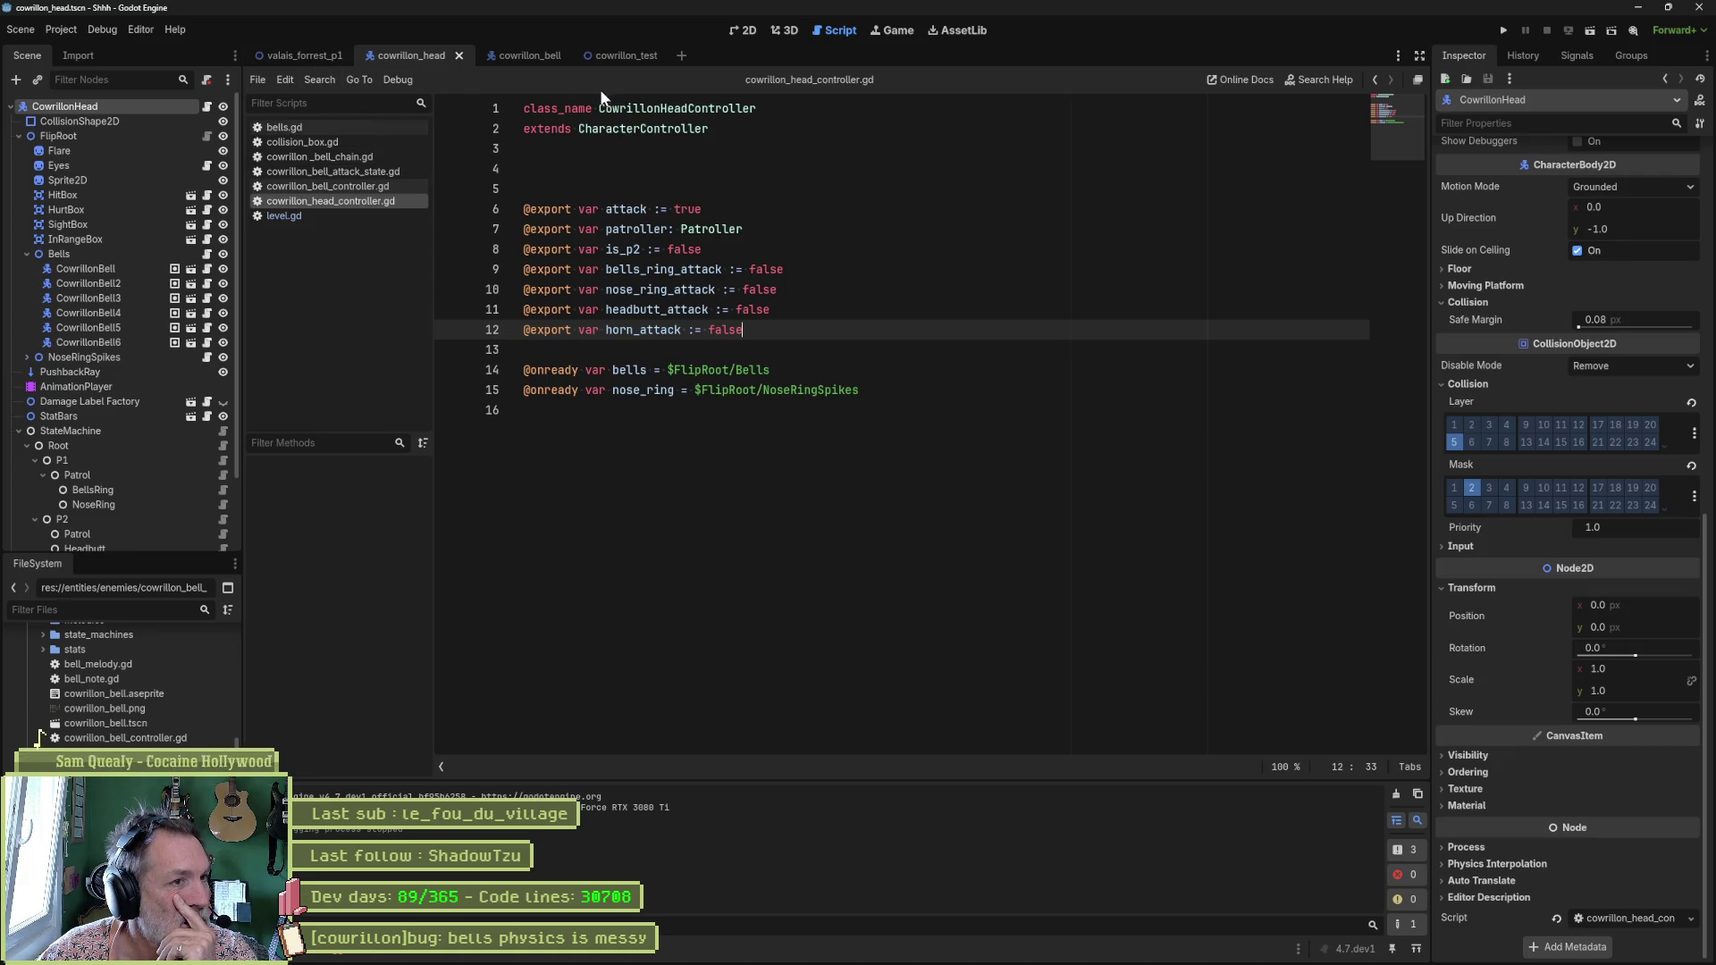
click(288, 57)
click(621, 54)
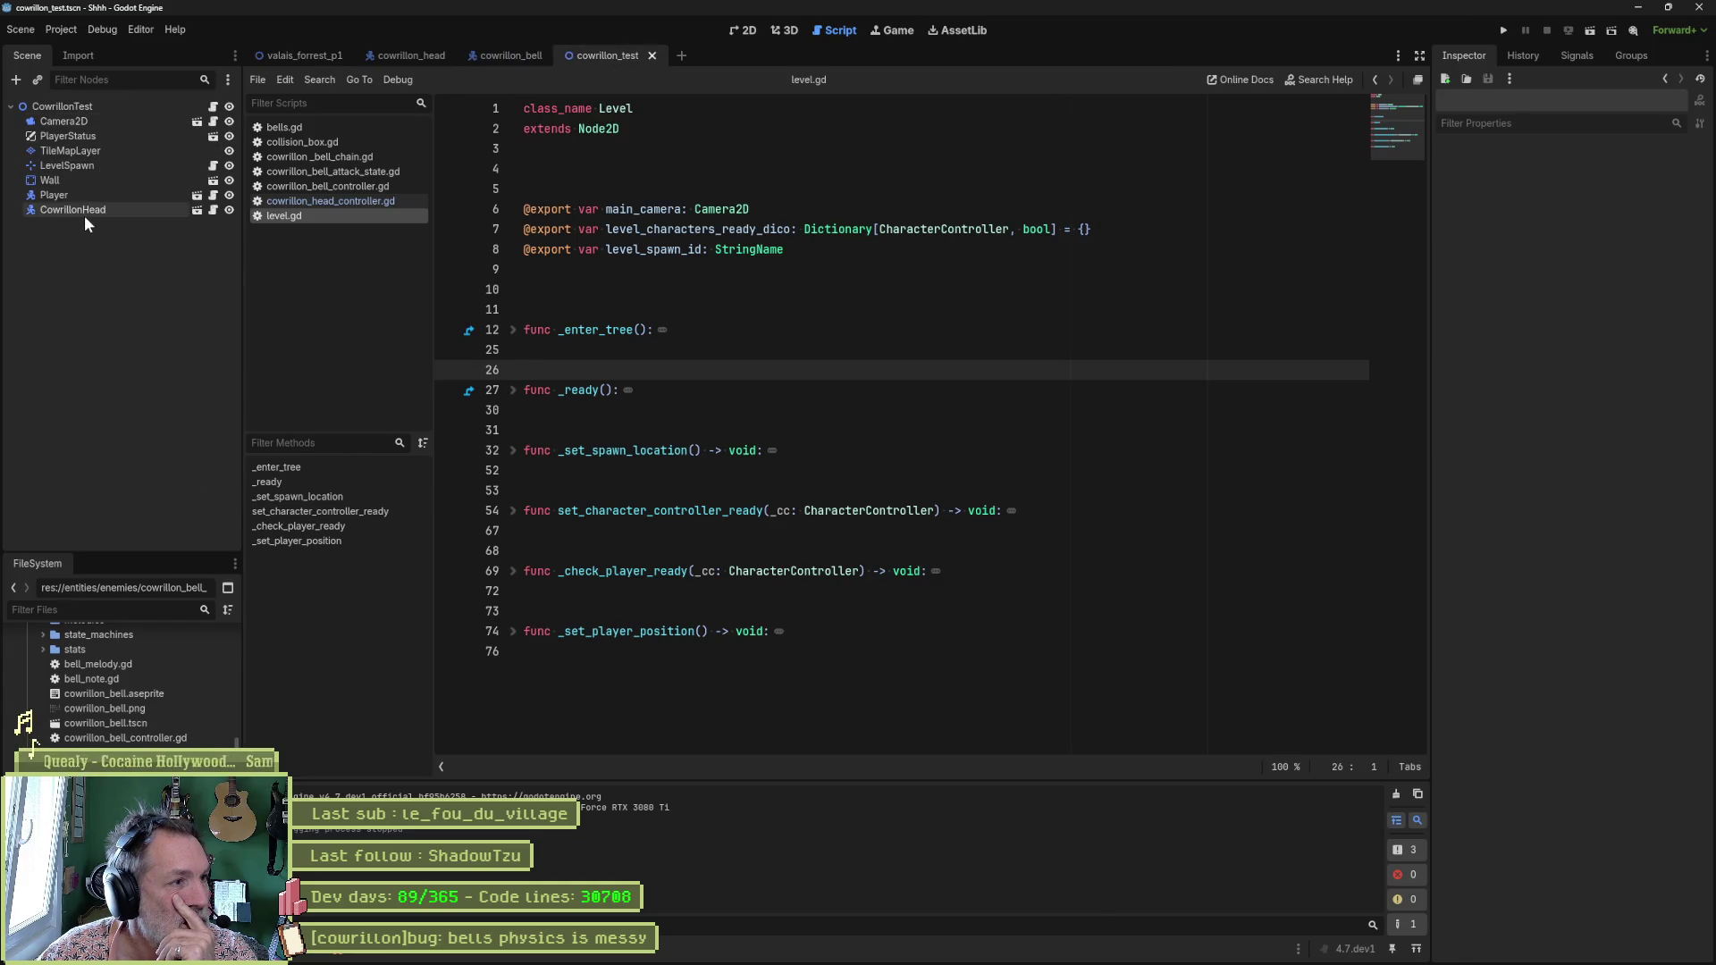
click(295, 56)
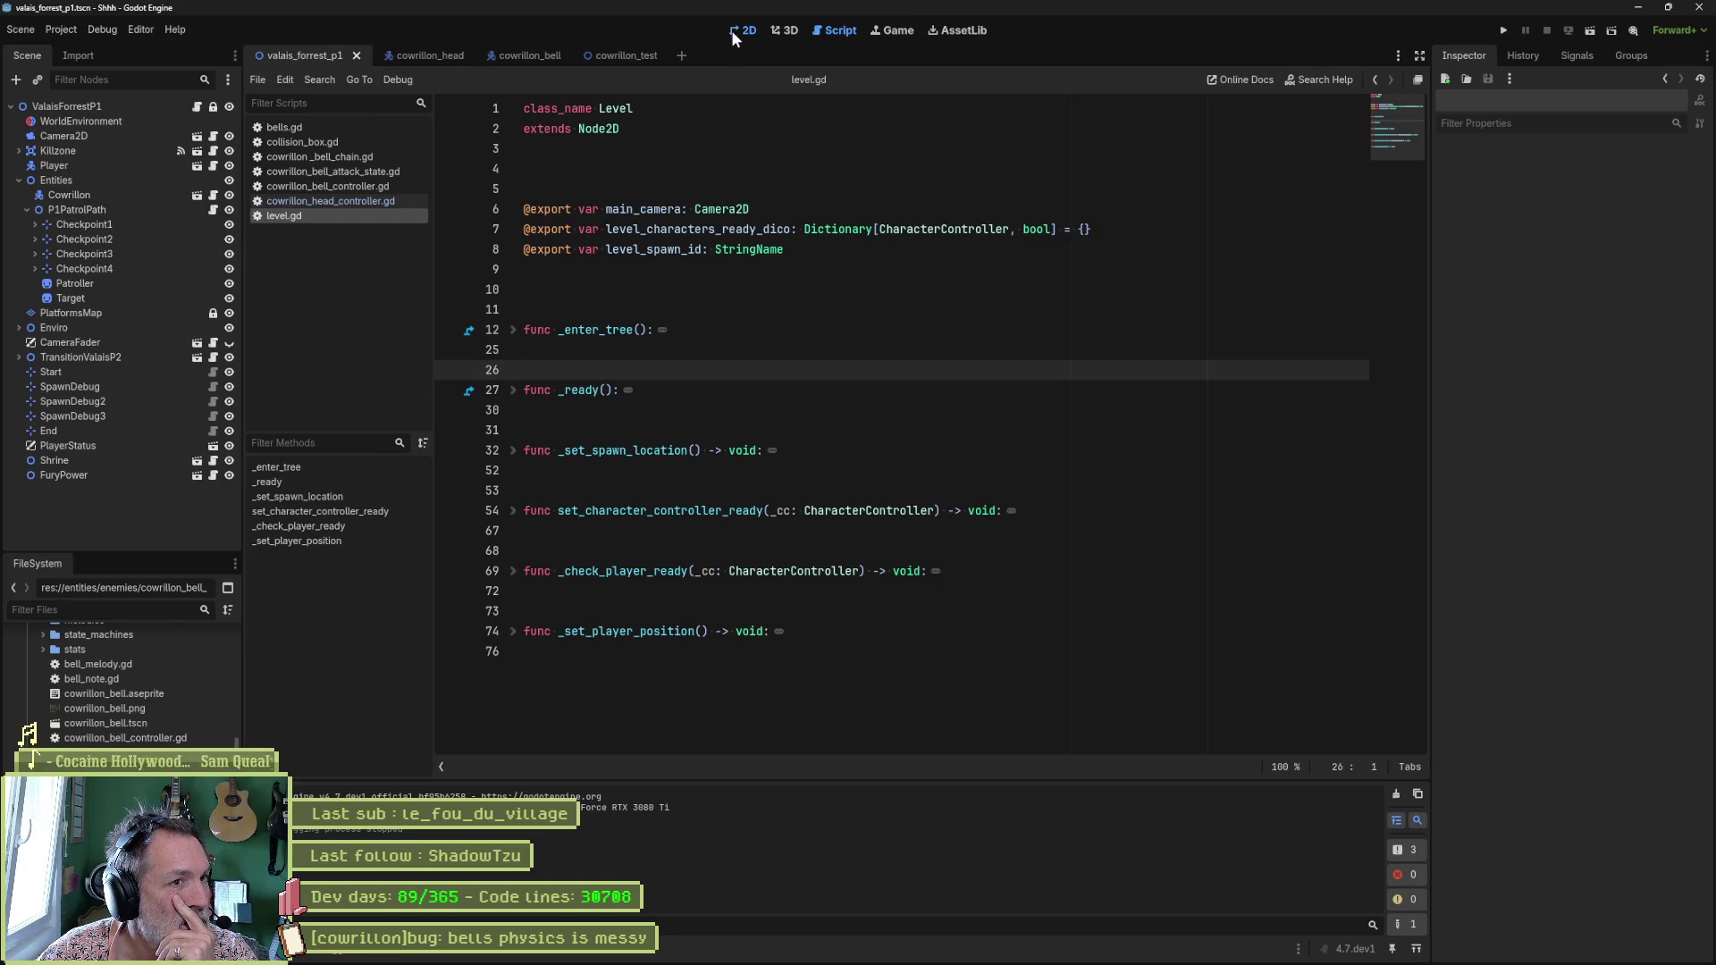
key(ctrl+F1)
click(95, 213)
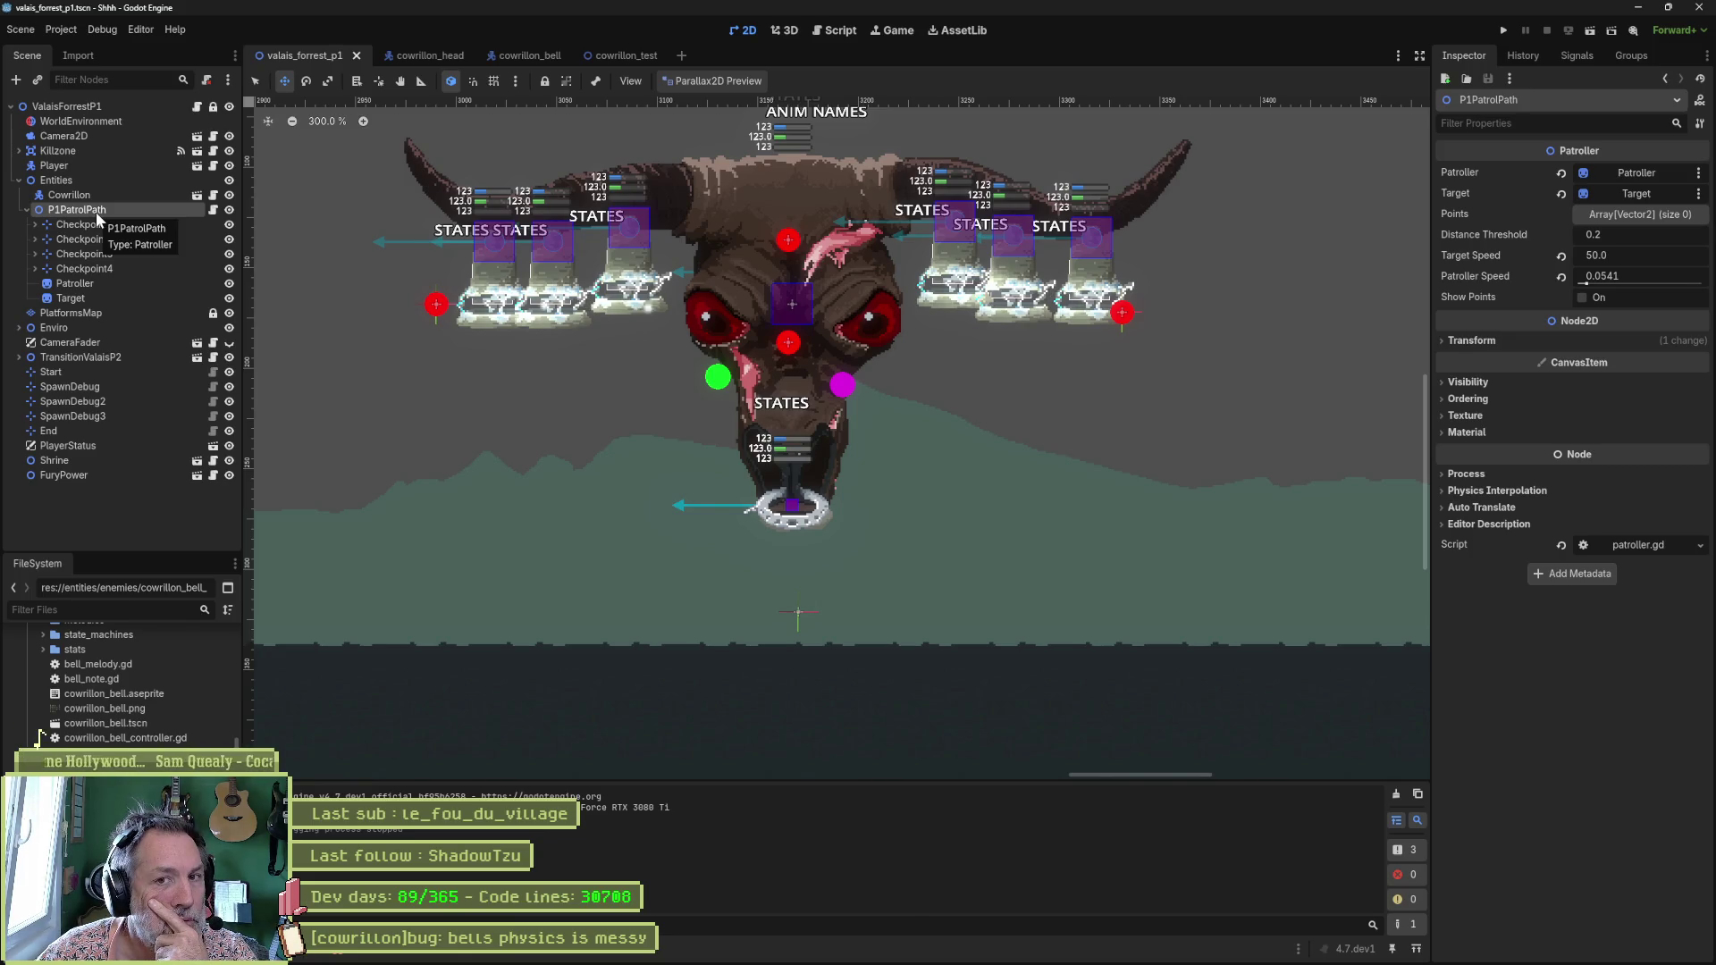
Delete the old Cowrillon node from the forest level
click(95, 197)
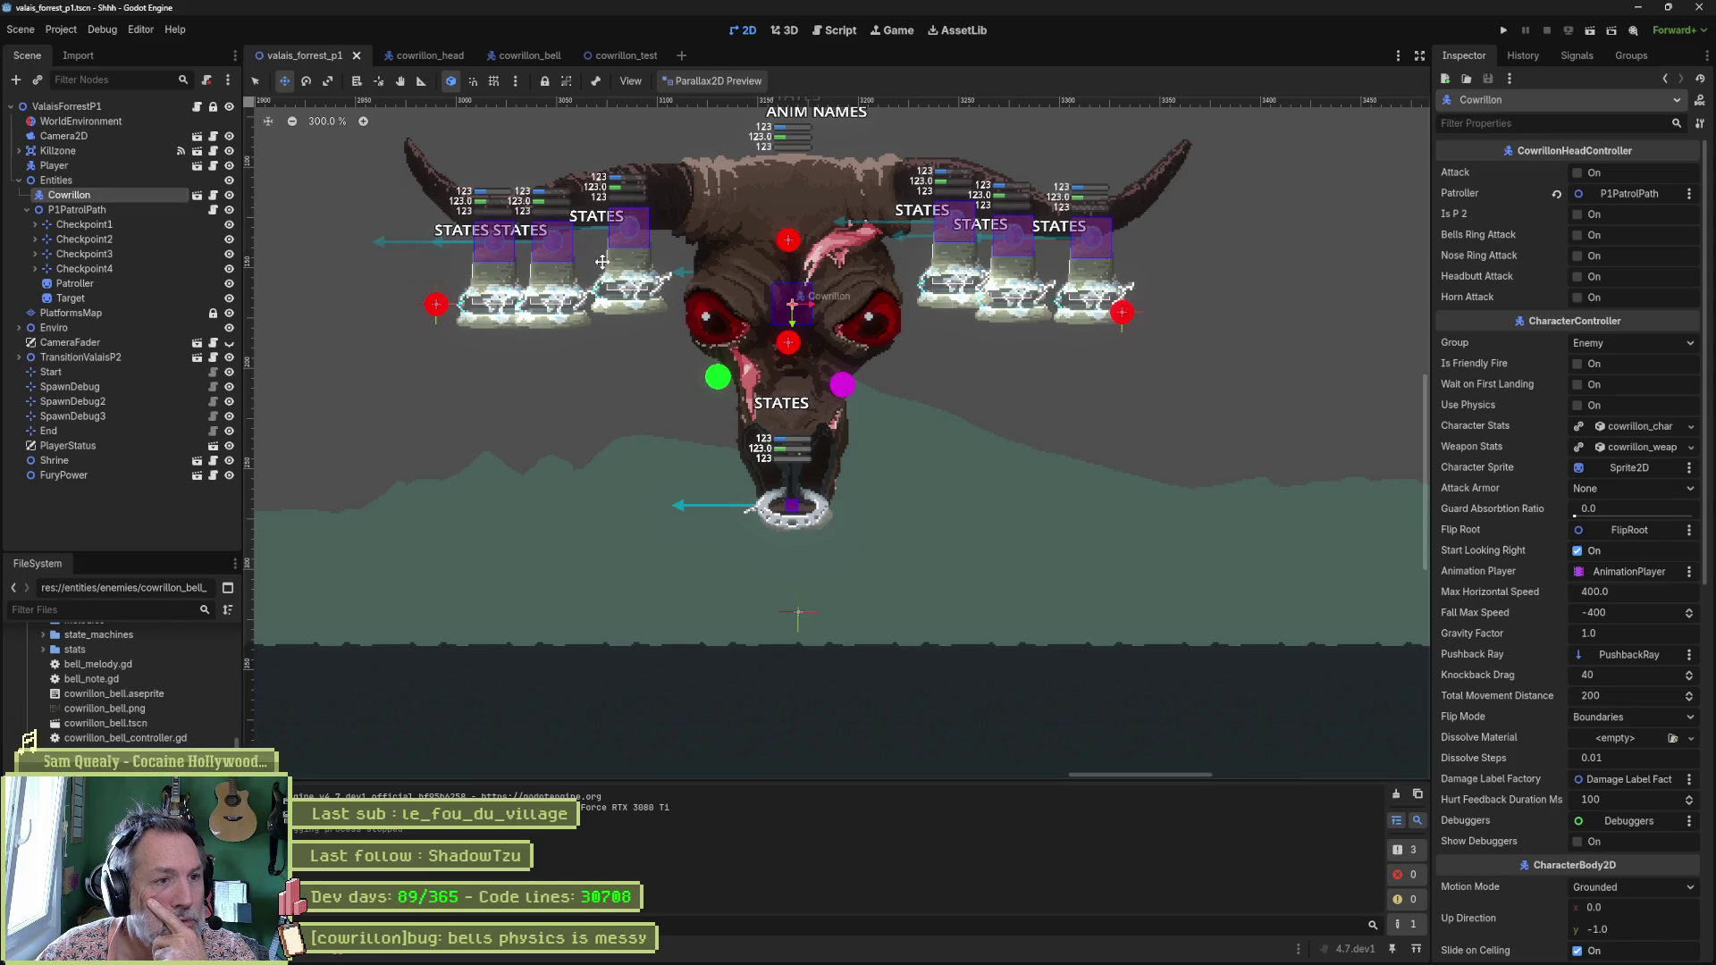
key(Delete)
key(Return)
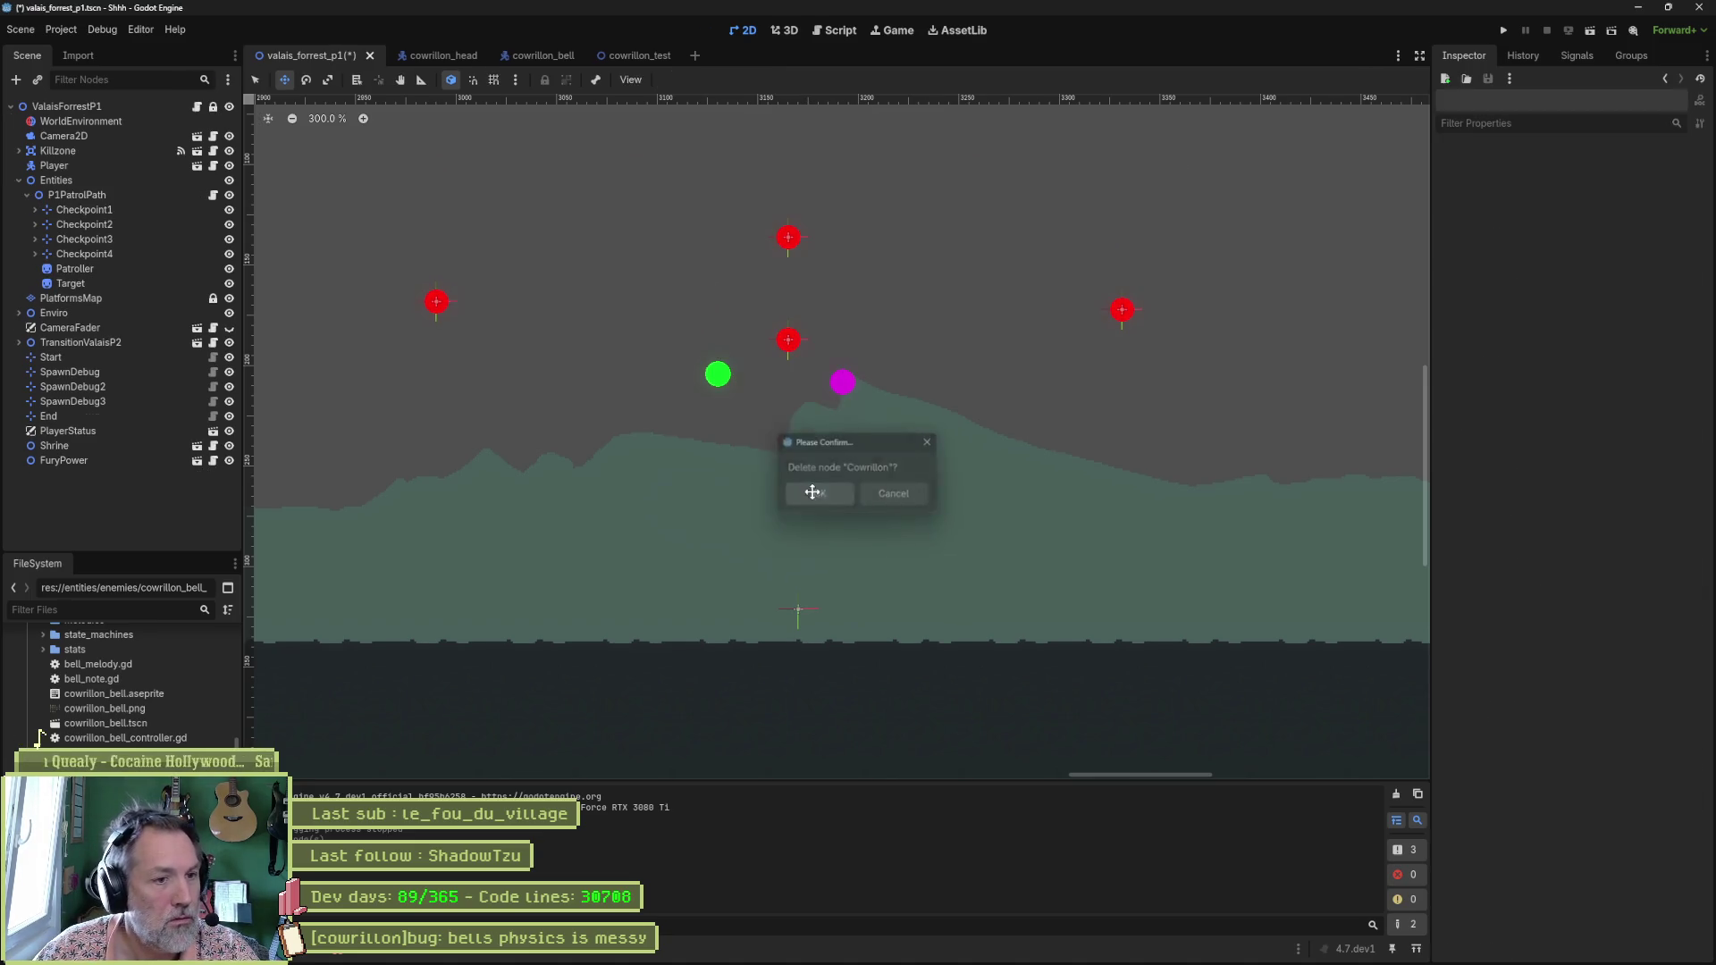
Instance cowrillon_head under Entities as its first child, then save and run the level
click(132, 187)
key(ctrl+shift+a)
text(cowrillon_head)
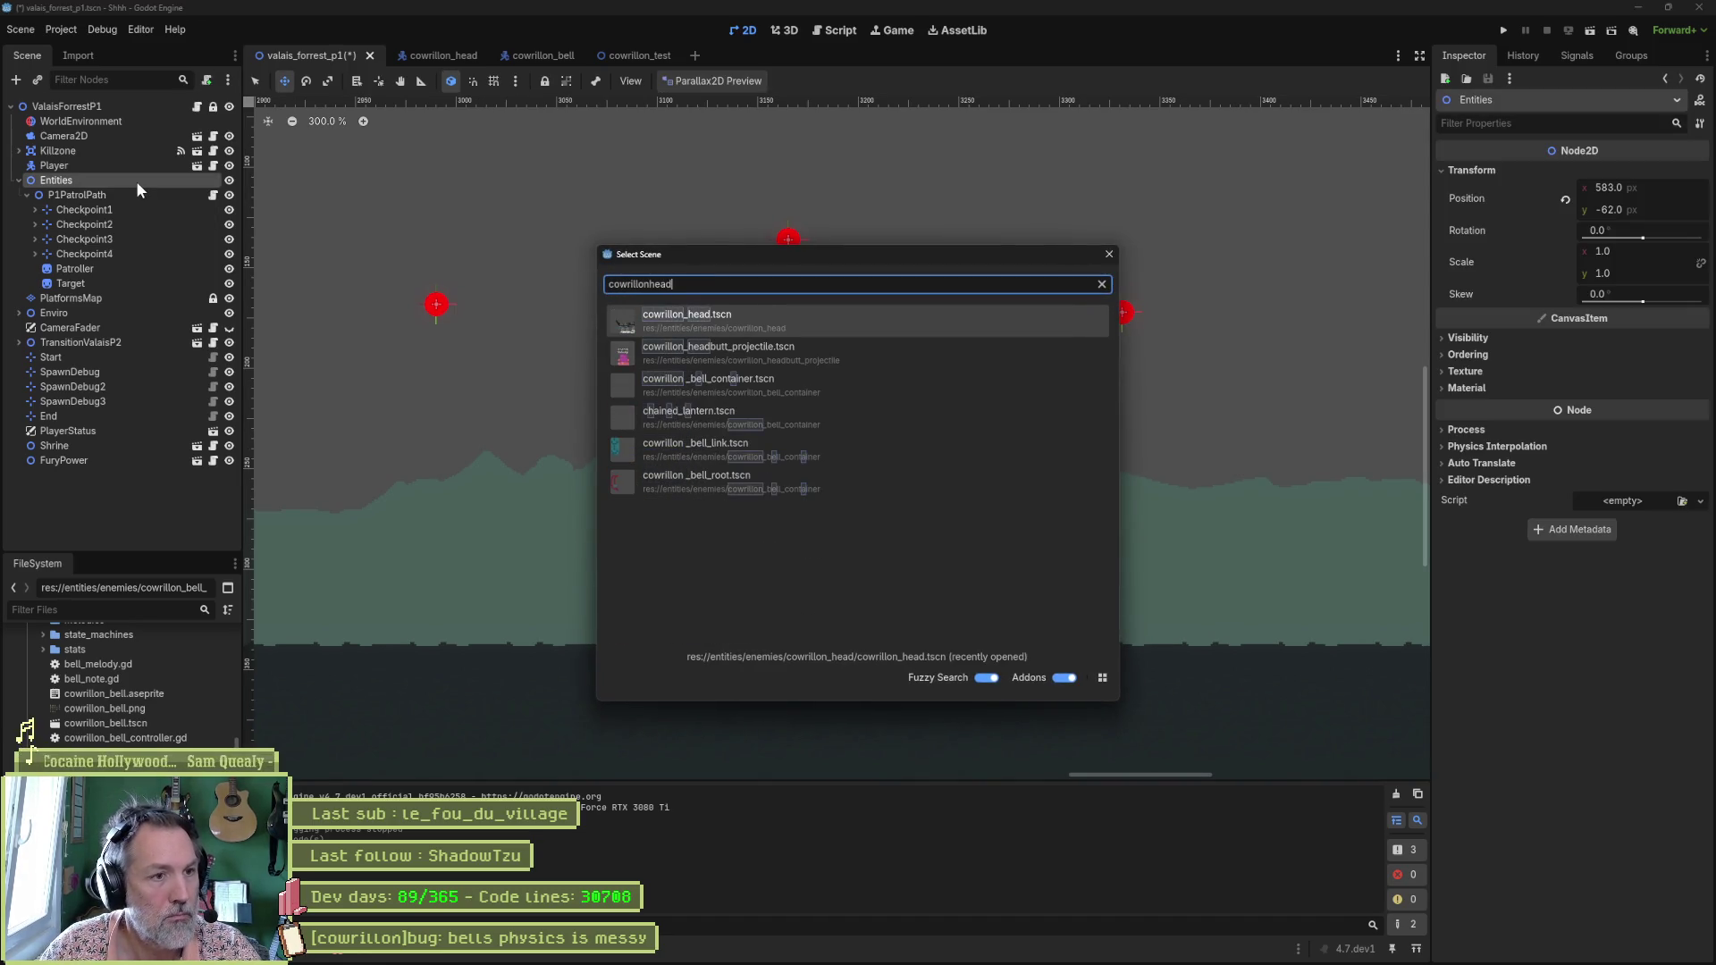
key(Return)
mouse_move(81, 298)
mouse_down()
mouse_move(66, 190)
mouse_move(885, 222)
mouse_move(1629, 193)
mouse_up()
key(F5)
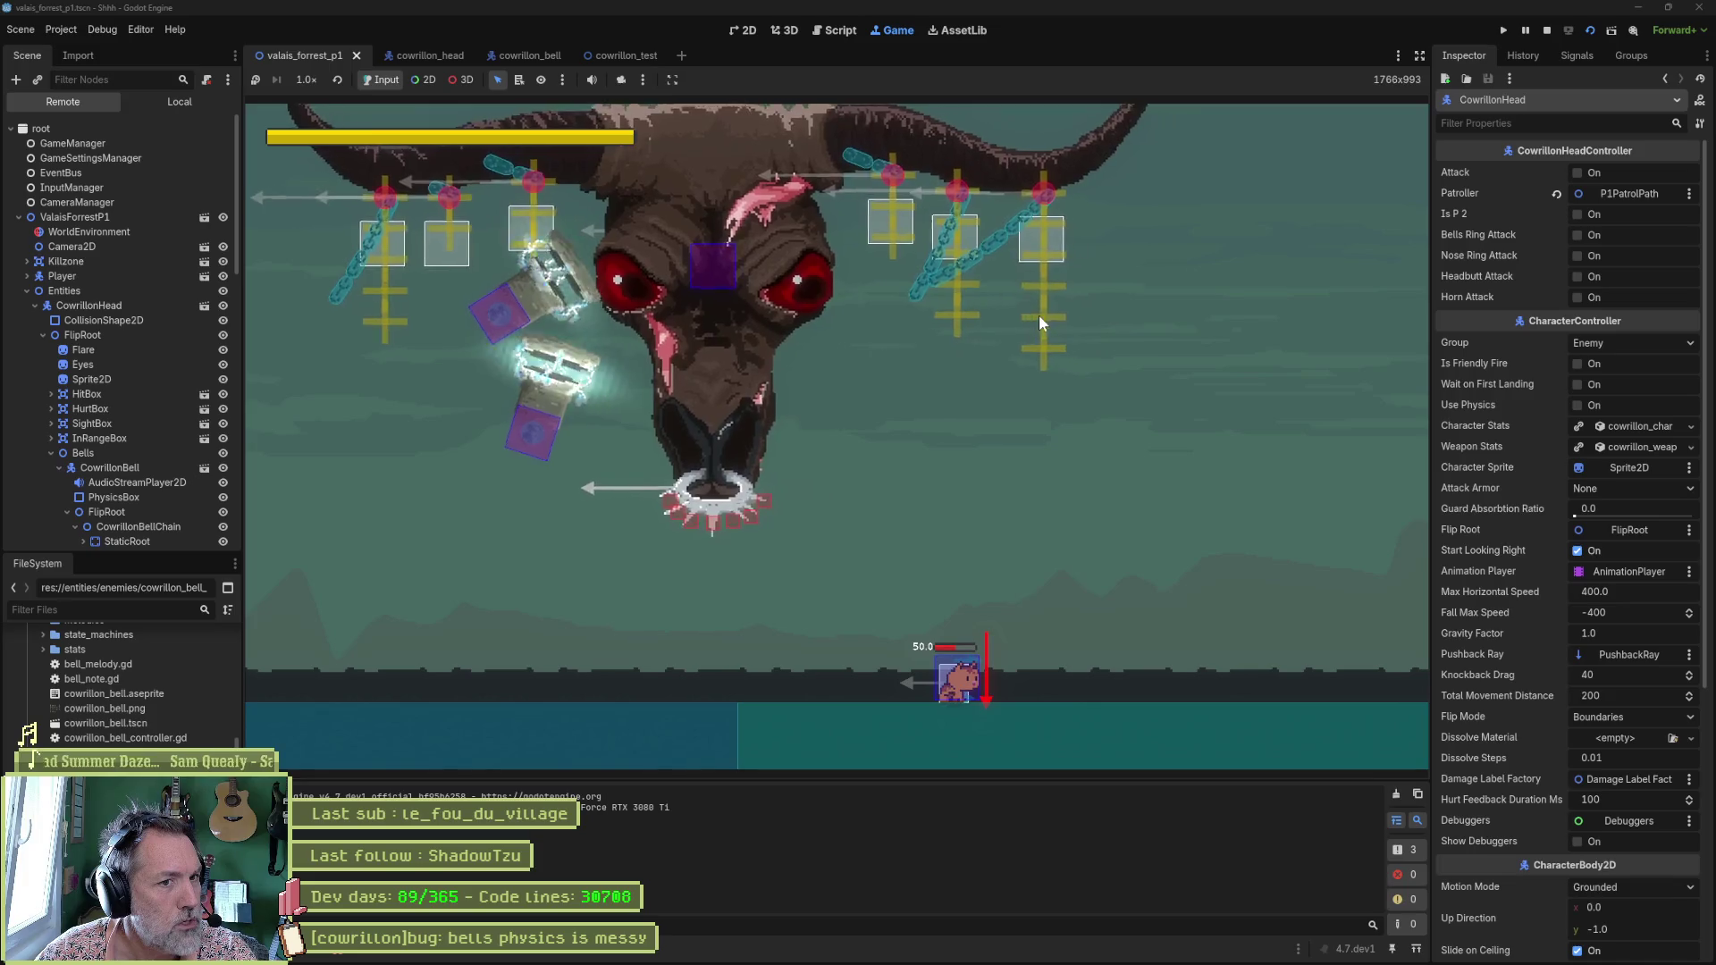
Clear CowrillonHead's Patroller assignment and rerun the forest level
key(F8)
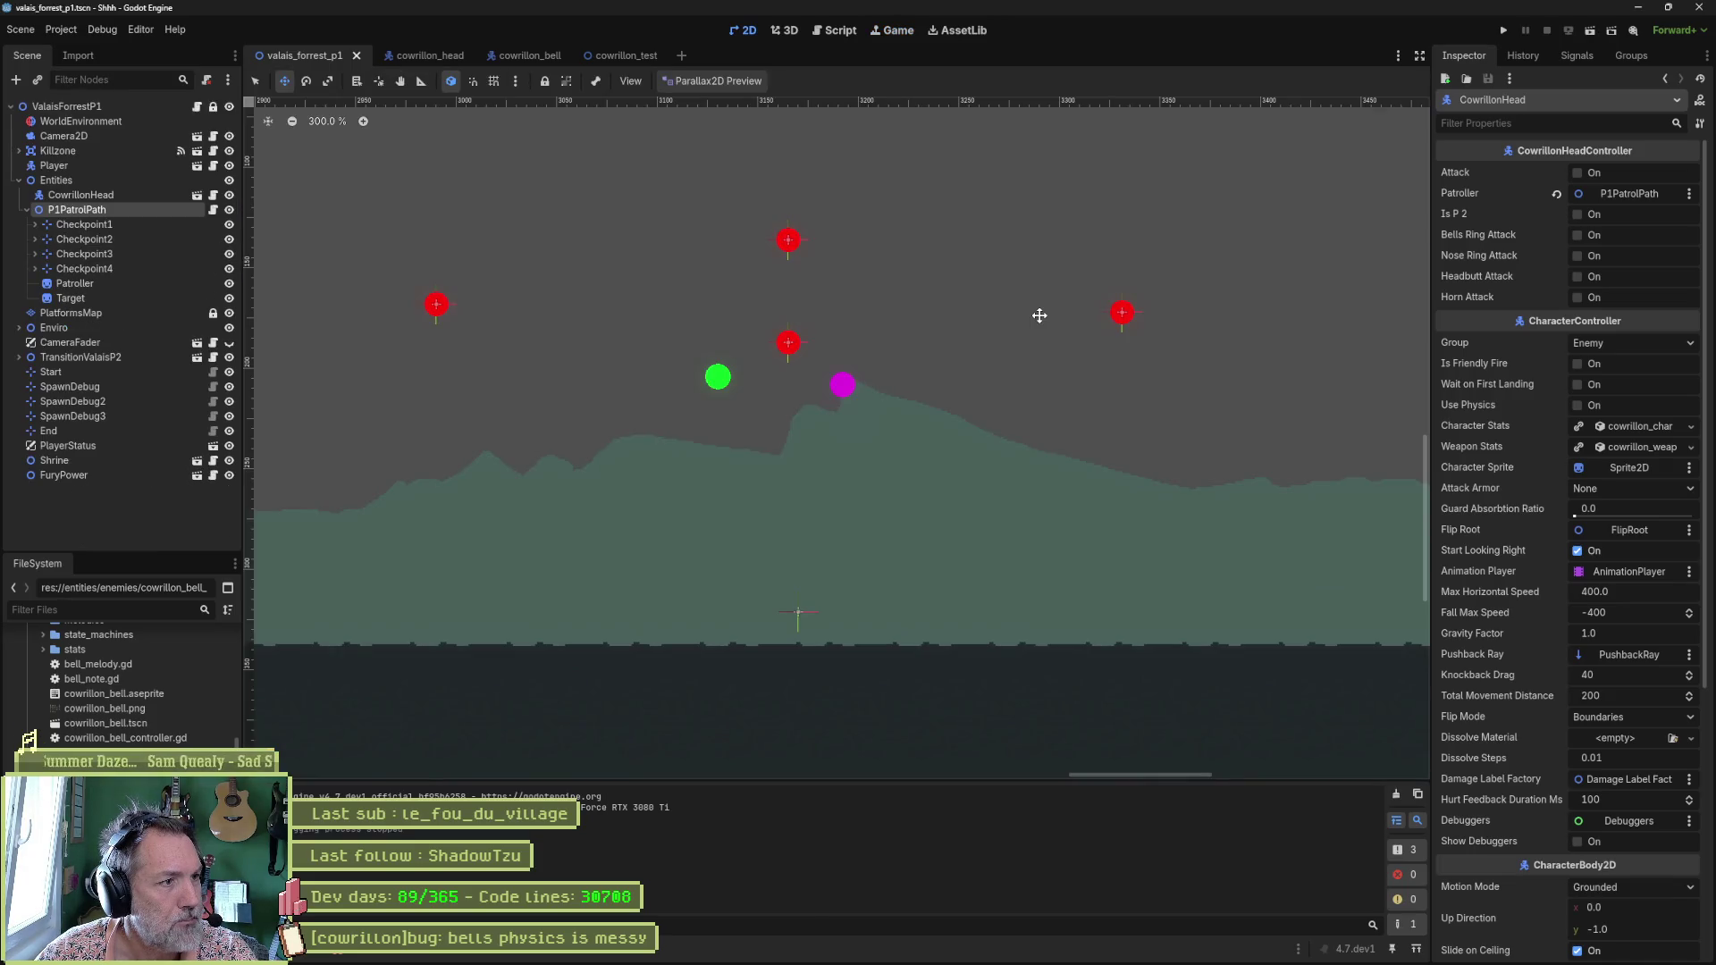
key(F6)
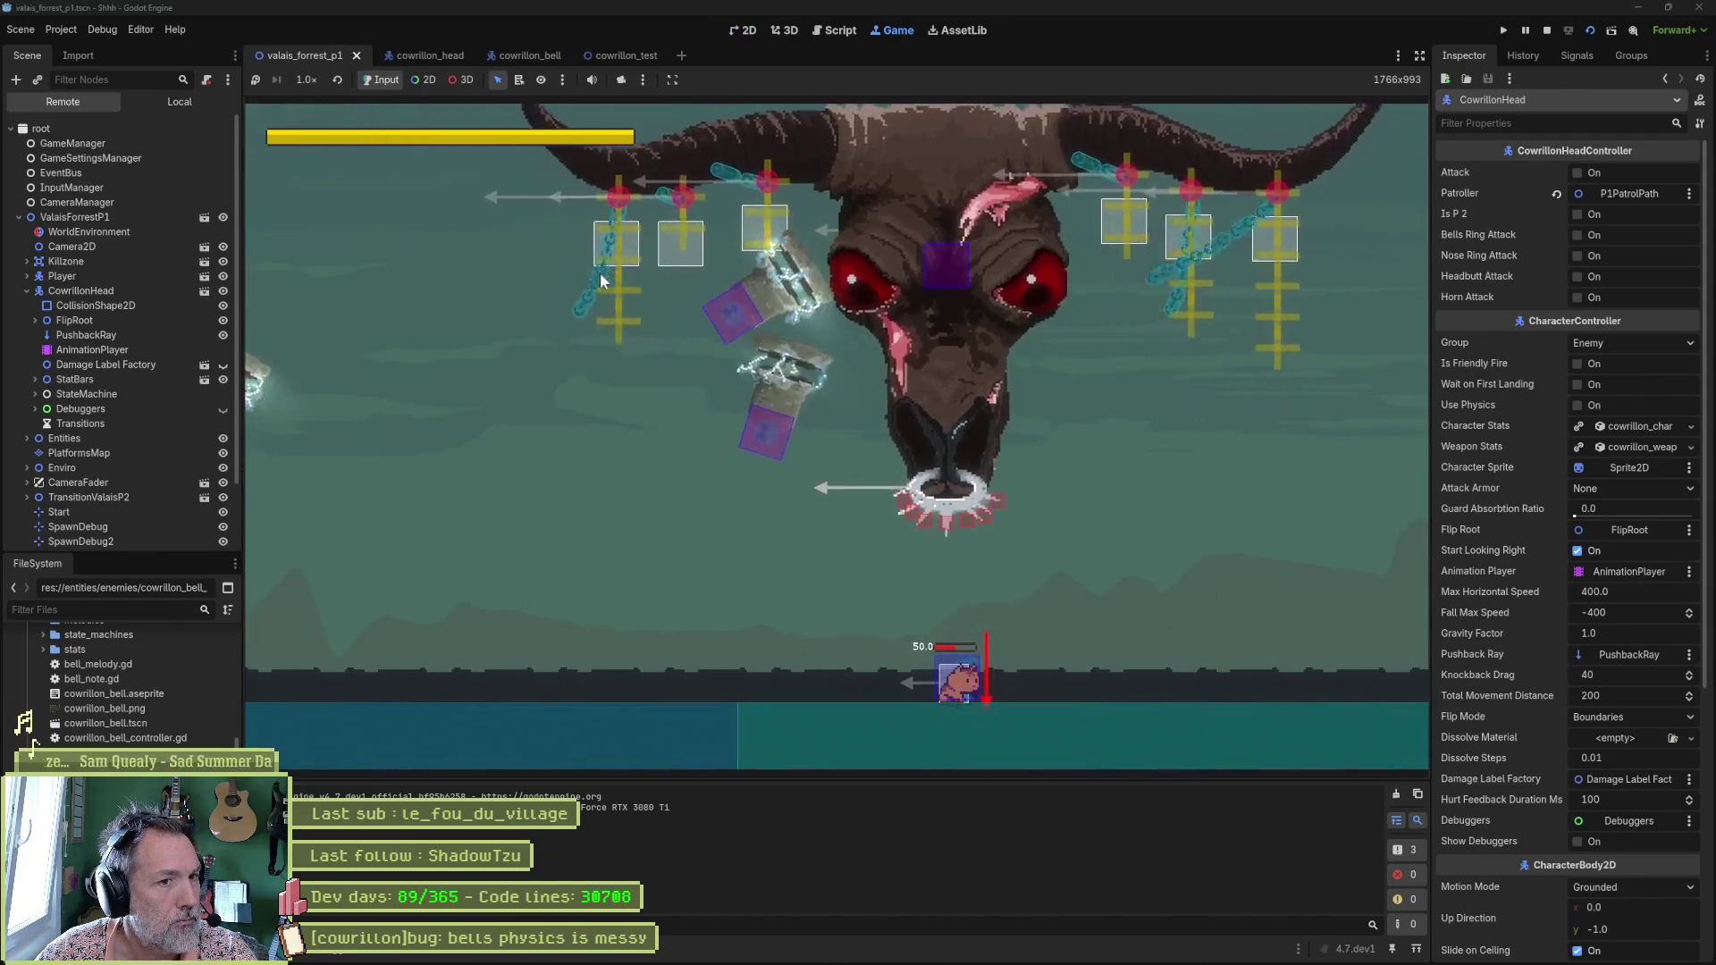
key(F8)
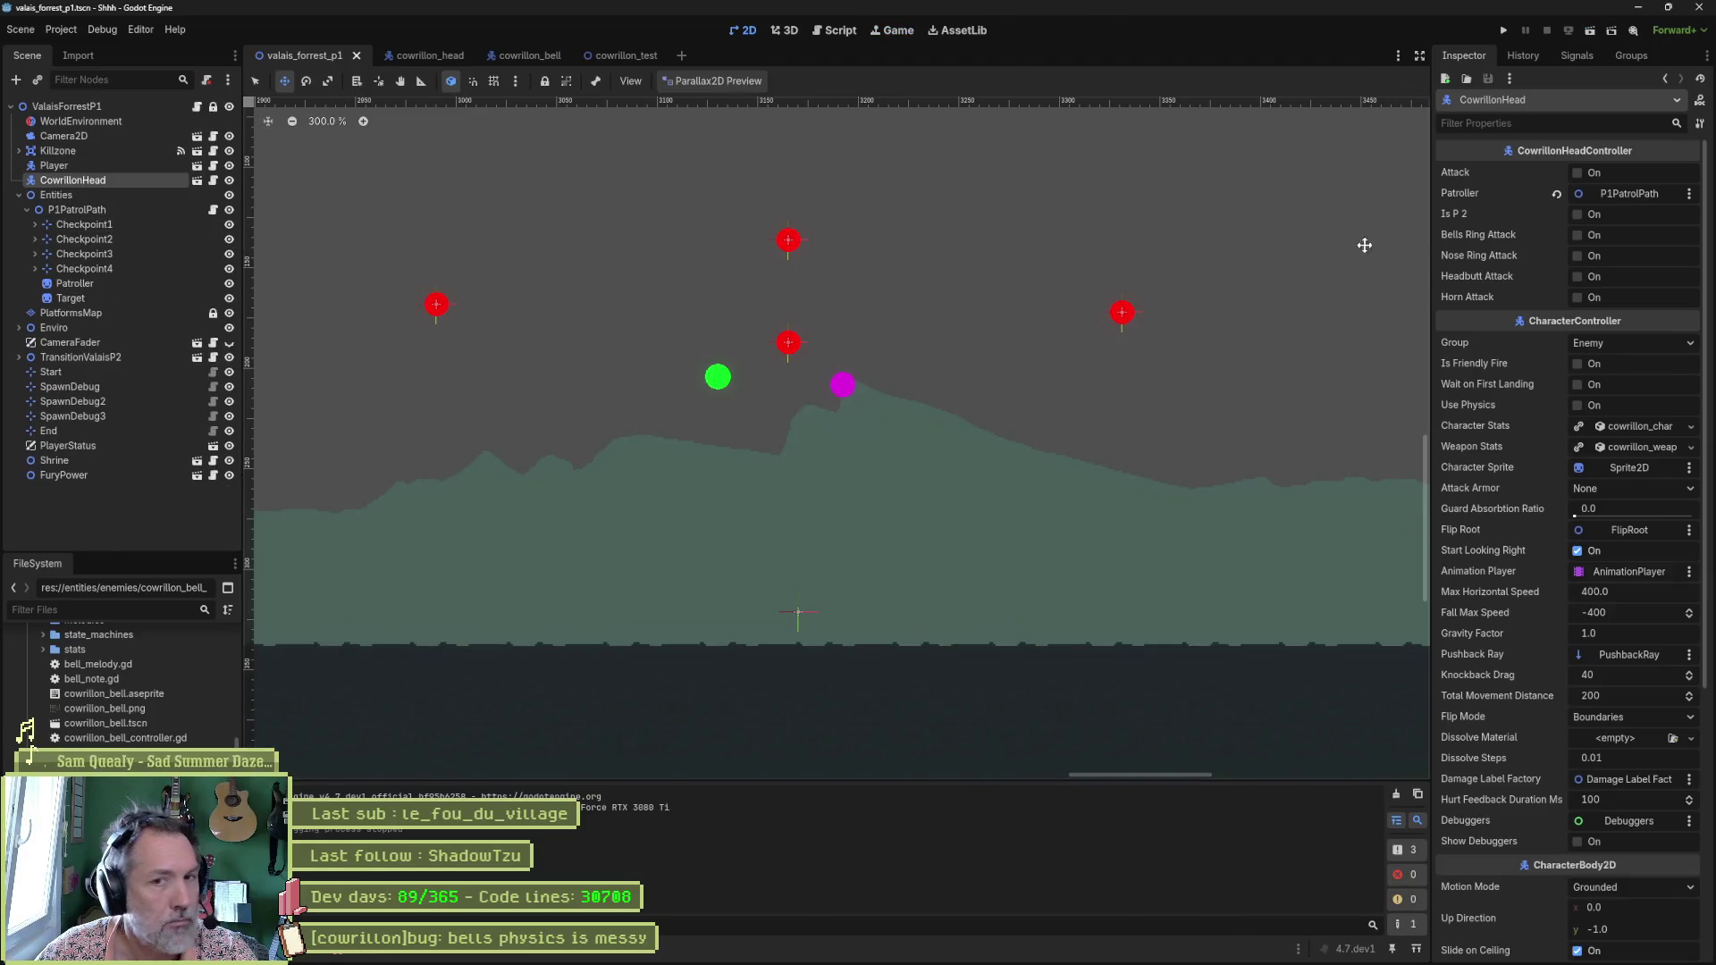
click(1556, 194)
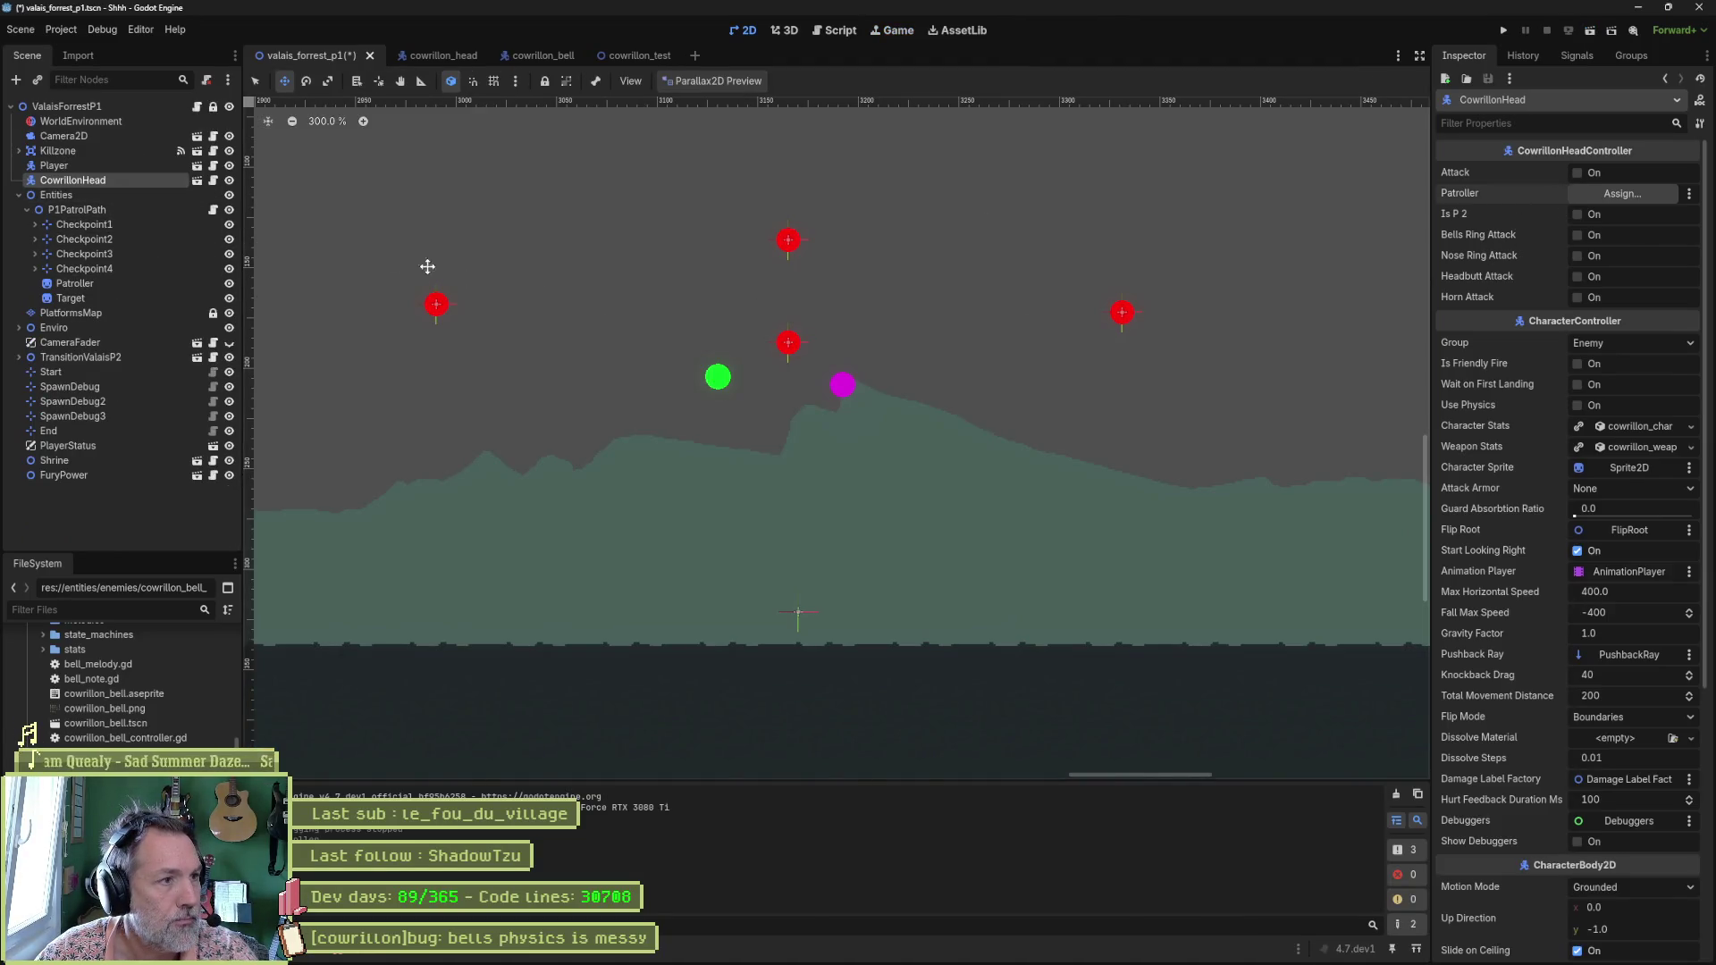
scroll(526, 337, down, 7)
mouse_move(526, 337)
mouse_down()
mouse_move(1166, 376)
mouse_move(659, 375)
mouse_up()
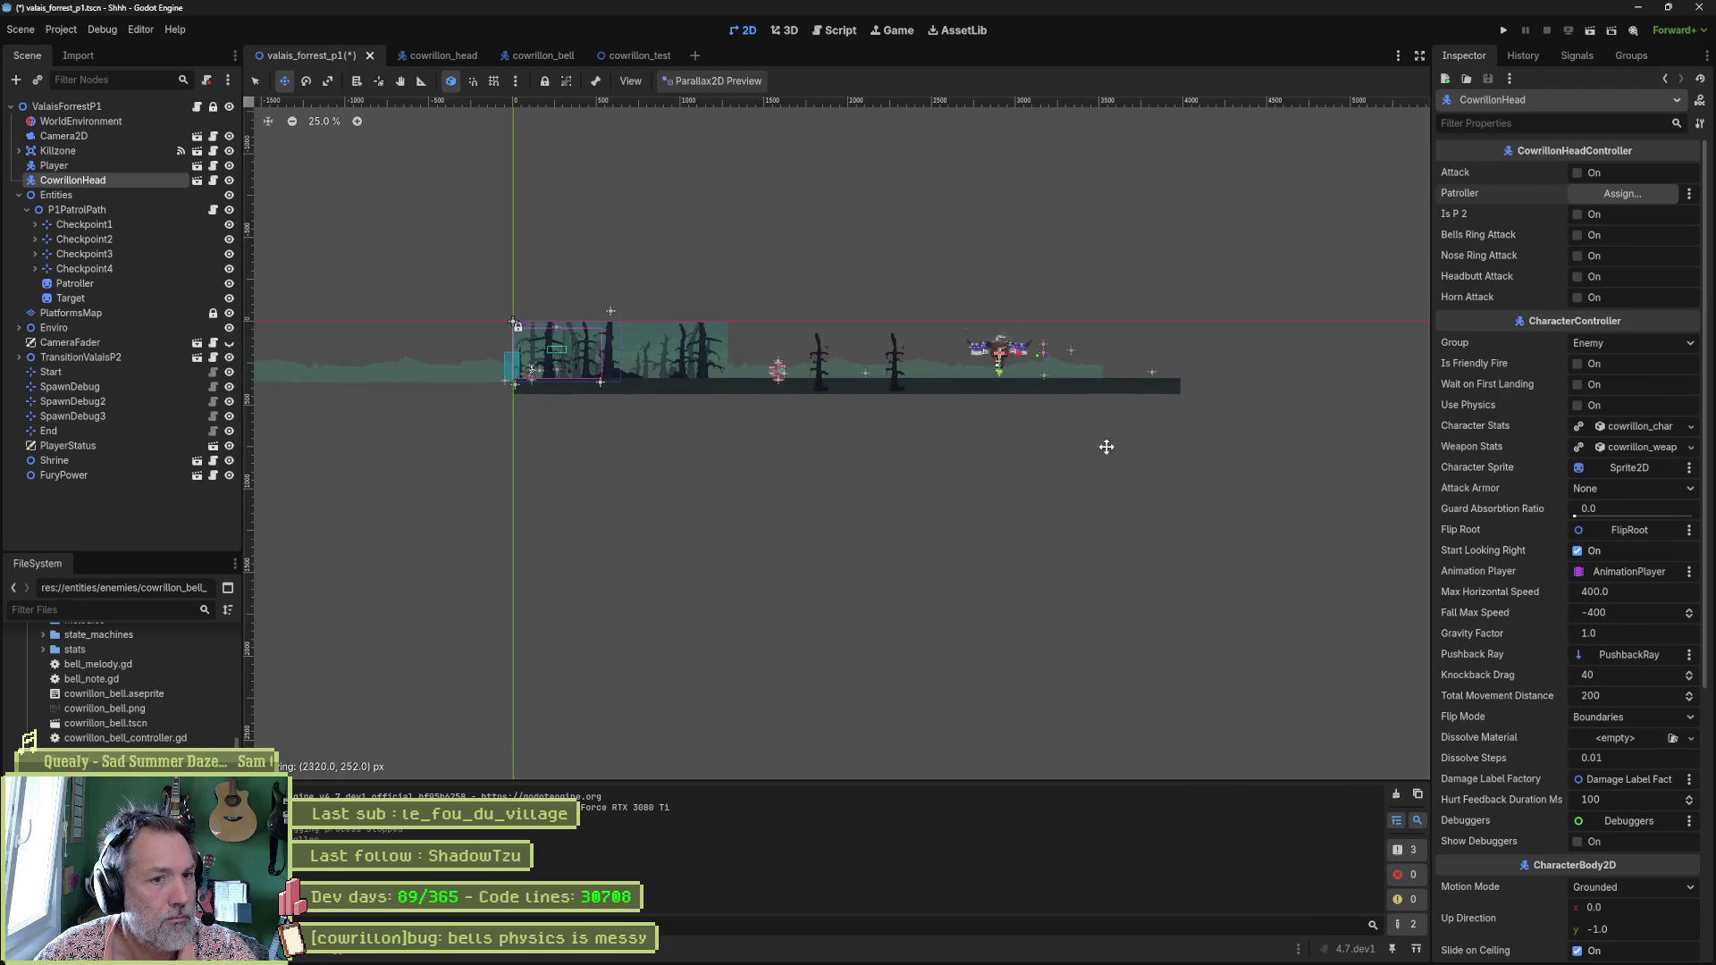
key(F6)
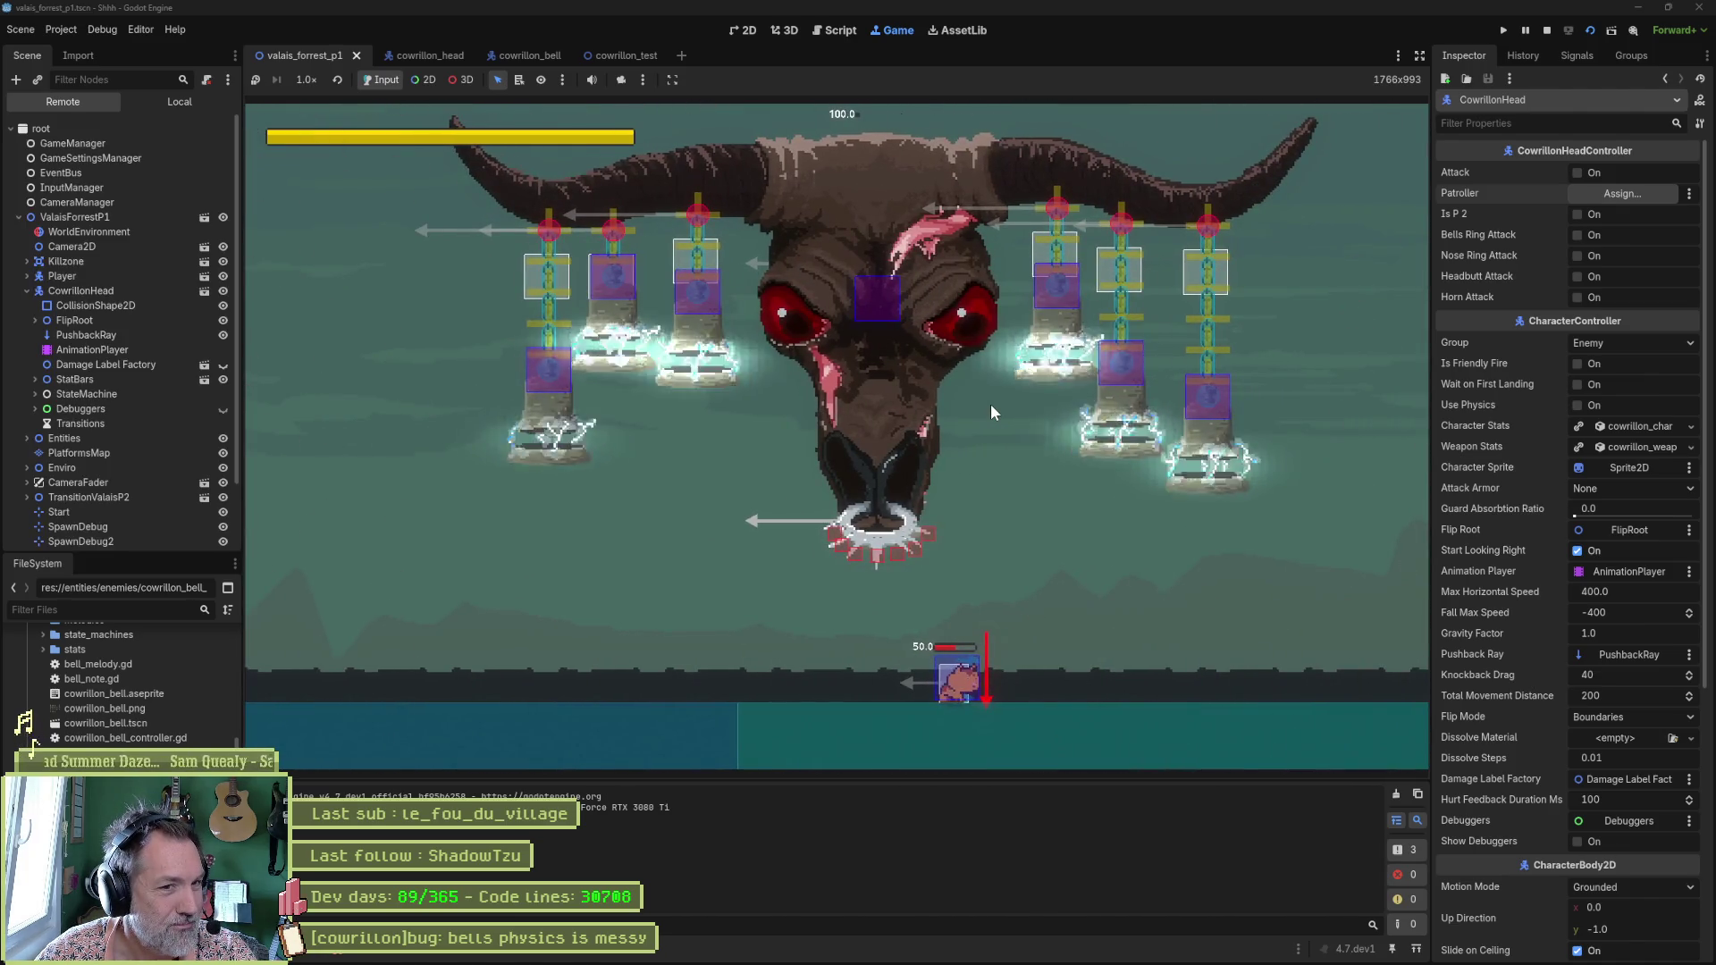
Inspect the live CowrillonHead at x 3138.3, y 170, then stop the game
click(131, 292)
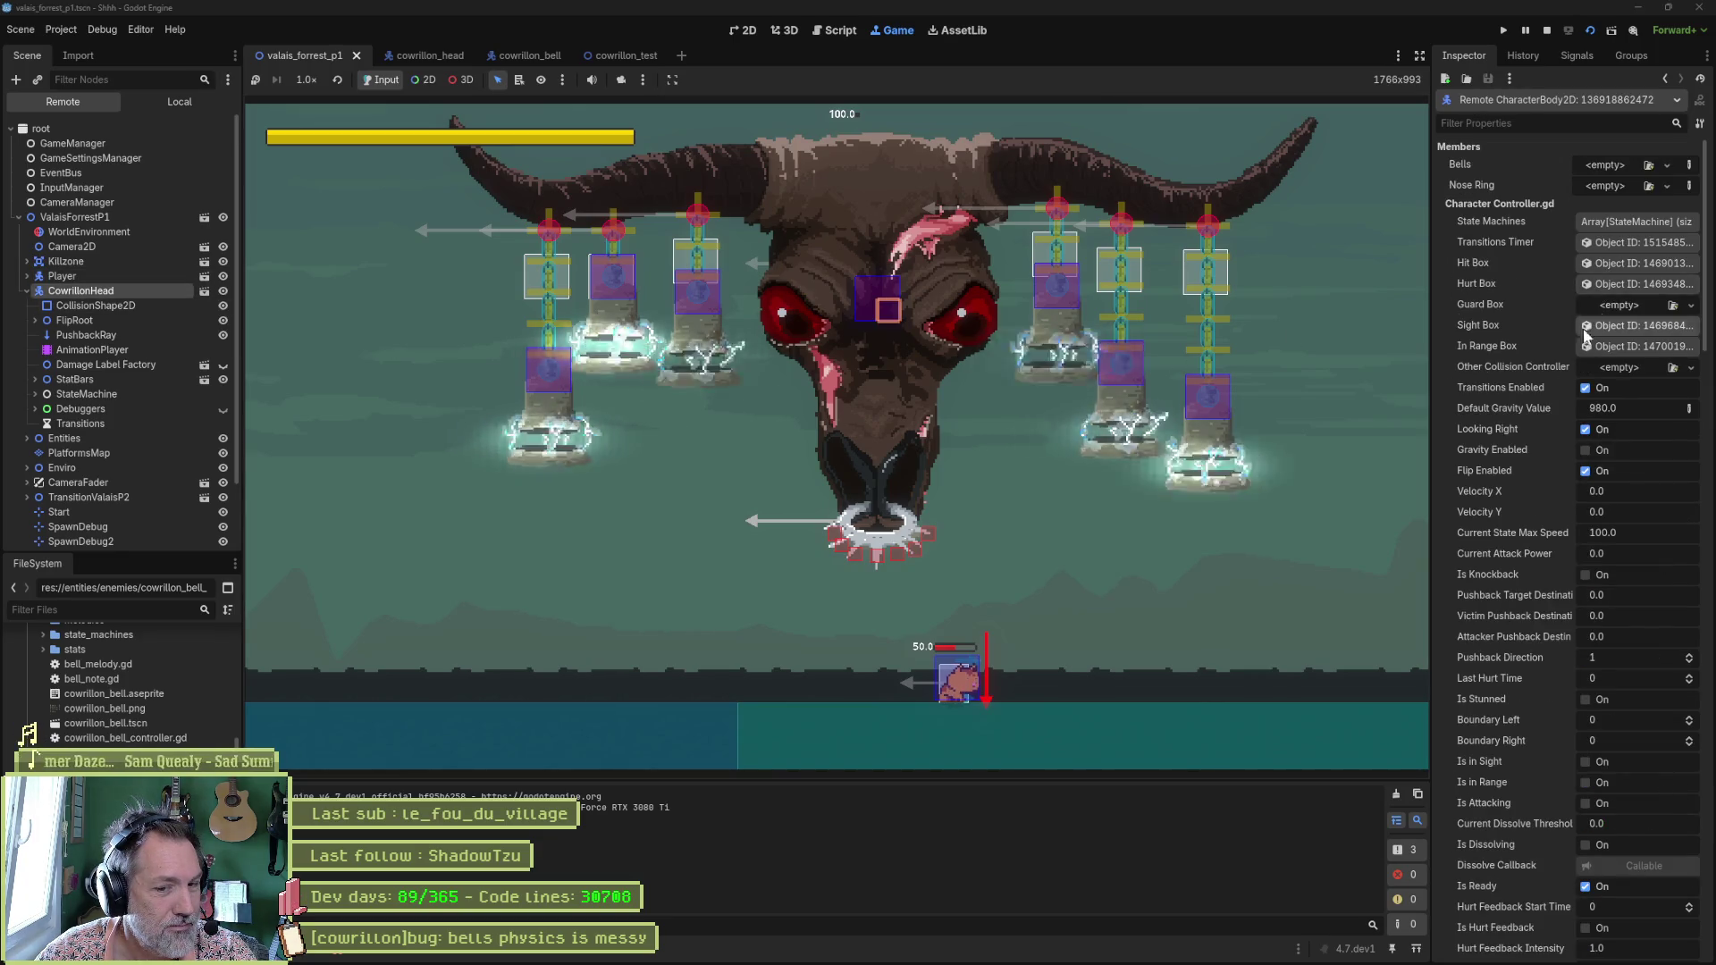
scroll(1584, 329, down, 8)
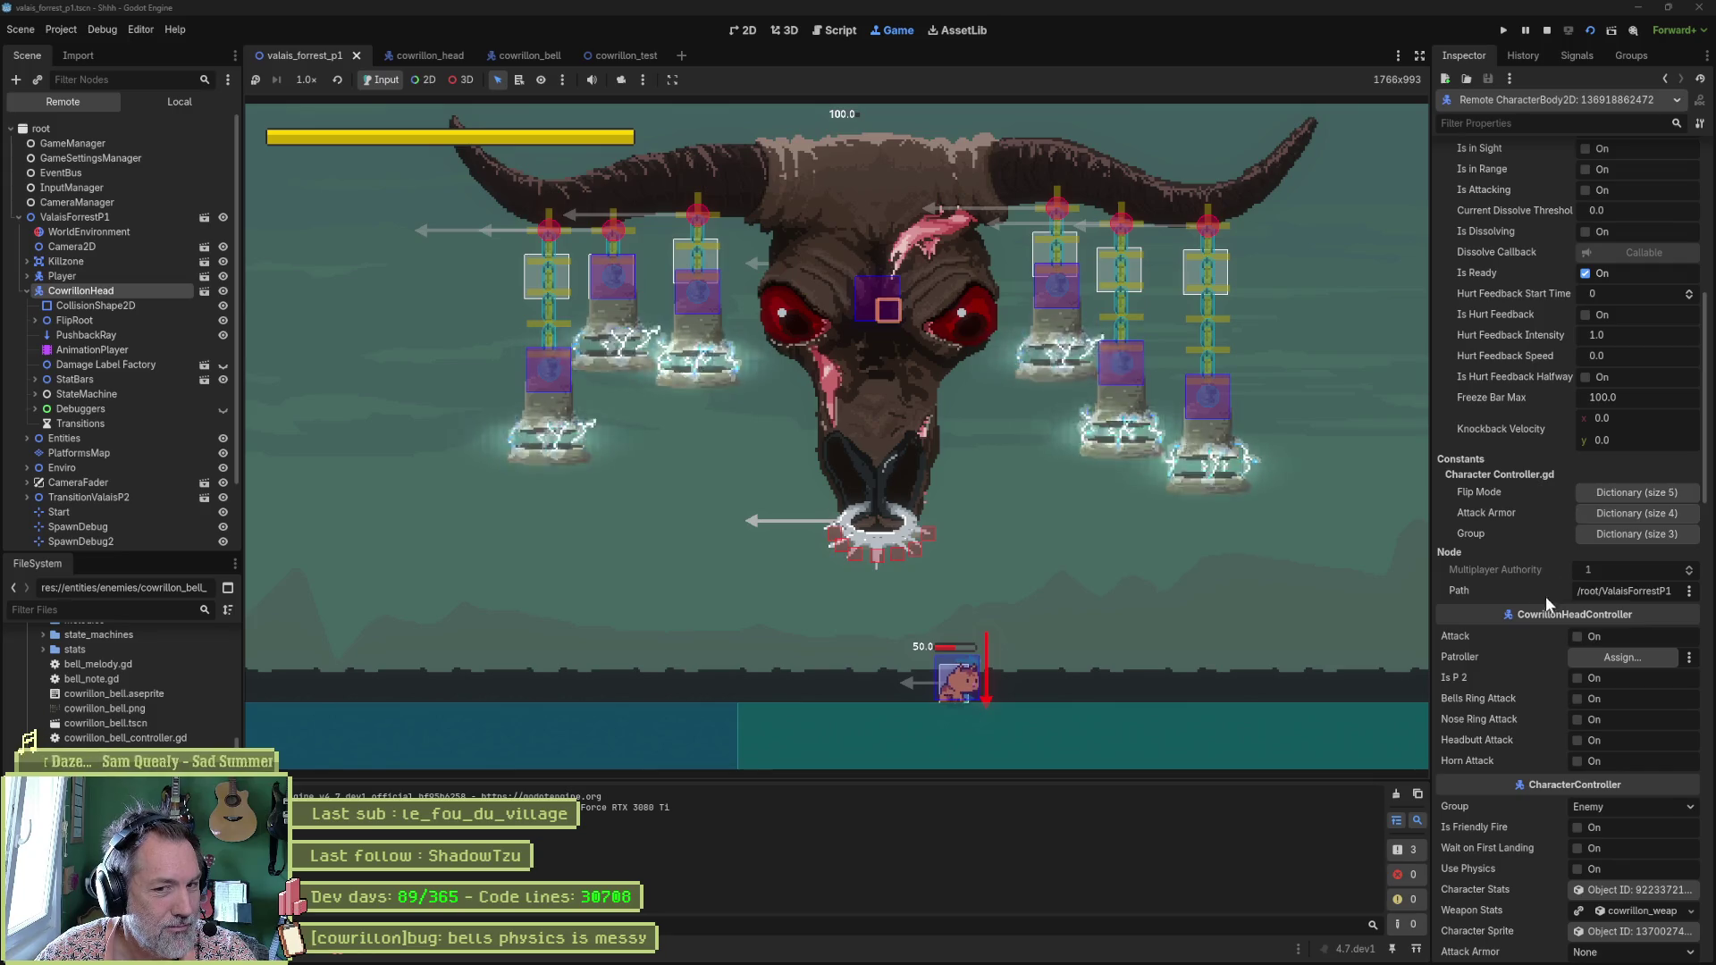
scroll(1517, 577, down, 4)
scroll(1518, 577, down, 5)
scroll(1520, 590, down, 8)
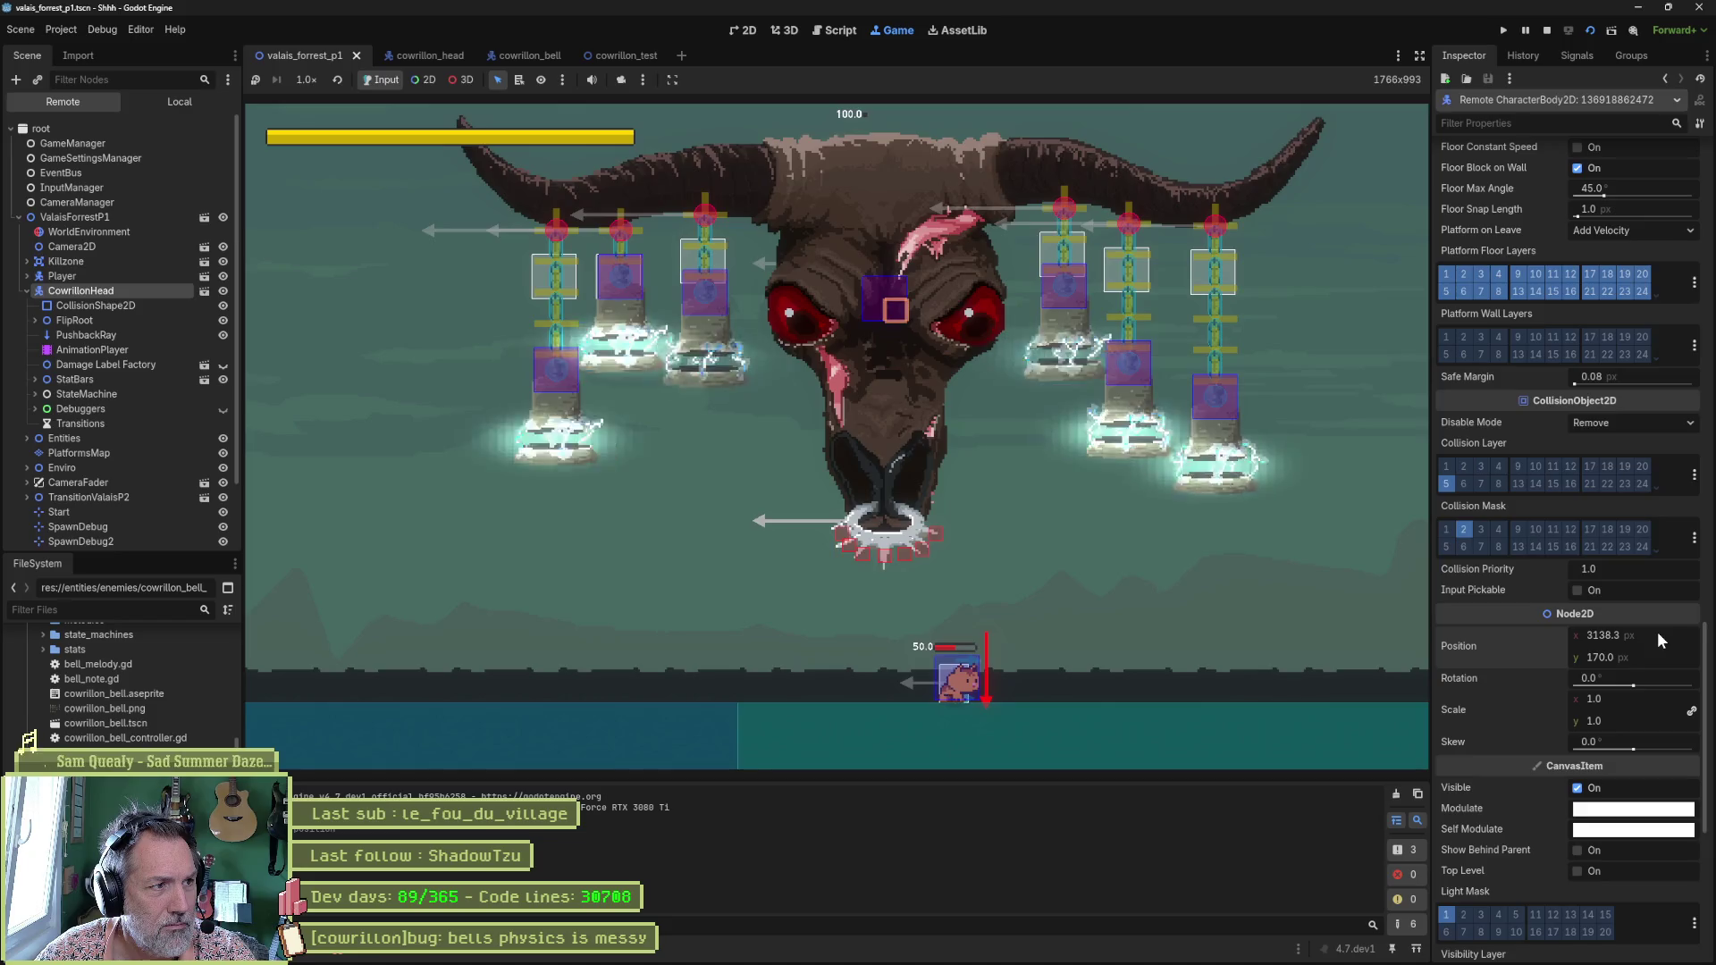
key(F8)
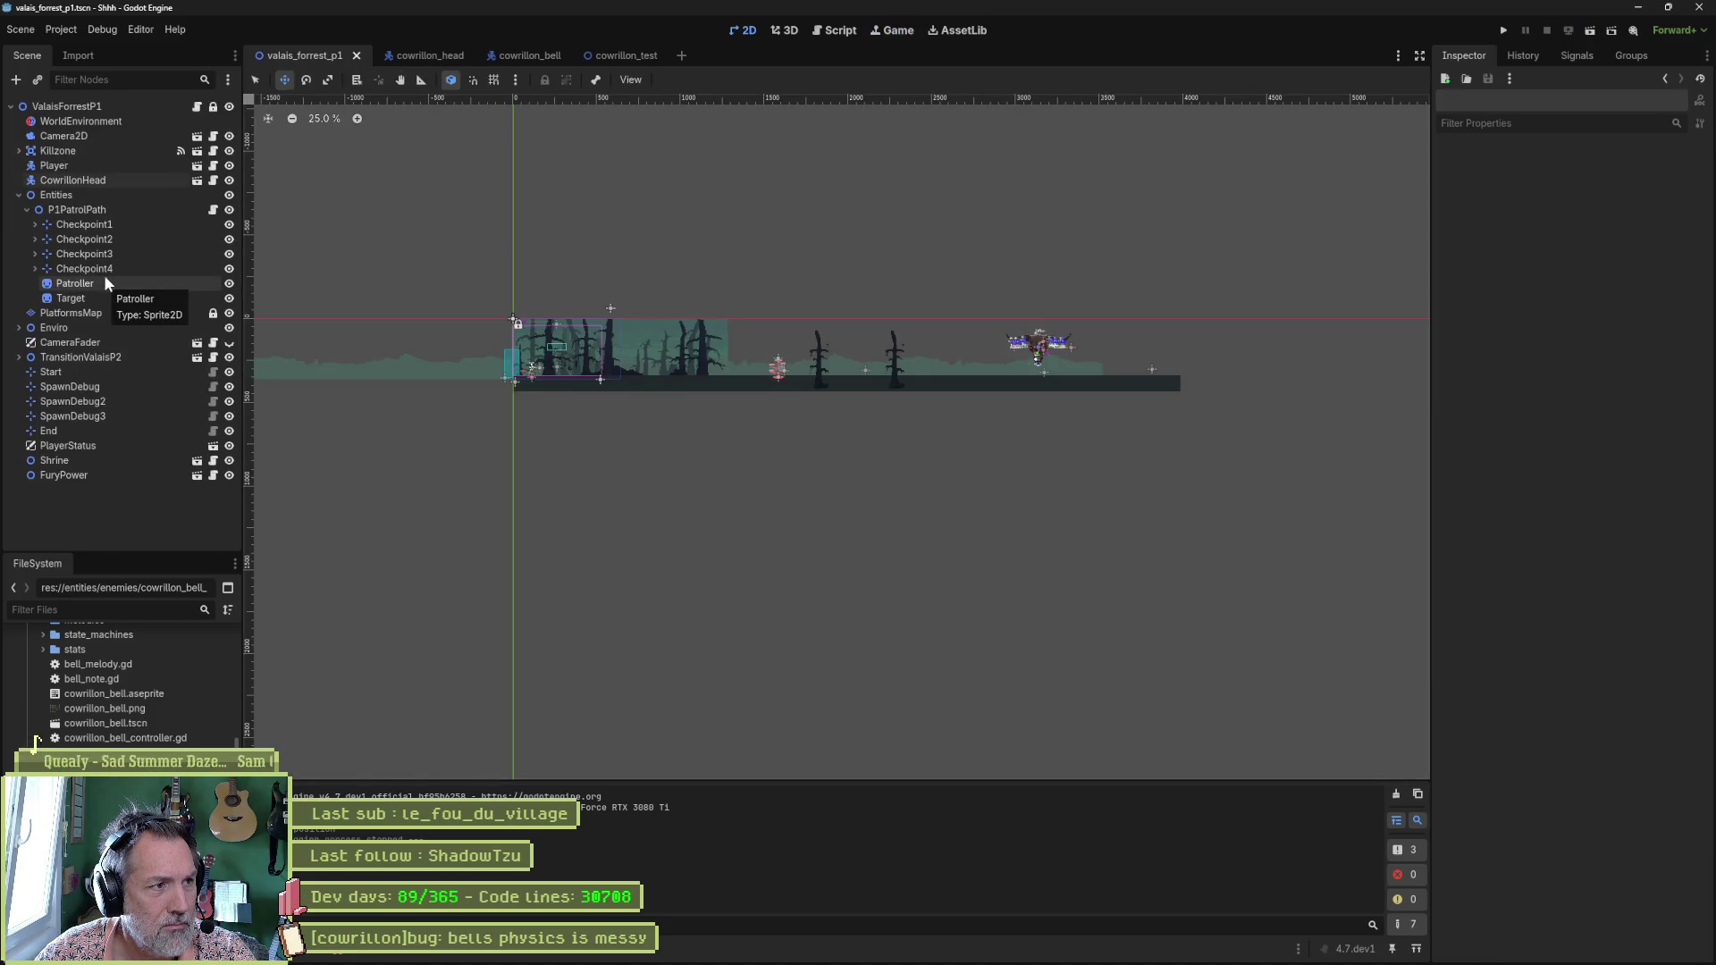
Move P1PatrolPath's checkpoints, Patroller and Target markers over to the boss head
click(93, 210)
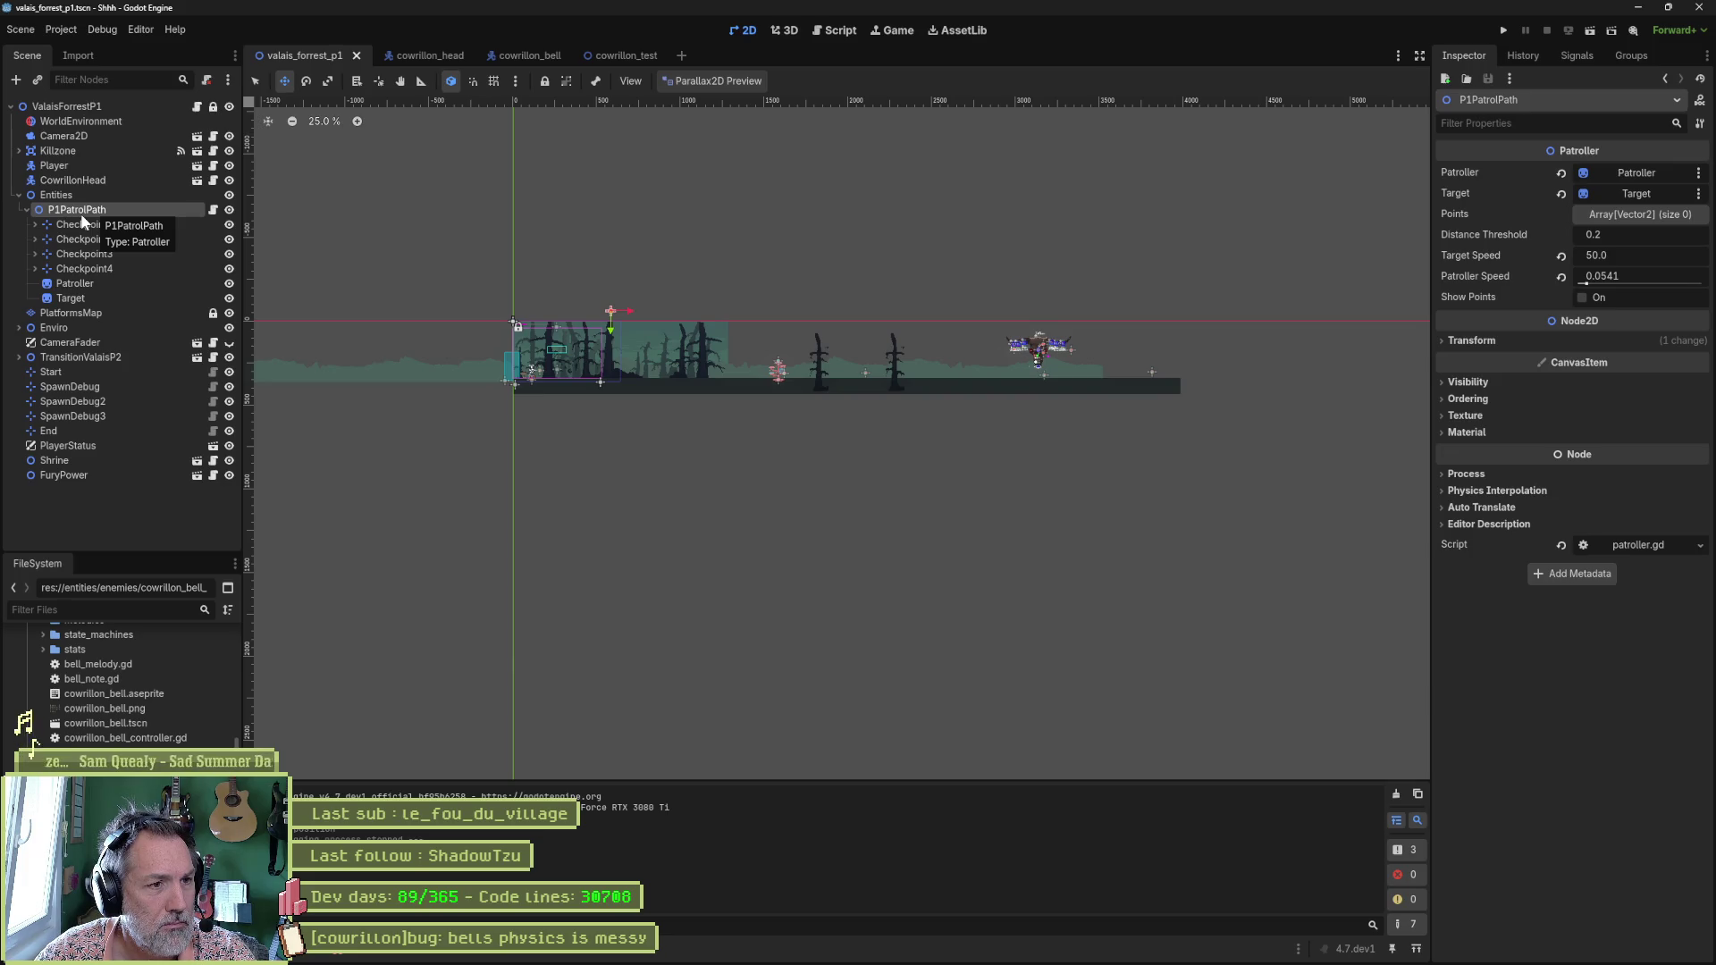
click(136, 225)
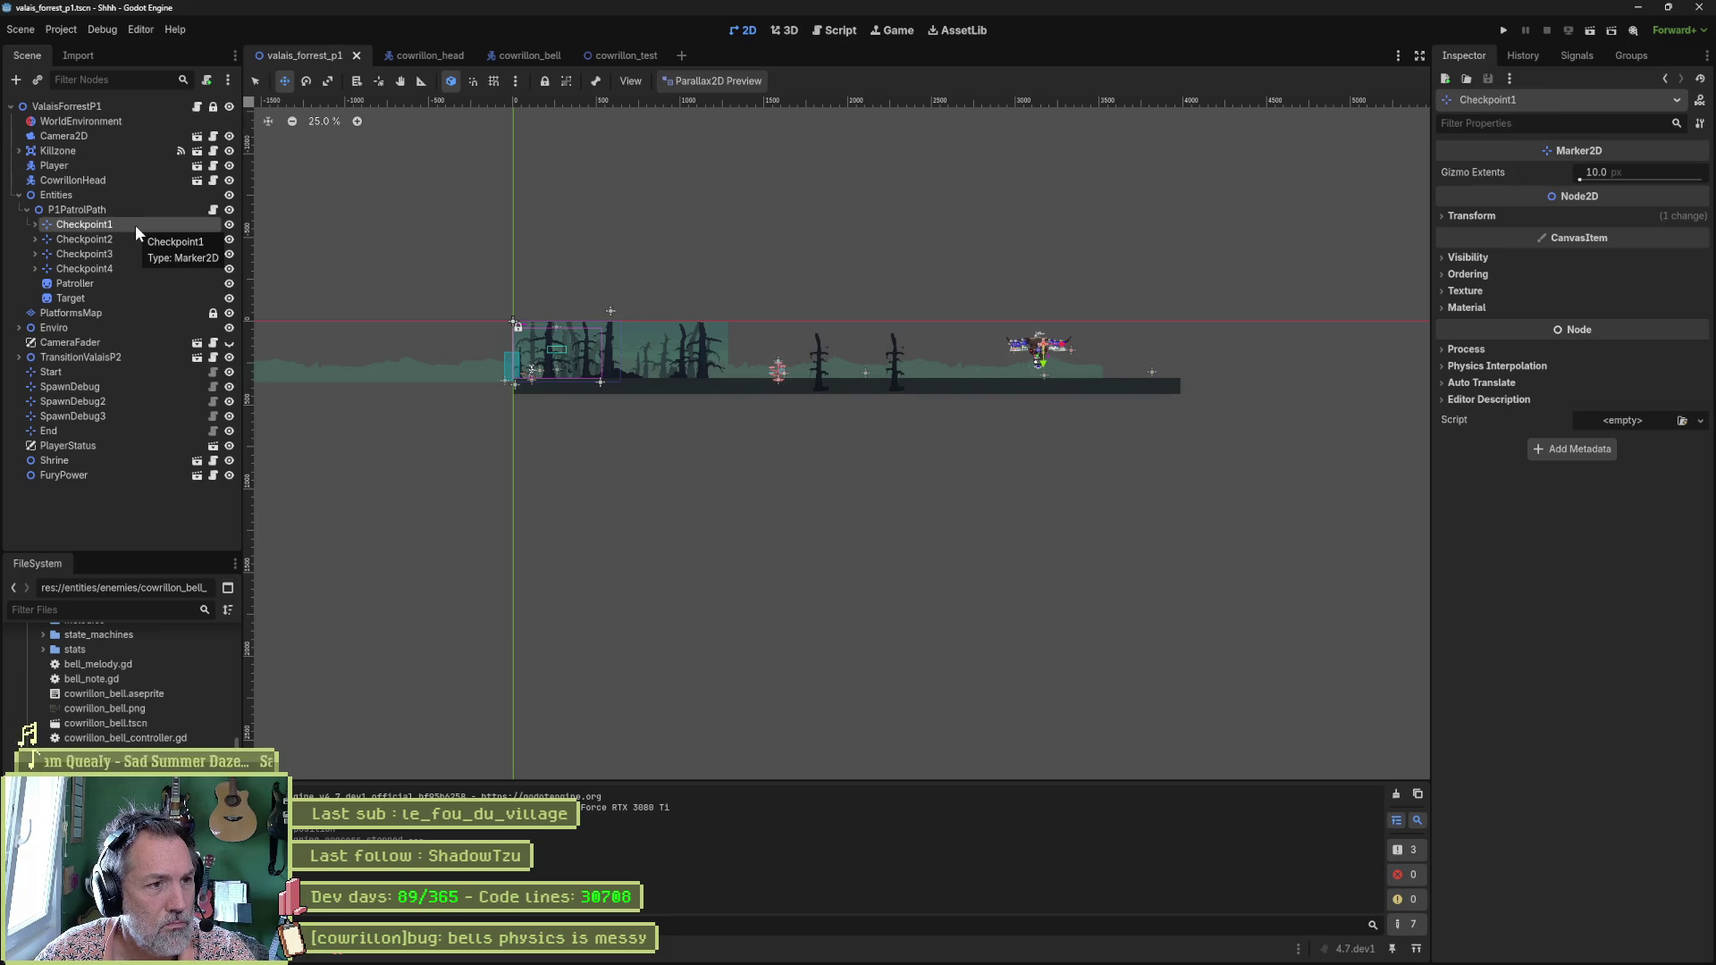
shift+click(96, 297)
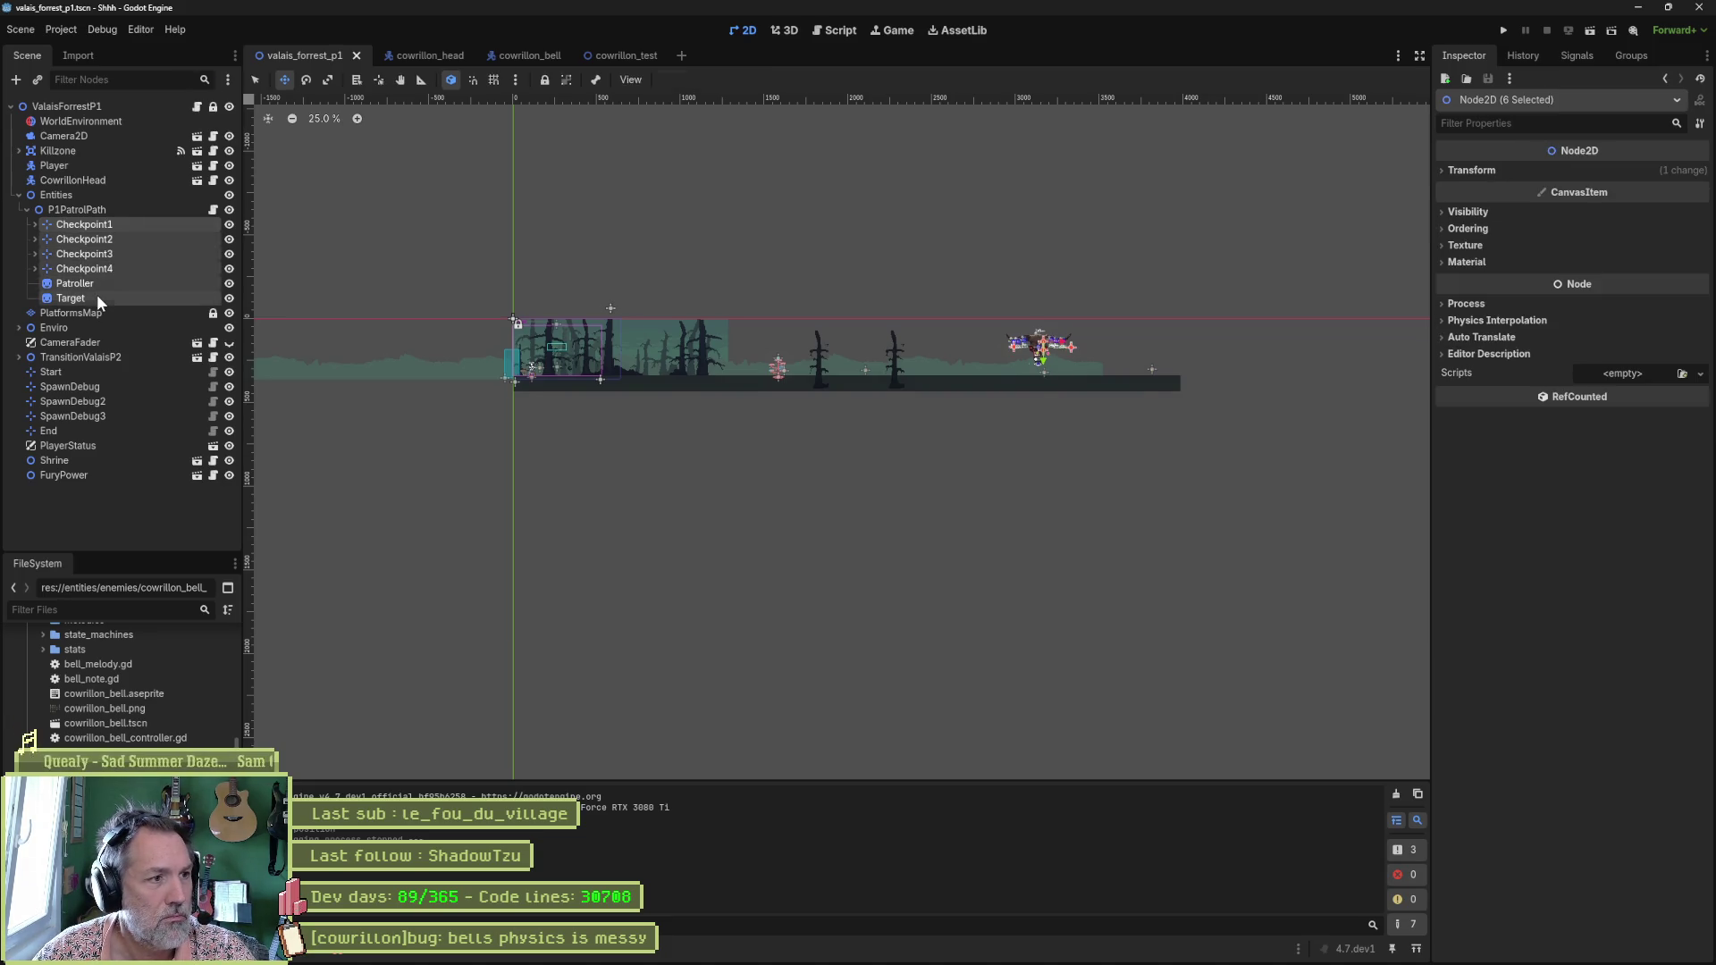
drag(1056, 371, 556, 332)
click(106, 211)
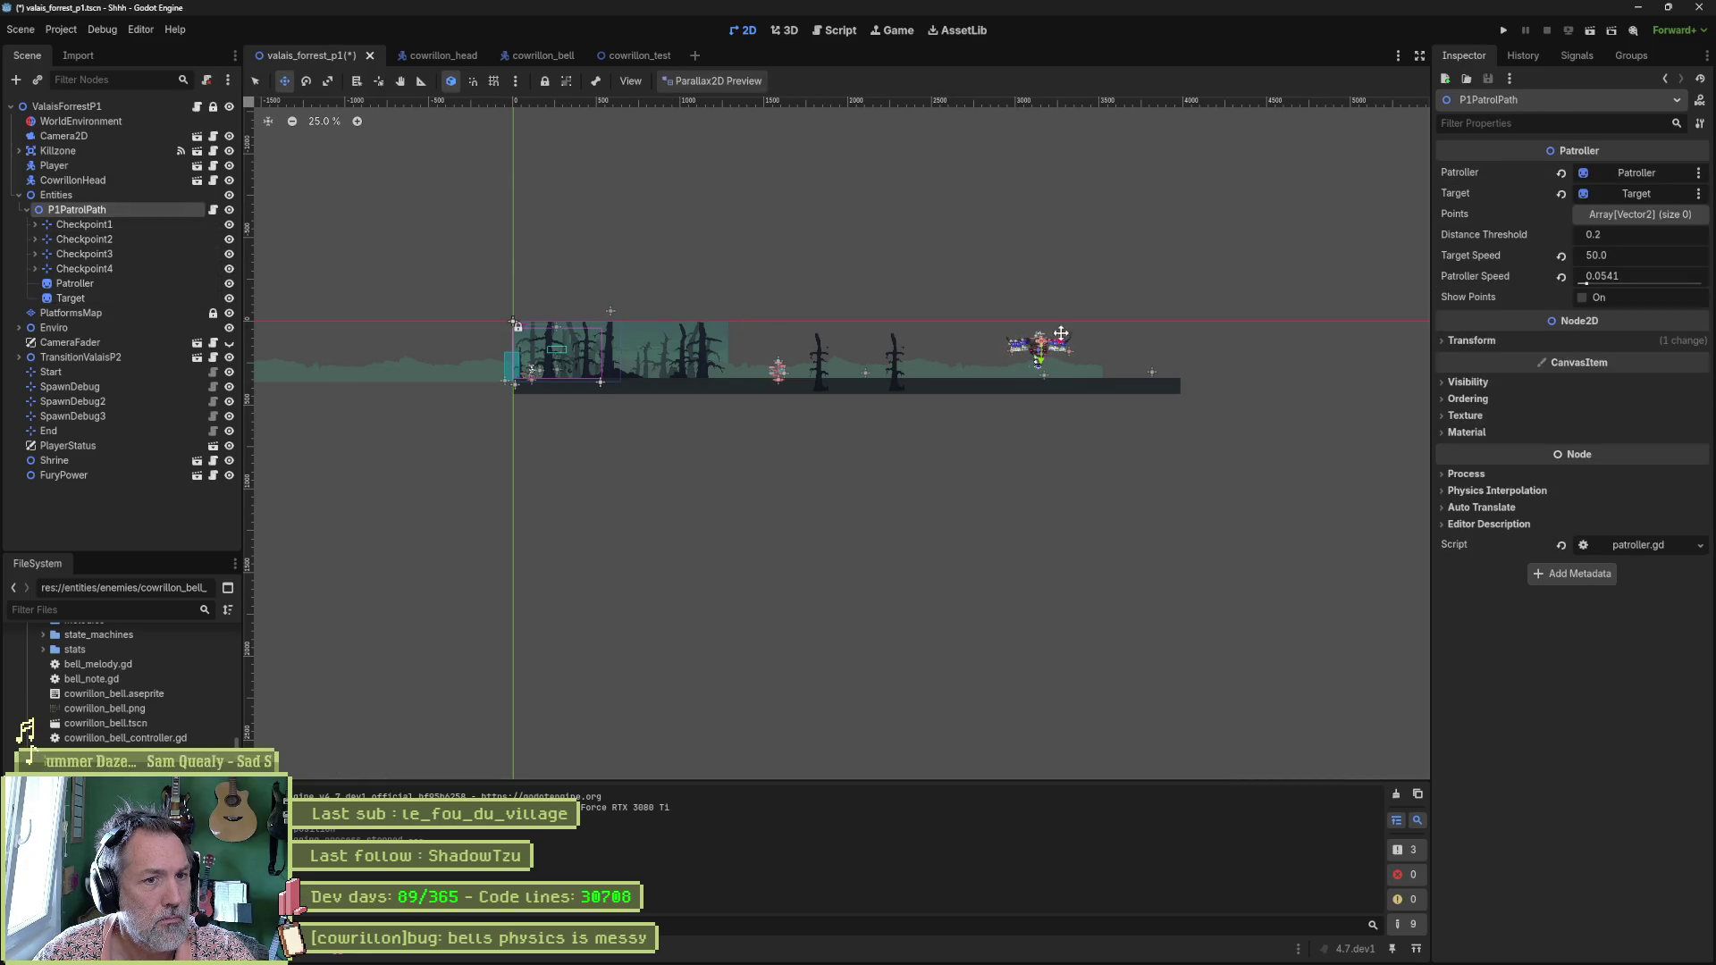
scroll(1060, 334, up, 8)
drag(893, 362, 896, 312)
Save the forest level and test-run it
key(ctrl+s)
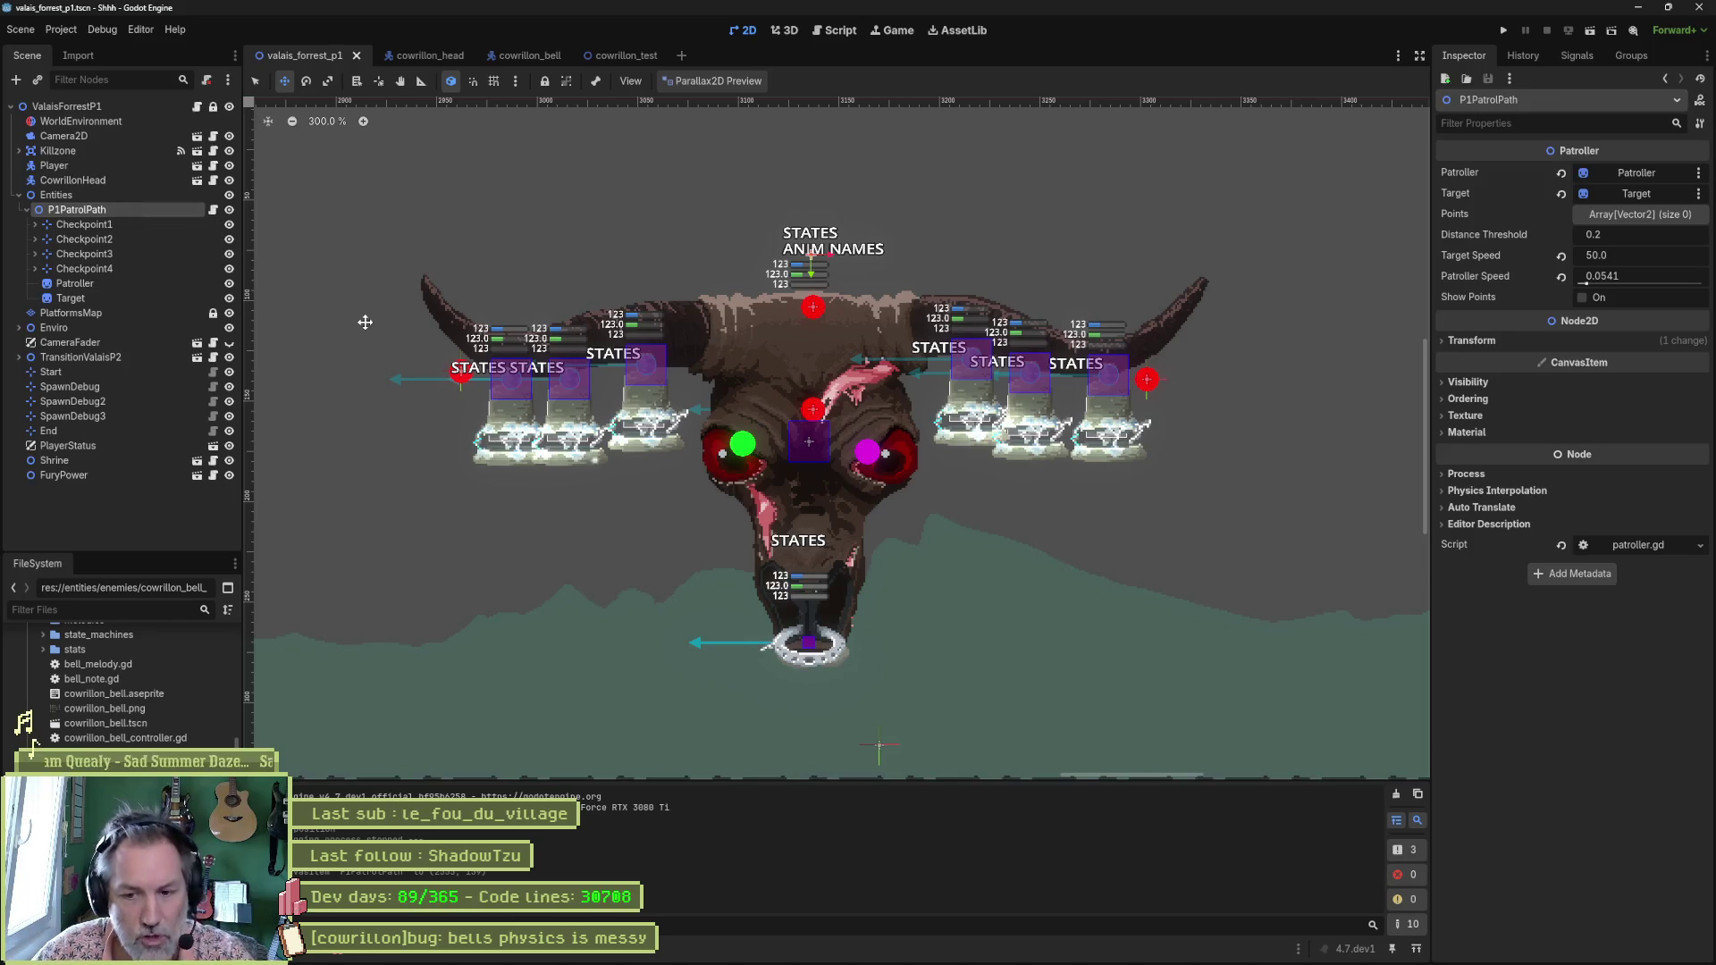
key(F6)
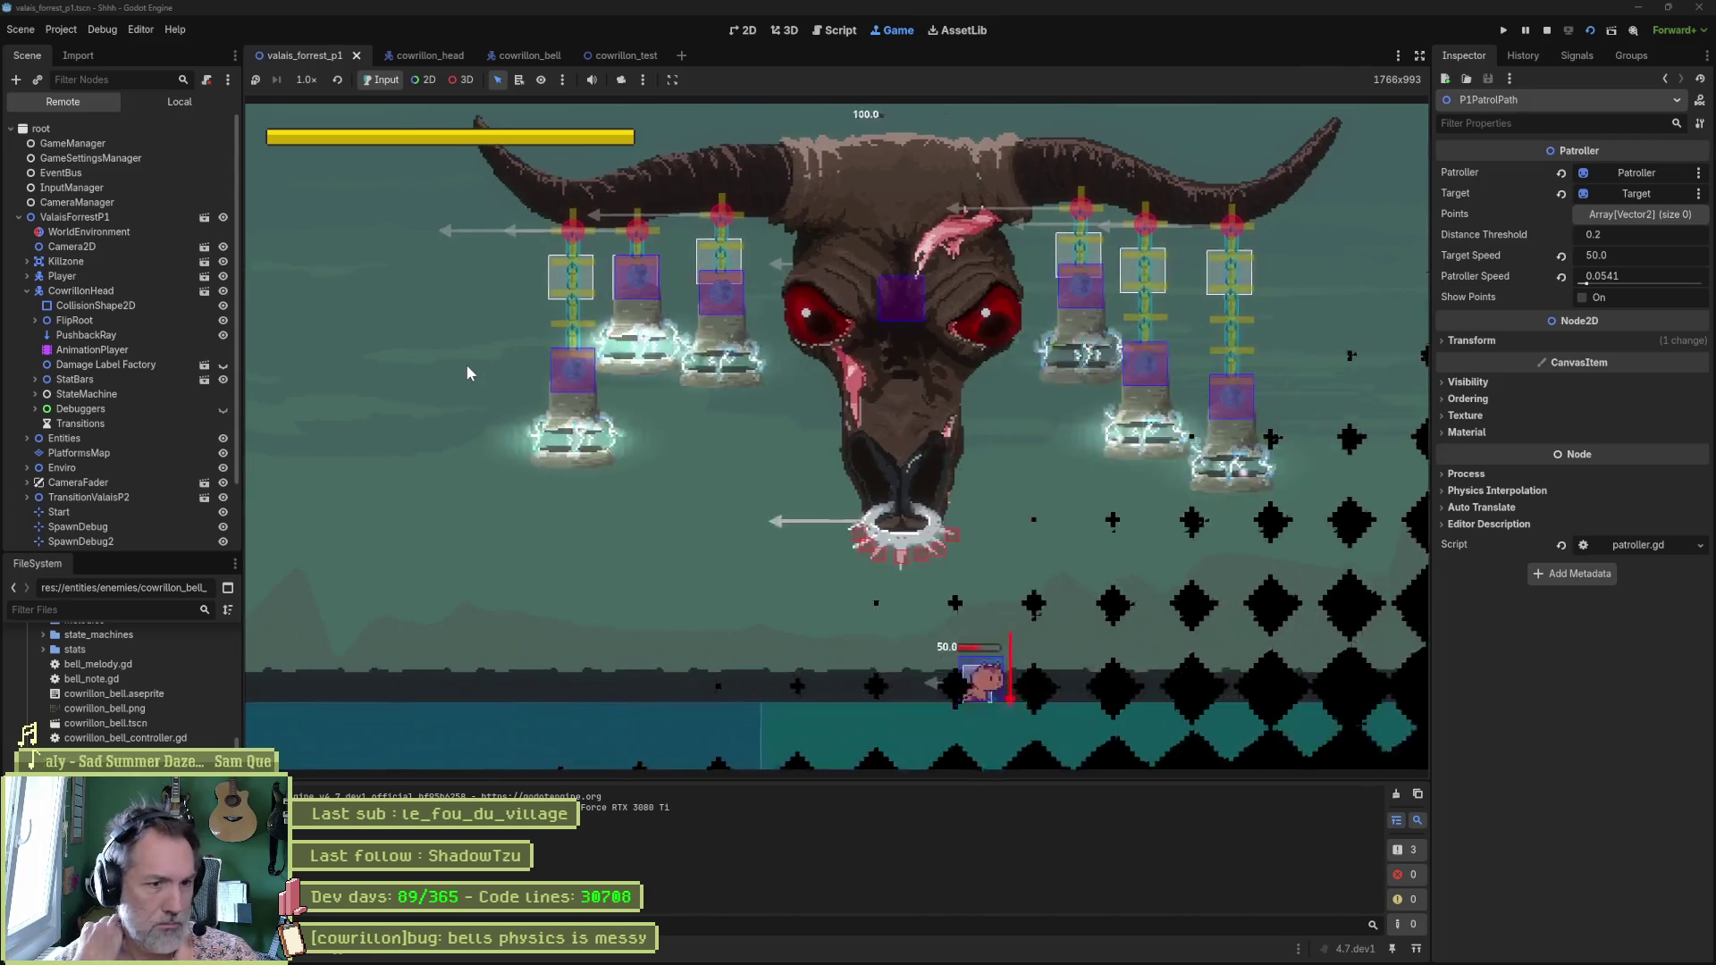
key(F8)
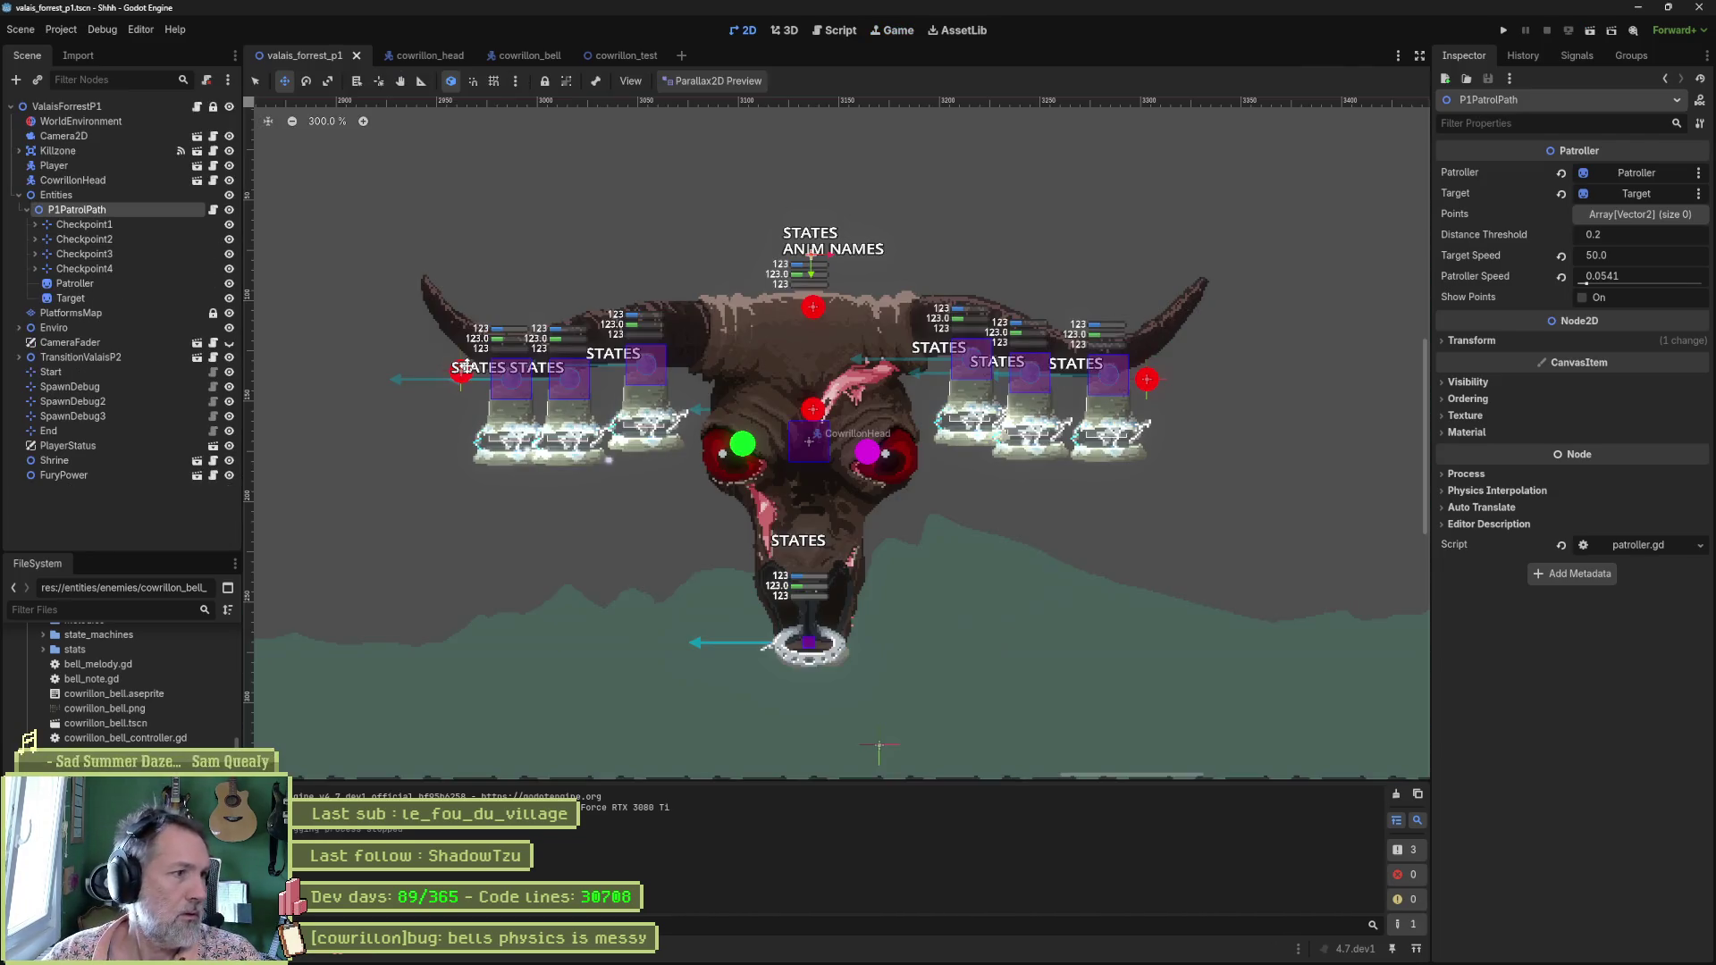
Move CowrillonHead under the Entities node and test-run the level
click(114, 180)
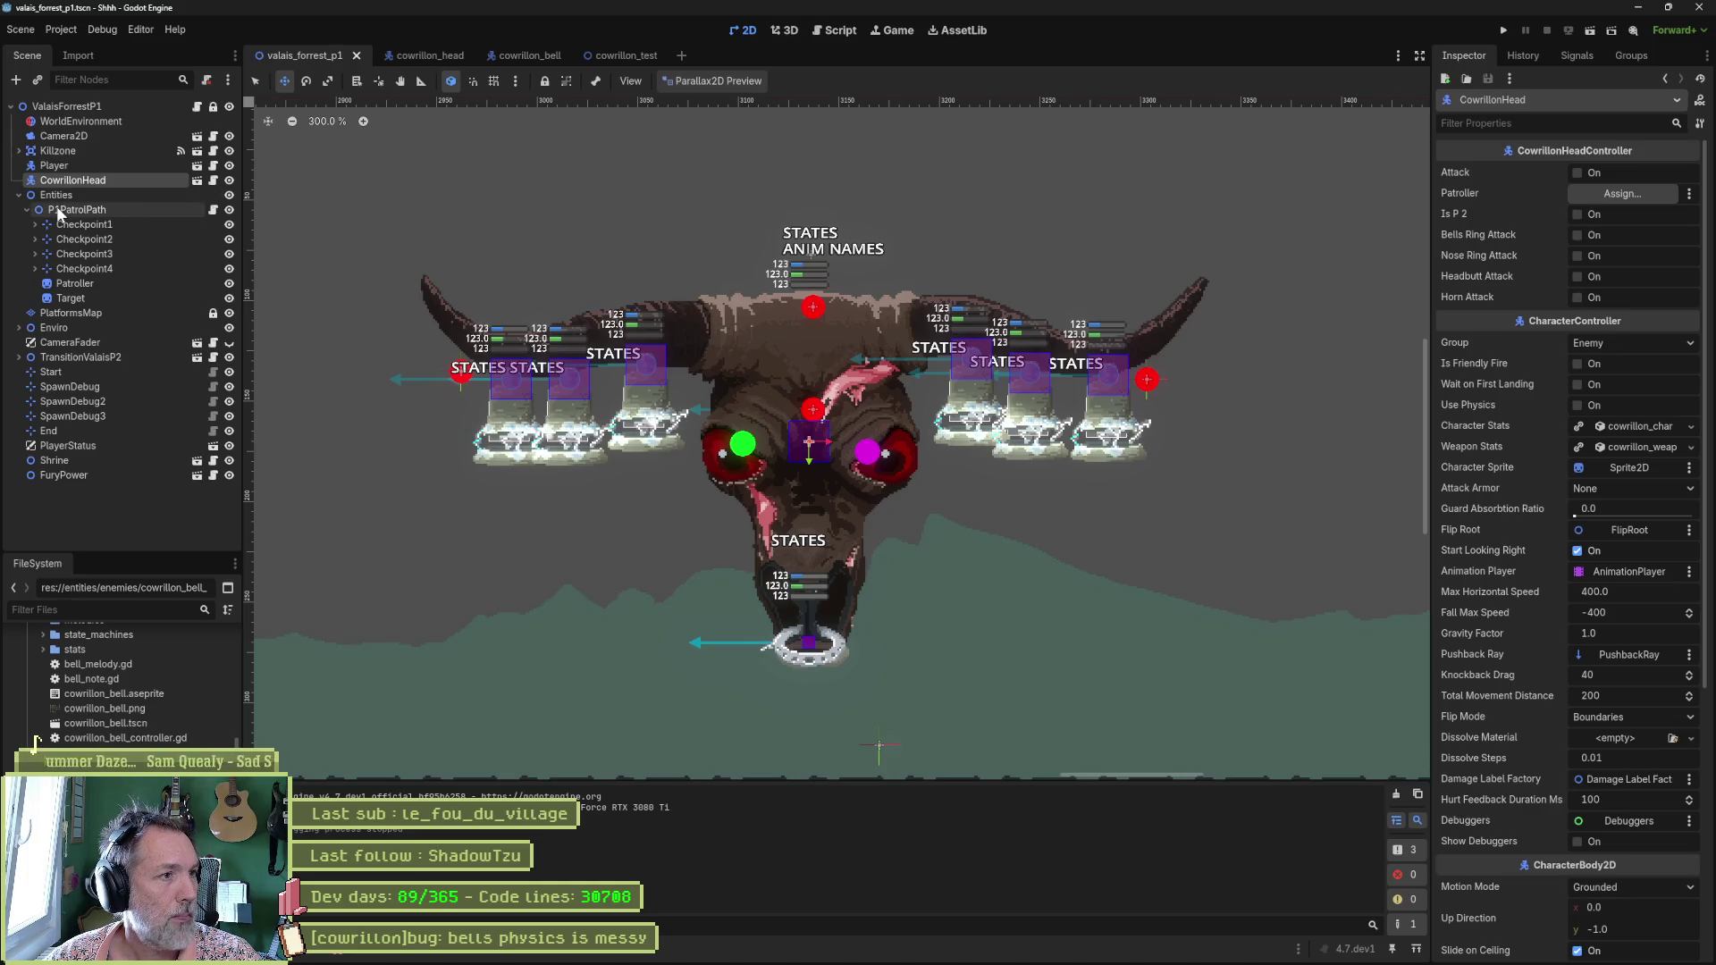
drag(58, 180, 64, 195)
key(F6)
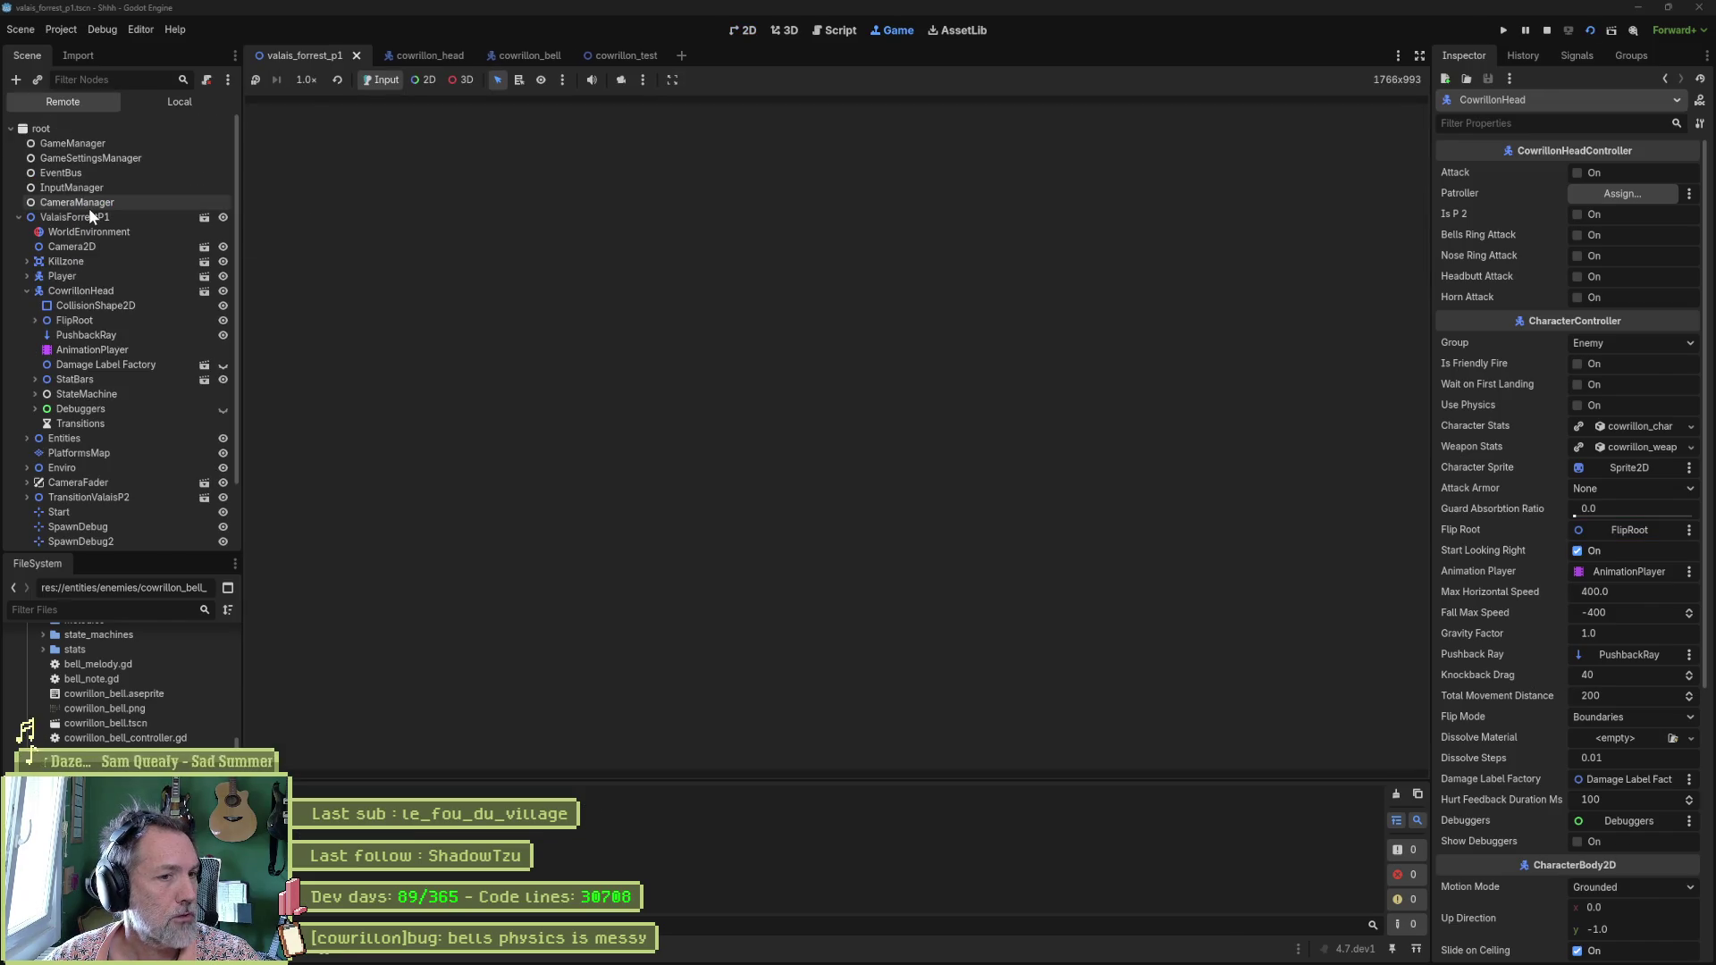
key(F8)
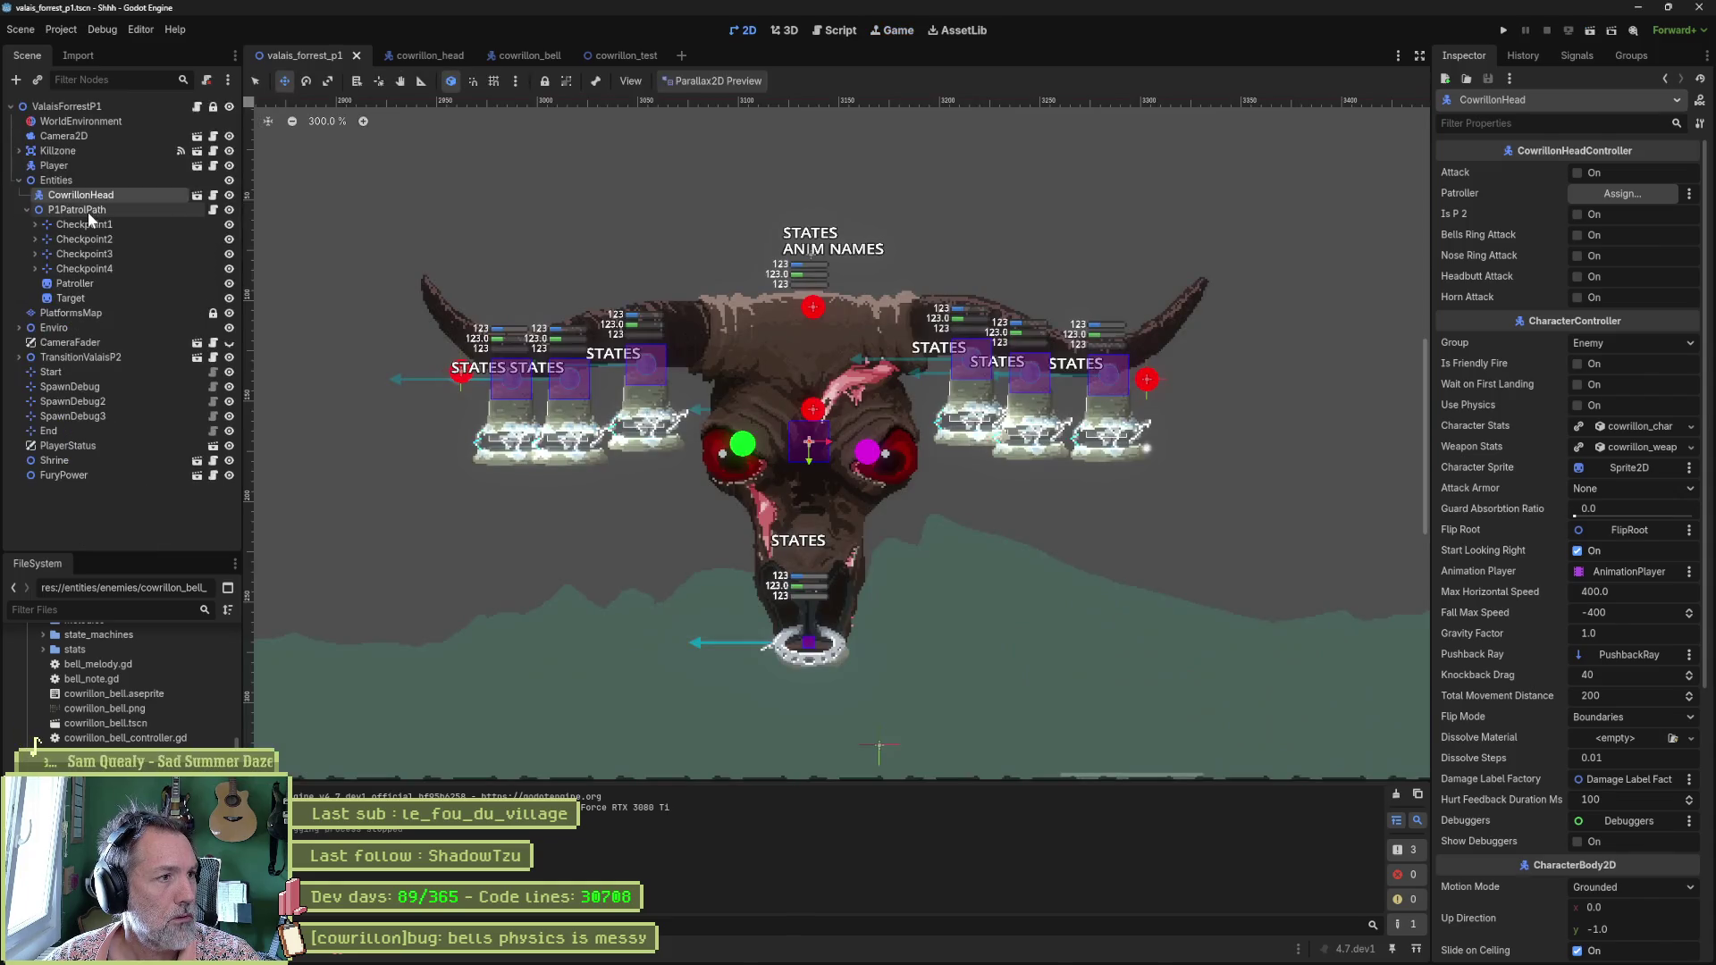
Assign P1PatrolPath as CowrillonHead's Patroller and test-run the level
mouse_move(88, 212)
mouse_down()
mouse_move(1042, 236)
mouse_move(1595, 188)
mouse_up()
key(F6)
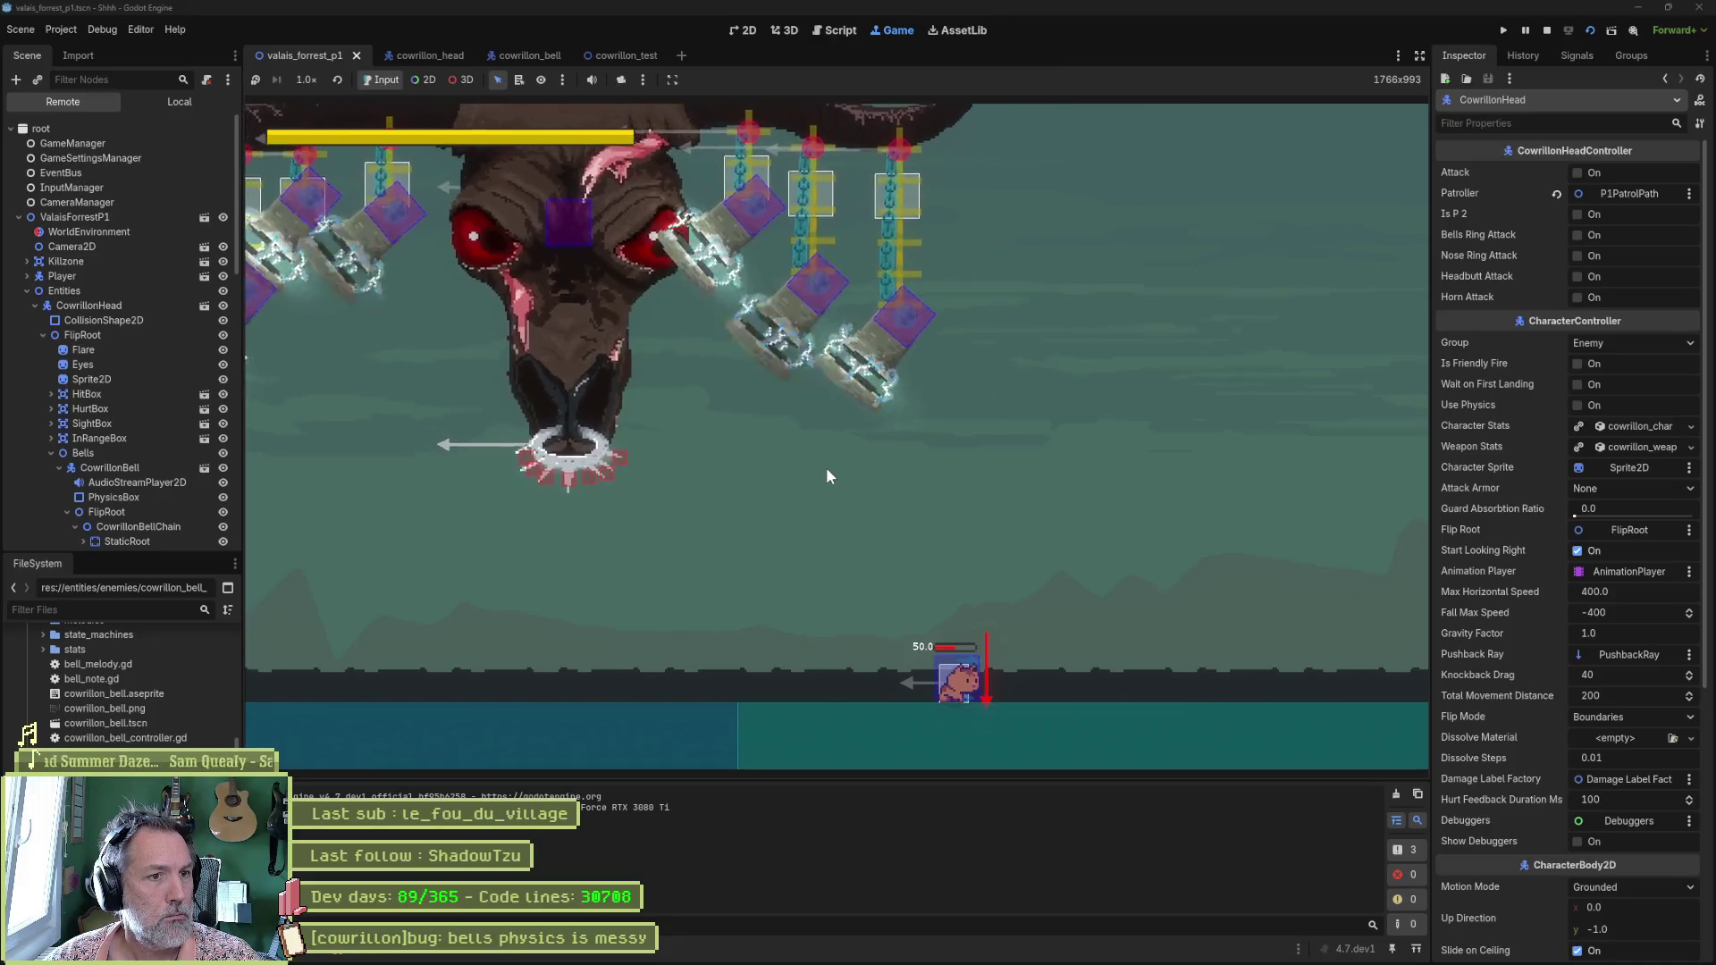
key(F8)
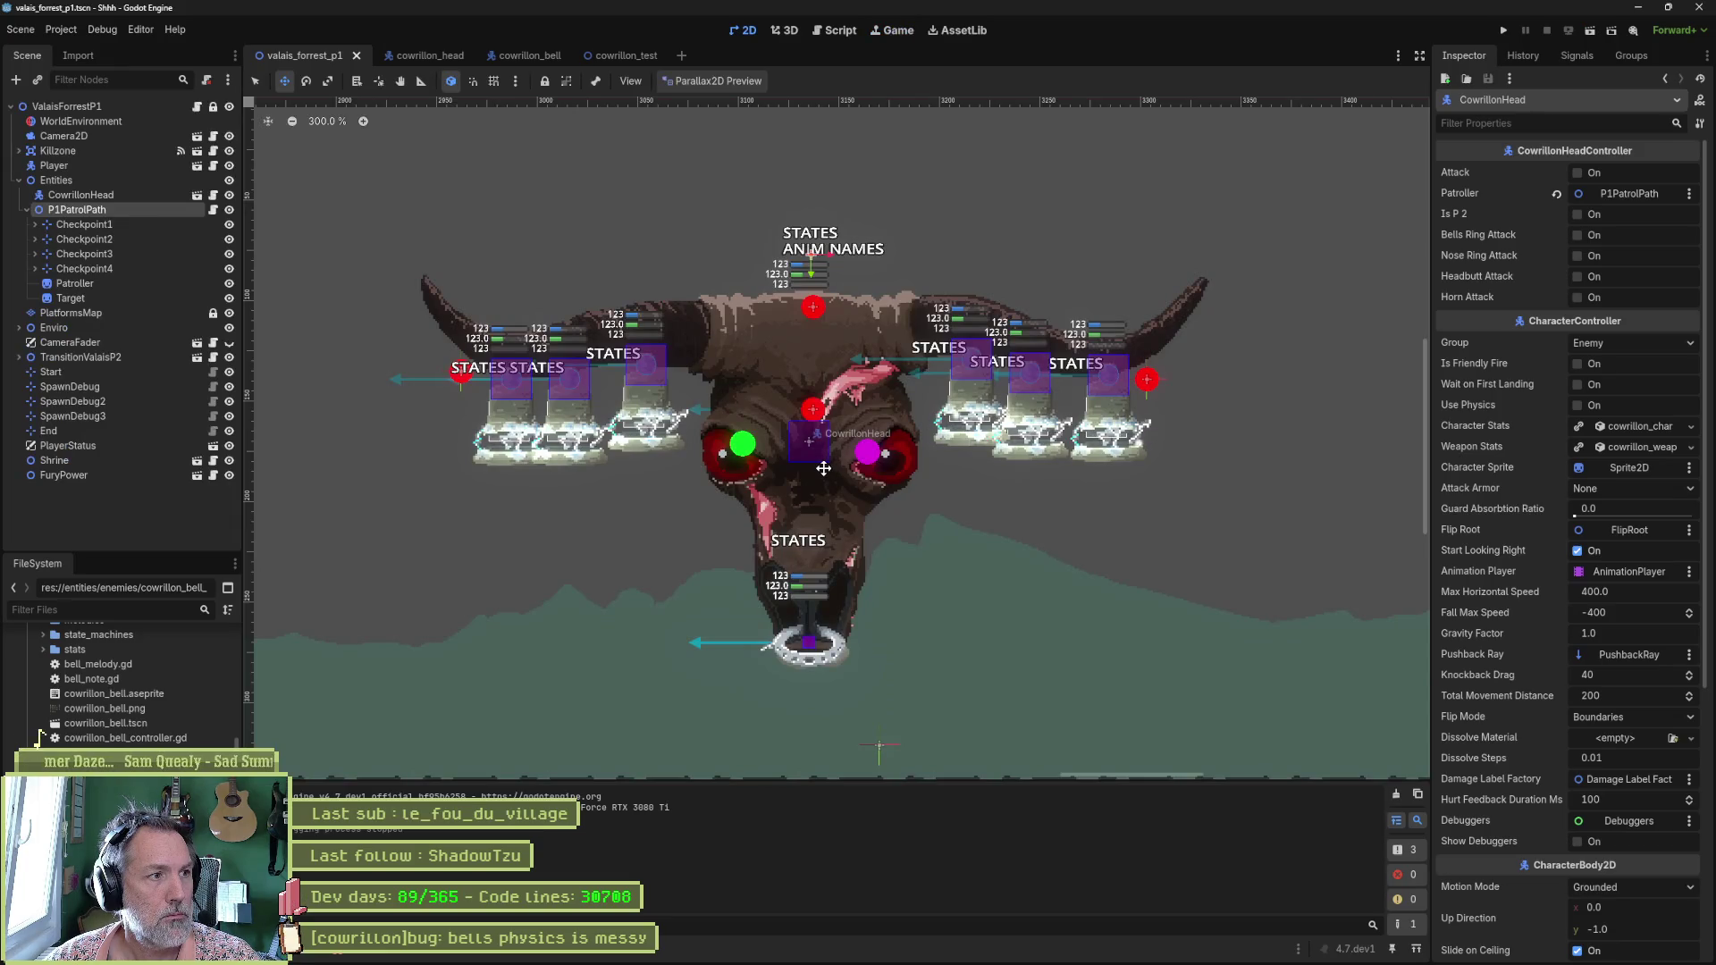
Review patroller.gd by unfolding and refolding _ready(), _process() and _move_target()
click(213, 209)
scroll(841, 514, down, 2)
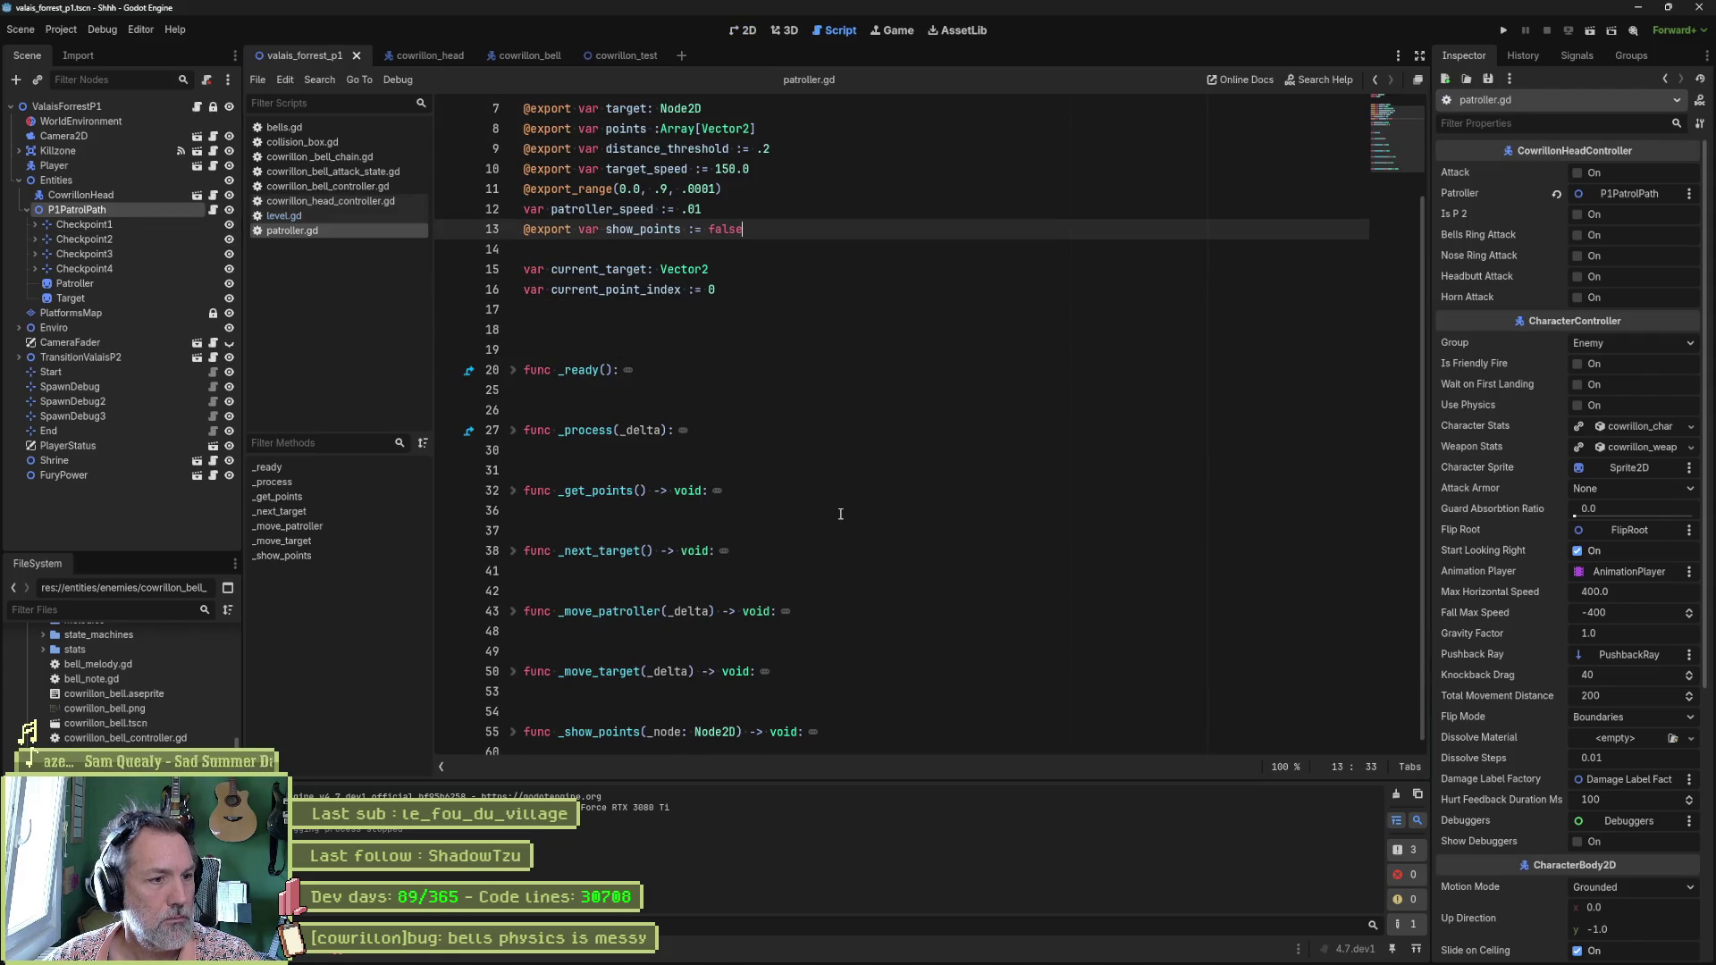
click(514, 370)
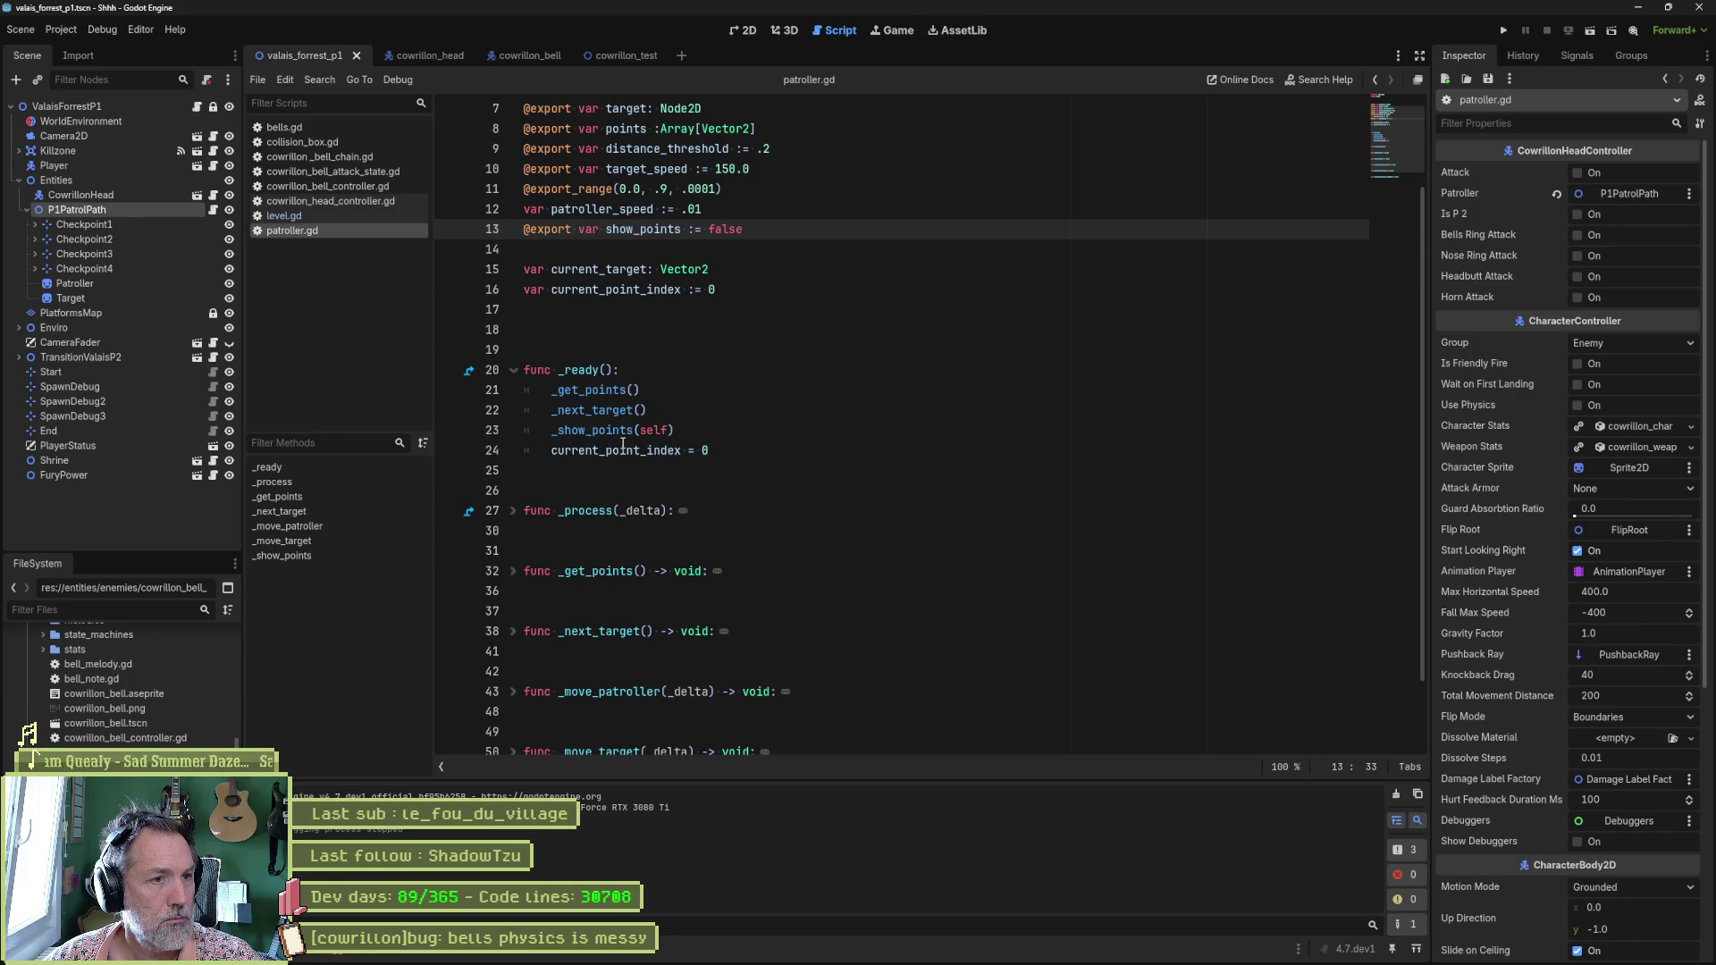
scroll(871, 483, down, 2)
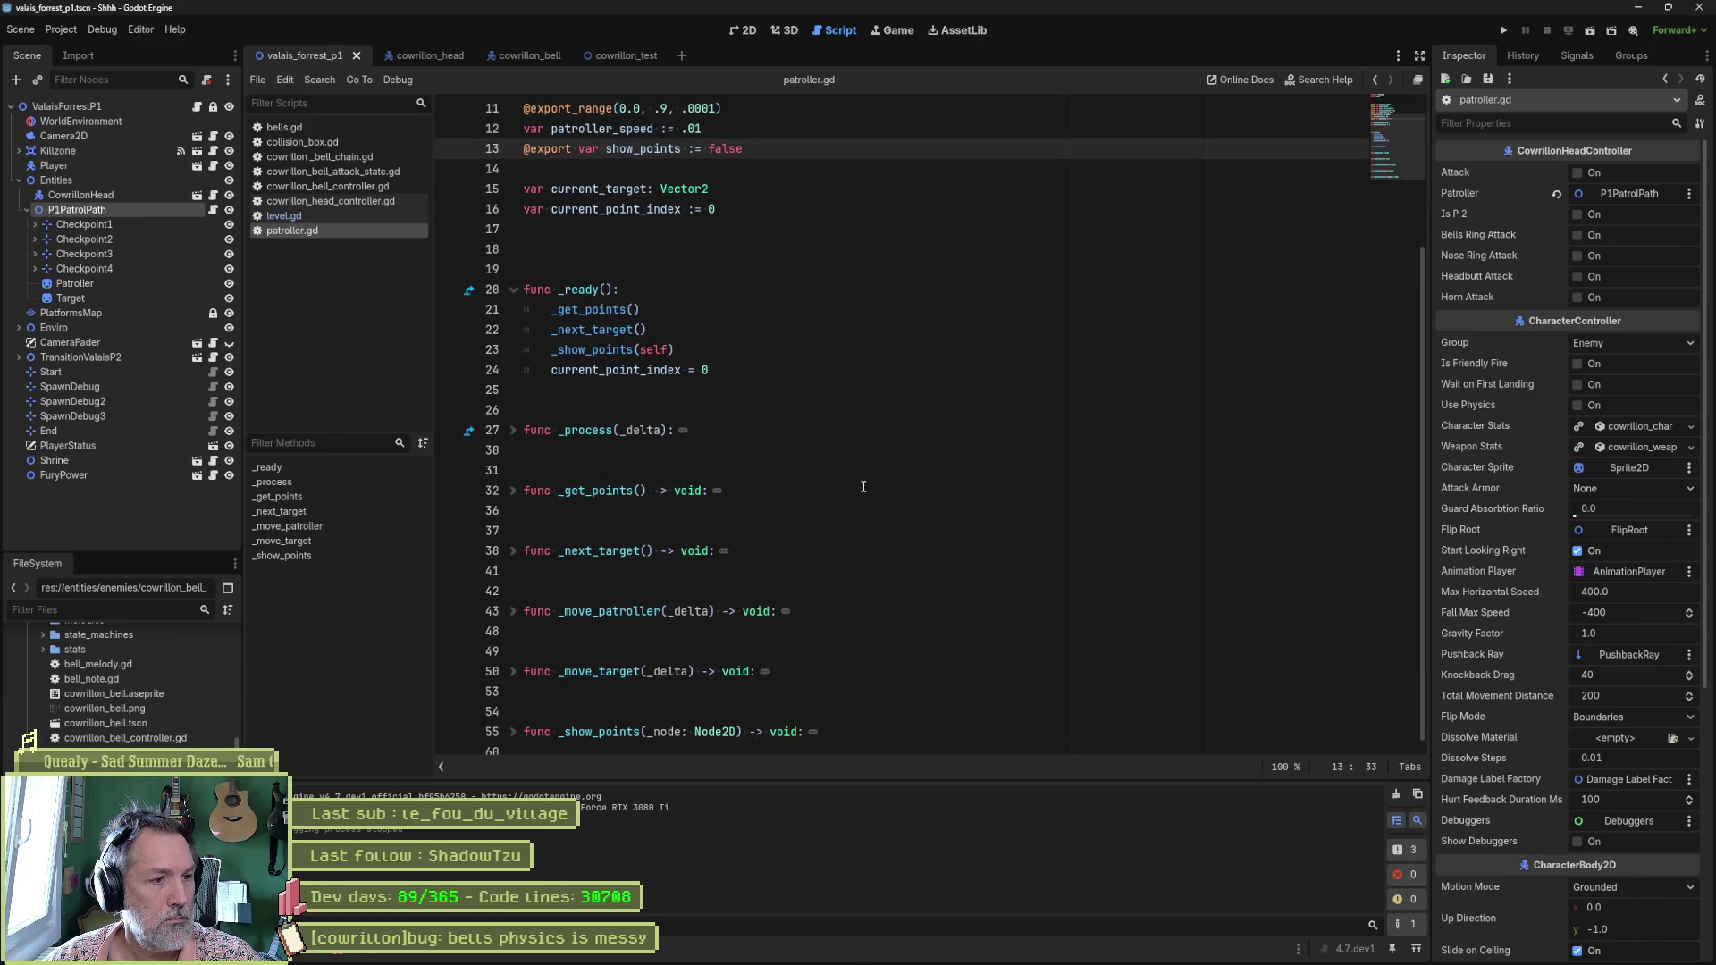
click(514, 430)
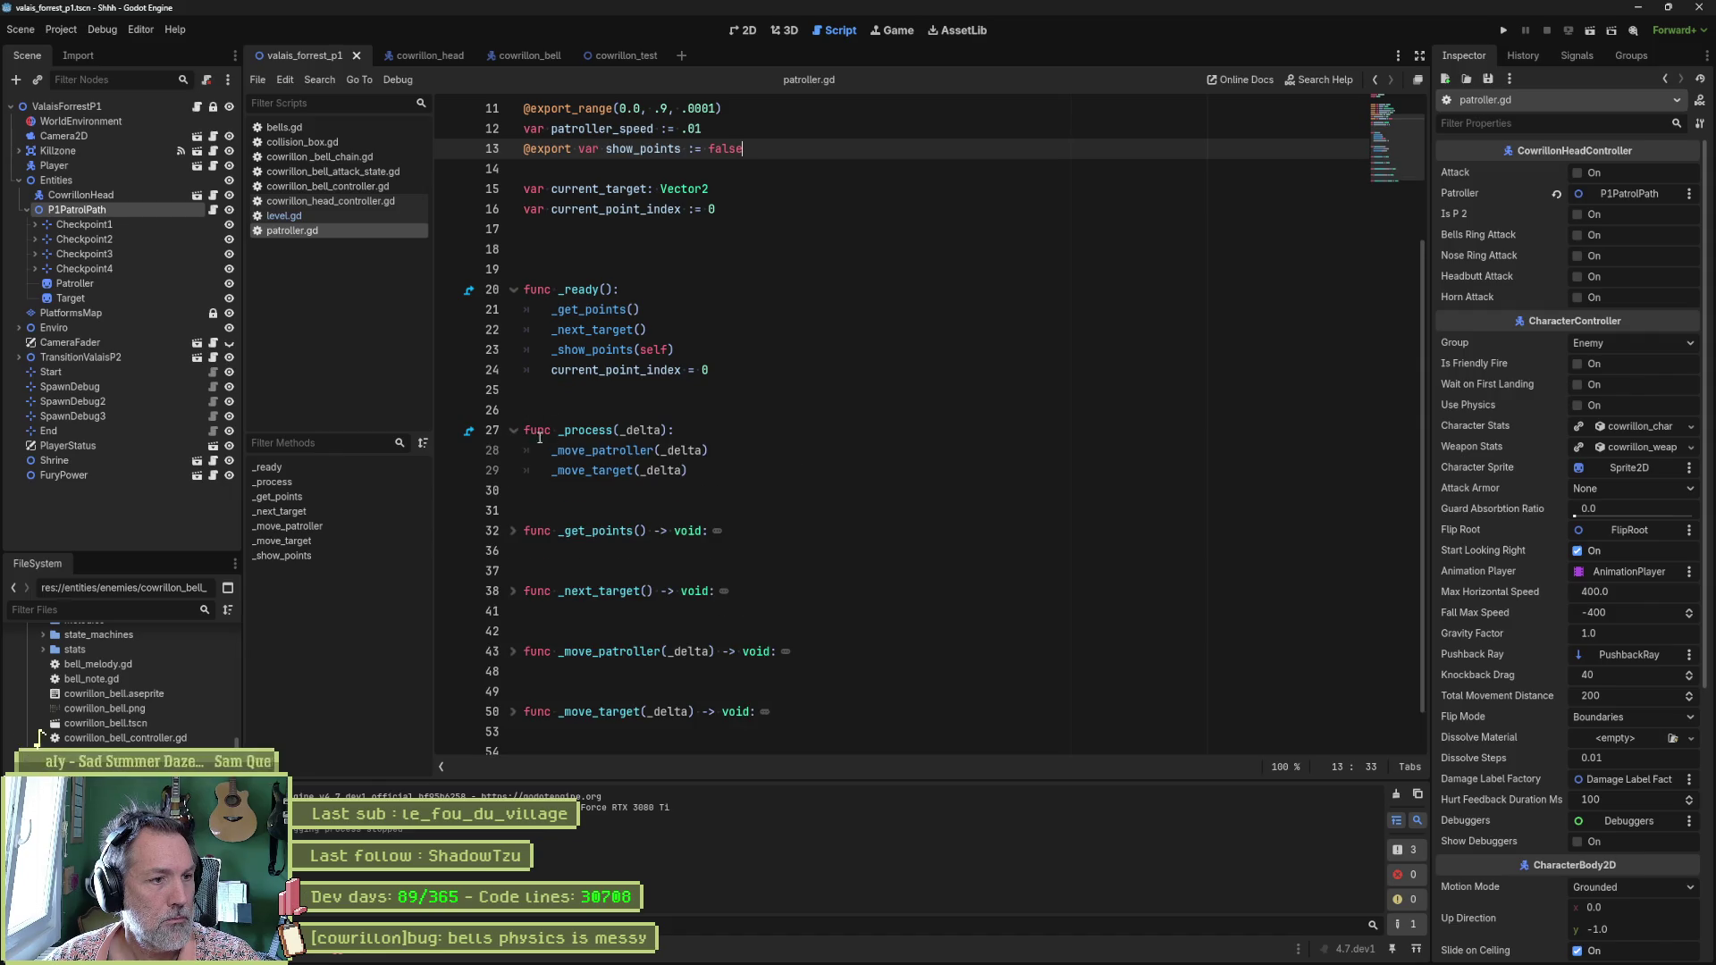
click(514, 432)
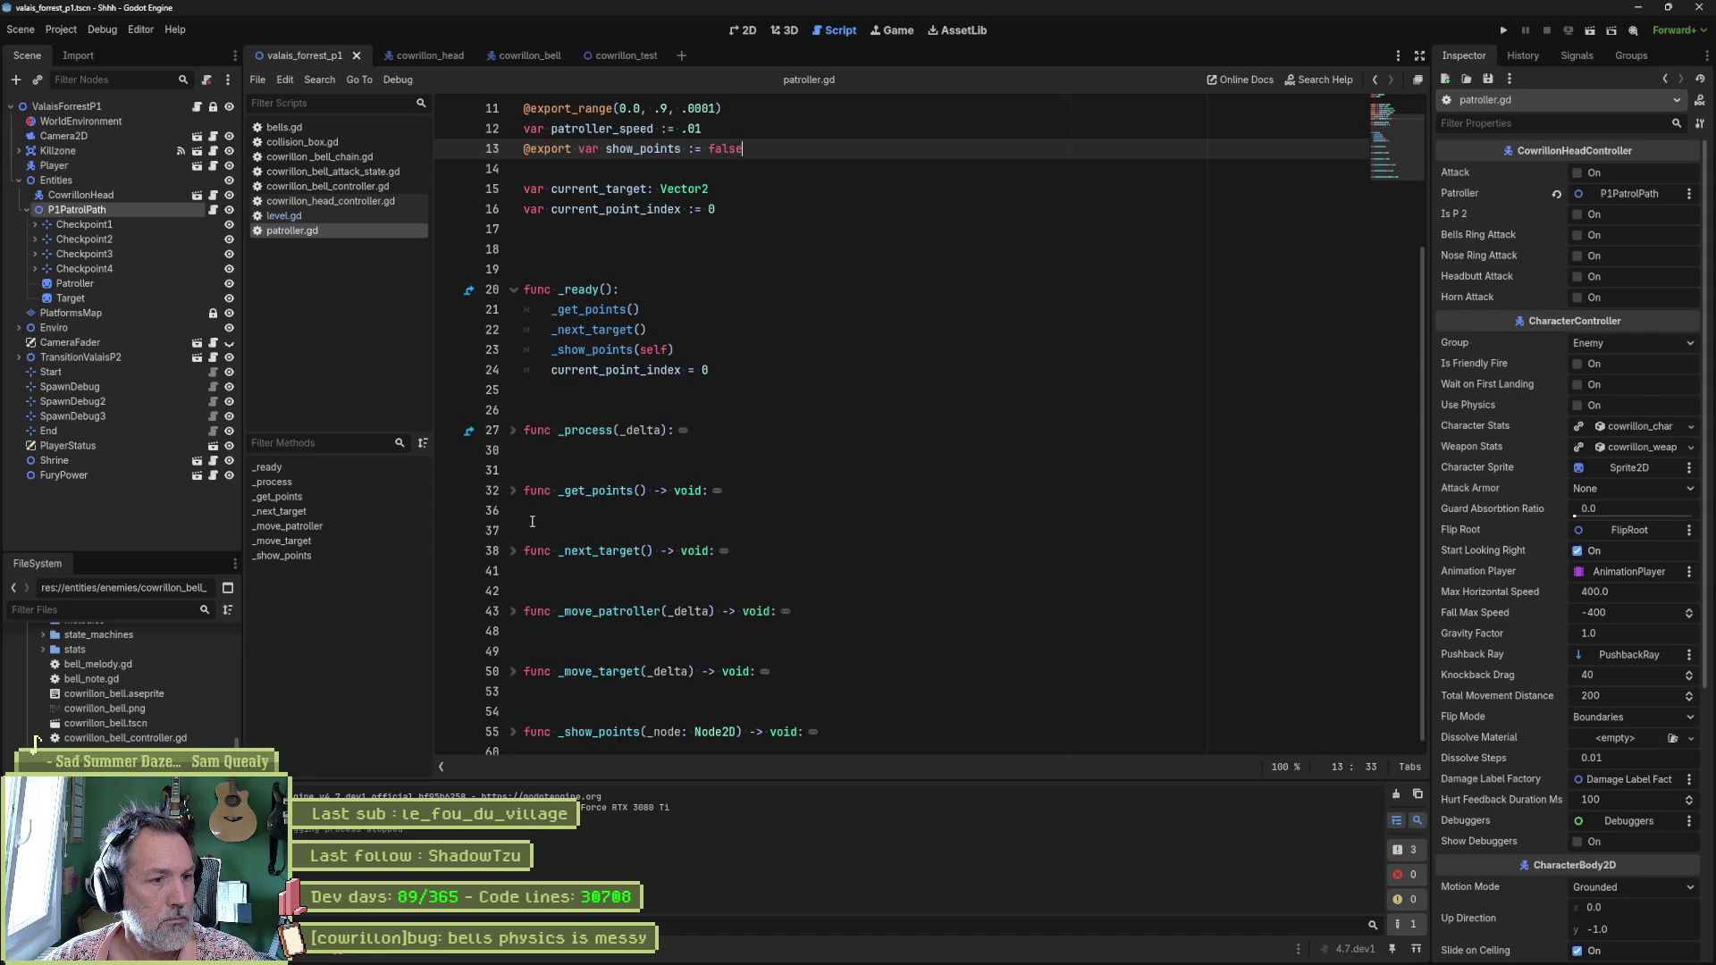
click(514, 290)
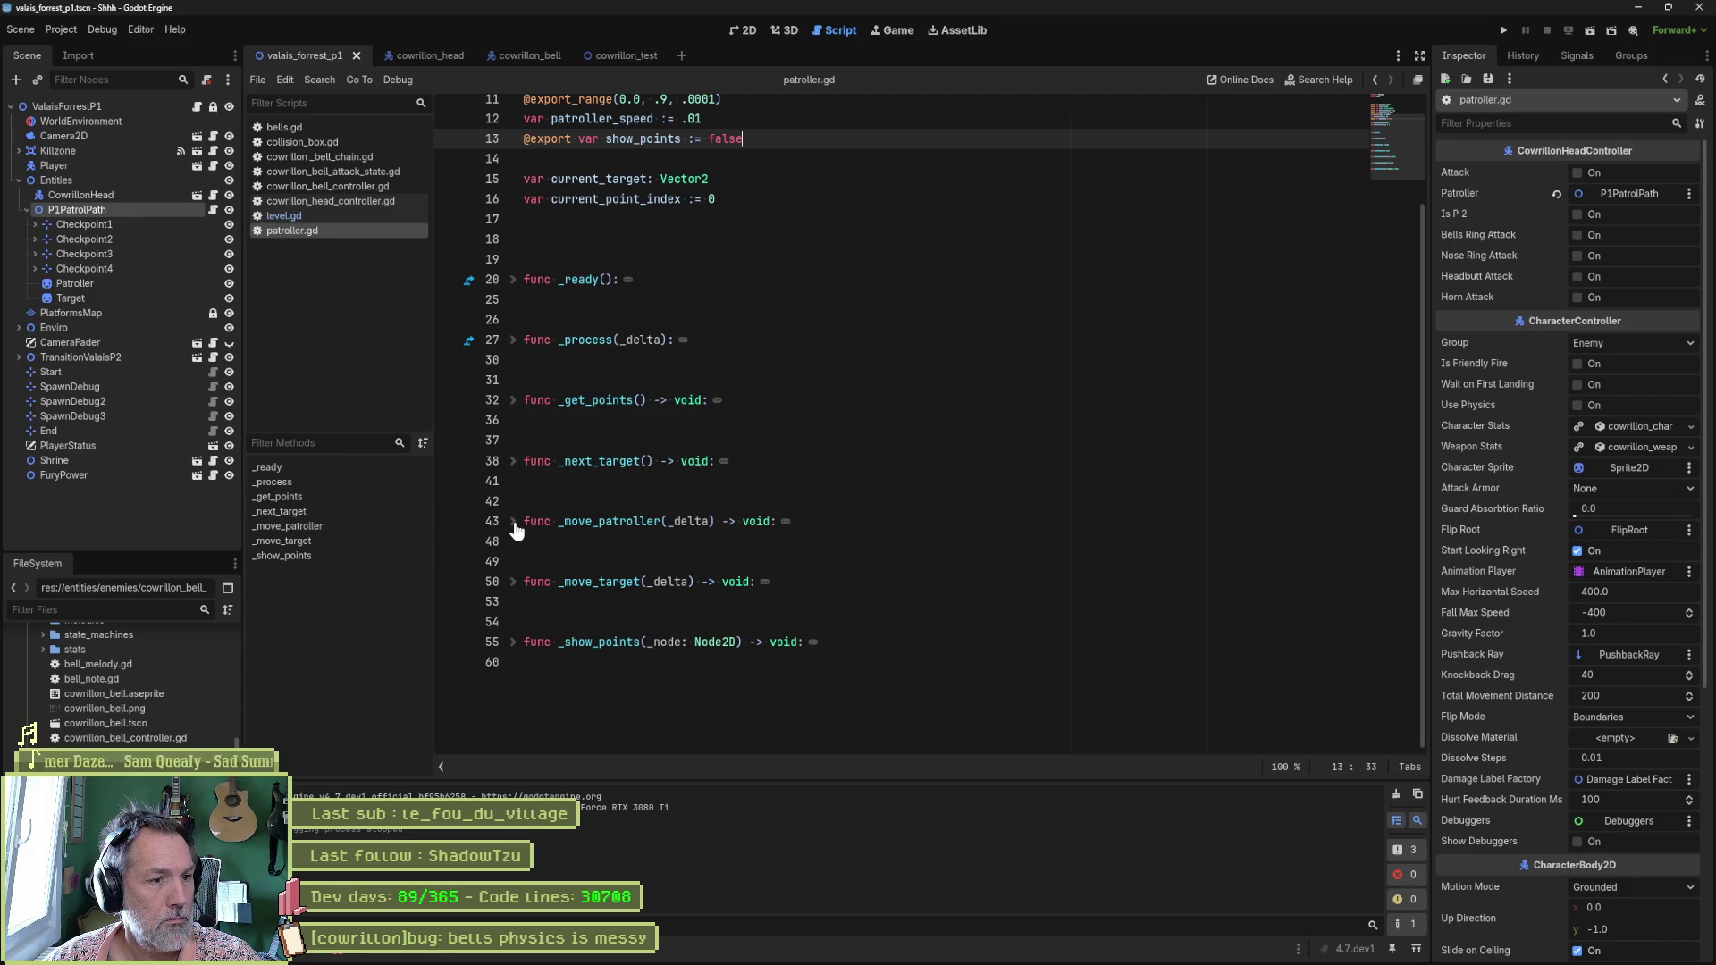
click(513, 582)
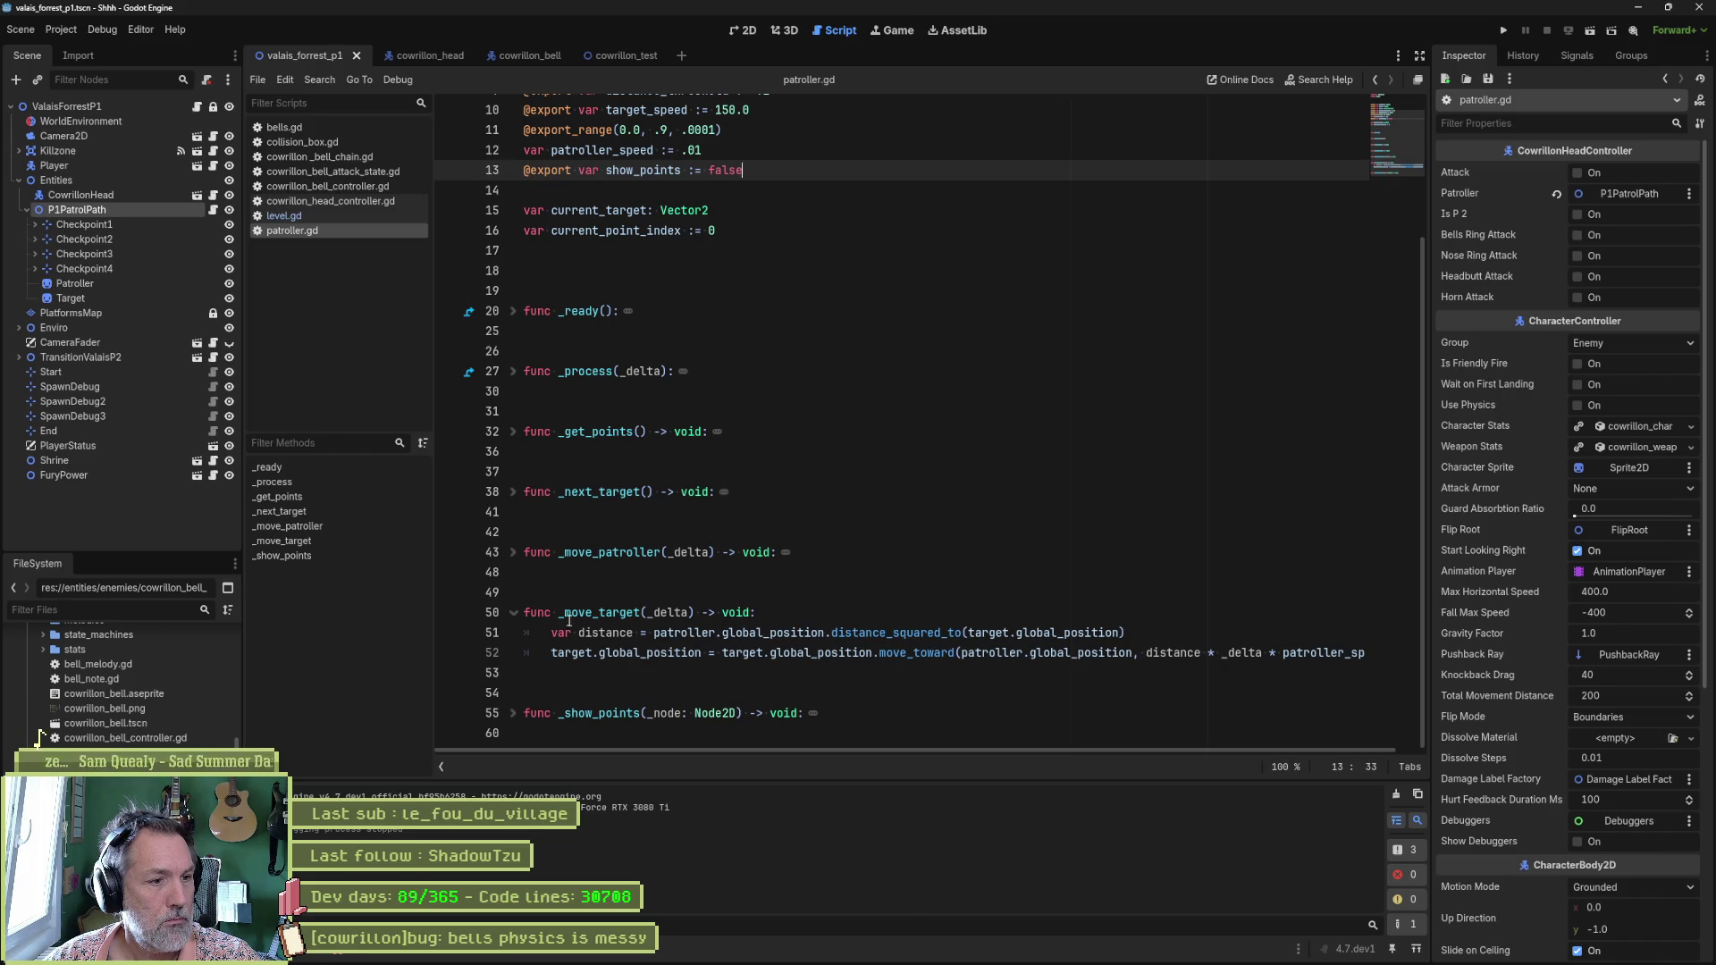
click(513, 612)
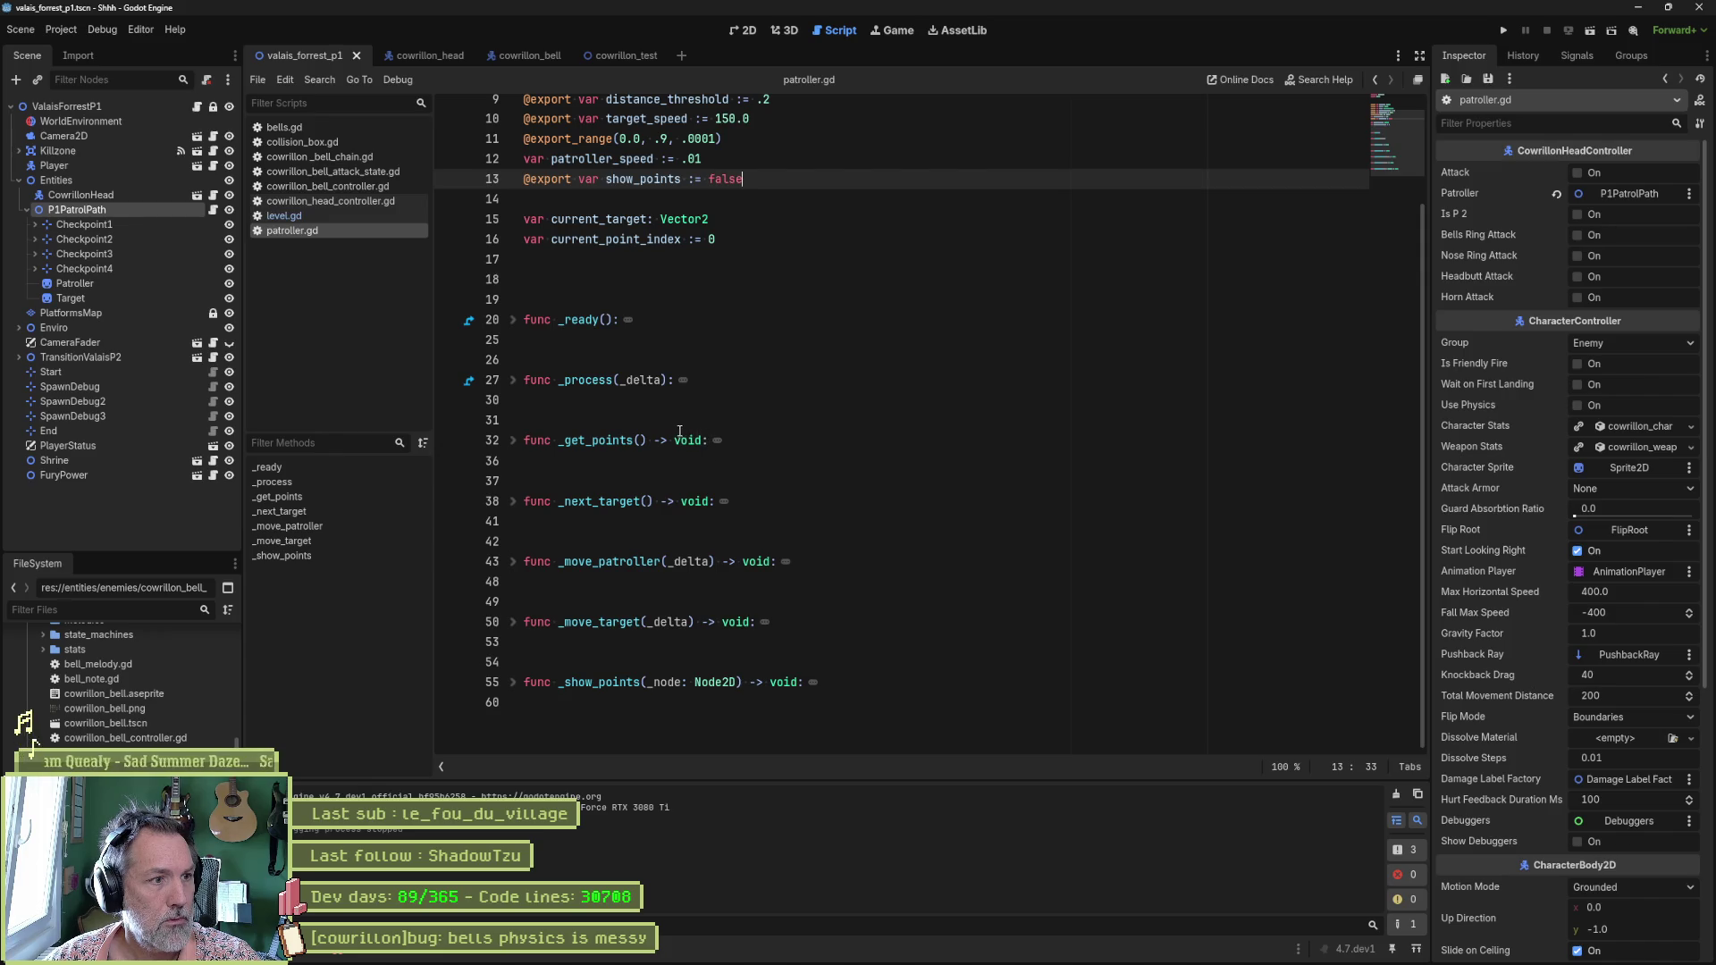
Compare the patroller variable in cowrillon_head_controller.gd and patroller.gd, then open the cowrillon_head scene
click(214, 196)
double_click(635, 229)
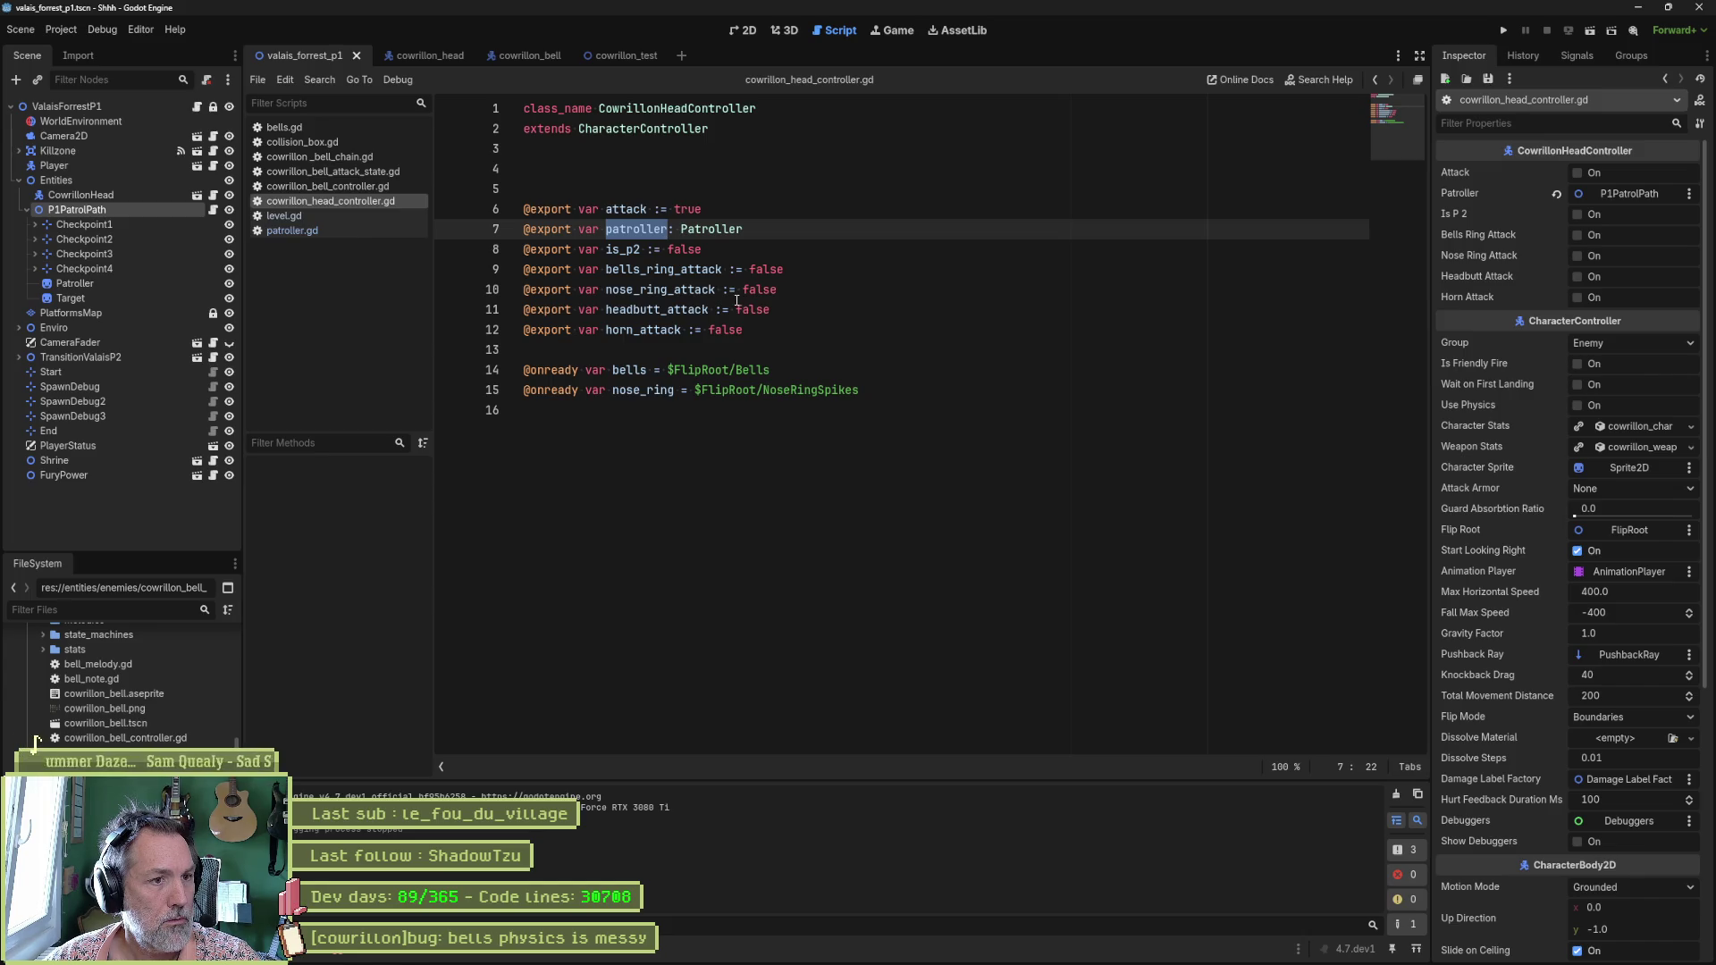
click(315, 231)
scroll(743, 327, up, 2)
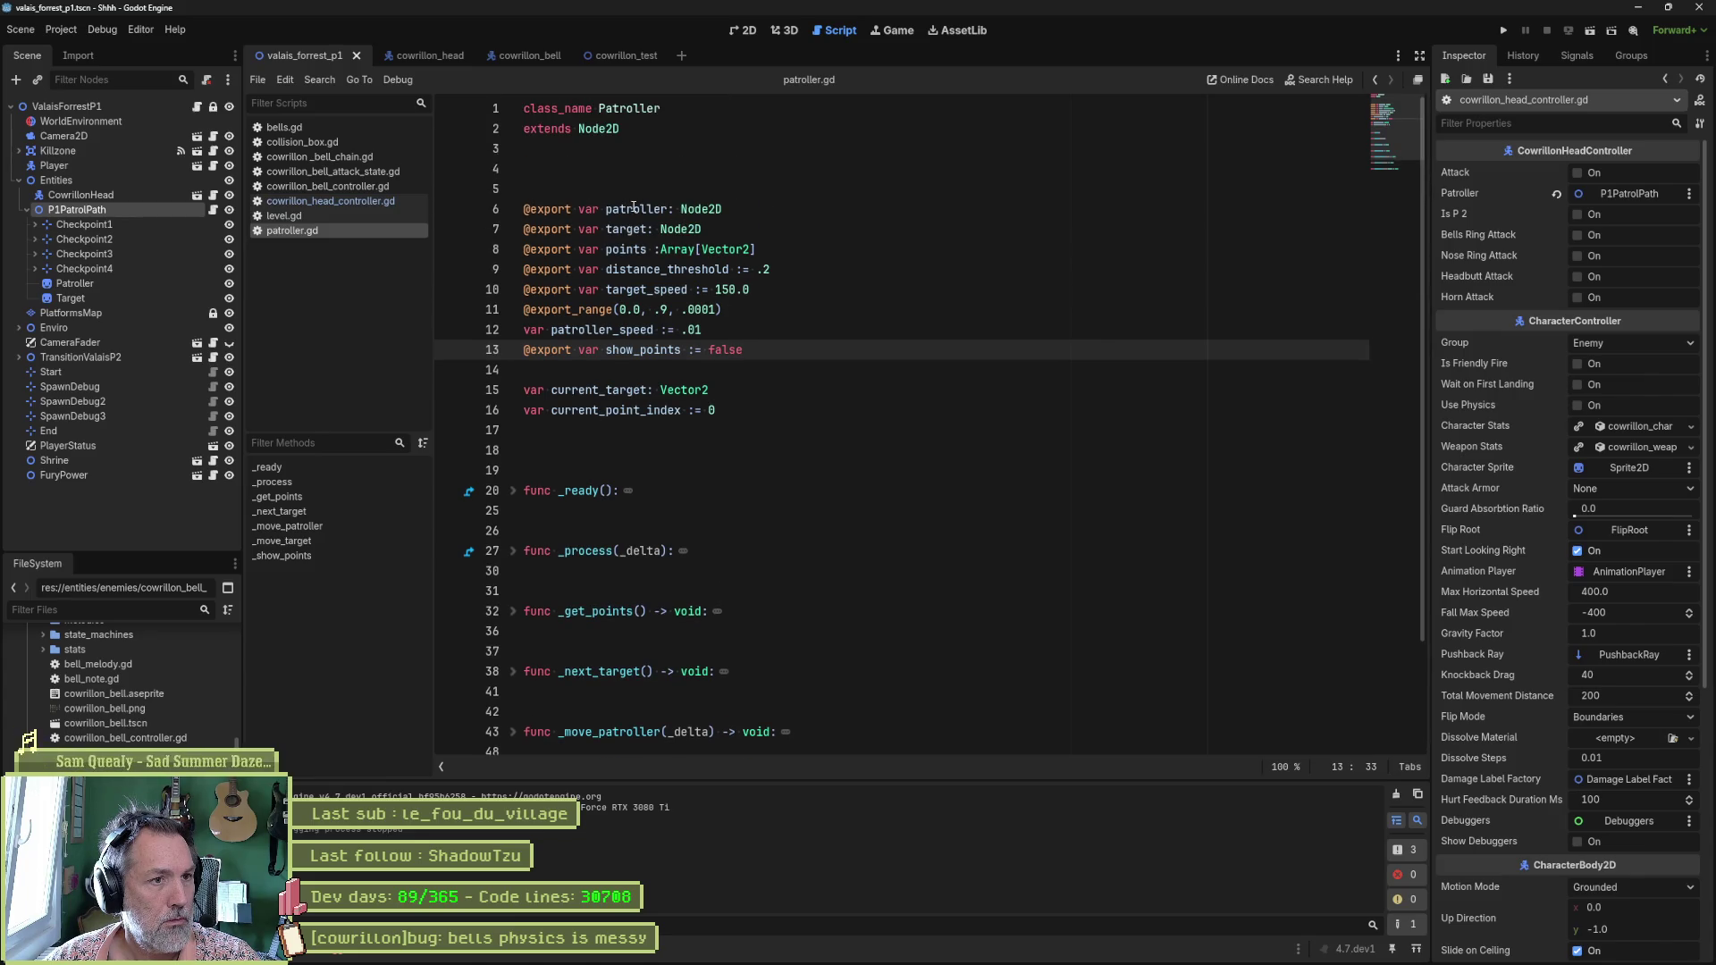
double_click(634, 207)
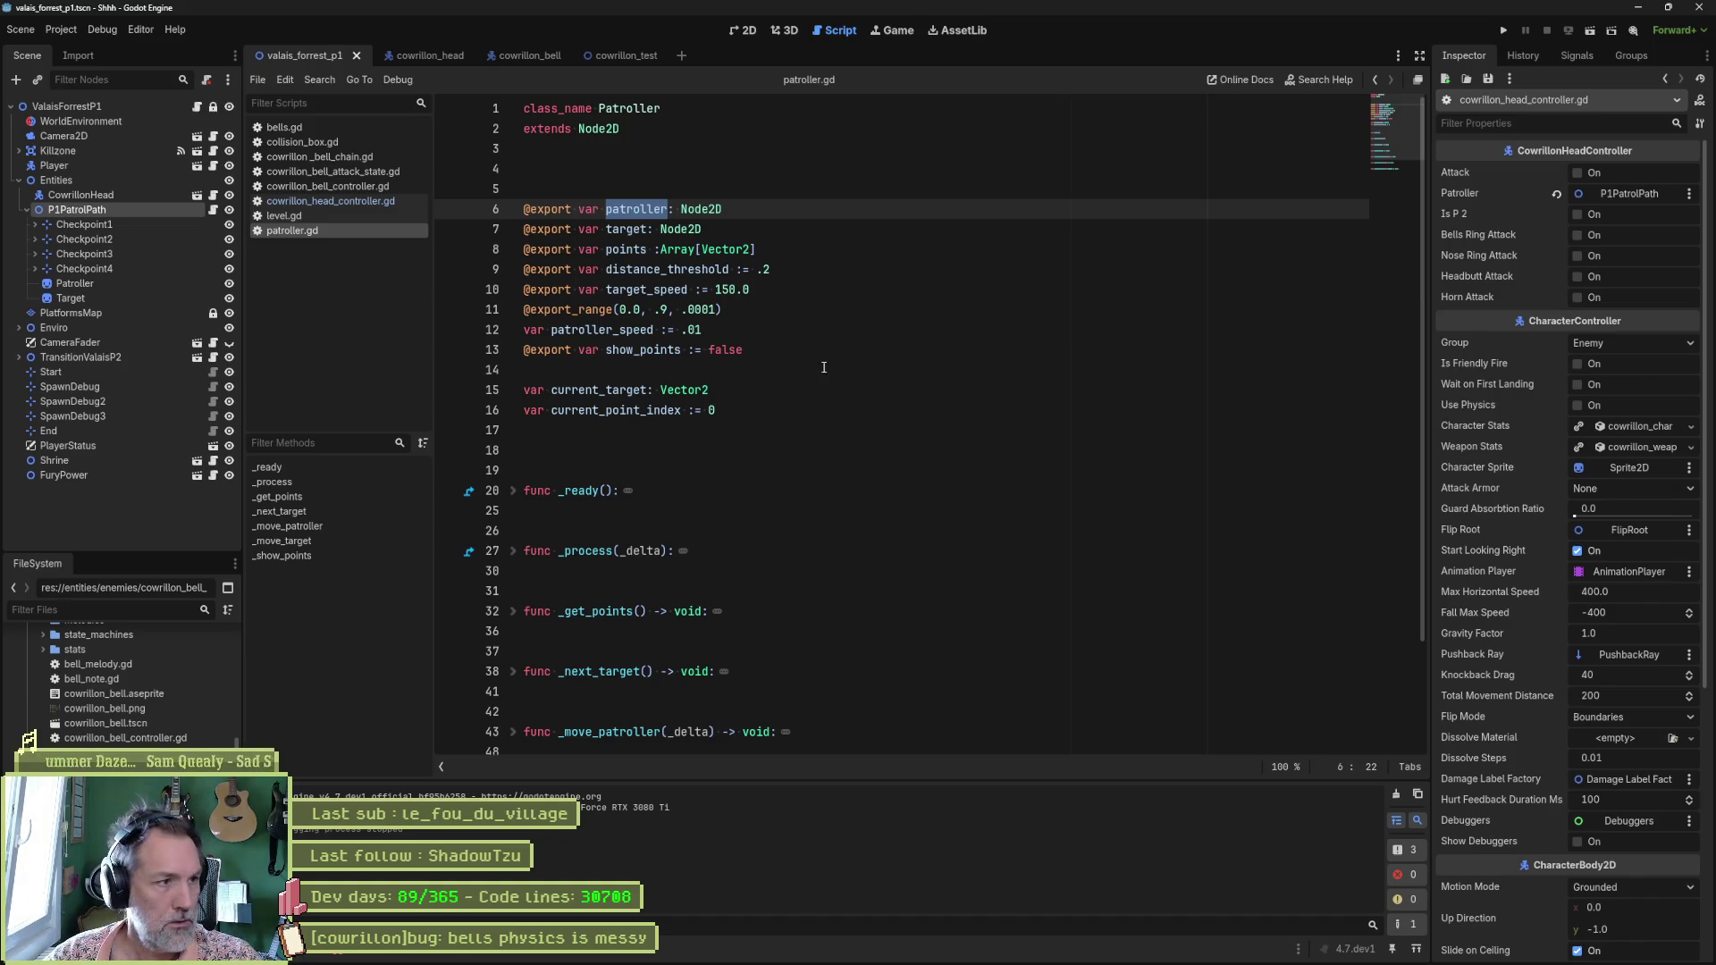
click(430, 56)
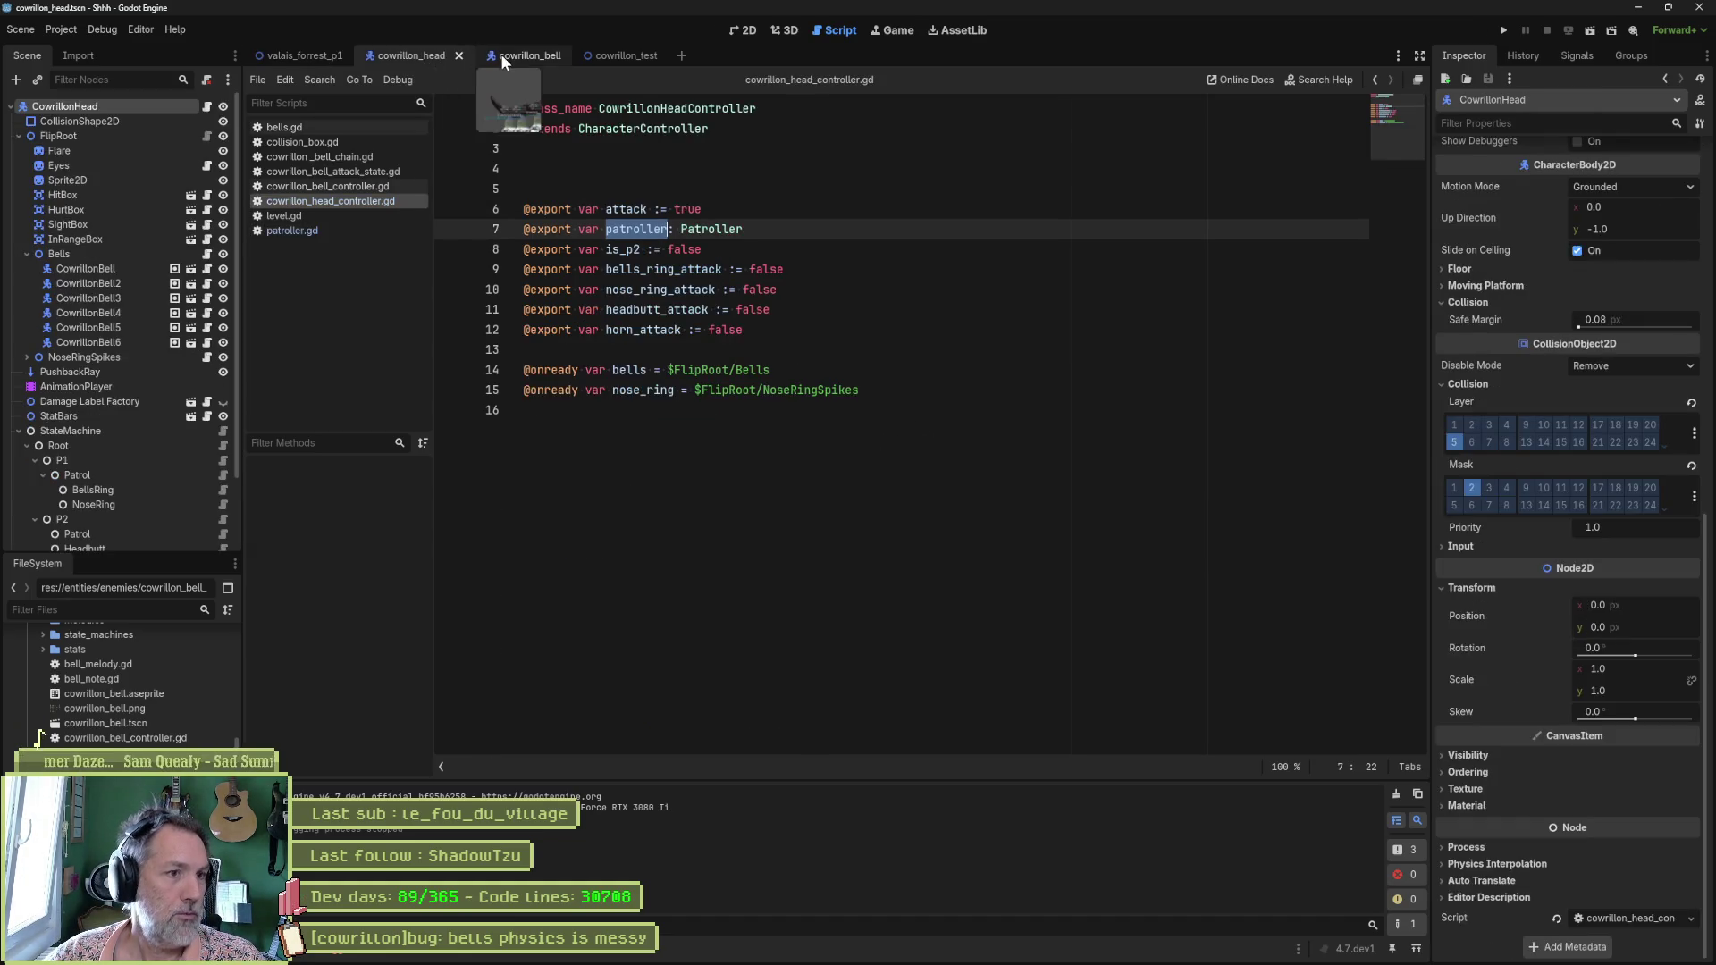
key(F6)
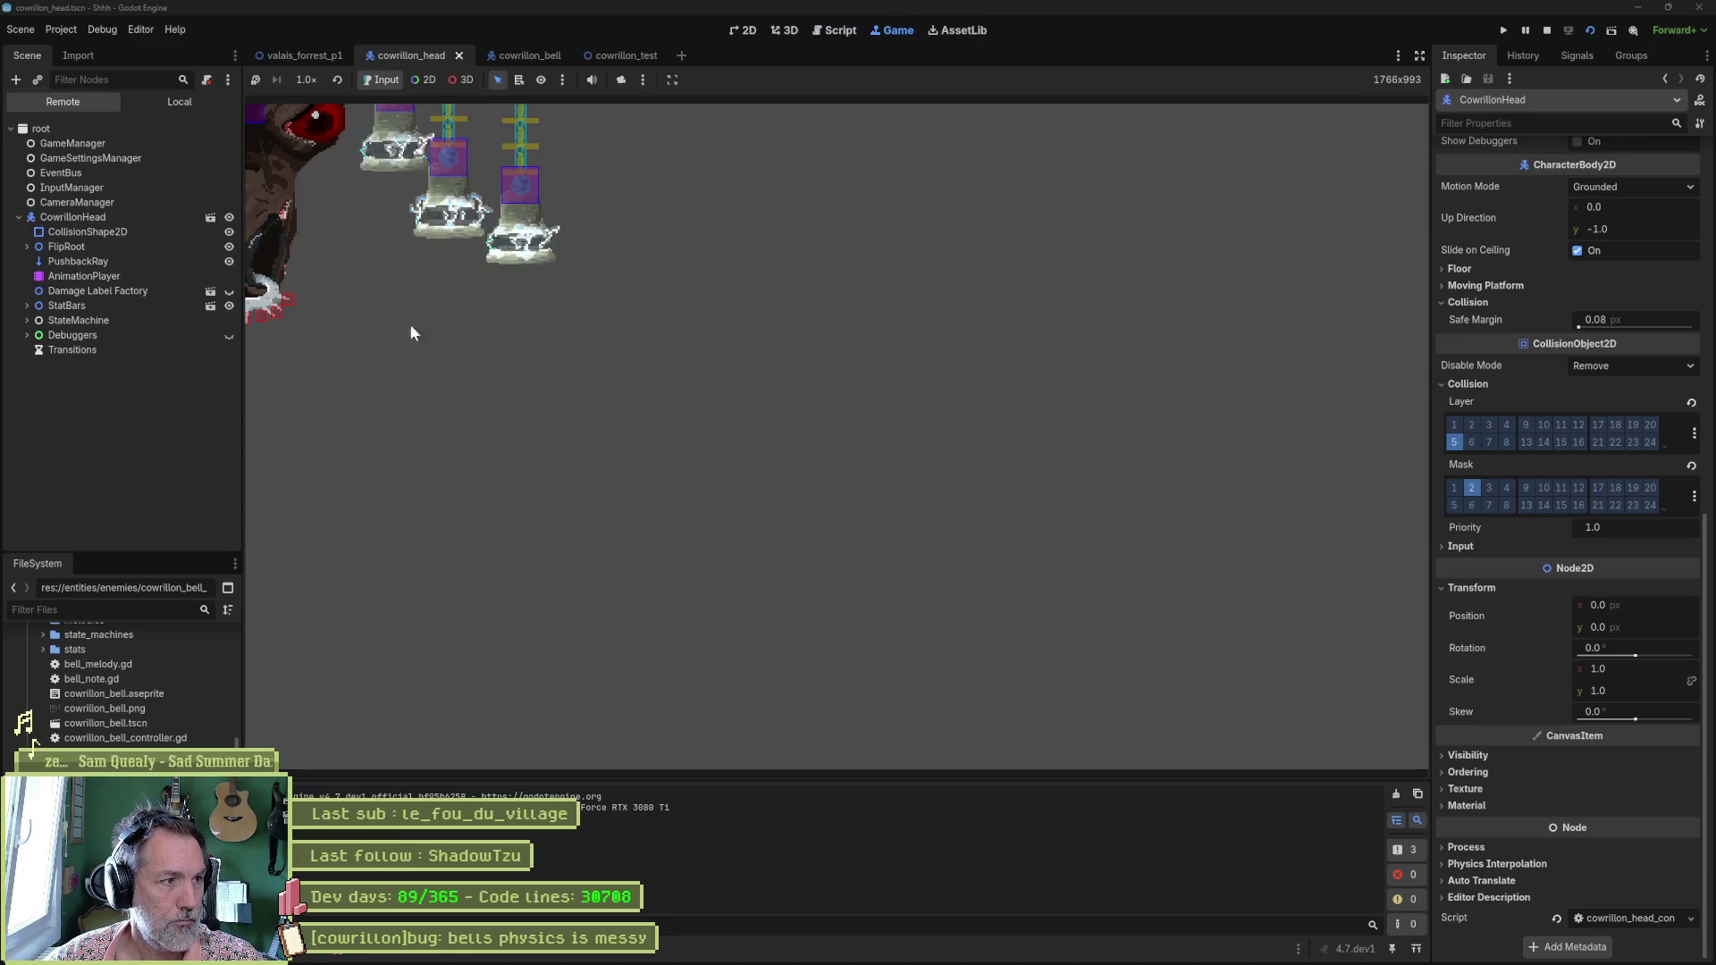
click(159, 217)
scroll(1600, 372, down, 10)
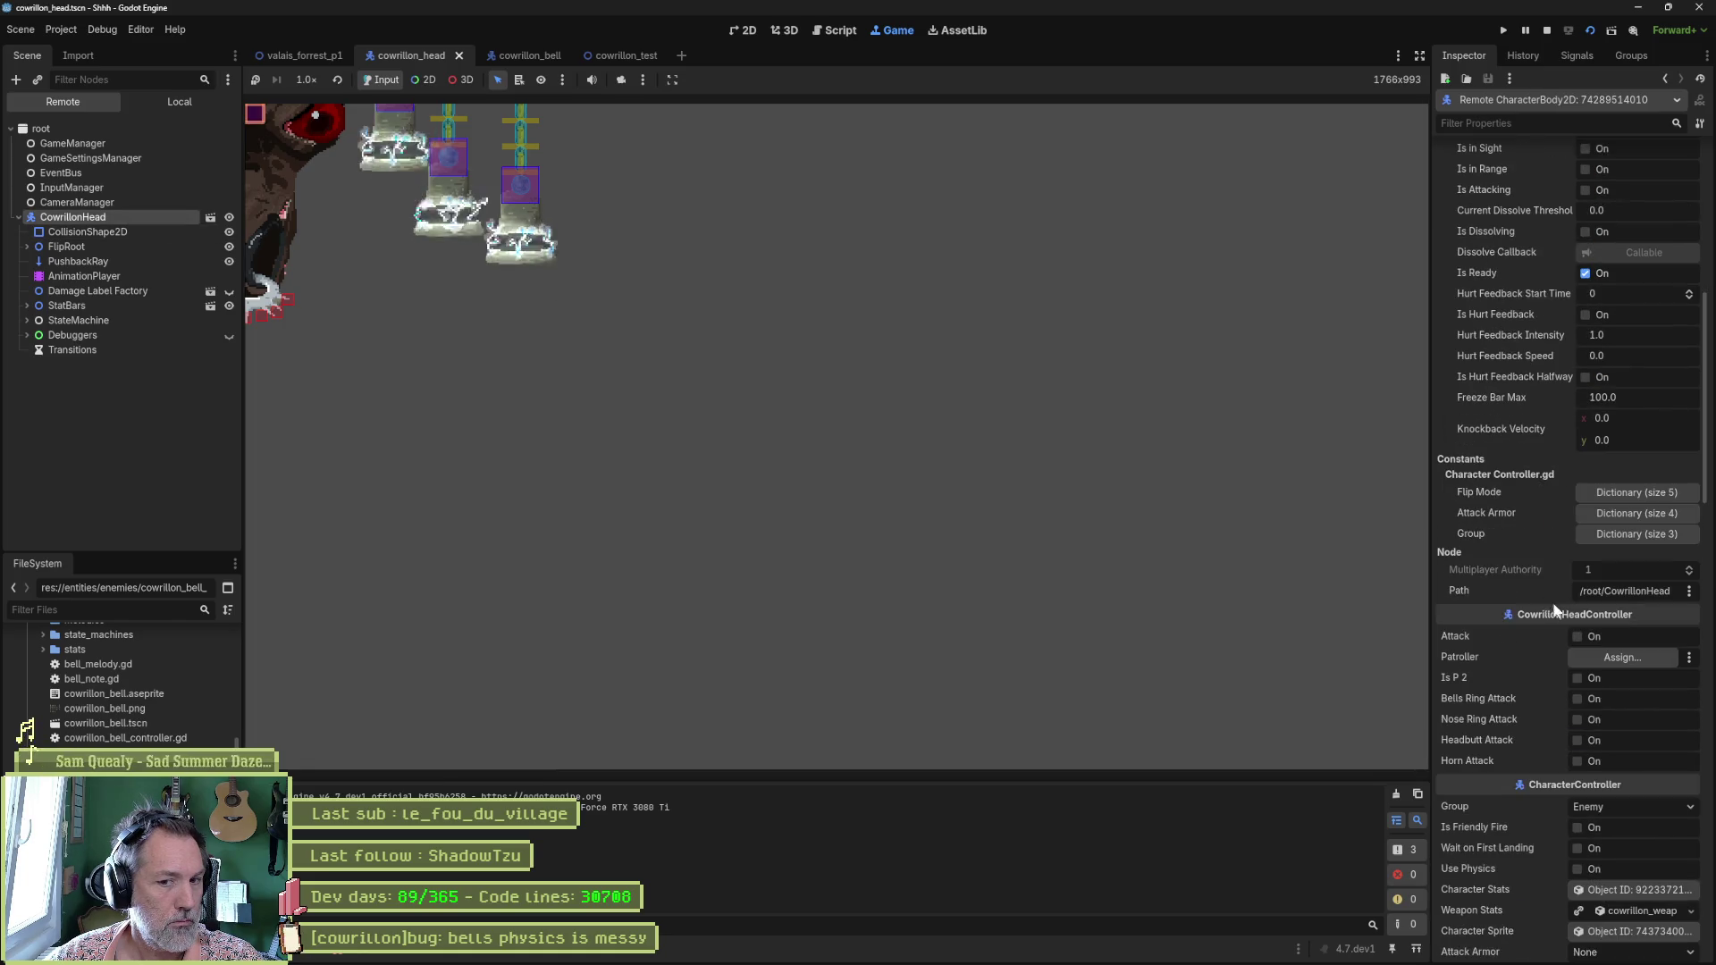
scroll(1526, 629, down, 5)
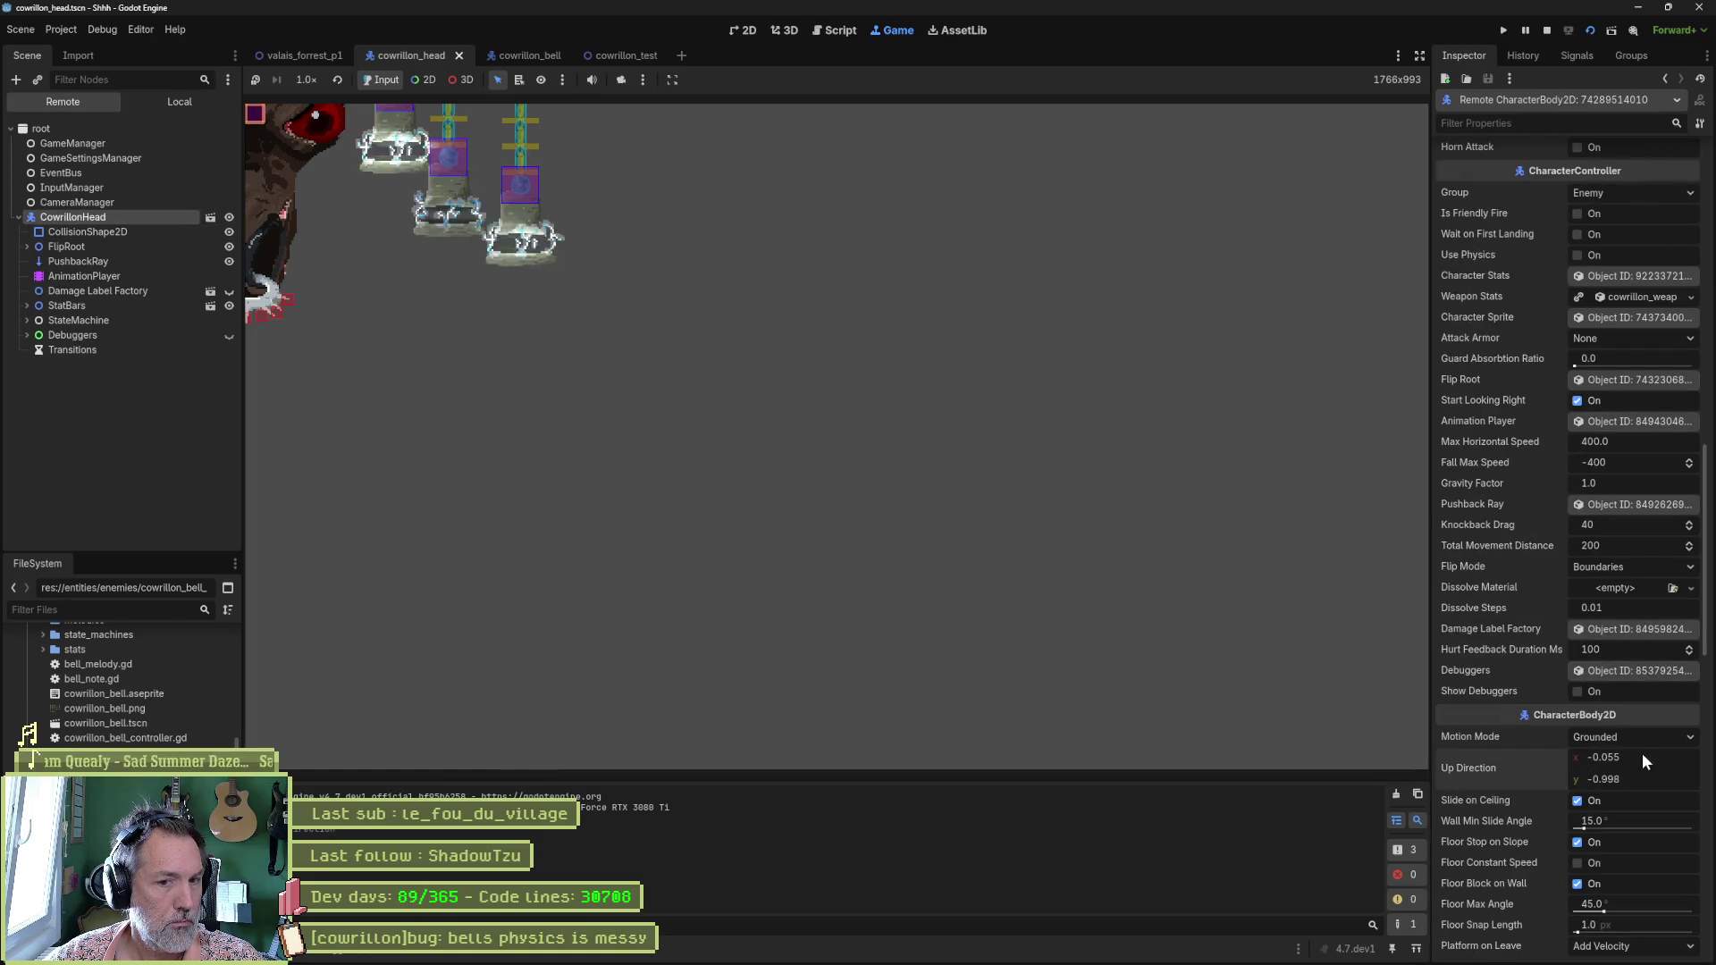
scroll(1643, 753, down, 10)
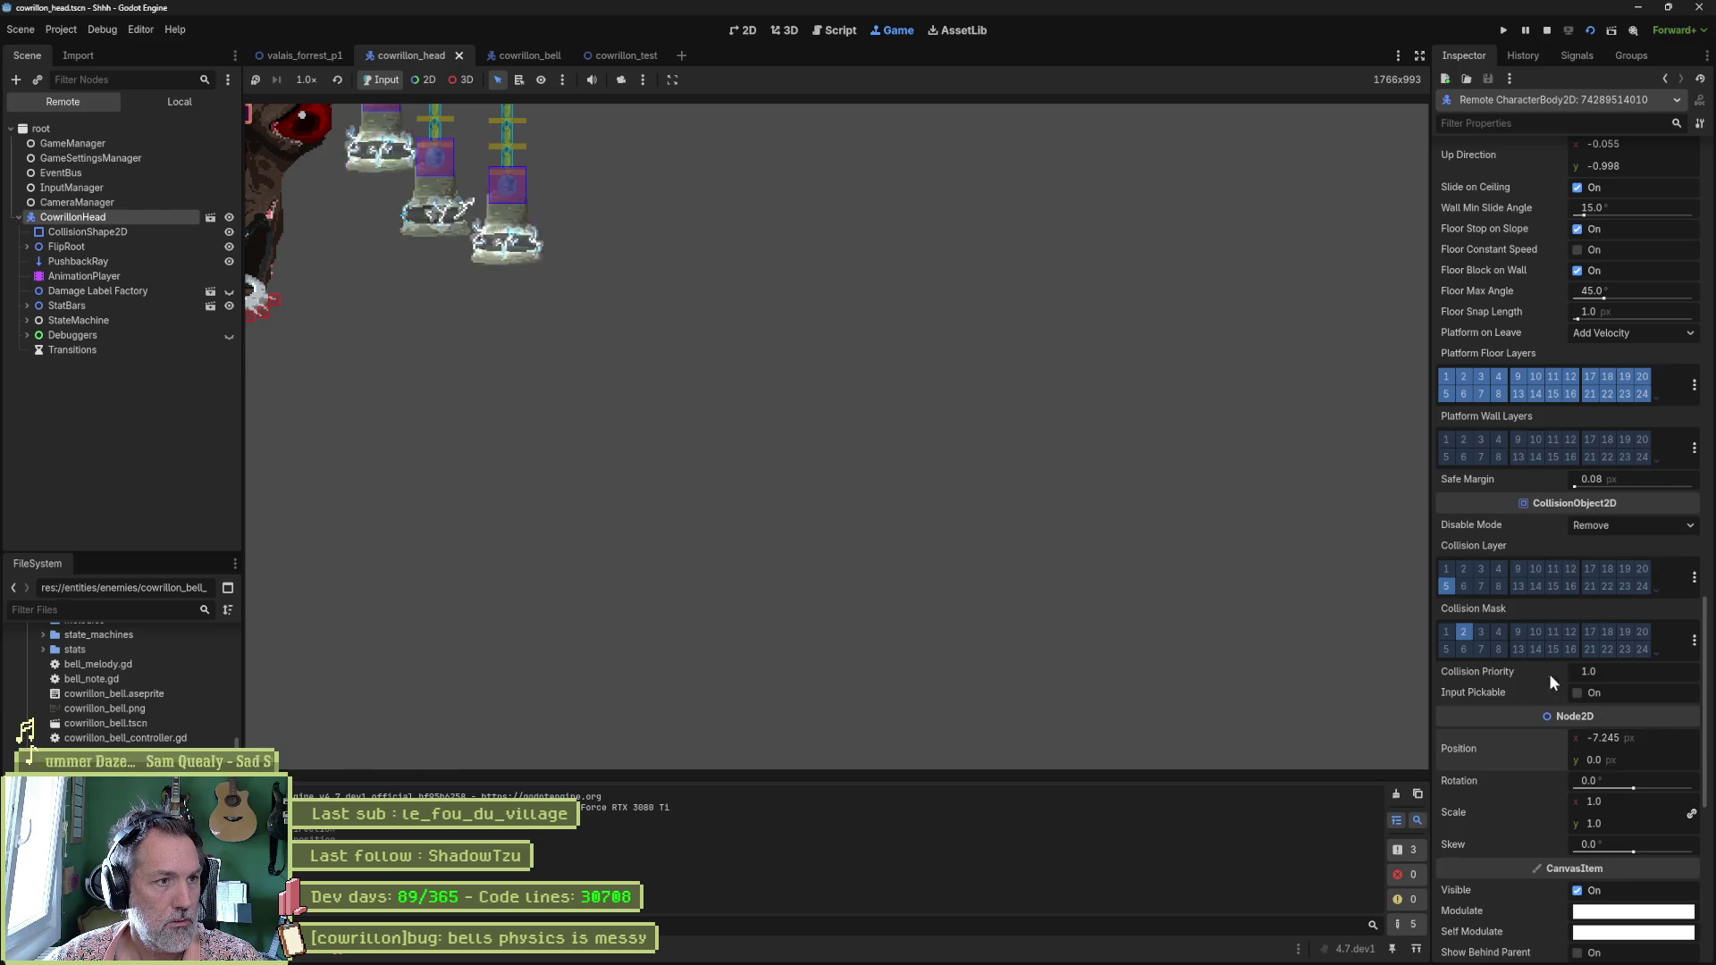
key(F8)
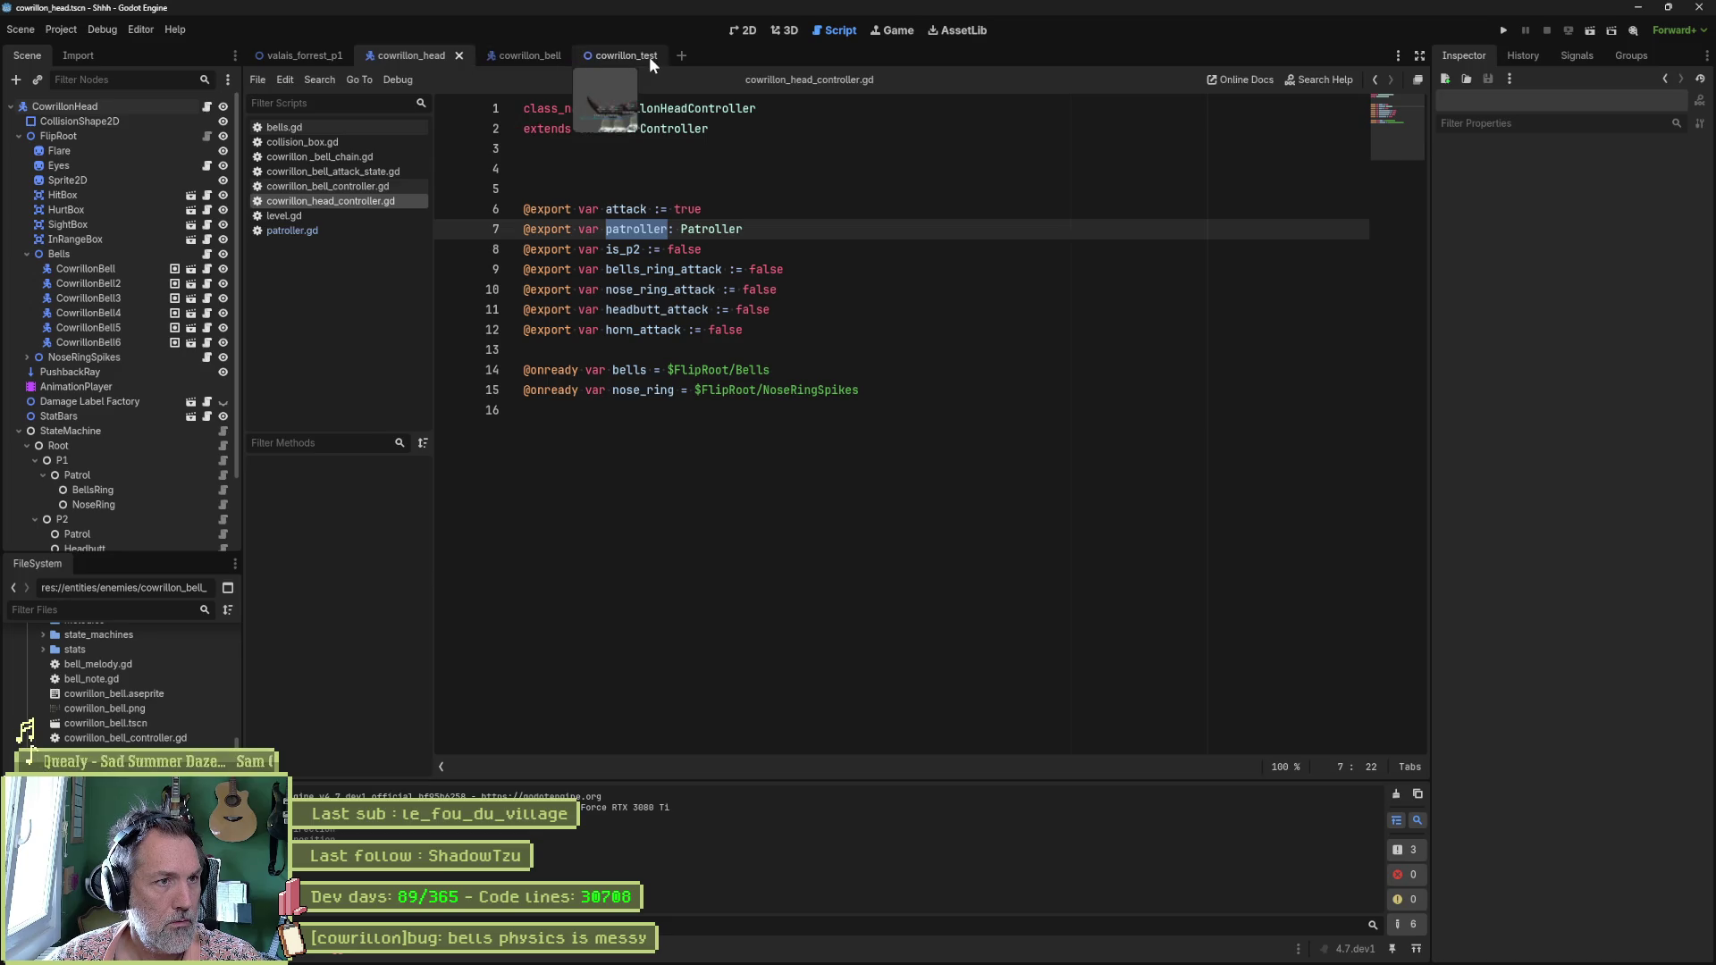
Return to the valais_forrest_p1 level and show its 2D canvas with the boss head
click(297, 55)
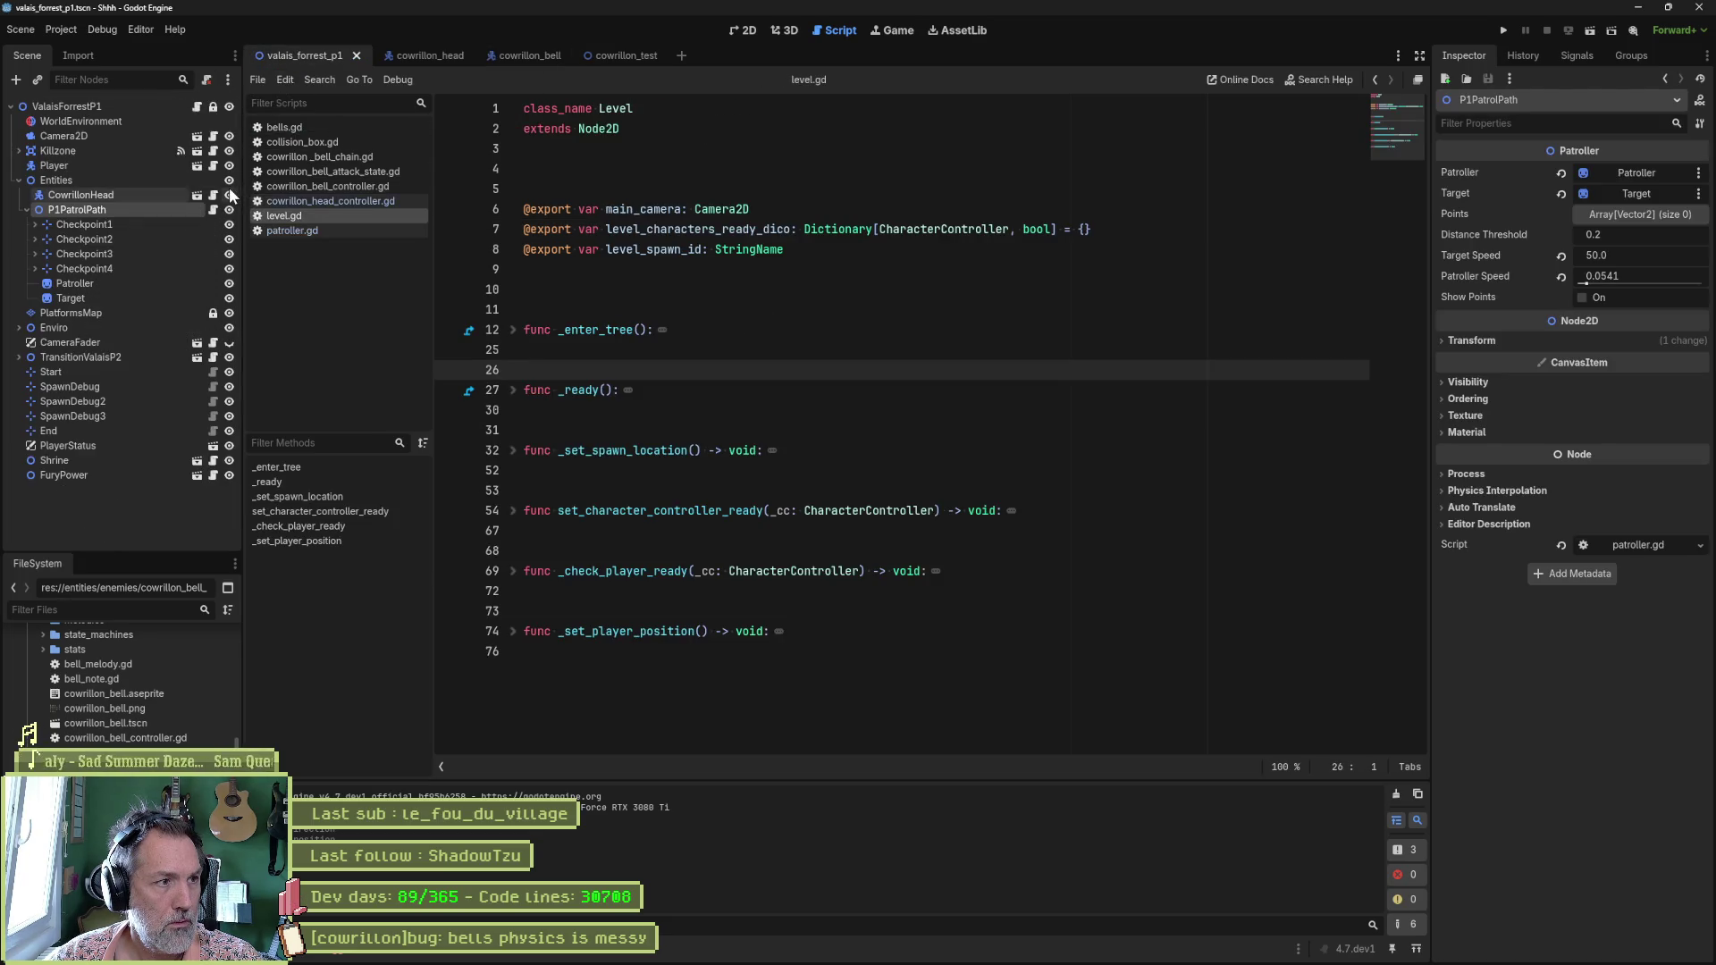
click(626, 57)
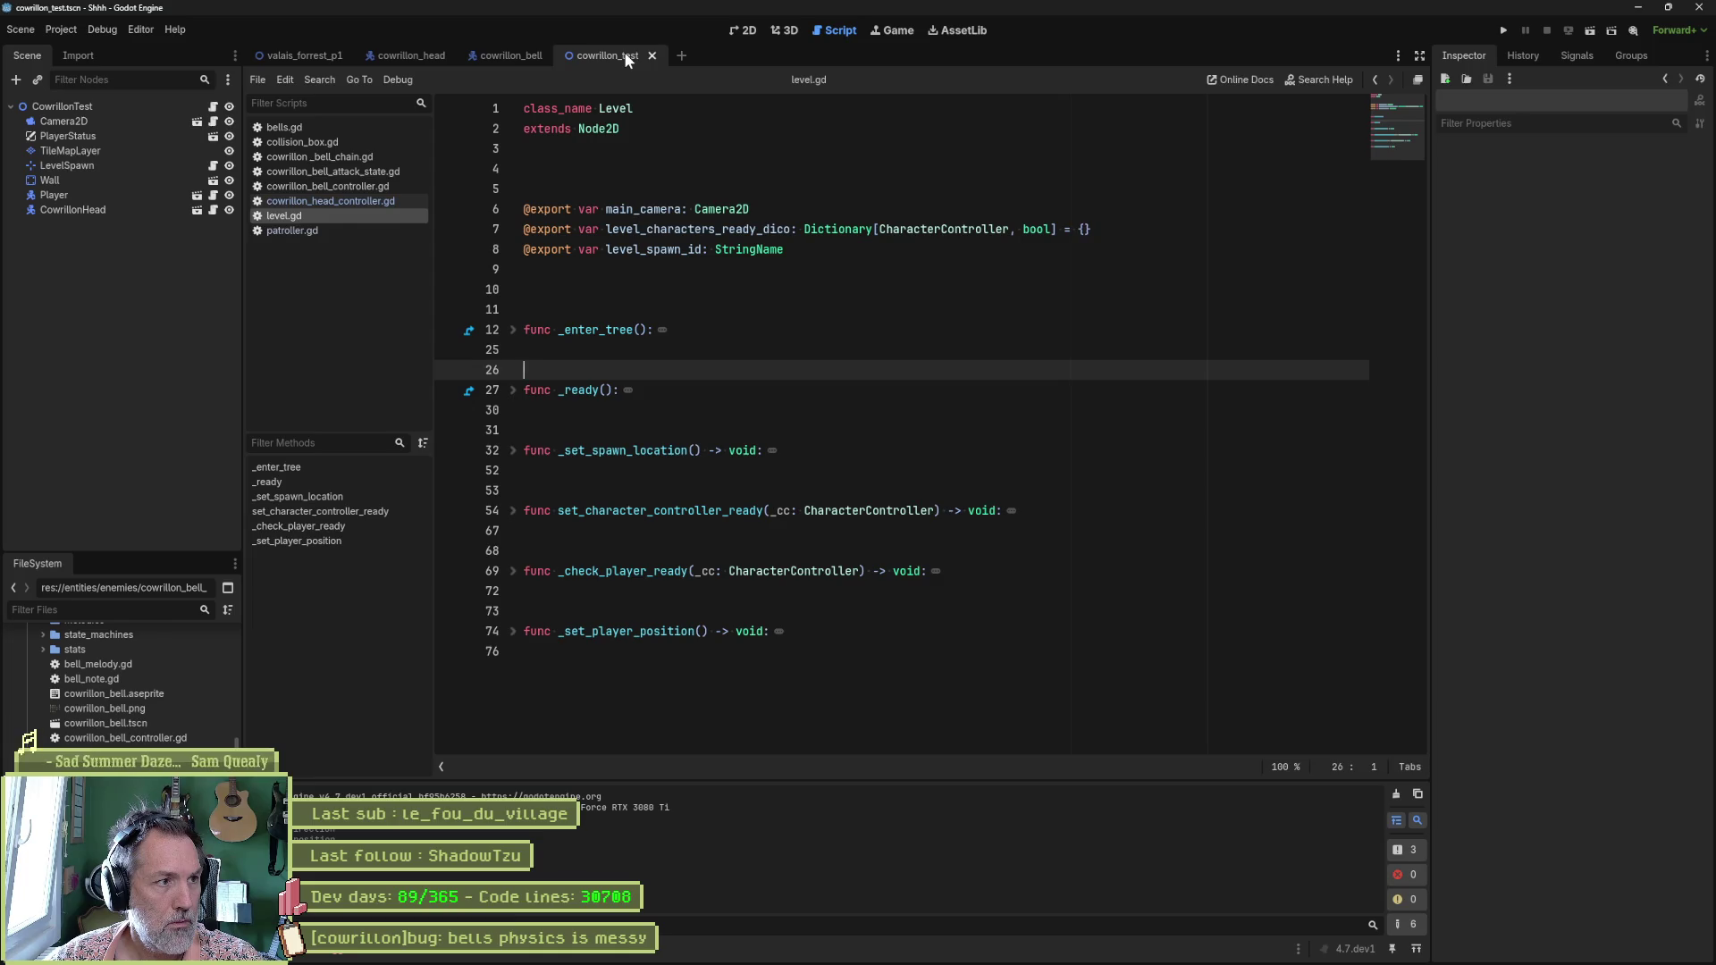
click(303, 57)
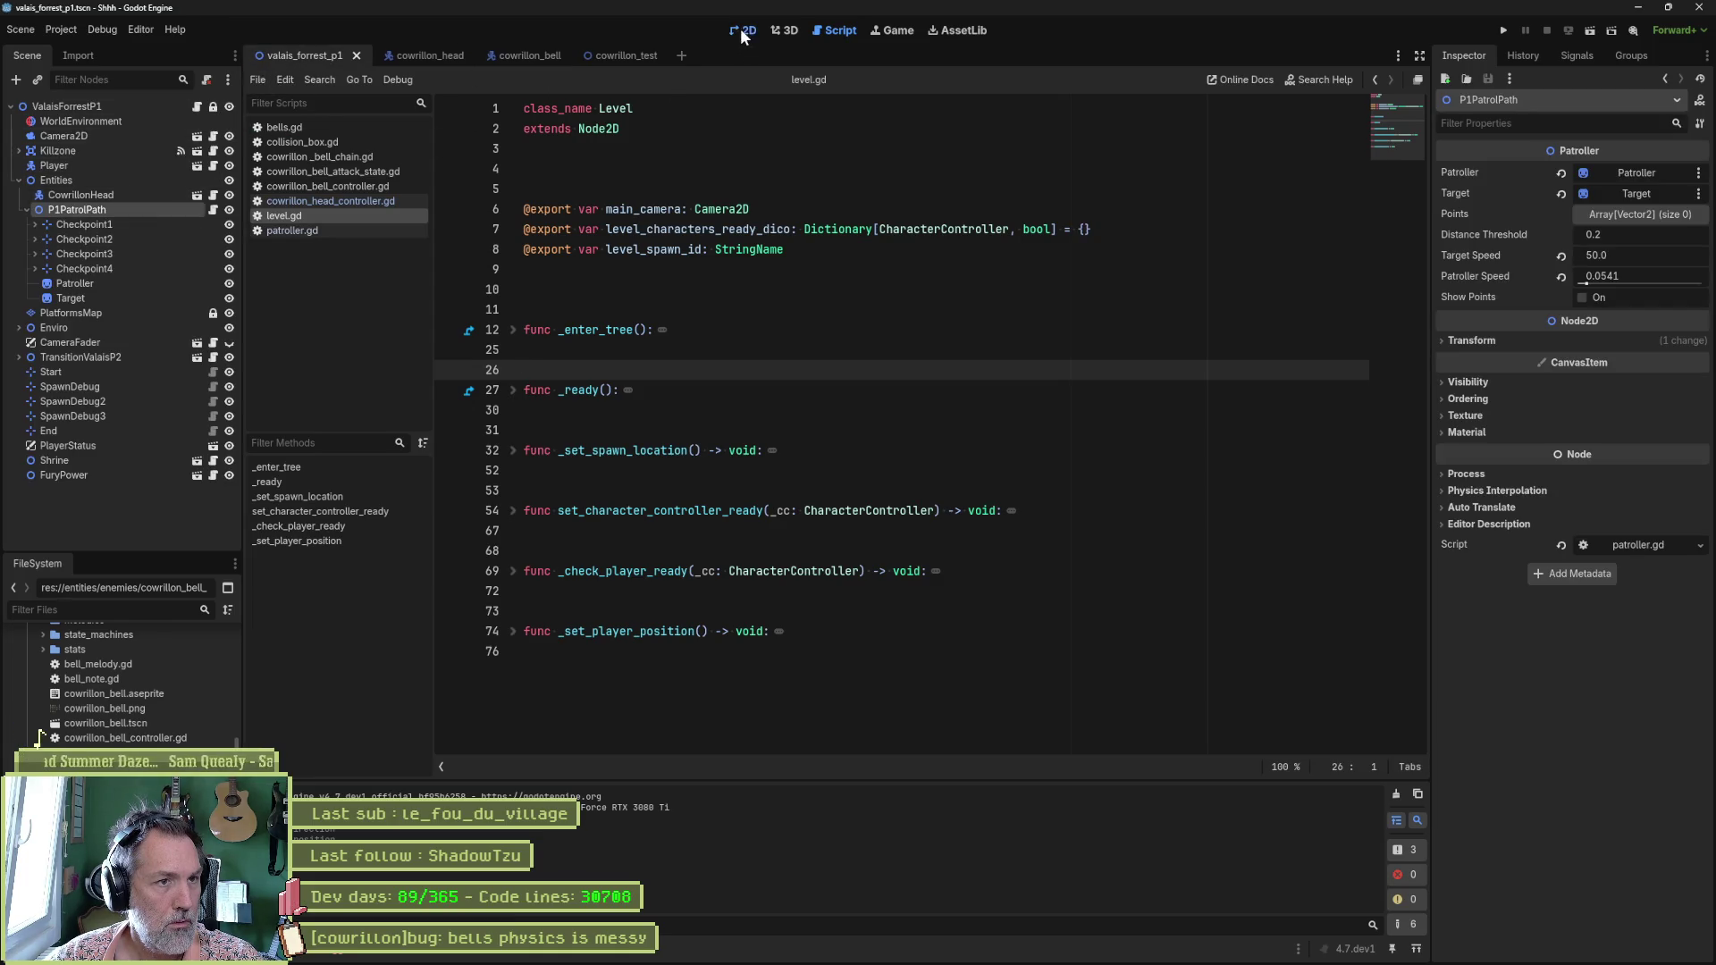
click(743, 30)
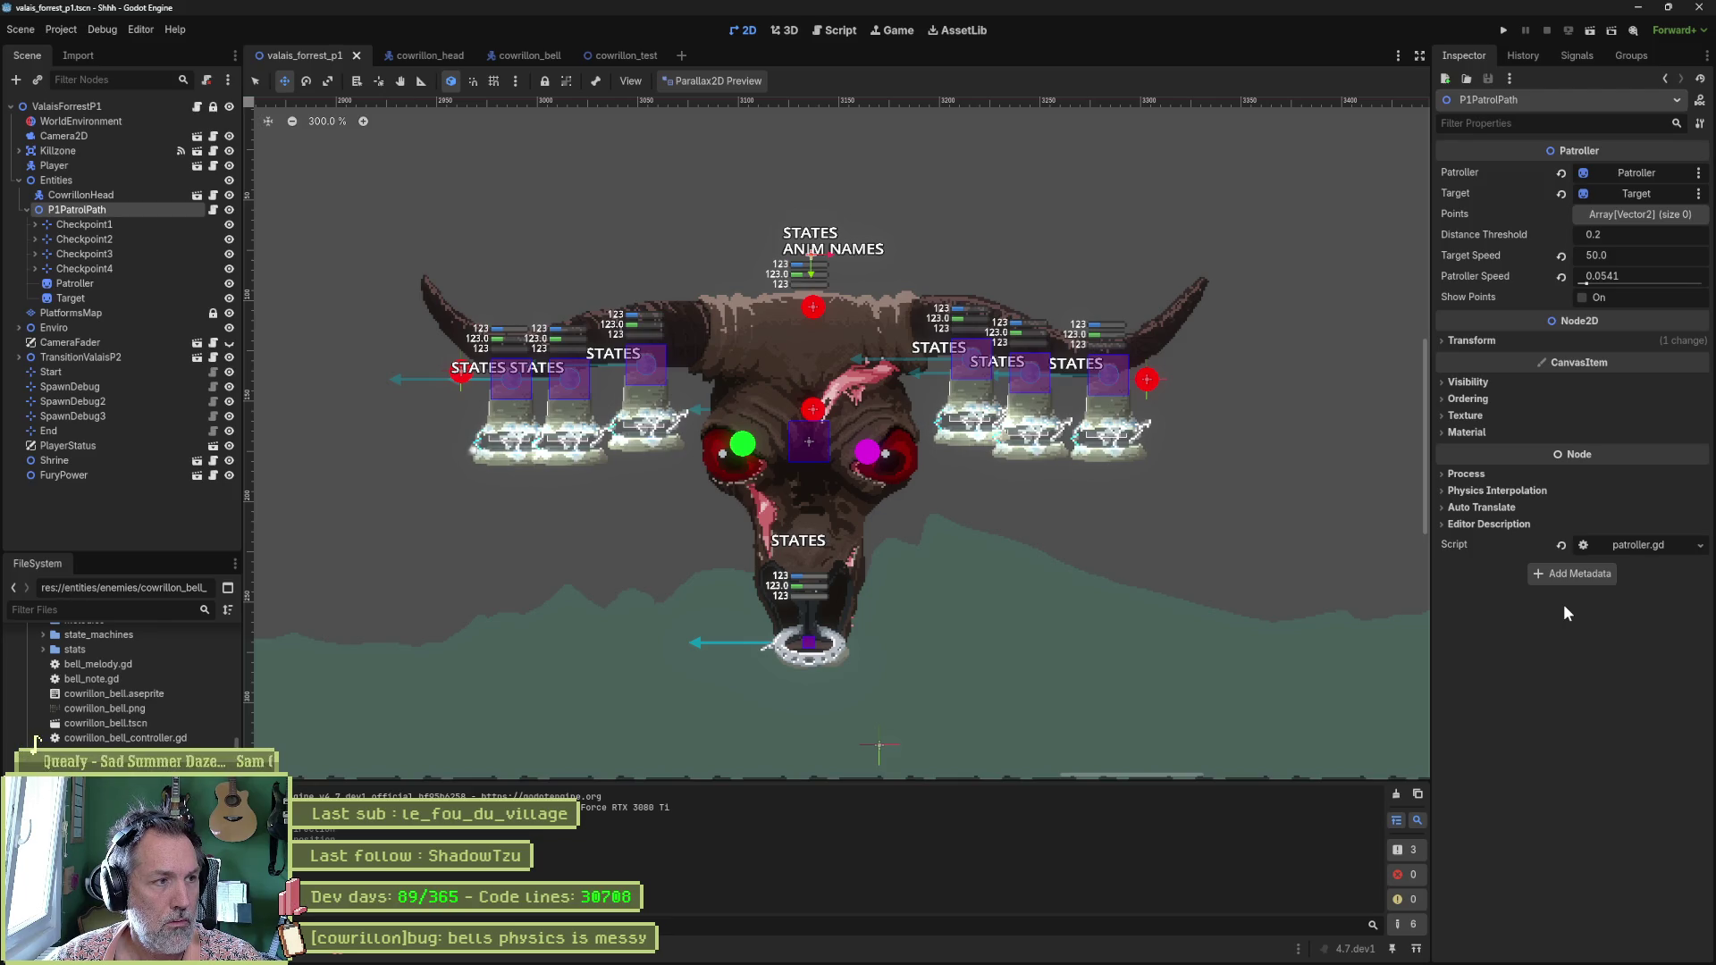
Run the forest level with F6, select the boss head, and rotate it to jostle the bells
click(118, 197)
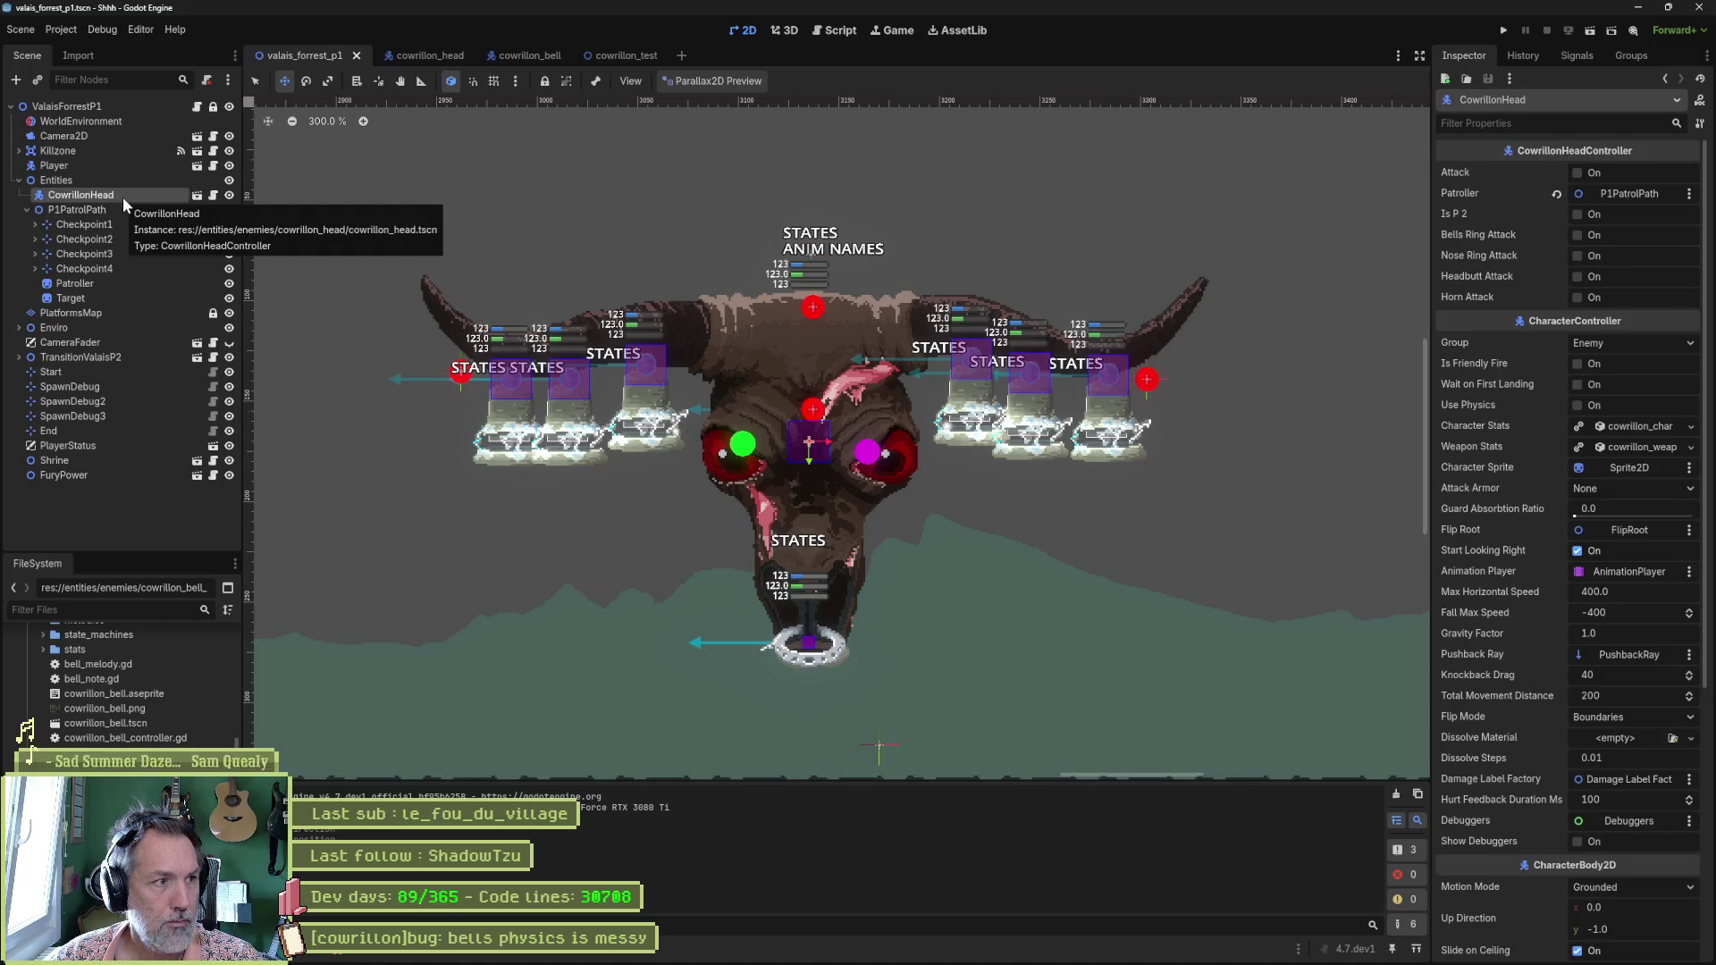
key(F6)
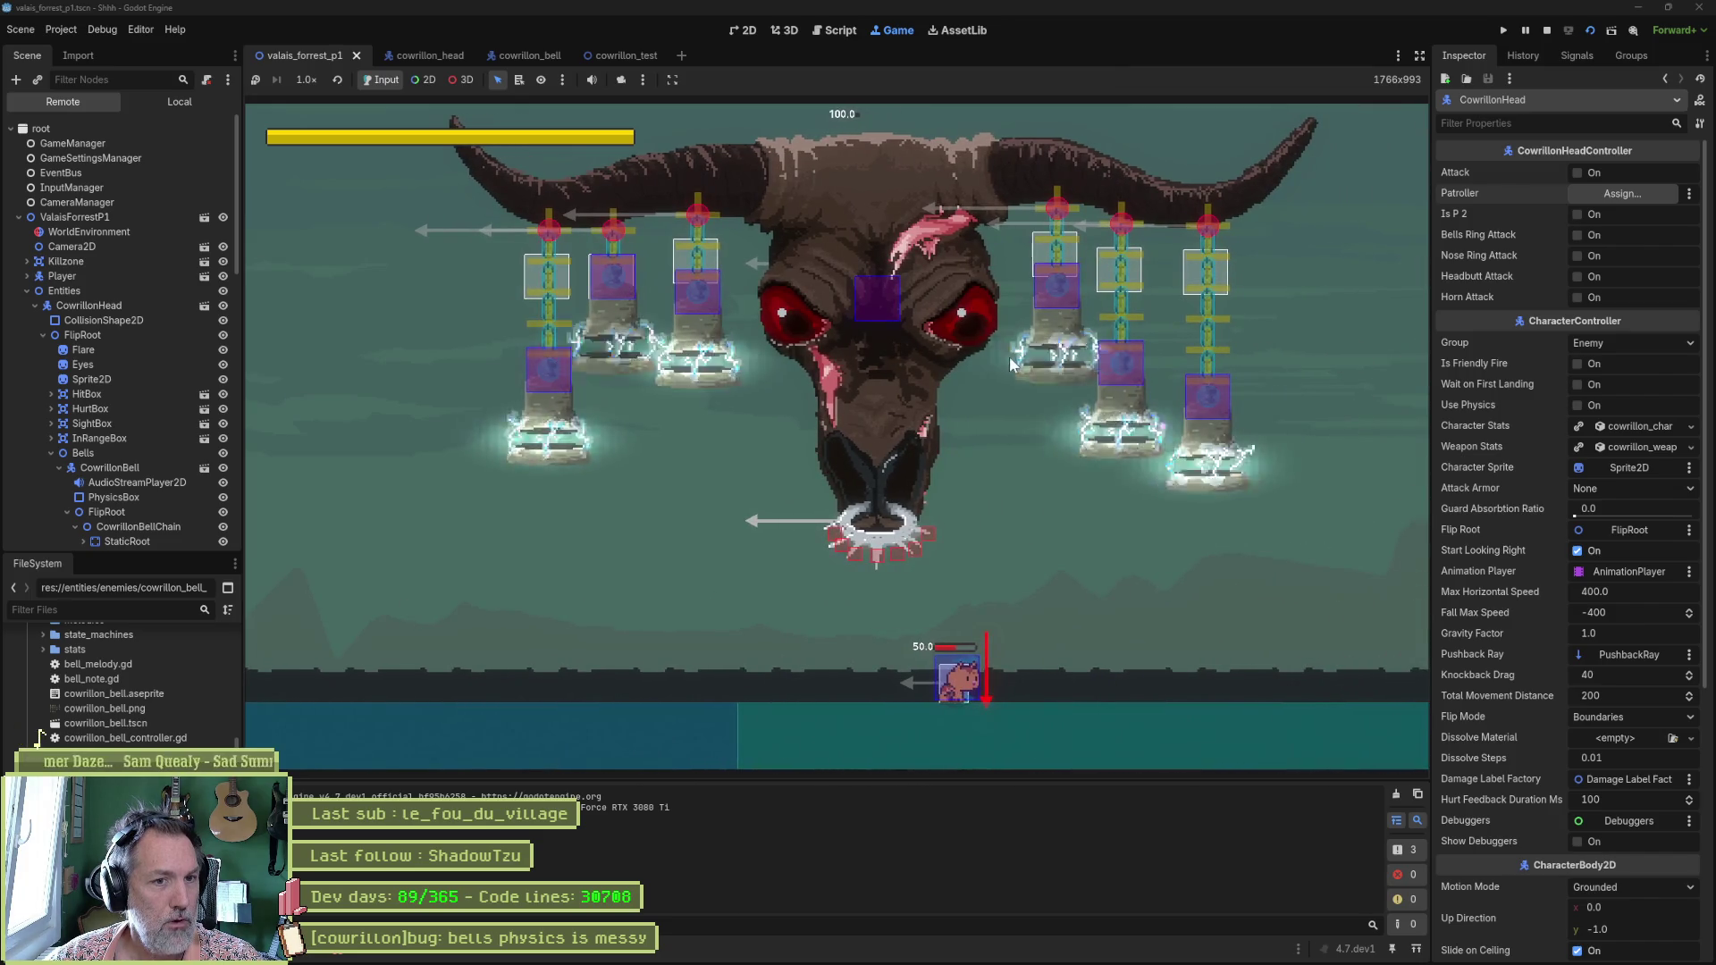
click(101, 307)
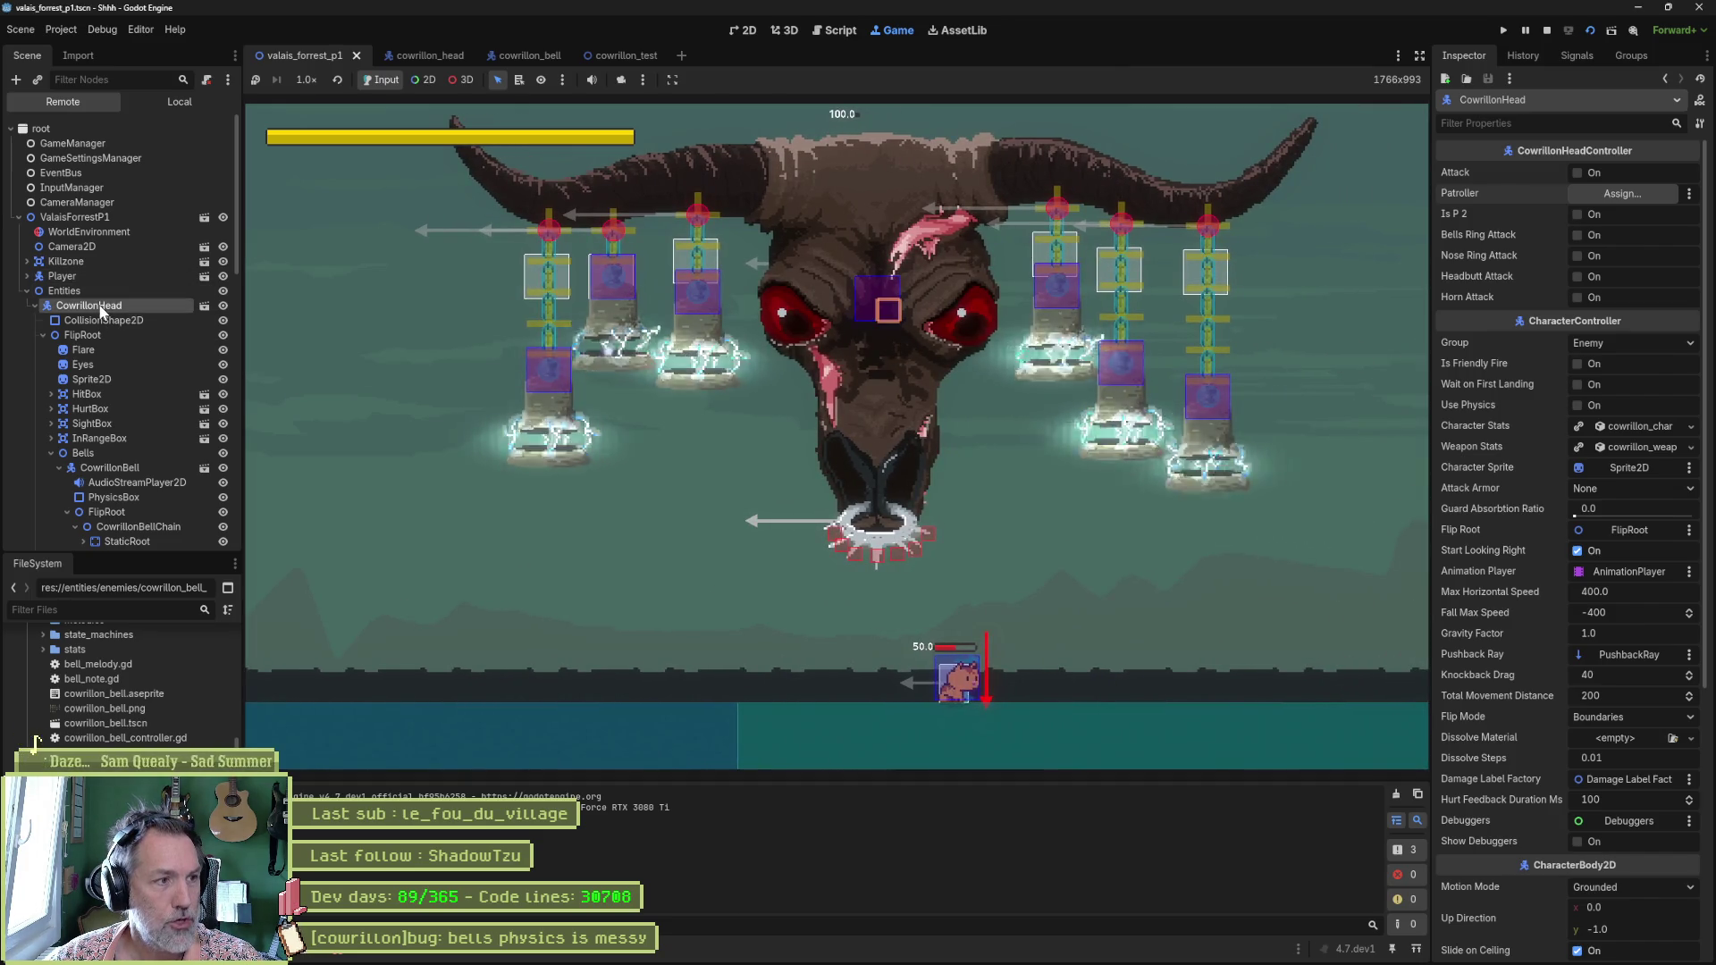
scroll(1549, 465, down, 10)
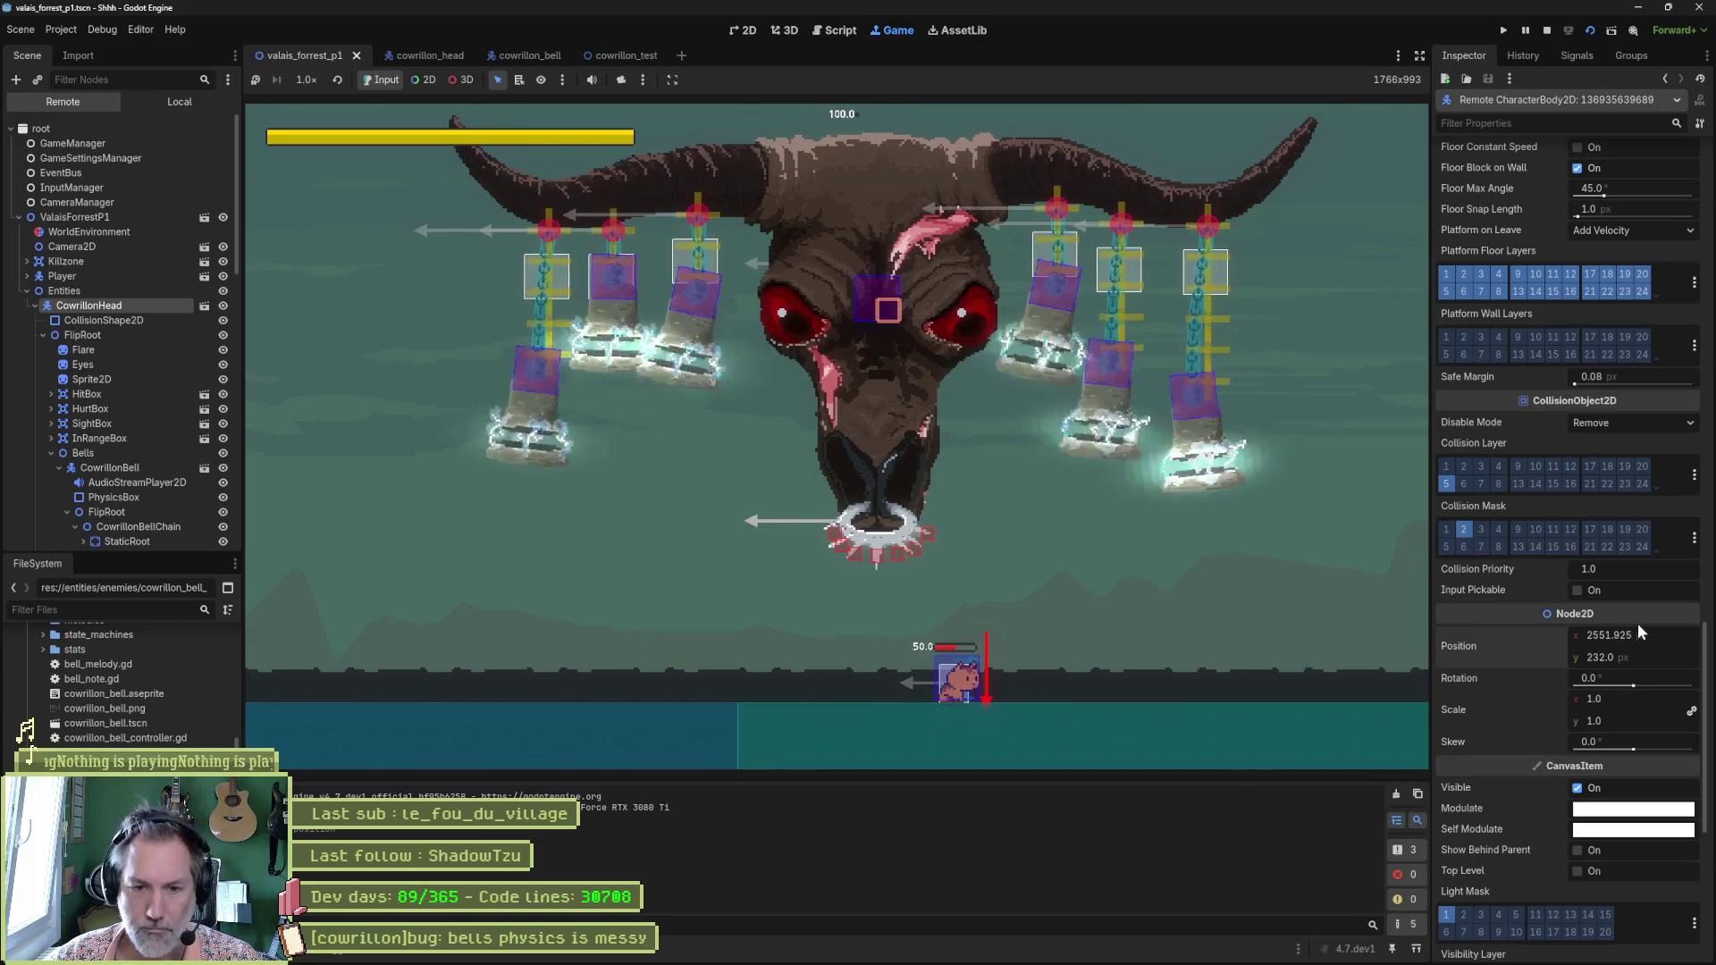
drag(1632, 687, 1649, 686)
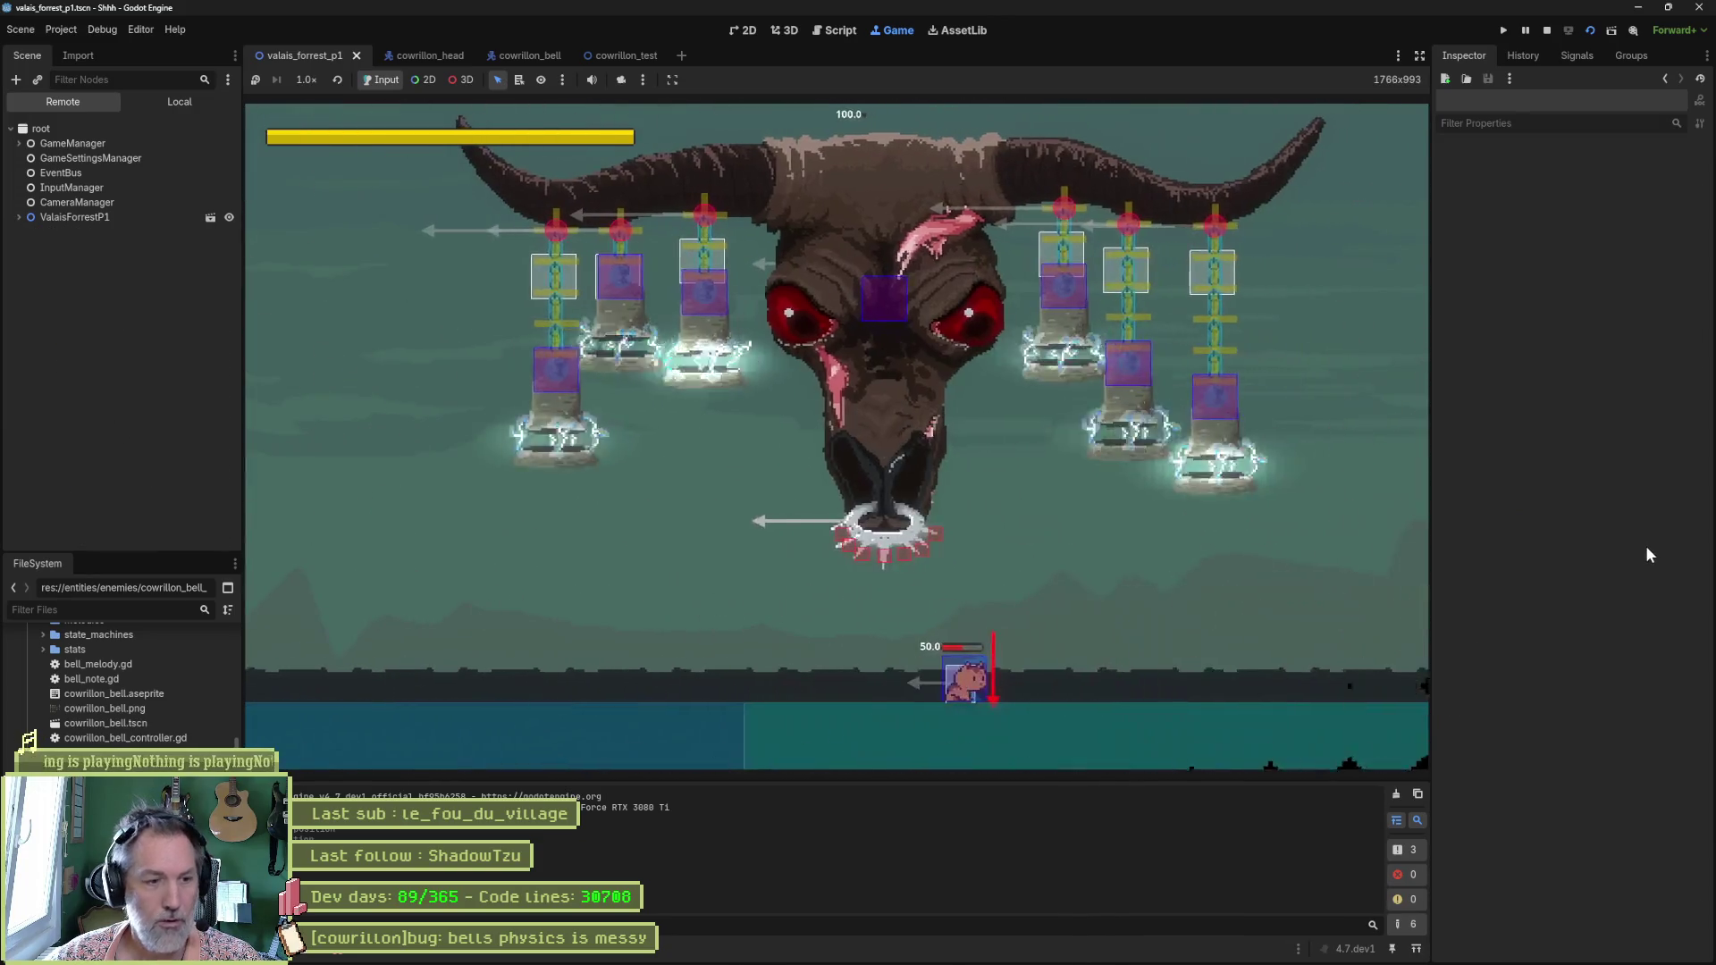
Expand Entities in the Remote tree and inspect the live CowrillonHead and its children
click(18, 218)
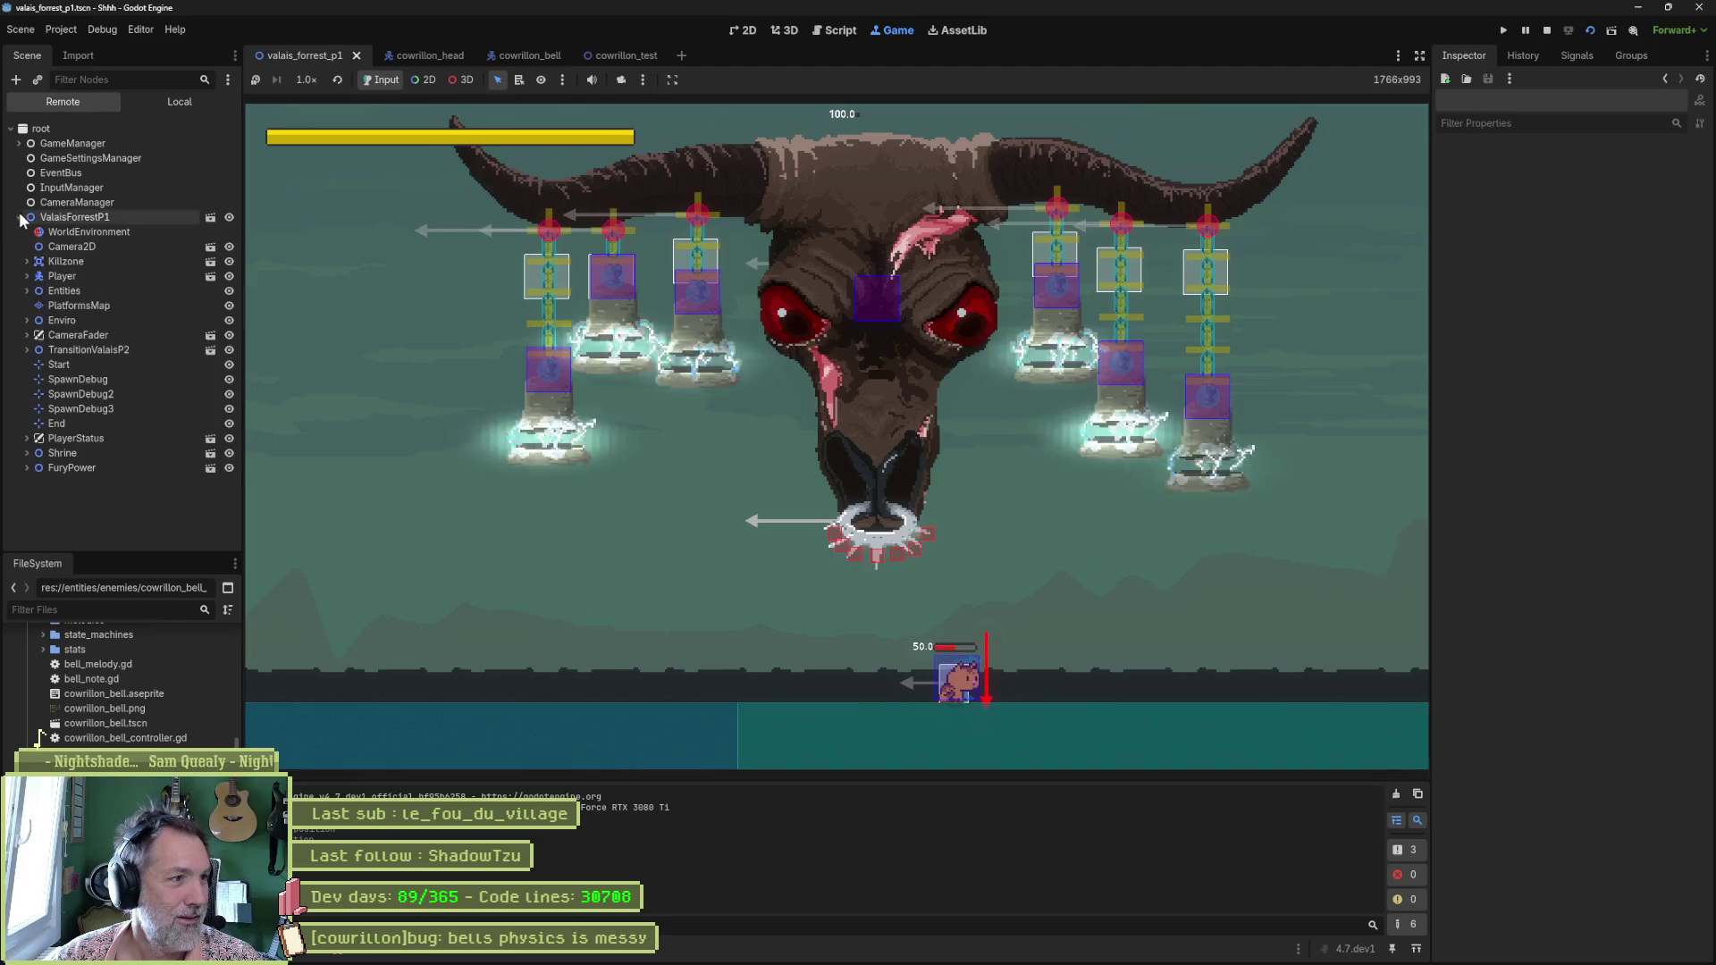
click(27, 290)
click(34, 306)
click(88, 305)
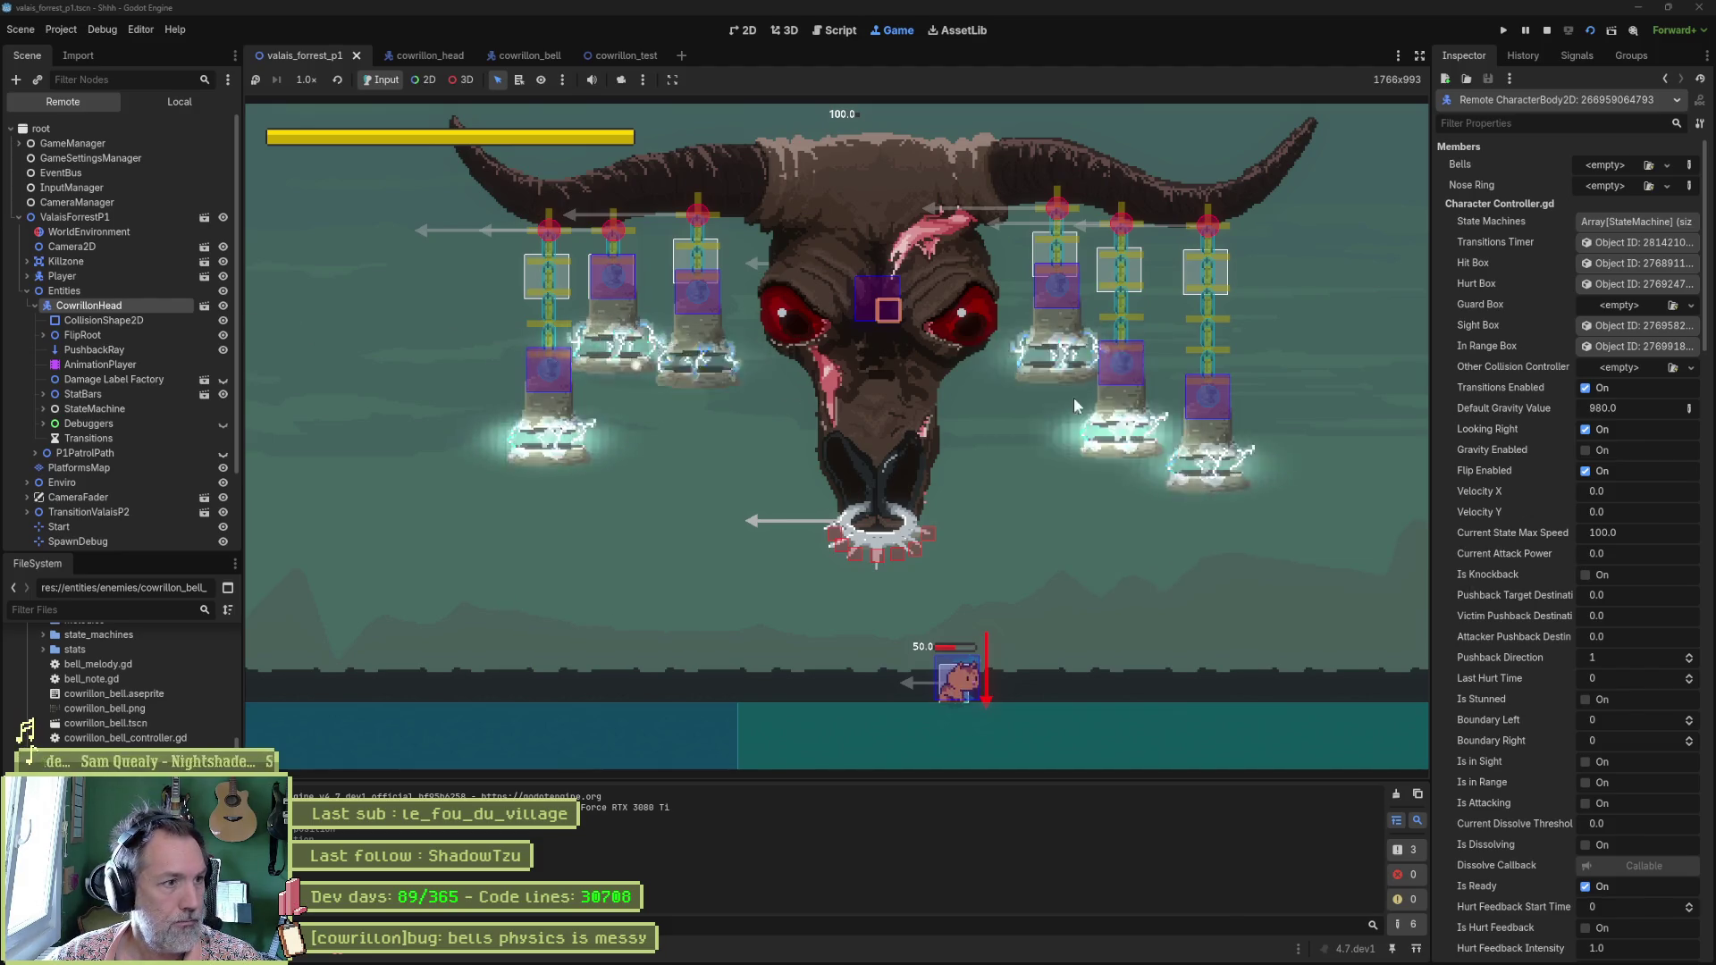
scroll(1538, 474, down, 15)
scroll(1507, 476, up, 3)
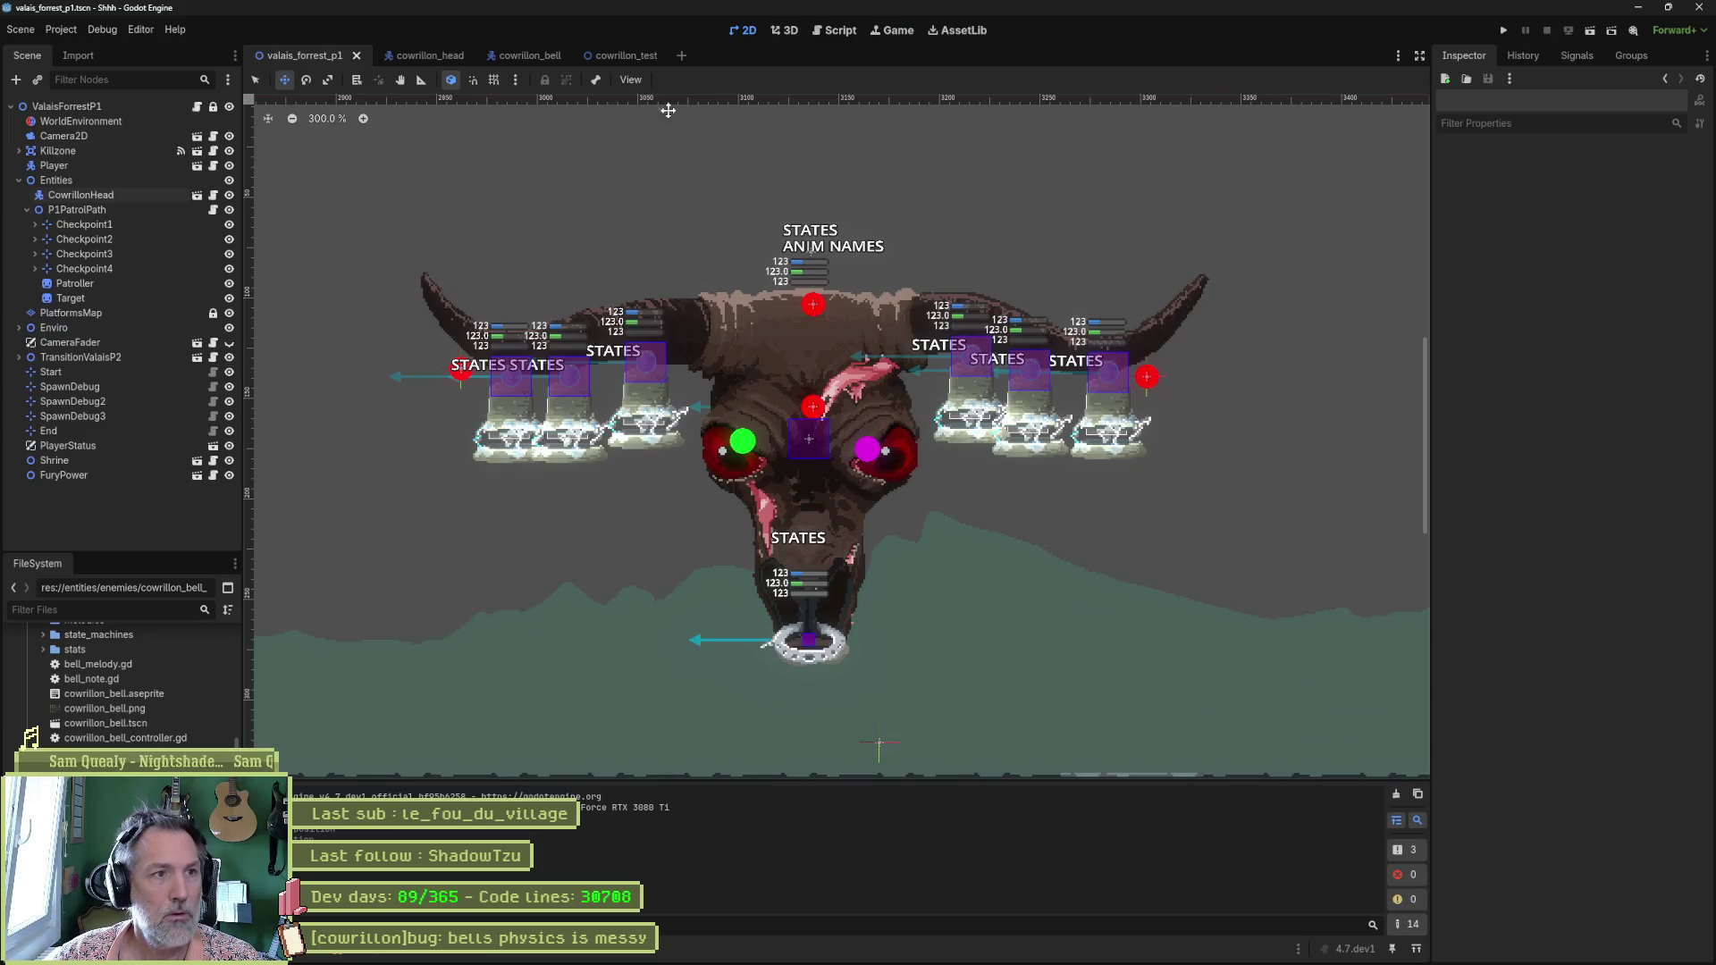
click(608, 55)
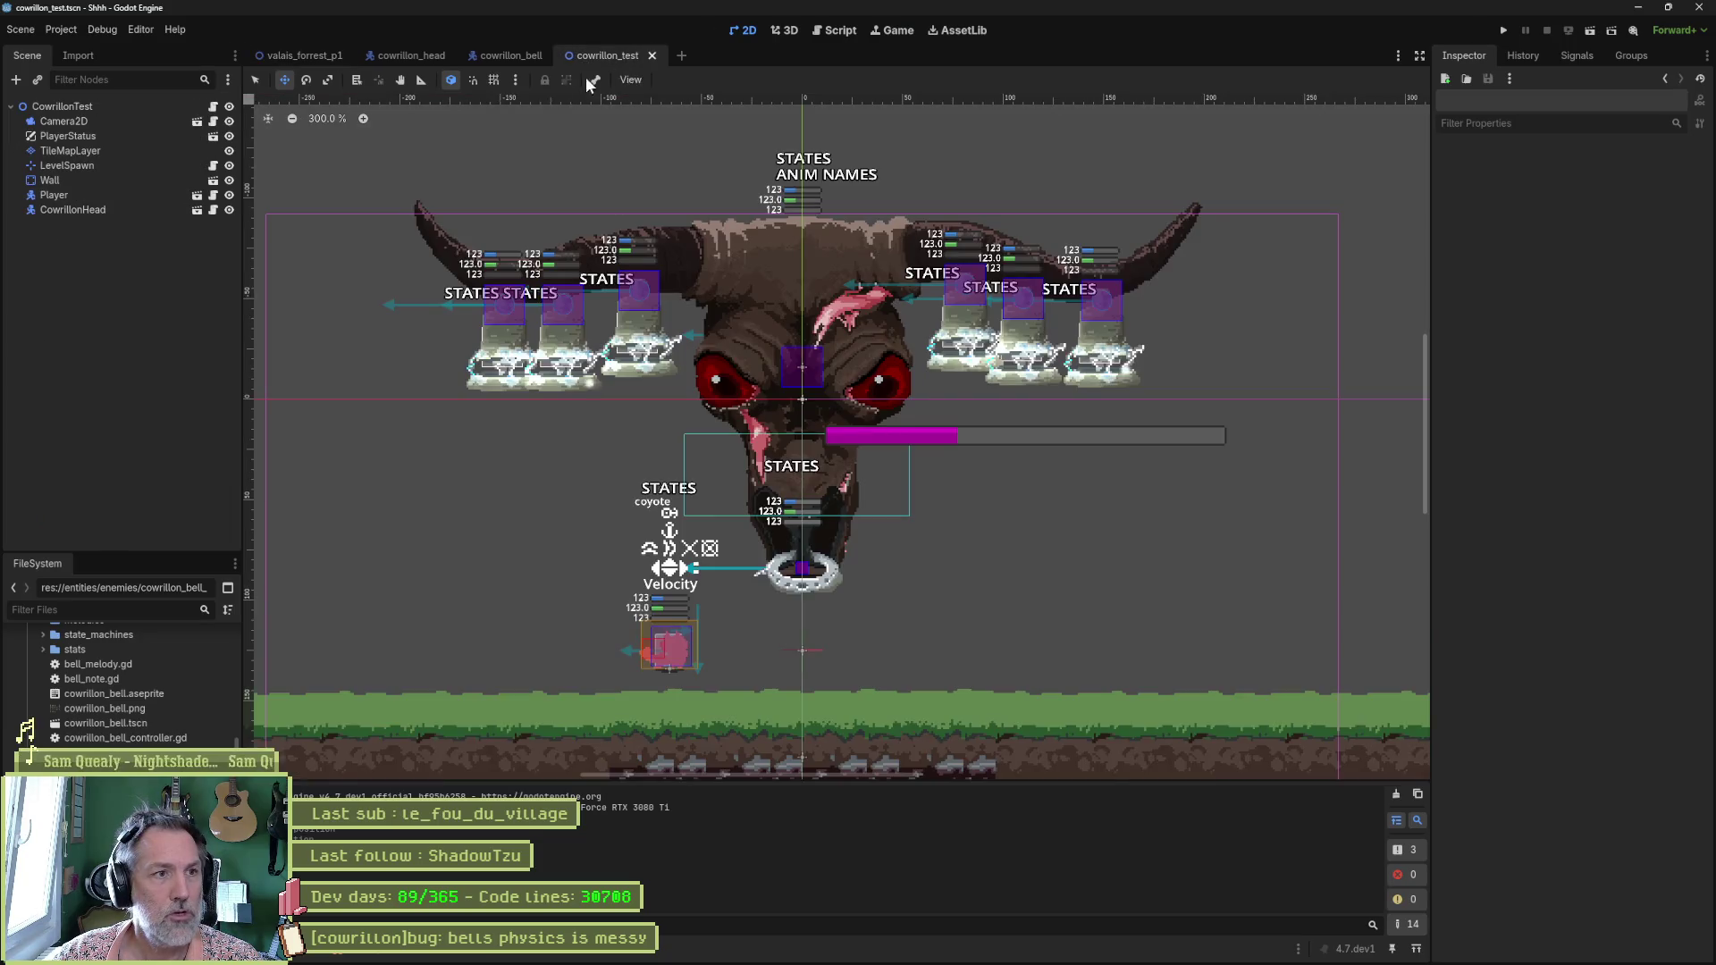
Run cowrillon_test with F6 and select the live CowrillonHead in the Remote tree
key(F6)
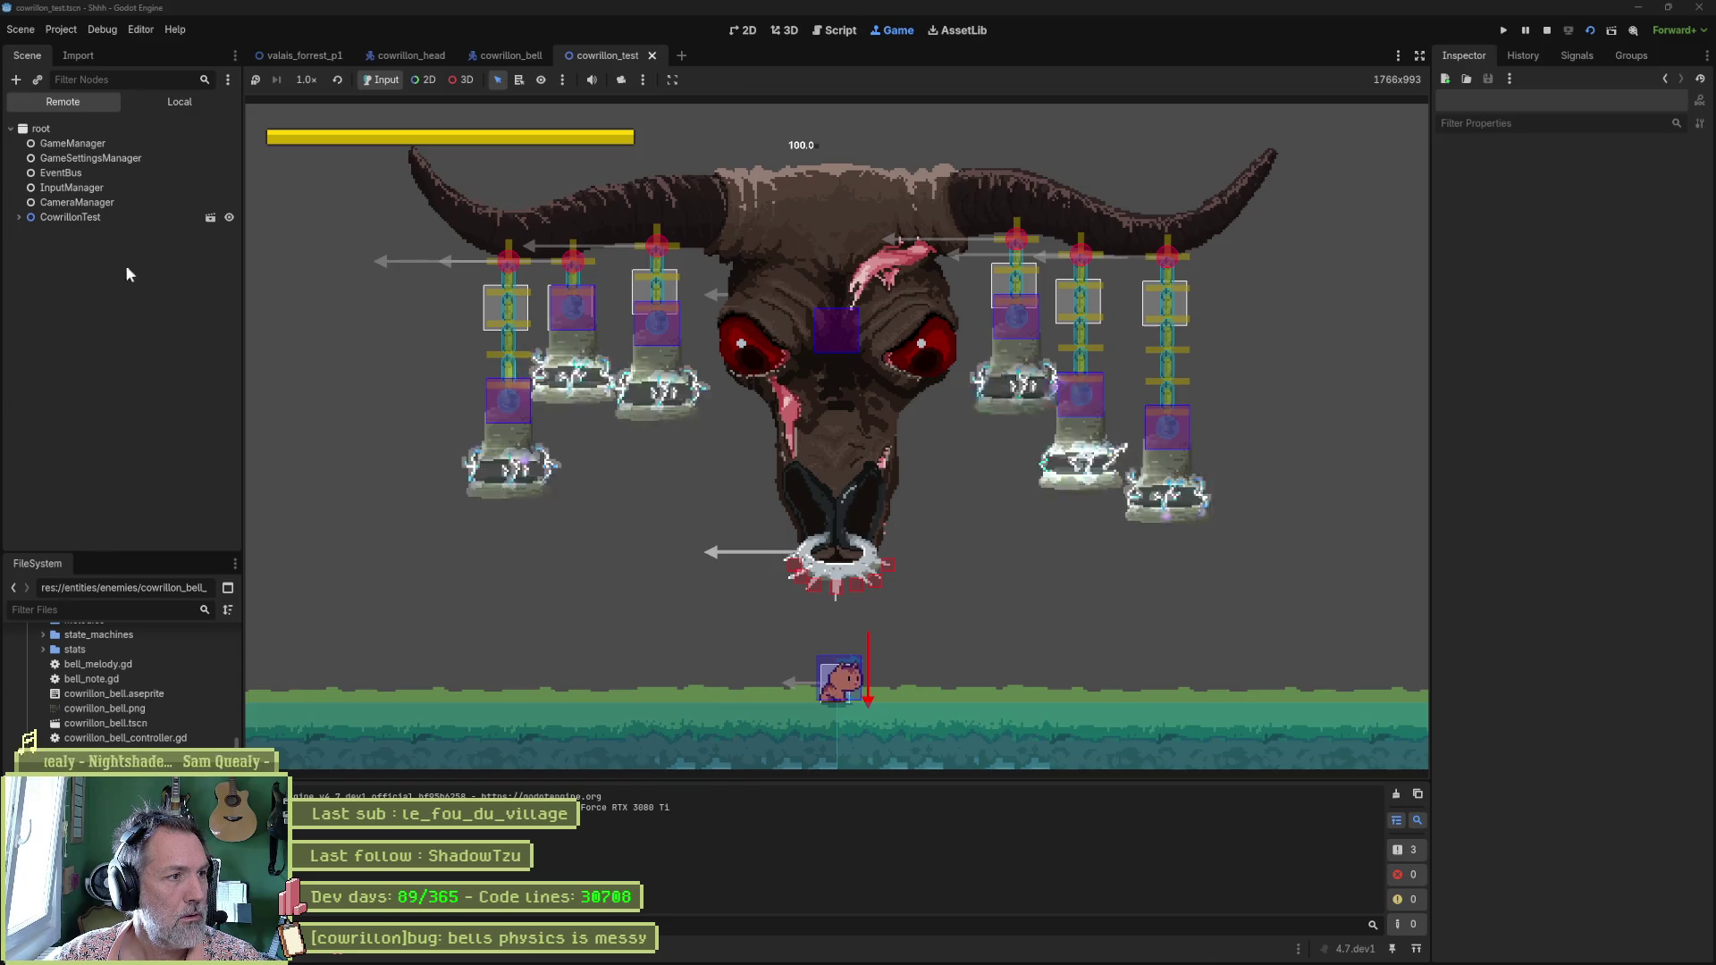
click(80, 217)
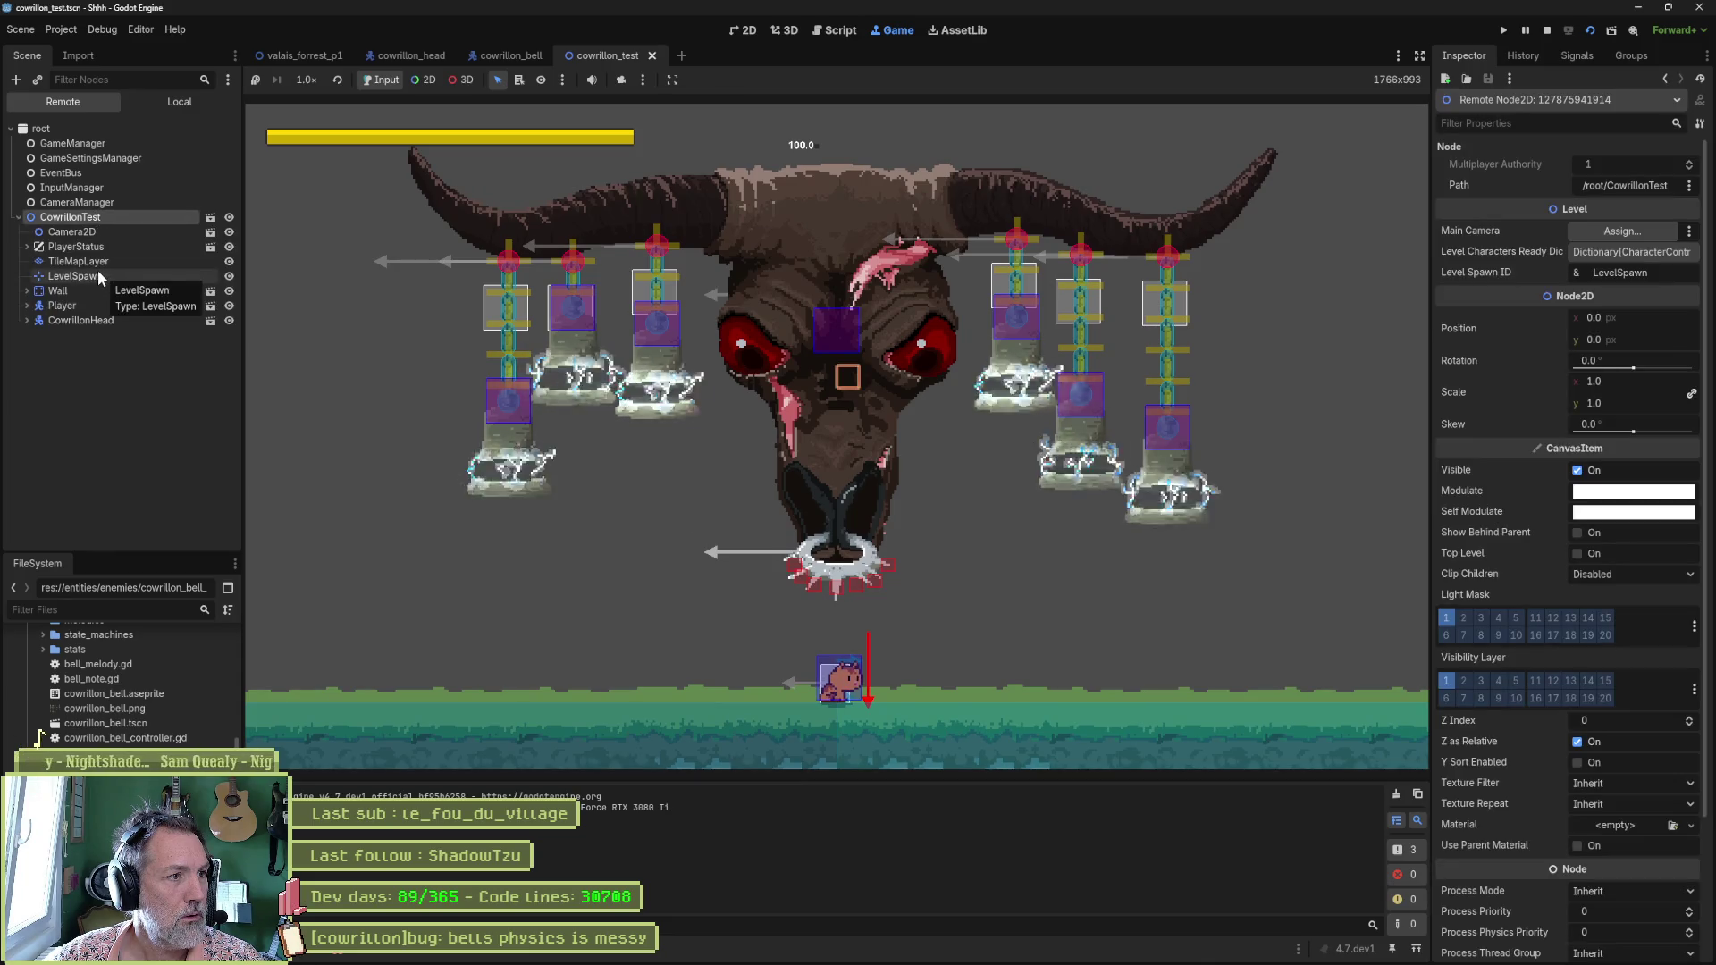
click(80, 320)
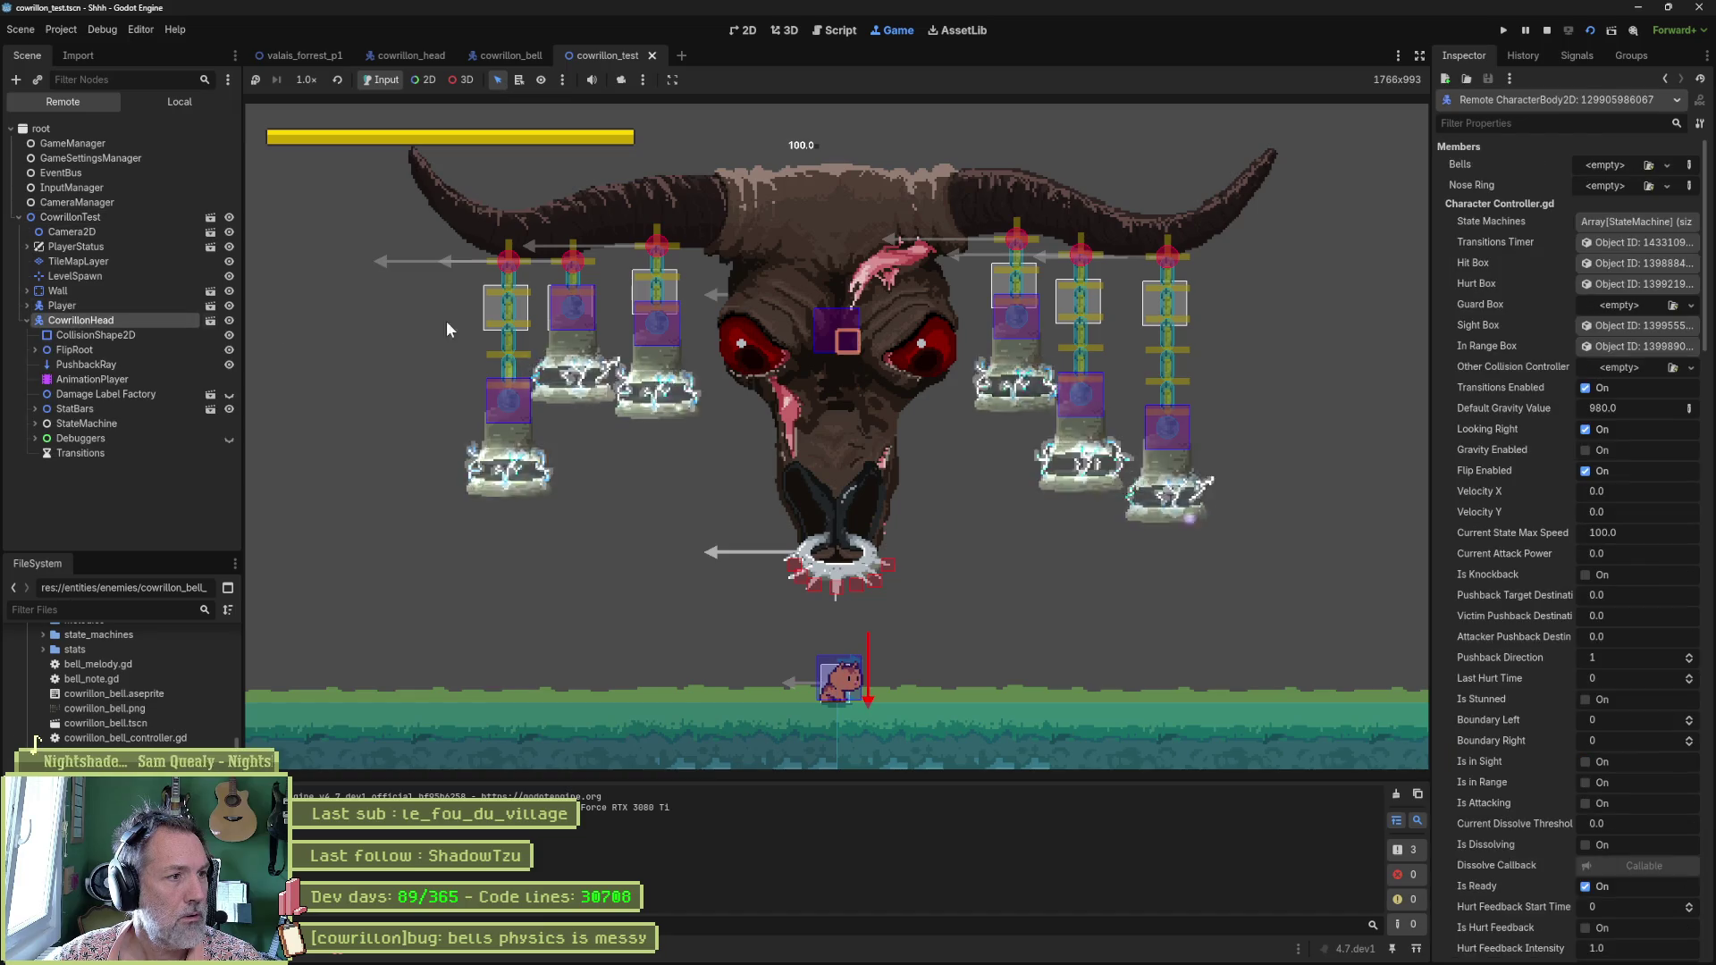
scroll(1547, 463, down, 8)
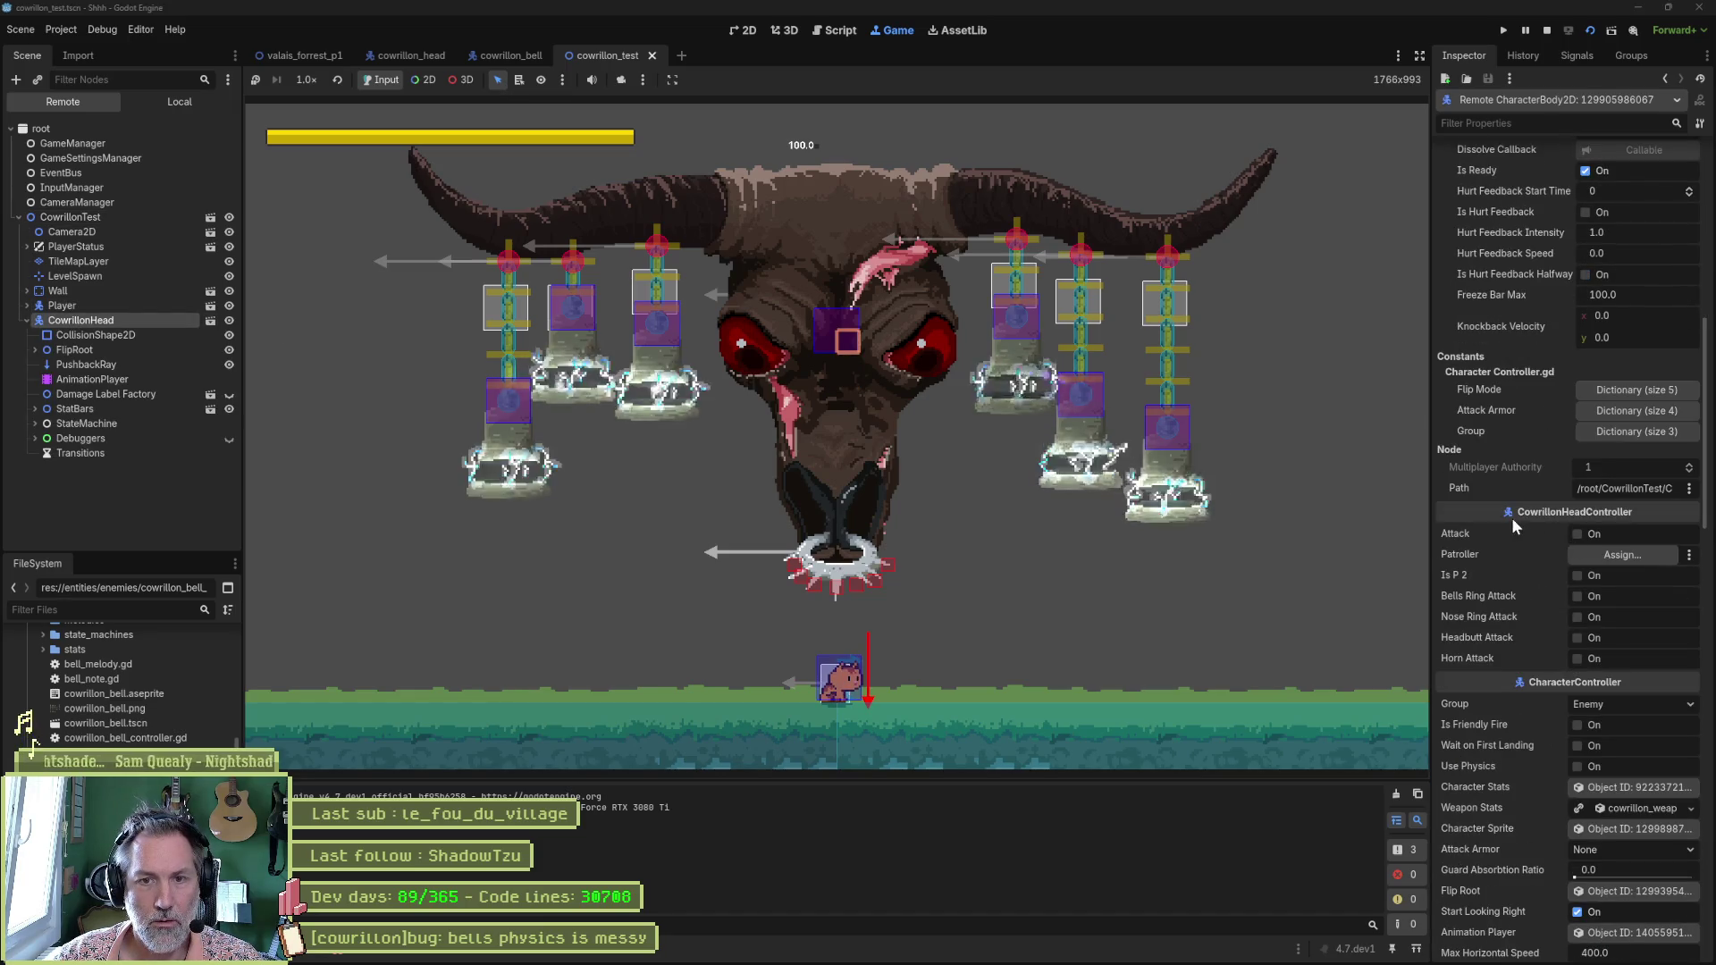
scroll(1520, 521, down, 5)
scroll(1521, 523, down, 6)
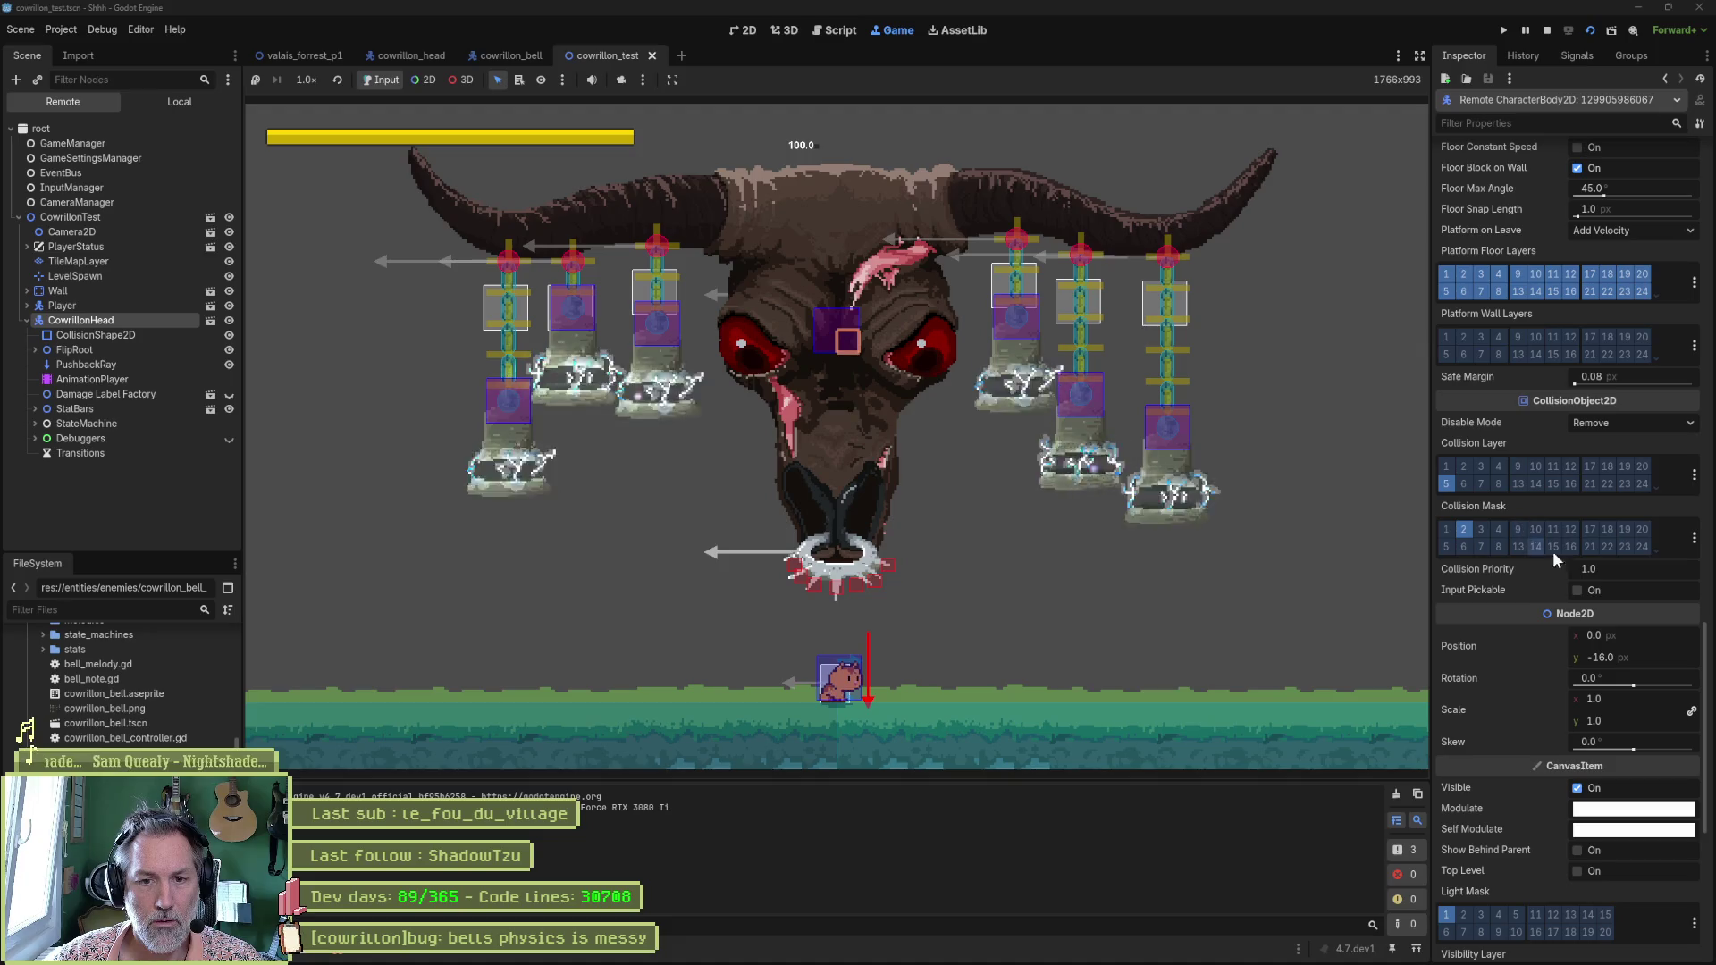
Slide the head's Position x left, then back right to swing the bells, and stop the game
drag(1656, 631, 1576, 631)
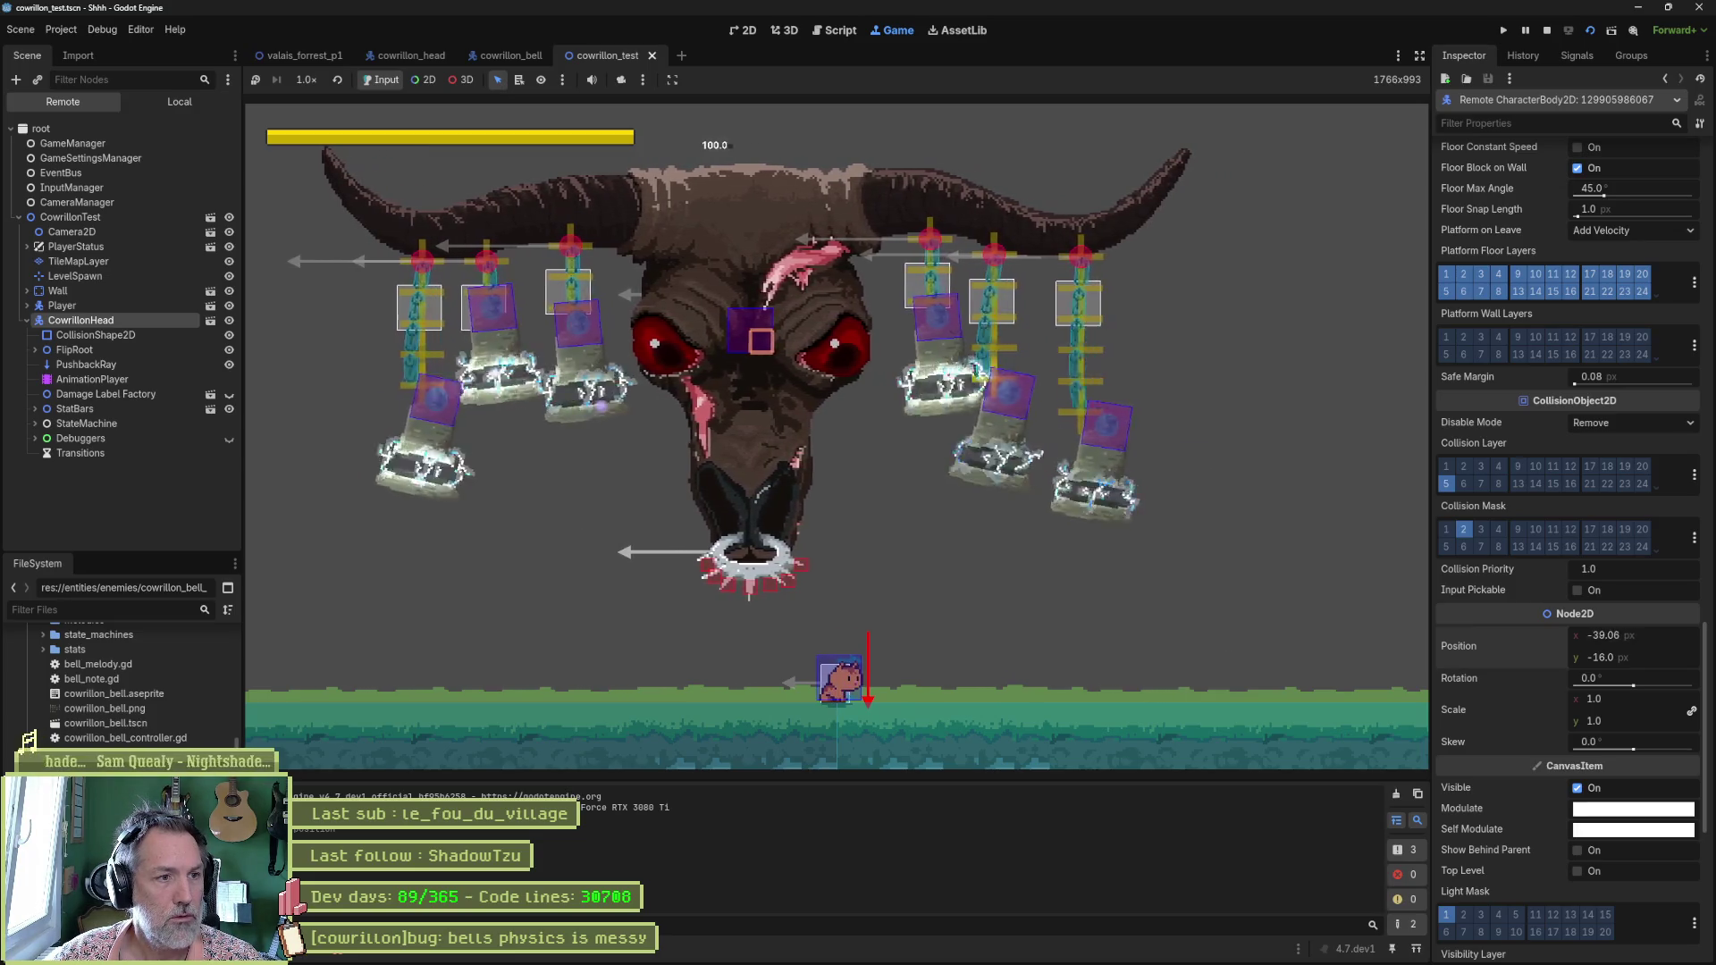
drag(1576, 631, 1597, 631)
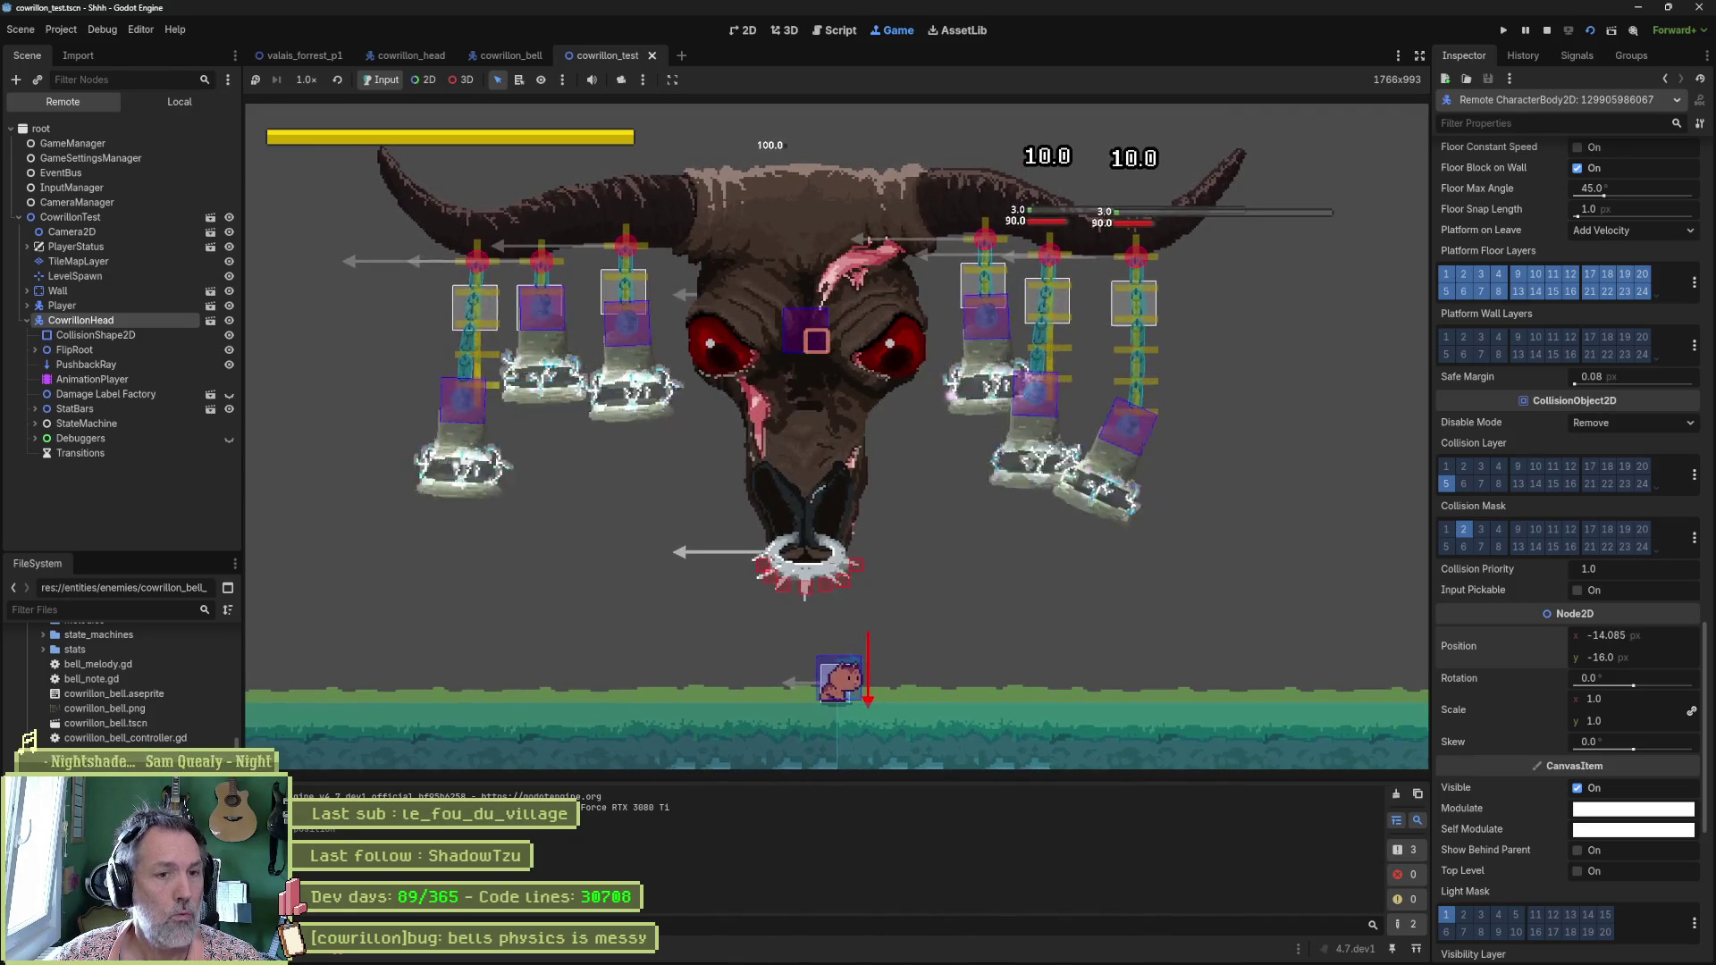
key(F8)
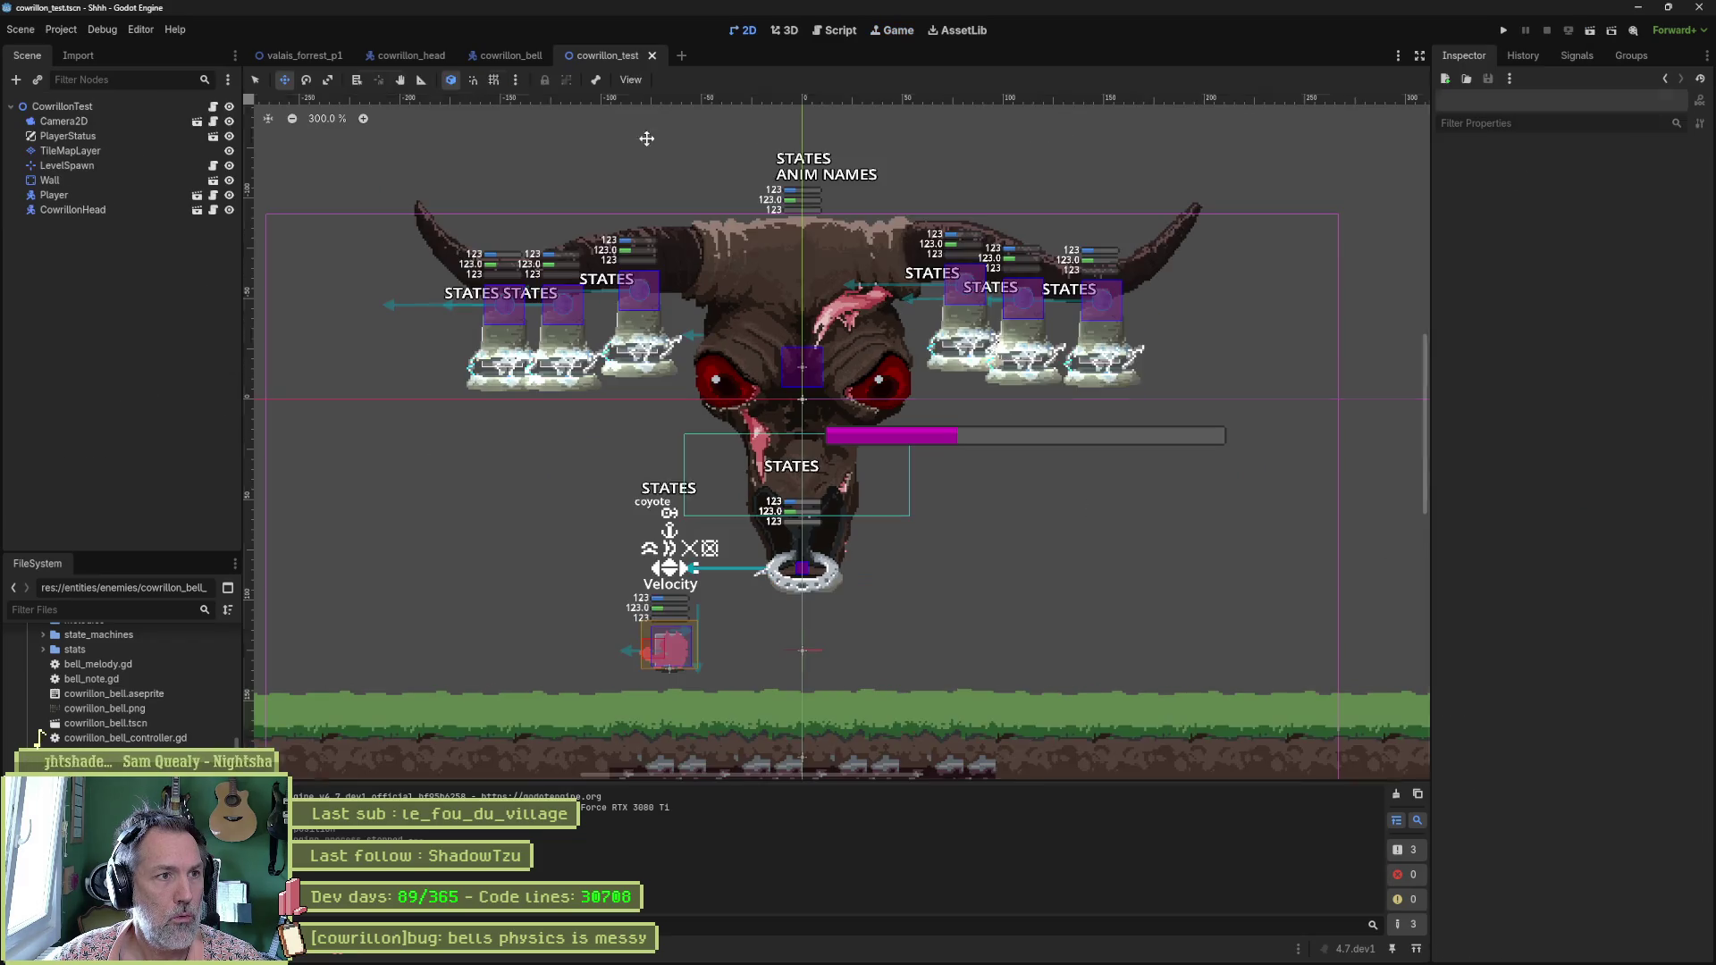
click(518, 57)
Run cowrillon_bell on its own, nudge the bell's horizontal position, and restart the scene
key(F6)
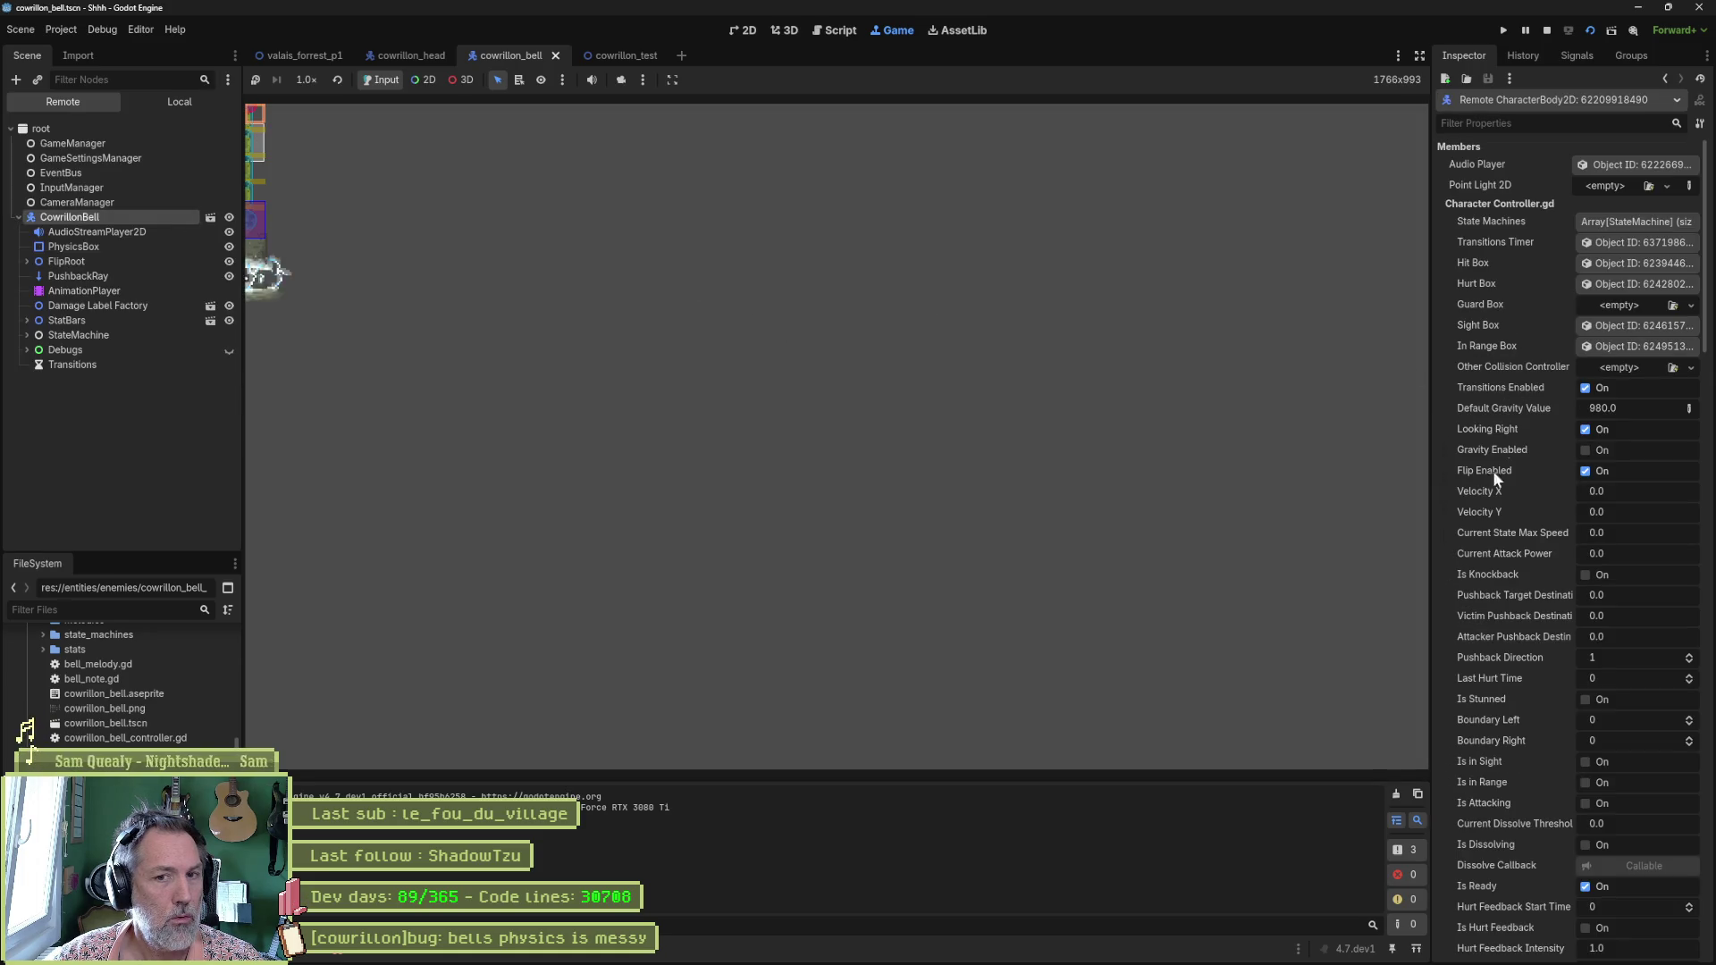
scroll(1484, 482, down, 10)
scroll(1498, 514, down, 3)
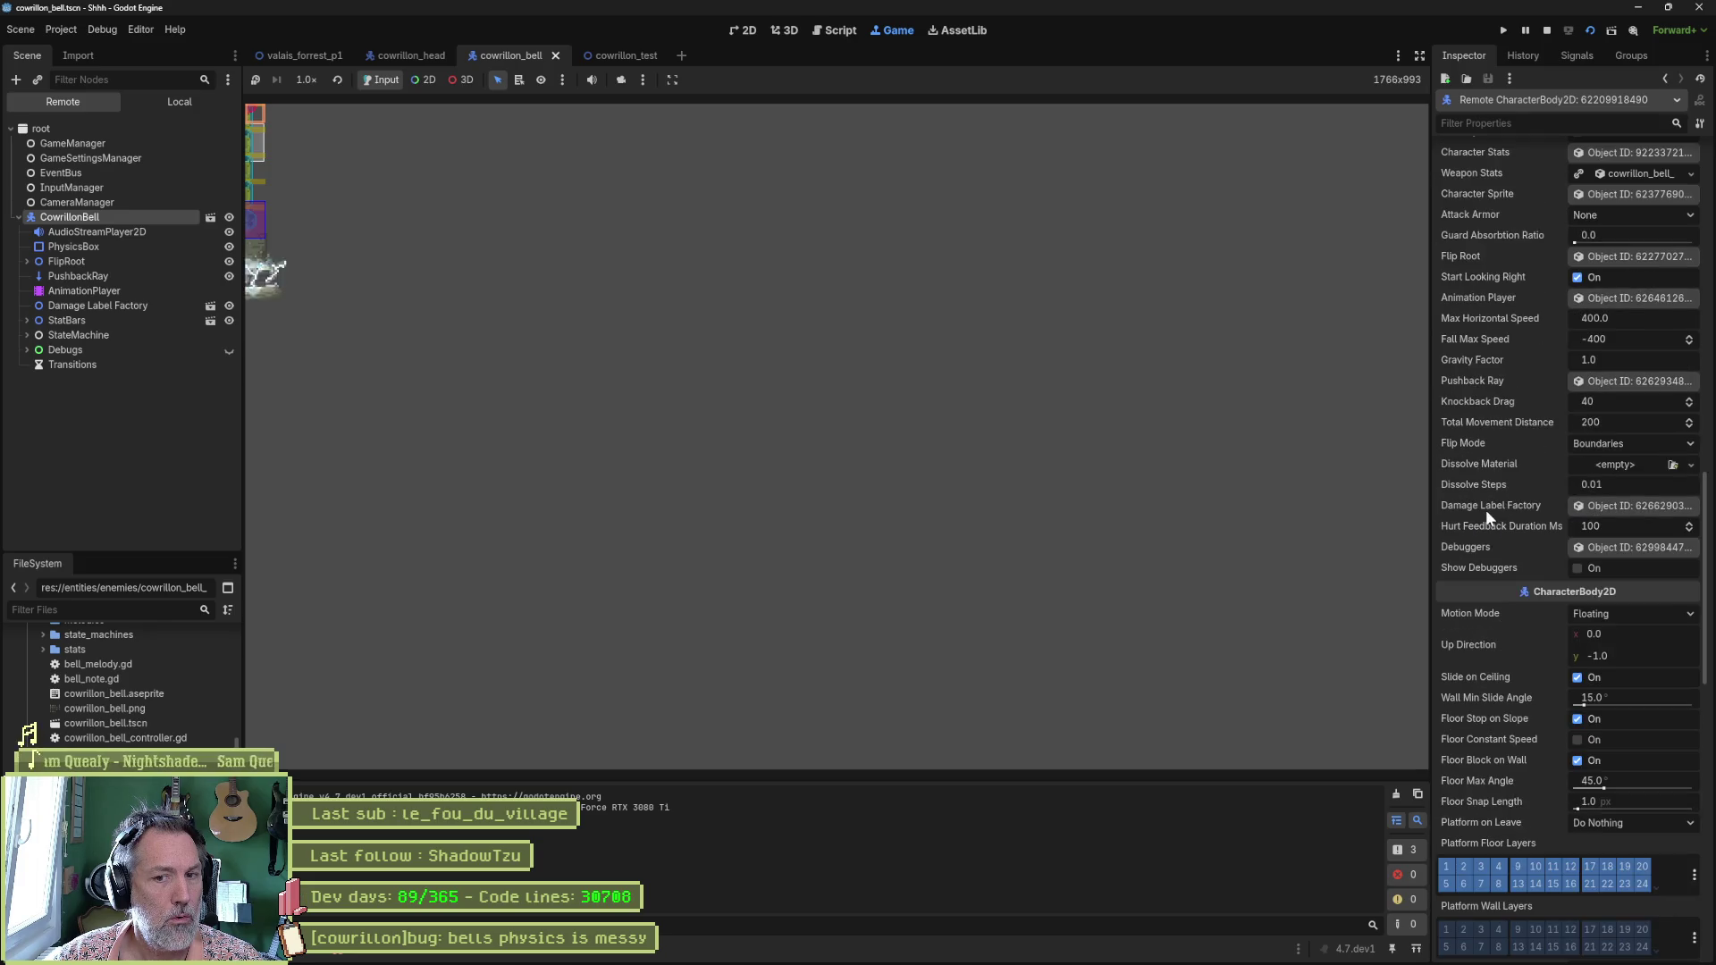
scroll(1486, 508, down, 10)
drag(1606, 513, 1666, 509)
key(F6)
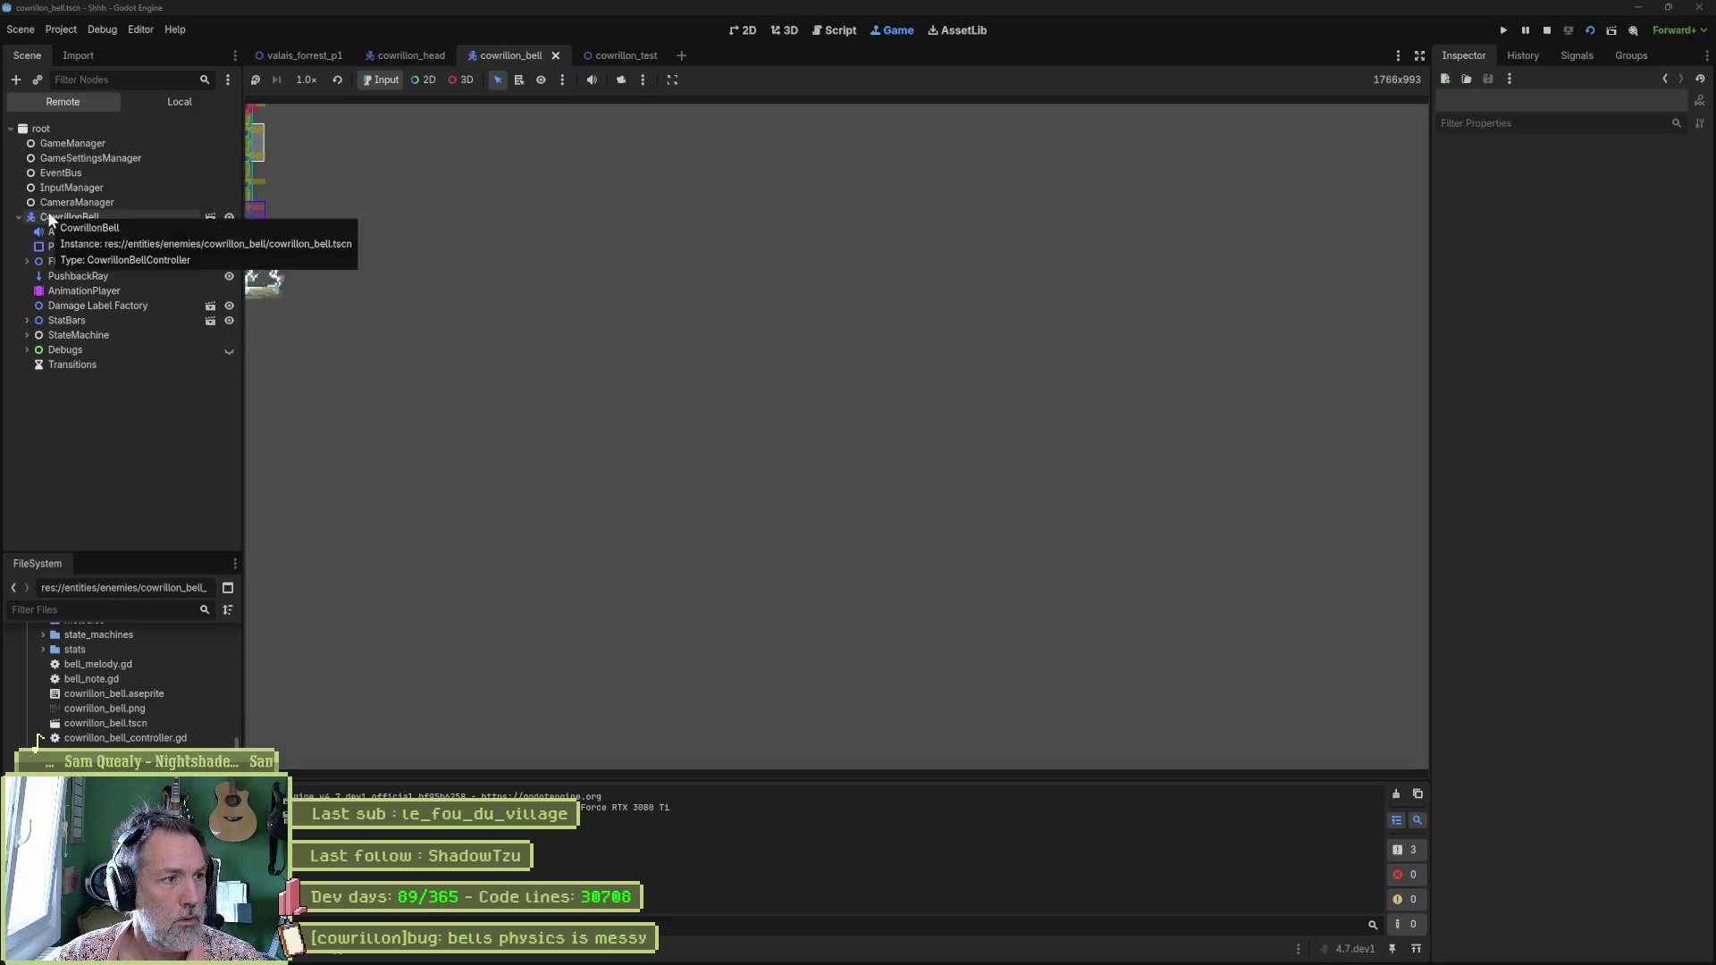
Select the live CowrillonBell, shift its Position x right to test the swing, and stop the game
click(53, 217)
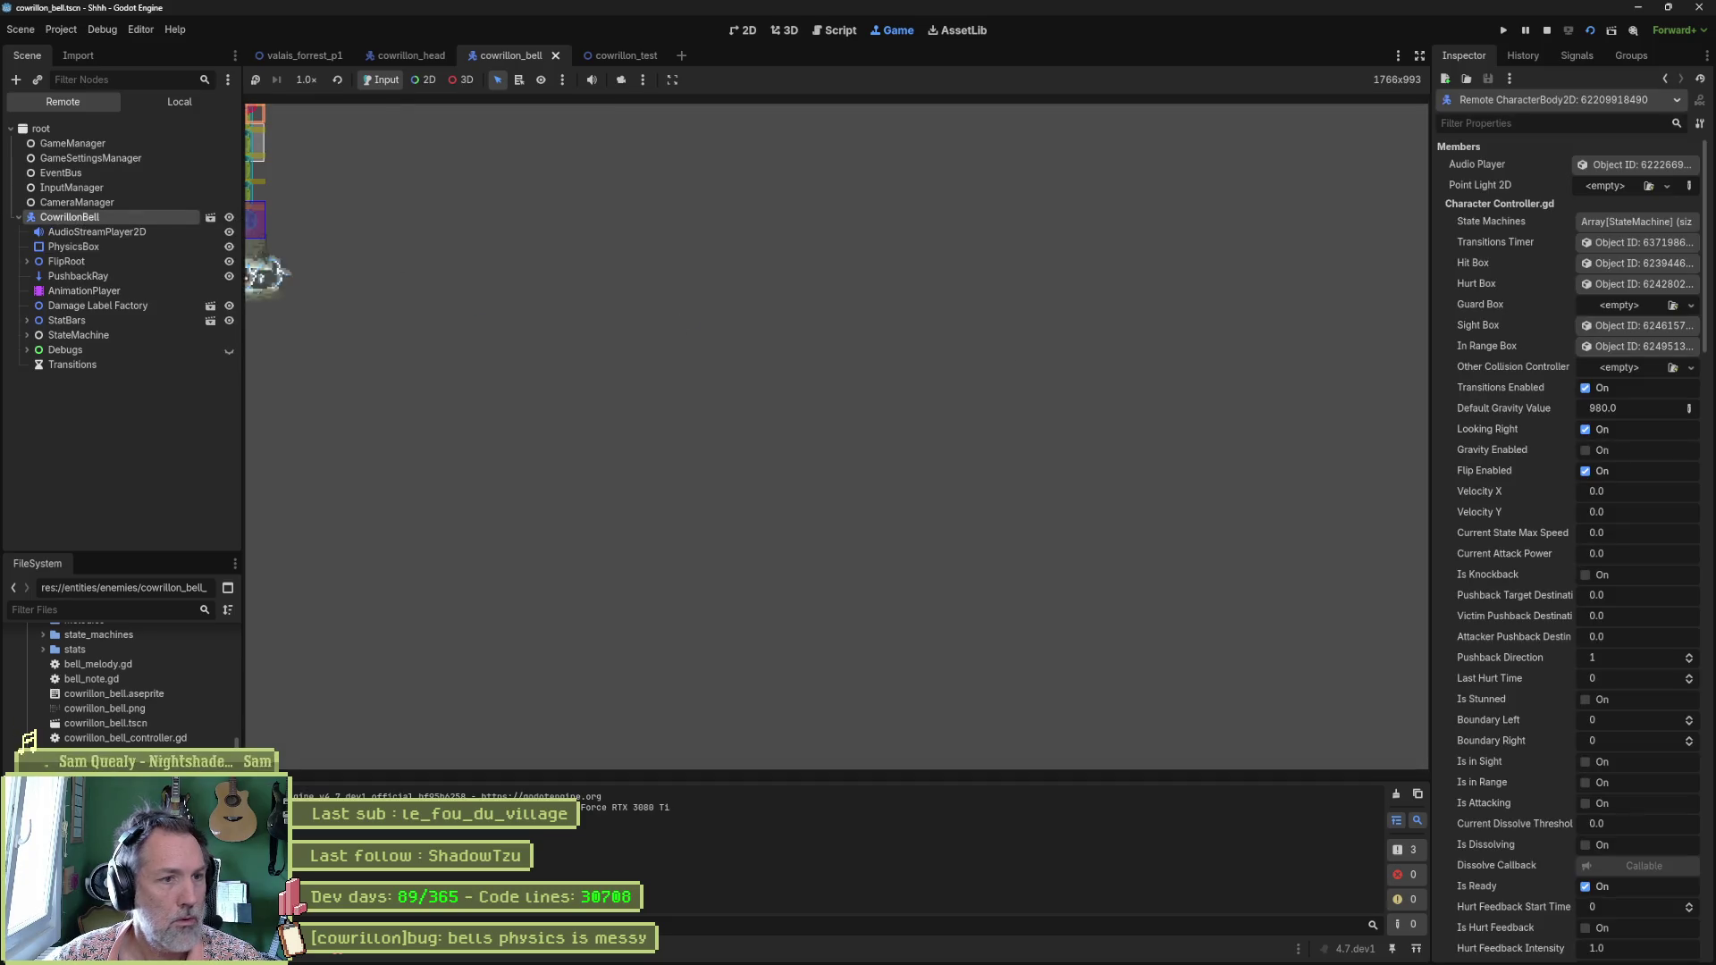
scroll(1545, 609, down, 15)
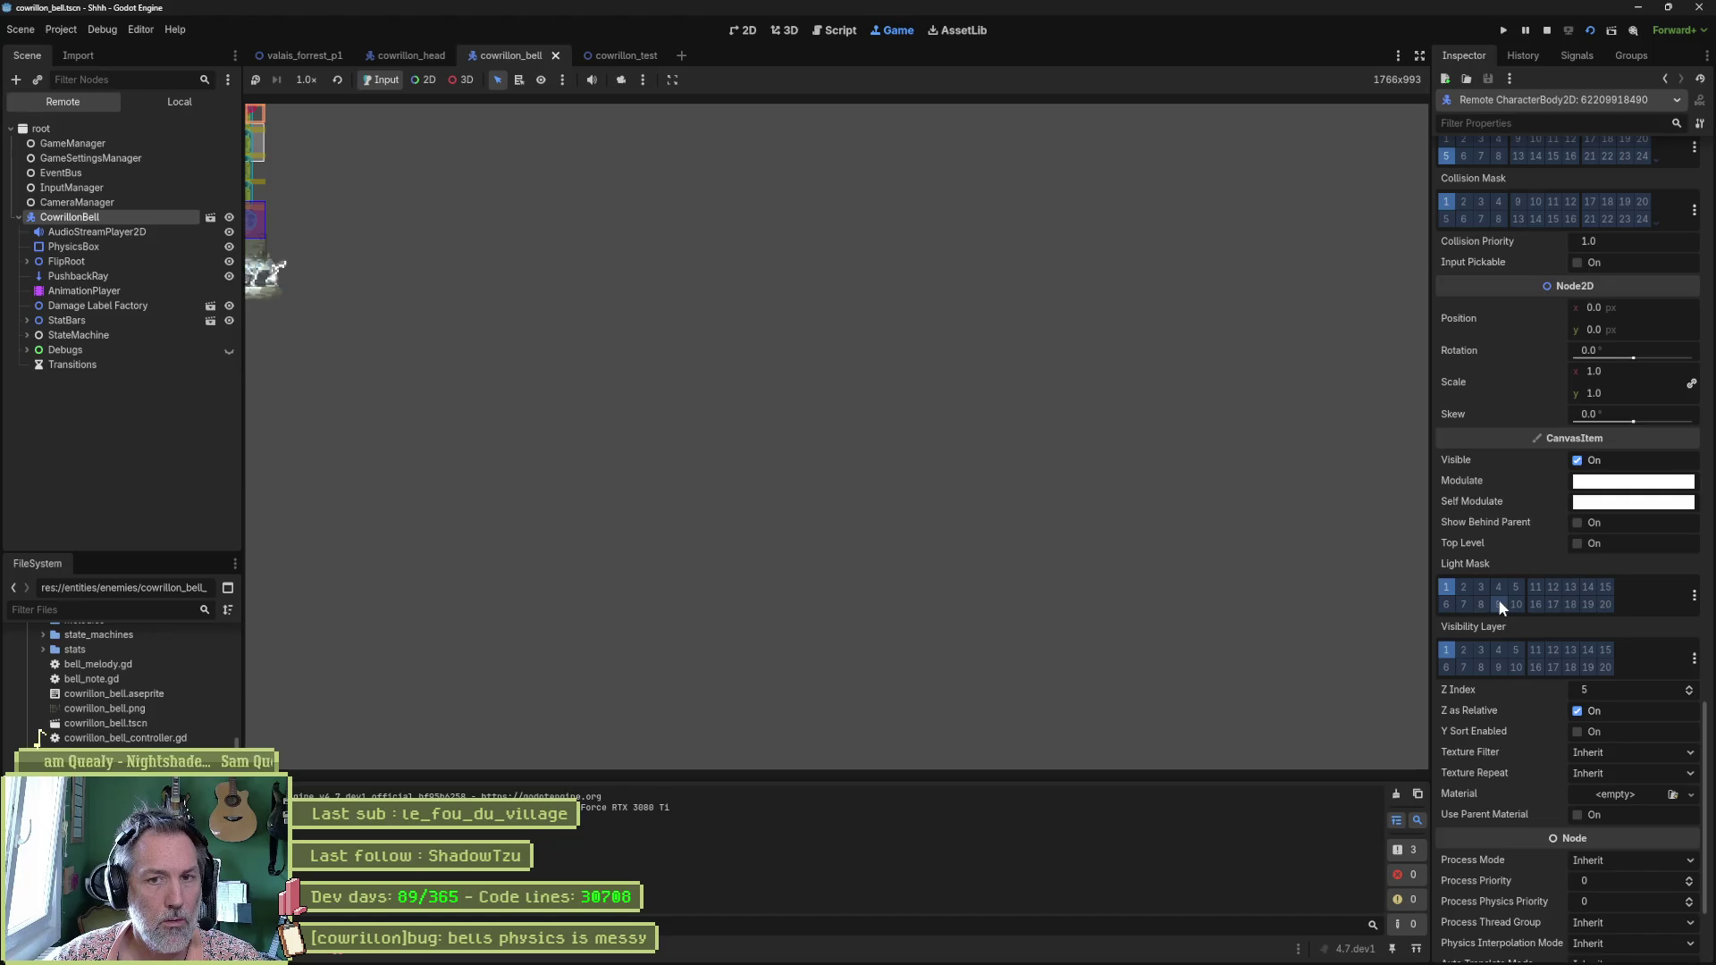
drag(1652, 309, 1714, 310)
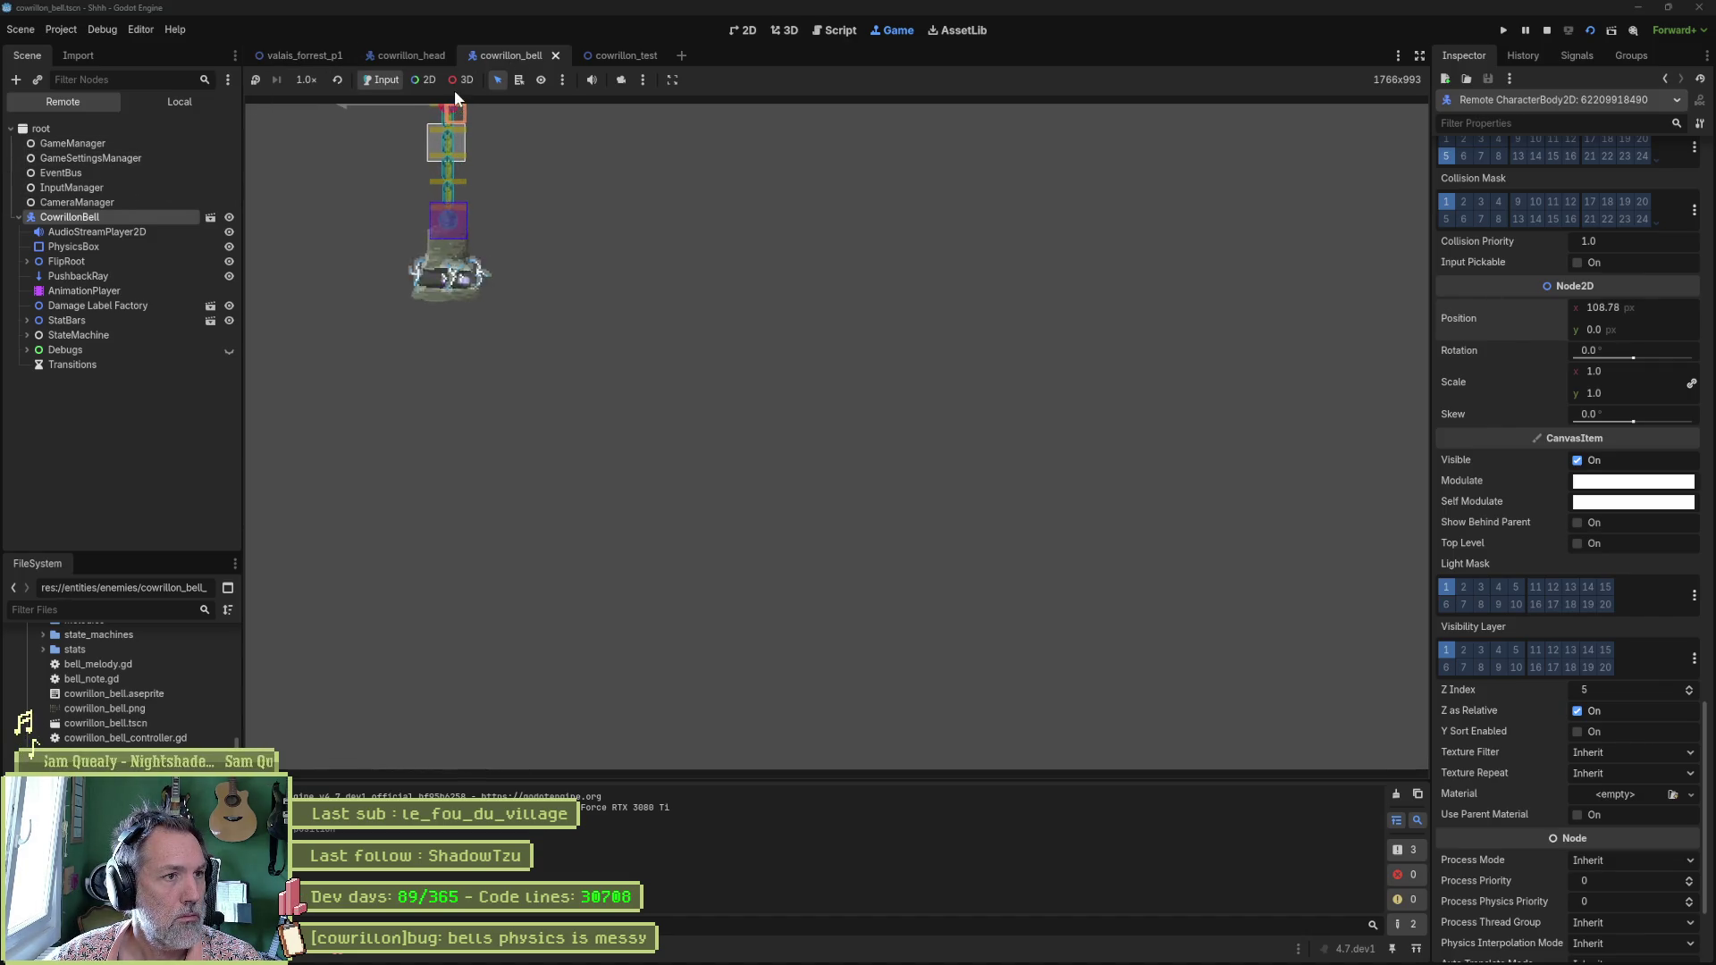
key(F8)
click(406, 57)
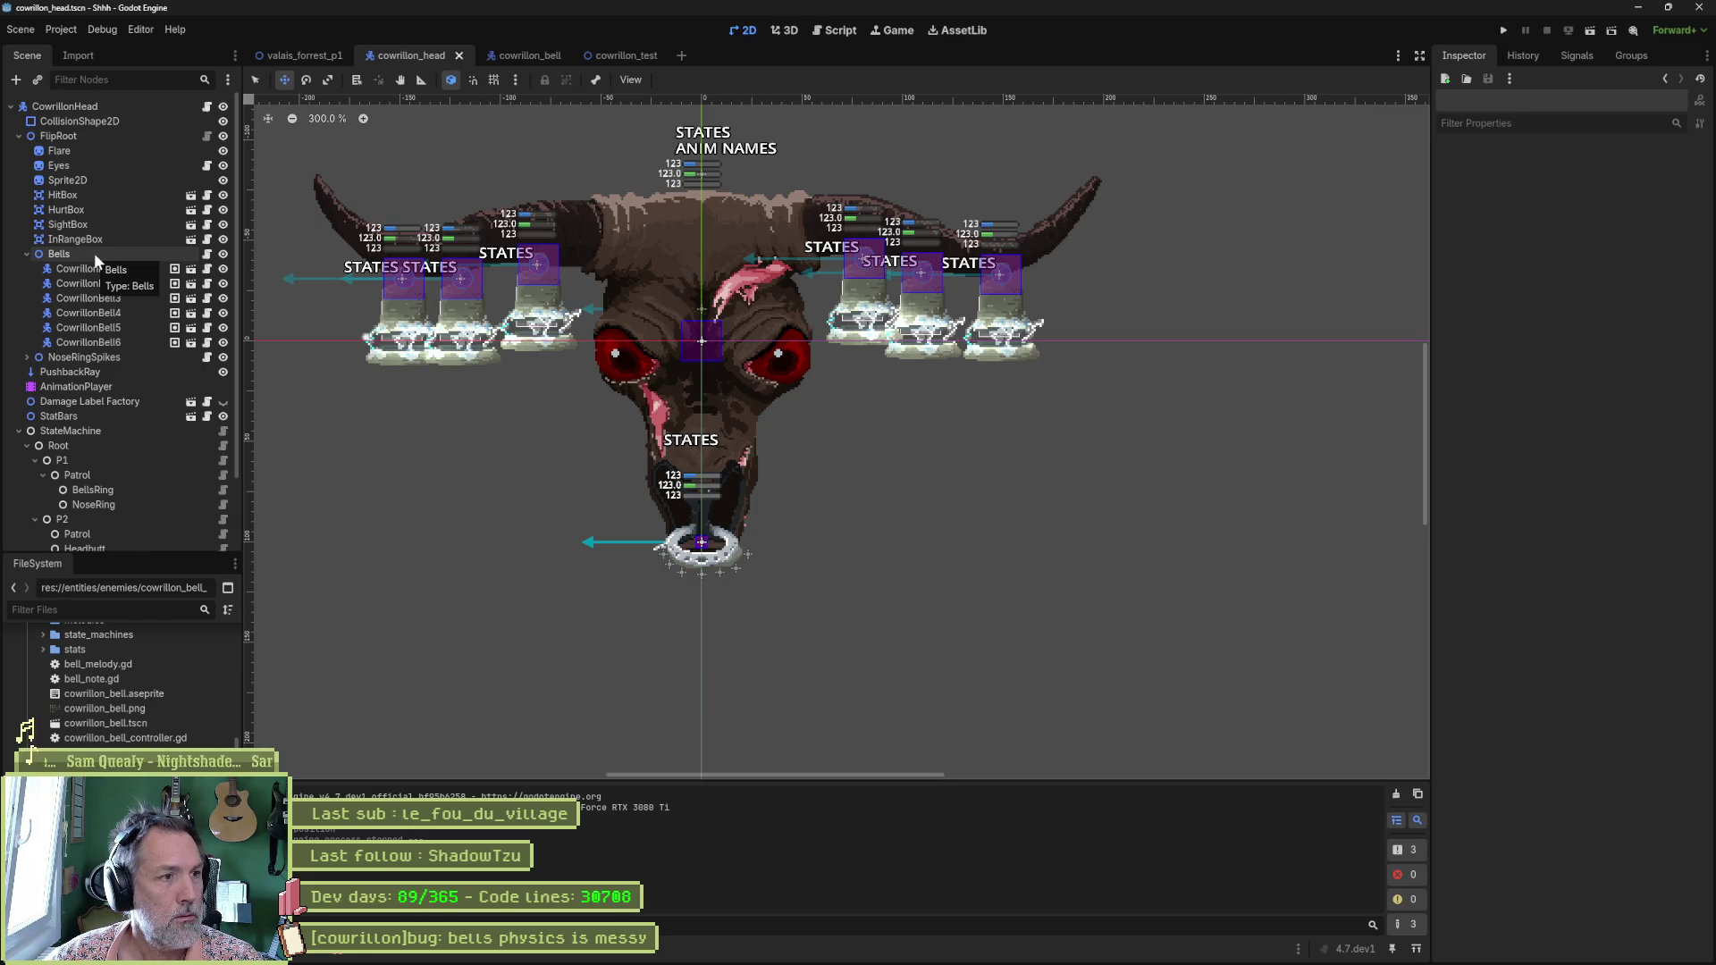
Select CowrillonBell1 under Bells and open the Bells node's bells.gd script
click(106, 265)
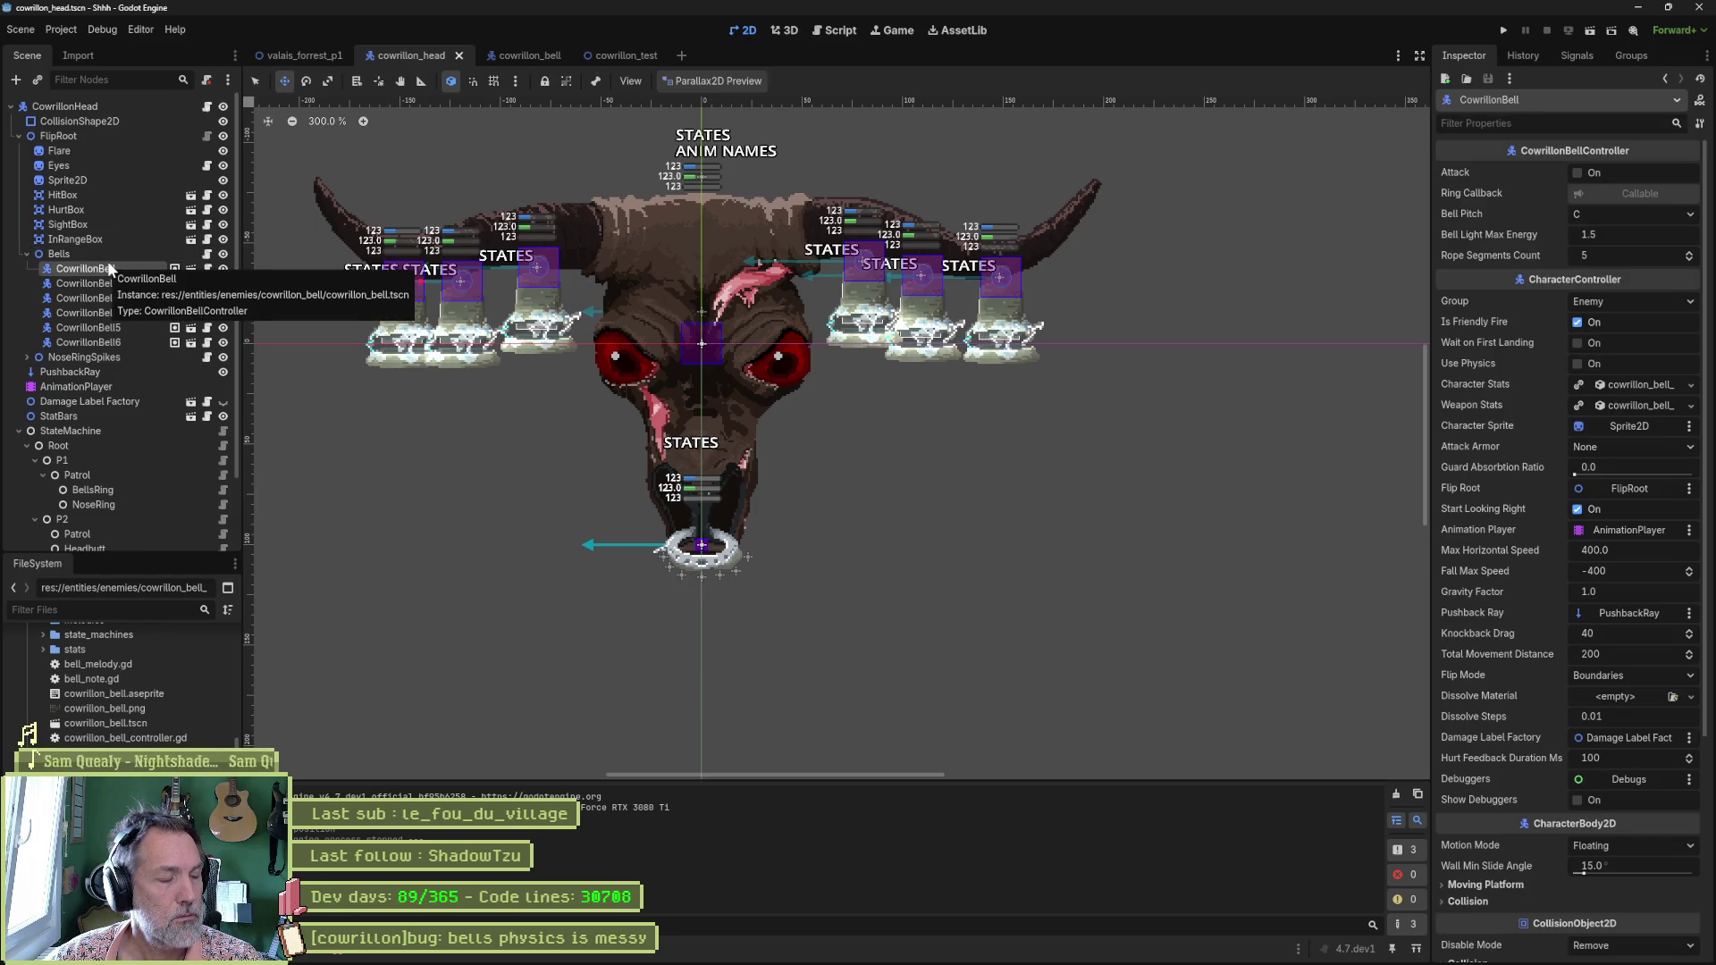
click(207, 253)
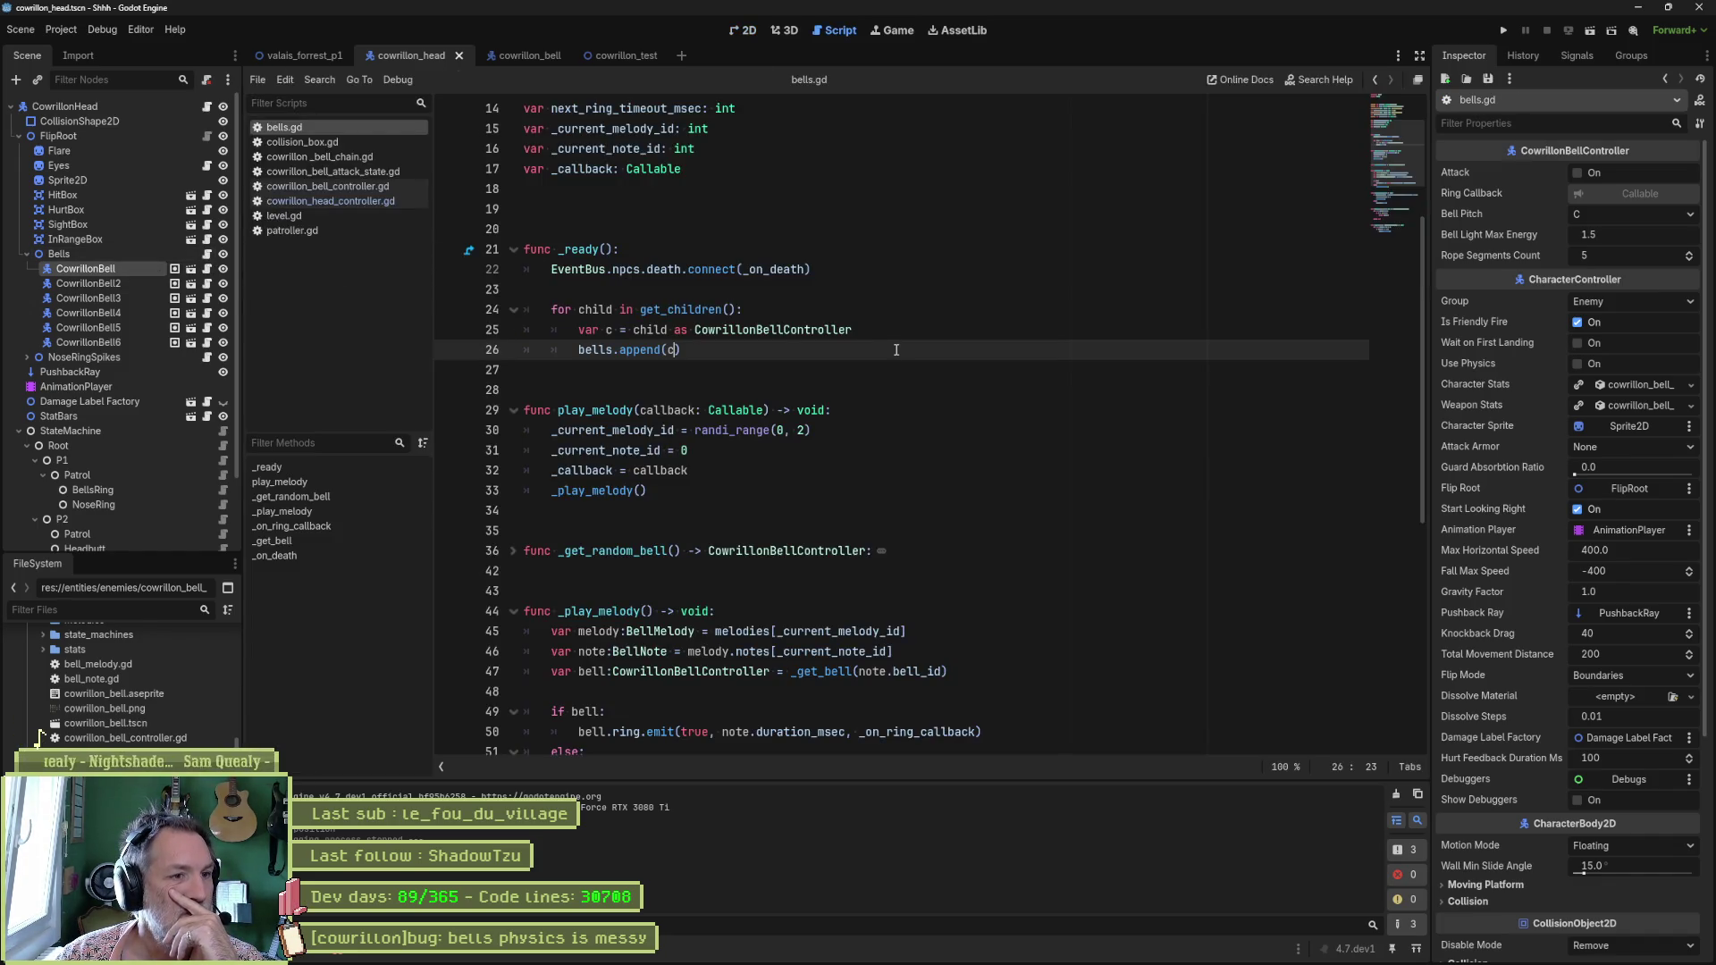
scroll(891, 349, down, 1)
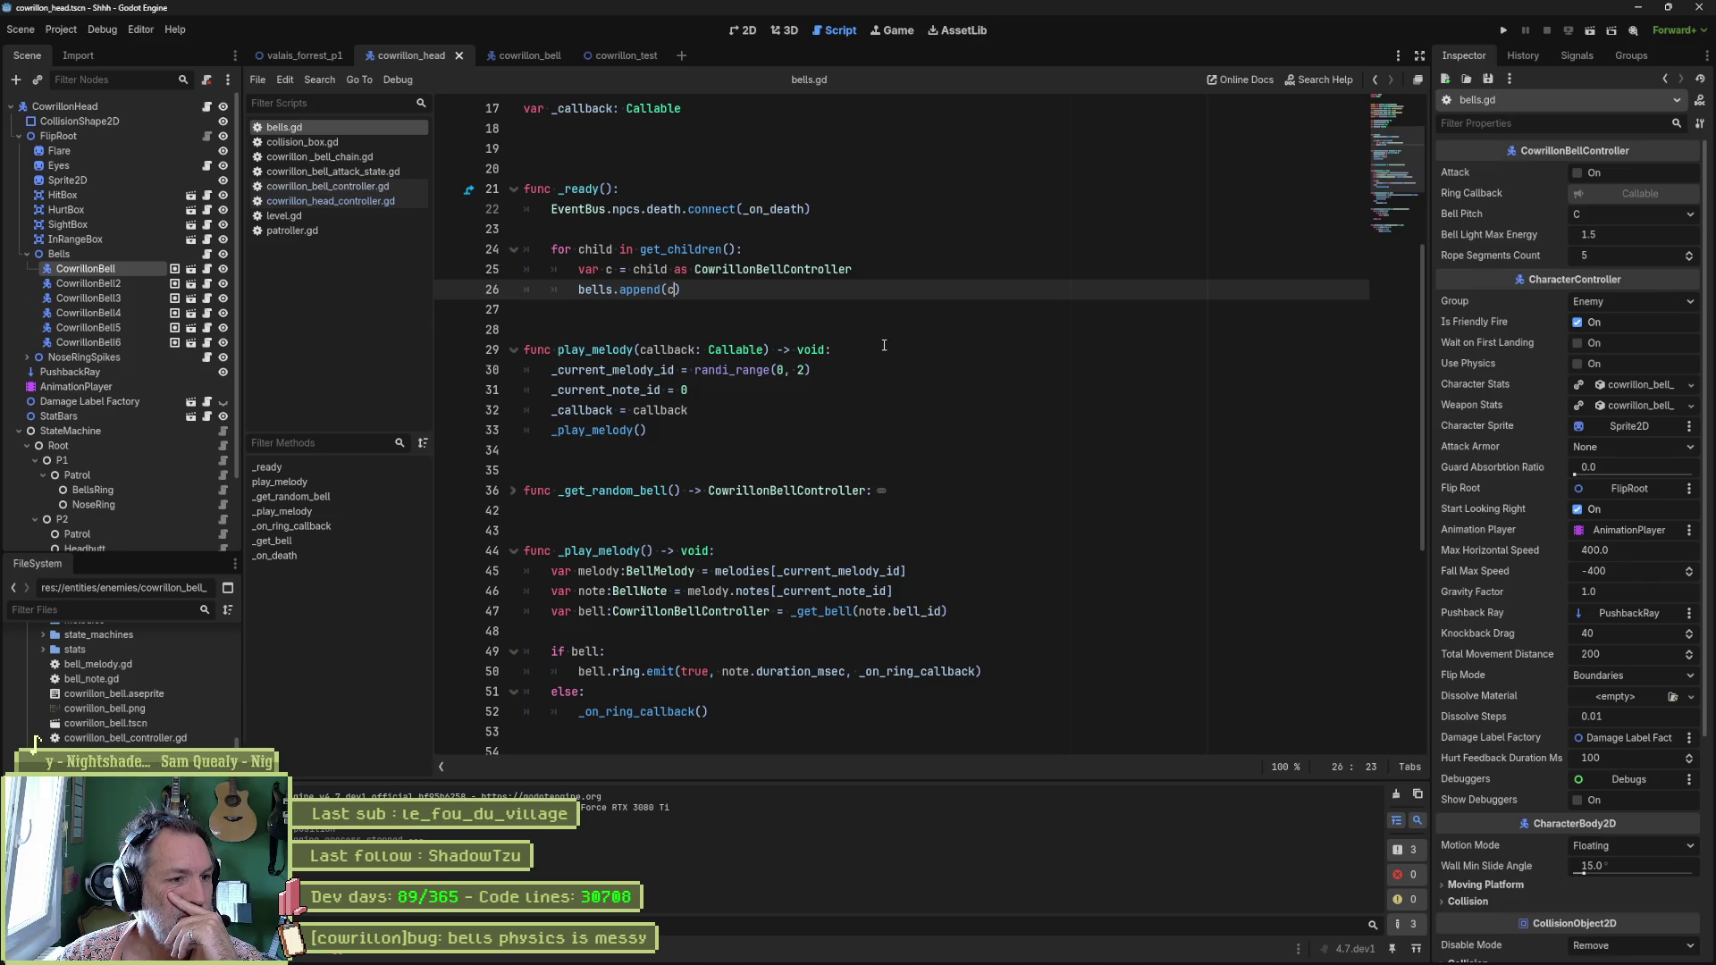